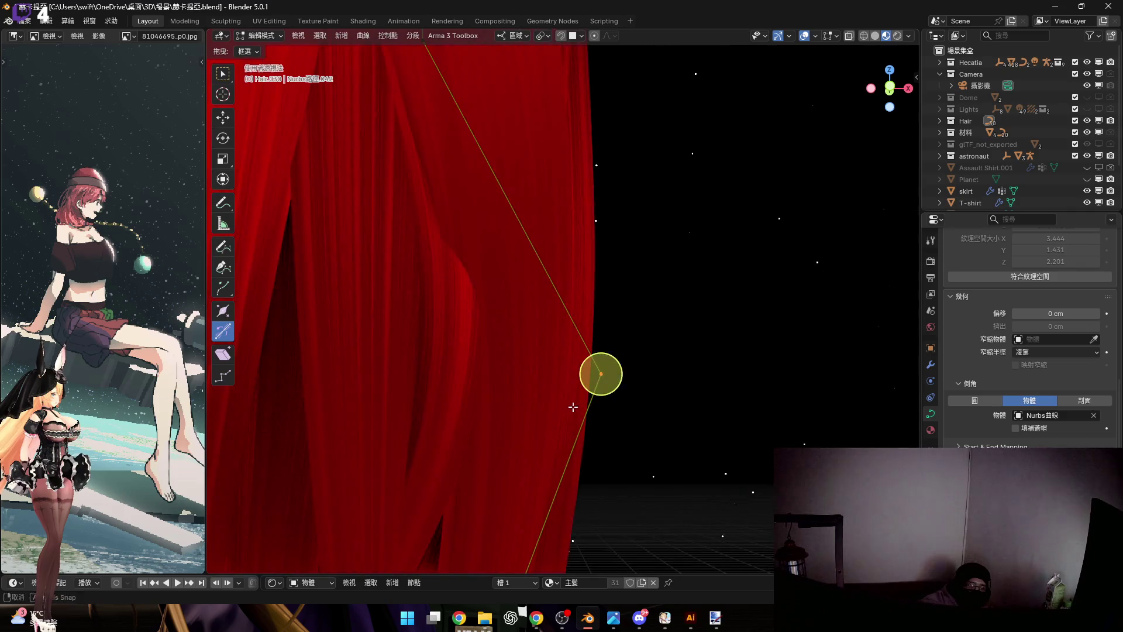
Raise the selected guide-curve points along Z to lift the top of the hair
{"action": "left_click", "coordinate": [592, 412]}
{"action": "mouse_move", "coordinate": [592, 412]}
{"action": "middle_mouse_down"}
{"action": "mouse_move", "coordinate": [510, 322]}
{"action": "mouse_move", "coordinate": [584, 371]}
{"action": "middle_mouse_up"}
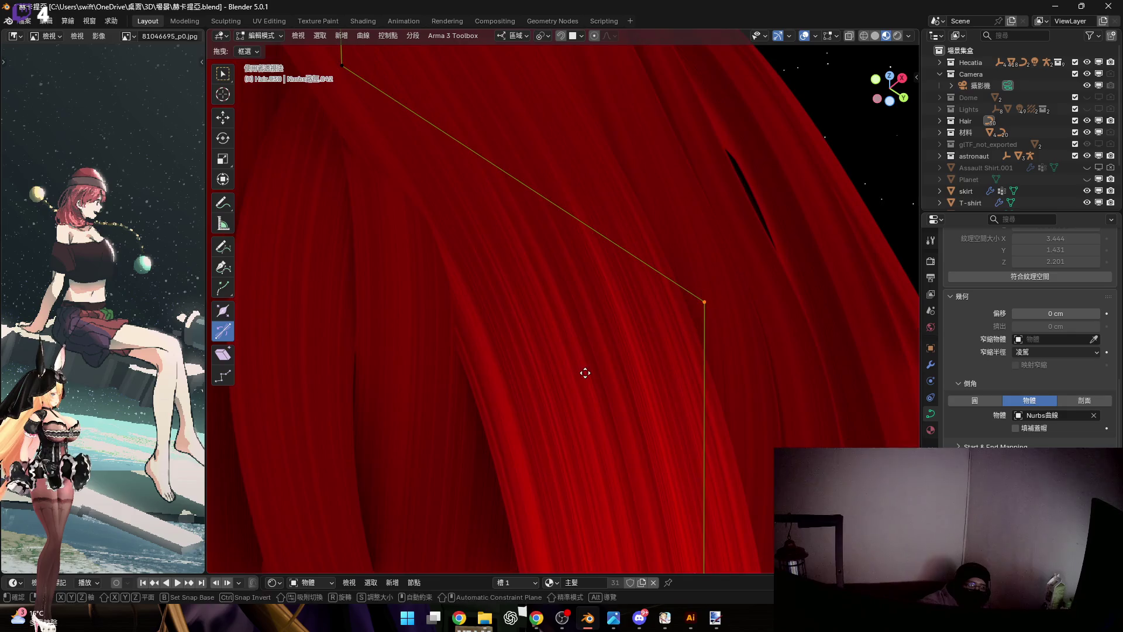
{"action": "key", "text": "g"}
{"action": "key", "text": "z"}
{"action": "left_click", "coordinate": [623, 341]}
{"action": "mouse_move", "coordinate": [599, 363]}
{"action": "middle_mouse_down"}
{"action": "mouse_move", "coordinate": [509, 313]}
{"action": "mouse_move", "coordinate": [472, 226]}
{"action": "mouse_move", "coordinate": [508, 265]}
{"action": "middle_mouse_up"}
{"action": "scroll", "coordinate": [516, 215], "scroll_direction": "up", "scroll_amount": 4}
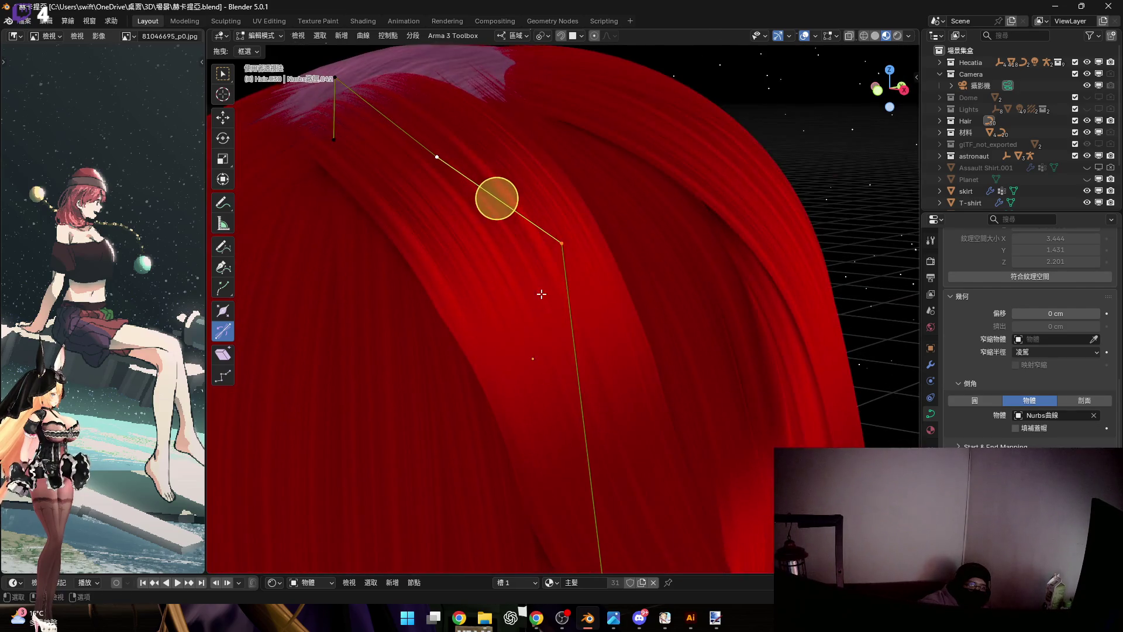
Resize the top curve point, then return to Object Mode with the strand reshaped
{"action": "key", "text": "s"}
{"action": "left_click", "coordinate": [552, 301]}
{"action": "middle_click_drag", "start_coordinate": [466, 296], "coordinate": [514, 268]}
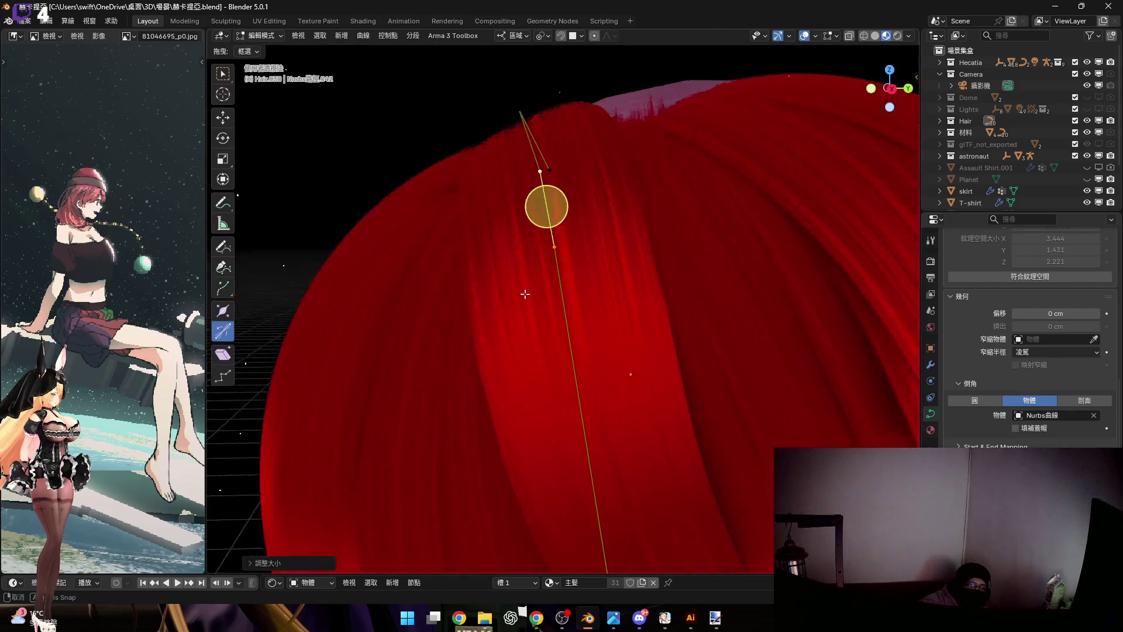
{"action": "scroll", "coordinate": [567, 304], "scroll_direction": "down", "scroll_amount": 3}
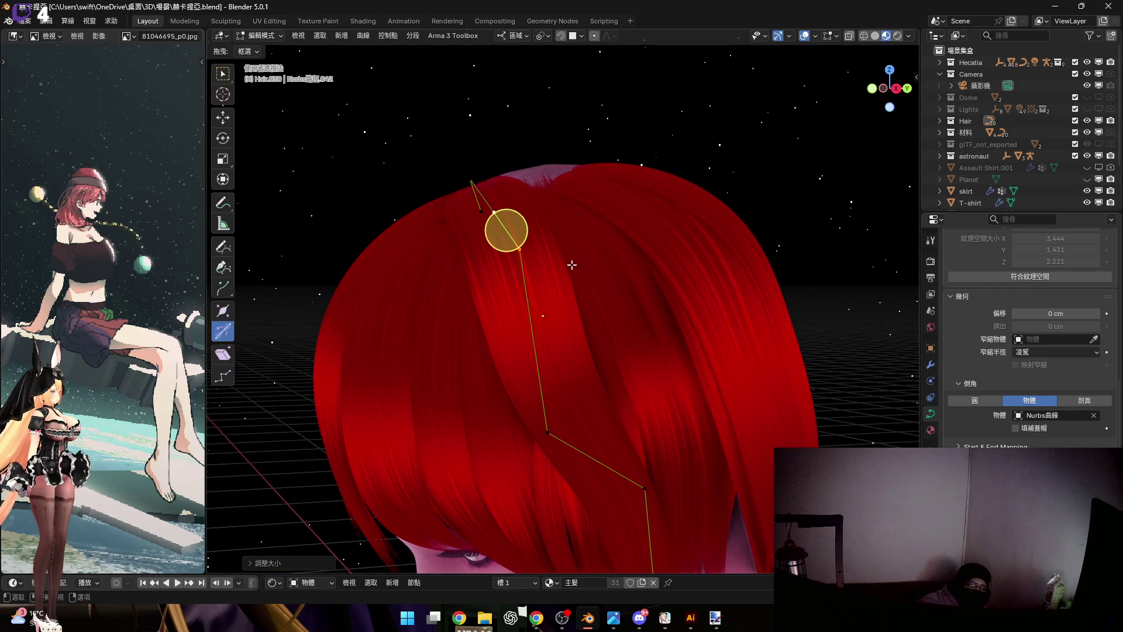
{"action": "key", "text": "Tab"}
{"action": "mouse_move", "coordinate": [593, 296]}
{"action": "middle_mouse_down"}
{"action": "mouse_move", "coordinate": [558, 232]}
{"action": "mouse_move", "coordinate": [539, 347]}
{"action": "middle_mouse_up"}
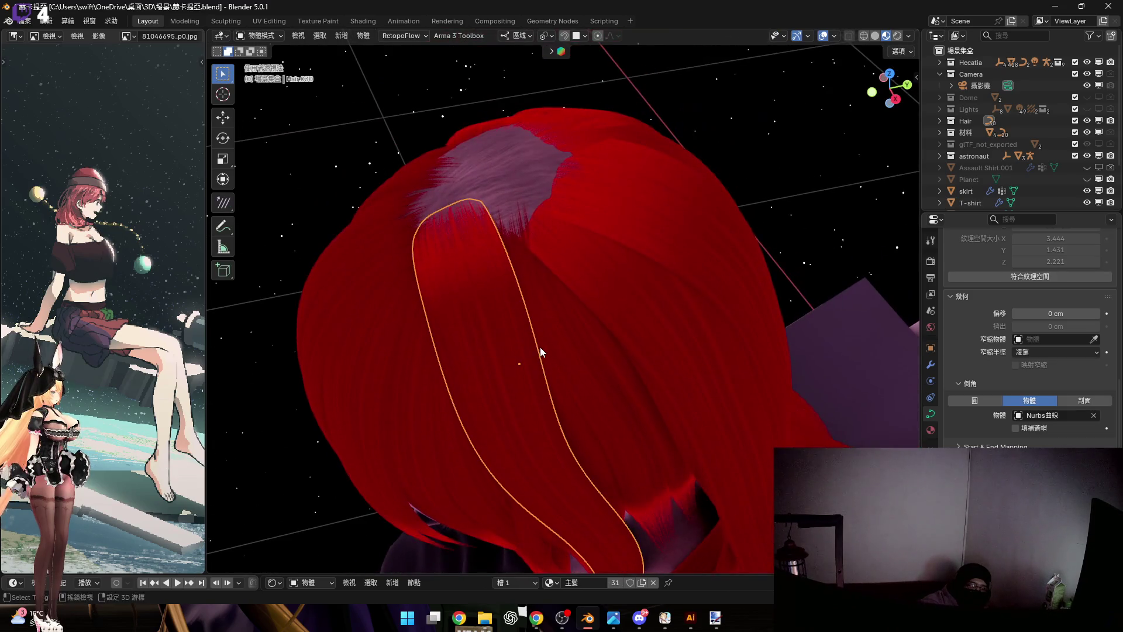
Shift the whole hair strand along Y so it sits beside the face
{"action": "key", "text": "g"}
{"action": "key", "text": "y"}
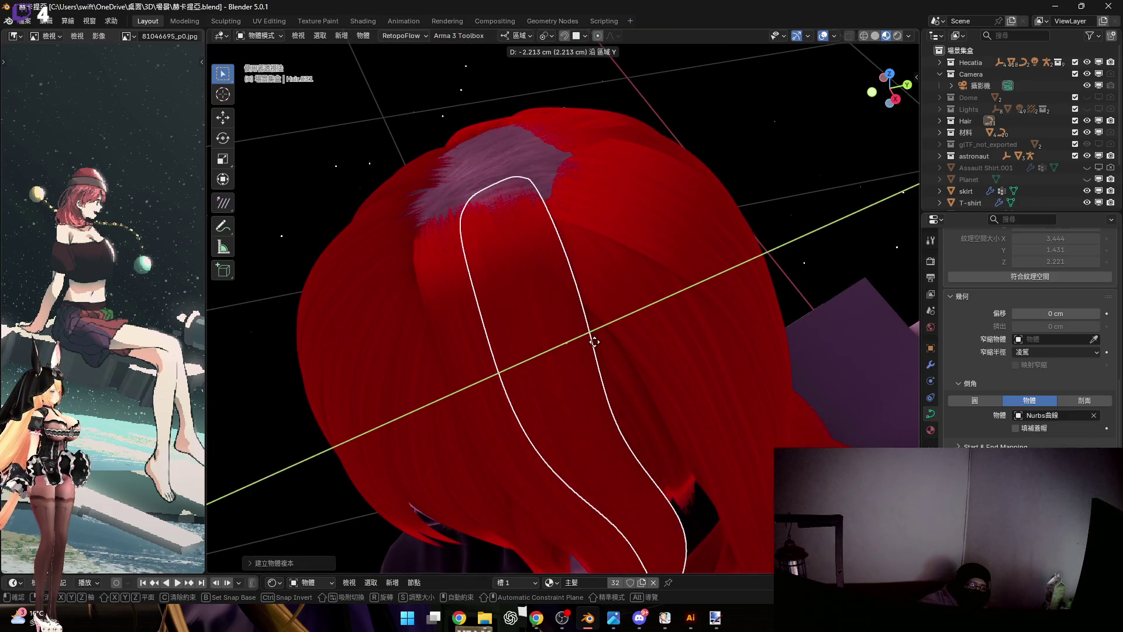
{"action": "left_click", "coordinate": [513, 338]}
{"action": "mouse_move", "coordinate": [513, 338]}
{"action": "middle_mouse_down"}
{"action": "mouse_move", "coordinate": [625, 328]}
{"action": "mouse_move", "coordinate": [541, 310]}
{"action": "mouse_move", "coordinate": [510, 365]}
{"action": "mouse_move", "coordinate": [480, 295]}
{"action": "mouse_move", "coordinate": [691, 243]}
{"action": "middle_mouse_up"}
Tilt the strand around X so it hangs along the side of the head, then edit its points
{"action": "key", "text": "r"}
{"action": "key", "text": "x"}
{"action": "left_click", "coordinate": [562, 261]}
{"action": "mouse_move", "coordinate": [562, 261]}
{"action": "middle_mouse_down"}
{"action": "mouse_move", "coordinate": [587, 321]}
{"action": "mouse_move", "coordinate": [484, 286]}
{"action": "mouse_move", "coordinate": [568, 362]}
{"action": "mouse_move", "coordinate": [427, 227]}
{"action": "middle_mouse_up"}
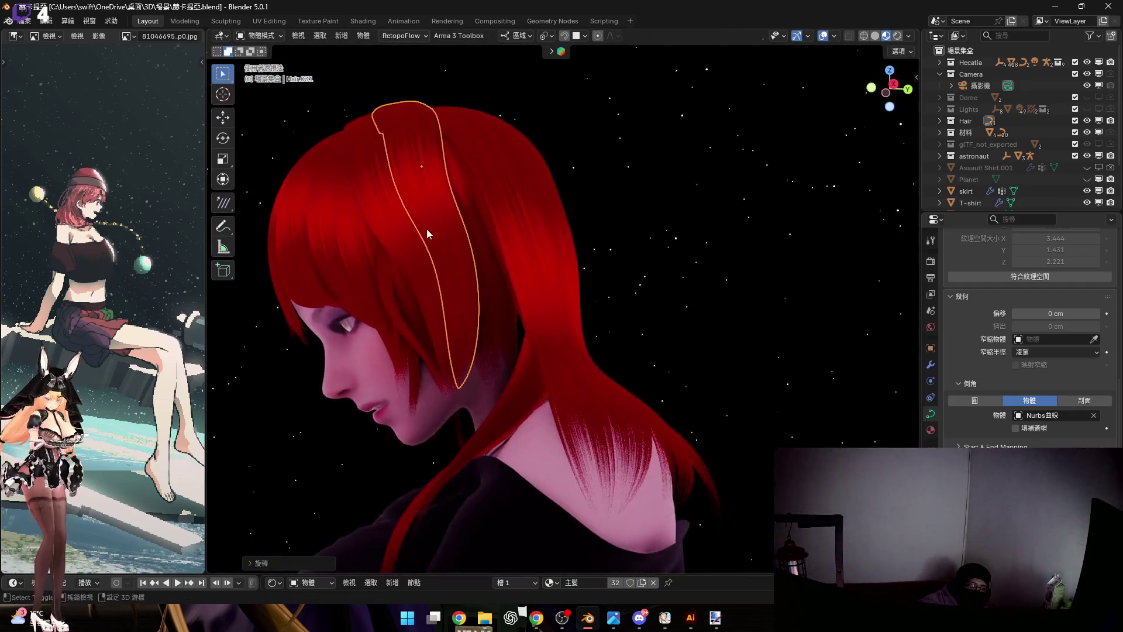
{"action": "scroll", "coordinate": [459, 297], "scroll_direction": "up", "scroll_amount": 3}
{"action": "key", "text": "Tab"}
{"action": "mouse_move", "coordinate": [502, 374]}
{"action": "middle_mouse_down"}
{"action": "mouse_move", "coordinate": [511, 381]}
{"action": "mouse_move", "coordinate": [504, 328]}
{"action": "mouse_move", "coordinate": [609, 483]}
{"action": "middle_mouse_up"}
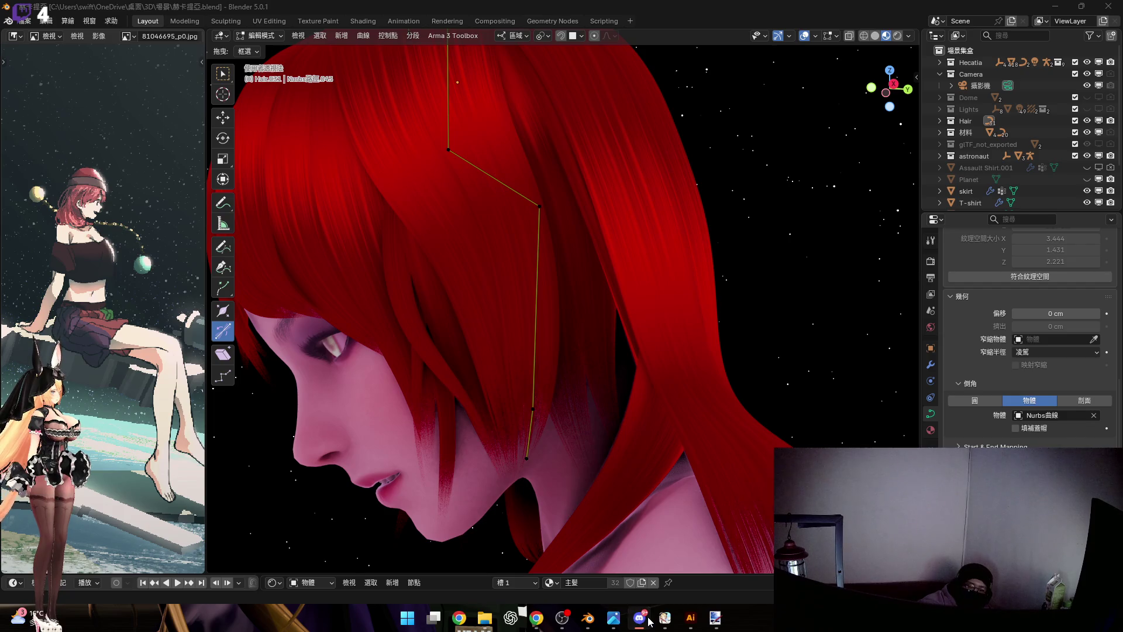
Rotate the lower curve points around local Z so the strand's tip angles down the cheek
{"action": "middle_click_drag", "start_coordinate": [514, 301], "coordinate": [417, 210]}
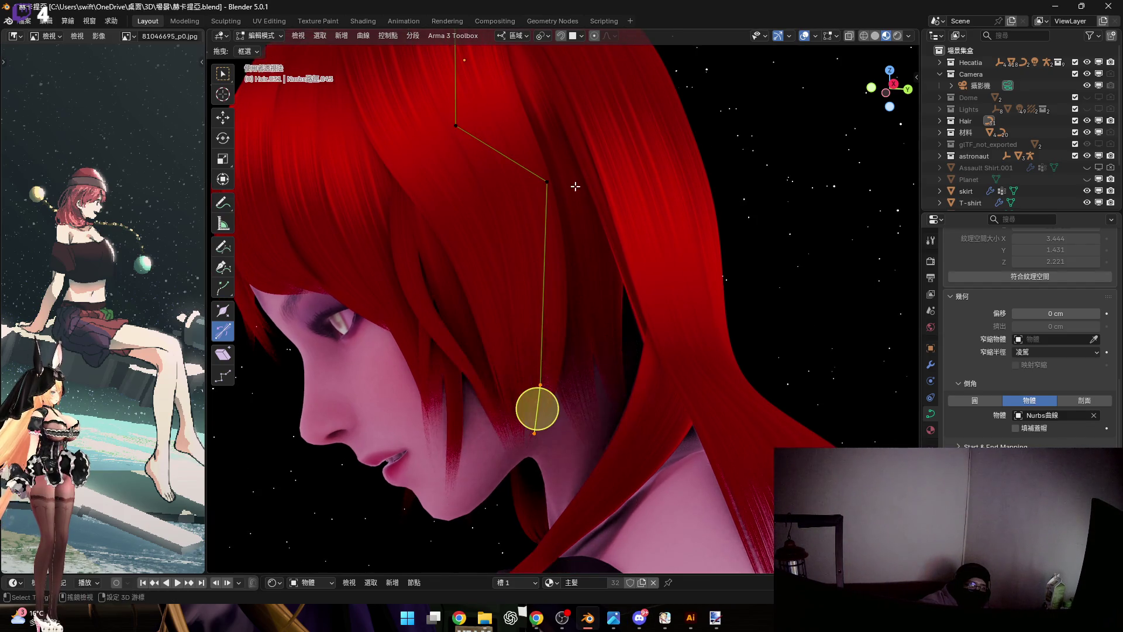
{"action": "scroll", "coordinate": [575, 186], "scroll_direction": "up", "scroll_amount": 2}
{"action": "scroll", "coordinate": [571, 334], "scroll_direction": "up", "scroll_amount": 3}
{"action": "key", "text": "r"}
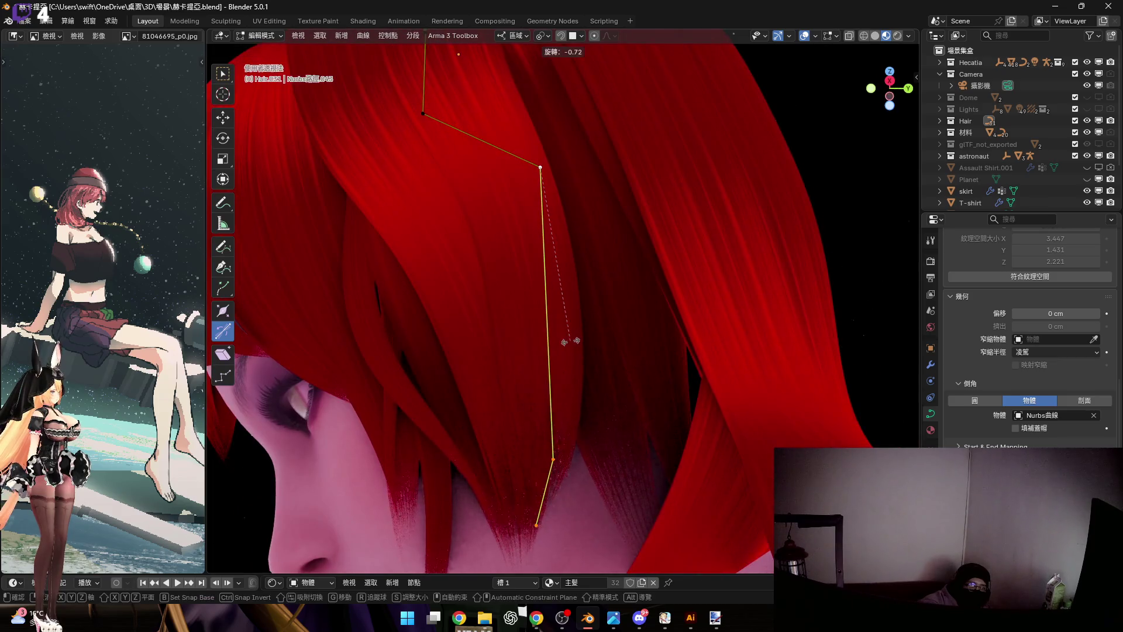
{"action": "key", "text": "y"}
{"action": "key", "text": "y"}
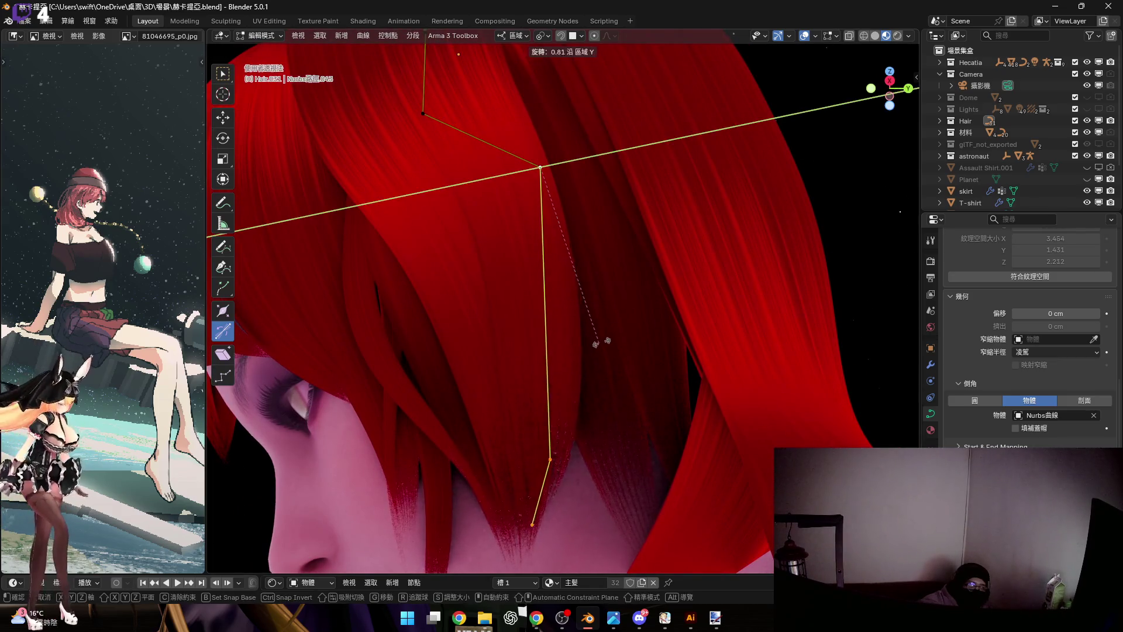
{"action": "key", "text": "z"}
{"action": "key", "text": "z"}
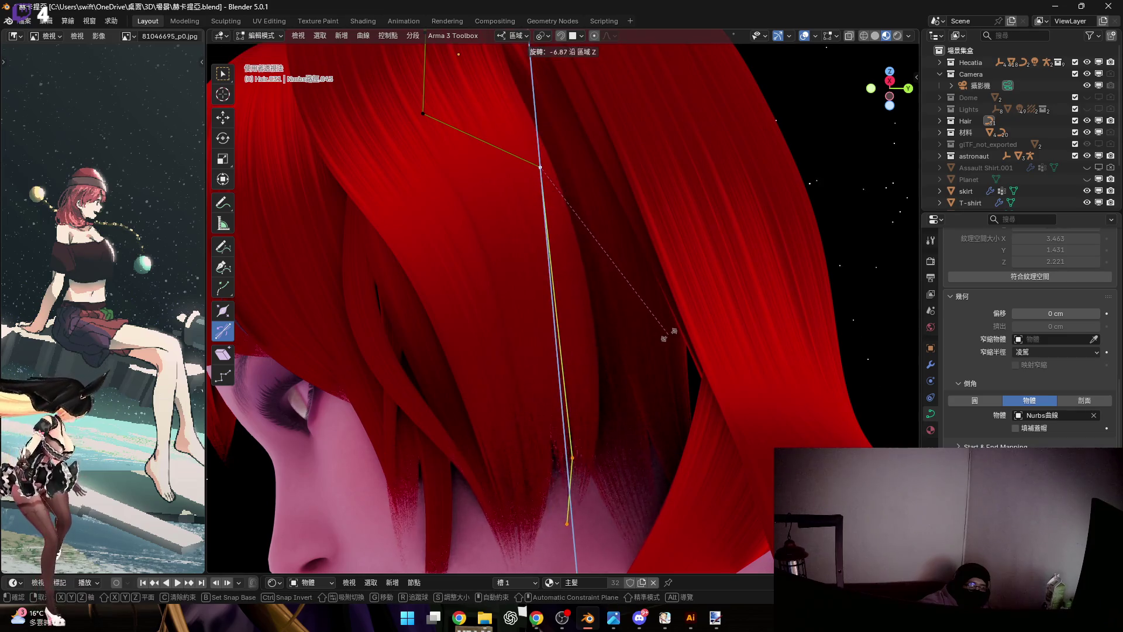
{"action": "left_click", "coordinate": [715, 325]}
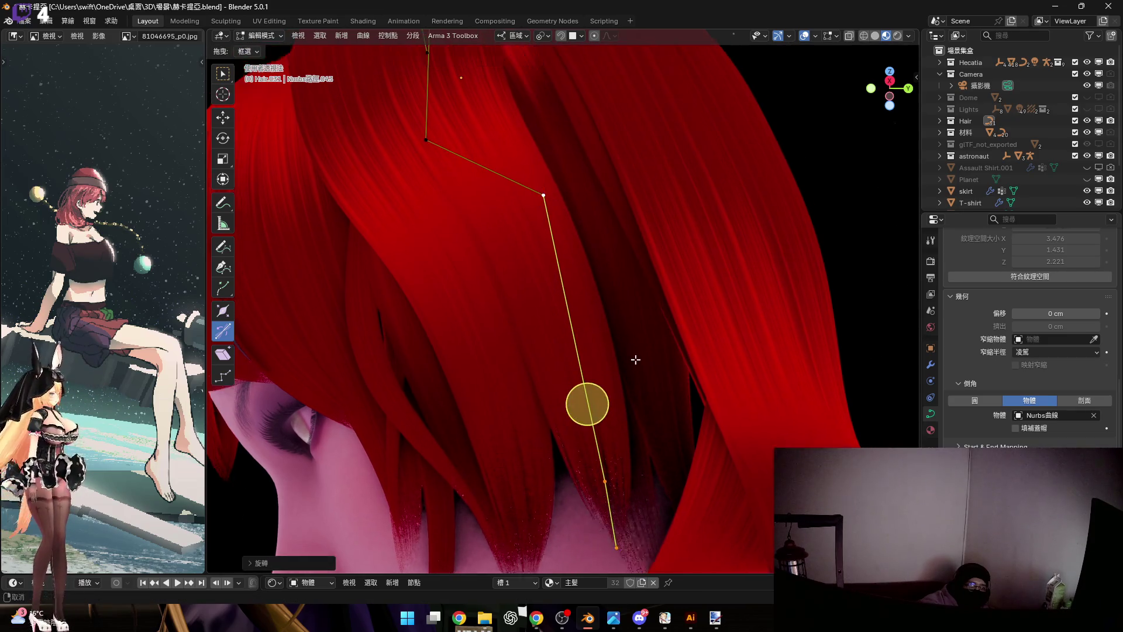
{"action": "scroll", "coordinate": [618, 351], "scroll_direction": "down", "scroll_amount": 3}
{"action": "scroll", "coordinate": [621, 392], "scroll_direction": "down", "scroll_amount": 2}
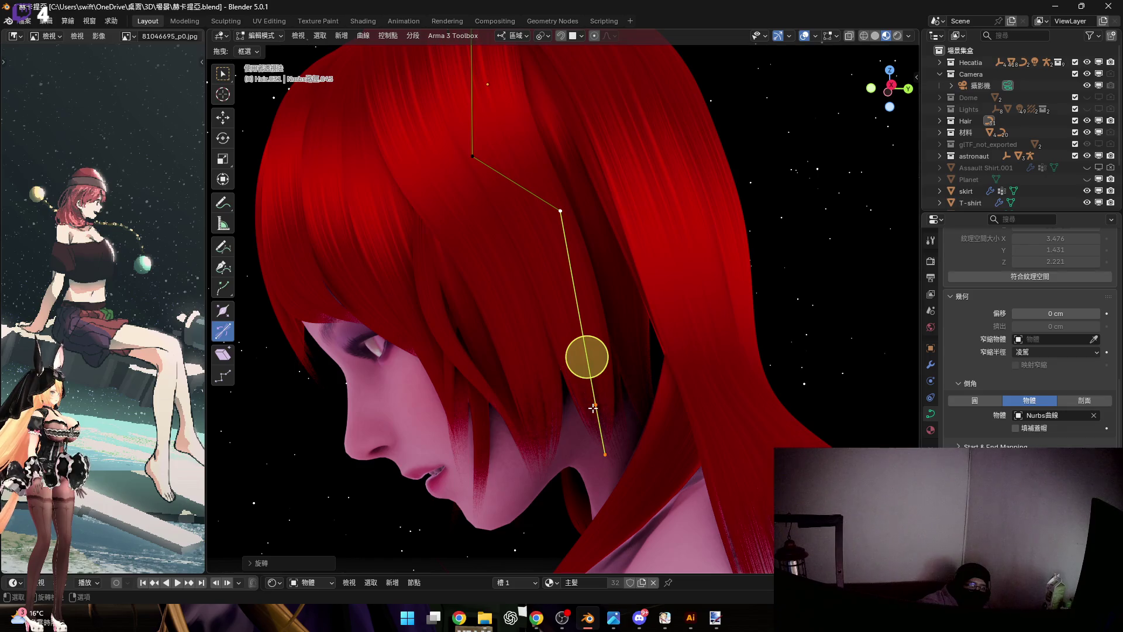
Select the guide curve's lower segment and bring up its curve context menu
{"action": "middle_click_drag", "start_coordinate": [612, 283], "coordinate": [619, 324]}
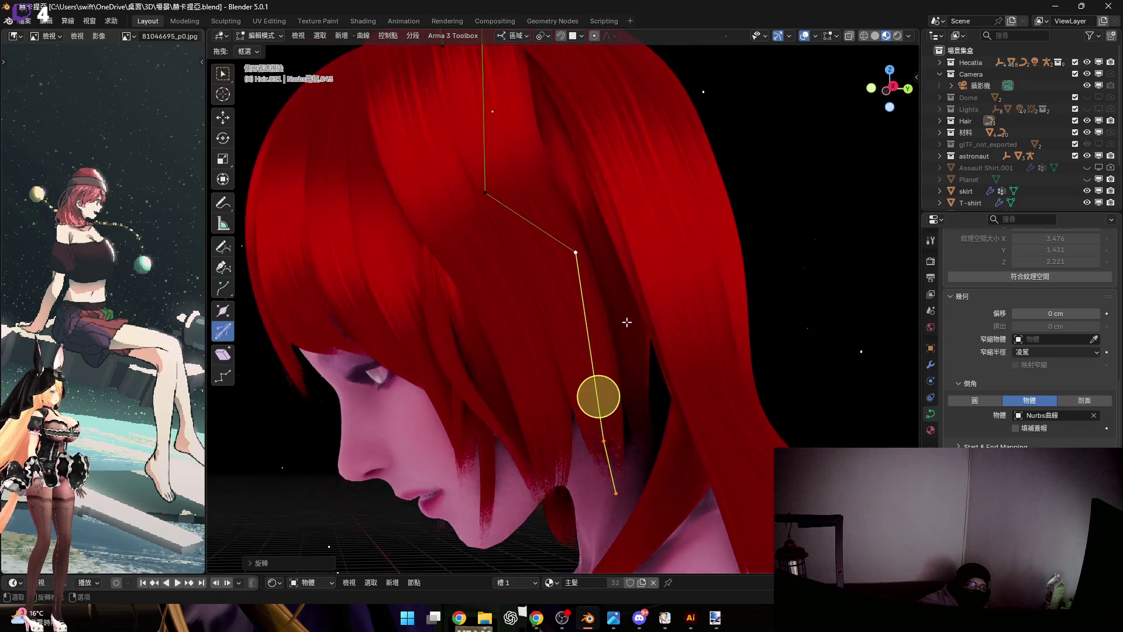
{"action": "left_click", "coordinate": [604, 439]}
{"action": "right_click", "coordinate": [667, 274]}
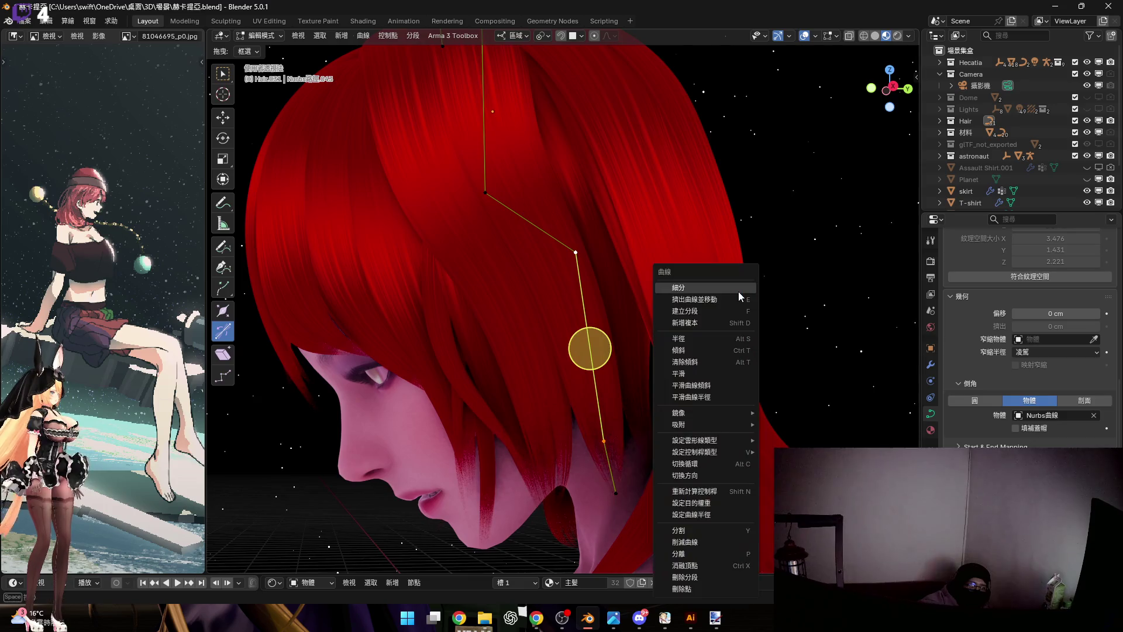
Subdivide the lower segment, then scale and move the new point along the cheek
{"action": "left_click", "coordinate": [694, 277]}
{"action": "mouse_move", "coordinate": [694, 277]}
{"action": "middle_mouse_down"}
{"action": "mouse_move", "coordinate": [522, 290]}
{"action": "mouse_move", "coordinate": [534, 351]}
{"action": "mouse_move", "coordinate": [539, 269]}
{"action": "middle_mouse_up"}
{"action": "key", "text": "s"}
{"action": "left_click", "coordinate": [558, 376]}
{"action": "scroll", "coordinate": [539, 269], "scroll_direction": "up", "scroll_amount": 3}
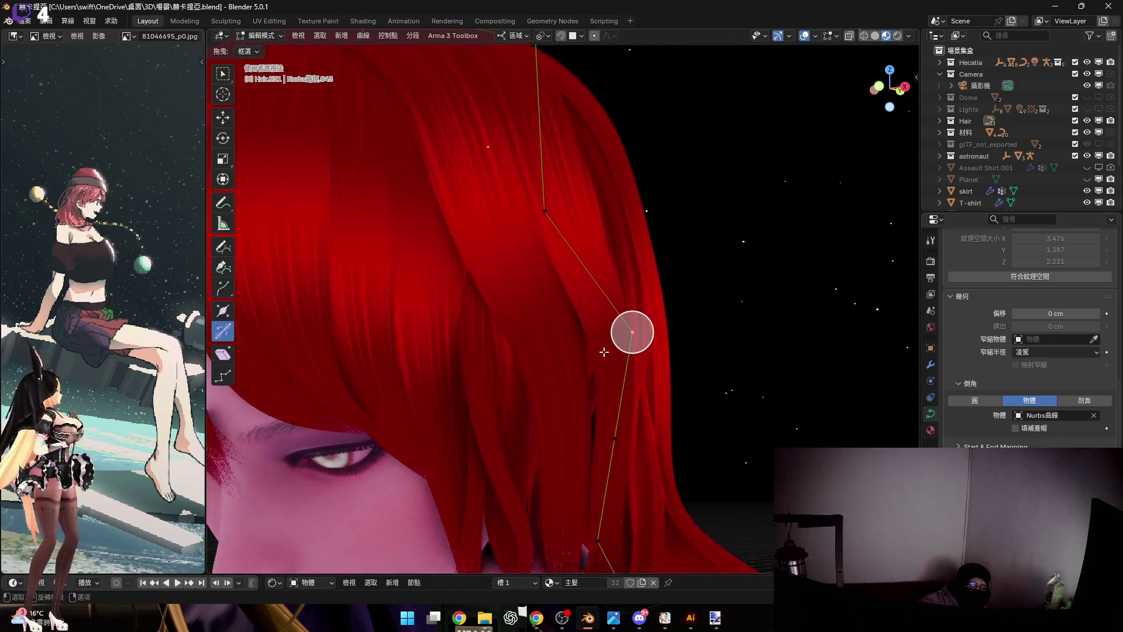
{"action": "middle_click_drag", "start_coordinate": [606, 350], "coordinate": [636, 325]}
{"action": "key", "text": "g"}
{"action": "left_click", "coordinate": [678, 375]}
Adjust the strand thickness at the new point and its neighbouring control point
{"action": "mouse_move", "coordinate": [679, 375]}
{"action": "middle_mouse_down"}
{"action": "mouse_move", "coordinate": [629, 381]}
{"action": "mouse_move", "coordinate": [724, 387]}
{"action": "middle_mouse_up"}
{"action": "left_click", "coordinate": [711, 387]}
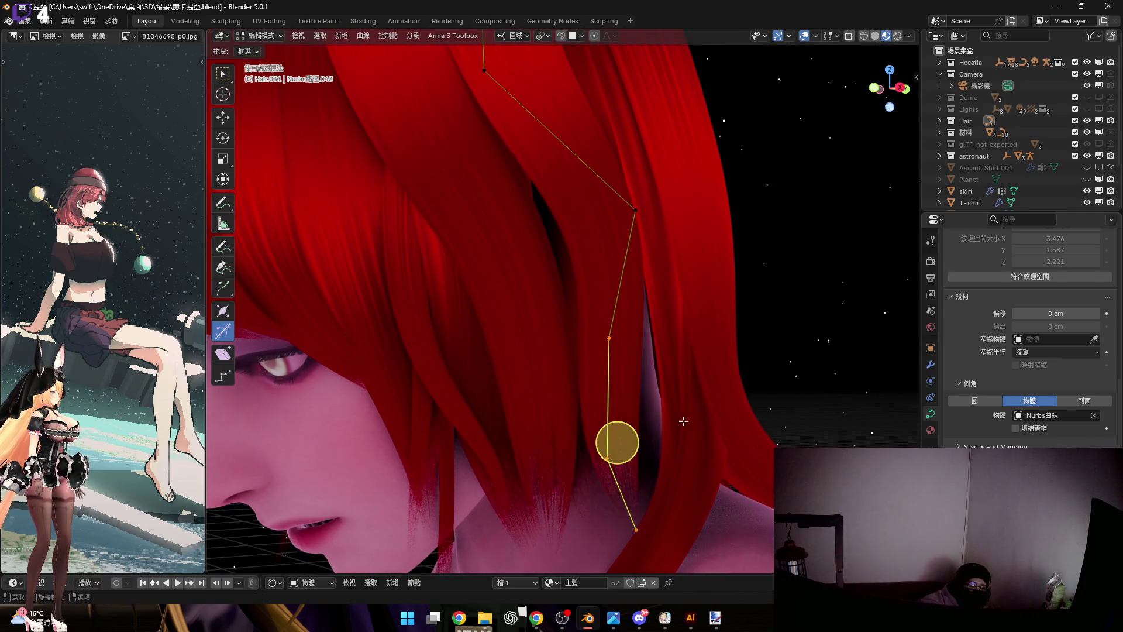
{"action": "scroll", "coordinate": [690, 421], "scroll_direction": "up", "scroll_amount": 2}
{"action": "scroll", "coordinate": [700, 432], "scroll_direction": "up", "scroll_amount": 2}
{"action": "mouse_move", "coordinate": [700, 433]}
{"action": "middle_mouse_down"}
{"action": "mouse_move", "coordinate": [832, 408]}
{"action": "mouse_move", "coordinate": [702, 396]}
{"action": "mouse_move", "coordinate": [550, 400]}
{"action": "mouse_move", "coordinate": [562, 386]}
{"action": "middle_mouse_up"}
{"action": "left_click", "coordinate": [795, 391]}
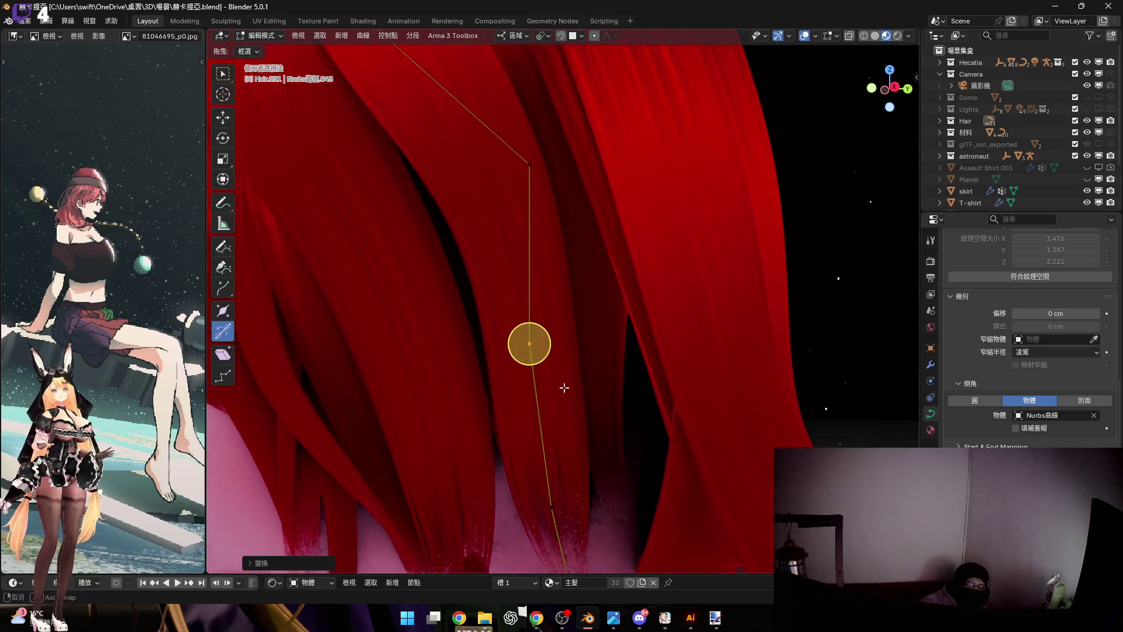
Thin the strand radius at the selected point and scale it down toward the tip
{"action": "key", "text": "alt+s"}
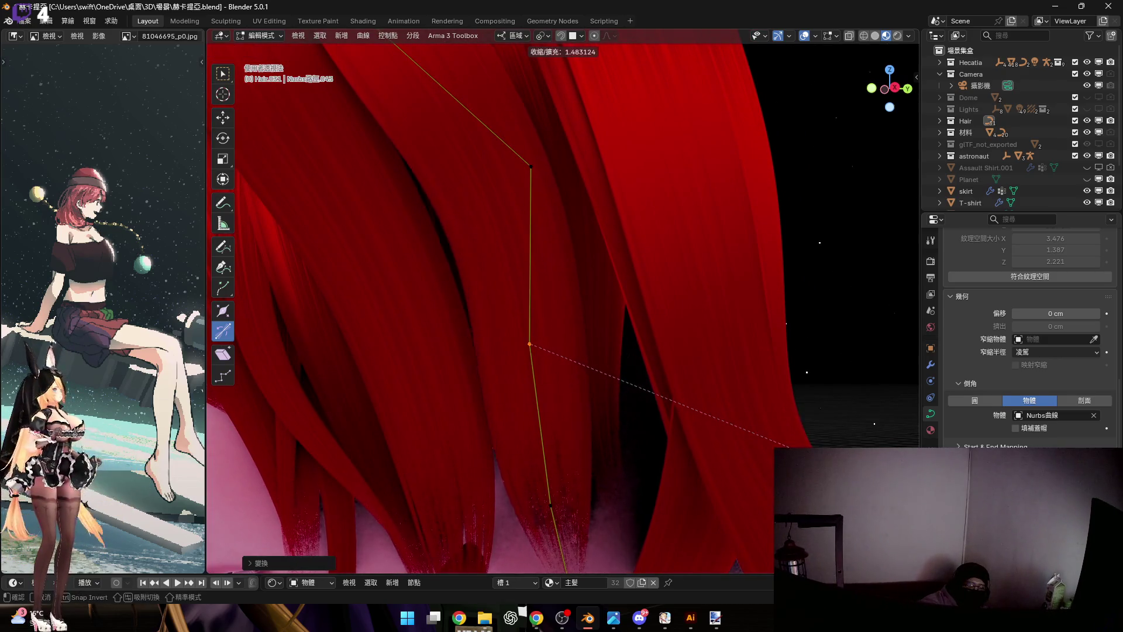
{"action": "middle_click_drag", "start_coordinate": [644, 438], "coordinate": [719, 524]}
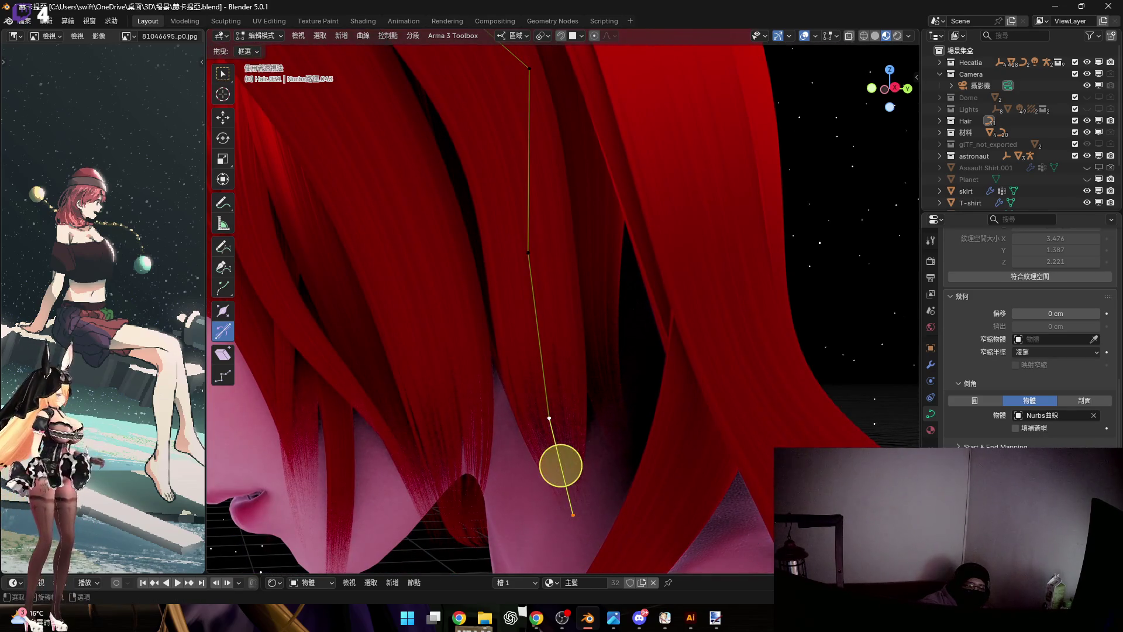
{"action": "key", "text": "s"}
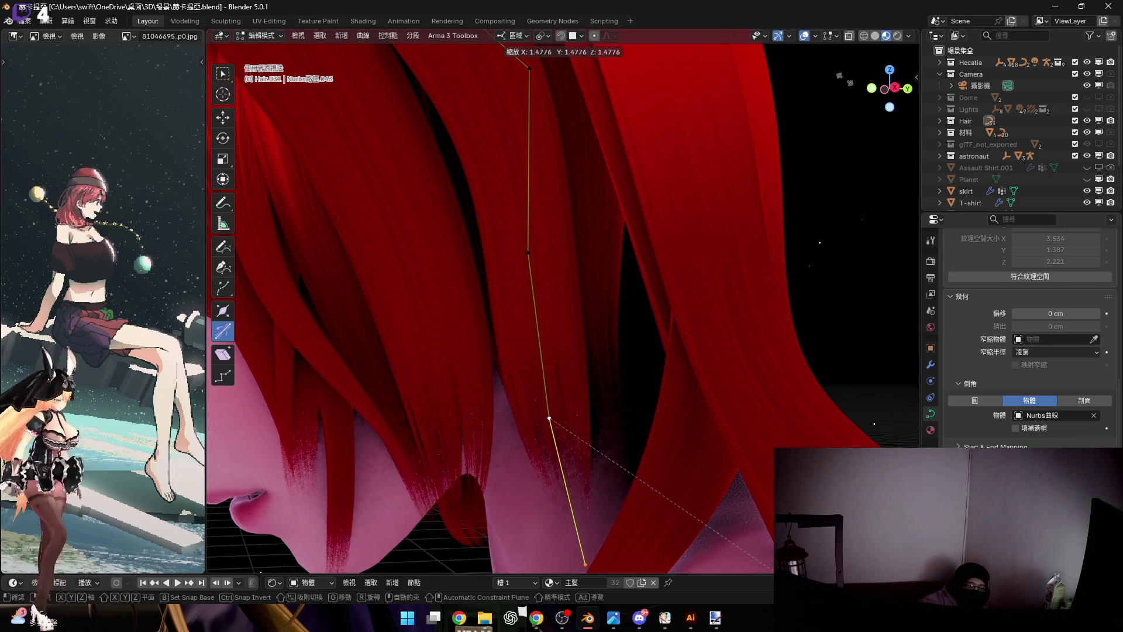
{"action": "key", "text": "Return"}
From a front orthographic view, select the guide curve's end point
{"action": "mouse_move", "coordinate": [667, 264]}
{"action": "middle_mouse_down"}
{"action": "mouse_move", "coordinate": [634, 191]}
{"action": "mouse_move", "coordinate": [579, 218]}
{"action": "mouse_move", "coordinate": [646, 229]}
{"action": "mouse_move", "coordinate": [684, 212]}
{"action": "mouse_move", "coordinate": [646, 234]}
{"action": "mouse_move", "coordinate": [848, 126]}
{"action": "middle_mouse_up"}
{"action": "mouse_move", "coordinate": [882, 92]}
{"action": "middle_mouse_down"}
{"action": "mouse_move", "coordinate": [746, 220]}
{"action": "mouse_move", "coordinate": [602, 296]}
{"action": "mouse_move", "coordinate": [585, 401]}
{"action": "mouse_move", "coordinate": [636, 414]}
{"action": "mouse_move", "coordinate": [644, 492]}
{"action": "middle_mouse_up"}
{"action": "left_click", "coordinate": [648, 510]}
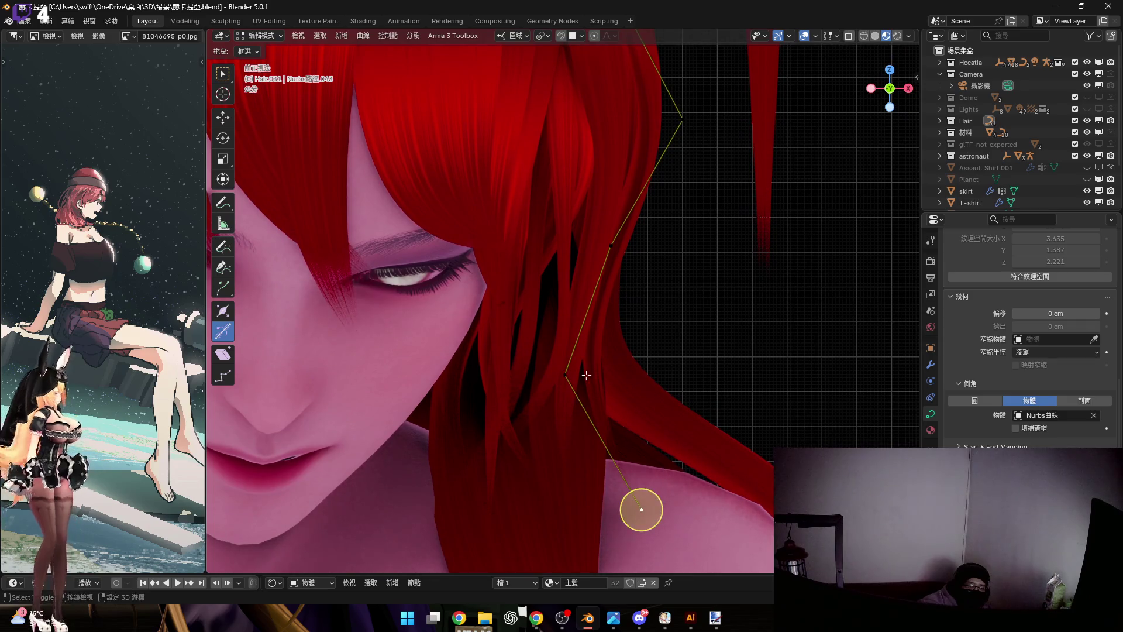
Rotate the end point, then select and rotate a single curve point beside the face
{"action": "key", "text": "r"}
{"action": "left_click", "coordinate": [814, 421]}
{"action": "middle_click_drag", "start_coordinate": [814, 421], "coordinate": [690, 225]}
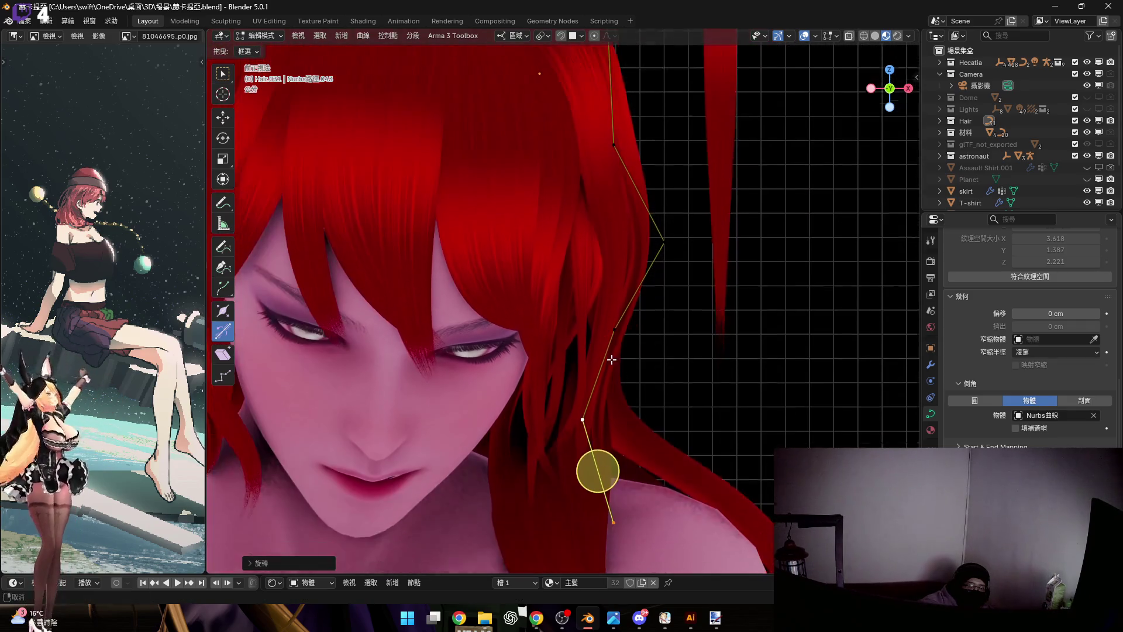
{"action": "left_click_drag", "start_coordinate": [690, 225], "coordinate": [509, 464]}
{"action": "middle_click_drag", "start_coordinate": [527, 438], "coordinate": [652, 307]}
{"action": "middle_click_drag", "start_coordinate": [655, 268], "coordinate": [631, 301], "text": "ctrl"}
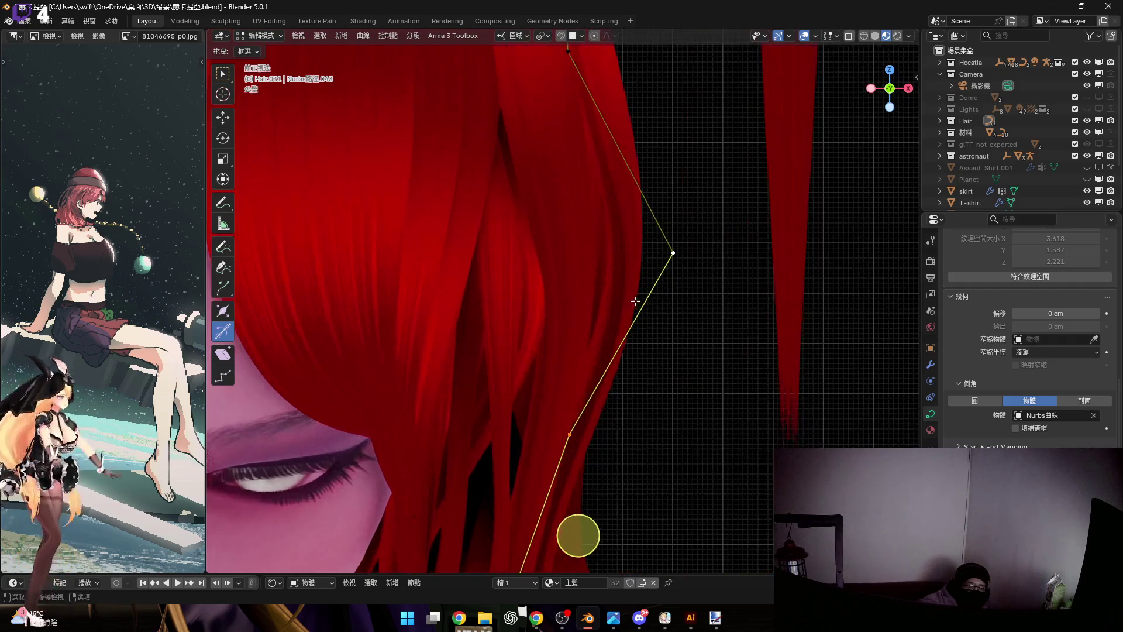
{"action": "left_click", "coordinate": [790, 329]}
{"action": "mouse_move", "coordinate": [789, 329]}
{"action": "middle_mouse_down"}
{"action": "mouse_move", "coordinate": [612, 323]}
{"action": "mouse_move", "coordinate": [730, 357]}
{"action": "middle_mouse_up"}
Move that point vertically along Z, retrying after a cancelled move
{"action": "key", "text": "g"}
{"action": "key", "text": "z"}
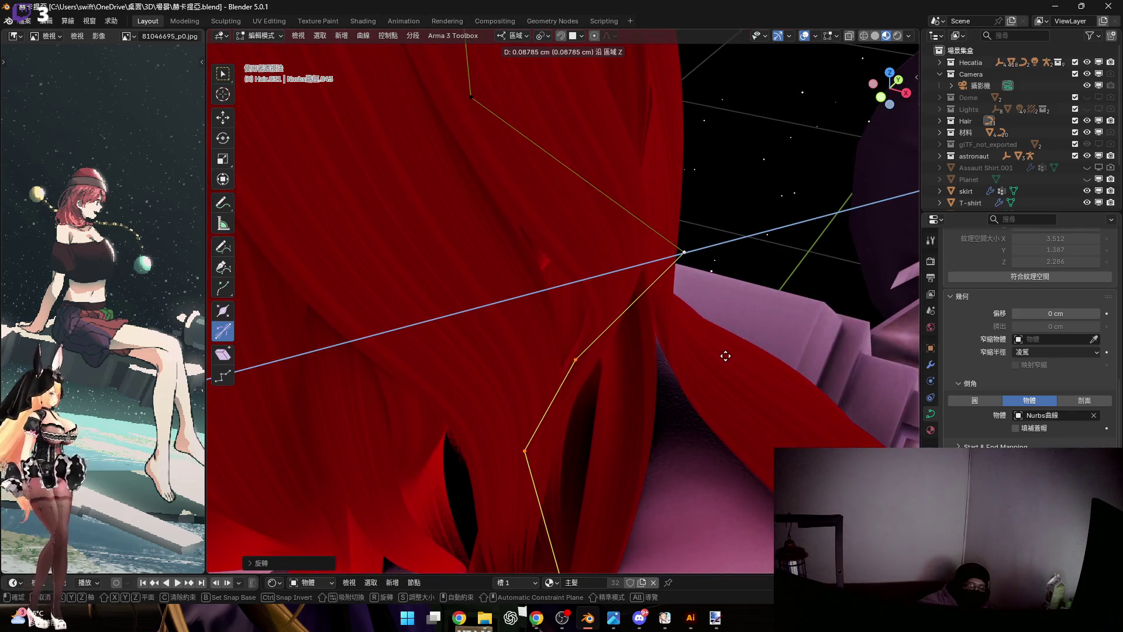
{"action": "right_click", "coordinate": [708, 337]}
{"action": "mouse_move", "coordinate": [664, 273]}
{"action": "middle_mouse_down"}
{"action": "mouse_move", "coordinate": [708, 326]}
{"action": "mouse_move", "coordinate": [640, 397]}
{"action": "middle_mouse_up"}
{"action": "key", "text": "g"}
{"action": "key", "text": "z"}
{"action": "left_click", "coordinate": [691, 356]}
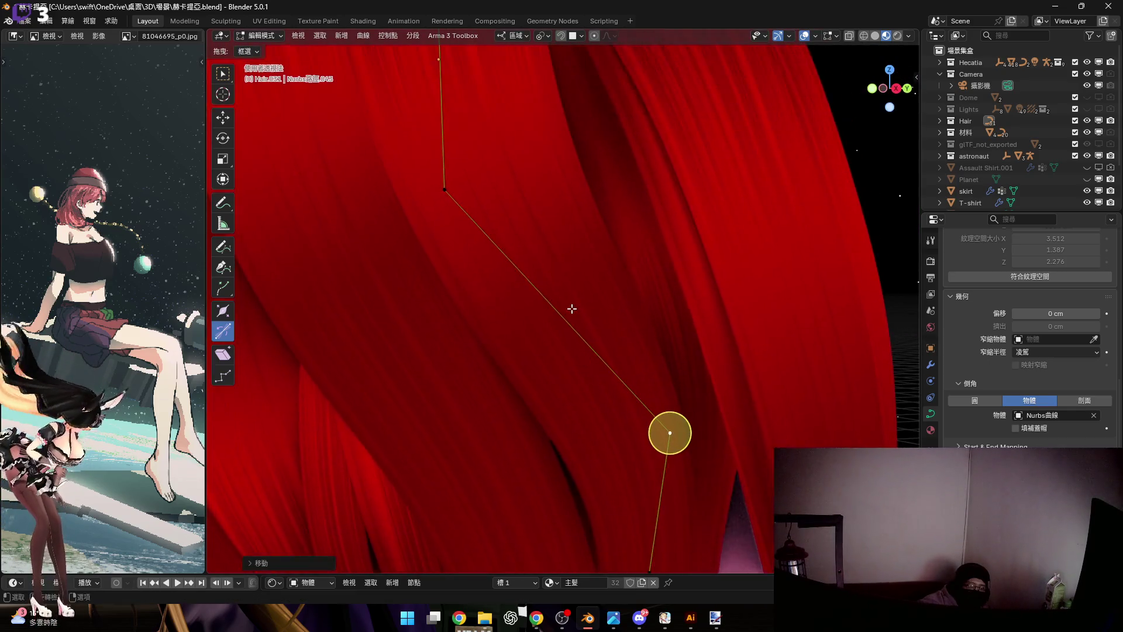
{"action": "middle_click_drag", "start_coordinate": [524, 295], "coordinate": [612, 326]}
{"action": "scroll", "coordinate": [561, 318], "scroll_direction": "down", "scroll_amount": 4}
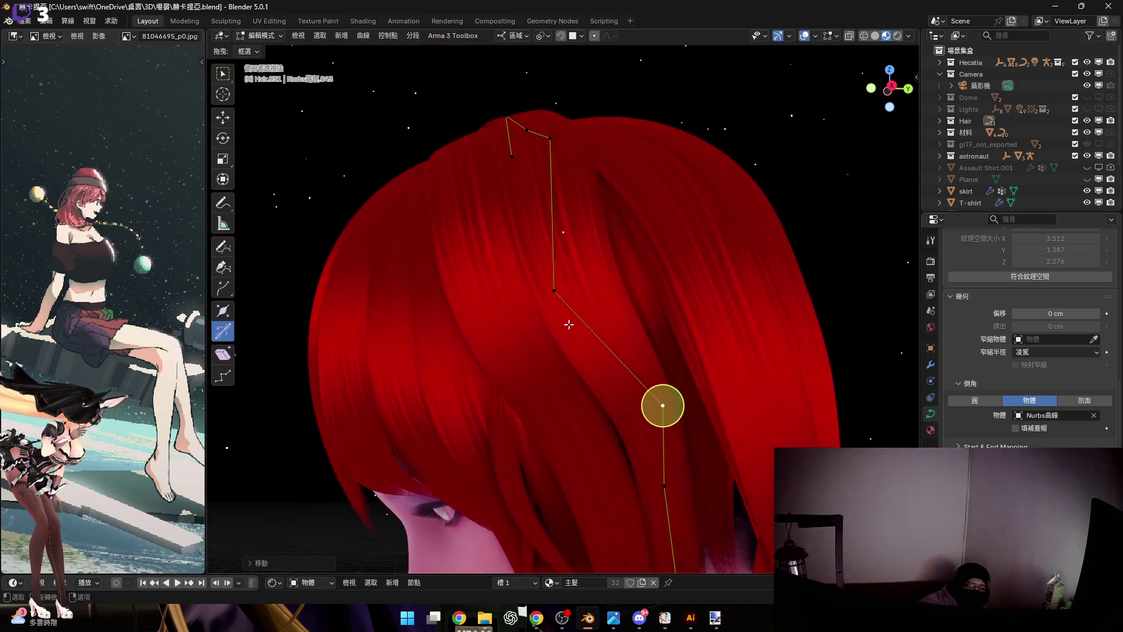
{"action": "middle_click_drag", "start_coordinate": [568, 276], "coordinate": [602, 359]}
{"action": "scroll", "coordinate": [602, 351], "scroll_direction": "up", "scroll_amount": 2}
{"action": "scroll", "coordinate": [587, 319], "scroll_direction": "up", "scroll_amount": 3}
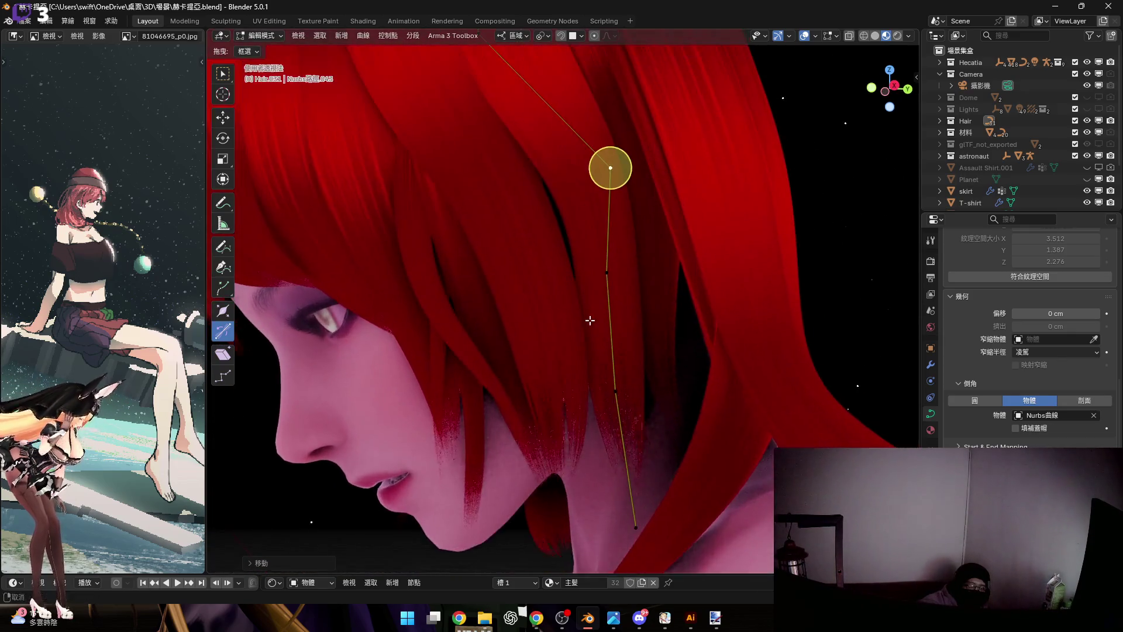
{"action": "middle_click_drag", "start_coordinate": [621, 298], "coordinate": [712, 435]}
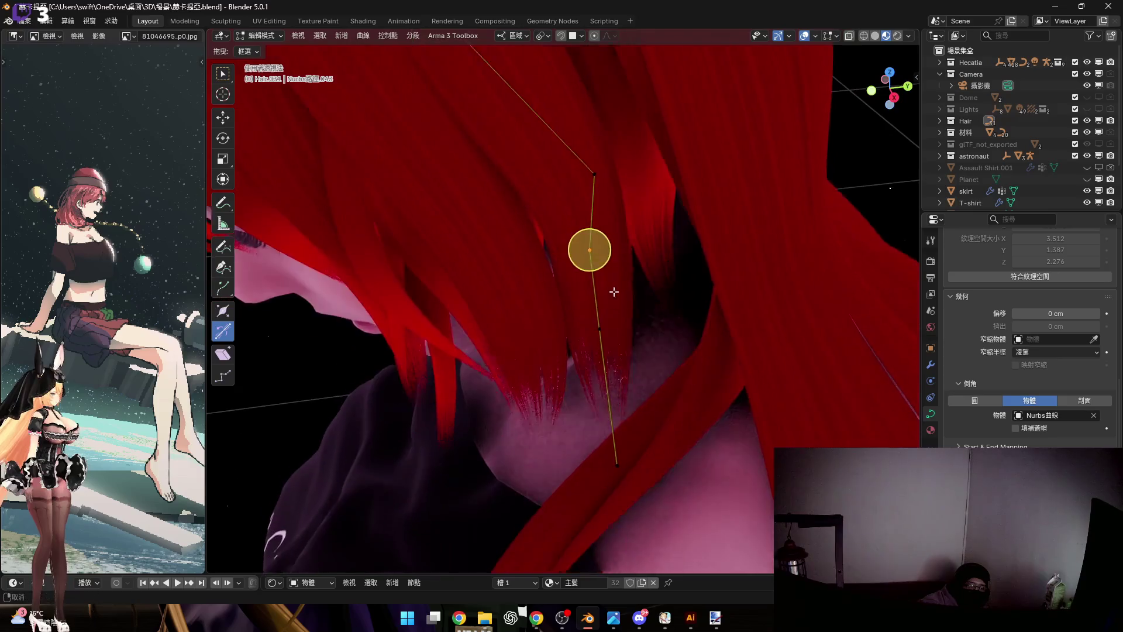
Box-select the lower curve points and twist them so the strand falls past the jaw
{"action": "left_click_drag", "start_coordinate": [518, 270], "coordinate": [519, 270]}
{"action": "middle_click_drag", "start_coordinate": [519, 269], "coordinate": [604, 315]}
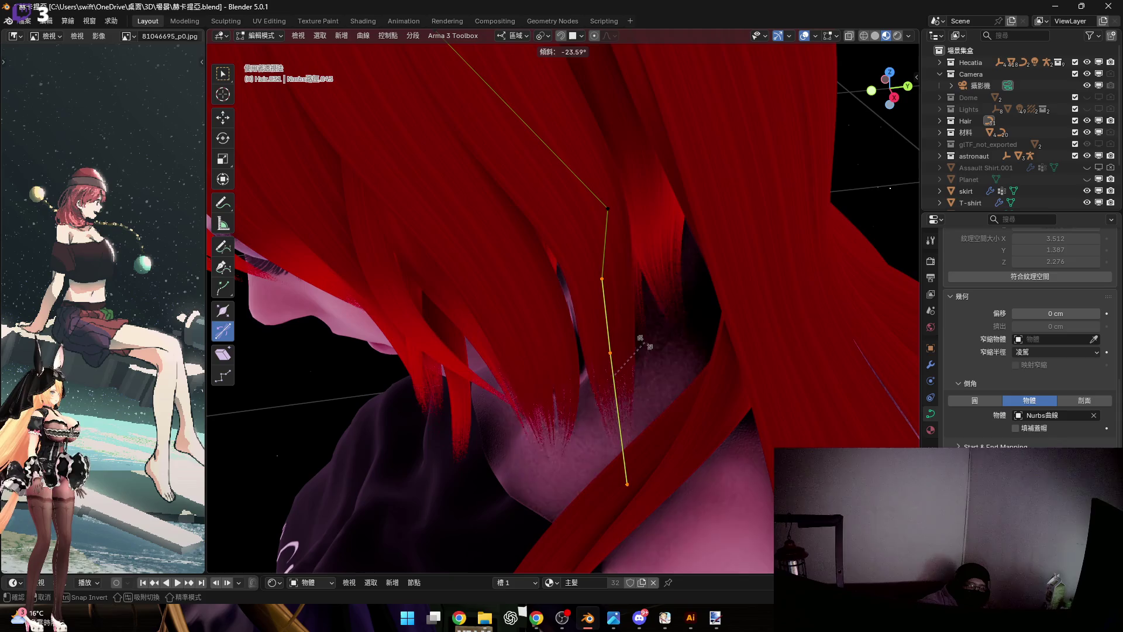
{"action": "mouse_move", "coordinate": [635, 333]}
{"action": "middle_mouse_down"}
{"action": "mouse_move", "coordinate": [622, 419]}
{"action": "mouse_move", "coordinate": [645, 308]}
{"action": "middle_mouse_up"}
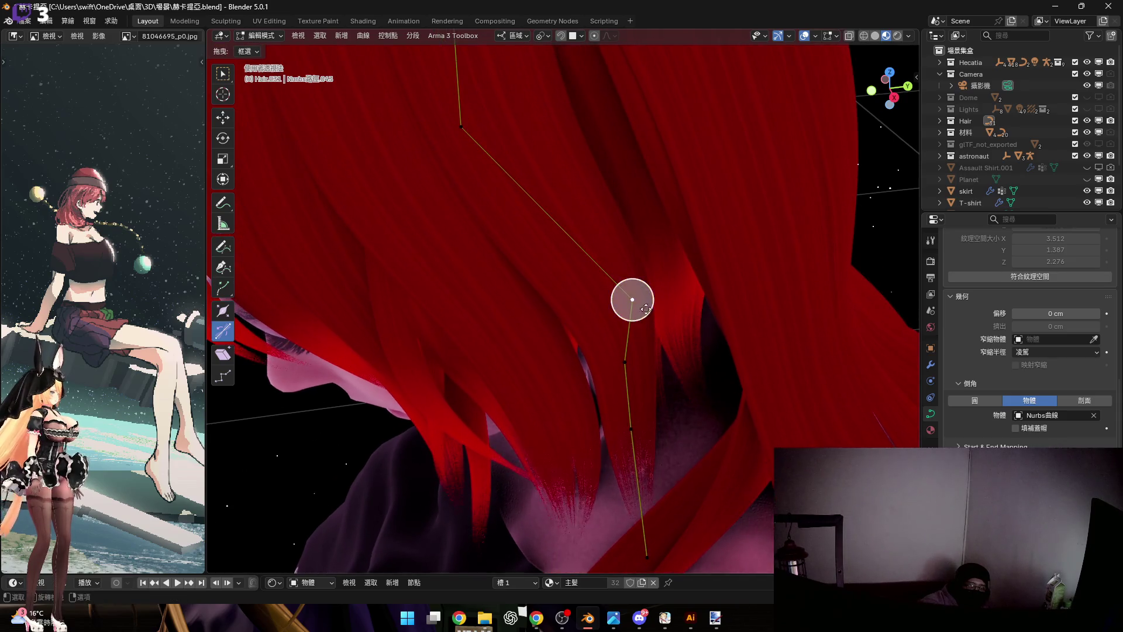
{"action": "left_click", "coordinate": [648, 259]}
{"action": "mouse_move", "coordinate": [631, 296]}
{"action": "middle_mouse_down"}
{"action": "mouse_move", "coordinate": [521, 273]}
{"action": "mouse_move", "coordinate": [568, 393]}
{"action": "middle_mouse_up"}
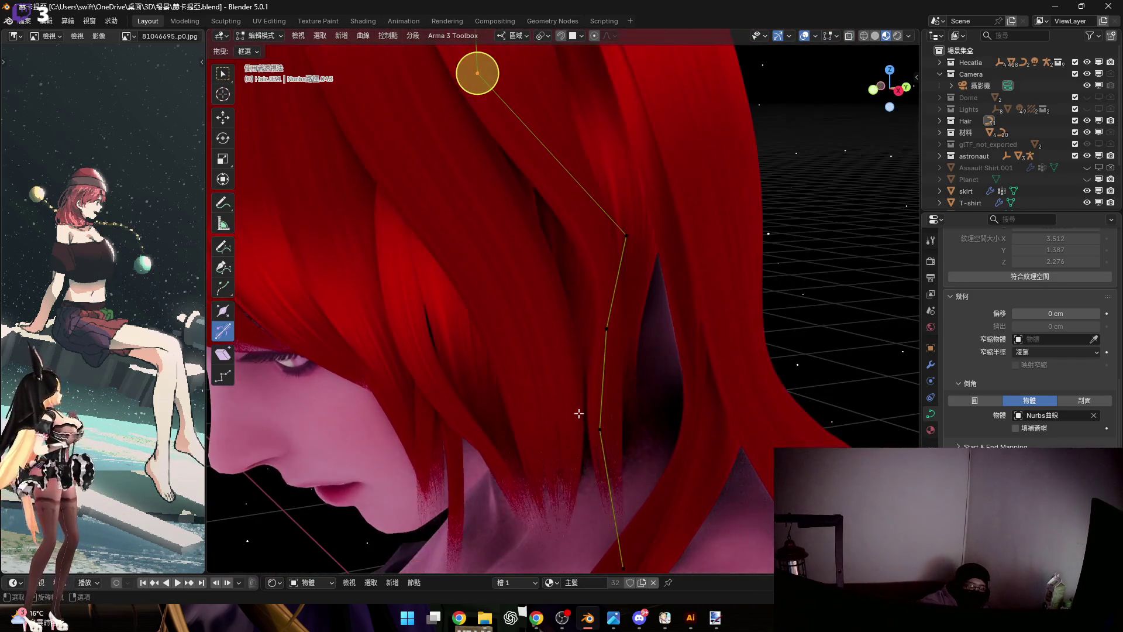
{"action": "mouse_move", "coordinate": [616, 431]}
{"action": "middle_mouse_down"}
{"action": "mouse_move", "coordinate": [577, 357]}
{"action": "mouse_move", "coordinate": [476, 298]}
{"action": "middle_mouse_up"}
{"action": "scroll", "coordinate": [583, 352], "scroll_direction": "up", "scroll_amount": 2}
{"action": "left_click_drag", "start_coordinate": [476, 299], "coordinate": [586, 384]}
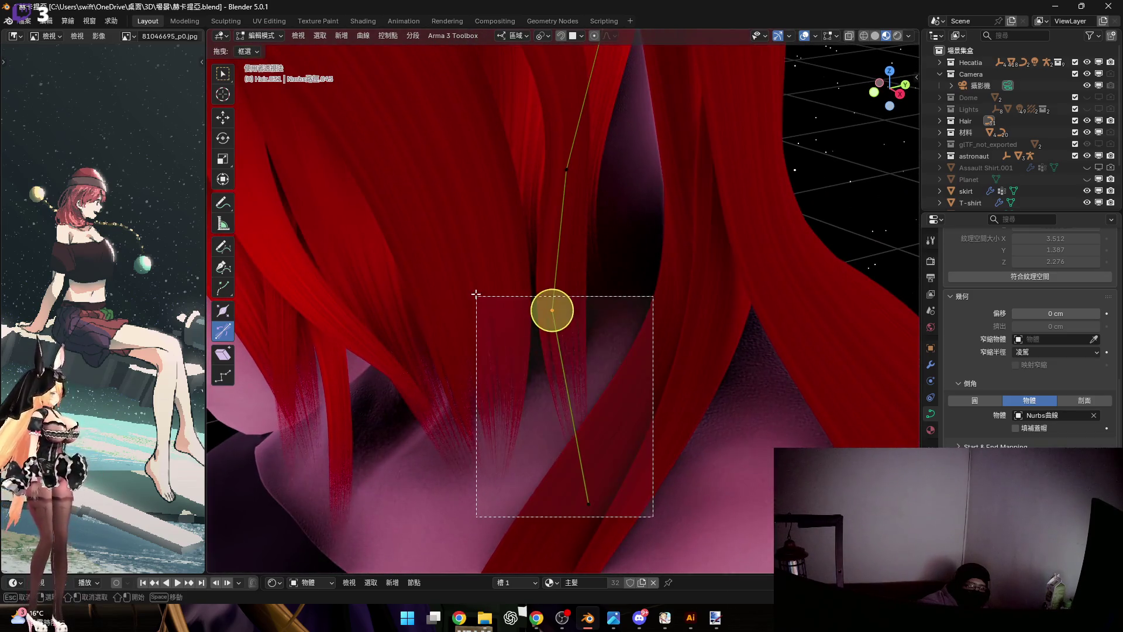
Twist, rotate, scale and re-thicken the curve's end point under the jaw
{"action": "left_click", "coordinate": [579, 378]}
{"action": "mouse_move", "coordinate": [571, 407]}
{"action": "middle_mouse_down"}
{"action": "mouse_move", "coordinate": [529, 336]}
{"action": "mouse_move", "coordinate": [562, 401]}
{"action": "mouse_move", "coordinate": [549, 366]}
{"action": "middle_mouse_up"}
{"action": "key", "text": "r"}
{"action": "left_click", "coordinate": [724, 260]}
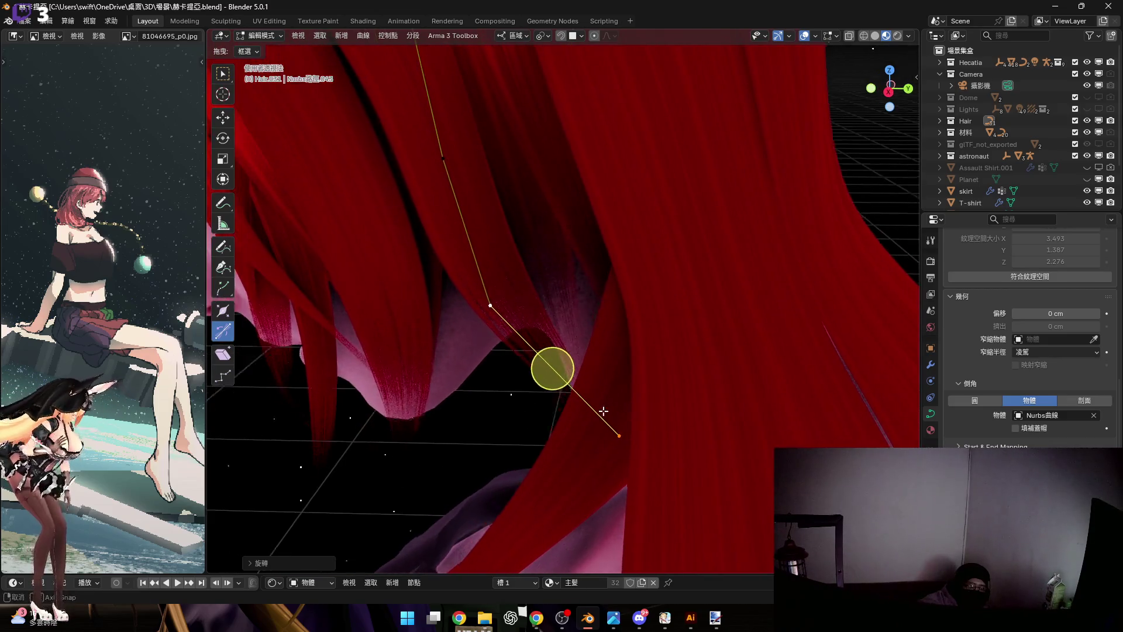
{"action": "key", "text": "s"}
{"action": "left_click", "coordinate": [508, 325]}
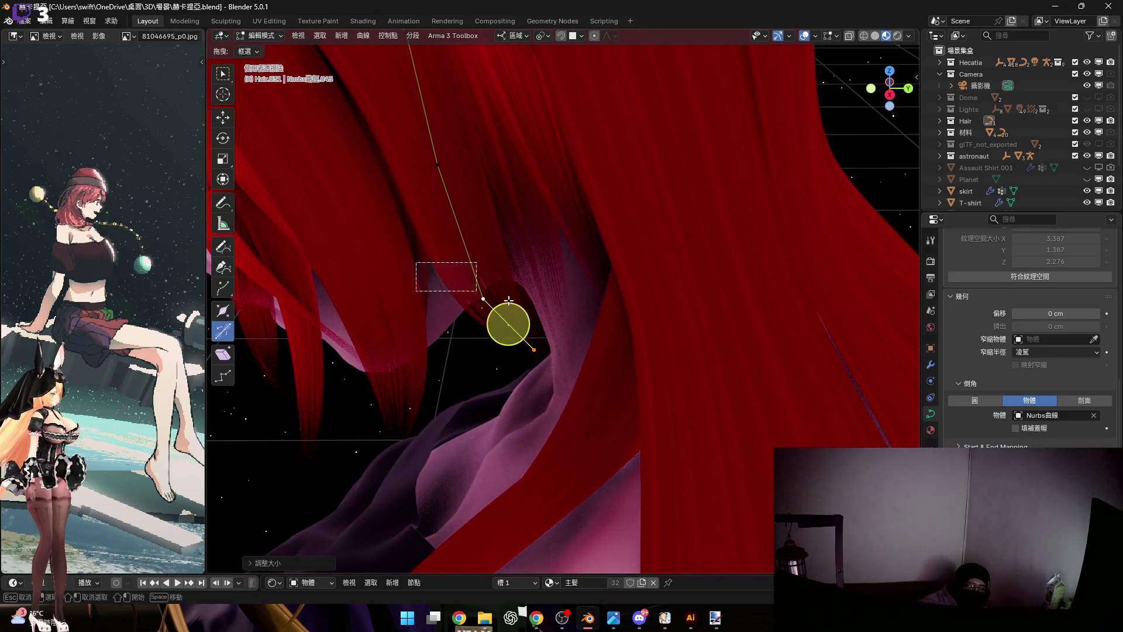
{"action": "key", "text": "alt+s"}
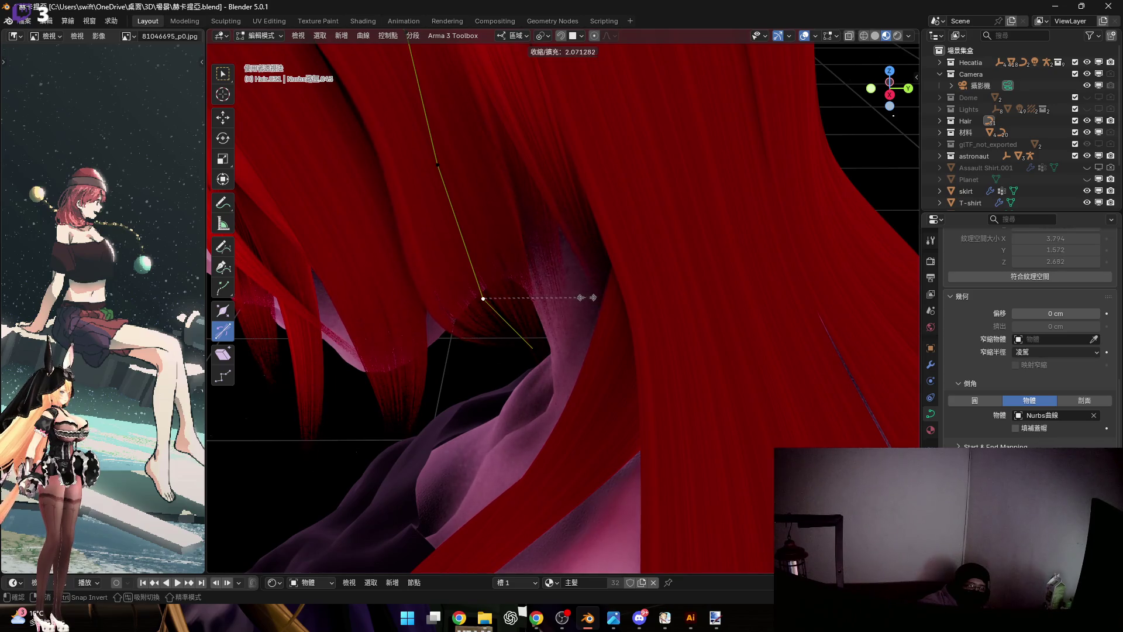
{"action": "left_click", "coordinate": [592, 298]}
Scale, tilt and rotate the lower segment so the strand curves toward the neck
{"action": "mouse_move", "coordinate": [526, 364]}
{"action": "middle_mouse_down"}
{"action": "mouse_move", "coordinate": [546, 363]}
{"action": "mouse_move", "coordinate": [550, 403]}
{"action": "mouse_move", "coordinate": [539, 313]}
{"action": "mouse_move", "coordinate": [519, 351]}
{"action": "mouse_move", "coordinate": [478, 345]}
{"action": "middle_mouse_up"}
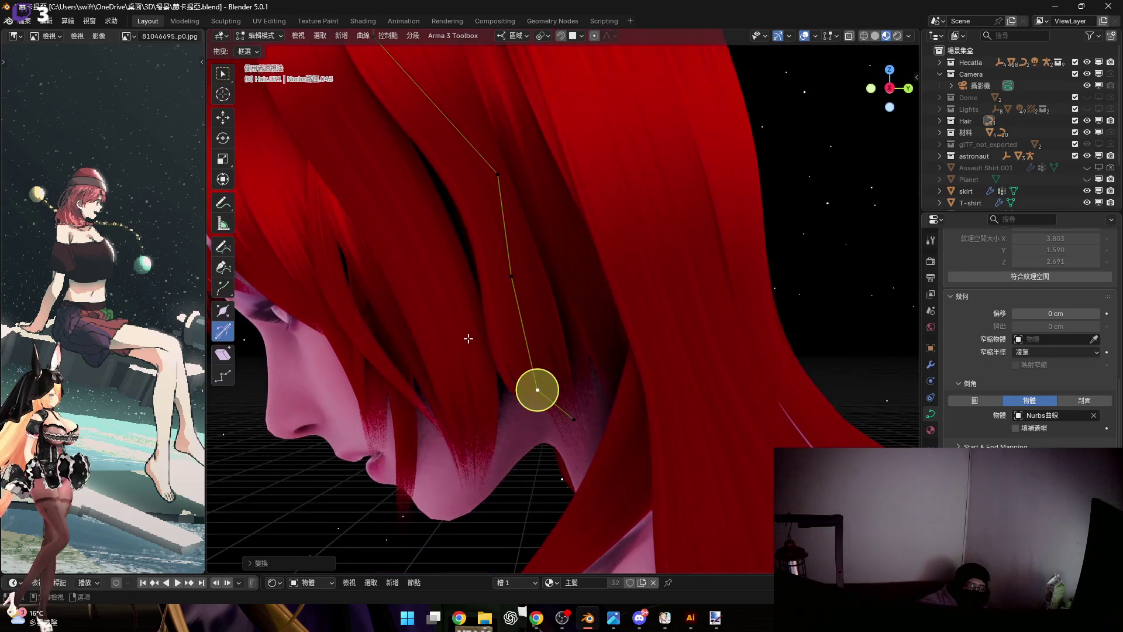
{"action": "key", "text": "s"}
{"action": "left_click", "coordinate": [629, 488]}
{"action": "scroll", "coordinate": [557, 359], "scroll_direction": "up", "scroll_amount": 2}
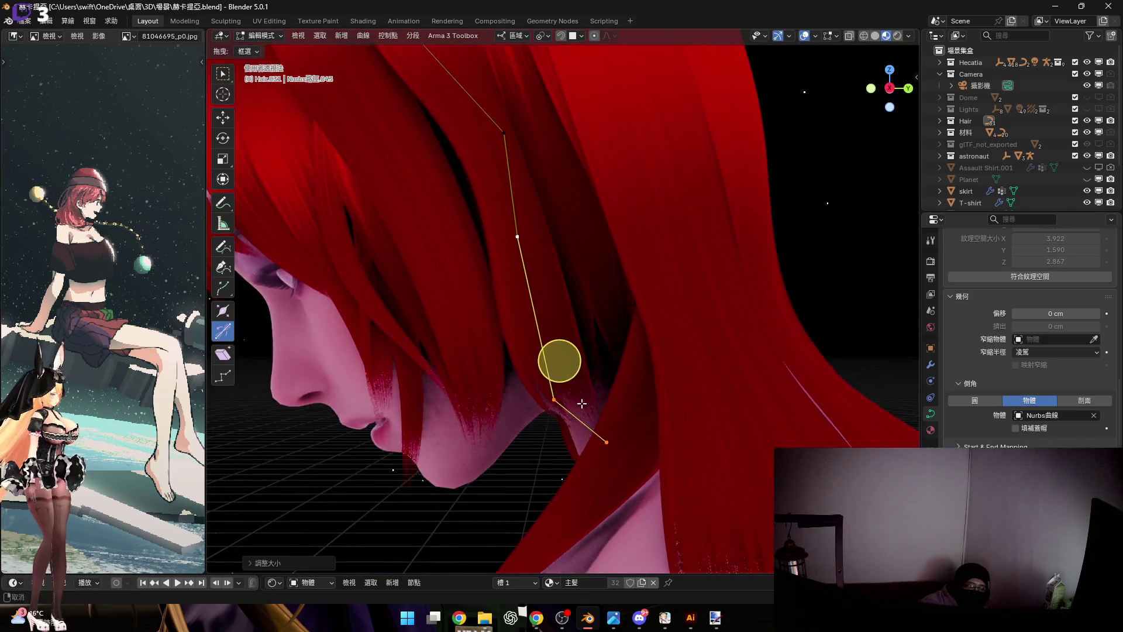
{"action": "scroll", "coordinate": [559, 359], "scroll_direction": "up", "scroll_amount": 2}
{"action": "scroll", "coordinate": [551, 358], "scroll_direction": "up", "scroll_amount": 3}
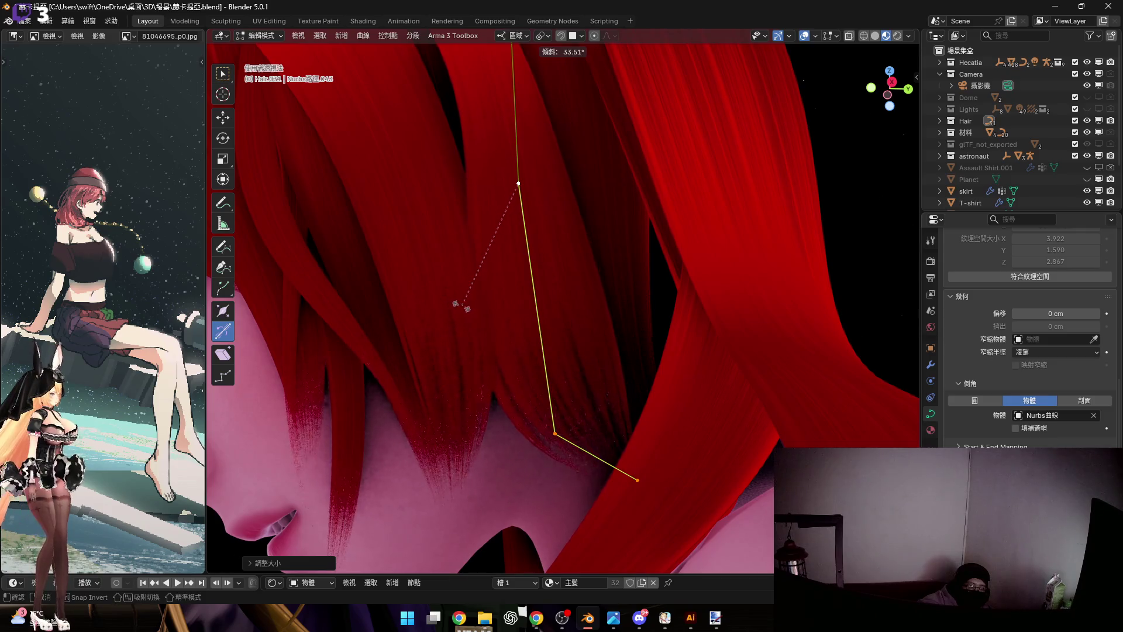
{"action": "left_click", "coordinate": [533, 376]}
{"action": "key", "text": "r"}
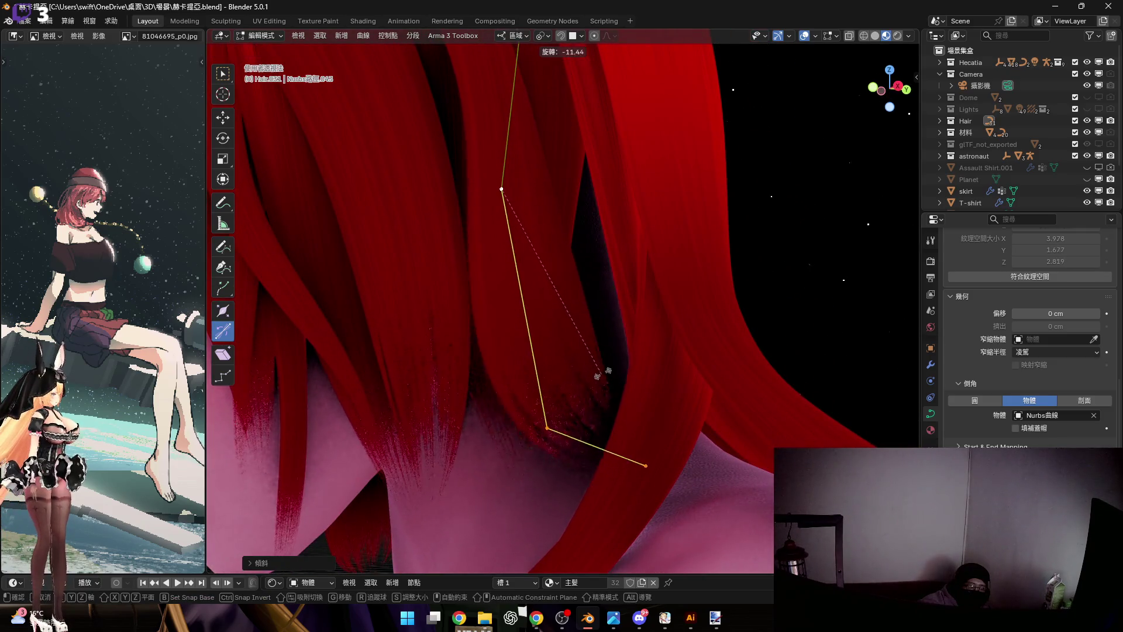
{"action": "left_click", "coordinate": [601, 374]}
{"action": "middle_click_drag", "start_coordinate": [572, 359], "coordinate": [545, 441]}
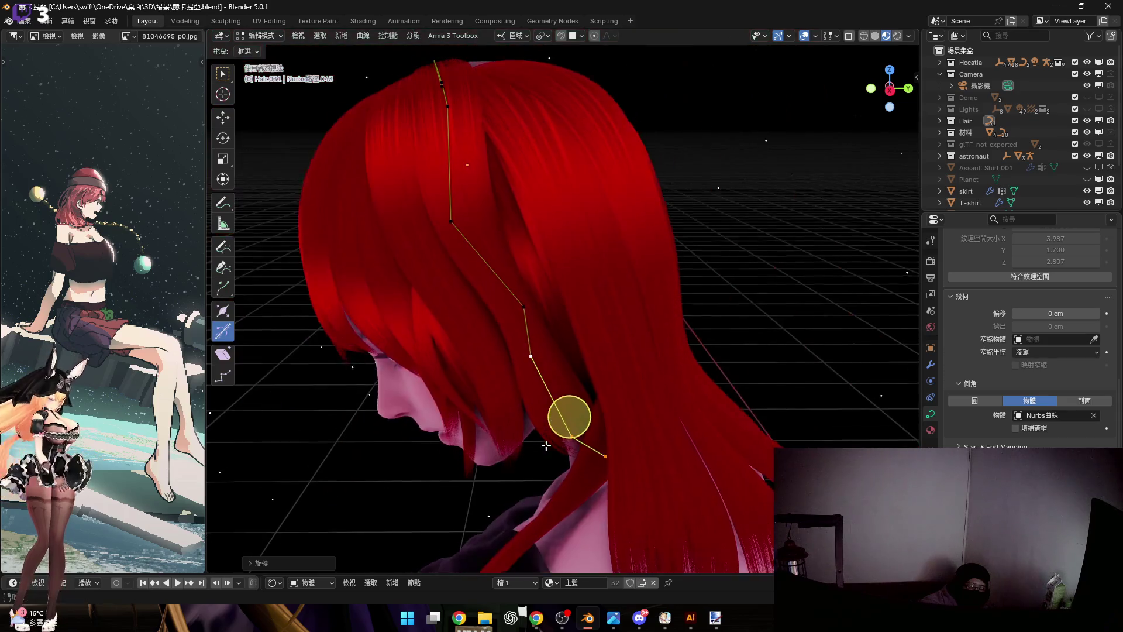
{"action": "scroll", "coordinate": [545, 441], "scroll_direction": "up", "scroll_amount": 2}
{"action": "scroll", "coordinate": [567, 442], "scroll_direction": "up", "scroll_amount": 2}
{"action": "scroll", "coordinate": [611, 532], "scroll_direction": "up", "scroll_amount": 2}
Vary the shrink/fatten radius on successive upper guide points so the lock swells
{"action": "key", "text": "alt+s"}
{"action": "left_click", "coordinate": [658, 388]}
{"action": "middle_click_drag", "start_coordinate": [564, 362], "coordinate": [579, 257]}
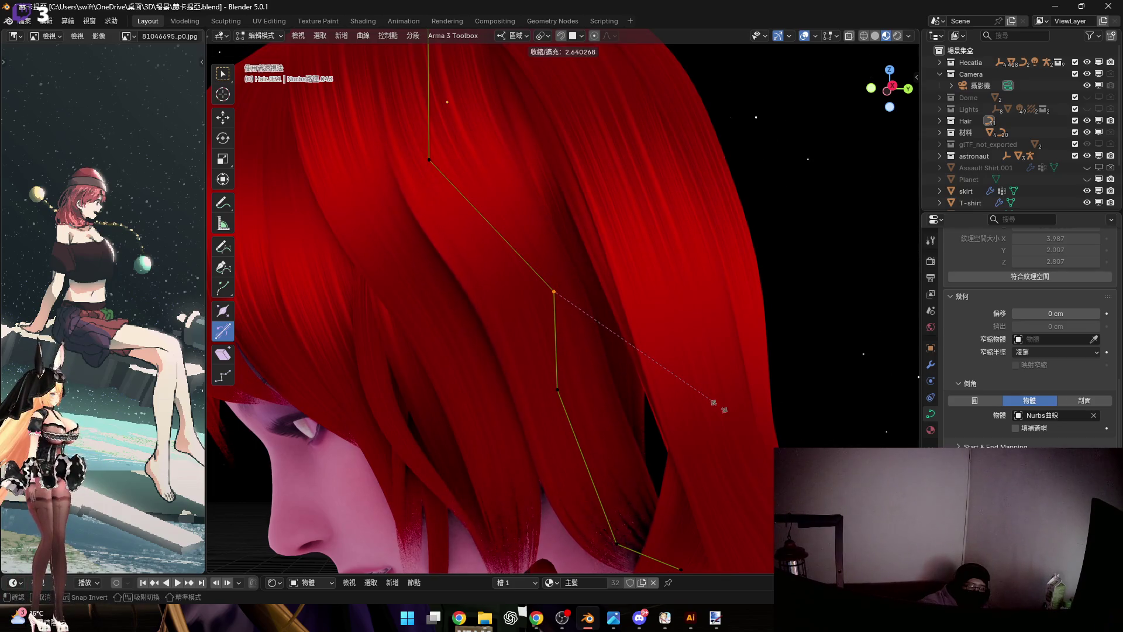
{"action": "left_click", "coordinate": [559, 293]}
{"action": "middle_click_drag", "start_coordinate": [559, 293], "coordinate": [564, 392]}
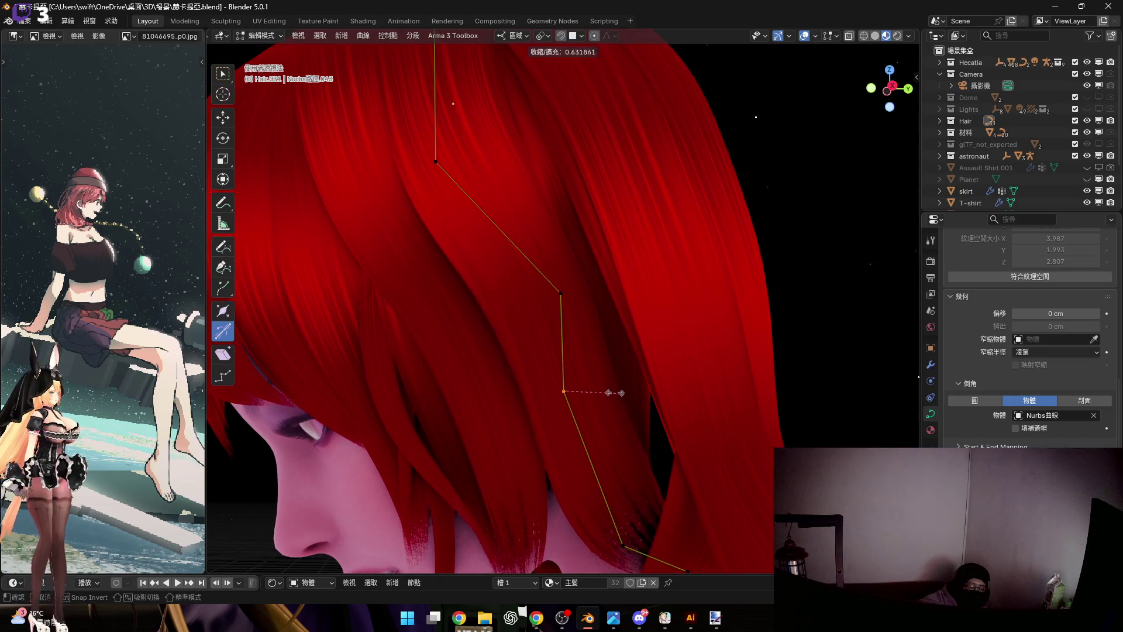
{"action": "middle_click_drag", "start_coordinate": [561, 394], "coordinate": [580, 427]}
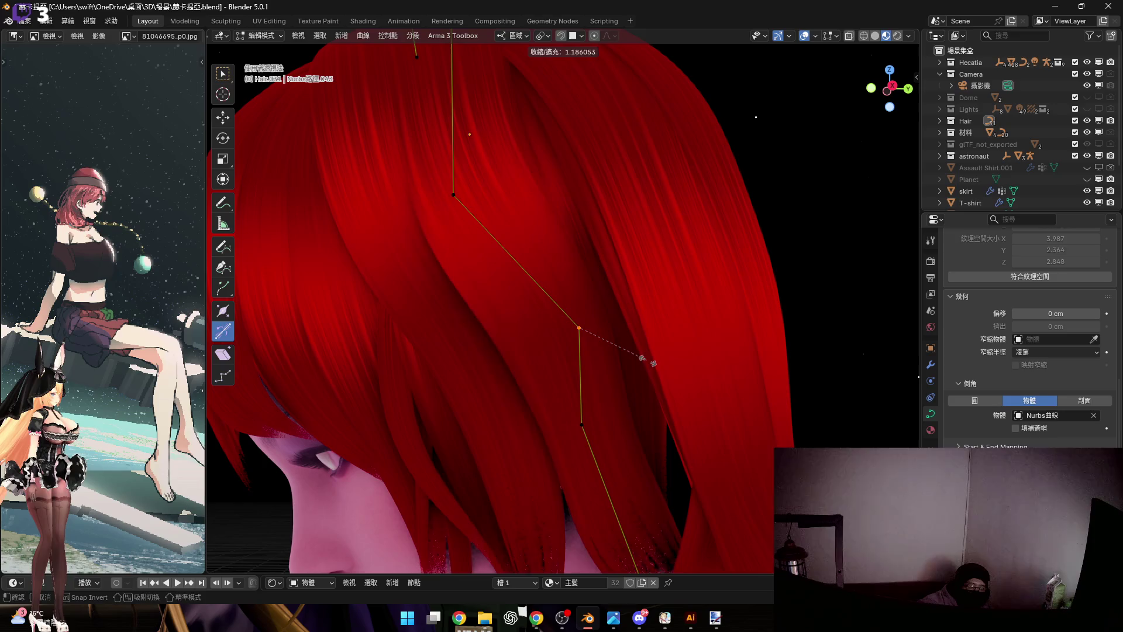
{"action": "left_click", "coordinate": [657, 363]}
{"action": "mouse_move", "coordinate": [579, 328]}
{"action": "middle_mouse_down"}
{"action": "mouse_move", "coordinate": [596, 370]}
{"action": "mouse_move", "coordinate": [567, 328]}
{"action": "middle_mouse_up"}
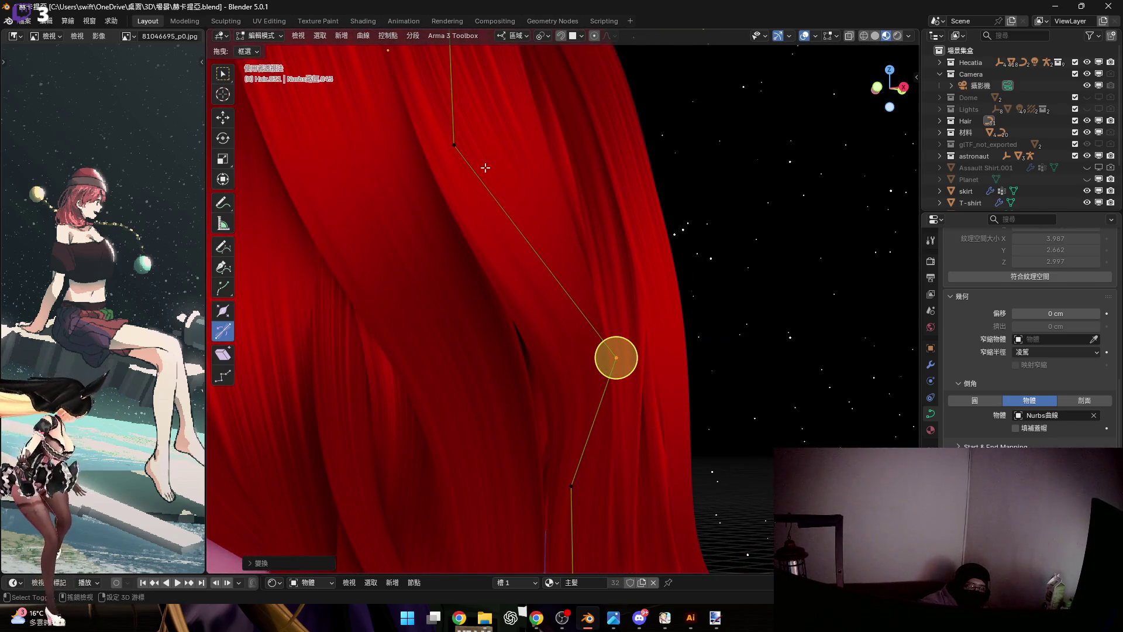
Scale and tilt a mid-curve point, then enlarge its radius
{"action": "key", "text": "s"}
{"action": "left_click", "coordinate": [671, 400]}
{"action": "mouse_move", "coordinate": [670, 400]}
{"action": "middle_mouse_down"}
{"action": "mouse_move", "coordinate": [566, 326]}
{"action": "mouse_move", "coordinate": [629, 255]}
{"action": "middle_mouse_up"}
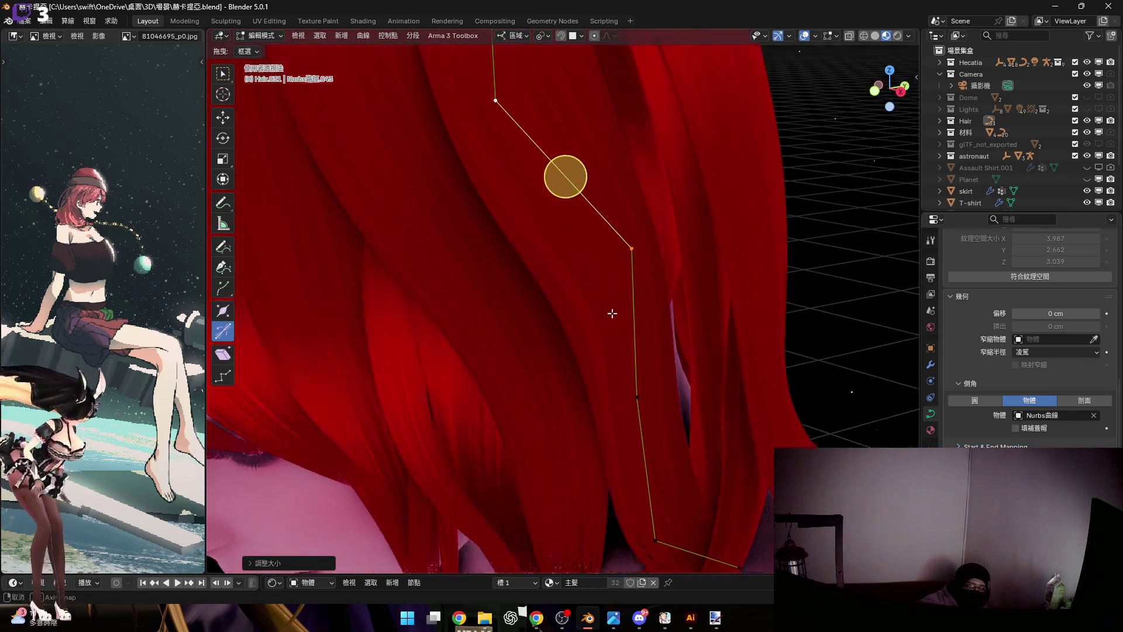
{"action": "key", "text": "ctrl+t"}
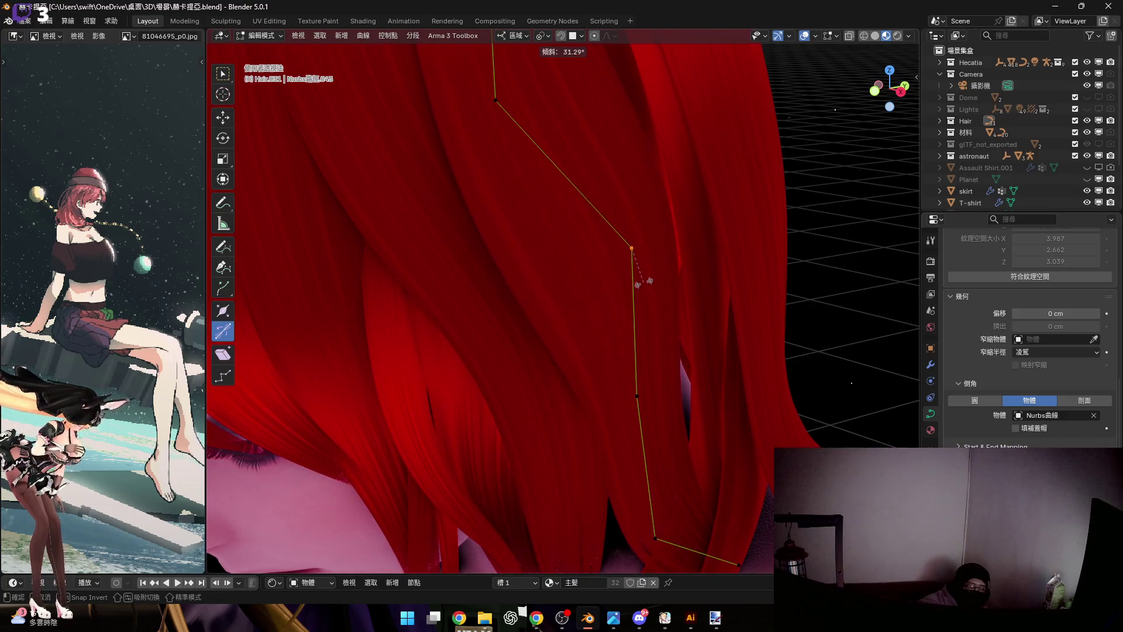
{"action": "left_click", "coordinate": [647, 290]}
{"action": "key", "text": "alt+s"}
{"action": "mouse_move", "coordinate": [646, 290]}
{"action": "middle_mouse_down"}
{"action": "mouse_move", "coordinate": [788, 344]}
{"action": "mouse_move", "coordinate": [830, 432]}
{"action": "middle_mouse_up"}
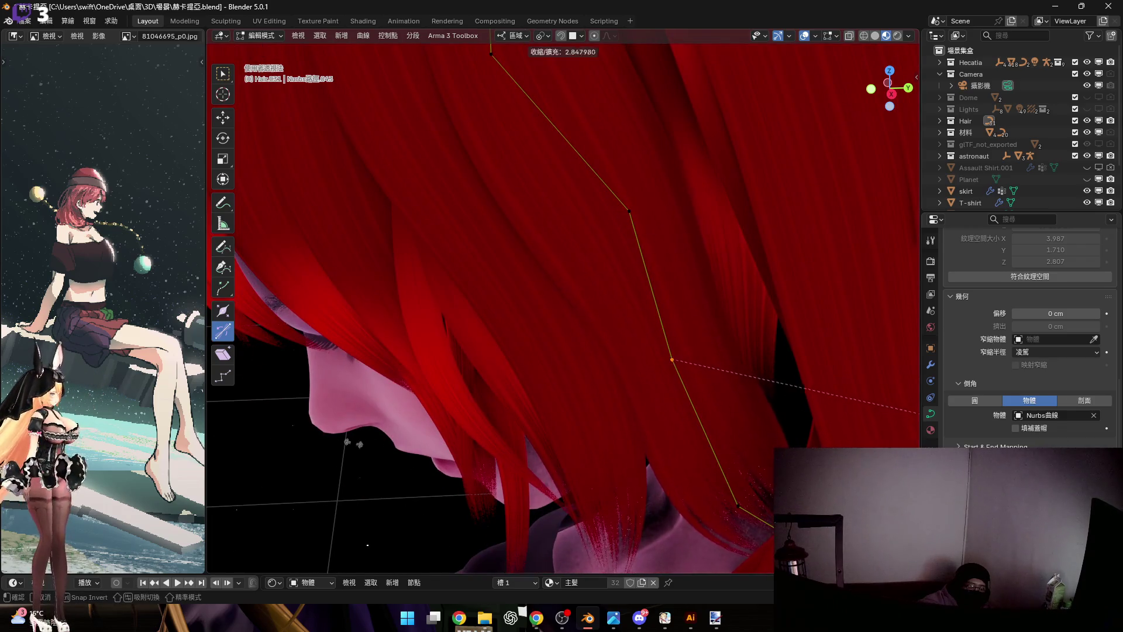
{"action": "left_click", "coordinate": [629, 384]}
Adjust the radius of the lower curve points so the strand tapers past the face
{"action": "mouse_move", "coordinate": [606, 316]}
{"action": "middle_mouse_down"}
{"action": "mouse_move", "coordinate": [552, 283]}
{"action": "mouse_move", "coordinate": [717, 365]}
{"action": "mouse_move", "coordinate": [614, 345]}
{"action": "middle_mouse_up"}
{"action": "left_click_drag", "start_coordinate": [614, 346], "coordinate": [697, 408]}
{"action": "key", "text": "alt+s"}
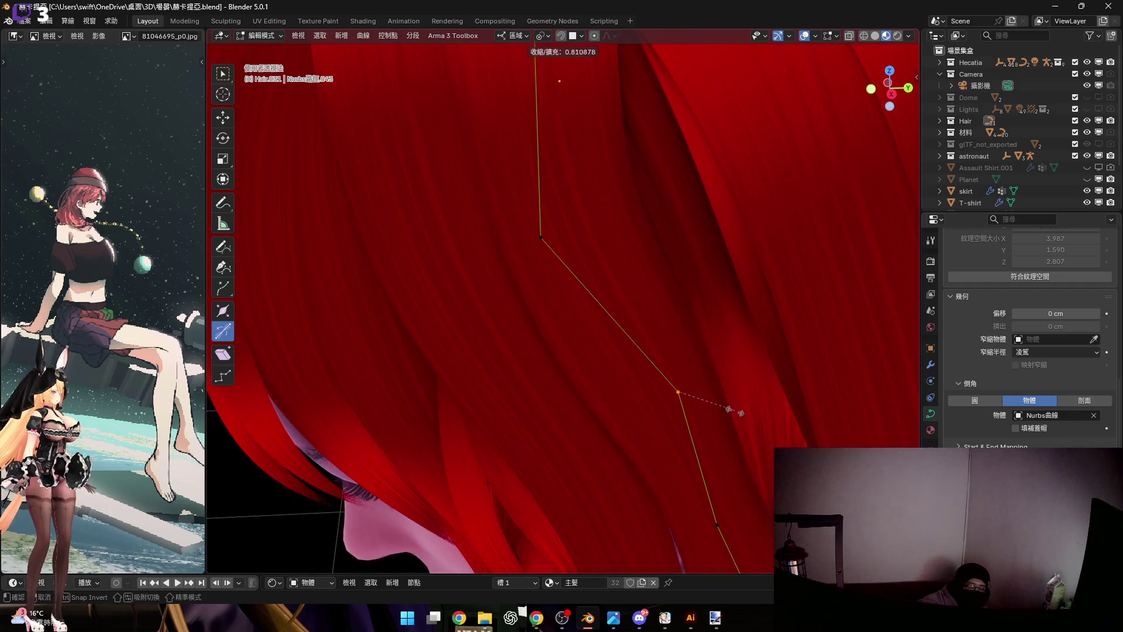
{"action": "left_click", "coordinate": [739, 412]}
{"action": "scroll", "coordinate": [694, 381], "scroll_direction": "down", "scroll_amount": 2}
{"action": "scroll", "coordinate": [656, 351], "scroll_direction": "down", "scroll_amount": 3}
{"action": "scroll", "coordinate": [673, 333], "scroll_direction": "down", "scroll_amount": 2}
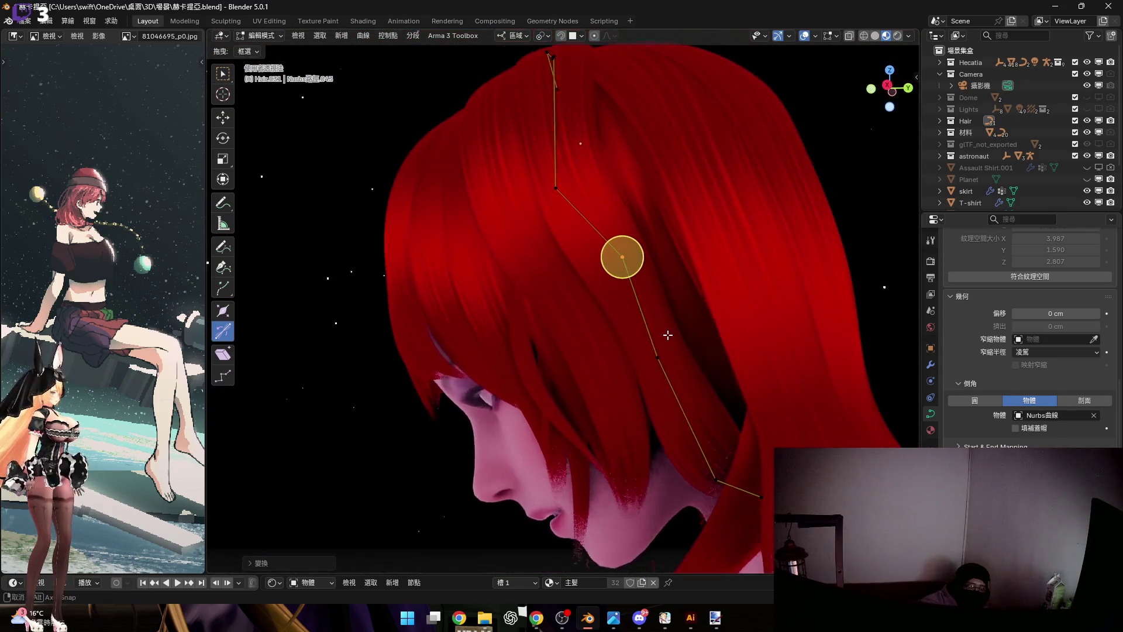
{"action": "left_click_drag", "start_coordinate": [630, 342], "coordinate": [696, 393]}
{"action": "scroll", "coordinate": [693, 386], "scroll_direction": "up", "scroll_amount": 2}
{"action": "scroll", "coordinate": [680, 355], "scroll_direction": "up", "scroll_amount": 2}
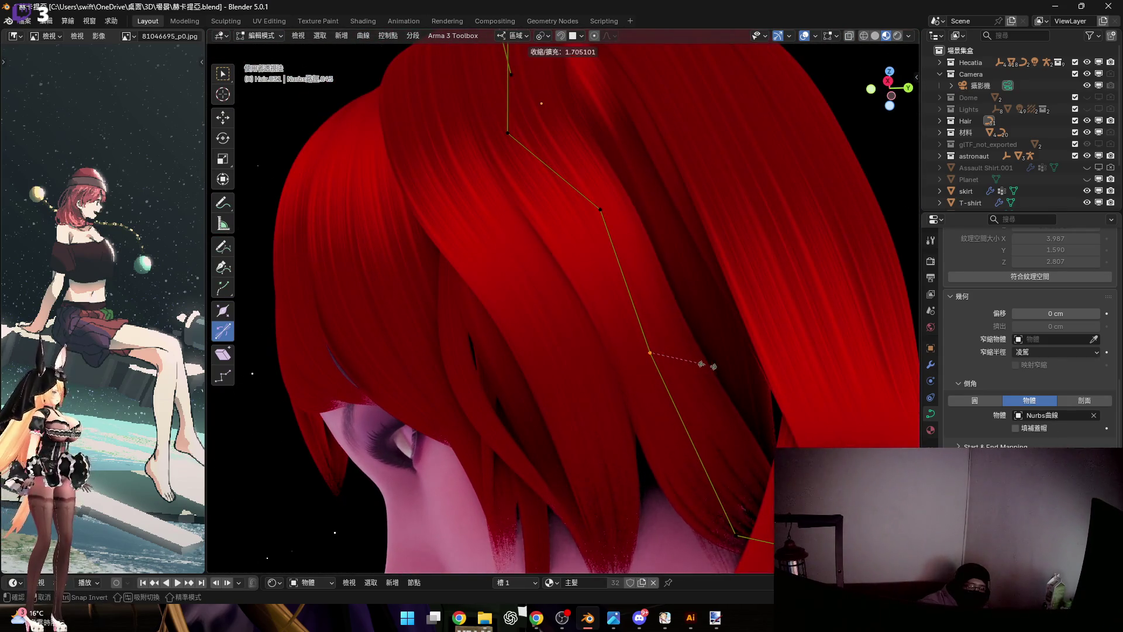
{"action": "left_click", "coordinate": [745, 378]}
{"action": "middle_click_drag", "start_coordinate": [650, 352], "coordinate": [658, 334]}
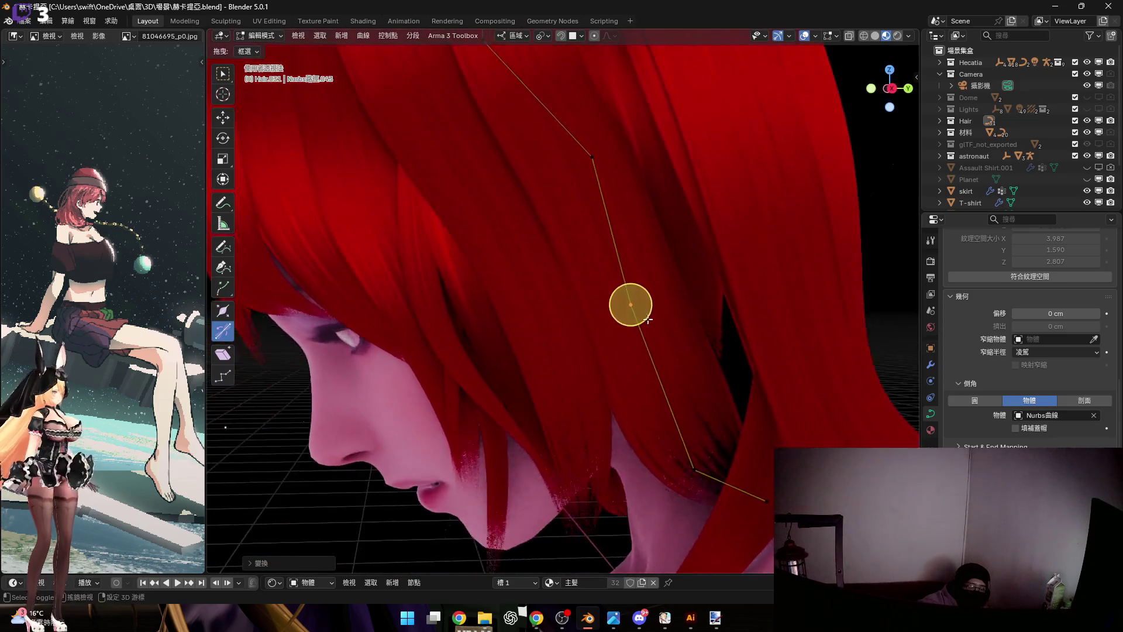
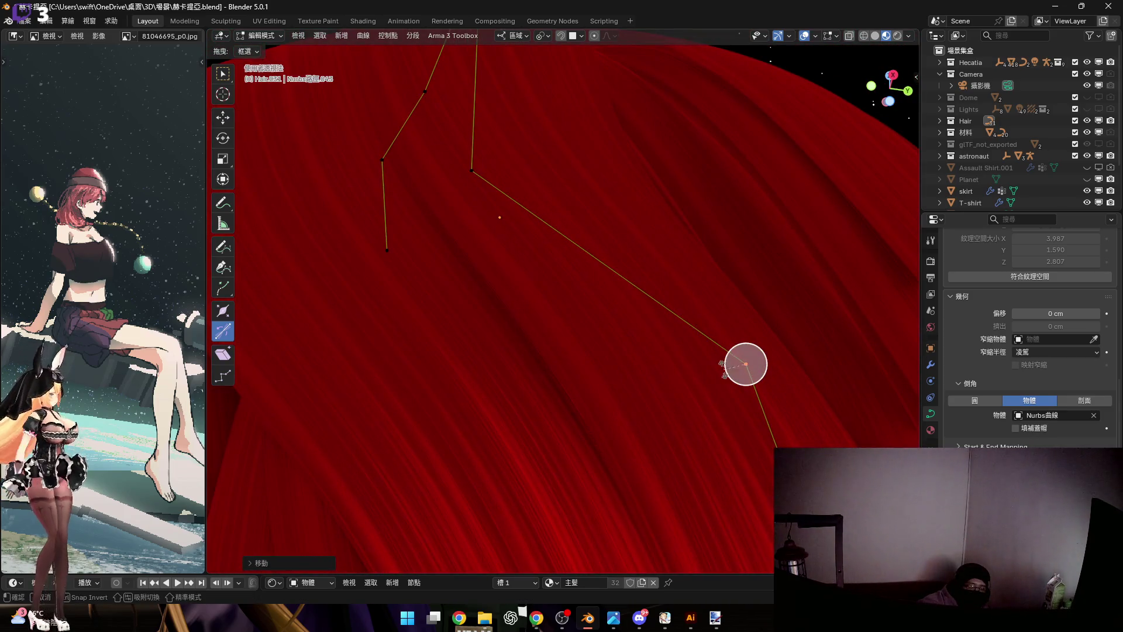
Tilt the side strand's selected points (Ctrl+T) so the strand lies along the head
{"action": "left_click", "coordinate": [722, 364]}
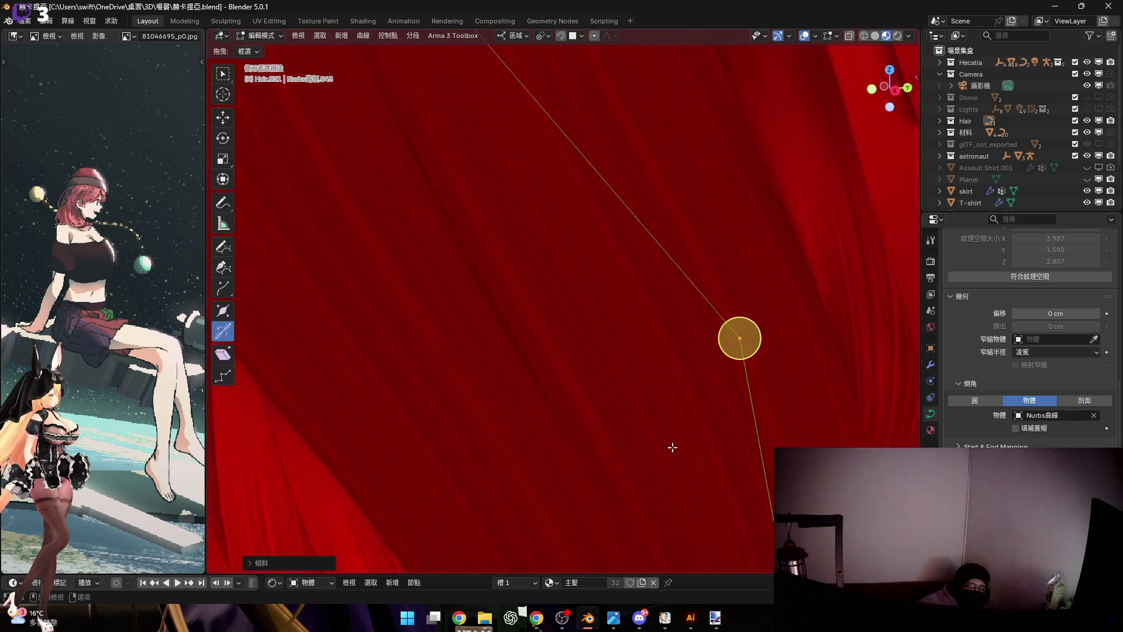
{"action": "mouse_move", "coordinate": [721, 365]}
{"action": "middle_mouse_down"}
{"action": "mouse_move", "coordinate": [673, 396]}
{"action": "mouse_move", "coordinate": [662, 389]}
{"action": "mouse_move", "coordinate": [667, 377]}
{"action": "mouse_move", "coordinate": [701, 426]}
{"action": "middle_mouse_up"}
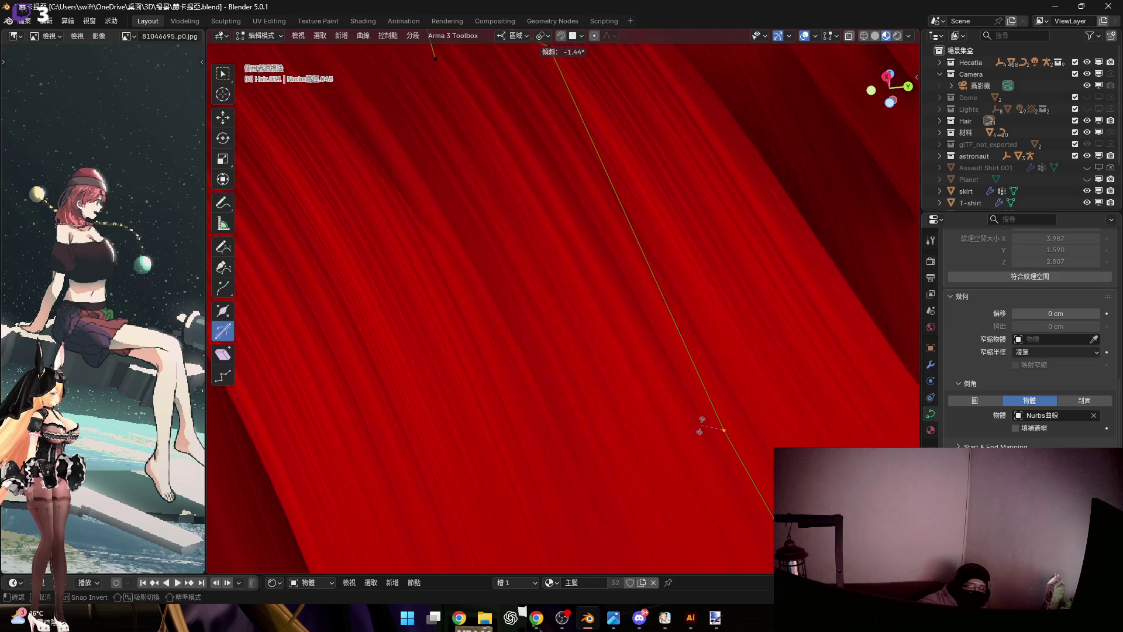
{"action": "scroll", "coordinate": [580, 329], "scroll_direction": "down", "scroll_amount": 5}
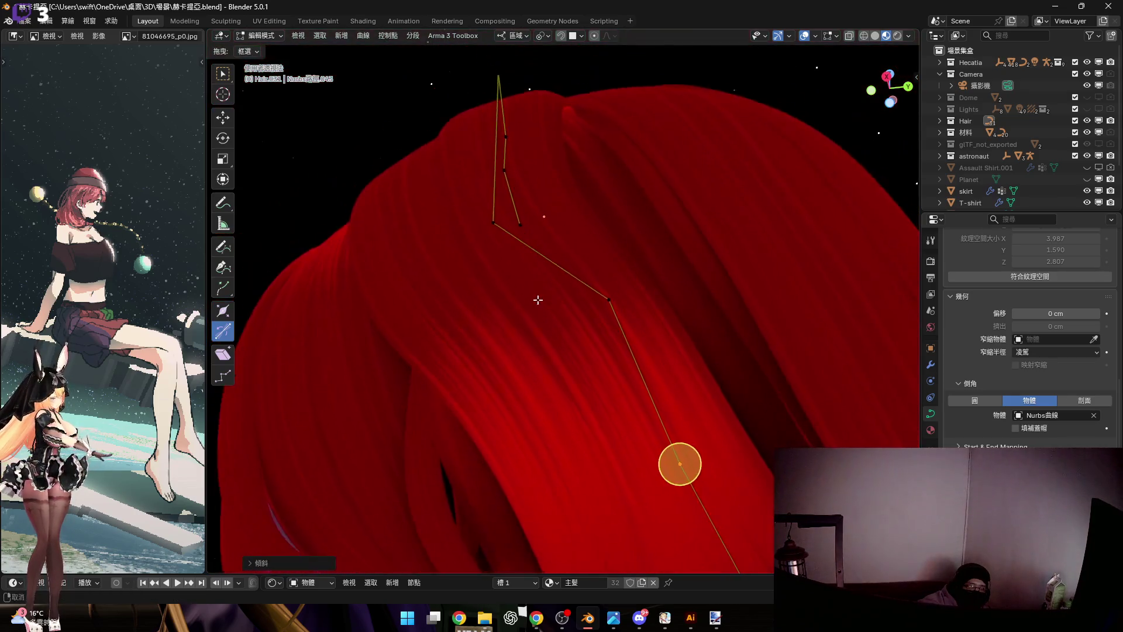
{"action": "mouse_move", "coordinate": [580, 330]}
{"action": "middle_mouse_down"}
{"action": "mouse_move", "coordinate": [581, 285]}
{"action": "mouse_move", "coordinate": [521, 213]}
{"action": "mouse_move", "coordinate": [553, 243]}
{"action": "mouse_move", "coordinate": [572, 188]}
{"action": "mouse_move", "coordinate": [645, 293]}
{"action": "mouse_move", "coordinate": [671, 252]}
{"action": "middle_mouse_up"}
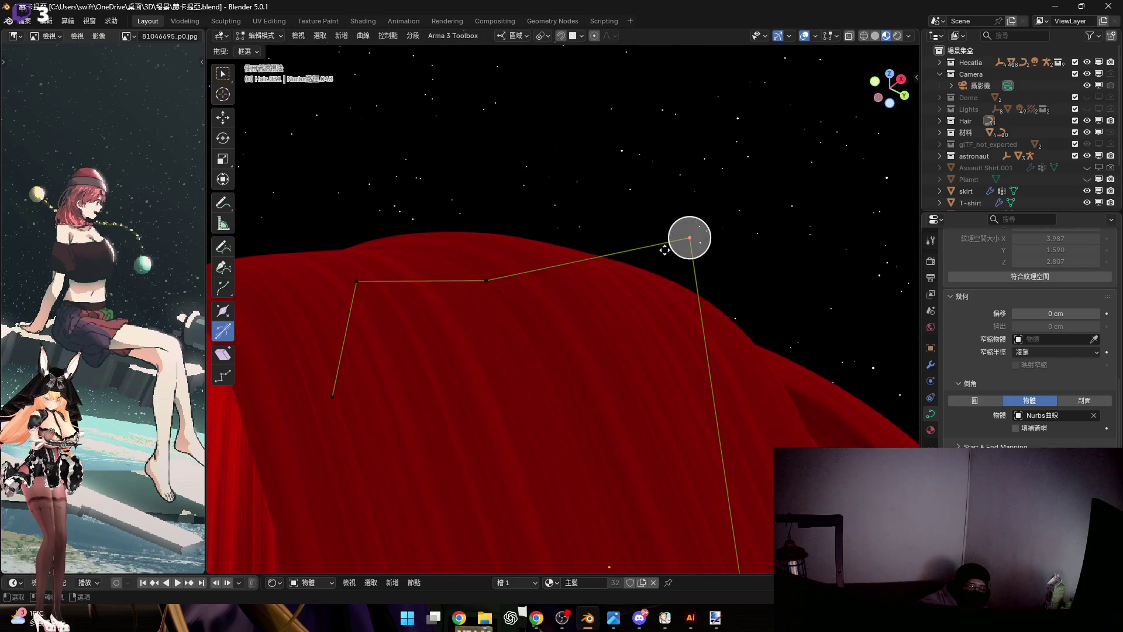
{"action": "key", "text": "ctrl+t"}
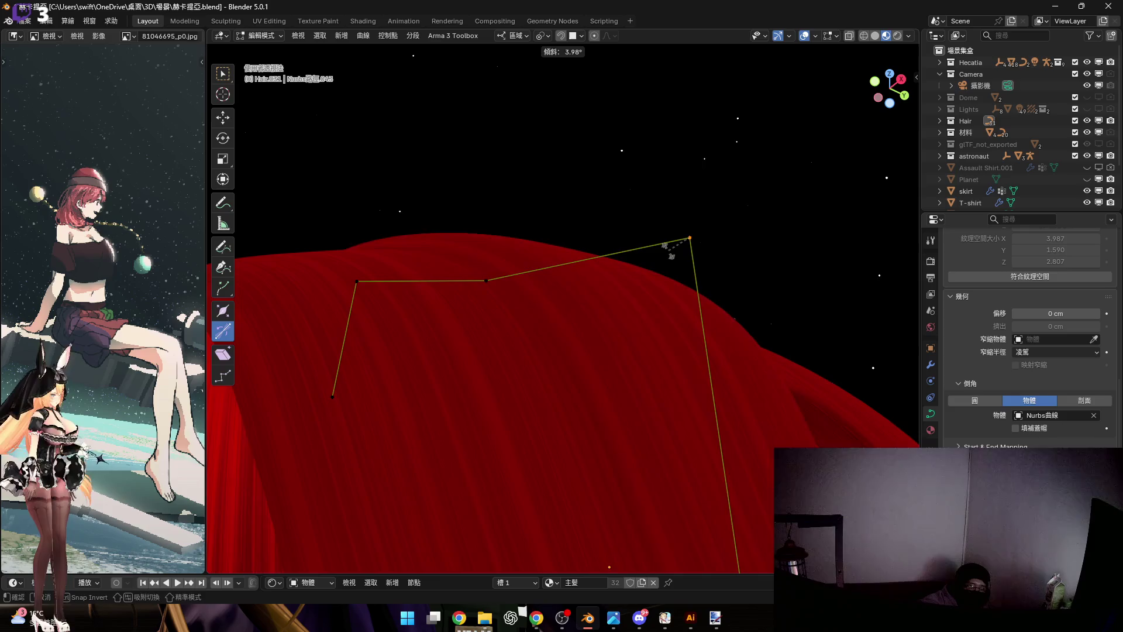
{"action": "left_click", "coordinate": [671, 252]}
Check the strand from a close side view of the face and leave Edit Mode
{"action": "mouse_move", "coordinate": [690, 238]}
{"action": "middle_mouse_down"}
{"action": "mouse_move", "coordinate": [624, 304]}
{"action": "mouse_move", "coordinate": [574, 141]}
{"action": "mouse_move", "coordinate": [542, 327]}
{"action": "middle_mouse_up"}
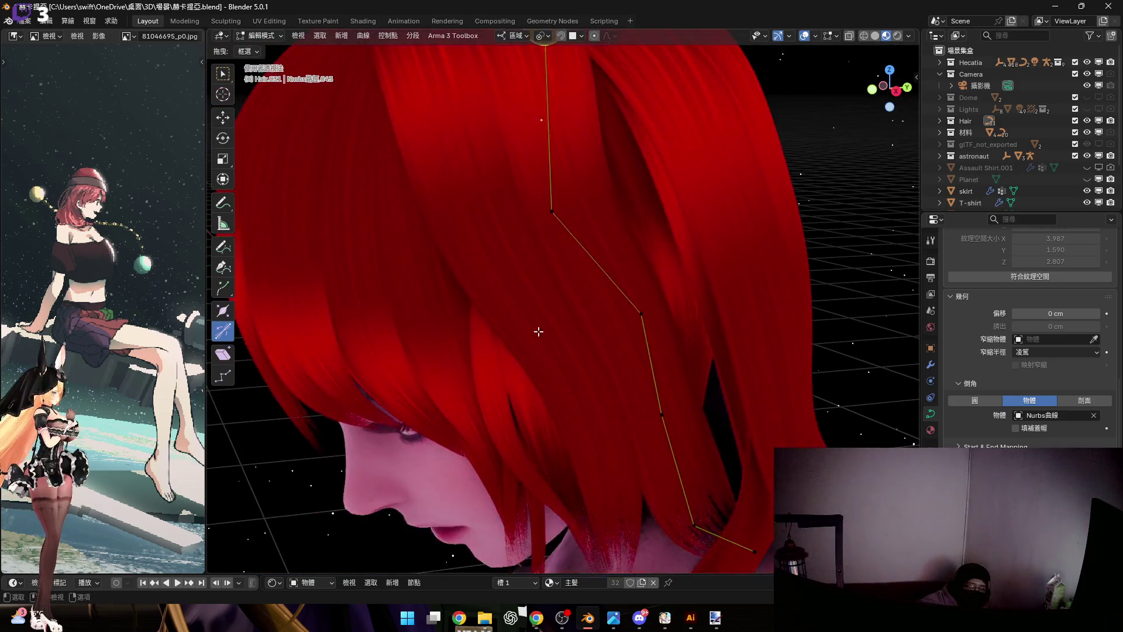
{"action": "scroll", "coordinate": [541, 328], "scroll_direction": "down", "scroll_amount": 4}
{"action": "mouse_move", "coordinate": [539, 289]}
{"action": "middle_mouse_down"}
{"action": "mouse_move", "coordinate": [570, 258]}
{"action": "mouse_move", "coordinate": [590, 308]}
{"action": "middle_mouse_up"}
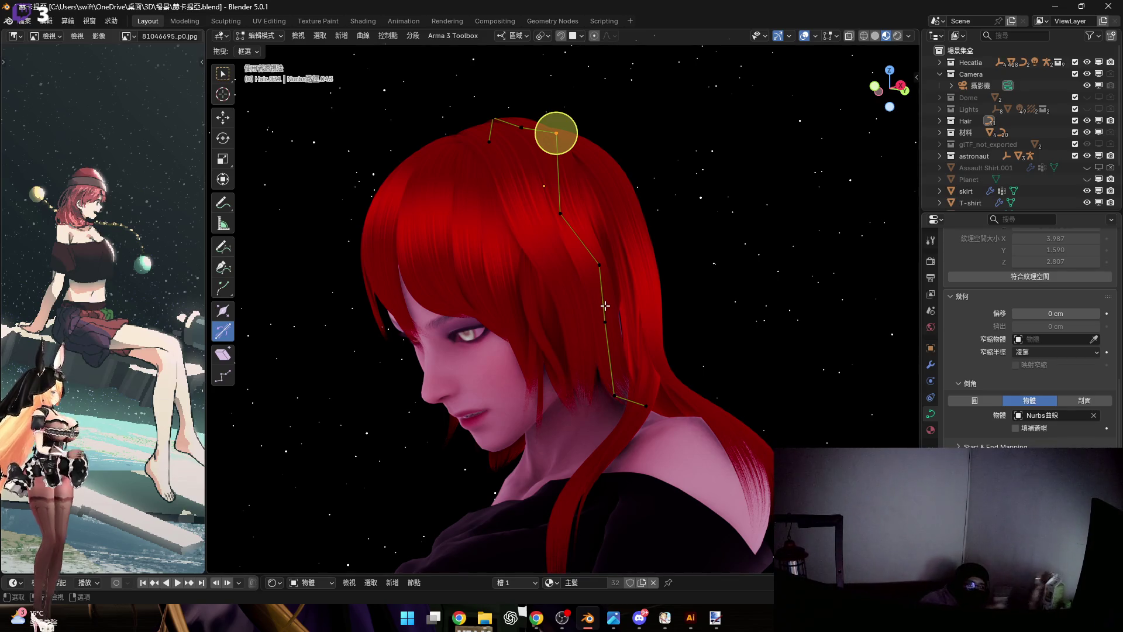
{"action": "key", "text": "Tab"}
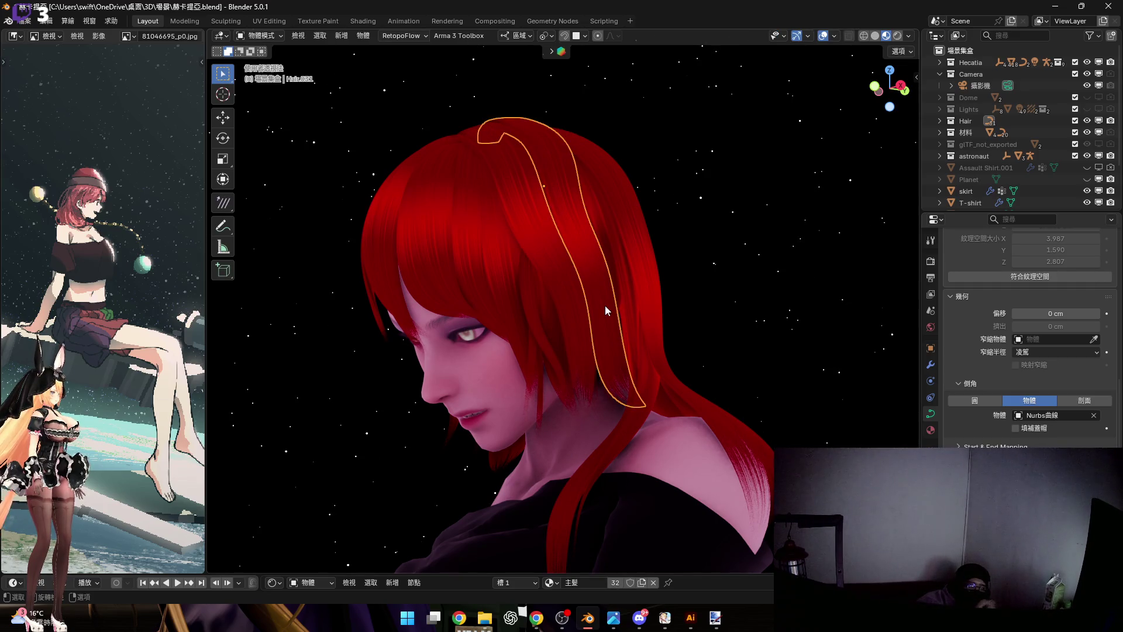
Deselect the strand and bring up the Image Editor's list of reference images
{"action": "mouse_move", "coordinate": [563, 303]}
{"action": "middle_mouse_down"}
{"action": "mouse_move", "coordinate": [711, 267]}
{"action": "mouse_move", "coordinate": [523, 272]}
{"action": "mouse_move", "coordinate": [513, 254]}
{"action": "mouse_move", "coordinate": [527, 306]}
{"action": "mouse_move", "coordinate": [508, 341]}
{"action": "mouse_move", "coordinate": [474, 325]}
{"action": "mouse_move", "coordinate": [519, 280]}
{"action": "mouse_move", "coordinate": [560, 353]}
{"action": "middle_mouse_up"}
{"action": "left_click", "coordinate": [711, 254]}
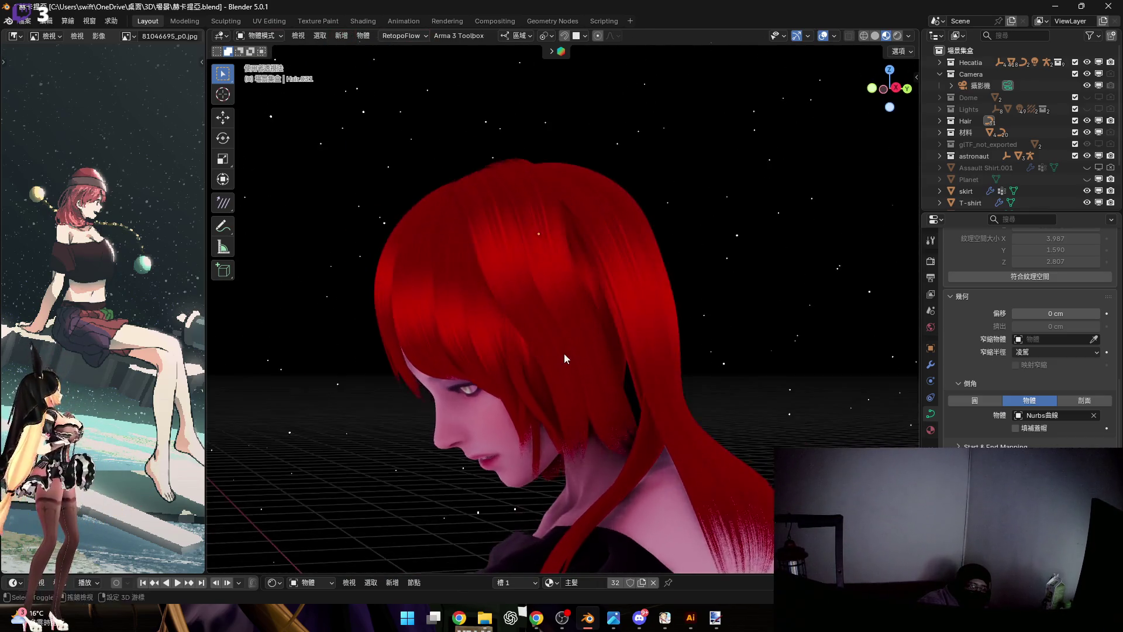
{"action": "scroll", "coordinate": [579, 282], "scroll_direction": "up", "scroll_amount": 3}
{"action": "scroll", "coordinate": [580, 303], "scroll_direction": "up", "scroll_amount": 2}
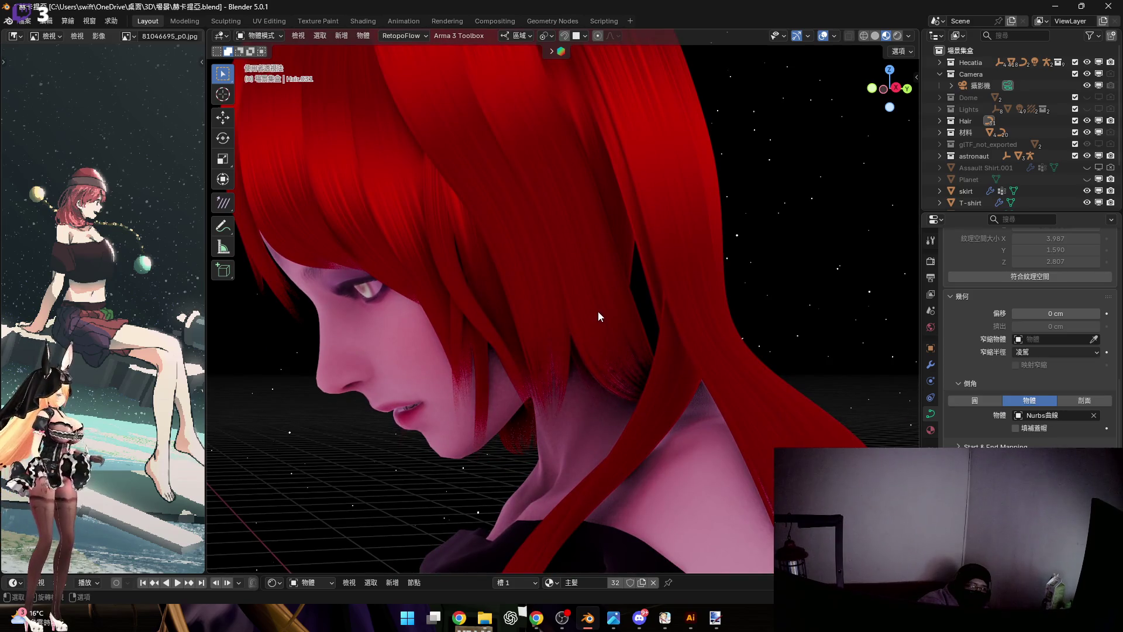
{"action": "left_click", "coordinate": [127, 36]}
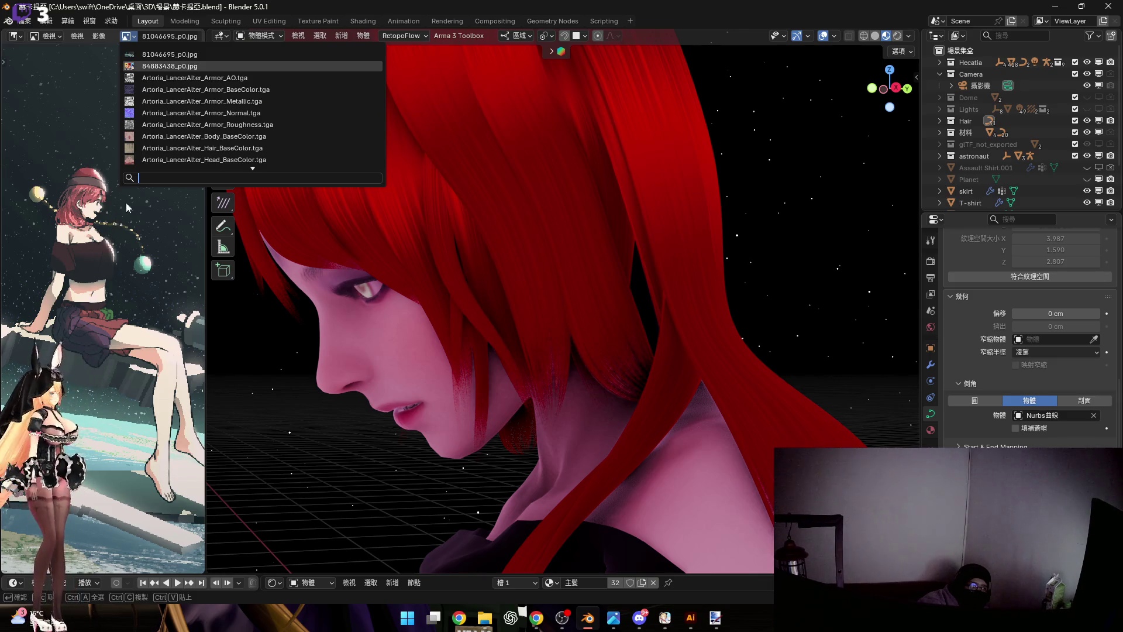
Load reference image 84883438_p0.jpg and orbit to compare the head against it
{"action": "left_click", "coordinate": [182, 66]}
{"action": "scroll", "coordinate": [117, 230], "scroll_direction": "down", "scroll_amount": 3}
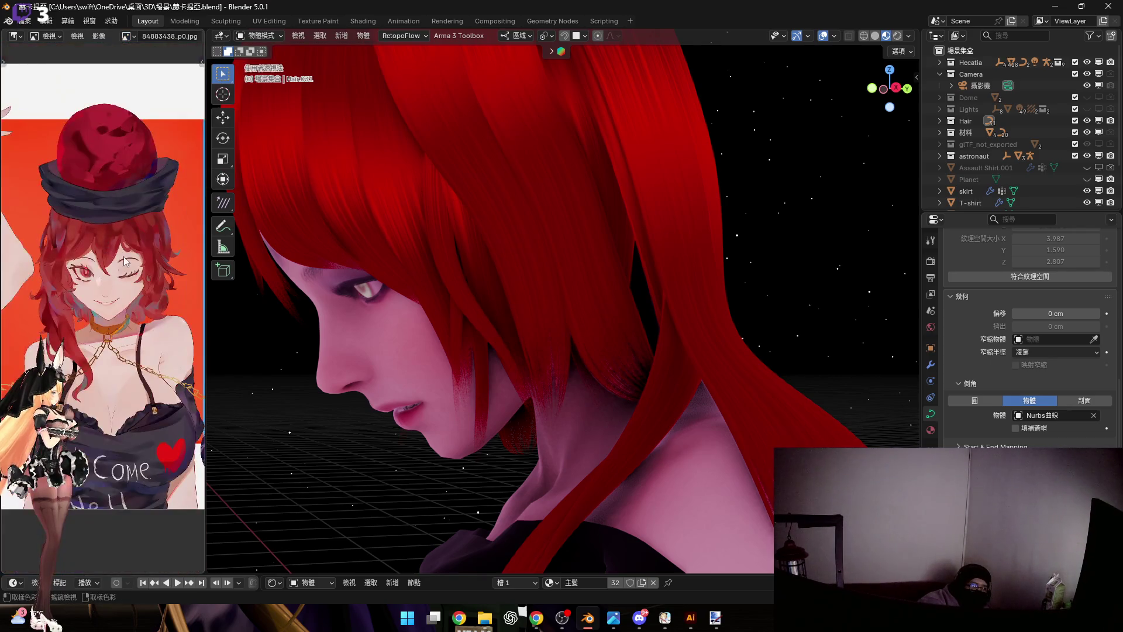
{"action": "scroll", "coordinate": [124, 256], "scroll_direction": "up", "scroll_amount": 3}
{"action": "scroll", "coordinate": [517, 260], "scroll_direction": "up", "scroll_amount": 1}
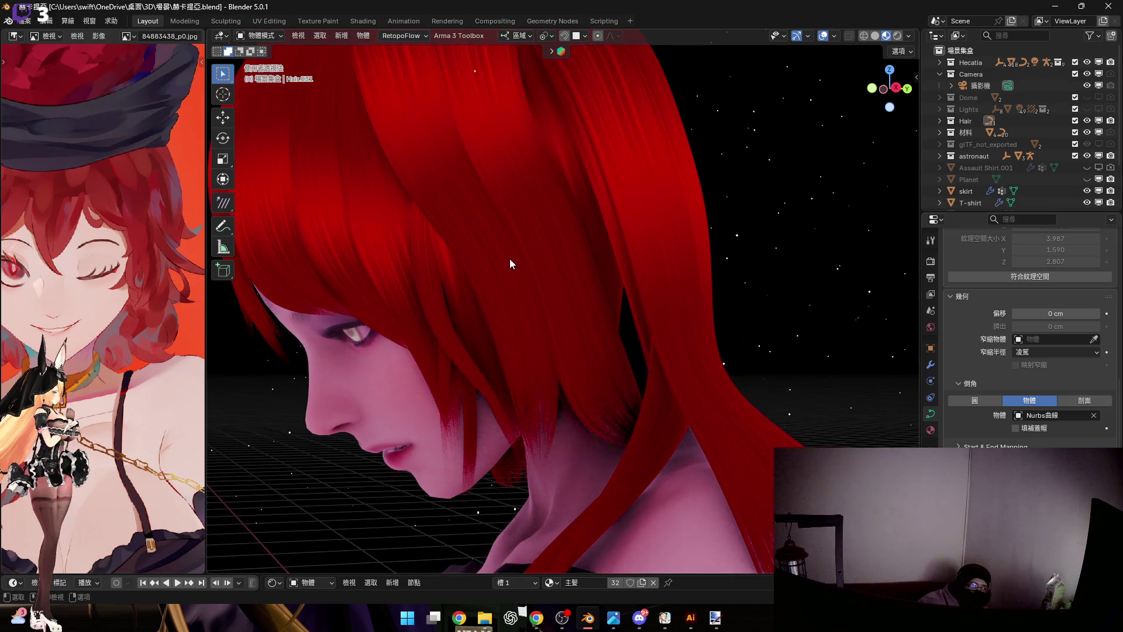
{"action": "scroll", "coordinate": [546, 265], "scroll_direction": "up", "scroll_amount": 1}
{"action": "scroll", "coordinate": [546, 266], "scroll_direction": "up", "scroll_amount": 1}
{"action": "scroll", "coordinate": [161, 278], "scroll_direction": "down", "scroll_amount": 2}
{"action": "mouse_move", "coordinate": [571, 285]}
{"action": "middle_mouse_down"}
{"action": "mouse_move", "coordinate": [563, 250]}
{"action": "mouse_move", "coordinate": [563, 283]}
{"action": "middle_mouse_up"}
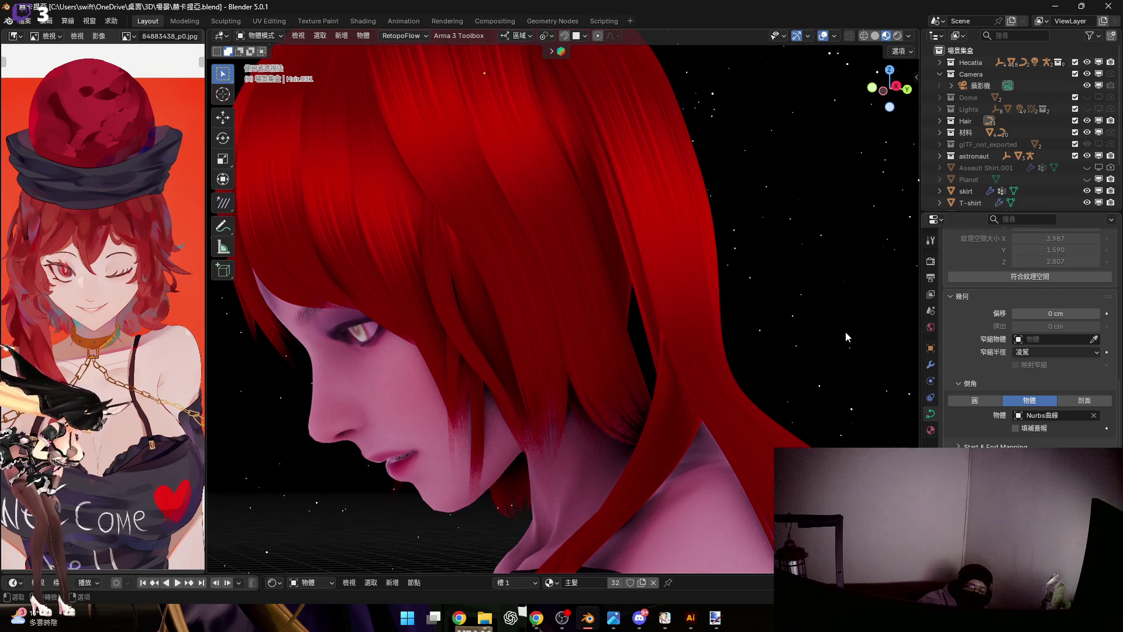
{"action": "middle_click_drag", "start_coordinate": [585, 345], "coordinate": [623, 384]}
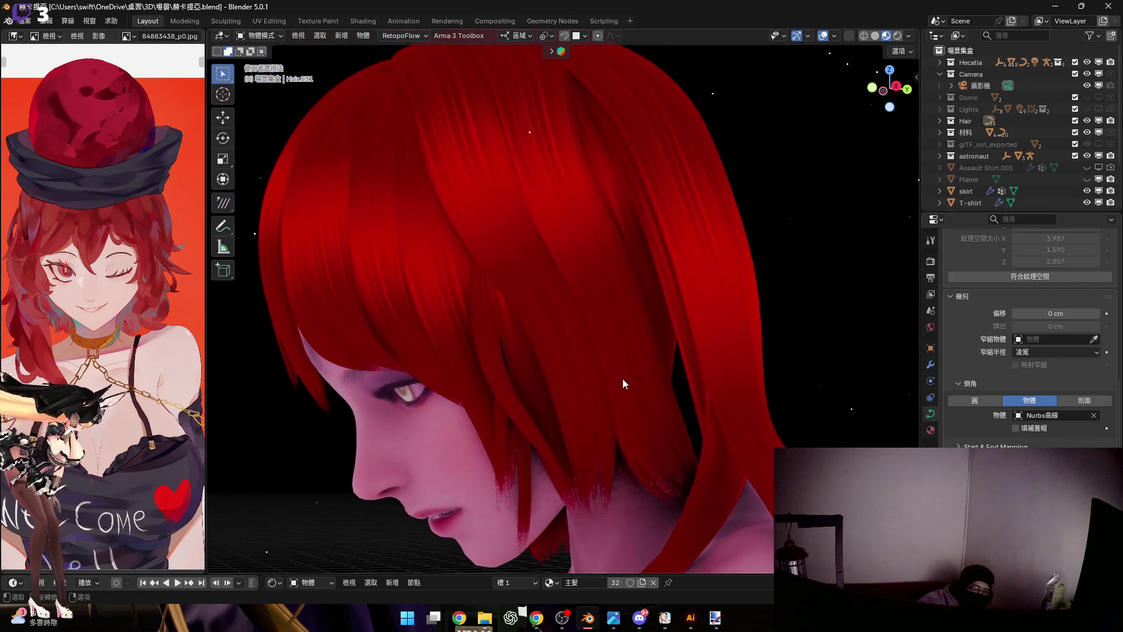
{"action": "mouse_move", "coordinate": [623, 343]}
{"action": "middle_mouse_down"}
{"action": "mouse_move", "coordinate": [607, 371]}
{"action": "mouse_move", "coordinate": [600, 349]}
{"action": "mouse_move", "coordinate": [612, 377]}
{"action": "mouse_move", "coordinate": [555, 328]}
{"action": "mouse_move", "coordinate": [608, 333]}
{"action": "mouse_move", "coordinate": [583, 329]}
{"action": "mouse_move", "coordinate": [571, 290]}
{"action": "mouse_move", "coordinate": [566, 340]}
{"action": "middle_mouse_up"}
{"action": "scroll", "coordinate": [565, 341], "scroll_direction": "down", "scroll_amount": 2}
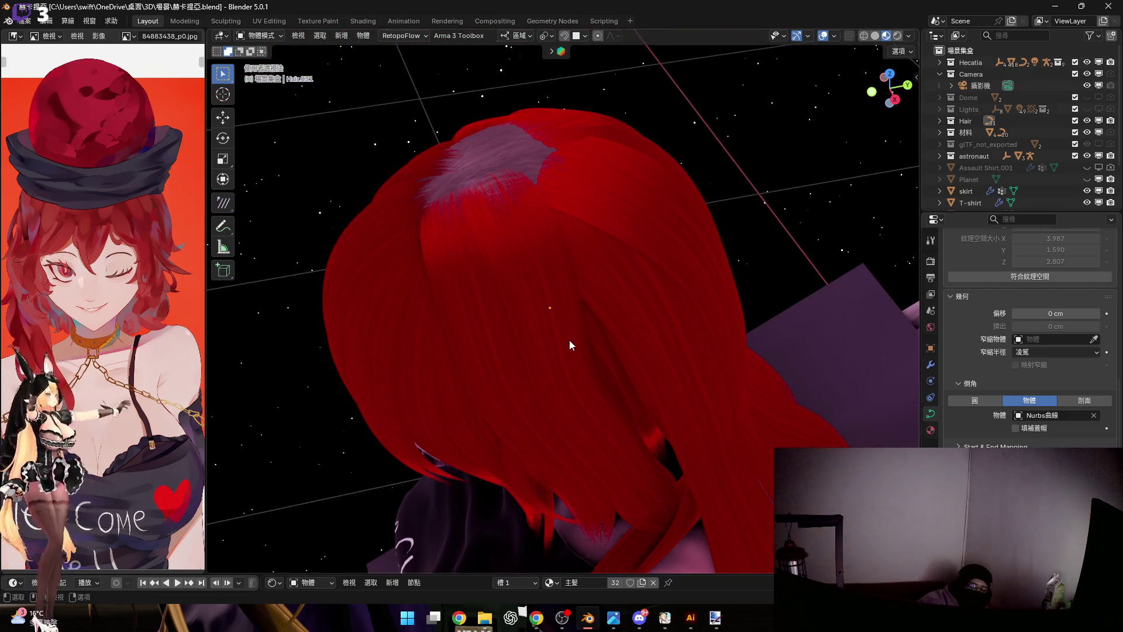
Select a hair strand on the crown and inspect it from above
{"action": "middle_click_drag", "start_coordinate": [559, 316], "coordinate": [551, 311]}
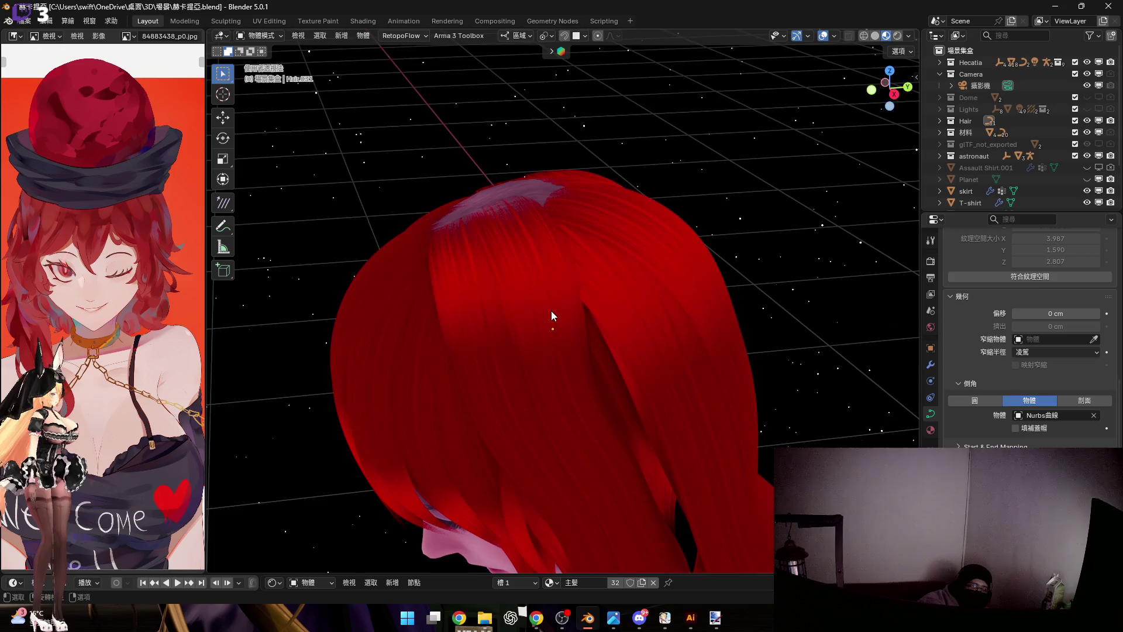
{"action": "left_click", "coordinate": [580, 349]}
{"action": "middle_click_drag", "start_coordinate": [580, 350], "coordinate": [579, 244]}
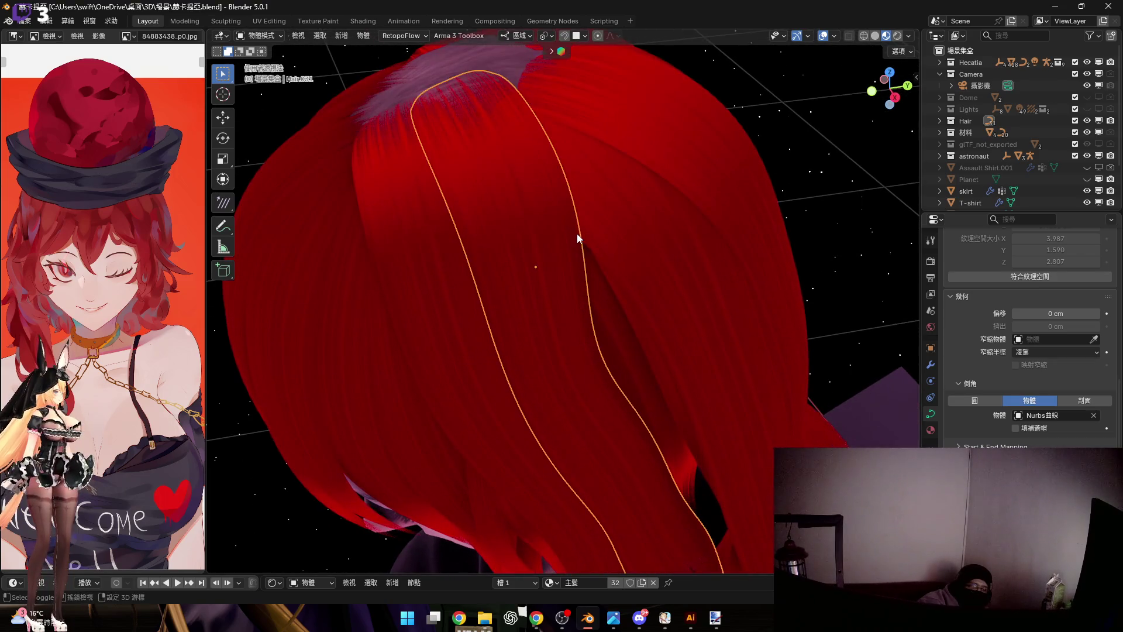
{"action": "scroll", "coordinate": [631, 320], "scroll_direction": "up", "scroll_amount": 2}
{"action": "mouse_move", "coordinate": [631, 323]}
{"action": "middle_mouse_down"}
{"action": "mouse_move", "coordinate": [587, 264]}
{"action": "mouse_move", "coordinate": [596, 299]}
{"action": "mouse_move", "coordinate": [557, 220]}
{"action": "mouse_move", "coordinate": [561, 324]}
{"action": "middle_mouse_up"}
{"action": "scroll", "coordinate": [580, 272], "scroll_direction": "up", "scroll_amount": 2}
{"action": "scroll", "coordinate": [580, 273], "scroll_direction": "down", "scroll_amount": 3}
Duplicate the crown strand in place (Shift+D) and enter Edit Mode on the copy
{"action": "key", "text": "shift+d"}
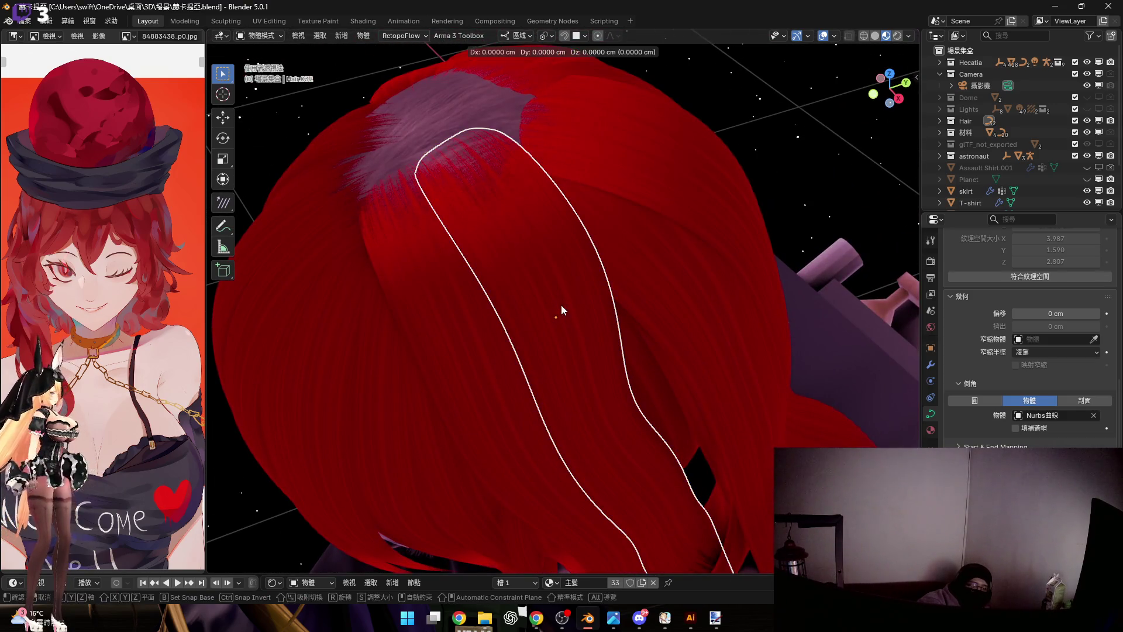
{"action": "right_click", "coordinate": [562, 307]}
{"action": "scroll", "coordinate": [566, 341], "scroll_direction": "up", "scroll_amount": 2}
{"action": "scroll", "coordinate": [566, 336], "scroll_direction": "down", "scroll_amount": 2}
{"action": "mouse_move", "coordinate": [555, 334]}
{"action": "middle_mouse_down"}
{"action": "mouse_move", "coordinate": [599, 277]}
{"action": "mouse_move", "coordinate": [528, 323]}
{"action": "mouse_move", "coordinate": [521, 308]}
{"action": "mouse_move", "coordinate": [509, 331]}
{"action": "mouse_move", "coordinate": [560, 304]}
{"action": "mouse_move", "coordinate": [548, 271]}
{"action": "mouse_move", "coordinate": [579, 279]}
{"action": "mouse_move", "coordinate": [579, 306]}
{"action": "mouse_move", "coordinate": [582, 295]}
{"action": "middle_mouse_up"}
{"action": "key", "text": "Tab"}
{"action": "key", "text": "Tab"}
{"action": "key", "text": "Tab"}
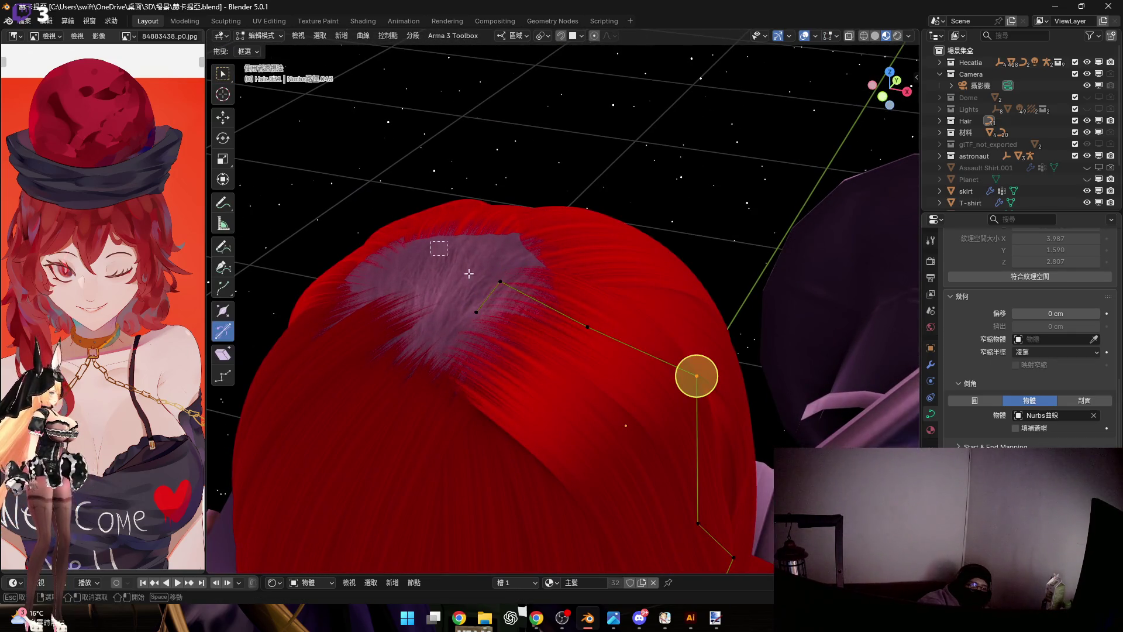
{"action": "scroll", "coordinate": [489, 296], "scroll_direction": "up", "scroll_amount": 2}
Scale down the copied strand's root points so its root segments are shorter
{"action": "middle_click_drag", "start_coordinate": [547, 328], "coordinate": [524, 317]}
{"action": "key", "text": "s"}
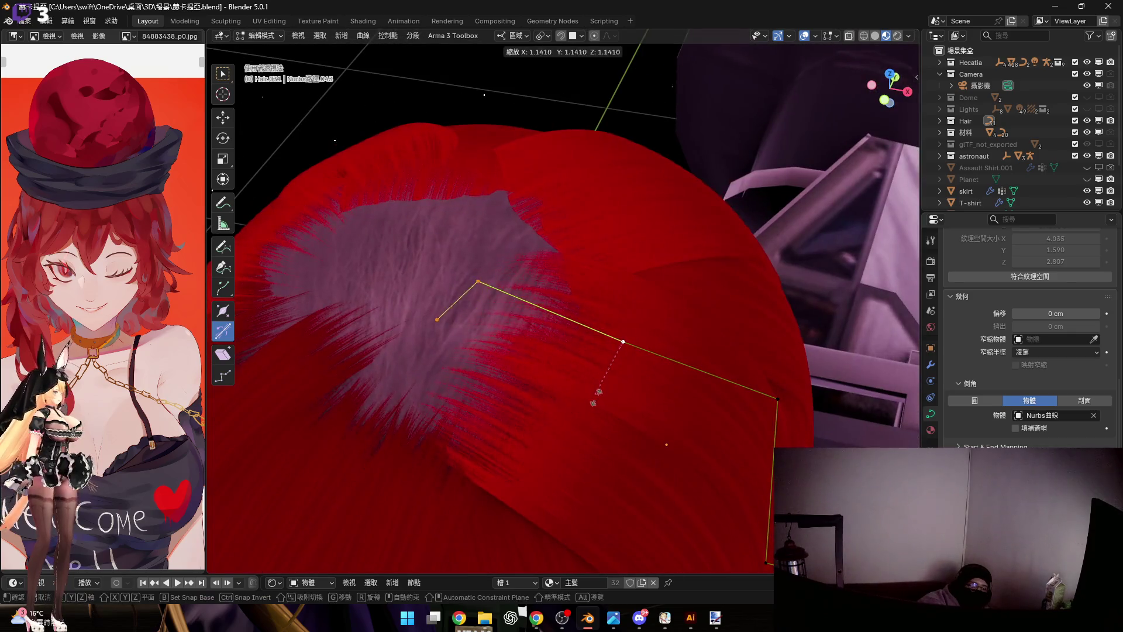
{"action": "right_click", "coordinate": [597, 410]}
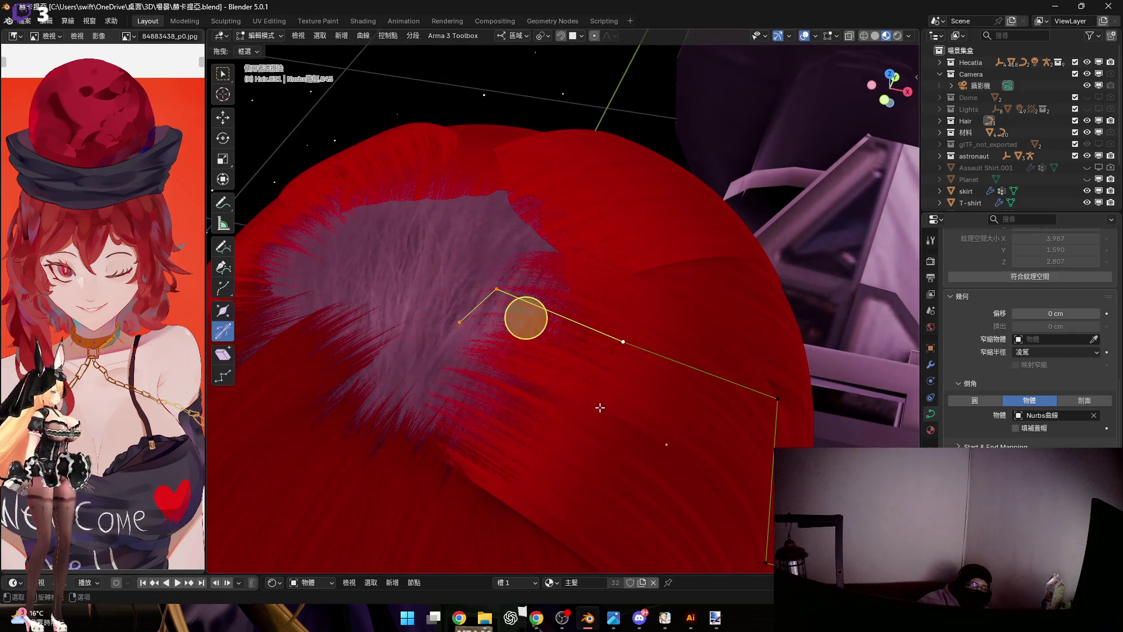
{"action": "key", "text": "s"}
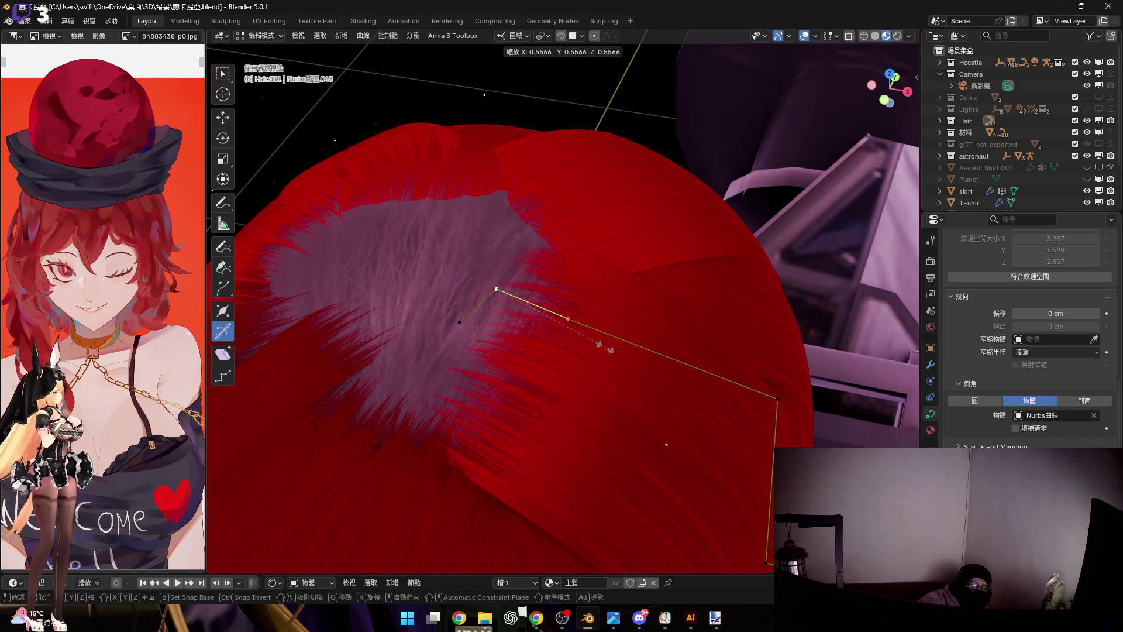
{"action": "left_click", "coordinate": [553, 324]}
{"action": "mouse_move", "coordinate": [553, 323]}
{"action": "middle_mouse_down"}
{"action": "mouse_move", "coordinate": [582, 344]}
{"action": "mouse_move", "coordinate": [557, 384]}
{"action": "middle_mouse_up"}
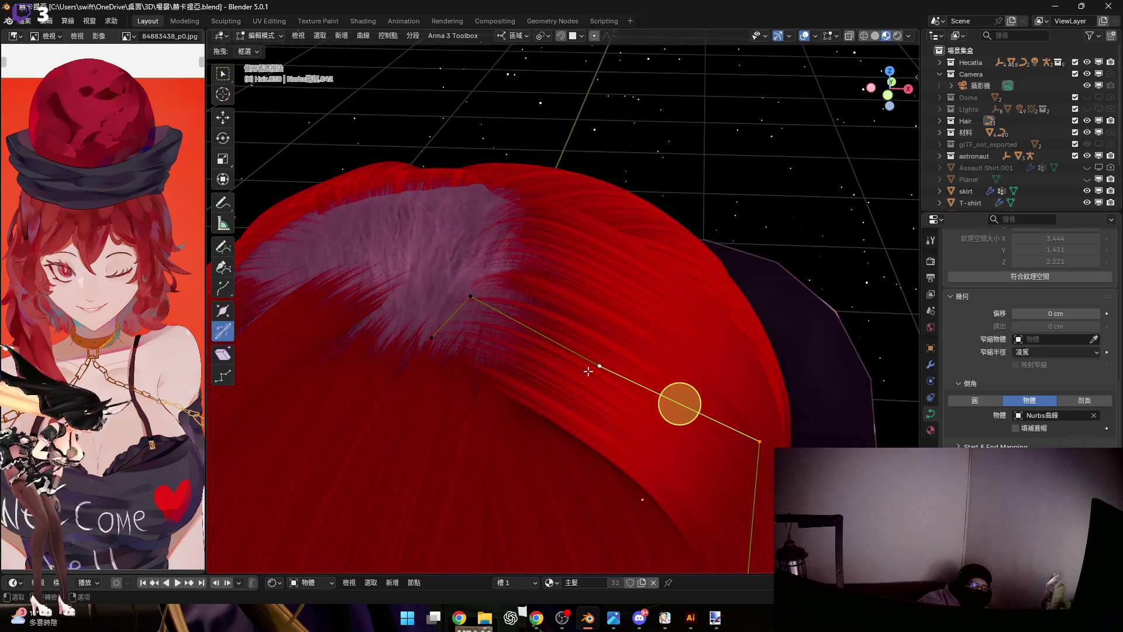
{"action": "key", "text": "s"}
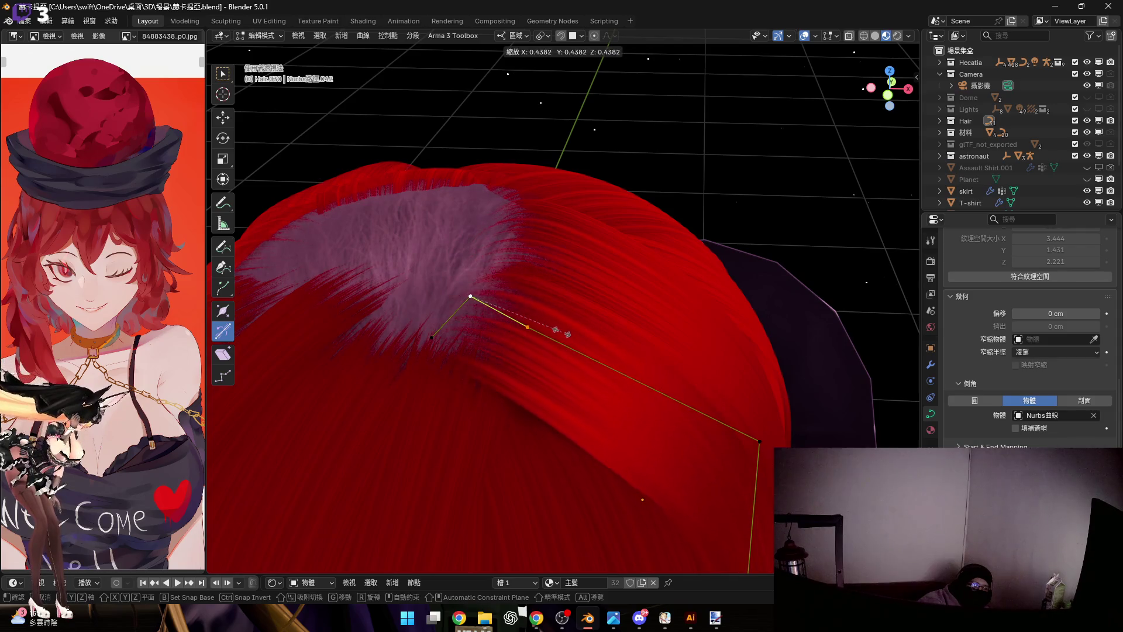
{"action": "left_click", "coordinate": [561, 332]}
Lower a strand point along local Z against the scalp and return to Object Mode
{"action": "mouse_move", "coordinate": [669, 407]}
{"action": "middle_mouse_down"}
{"action": "mouse_move", "coordinate": [554, 306]}
{"action": "mouse_move", "coordinate": [569, 365]}
{"action": "mouse_move", "coordinate": [599, 361]}
{"action": "middle_mouse_up"}
{"action": "key", "text": "g"}
{"action": "key", "text": "z"}
{"action": "key", "text": "z"}
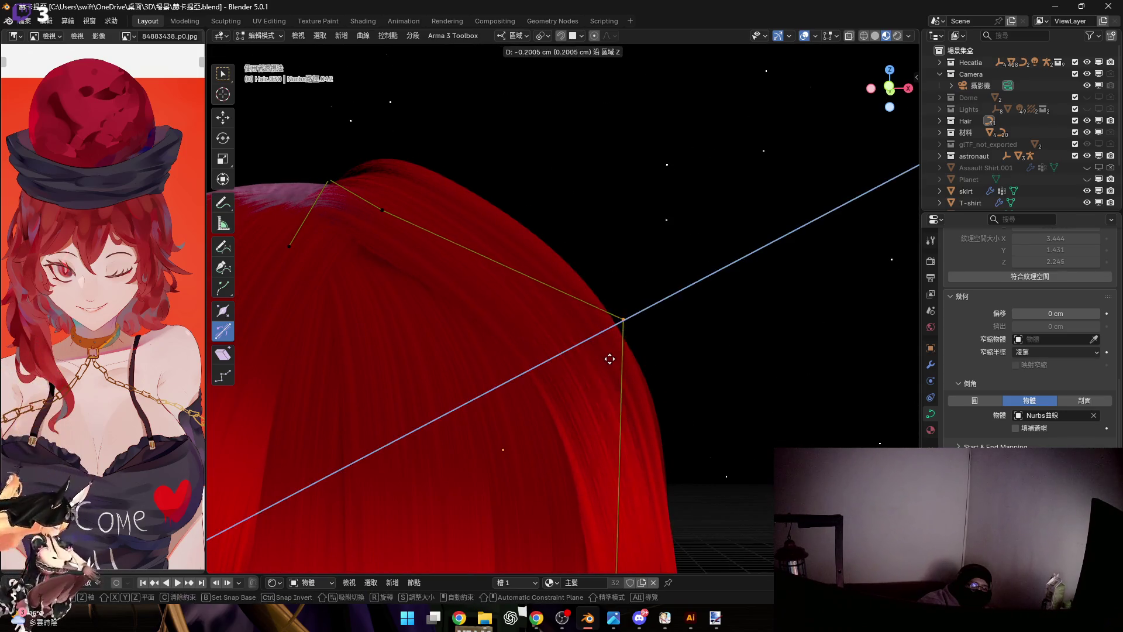
{"action": "left_click", "coordinate": [617, 357]}
{"action": "middle_click_drag", "start_coordinate": [618, 357], "coordinate": [617, 347]}
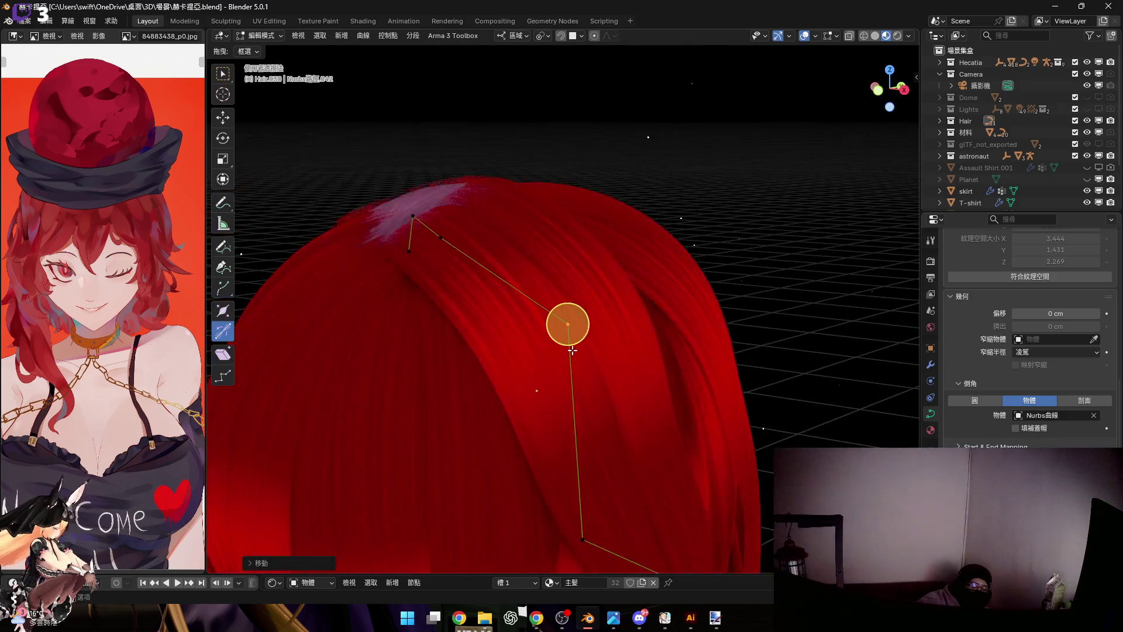
{"action": "key", "text": "Tab"}
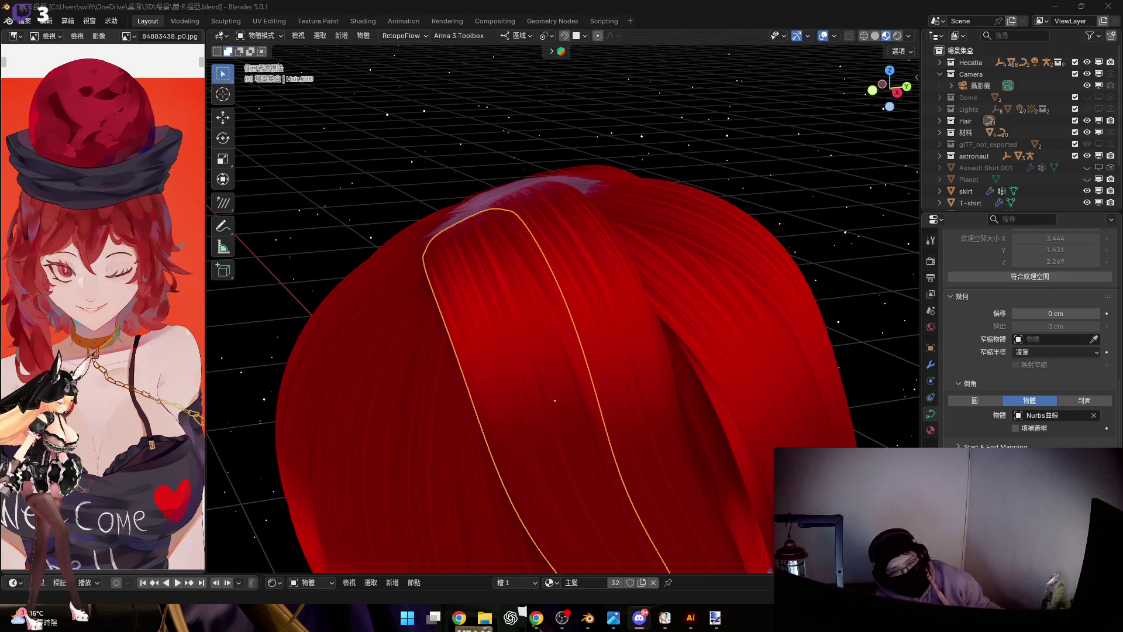
Grab the long hair strand and move it over the back of the head
{"action": "mouse_move", "coordinate": [643, 378]}
{"action": "middle_mouse_down"}
{"action": "mouse_move", "coordinate": [624, 252]}
{"action": "mouse_move", "coordinate": [867, 158]}
{"action": "middle_mouse_up"}
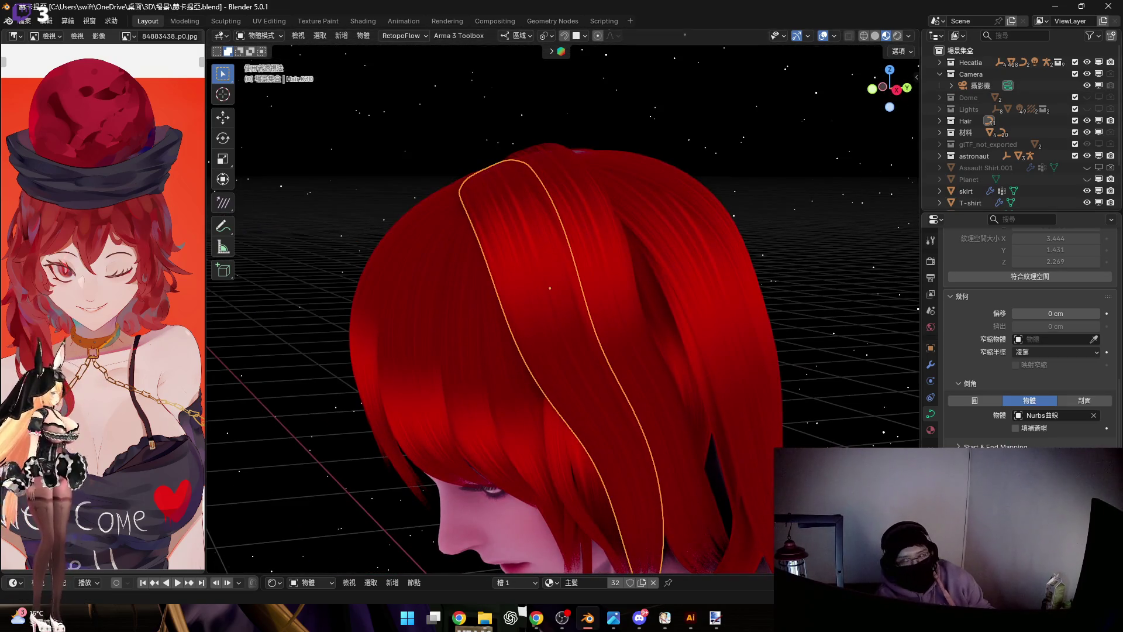
{"action": "mouse_move", "coordinate": [652, 312]}
{"action": "middle_mouse_down"}
{"action": "mouse_move", "coordinate": [605, 333]}
{"action": "mouse_move", "coordinate": [634, 338]}
{"action": "mouse_move", "coordinate": [579, 280]}
{"action": "mouse_move", "coordinate": [633, 328]}
{"action": "mouse_move", "coordinate": [623, 268]}
{"action": "mouse_move", "coordinate": [522, 285]}
{"action": "mouse_move", "coordinate": [635, 245]}
{"action": "mouse_move", "coordinate": [727, 295]}
{"action": "mouse_move", "coordinate": [606, 281]}
{"action": "mouse_move", "coordinate": [610, 252]}
{"action": "mouse_move", "coordinate": [637, 276]}
{"action": "mouse_move", "coordinate": [812, 329]}
{"action": "middle_mouse_up"}
{"action": "scroll", "coordinate": [606, 281], "scroll_direction": "up", "scroll_amount": 4}
{"action": "key", "text": "g"}
{"action": "key", "text": "Escape"}
{"action": "scroll", "coordinate": [625, 264], "scroll_direction": "down", "scroll_amount": 3}
{"action": "left_click", "coordinate": [610, 330]}
Move and rotate the strand freely to angle it toward the crown
{"action": "key", "text": "g"}
{"action": "left_click", "coordinate": [618, 257]}
{"action": "key", "text": "r"}
{"action": "left_click", "coordinate": [666, 294]}
{"action": "key", "text": "r"}
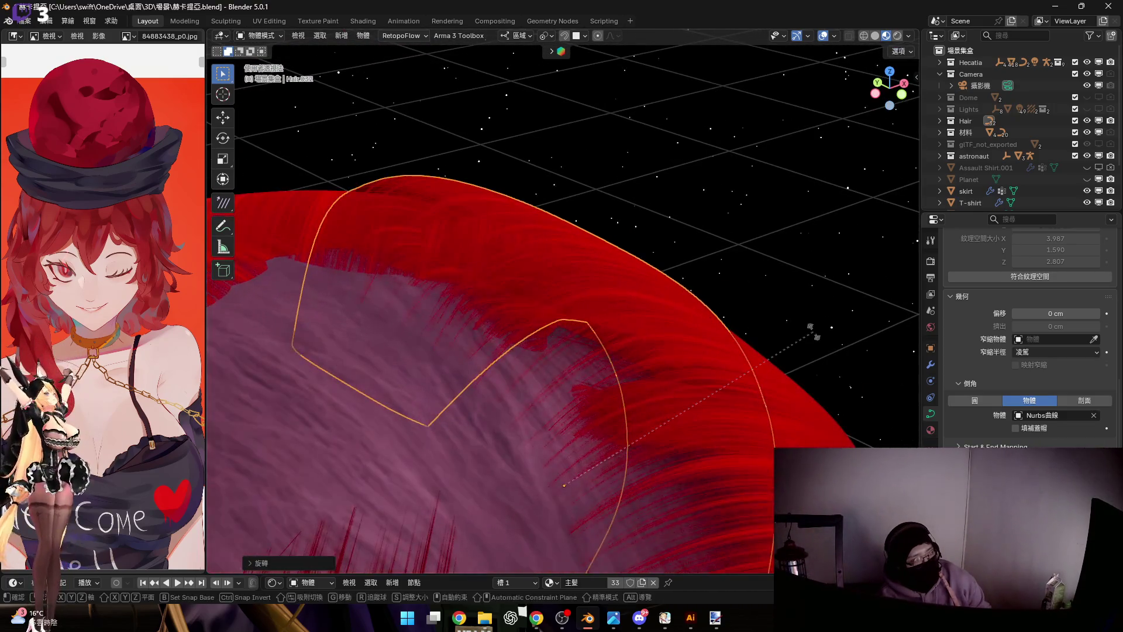
{"action": "left_click", "coordinate": [598, 262]}
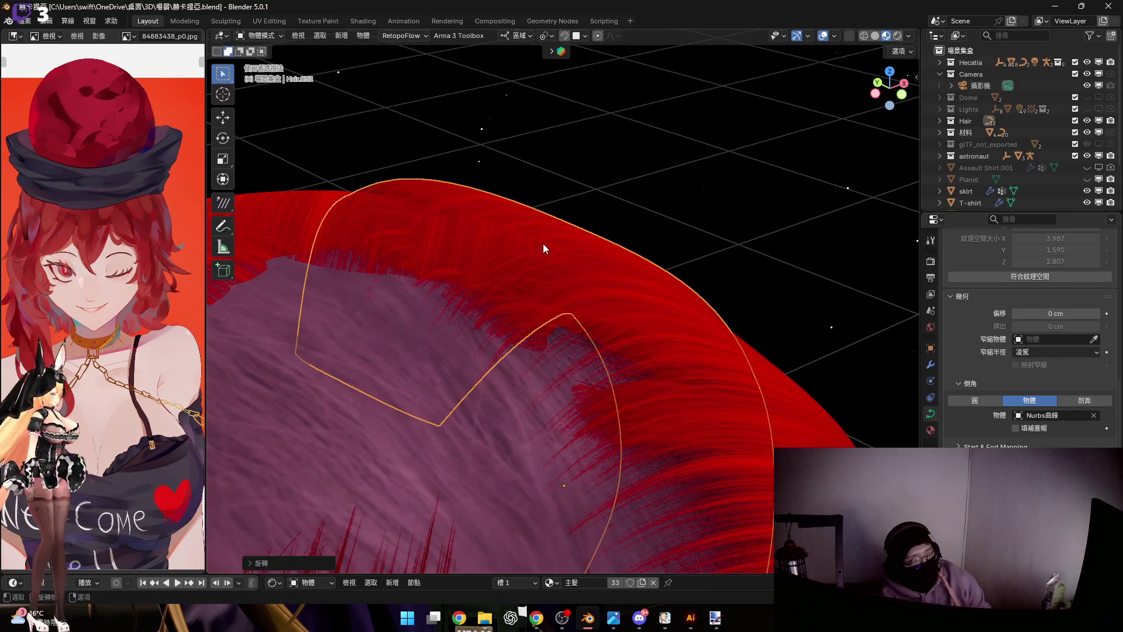
{"action": "mouse_move", "coordinate": [544, 242]}
{"action": "middle_mouse_down"}
{"action": "mouse_move", "coordinate": [597, 294]}
{"action": "mouse_move", "coordinate": [590, 311]}
{"action": "mouse_move", "coordinate": [594, 277]}
{"action": "mouse_move", "coordinate": [663, 339]}
{"action": "mouse_move", "coordinate": [657, 287]}
{"action": "middle_mouse_up"}
Raise the strand along the Z axis in a few moves so its top nears the crown
{"action": "key", "text": "g"}
{"action": "key", "text": "z"}
{"action": "left_click", "coordinate": [632, 290]}
{"action": "key", "text": "z"}
{"action": "left_click", "coordinate": [659, 340]}
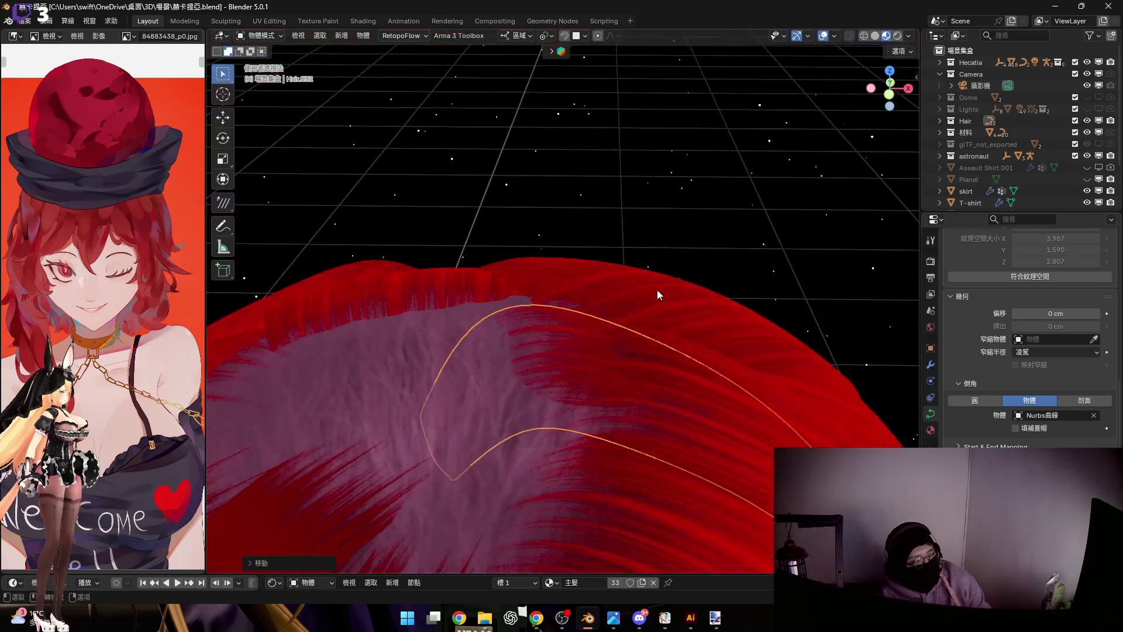
{"action": "key", "text": "g"}
{"action": "key", "text": "z"}
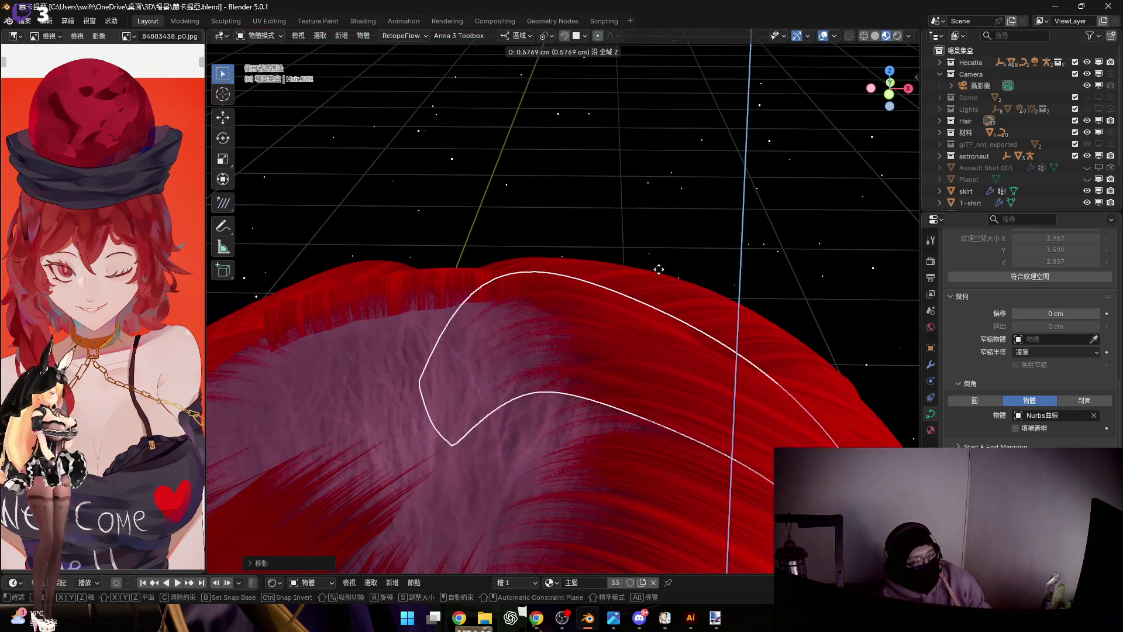
{"action": "left_click", "coordinate": [697, 320]}
{"action": "middle_click_drag", "start_coordinate": [698, 321], "coordinate": [665, 282]}
Rotate the strand about global X, then Y, so it runs down the back
{"action": "key", "text": "r"}
{"action": "key", "text": "x"}
{"action": "left_click", "coordinate": [781, 321]}
{"action": "middle_click_drag", "start_coordinate": [781, 320], "coordinate": [813, 314]}
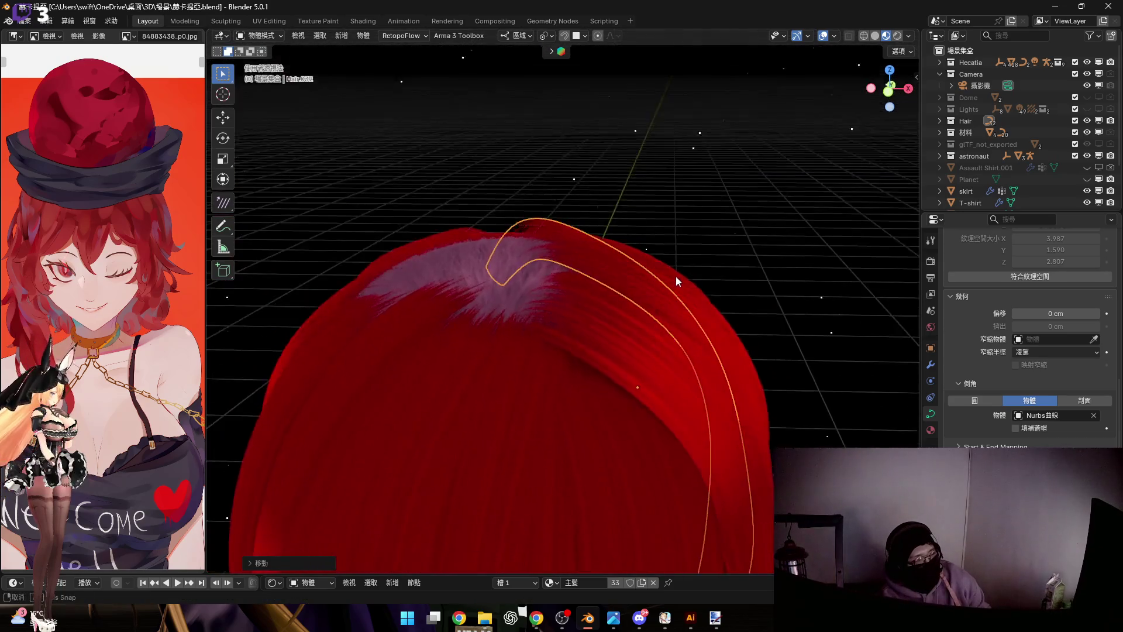
{"action": "key", "text": "r"}
{"action": "key", "text": "x"}
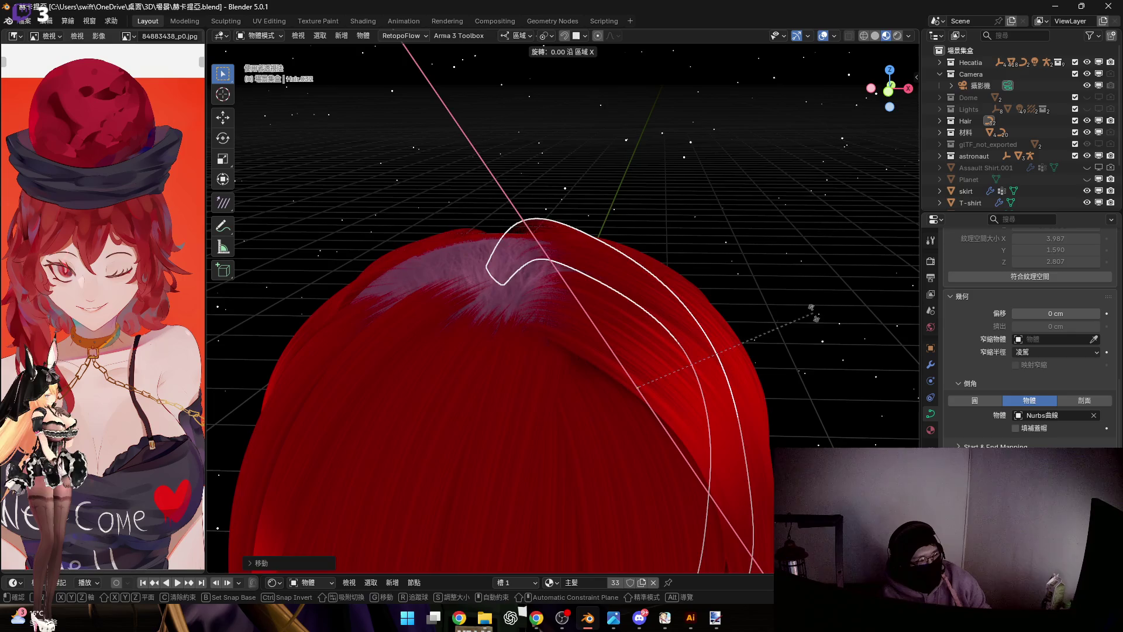
{"action": "key", "text": "y"}
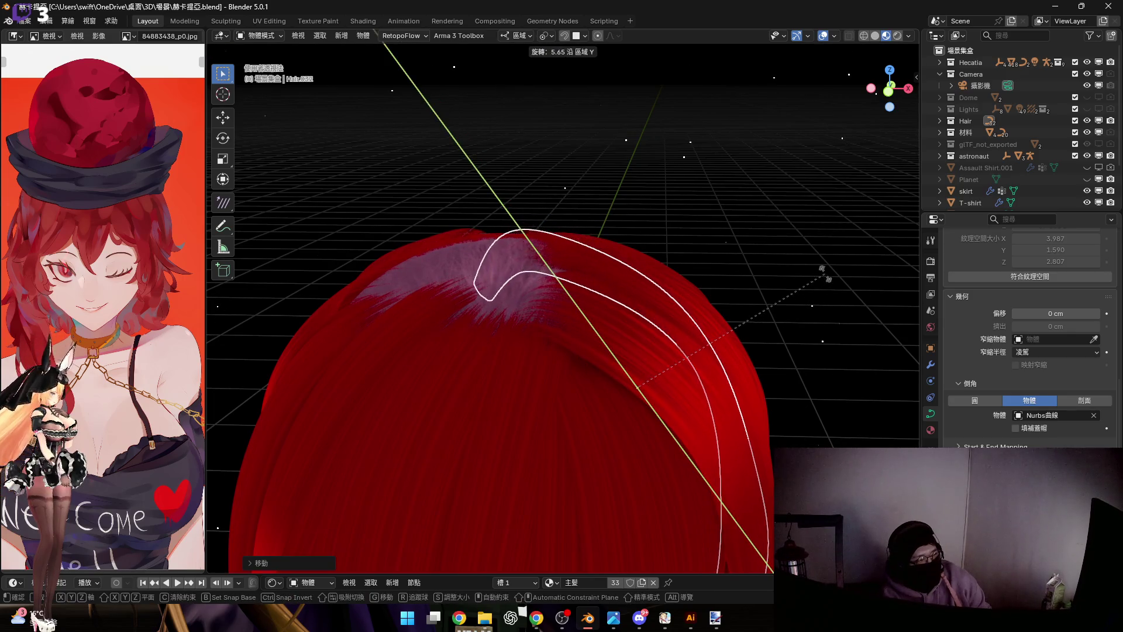
{"action": "left_click", "coordinate": [671, 261]}
{"action": "scroll", "coordinate": [607, 297], "scroll_direction": "up", "scroll_amount": 3}
Adjust the strand's height along Z until its top tucks into the crown
{"action": "middle_click_drag", "start_coordinate": [538, 295], "coordinate": [566, 288]}
{"action": "key", "text": "g"}
{"action": "key", "text": "z"}
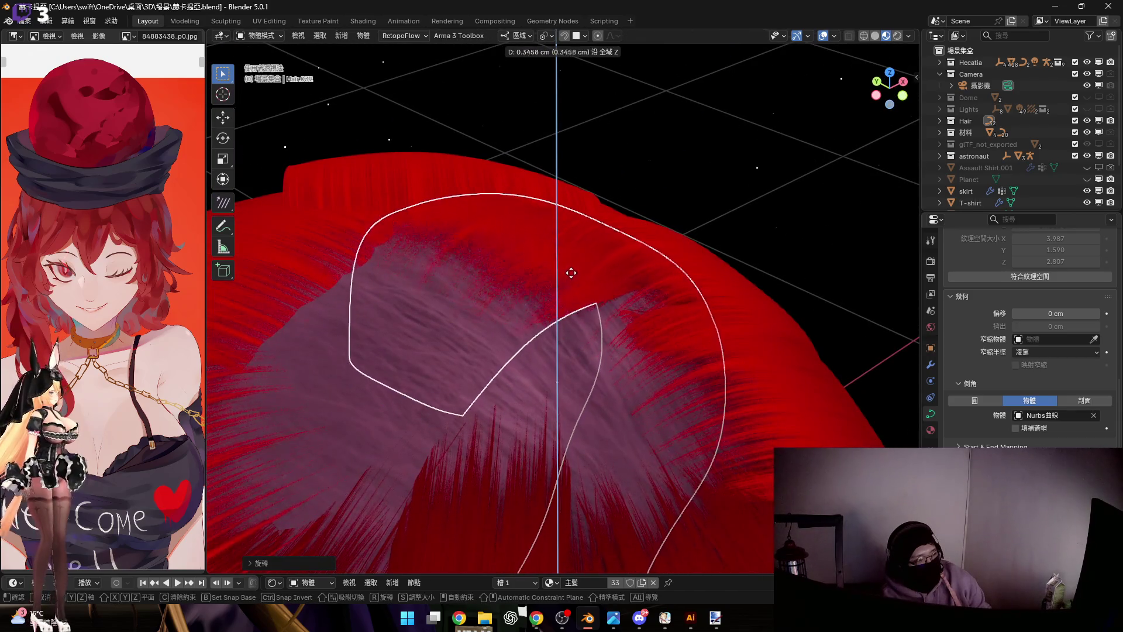
{"action": "left_click", "coordinate": [594, 303]}
{"action": "middle_click_drag", "start_coordinate": [636, 327], "coordinate": [632, 330]}
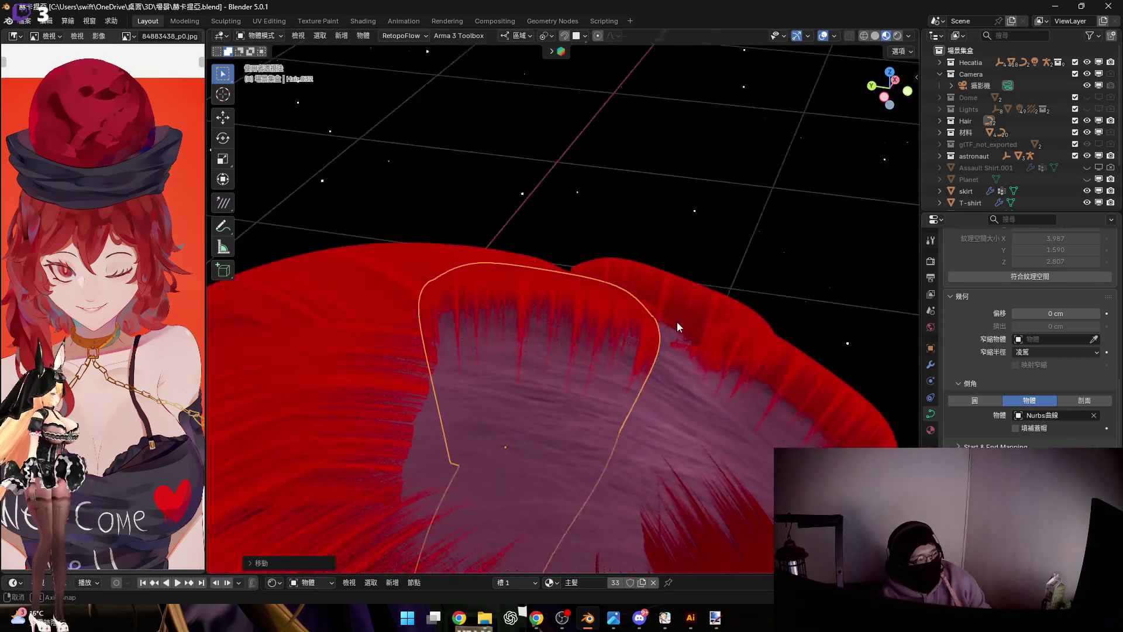
{"action": "key", "text": "g"}
{"action": "key", "text": "z"}
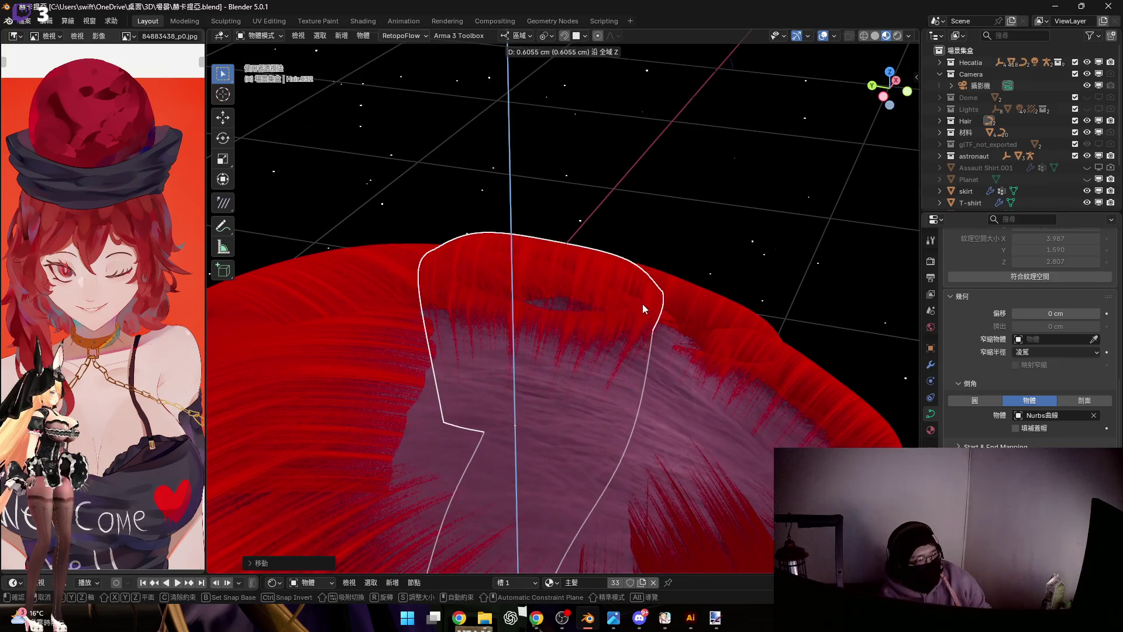
{"action": "left_click", "coordinate": [641, 307]}
{"action": "mouse_move", "coordinate": [630, 315]}
{"action": "middle_mouse_down"}
{"action": "mouse_move", "coordinate": [707, 265]}
{"action": "mouse_move", "coordinate": [614, 250]}
{"action": "mouse_move", "coordinate": [668, 245]}
{"action": "mouse_move", "coordinate": [540, 232]}
{"action": "mouse_move", "coordinate": [631, 229]}
{"action": "mouse_move", "coordinate": [567, 253]}
{"action": "mouse_move", "coordinate": [612, 269]}
{"action": "middle_mouse_up"}
In Edit Mode, scale the strand's top control points down near the crown
{"action": "key", "text": "Tab"}
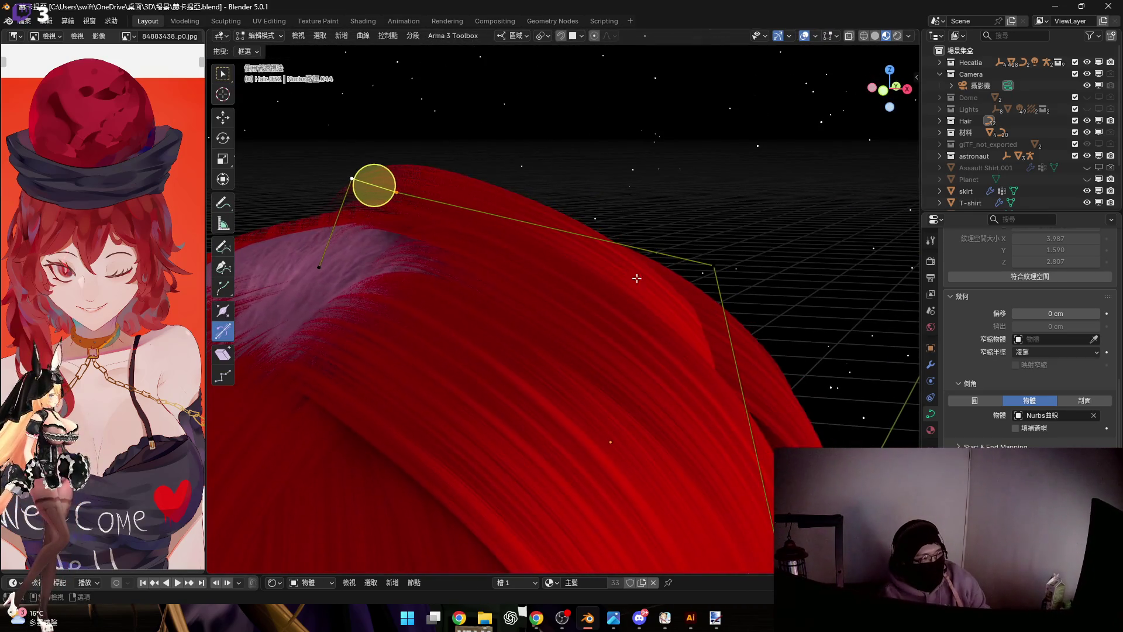
{"action": "middle_click_drag", "start_coordinate": [446, 221], "coordinate": [520, 266], "text": "shift"}
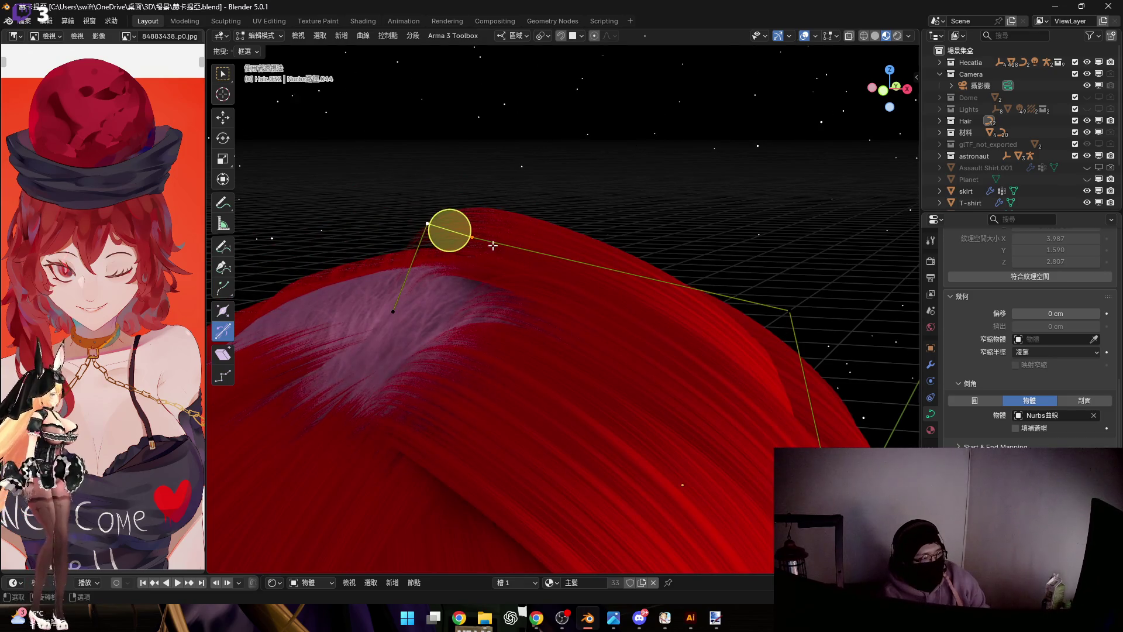
{"action": "middle_click_drag", "start_coordinate": [472, 237], "coordinate": [459, 233], "text": "shift"}
{"action": "left_click", "coordinate": [617, 269]}
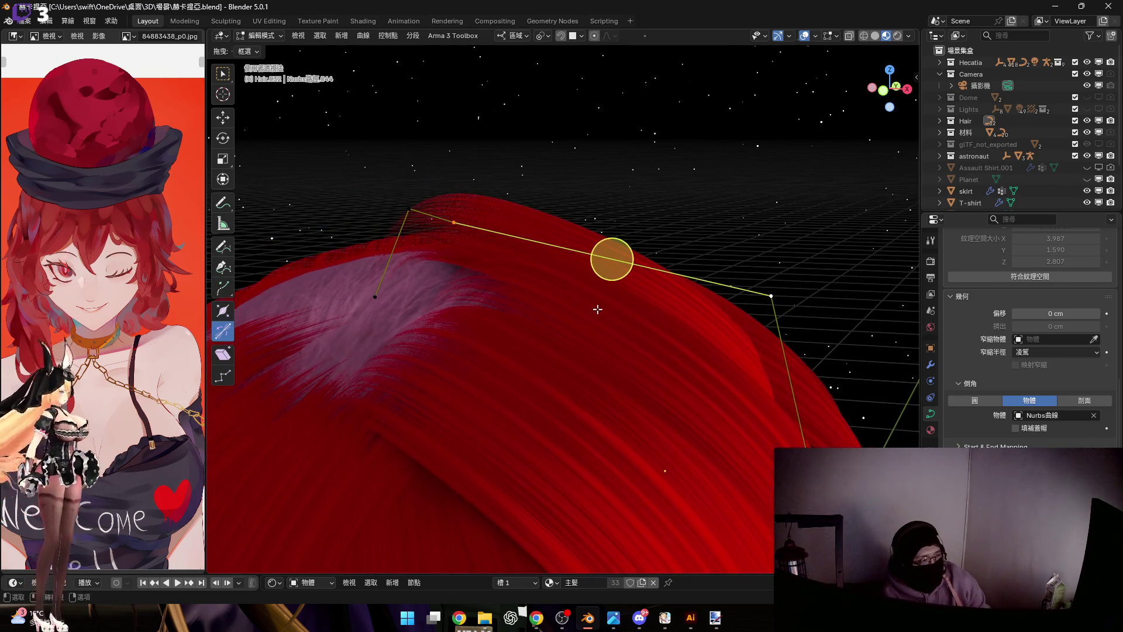
{"action": "key", "text": "s"}
{"action": "left_click", "coordinate": [611, 258]}
{"action": "mouse_move", "coordinate": [612, 258]}
{"action": "middle_mouse_down"}
{"action": "mouse_move", "coordinate": [705, 256]}
{"action": "mouse_move", "coordinate": [502, 205]}
{"action": "mouse_move", "coordinate": [486, 252]}
{"action": "middle_mouse_up"}
{"action": "key", "text": "s"}
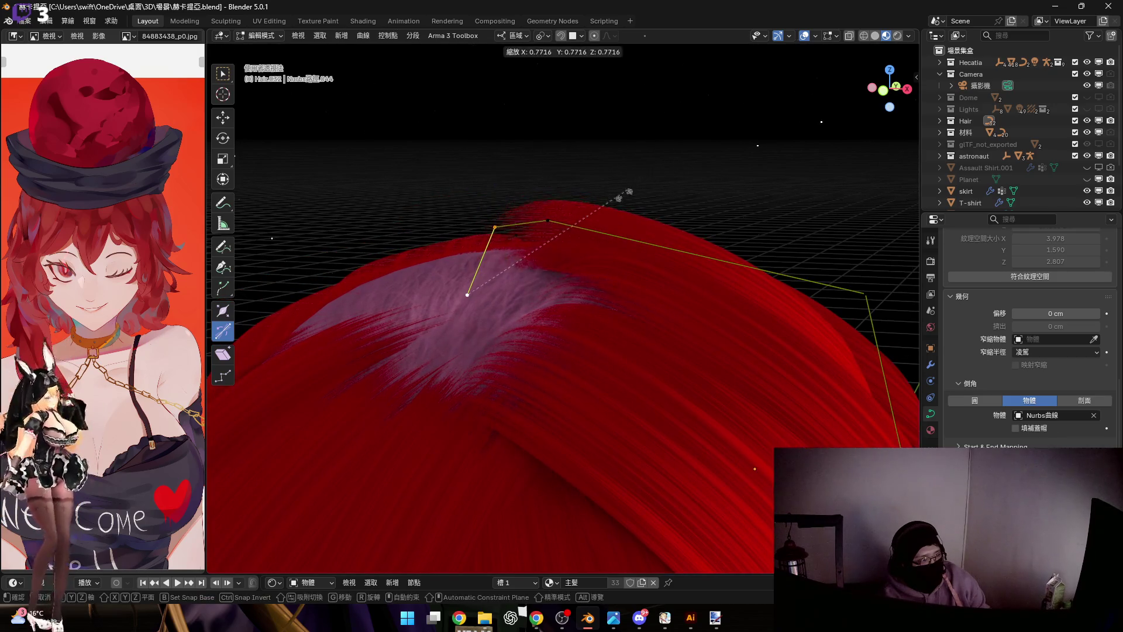
{"action": "left_click", "coordinate": [558, 269]}
{"action": "middle_click_drag", "start_coordinate": [559, 268], "coordinate": [336, 251]}
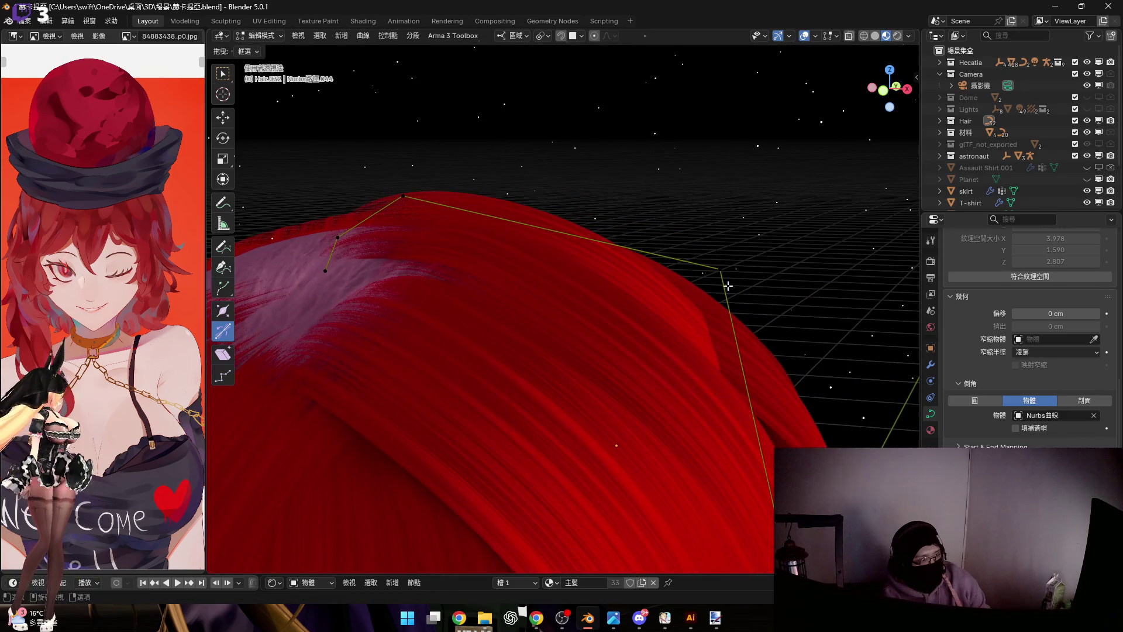
{"action": "key", "text": "s"}
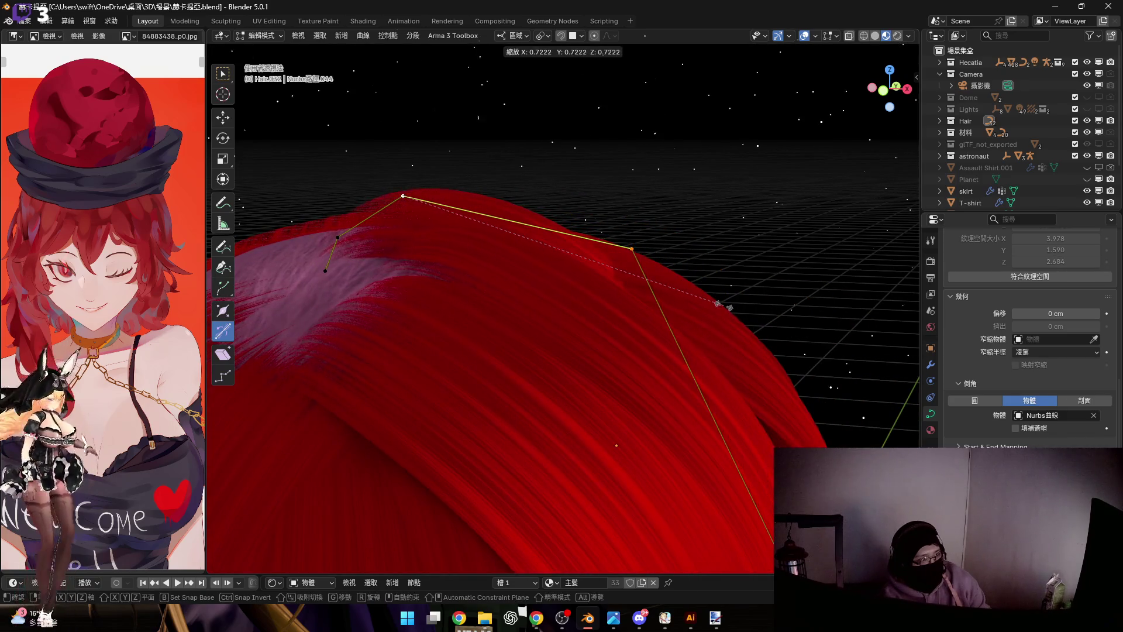
{"action": "left_click", "coordinate": [515, 221]}
Reposition a single top point, then select all points and Clear Tilt
{"action": "left_click", "coordinate": [630, 248]}
{"action": "key", "text": "g"}
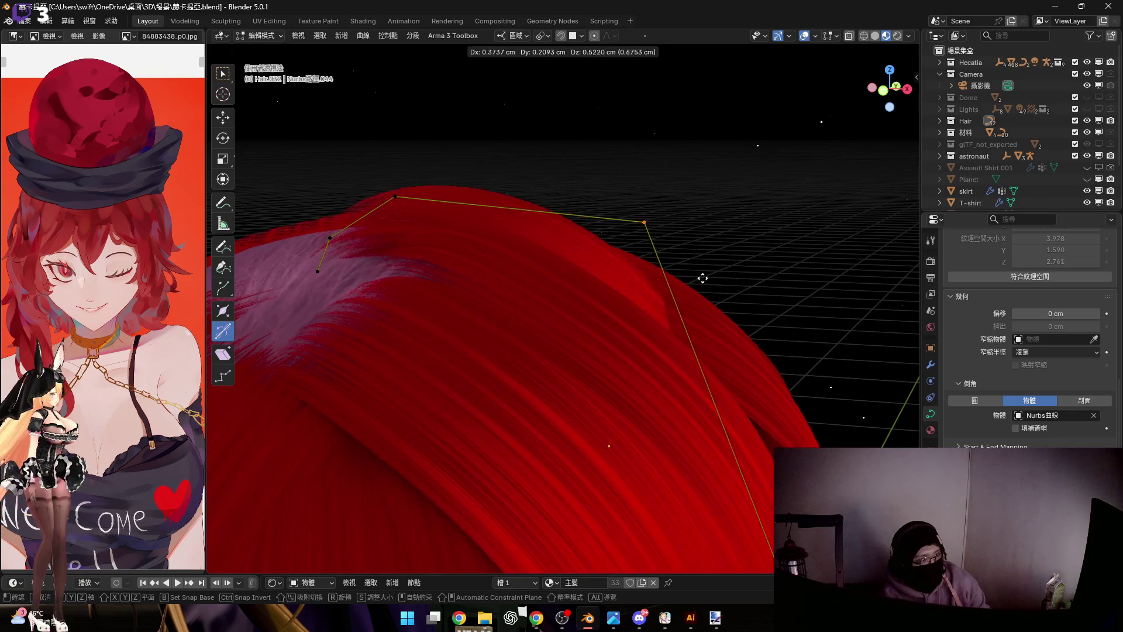
{"action": "left_click", "coordinate": [647, 220]}
{"action": "middle_click_drag", "start_coordinate": [647, 221], "coordinate": [633, 359]}
{"action": "left_click_drag", "start_coordinate": [722, 457], "coordinate": [557, 188]}
{"action": "right_click", "coordinate": [719, 285]}
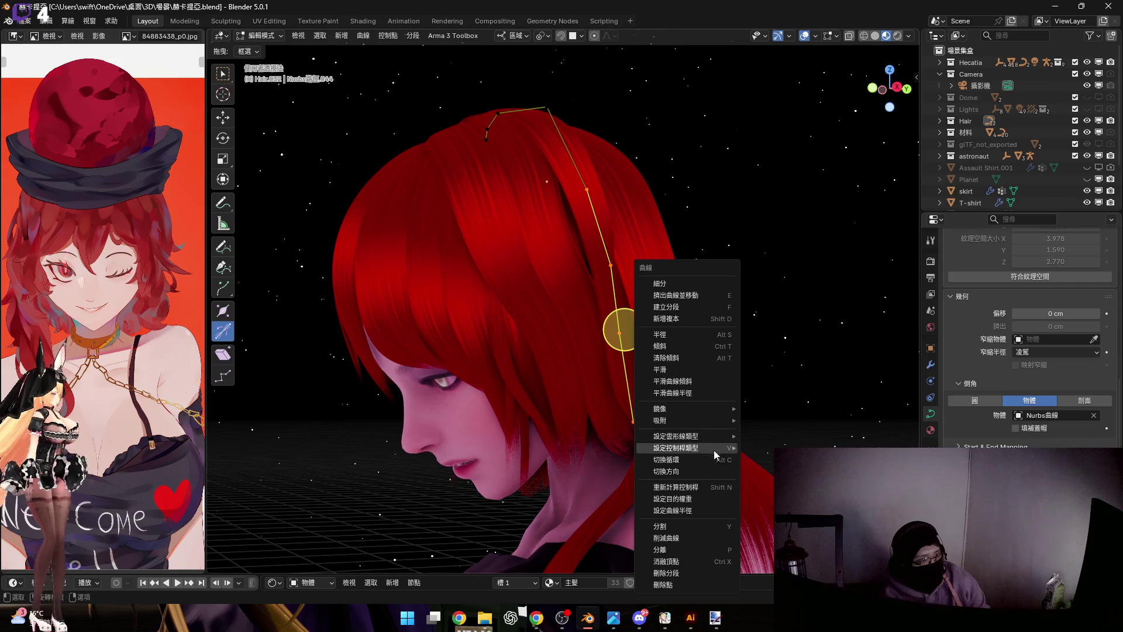
{"action": "left_click", "coordinate": [709, 362]}
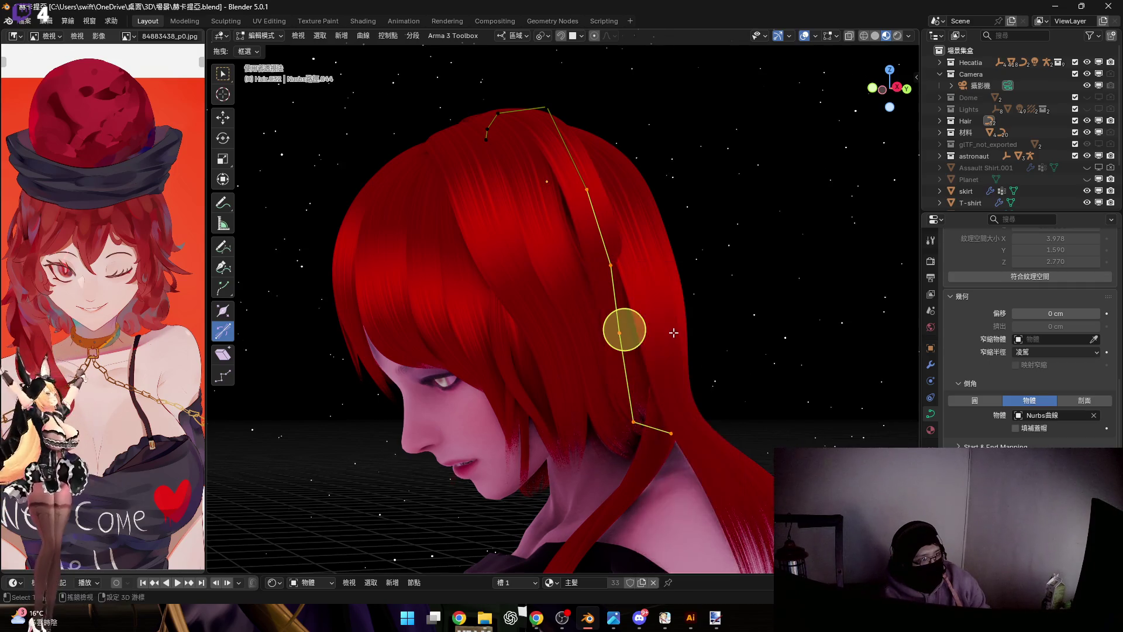
{"action": "scroll", "coordinate": [679, 369], "scroll_direction": "up", "scroll_amount": 4}
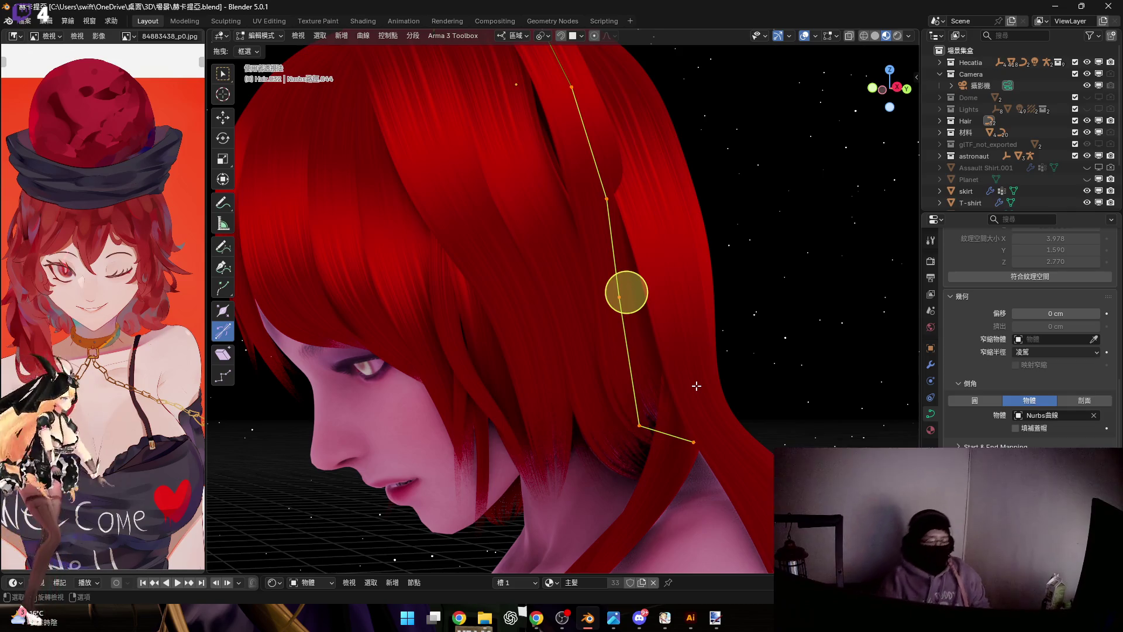
{"action": "right_click", "coordinate": [725, 336]}
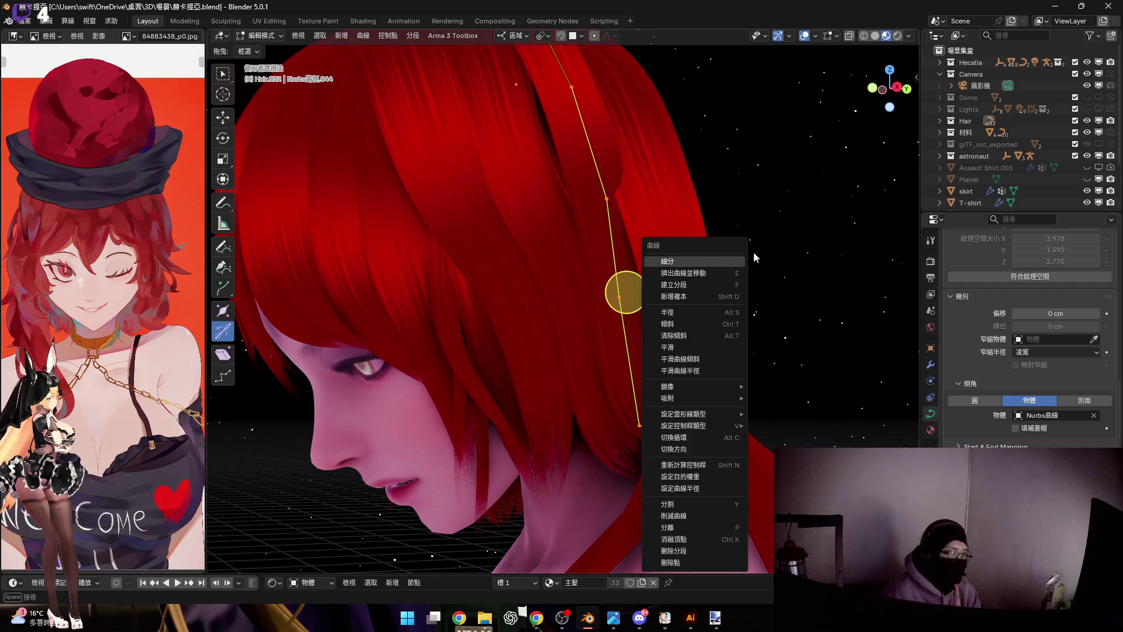
{"action": "scroll", "coordinate": [761, 200], "scroll_direction": "down", "scroll_amount": 2}
Box-select the middle control points and Smooth the curve through them
{"action": "key", "text": "shift+b"}
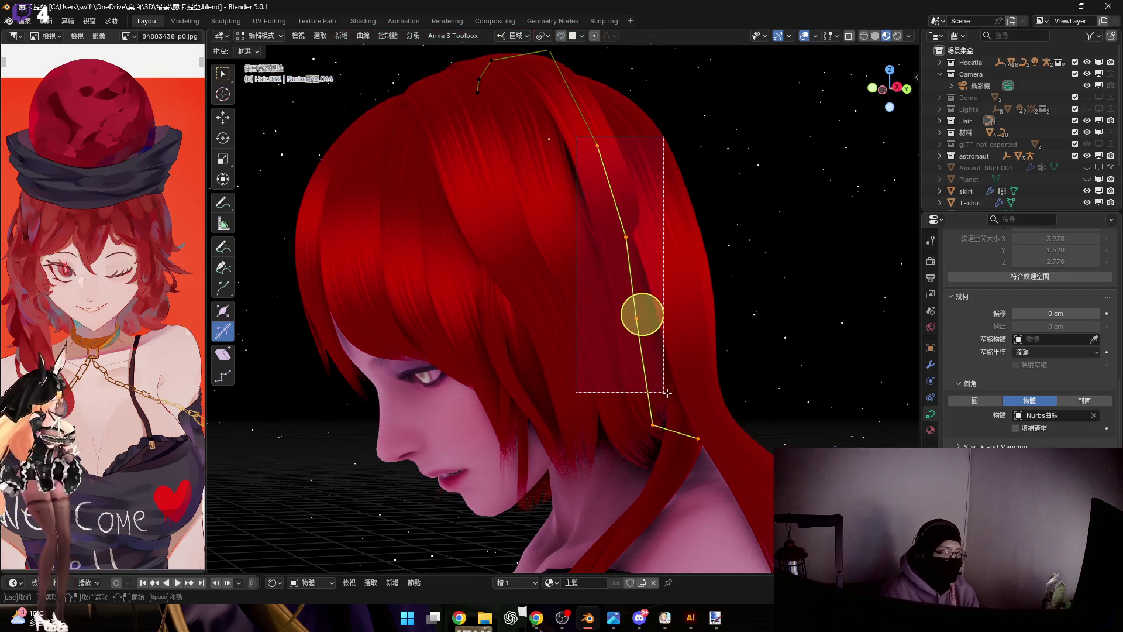
{"action": "left_click_drag", "start_coordinate": [577, 138], "coordinate": [672, 464]}
{"action": "right_click", "coordinate": [753, 275]}
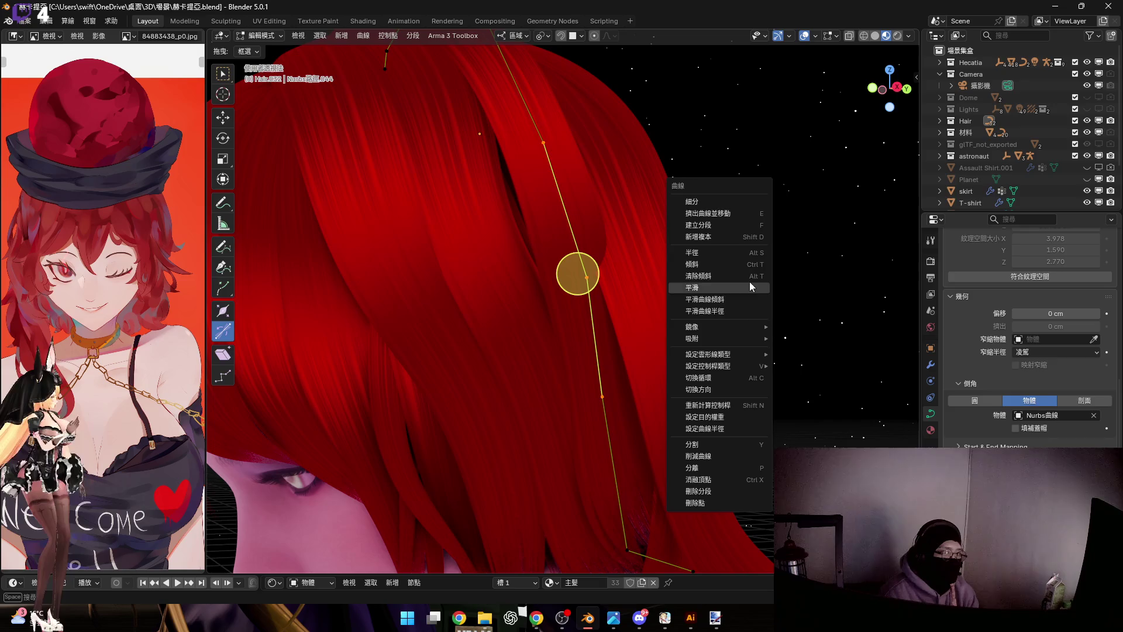
{"action": "left_click", "coordinate": [752, 309]}
{"action": "middle_click_drag", "start_coordinate": [620, 301], "coordinate": [626, 300]}
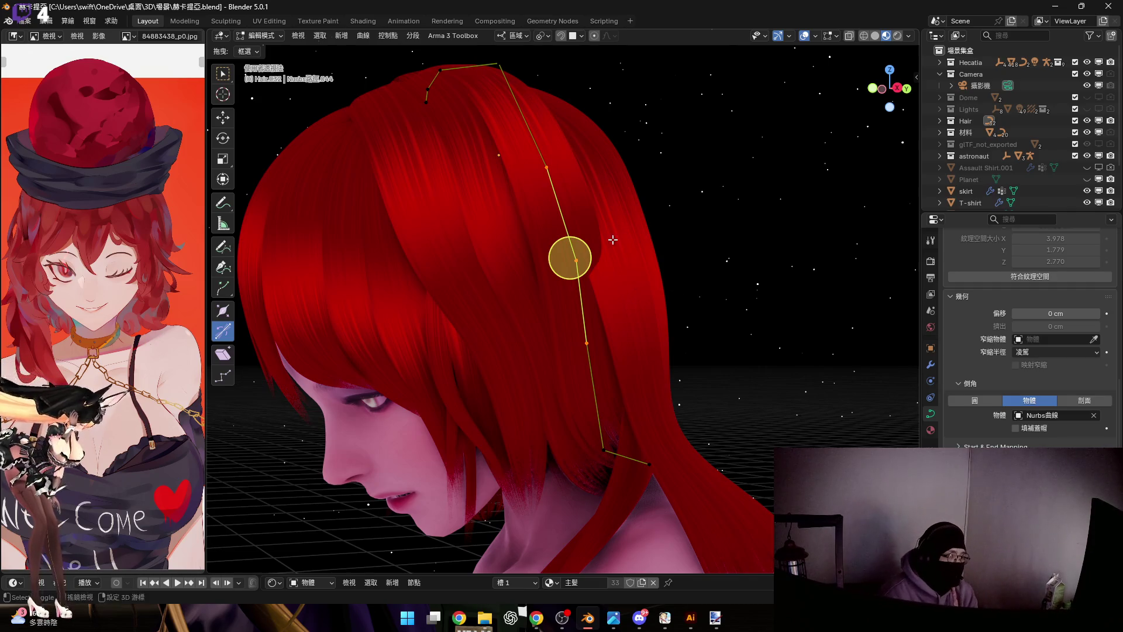
Move a lower curve point and tilt it (Ctrl+T) so the back hair lies naturally
{"action": "left_click_drag", "start_coordinate": [539, 336], "coordinate": [615, 377]}
{"action": "scroll", "coordinate": [623, 399], "scroll_direction": "up", "scroll_amount": 5}
{"action": "key", "text": "g"}
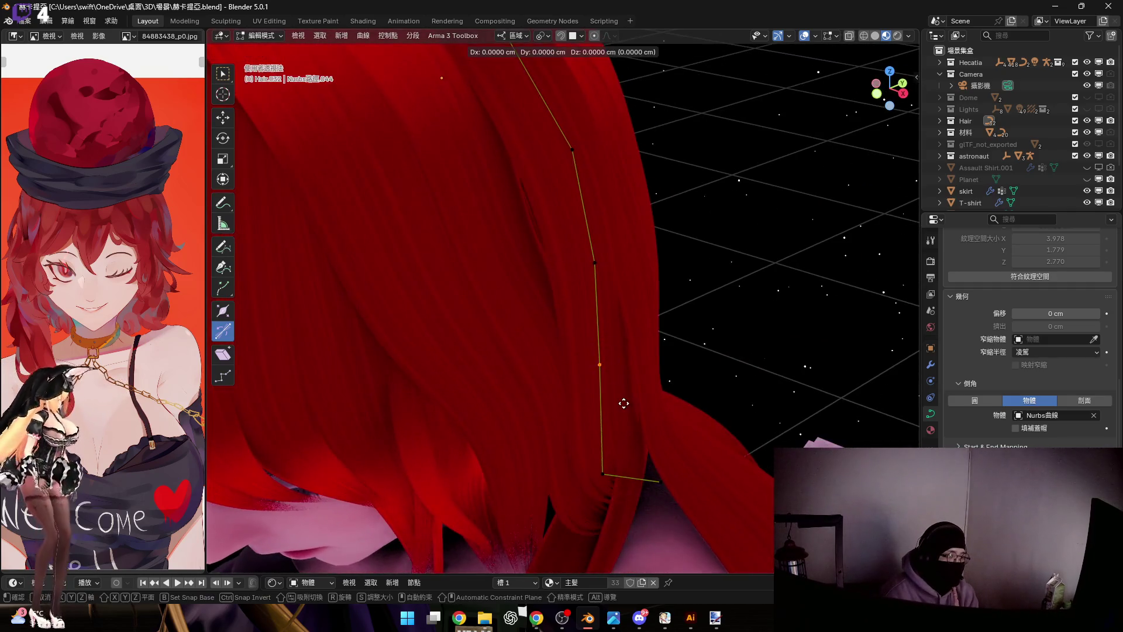
{"action": "left_click", "coordinate": [672, 429]}
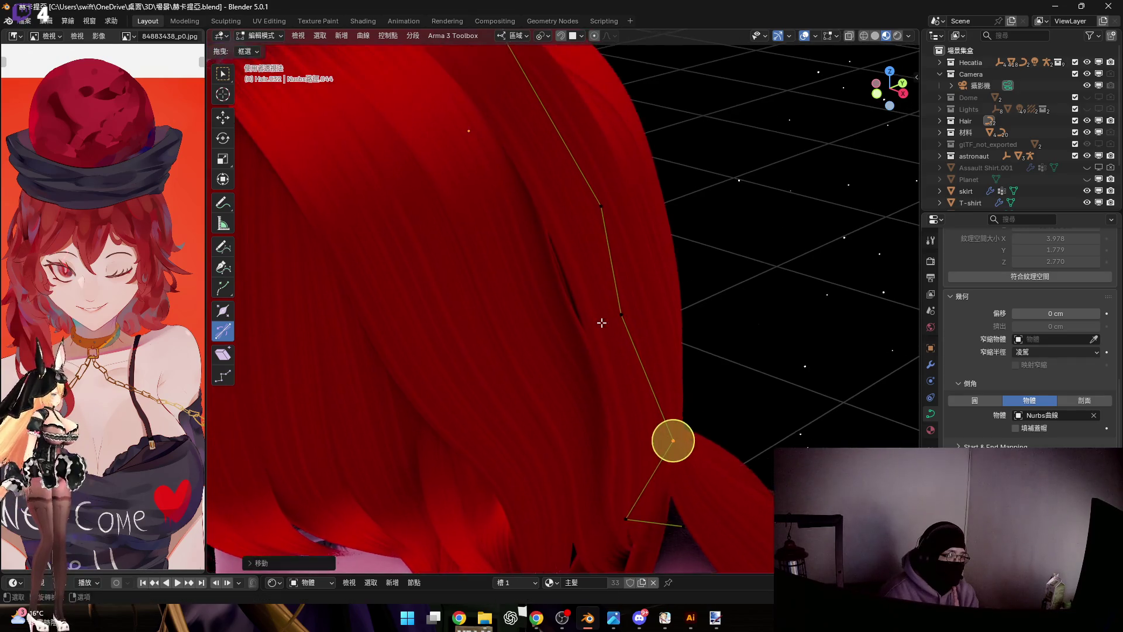
{"action": "middle_click_drag", "start_coordinate": [672, 439], "coordinate": [715, 501]}
{"action": "scroll", "coordinate": [731, 512], "scroll_direction": "down", "scroll_amount": 2}
{"action": "middle_click_drag", "start_coordinate": [681, 358], "coordinate": [669, 328]}
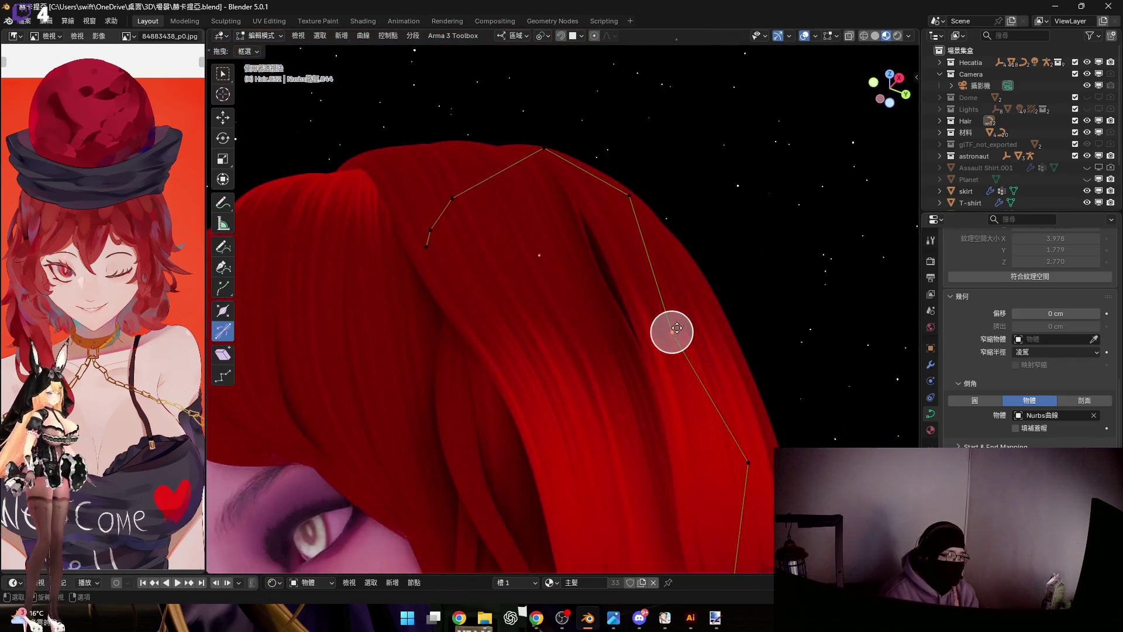
{"action": "key", "text": "ctrl+t"}
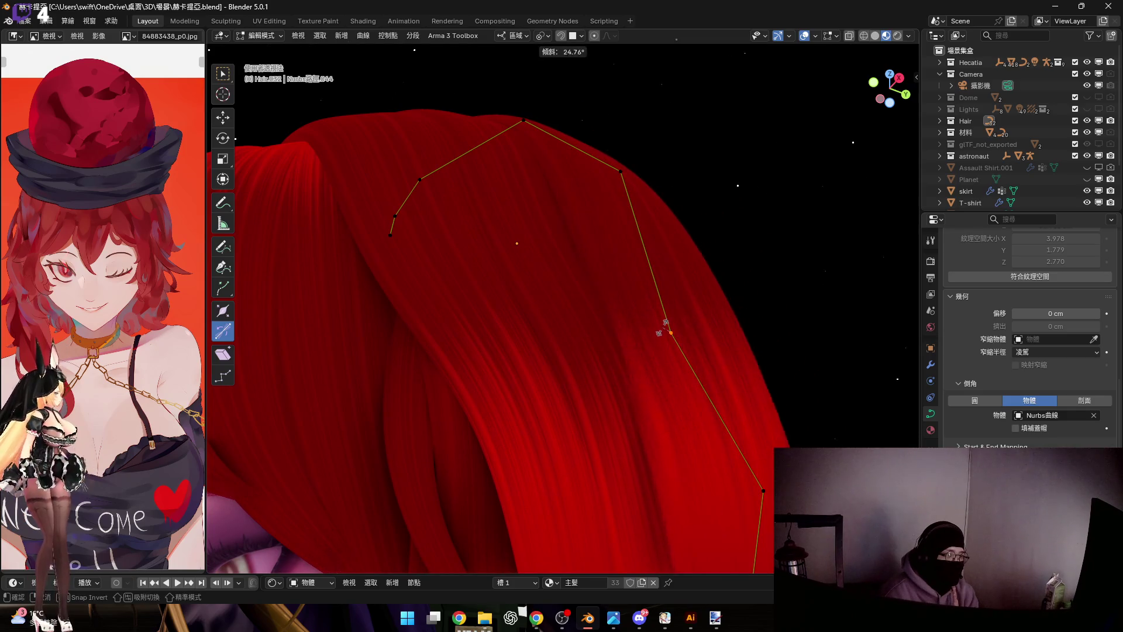
{"action": "left_click", "coordinate": [664, 326]}
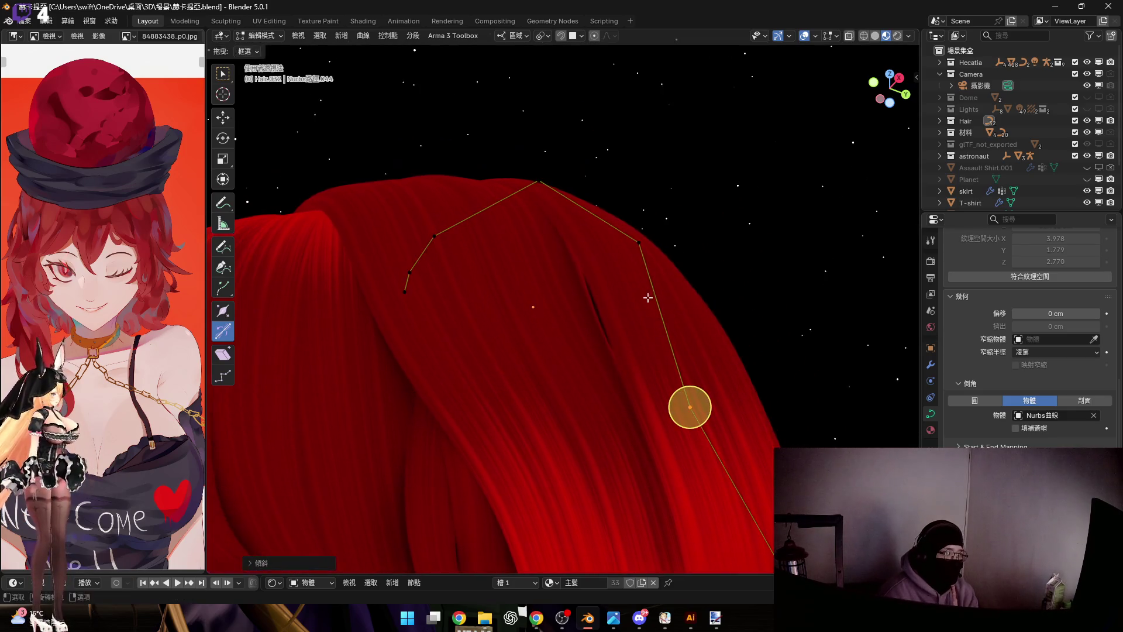
{"action": "scroll", "coordinate": [637, 233], "scroll_direction": "up", "scroll_amount": 3}
Tilt the crown control point again and select the strand's upper point for resizing
{"action": "mouse_move", "coordinate": [634, 301]}
{"action": "middle_mouse_down"}
{"action": "mouse_move", "coordinate": [604, 306]}
{"action": "mouse_move", "coordinate": [567, 268]}
{"action": "mouse_move", "coordinate": [618, 253]}
{"action": "mouse_move", "coordinate": [619, 272]}
{"action": "mouse_move", "coordinate": [584, 273]}
{"action": "mouse_move", "coordinate": [581, 336]}
{"action": "mouse_move", "coordinate": [587, 281]}
{"action": "mouse_move", "coordinate": [588, 311]}
{"action": "mouse_move", "coordinate": [501, 317]}
{"action": "mouse_move", "coordinate": [550, 309]}
{"action": "mouse_move", "coordinate": [616, 322]}
{"action": "mouse_move", "coordinate": [659, 301]}
{"action": "mouse_move", "coordinate": [594, 289]}
{"action": "mouse_move", "coordinate": [617, 381]}
{"action": "mouse_move", "coordinate": [593, 174]}
{"action": "middle_mouse_up"}
{"action": "key", "text": "ctrl+t"}
{"action": "left_click", "coordinate": [606, 250]}
{"action": "left_click", "coordinate": [626, 258]}
{"action": "key", "text": "s"}
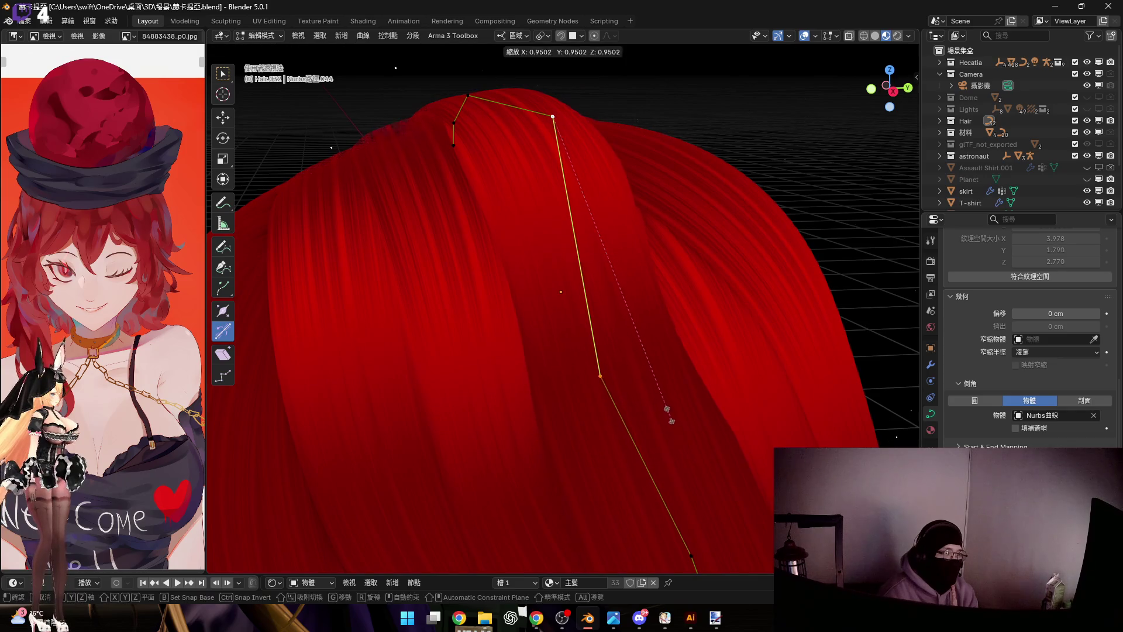
Widen the upper point and shift a control point along the crown in two moves
{"action": "left_click", "coordinate": [667, 408]}
{"action": "mouse_move", "coordinate": [666, 408]}
{"action": "middle_mouse_down"}
{"action": "mouse_move", "coordinate": [654, 383]}
{"action": "mouse_move", "coordinate": [737, 369]}
{"action": "middle_mouse_up"}
{"action": "key", "text": "g"}
{"action": "left_click", "coordinate": [640, 356]}
{"action": "mouse_move", "coordinate": [716, 326]}
{"action": "middle_mouse_down"}
{"action": "mouse_move", "coordinate": [610, 264]}
{"action": "mouse_move", "coordinate": [567, 220]}
{"action": "mouse_move", "coordinate": [615, 202]}
{"action": "mouse_move", "coordinate": [651, 234]}
{"action": "mouse_move", "coordinate": [654, 224]}
{"action": "mouse_move", "coordinate": [634, 288]}
{"action": "mouse_move", "coordinate": [577, 266]}
{"action": "mouse_move", "coordinate": [606, 243]}
{"action": "mouse_move", "coordinate": [612, 184]}
{"action": "mouse_move", "coordinate": [612, 302]}
{"action": "mouse_move", "coordinate": [627, 229]}
{"action": "mouse_move", "coordinate": [611, 245]}
{"action": "mouse_move", "coordinate": [582, 245]}
{"action": "mouse_move", "coordinate": [609, 238]}
{"action": "mouse_move", "coordinate": [682, 336]}
{"action": "mouse_move", "coordinate": [680, 319]}
{"action": "mouse_move", "coordinate": [585, 313]}
{"action": "mouse_move", "coordinate": [641, 333]}
{"action": "middle_mouse_up"}
{"action": "key", "text": "g"}
{"action": "left_click", "coordinate": [654, 234]}
{"action": "scroll", "coordinate": [631, 280], "scroll_direction": "up", "scroll_amount": 5}
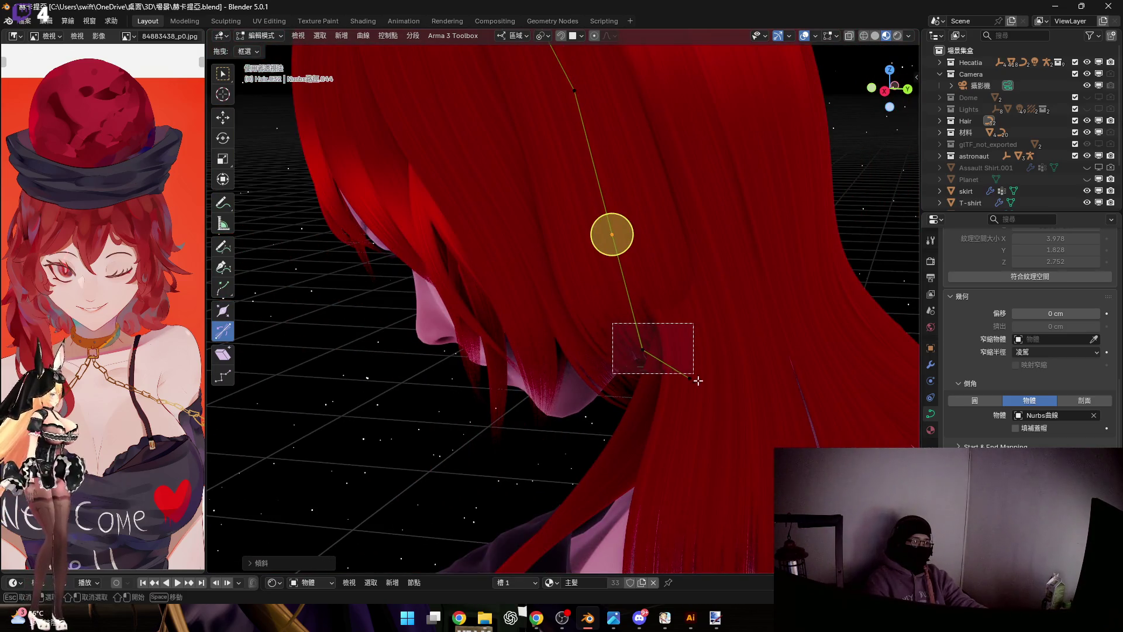
Shift the face-side strand's end point along X and rotate its lower segment outward
{"action": "left_click_drag", "start_coordinate": [694, 376], "coordinate": [706, 377]}
{"action": "mouse_move", "coordinate": [632, 359]}
{"action": "middle_mouse_down"}
{"action": "mouse_move", "coordinate": [739, 328]}
{"action": "mouse_move", "coordinate": [663, 371]}
{"action": "middle_mouse_up"}
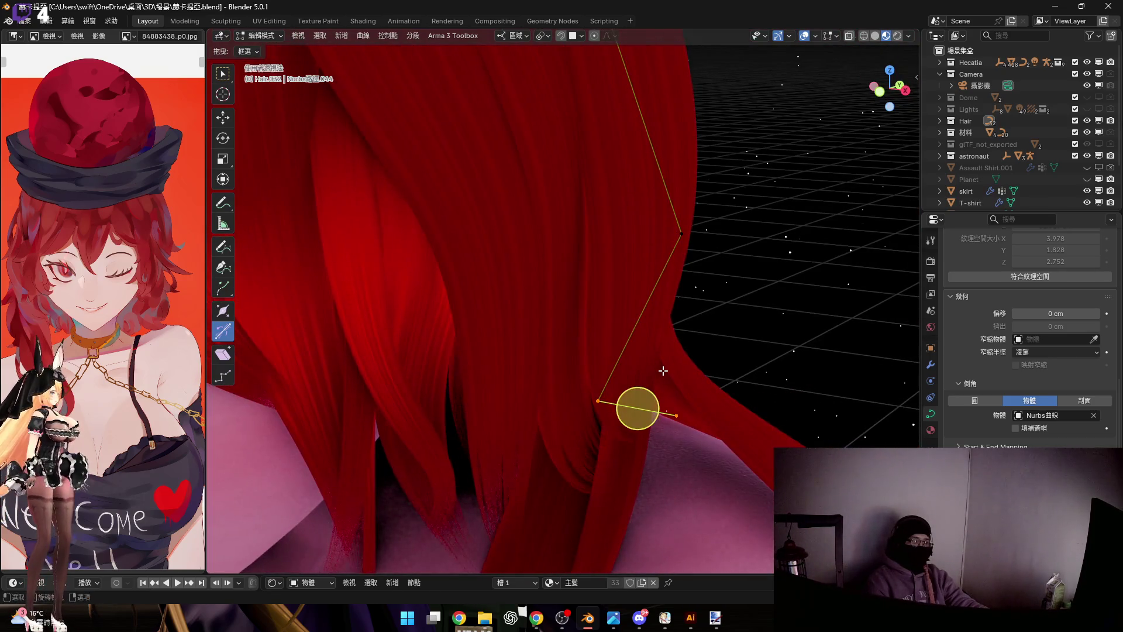
{"action": "key", "text": "g"}
{"action": "key", "text": "y"}
{"action": "key", "text": "z"}
{"action": "key", "text": "z"}
{"action": "key", "text": "x"}
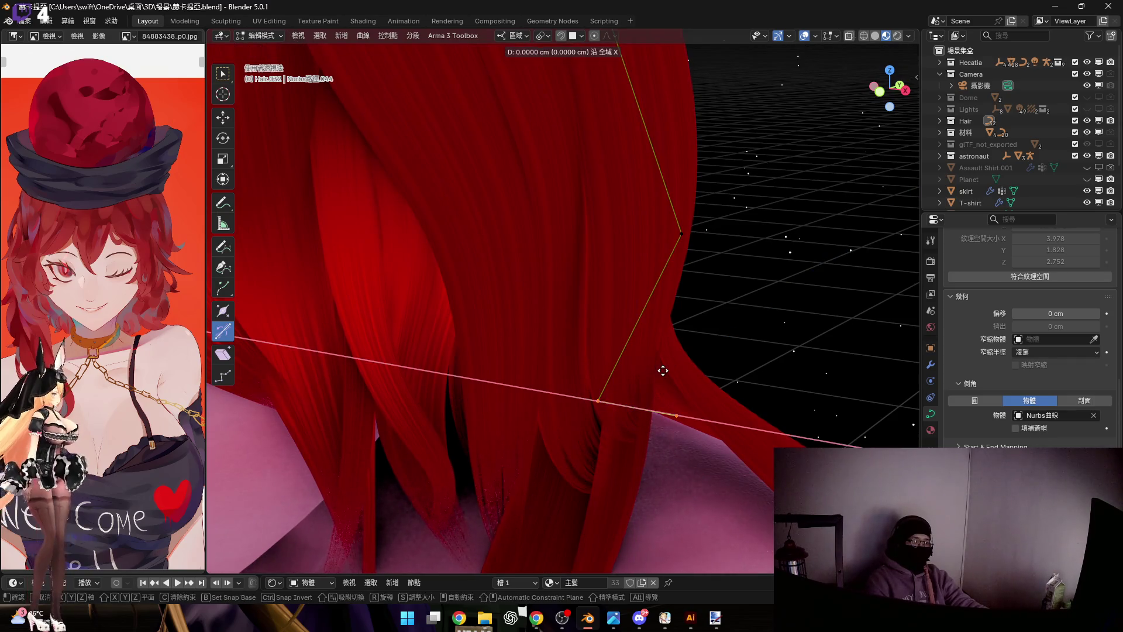
{"action": "left_click", "coordinate": [682, 396]}
{"action": "middle_click_drag", "start_coordinate": [681, 395], "coordinate": [705, 435]}
{"action": "mouse_move", "coordinate": [571, 373]}
{"action": "middle_mouse_down"}
{"action": "mouse_move", "coordinate": [614, 316]}
{"action": "mouse_move", "coordinate": [677, 330]}
{"action": "middle_mouse_up"}
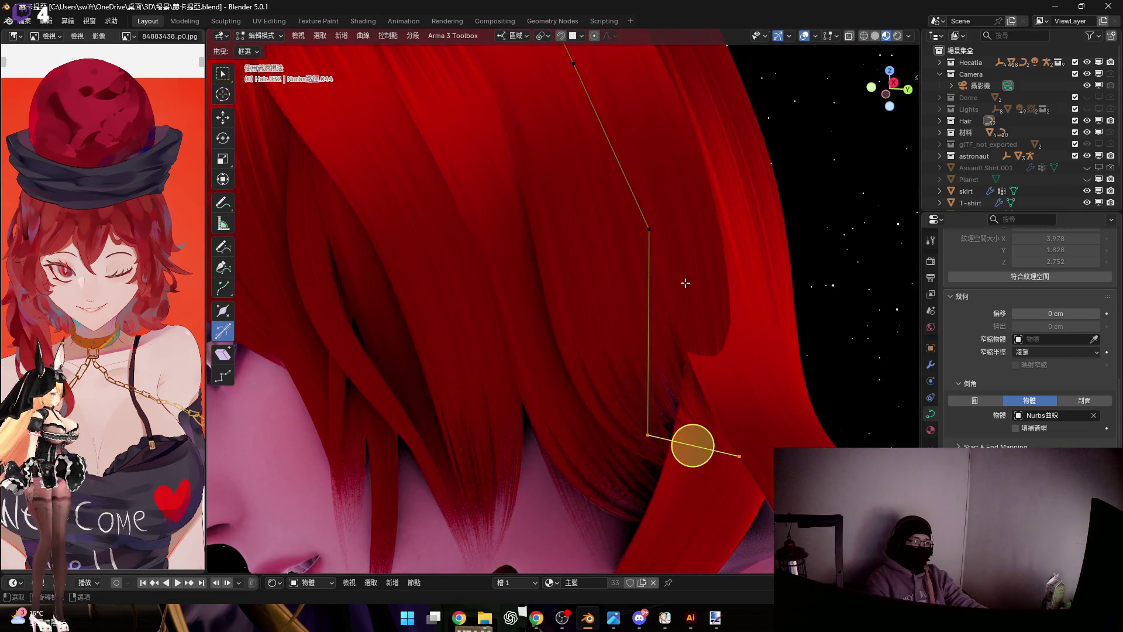
{"action": "key", "text": "r"}
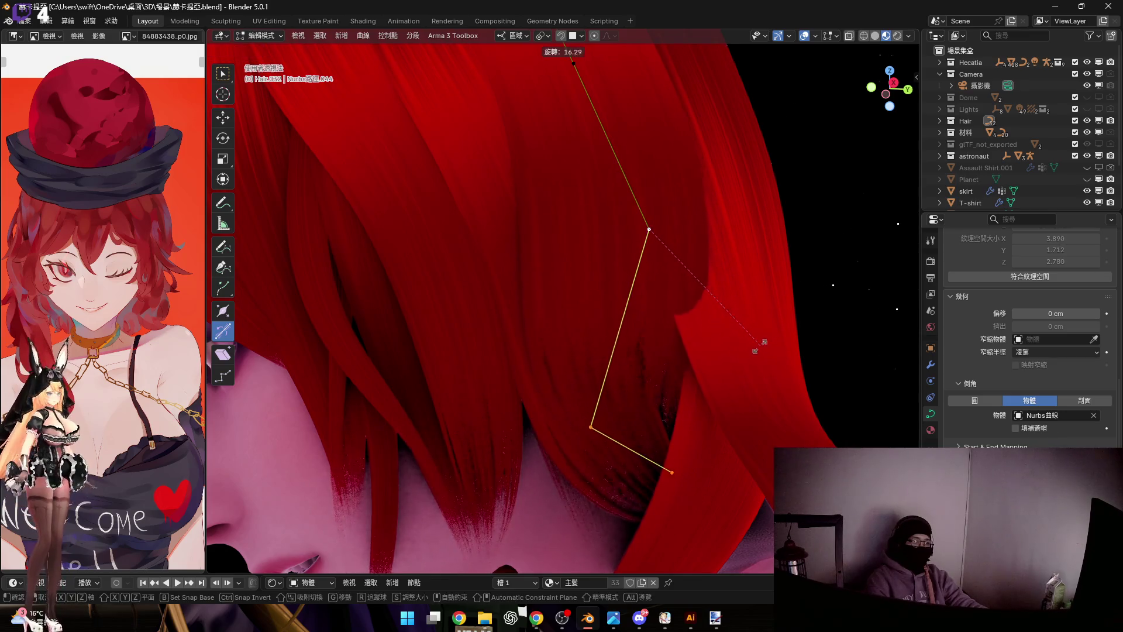
{"action": "left_click", "coordinate": [755, 349]}
Nudge the strand tip further along X and then along Y below the cheek
{"action": "middle_click_drag", "start_coordinate": [621, 369], "coordinate": [619, 472]}
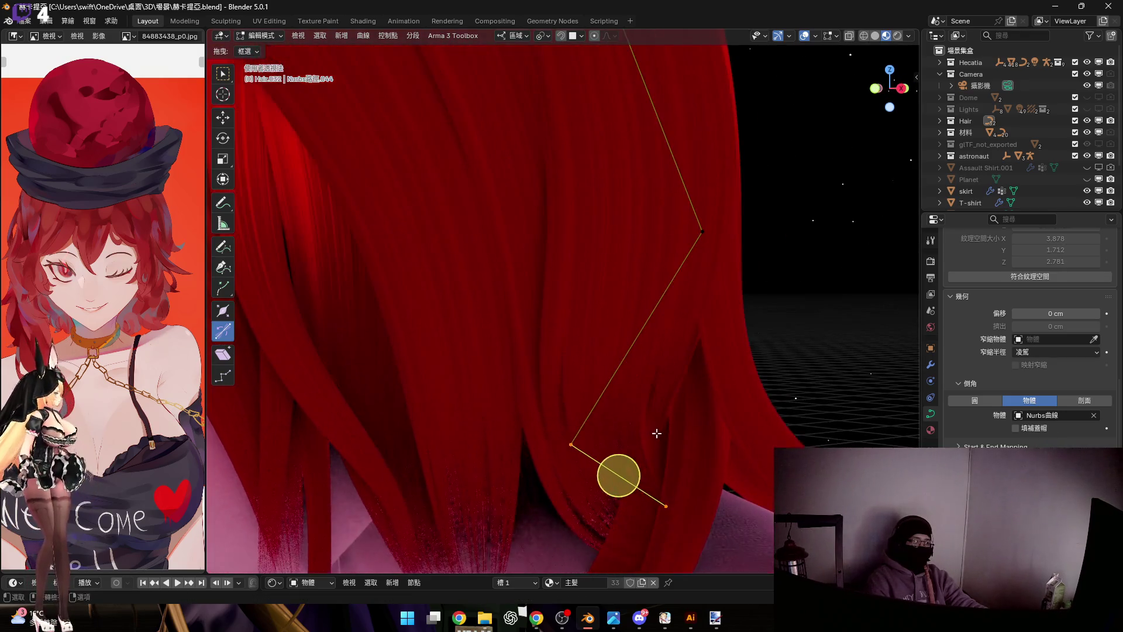
{"action": "key", "text": "g"}
{"action": "key", "text": "x"}
{"action": "left_click", "coordinate": [689, 461]}
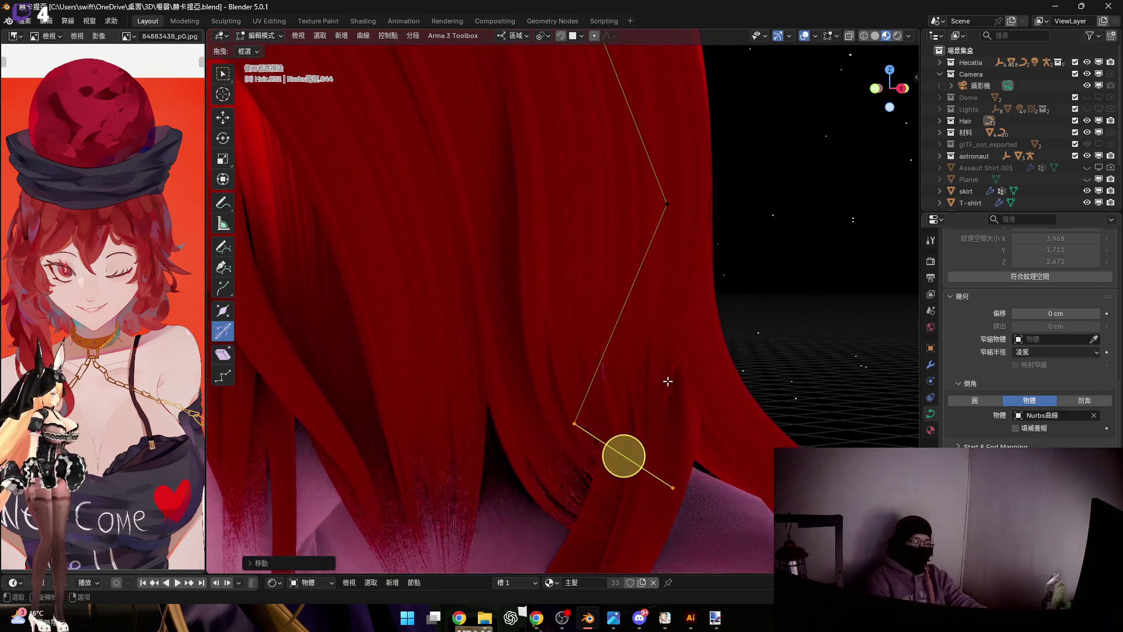
{"action": "middle_click_drag", "start_coordinate": [688, 461], "coordinate": [606, 359]}
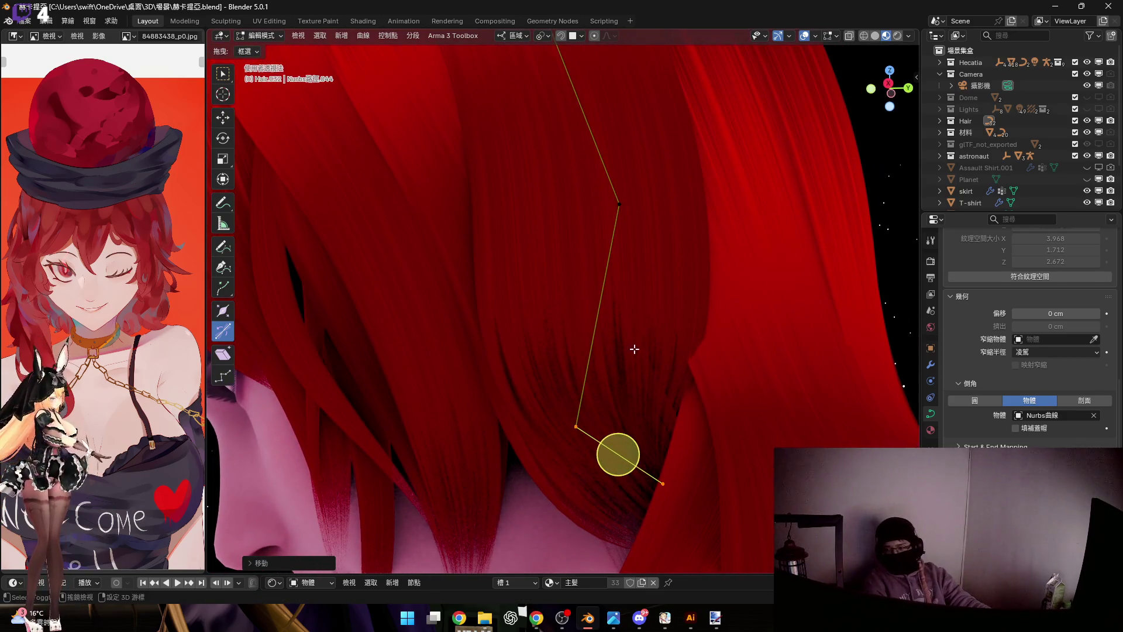
{"action": "scroll", "coordinate": [656, 309], "scroll_direction": "down", "scroll_amount": 3}
{"action": "scroll", "coordinate": [689, 372], "scroll_direction": "up", "scroll_amount": 3}
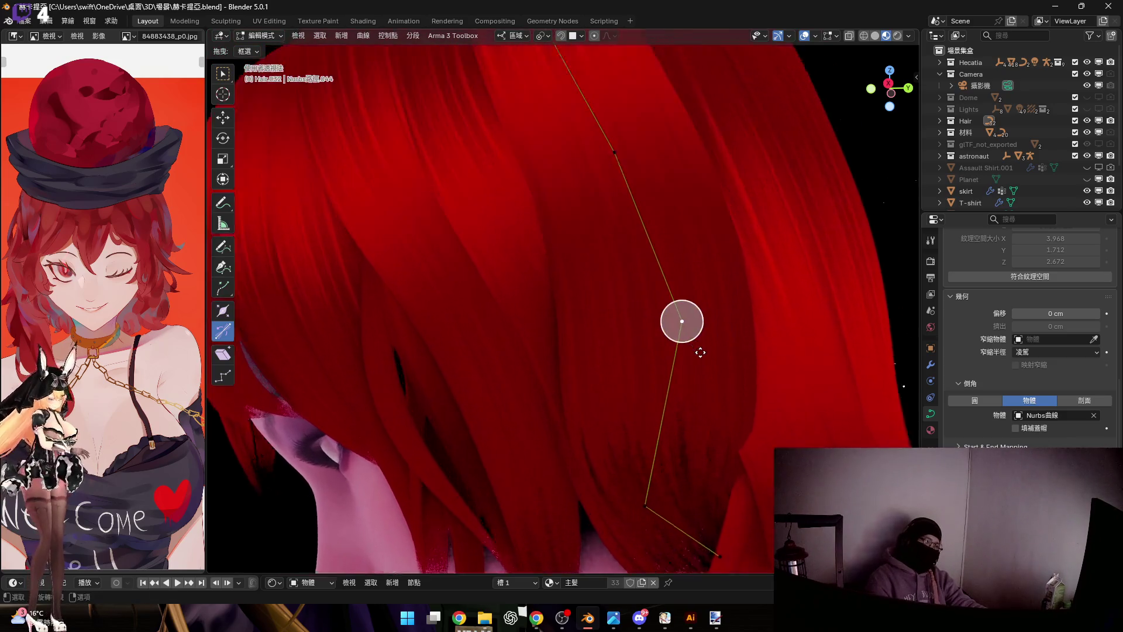
{"action": "middle_click_drag", "start_coordinate": [700, 351], "coordinate": [732, 351]}
{"action": "key", "text": "g"}
{"action": "key", "text": "y"}
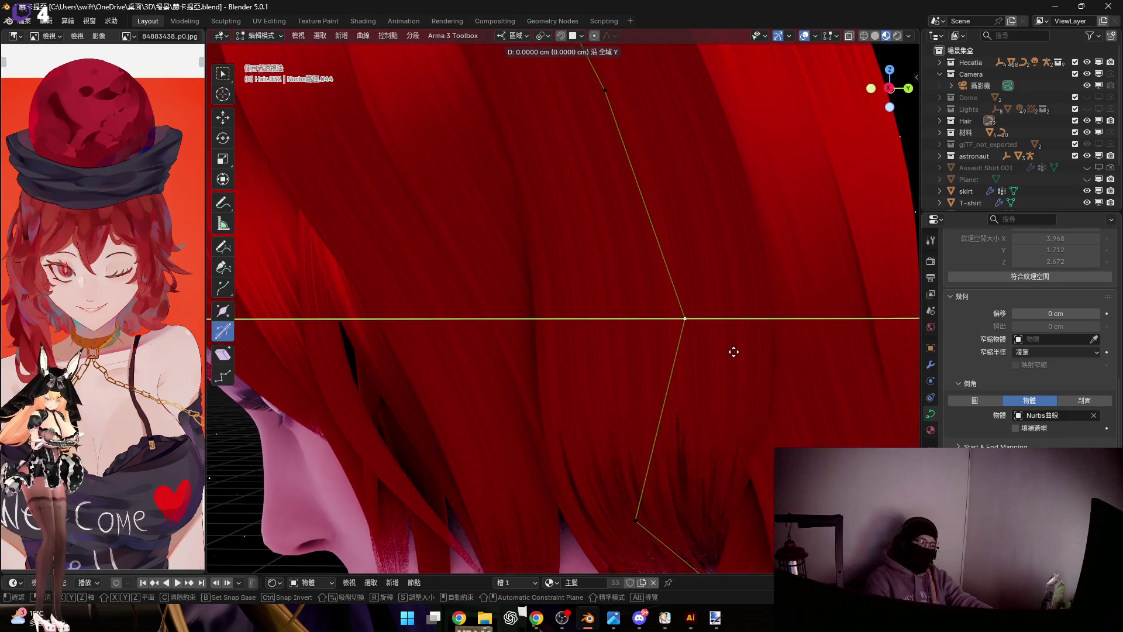
{"action": "left_click", "coordinate": [656, 343]}
Tilt the strand's end with Ctrl+T so its tip angles outward
{"action": "mouse_move", "coordinate": [602, 316]}
{"action": "middle_mouse_down"}
{"action": "mouse_move", "coordinate": [600, 242]}
{"action": "mouse_move", "coordinate": [672, 421]}
{"action": "middle_mouse_up"}
{"action": "key", "text": "ctrl+t"}
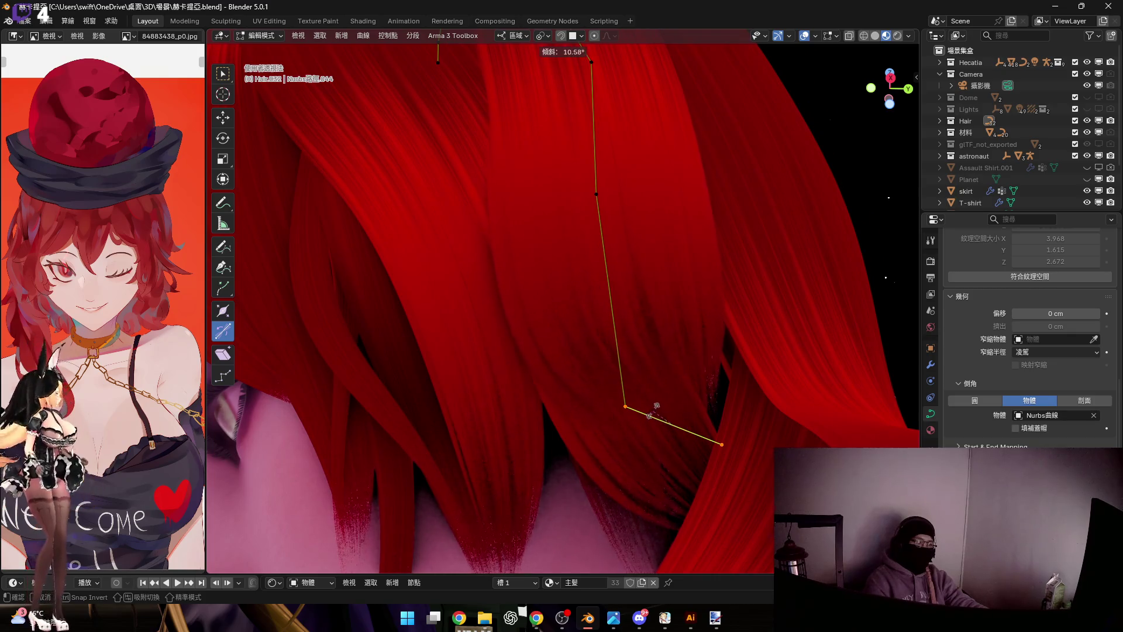
{"action": "left_click", "coordinate": [657, 405]}
{"action": "mouse_move", "coordinate": [656, 406]}
{"action": "middle_mouse_down"}
{"action": "mouse_move", "coordinate": [672, 379]}
{"action": "mouse_move", "coordinate": [600, 381]}
{"action": "mouse_move", "coordinate": [644, 325]}
{"action": "middle_mouse_up"}
{"action": "scroll", "coordinate": [685, 384], "scroll_direction": "up", "scroll_amount": 6}
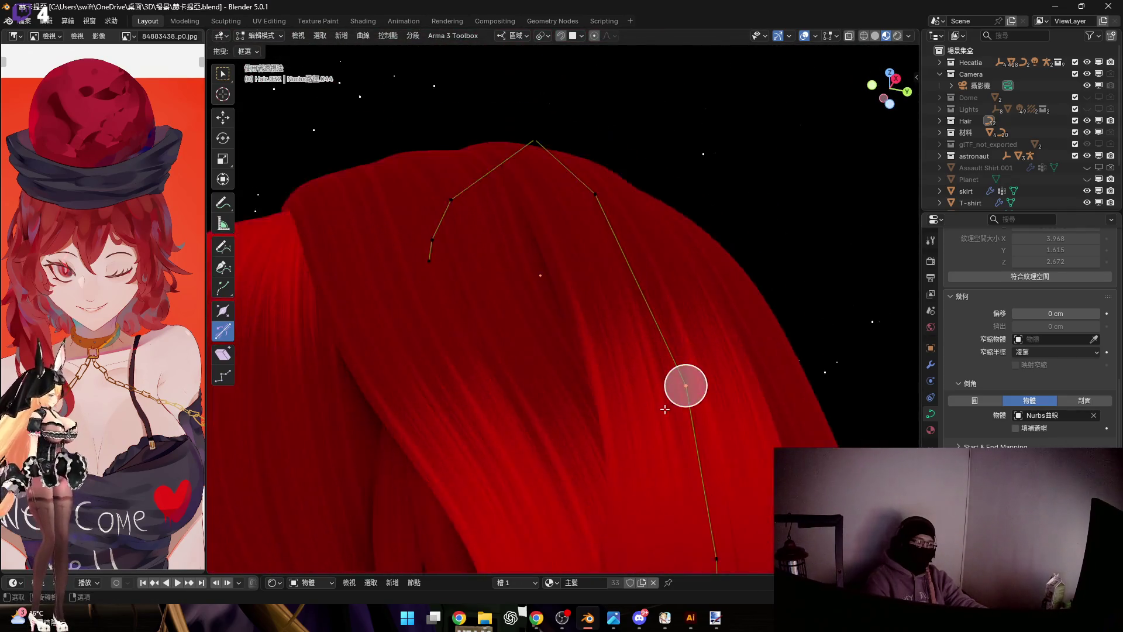
{"action": "scroll", "coordinate": [681, 358], "scroll_direction": "down", "scroll_amount": 3}
Move the crown control point twice so the strand follows the head's curve, checking from around the hair cap
{"action": "key", "text": "g"}
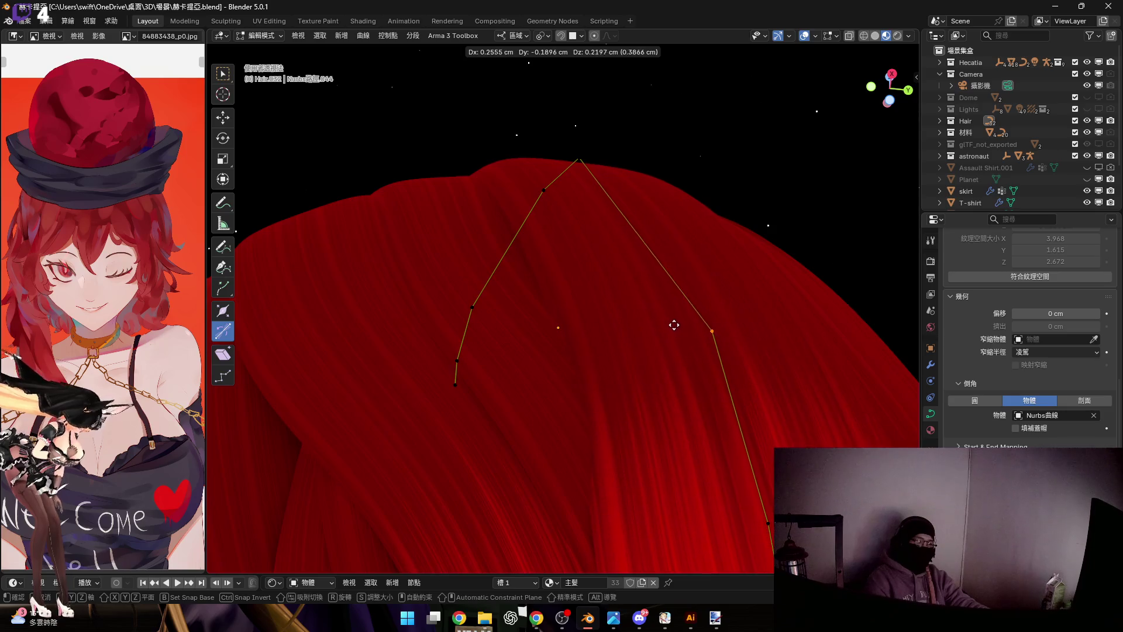
{"action": "left_click", "coordinate": [672, 307]}
{"action": "middle_click_drag", "start_coordinate": [709, 309], "coordinate": [697, 430]}
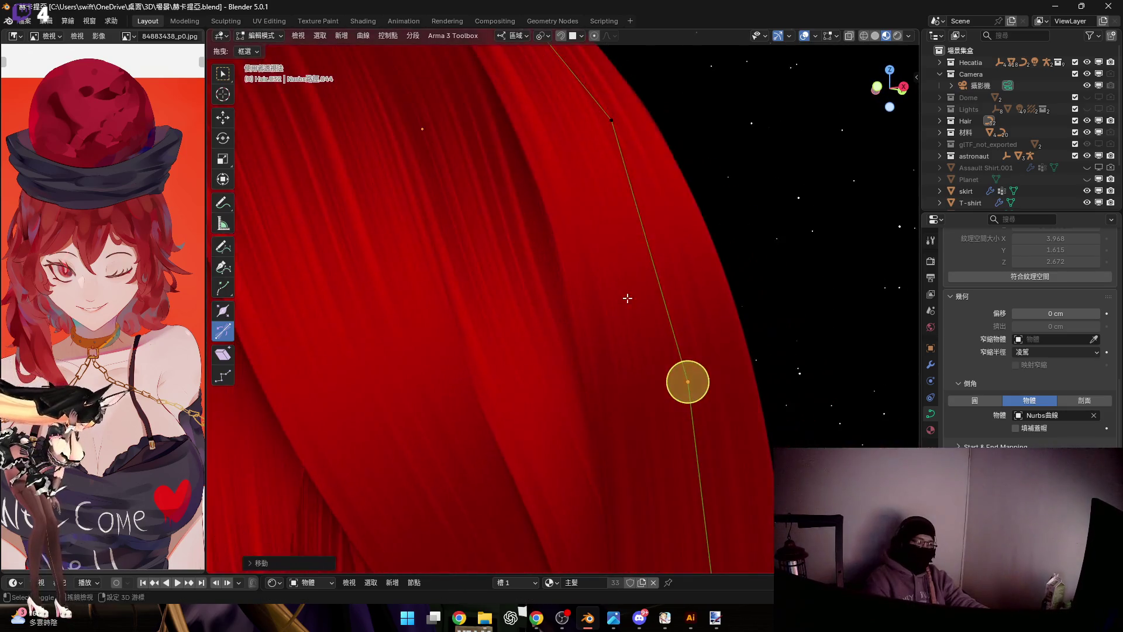
{"action": "middle_click_drag", "start_coordinate": [663, 364], "coordinate": [697, 357]}
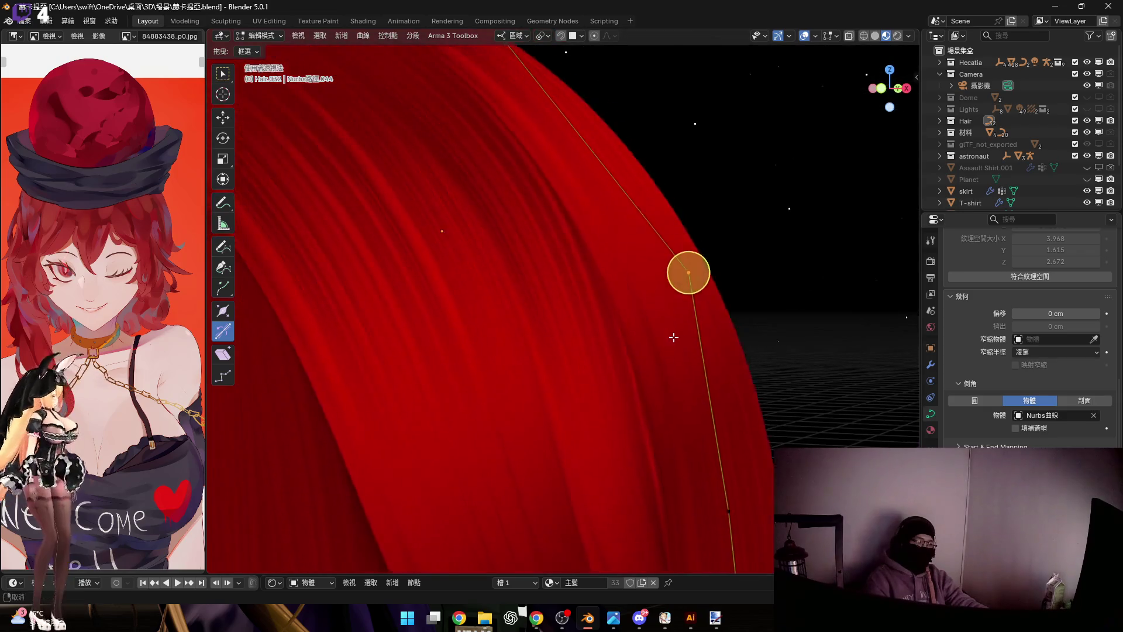
{"action": "mouse_move", "coordinate": [698, 357]}
{"action": "middle_mouse_down"}
{"action": "mouse_move", "coordinate": [684, 376]}
{"action": "mouse_move", "coordinate": [736, 384]}
{"action": "mouse_move", "coordinate": [743, 410]}
{"action": "mouse_move", "coordinate": [667, 248]}
{"action": "mouse_move", "coordinate": [646, 281]}
{"action": "mouse_move", "coordinate": [652, 312]}
{"action": "mouse_move", "coordinate": [666, 253]}
{"action": "mouse_move", "coordinate": [646, 263]}
{"action": "mouse_move", "coordinate": [614, 376]}
{"action": "mouse_move", "coordinate": [552, 339]}
{"action": "middle_mouse_up"}
{"action": "key", "text": "g"}
{"action": "left_click", "coordinate": [654, 326]}
{"action": "scroll", "coordinate": [610, 341], "scroll_direction": "down", "scroll_amount": 3}
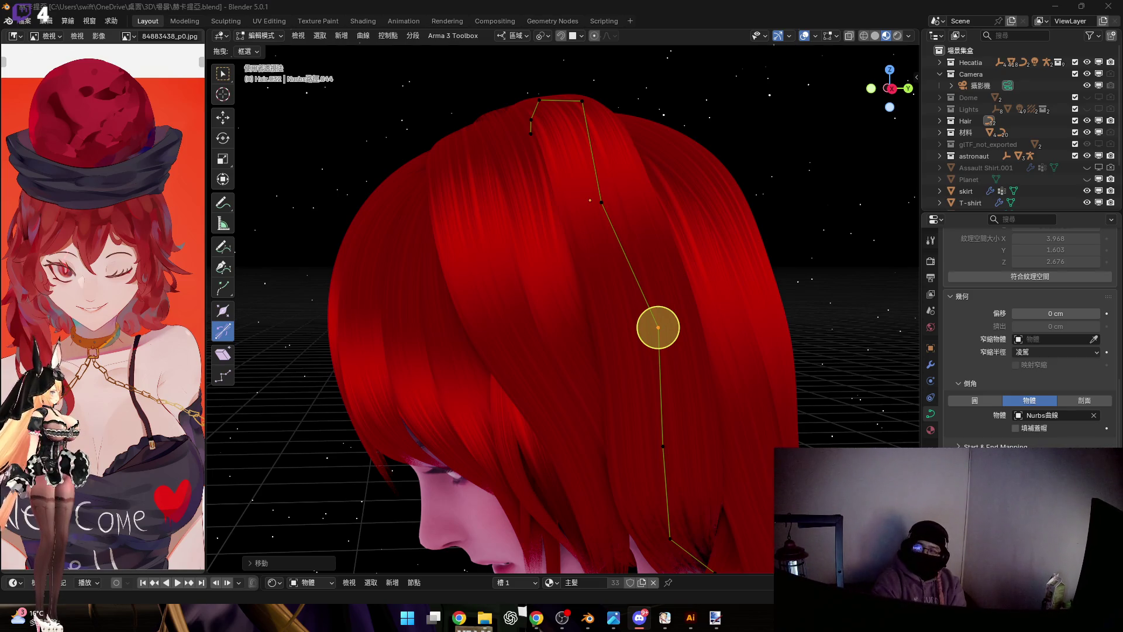
Scale up the side strand's end point so it flares wider, and start tilting its tip
{"action": "mouse_move", "coordinate": [729, 376]}
{"action": "middle_mouse_down"}
{"action": "mouse_move", "coordinate": [578, 318]}
{"action": "mouse_move", "coordinate": [702, 387]}
{"action": "middle_mouse_up"}
{"action": "middle_click_drag", "start_coordinate": [631, 380], "coordinate": [576, 341]}
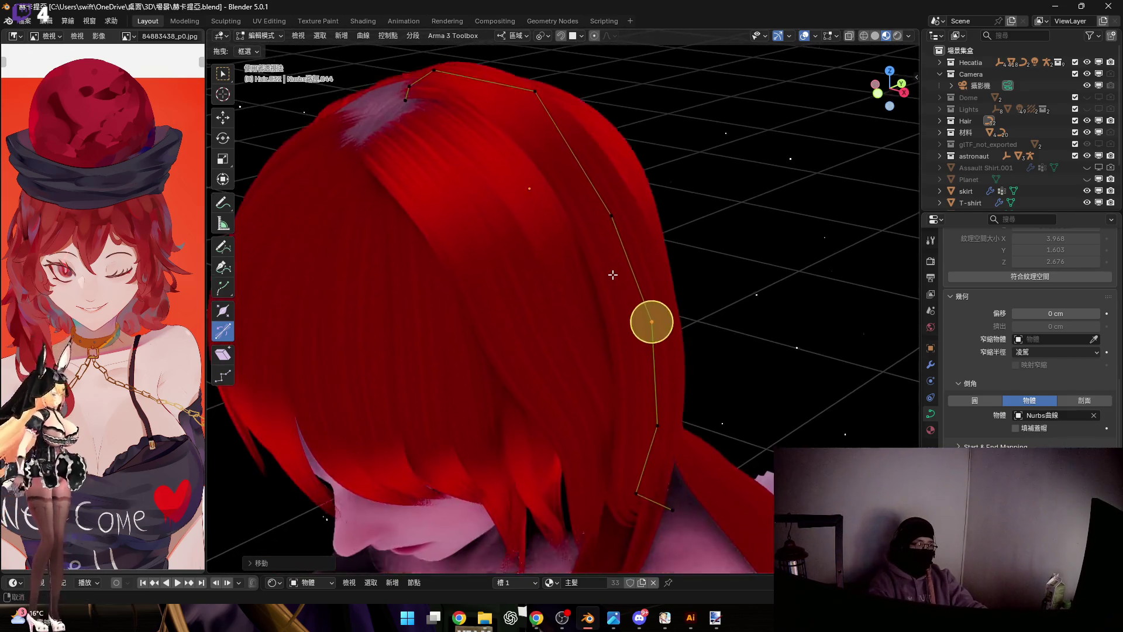
{"action": "scroll", "coordinate": [576, 341], "scroll_direction": "up", "scroll_amount": 2}
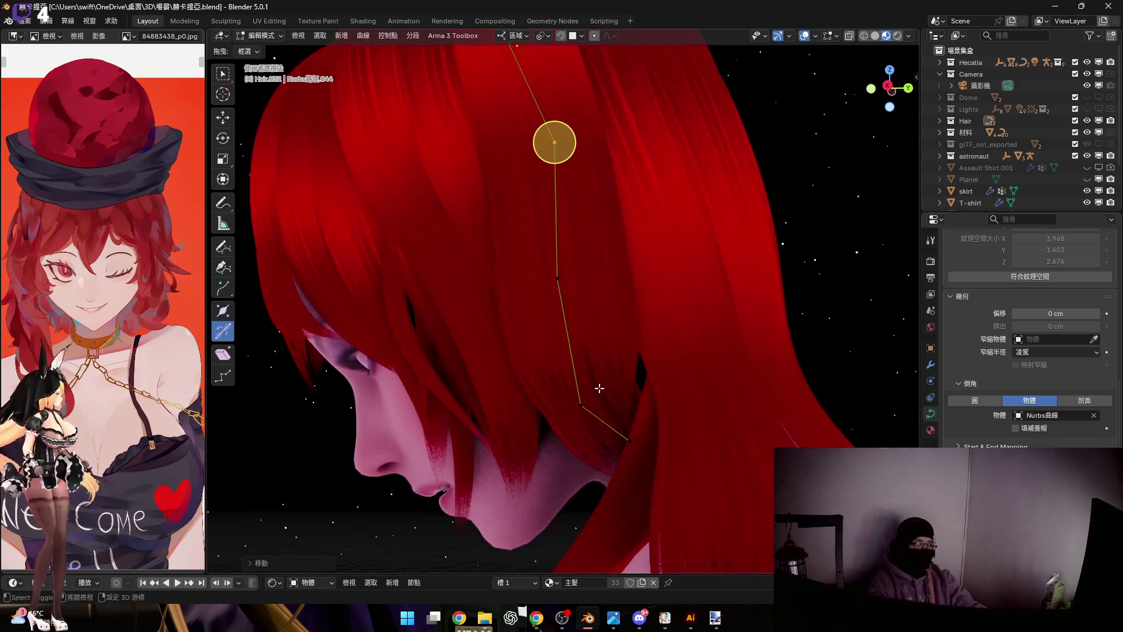
{"action": "scroll", "coordinate": [533, 309], "scroll_direction": "up", "scroll_amount": 3}
{"action": "scroll", "coordinate": [595, 359], "scroll_direction": "up", "scroll_amount": 2}
{"action": "scroll", "coordinate": [584, 267], "scroll_direction": "down", "scroll_amount": 2}
{"action": "left_click_drag", "start_coordinate": [524, 328], "coordinate": [747, 459]}
{"action": "mouse_move", "coordinate": [747, 459]}
{"action": "middle_mouse_down"}
{"action": "mouse_move", "coordinate": [606, 326]}
{"action": "mouse_move", "coordinate": [564, 216]}
{"action": "middle_mouse_up"}
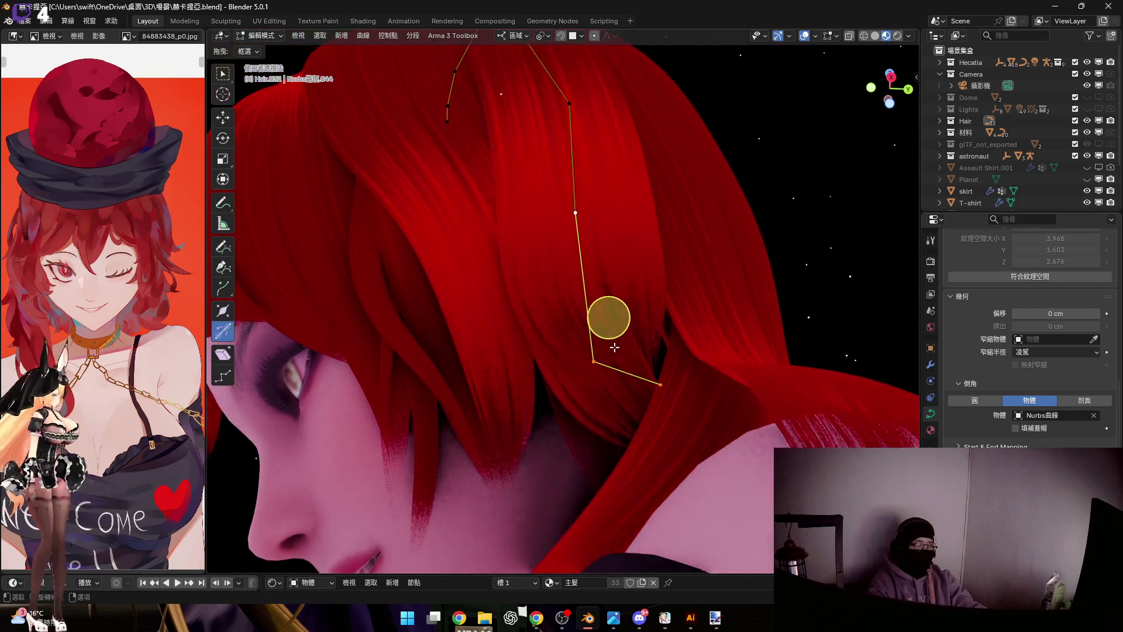
{"action": "scroll", "coordinate": [564, 216], "scroll_direction": "up", "scroll_amount": 3}
{"action": "key", "text": "s"}
{"action": "left_click", "coordinate": [641, 410]}
{"action": "mouse_move", "coordinate": [658, 401]}
{"action": "middle_mouse_down"}
{"action": "mouse_move", "coordinate": [677, 353]}
{"action": "mouse_move", "coordinate": [679, 381]}
{"action": "mouse_move", "coordinate": [622, 390]}
{"action": "mouse_move", "coordinate": [576, 371]}
{"action": "mouse_move", "coordinate": [667, 427]}
{"action": "mouse_move", "coordinate": [655, 416]}
{"action": "middle_mouse_up"}
{"action": "key", "text": "c"}
{"action": "scroll", "coordinate": [677, 441], "scroll_direction": "up", "scroll_amount": 2}
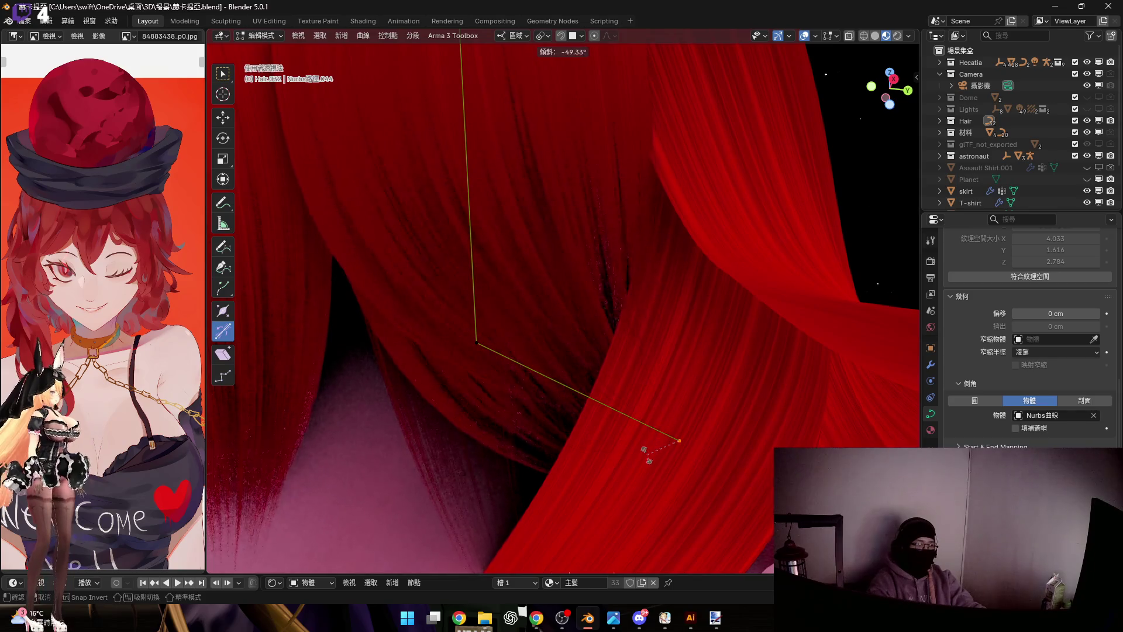
Apply the tip twist, tilt the strand's corner point and move it into the bend
{"action": "left_click", "coordinate": [639, 519]}
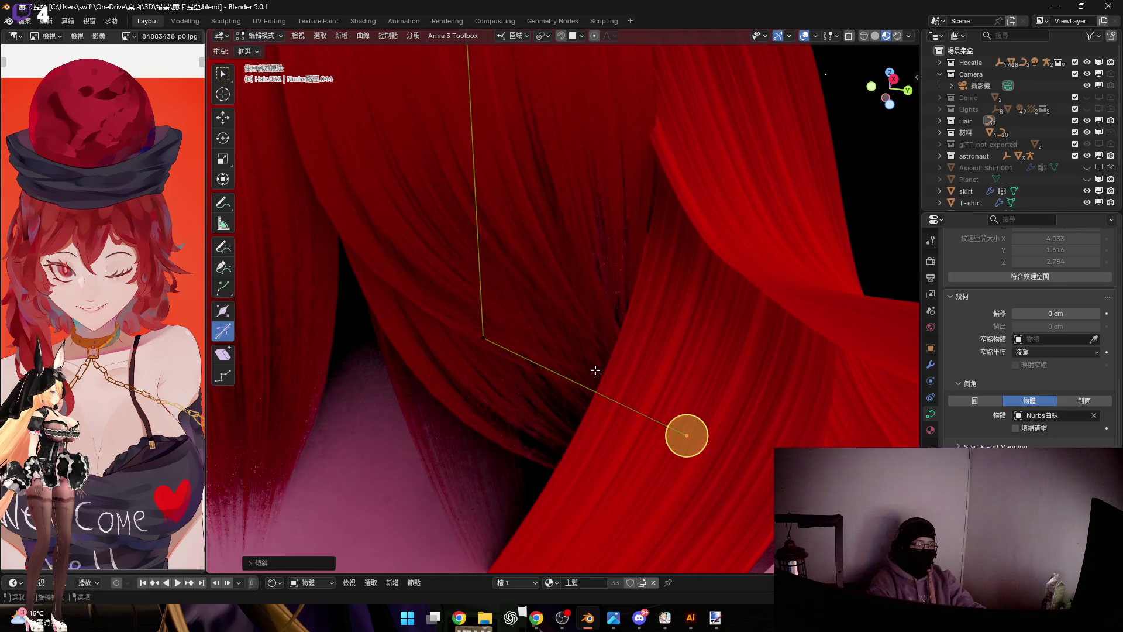
{"action": "middle_click_drag", "start_coordinate": [594, 371], "coordinate": [431, 283]}
{"action": "left_click", "coordinate": [488, 309]}
{"action": "middle_click_drag", "start_coordinate": [488, 309], "coordinate": [537, 393]}
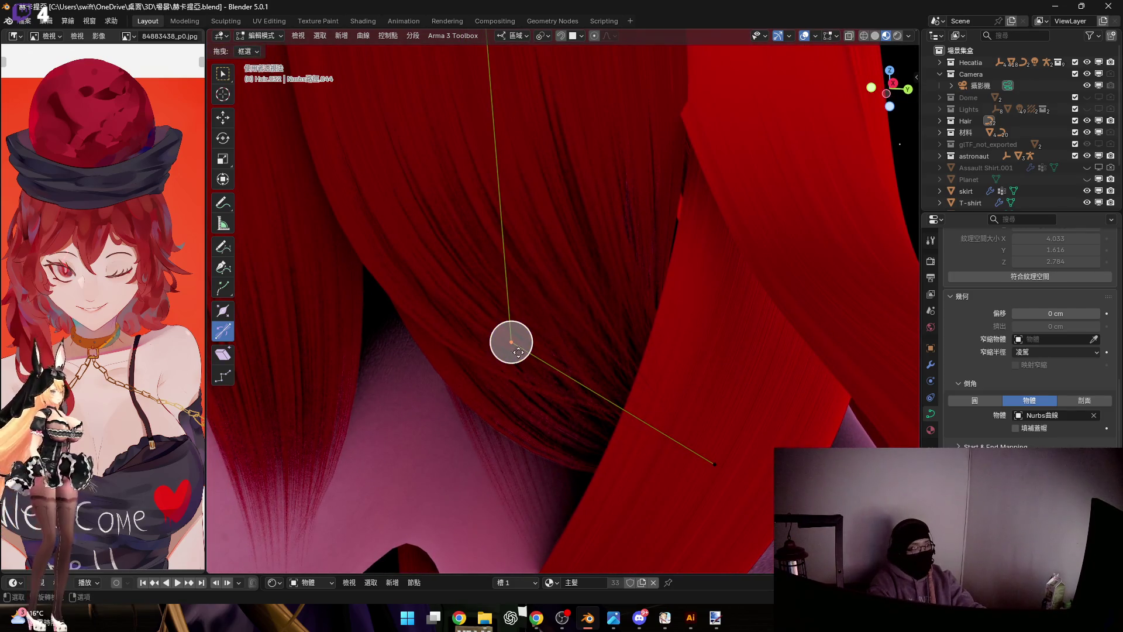
{"action": "key", "text": "ctrl+t"}
{"action": "left_click", "coordinate": [492, 352]}
{"action": "mouse_move", "coordinate": [492, 353]}
{"action": "middle_mouse_down"}
{"action": "mouse_move", "coordinate": [550, 361]}
{"action": "mouse_move", "coordinate": [610, 472]}
{"action": "middle_mouse_up"}
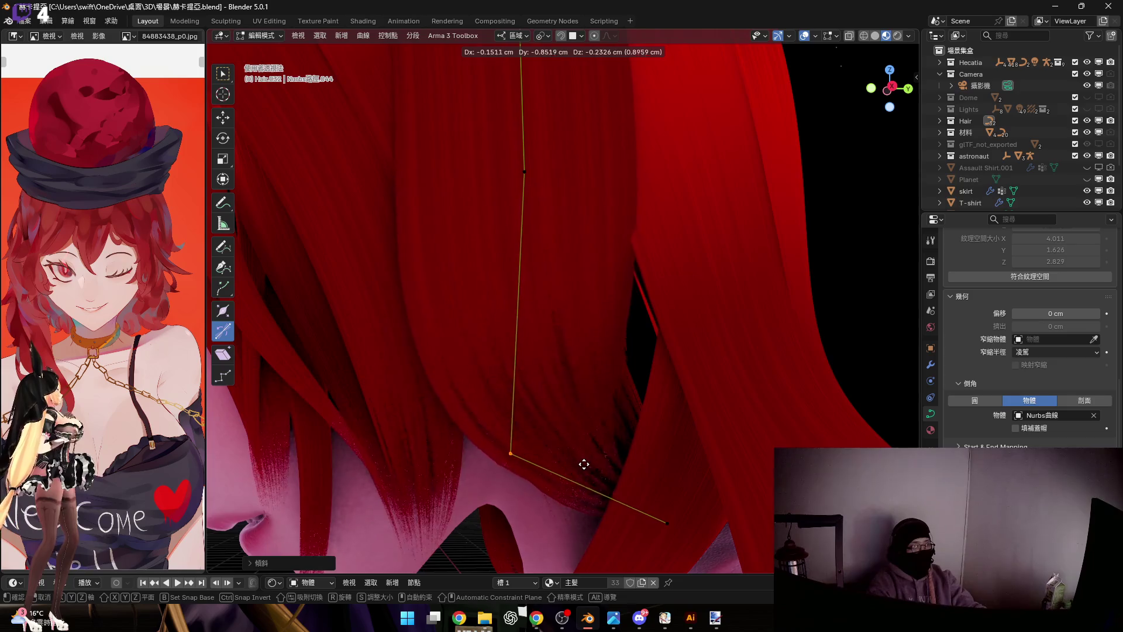
{"action": "middle_click_drag", "start_coordinate": [584, 464], "coordinate": [562, 417]}
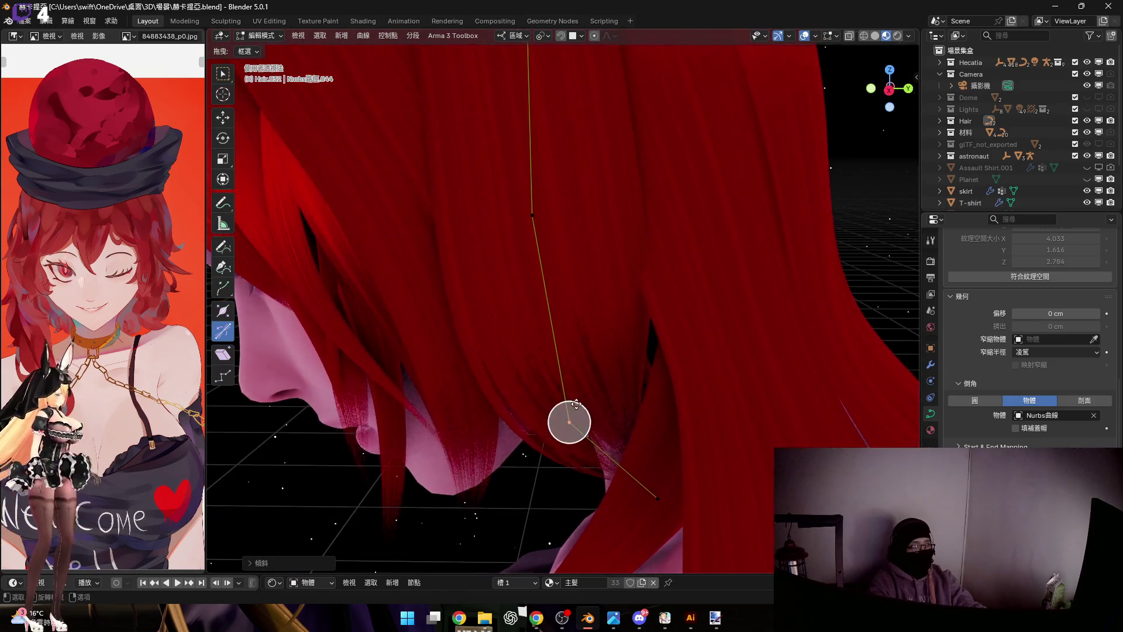
{"action": "key", "text": "g"}
{"action": "left_click", "coordinate": [554, 411]}
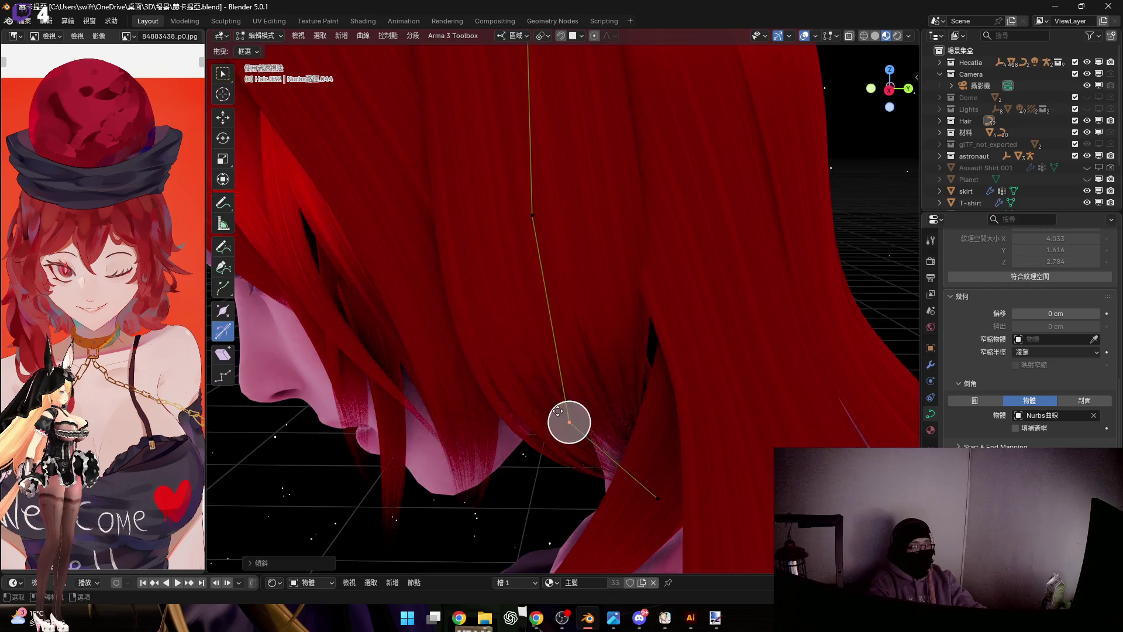
Check the silhouette and nudge the bend point along local Y so the tip curls outward beneath the face
{"action": "middle_click_drag", "start_coordinate": [570, 422], "coordinate": [554, 433]}
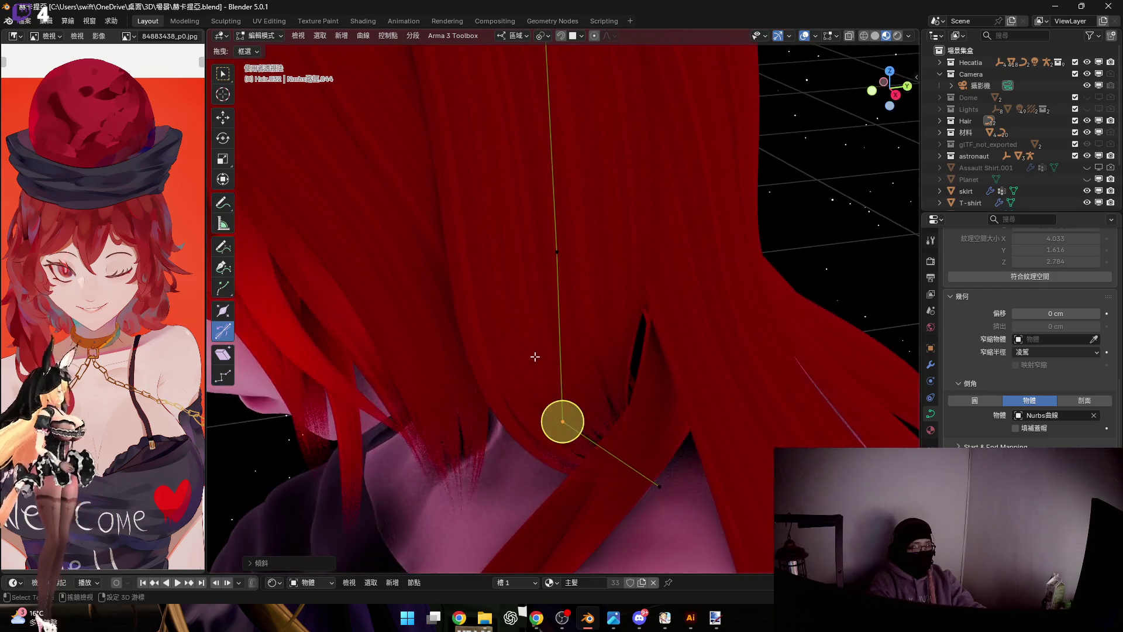
{"action": "mouse_move", "coordinate": [553, 434]}
{"action": "middle_mouse_down"}
{"action": "mouse_move", "coordinate": [610, 342]}
{"action": "mouse_move", "coordinate": [621, 397]}
{"action": "middle_mouse_up"}
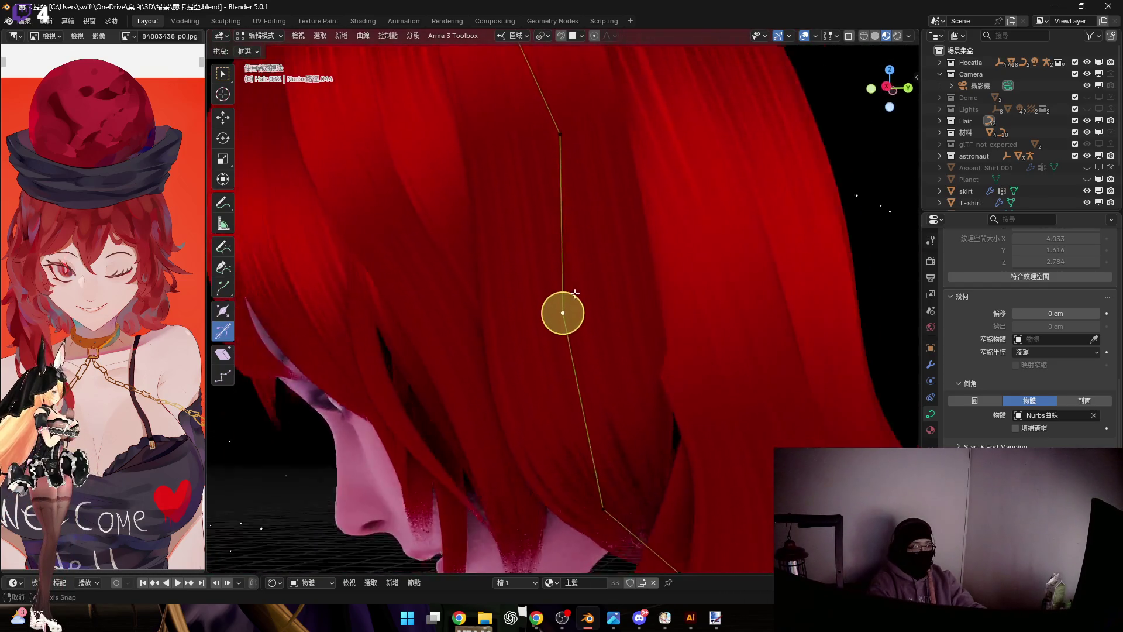
{"action": "mouse_move", "coordinate": [642, 441]}
{"action": "middle_mouse_down"}
{"action": "mouse_move", "coordinate": [653, 326]}
{"action": "mouse_move", "coordinate": [671, 432]}
{"action": "mouse_move", "coordinate": [750, 372]}
{"action": "mouse_move", "coordinate": [585, 380]}
{"action": "middle_mouse_up"}
{"action": "mouse_move", "coordinate": [716, 442]}
{"action": "middle_mouse_down"}
{"action": "mouse_move", "coordinate": [631, 380]}
{"action": "mouse_move", "coordinate": [639, 346]}
{"action": "mouse_move", "coordinate": [662, 329]}
{"action": "mouse_move", "coordinate": [651, 404]}
{"action": "mouse_move", "coordinate": [609, 343]}
{"action": "middle_mouse_up"}
{"action": "key", "text": "g"}
{"action": "key", "text": "y"}
{"action": "key", "text": "y"}
{"action": "left_click", "coordinate": [652, 420]}
{"action": "key", "text": "g"}
{"action": "key", "text": "y"}
{"action": "key", "text": "y"}
{"action": "left_click", "coordinate": [651, 336]}
Slide the point along Y, rotate the end segment (R, then R Y) and confirm its tilt
{"action": "key", "text": "g"}
{"action": "key", "text": "y"}
{"action": "key", "text": "y"}
{"action": "left_click", "coordinate": [639, 350]}
{"action": "key", "text": "r"}
{"action": "middle_click_drag", "start_coordinate": [626, 400], "coordinate": [611, 369]}
{"action": "left_click", "coordinate": [585, 371]}
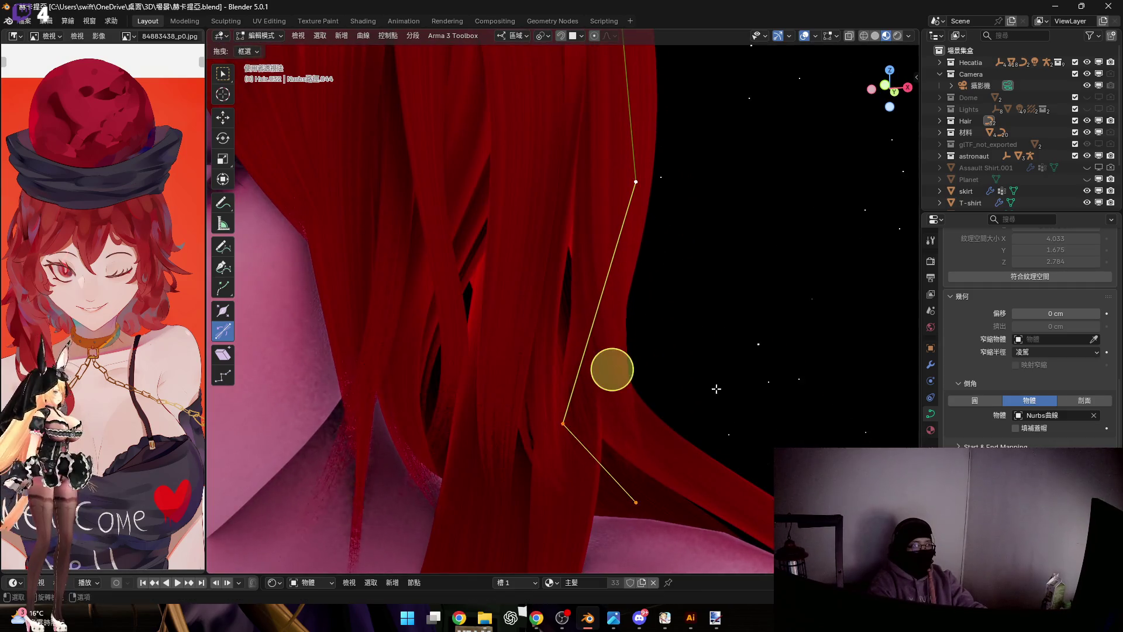
{"action": "mouse_move", "coordinate": [717, 391]}
{"action": "middle_mouse_down"}
{"action": "mouse_move", "coordinate": [680, 396]}
{"action": "mouse_move", "coordinate": [754, 395]}
{"action": "mouse_move", "coordinate": [463, 359]}
{"action": "mouse_move", "coordinate": [649, 342]}
{"action": "mouse_move", "coordinate": [622, 361]}
{"action": "mouse_move", "coordinate": [594, 359]}
{"action": "middle_mouse_up"}
{"action": "key", "text": "r"}
{"action": "key", "text": "y"}
{"action": "key", "text": "y"}
{"action": "left_click", "coordinate": [744, 409]}
{"action": "scroll", "coordinate": [570, 352], "scroll_direction": "up", "scroll_amount": 2}
{"action": "scroll", "coordinate": [619, 360], "scroll_direction": "up", "scroll_amount": 5}
{"action": "left_click", "coordinate": [606, 337]}
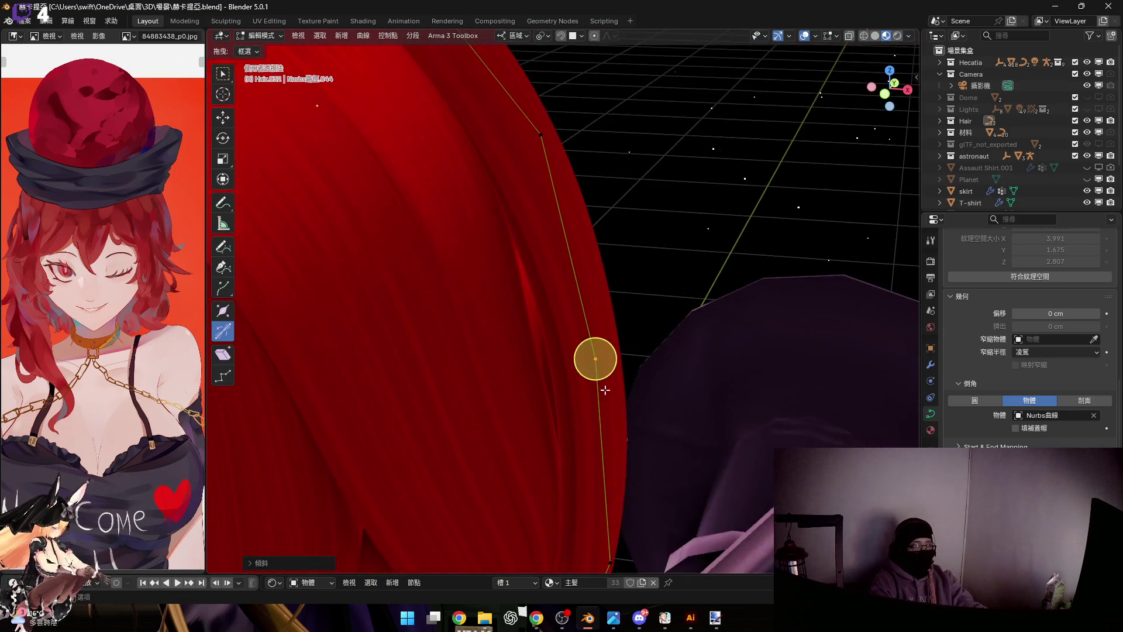
Grab the curve point from a picked snap base and move it along X into place
{"action": "key", "text": "g"}
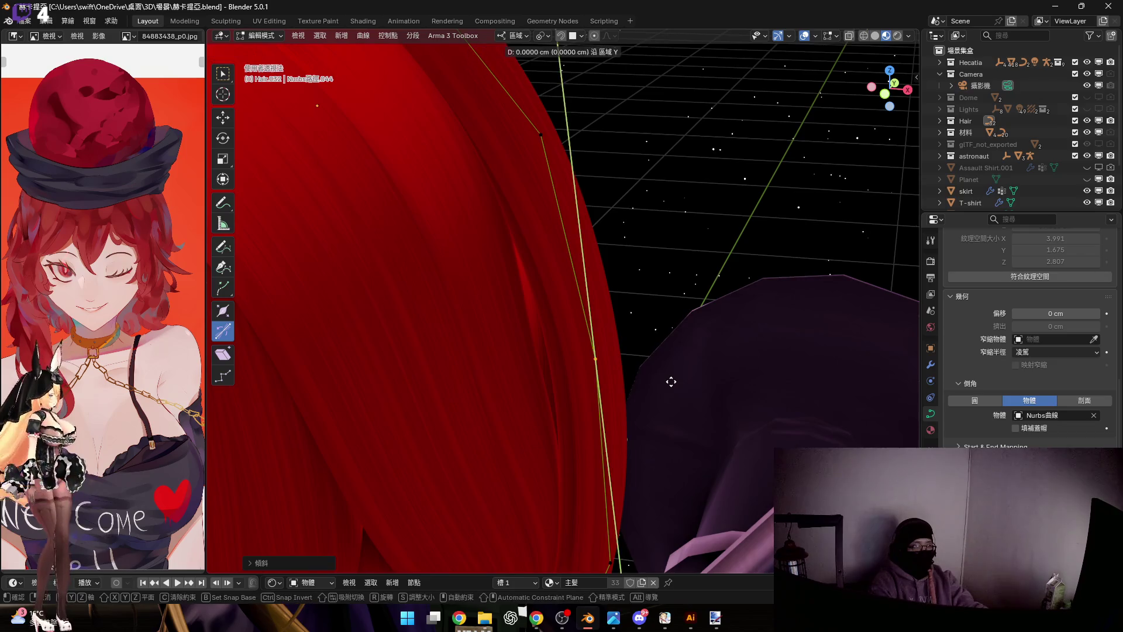
{"action": "key", "text": "b"}
{"action": "mouse_move", "coordinate": [662, 381]}
{"action": "middle_mouse_down"}
{"action": "mouse_move", "coordinate": [571, 395]}
{"action": "mouse_move", "coordinate": [649, 394]}
{"action": "middle_mouse_up"}
{"action": "left_click", "coordinate": [651, 394]}
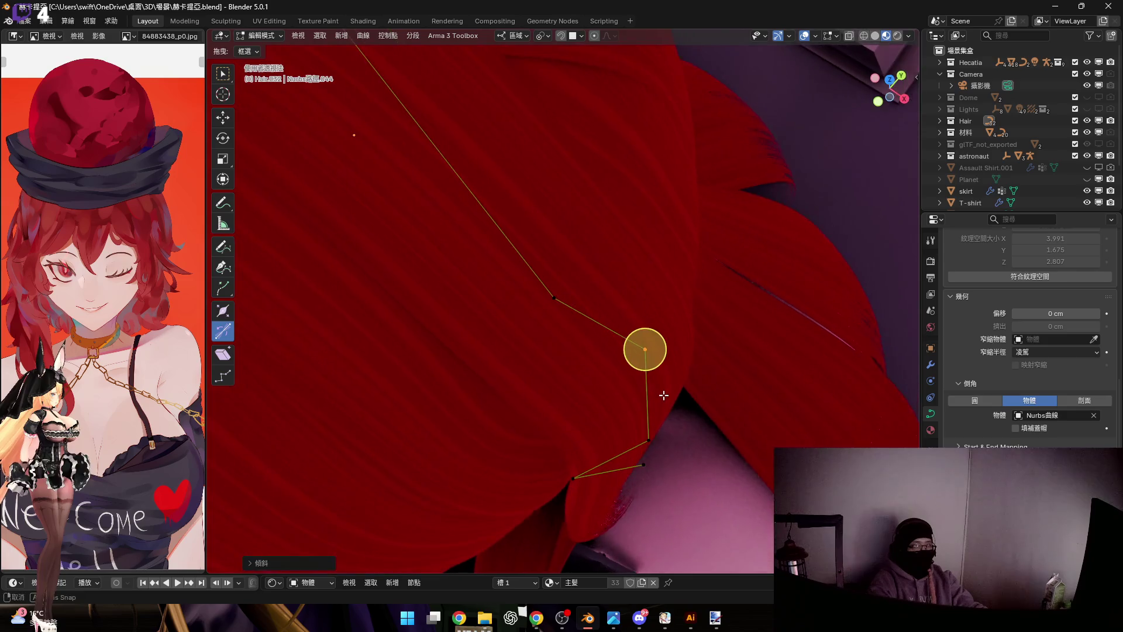
{"action": "left_click", "coordinate": [654, 394]}
{"action": "key", "text": "x"}
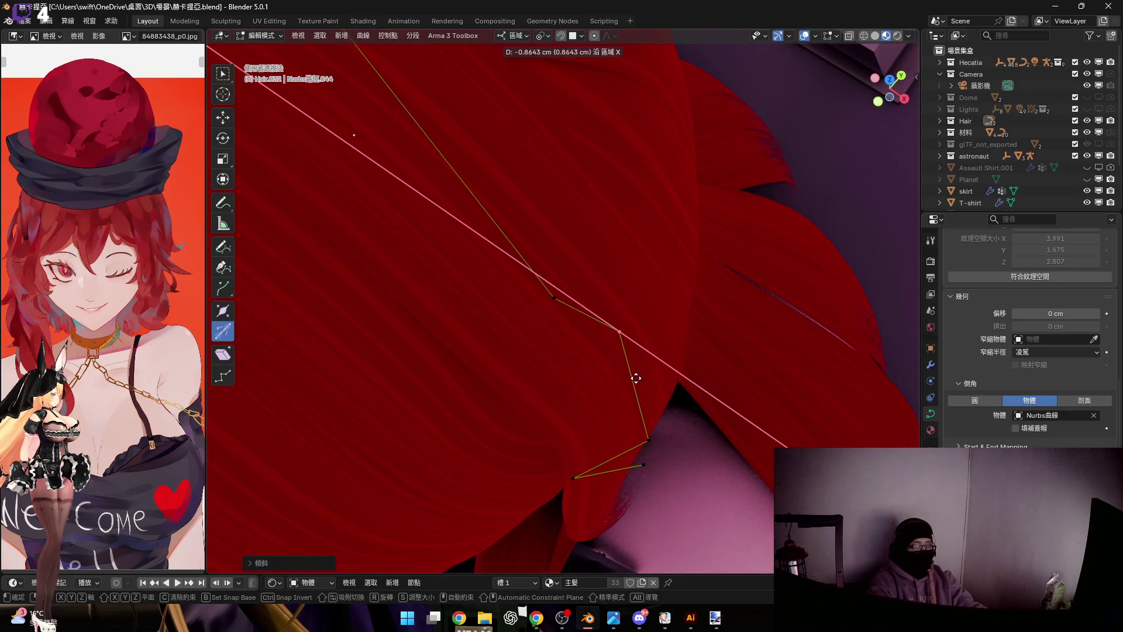
{"action": "left_click", "coordinate": [636, 378]}
Reposition the upper control points and twist the curve point so the strand hugs the side of the head
{"action": "middle_click_drag", "start_coordinate": [619, 299], "coordinate": [546, 301]}
{"action": "scroll", "coordinate": [637, 319], "scroll_direction": "down", "scroll_amount": 2}
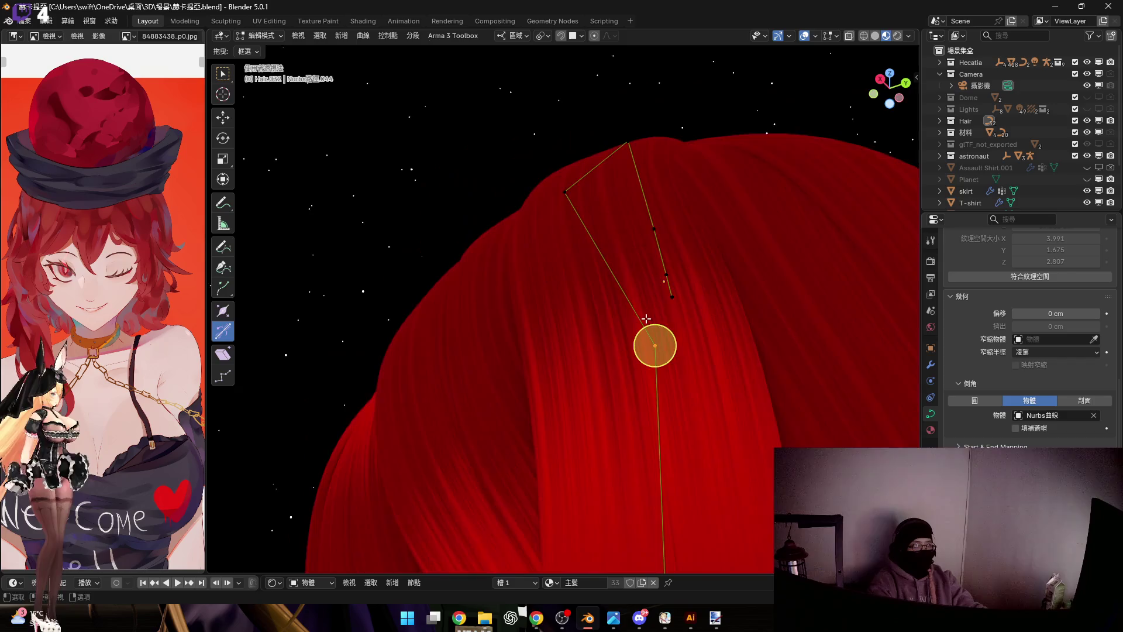
{"action": "middle_click_drag", "start_coordinate": [636, 319], "coordinate": [615, 369]}
{"action": "scroll", "coordinate": [614, 360], "scroll_direction": "up", "scroll_amount": 2}
{"action": "mouse_move", "coordinate": [577, 331]}
{"action": "middle_mouse_down"}
{"action": "mouse_move", "coordinate": [594, 342]}
{"action": "mouse_move", "coordinate": [576, 351]}
{"action": "middle_mouse_up"}
{"action": "key", "text": "r"}
{"action": "right_click", "coordinate": [627, 351]}
{"action": "key", "text": "g"}
{"action": "left_click", "coordinate": [554, 295]}
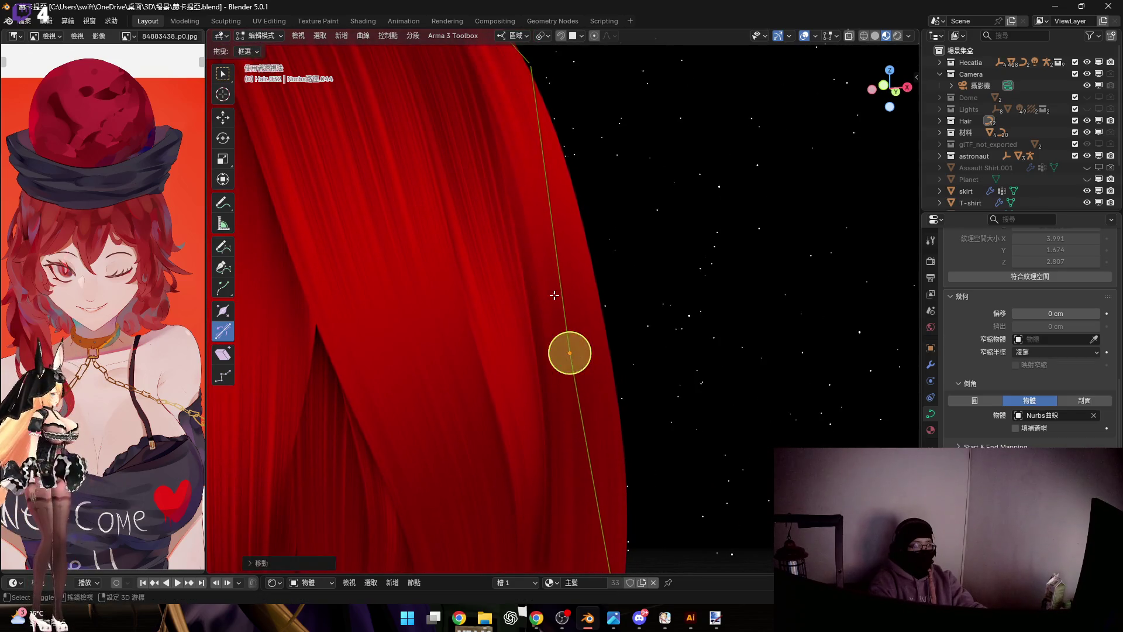
{"action": "scroll", "coordinate": [555, 295], "scroll_direction": "down", "scroll_amount": 3}
{"action": "mouse_move", "coordinate": [555, 295]}
{"action": "middle_mouse_down"}
{"action": "mouse_move", "coordinate": [537, 338]}
{"action": "mouse_move", "coordinate": [588, 326]}
{"action": "mouse_move", "coordinate": [480, 295]}
{"action": "mouse_move", "coordinate": [539, 306]}
{"action": "mouse_move", "coordinate": [491, 303]}
{"action": "middle_mouse_up"}
{"action": "key", "text": "g"}
{"action": "left_click", "coordinate": [481, 295]}
{"action": "key", "text": "ctrl+t"}
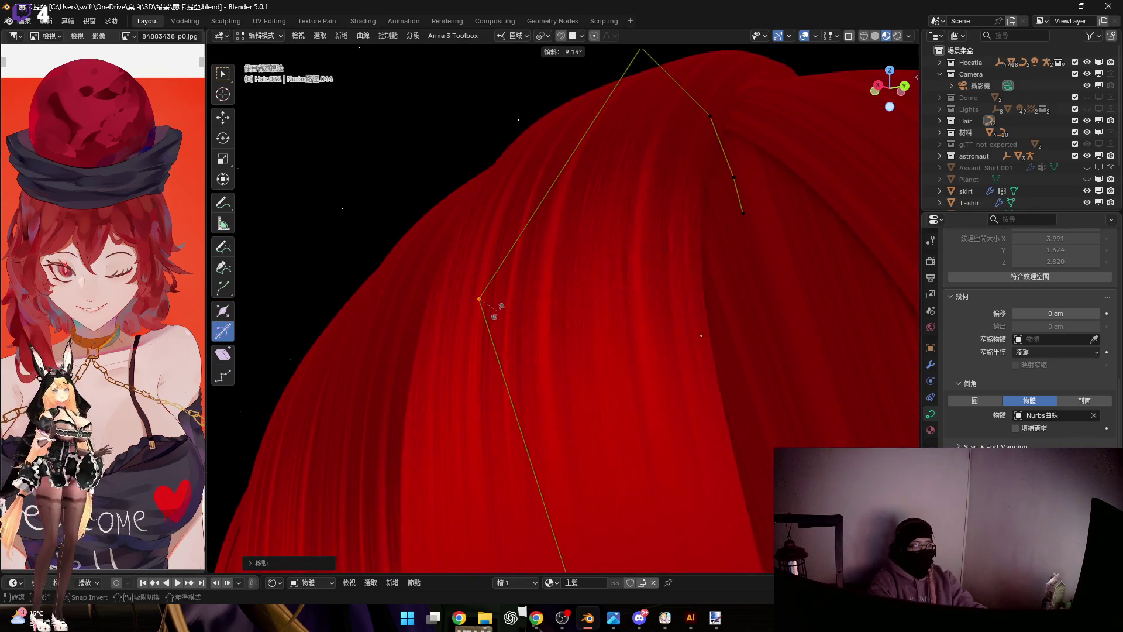
{"action": "left_click", "coordinate": [499, 307]}
{"action": "key", "text": "ctrl+t"}
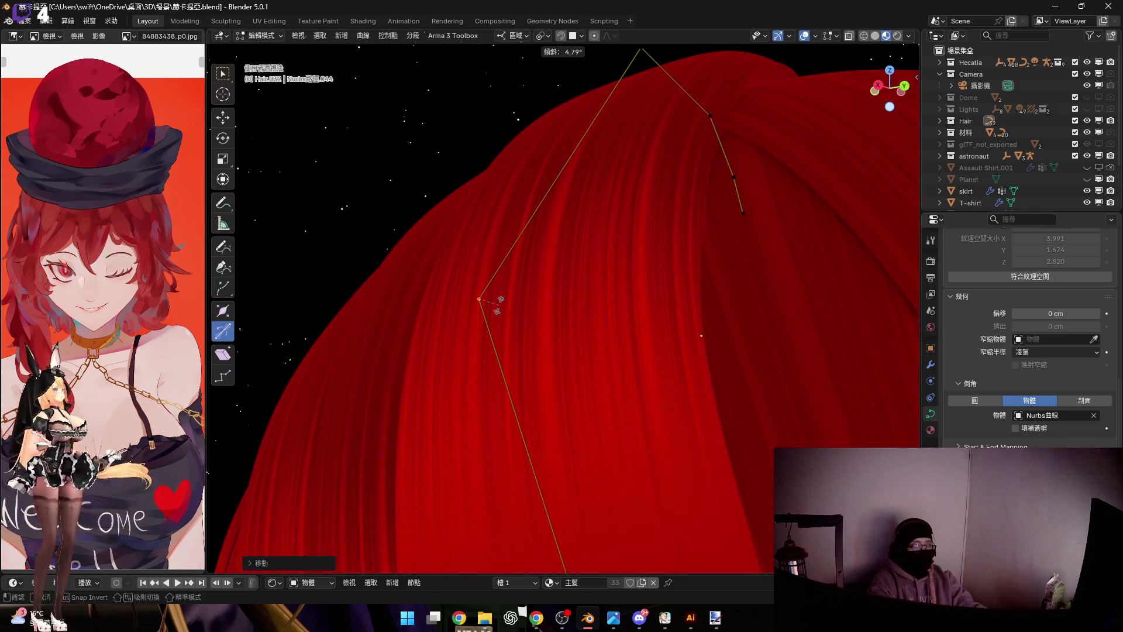
{"action": "left_click", "coordinate": [499, 303]}
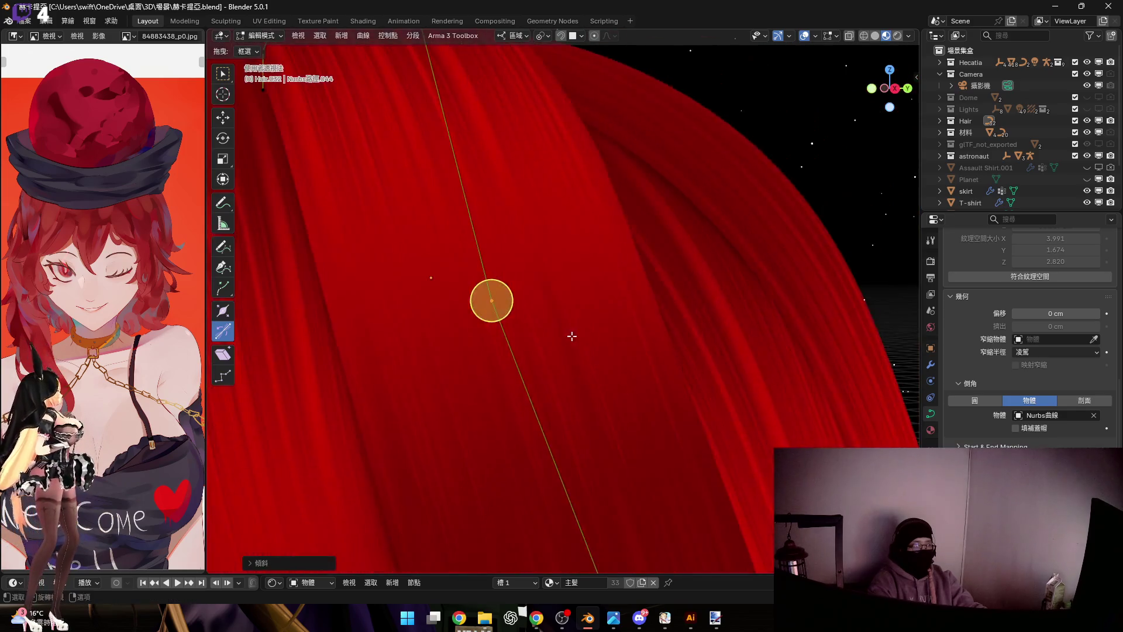
Leave Edit Mode, deselect the strand and pull back to view the whole head of hair
{"action": "middle_click_drag", "start_coordinate": [499, 303], "coordinate": [603, 290]}
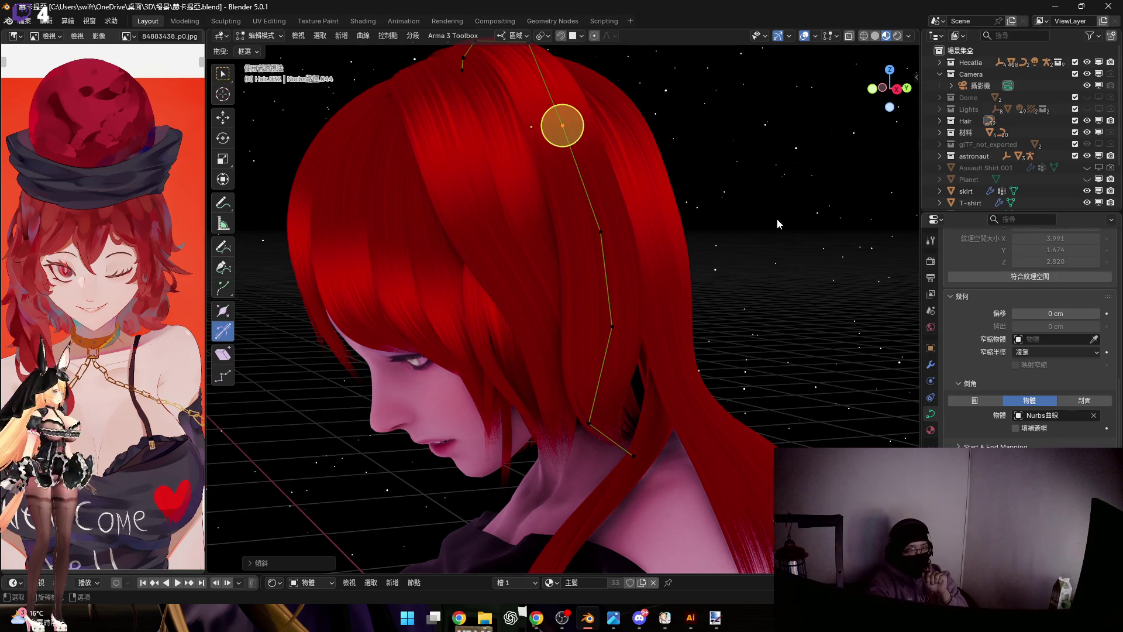
{"action": "key", "text": "Tab"}
{"action": "left_click", "coordinate": [776, 218]}
{"action": "mouse_move", "coordinate": [776, 218]}
{"action": "middle_mouse_down"}
{"action": "mouse_move", "coordinate": [726, 289]}
{"action": "mouse_move", "coordinate": [705, 286]}
{"action": "mouse_move", "coordinate": [747, 273]}
{"action": "middle_mouse_up"}
{"action": "mouse_move", "coordinate": [687, 248]}
{"action": "middle_mouse_down"}
{"action": "mouse_move", "coordinate": [629, 233]}
{"action": "mouse_move", "coordinate": [704, 244]}
{"action": "mouse_move", "coordinate": [644, 237]}
{"action": "mouse_move", "coordinate": [700, 243]}
{"action": "mouse_move", "coordinate": [658, 213]}
{"action": "middle_mouse_up"}
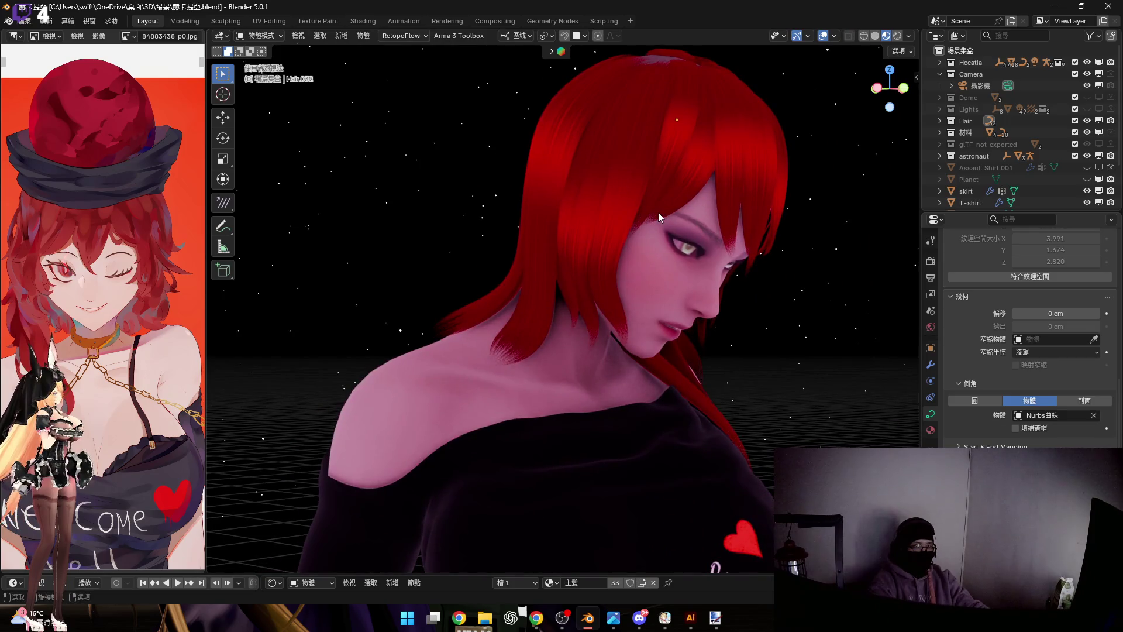
{"action": "scroll", "coordinate": [658, 213], "scroll_direction": "down", "scroll_amount": 3}
{"action": "scroll", "coordinate": [624, 181], "scroll_direction": "down", "scroll_amount": 3}
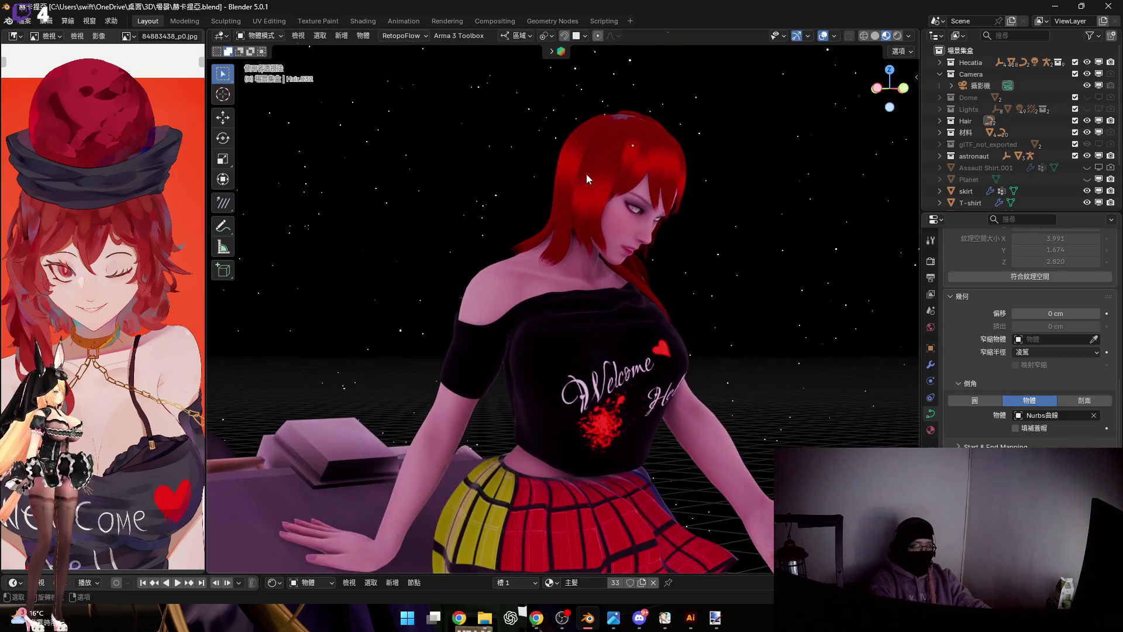
{"action": "middle_click_drag", "start_coordinate": [586, 181], "coordinate": [607, 226], "text": "shift"}
{"action": "scroll", "coordinate": [621, 215], "scroll_direction": "down", "scroll_amount": 3, "text": "shift"}
{"action": "scroll", "coordinate": [615, 321], "scroll_direction": "down", "scroll_amount": 3, "text": "shift"}
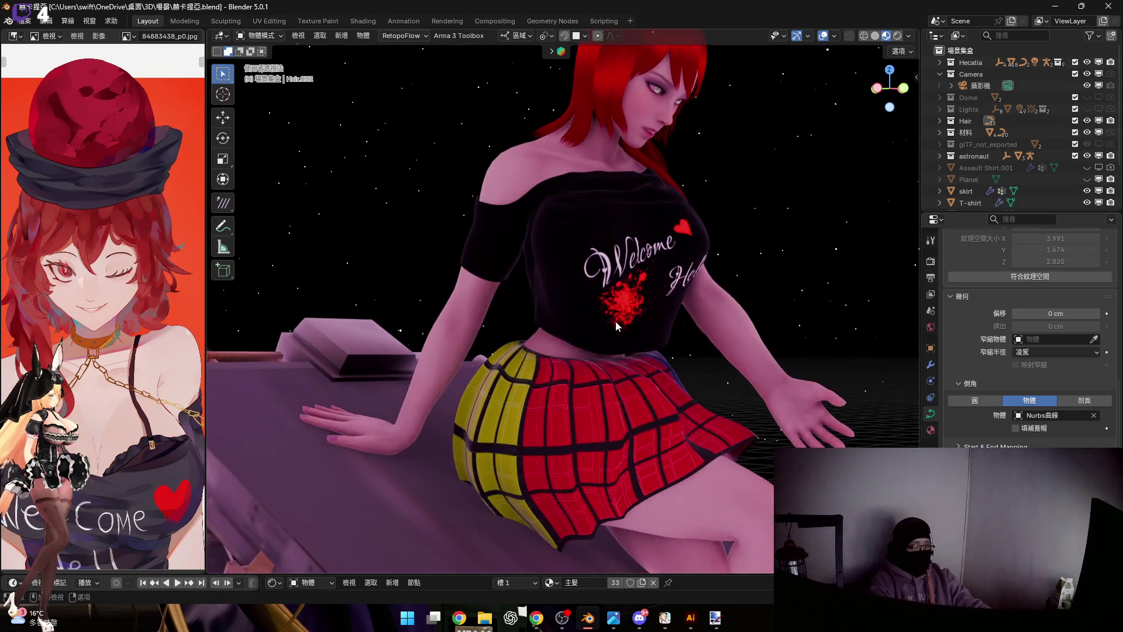
{"action": "scroll", "coordinate": [626, 207], "scroll_direction": "up", "scroll_amount": 3, "text": "shift"}
{"action": "middle_click_drag", "start_coordinate": [625, 206], "coordinate": [663, 215]}
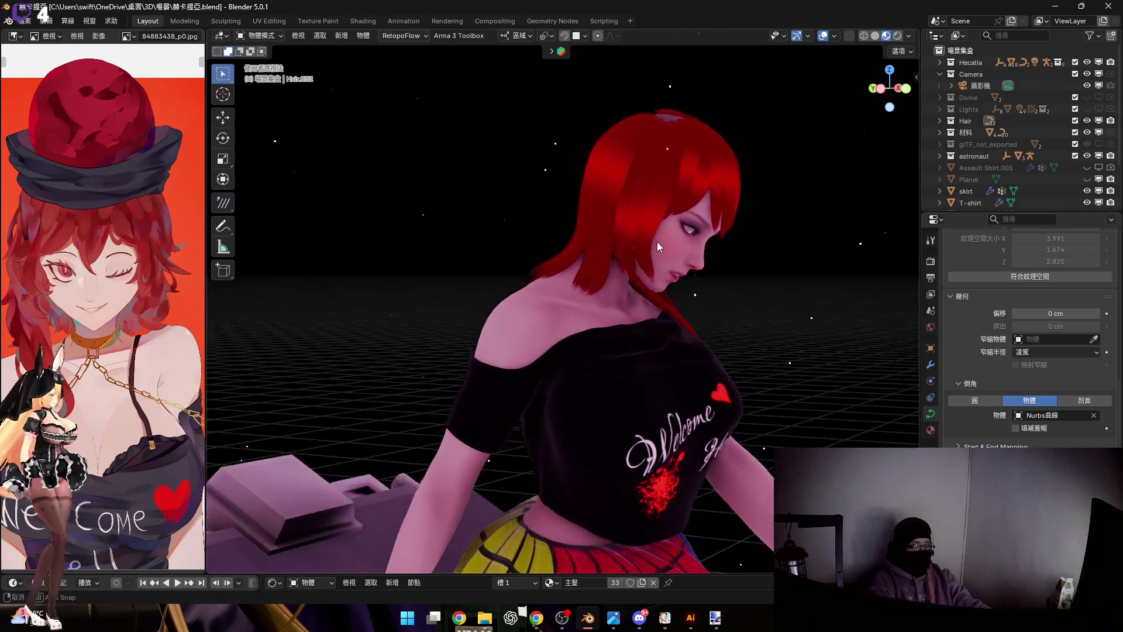
{"action": "scroll", "coordinate": [663, 215], "scroll_direction": "up", "scroll_amount": 4}
{"action": "mouse_move", "coordinate": [615, 259]}
{"action": "middle_mouse_down"}
{"action": "mouse_move", "coordinate": [566, 173]}
{"action": "mouse_move", "coordinate": [613, 254]}
{"action": "mouse_move", "coordinate": [529, 221]}
{"action": "mouse_move", "coordinate": [572, 261]}
{"action": "mouse_move", "coordinate": [581, 216]}
{"action": "mouse_move", "coordinate": [550, 200]}
{"action": "mouse_move", "coordinate": [512, 240]}
{"action": "mouse_move", "coordinate": [556, 257]}
{"action": "middle_mouse_up"}
{"action": "scroll", "coordinate": [587, 168], "scroll_direction": "down", "scroll_amount": 2}
{"action": "left_click", "coordinate": [556, 256]}
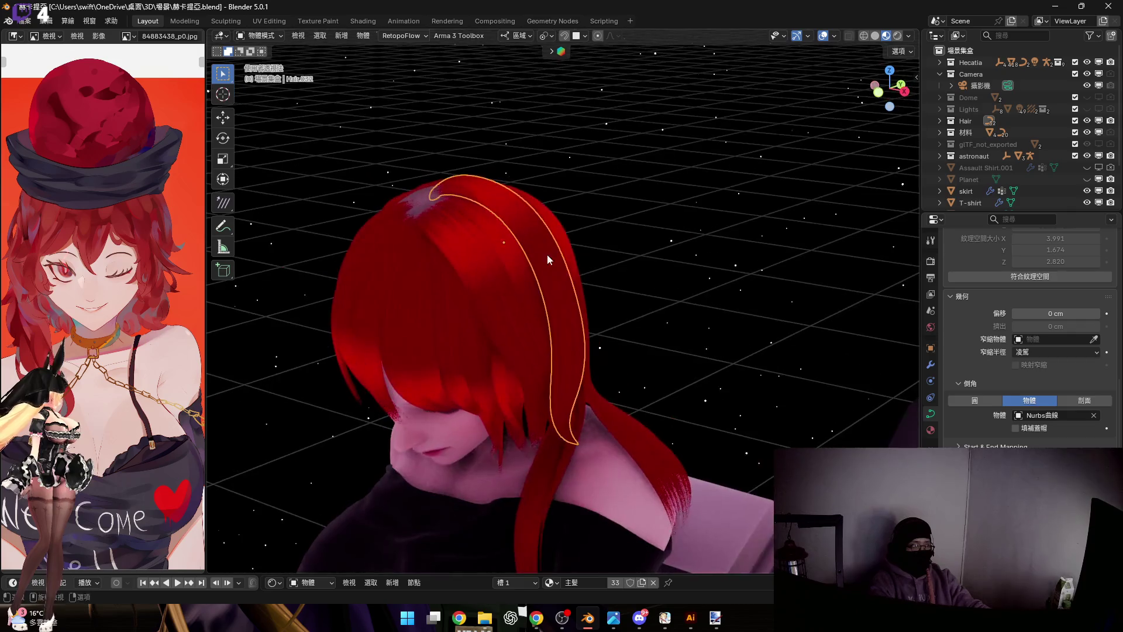
Set the transform pivot, then try a duplicate and an X mirror of the crown strand, cancelling both
{"action": "mouse_move", "coordinate": [476, 276]}
{"action": "middle_mouse_down"}
{"action": "mouse_move", "coordinate": [490, 306]}
{"action": "mouse_move", "coordinate": [541, 204]}
{"action": "mouse_move", "coordinate": [547, 71]}
{"action": "middle_mouse_up"}
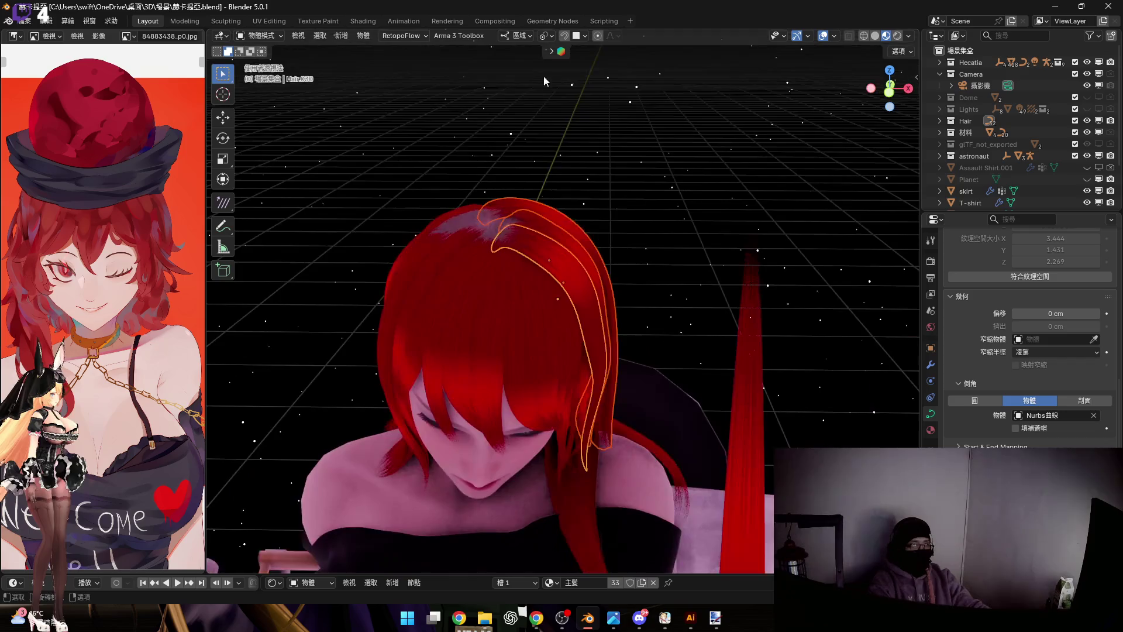
{"action": "left_click", "coordinate": [547, 36]}
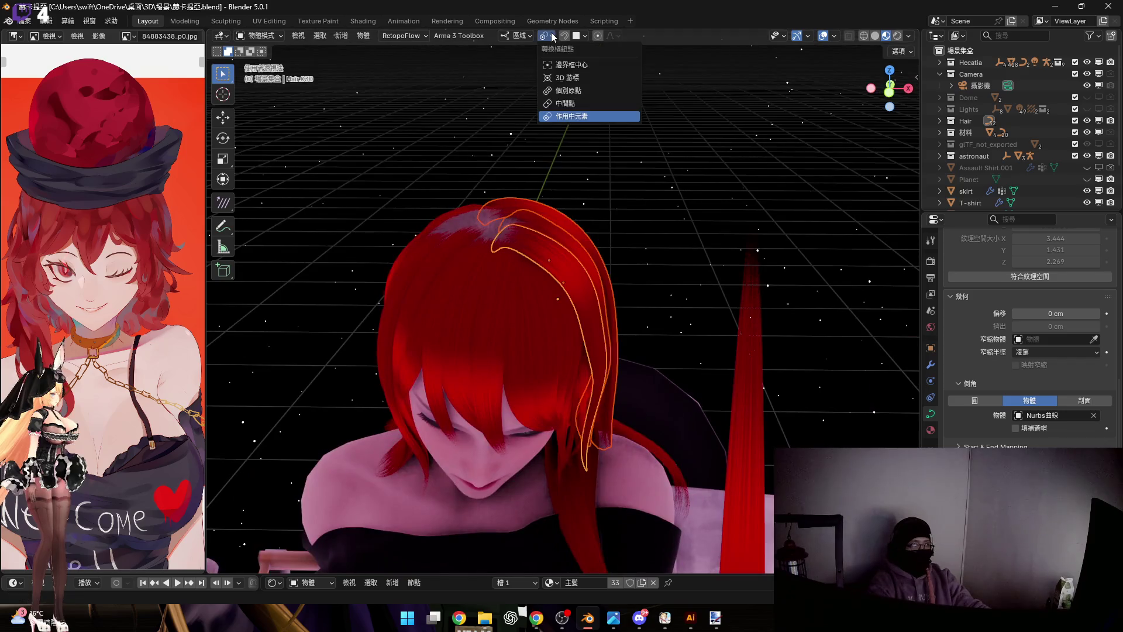
{"action": "left_click", "coordinate": [571, 104]}
{"action": "middle_click_drag", "start_coordinate": [451, 281], "coordinate": [586, 255]}
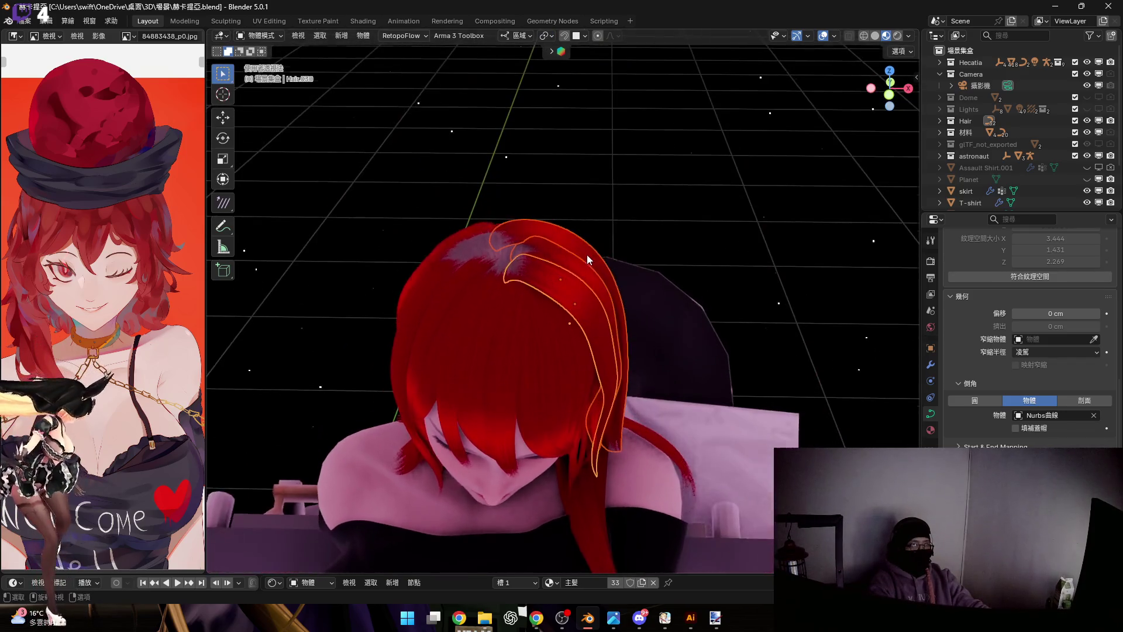
{"action": "key", "text": "g"}
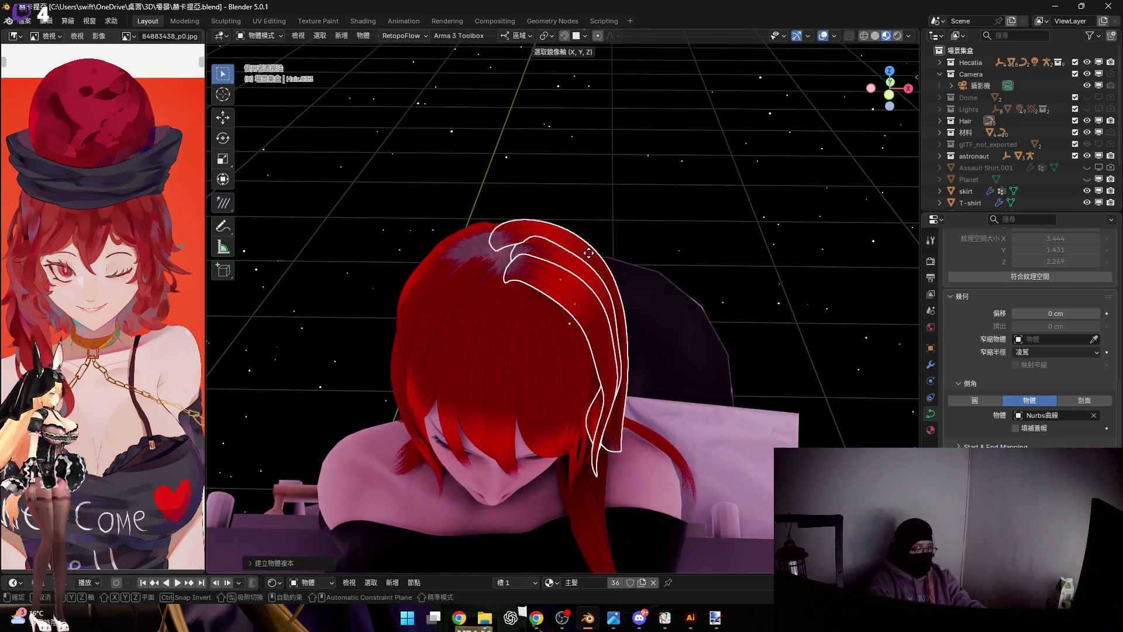
{"action": "right_click", "coordinate": [588, 253]}
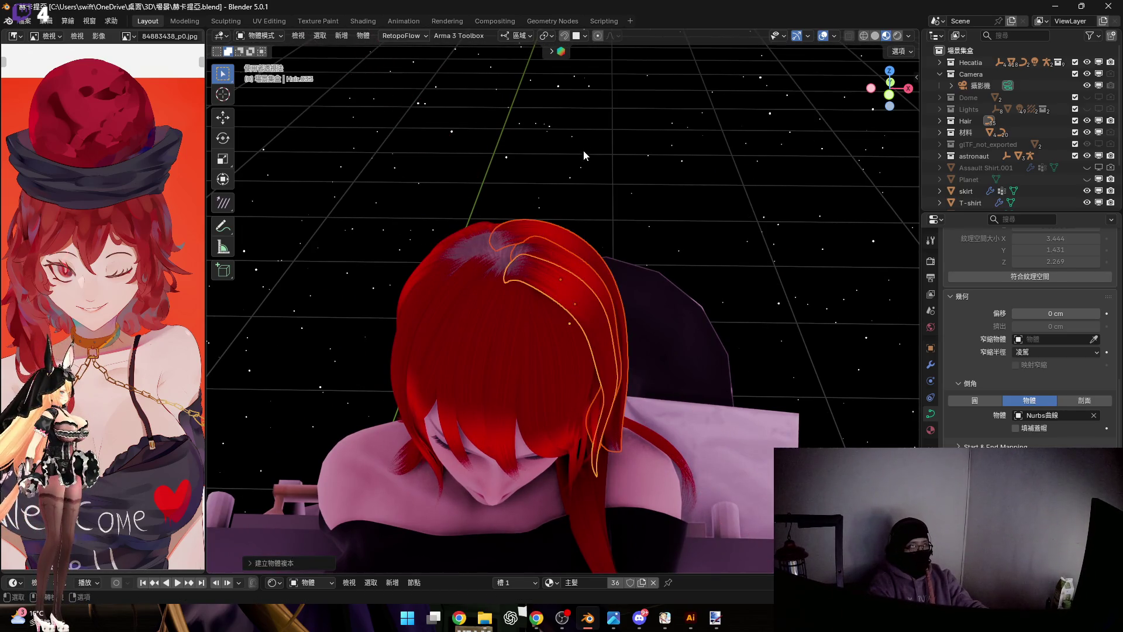
{"action": "key", "text": "ctrl+m"}
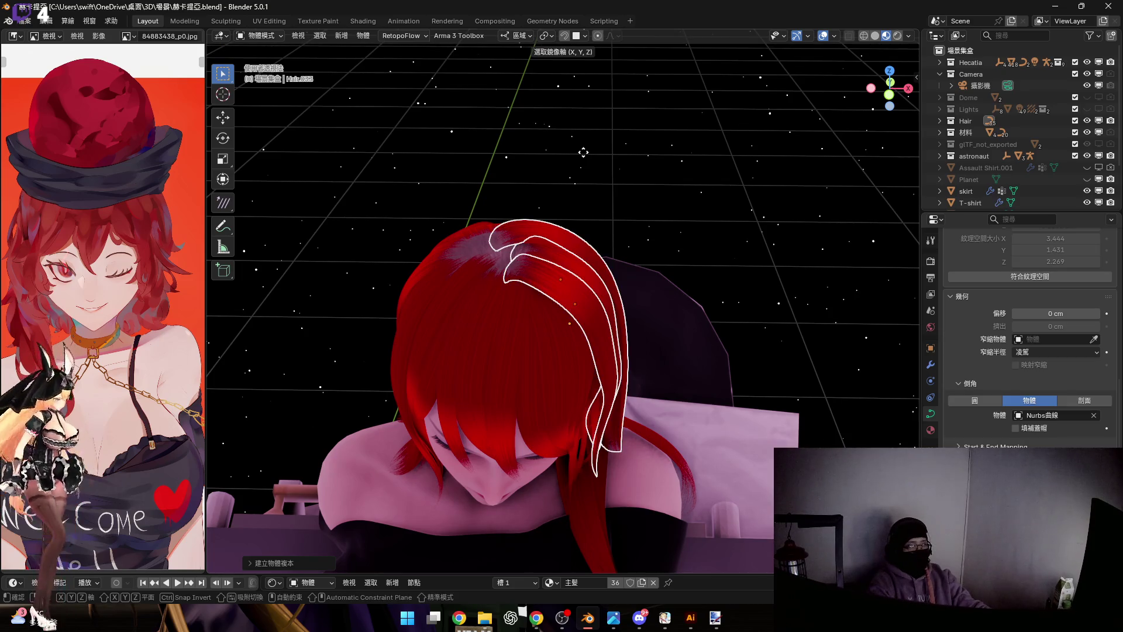
{"action": "key", "text": "x"}
{"action": "right_click", "coordinate": [584, 152]}
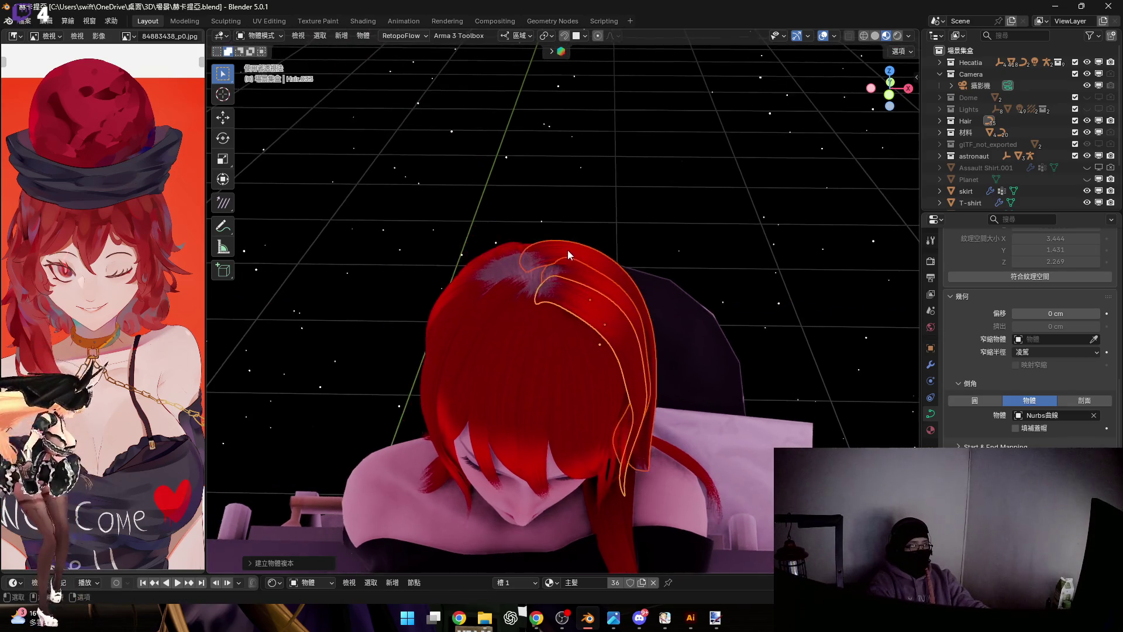
Delete the three crown strands and select another crown hair curve
{"action": "middle_click_drag", "start_coordinate": [584, 152], "coordinate": [570, 269]}
{"action": "middle_click_drag", "start_coordinate": [657, 206], "coordinate": [597, 190]}
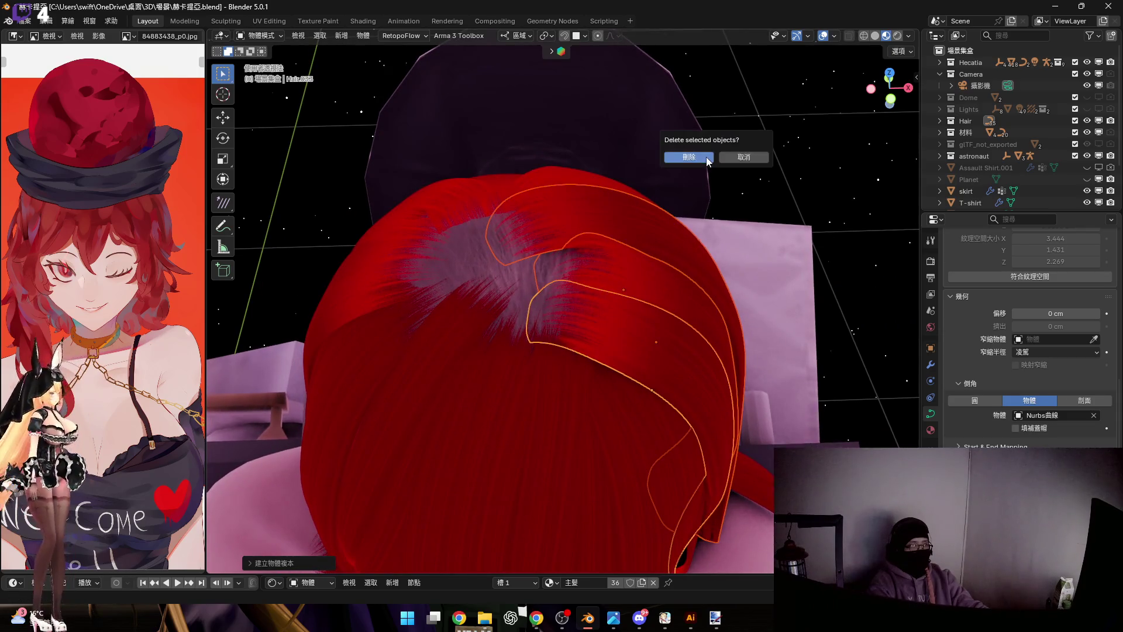
{"action": "key", "text": "Return"}
{"action": "scroll", "coordinate": [545, 274], "scroll_direction": "up", "scroll_amount": 3}
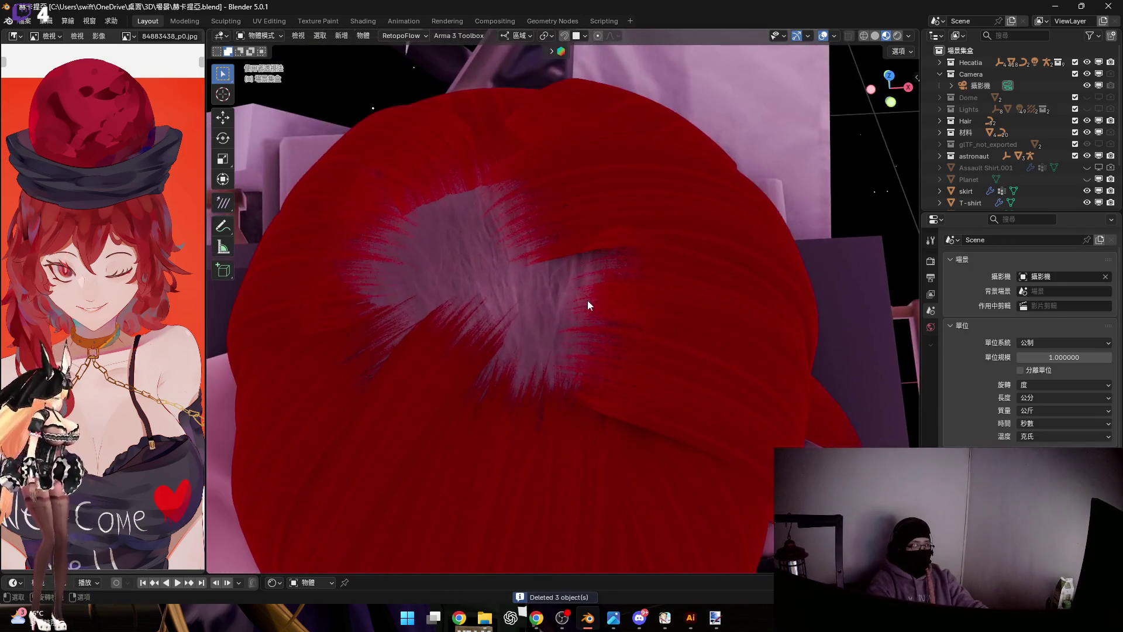
{"action": "left_click", "coordinate": [633, 277]}
Enter the crown curve's edit mode, box-select its points and snap the 3D cursor to them
{"action": "left_click", "coordinate": [560, 199], "text": "shift"}
{"action": "left_click", "coordinate": [559, 258], "text": "shift"}
{"action": "key", "text": "Tab"}
{"action": "key", "text": "b"}
{"action": "left_click_drag", "start_coordinate": [447, 211], "coordinate": [531, 325]}
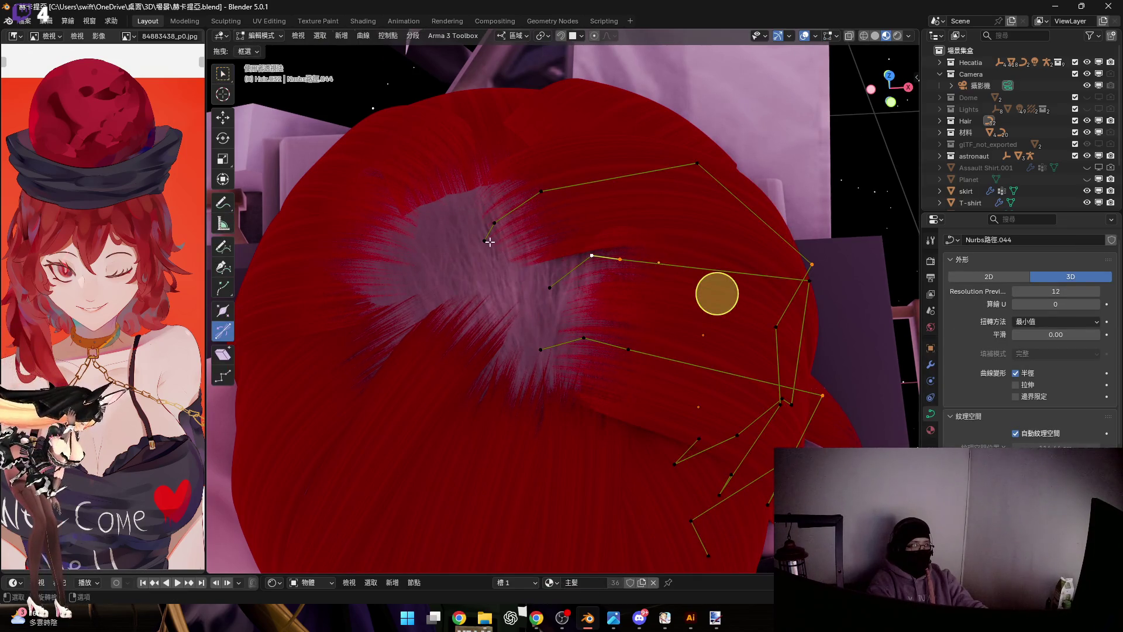
{"action": "right_click_drag", "start_coordinate": [514, 261], "coordinate": [523, 291], "text": "shift"}
{"action": "key", "text": "shift+s"}
{"action": "left_click", "coordinate": [551, 261]}
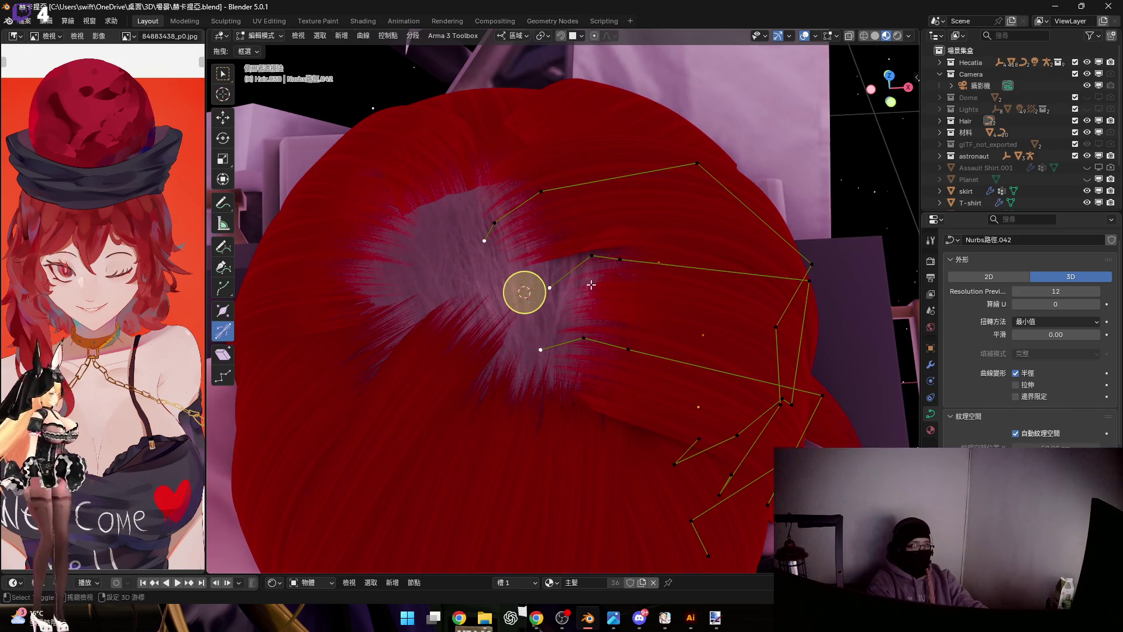
{"action": "key", "text": "Tab"}
Set pivot to 3D Cursor, then duplicate the strand and mirror the copy across X
{"action": "mouse_move", "coordinate": [675, 276]}
{"action": "middle_mouse_down"}
{"action": "mouse_move", "coordinate": [600, 248]}
{"action": "mouse_move", "coordinate": [520, 64]}
{"action": "middle_mouse_up"}
{"action": "left_click", "coordinate": [546, 35]}
{"action": "left_click", "coordinate": [577, 100]}
{"action": "middle_click_drag", "start_coordinate": [610, 243], "coordinate": [632, 255]}
{"action": "key", "text": "shift+d"}
{"action": "key", "text": "x"}
{"action": "key", "text": "x"}
{"action": "key", "text": "x"}
{"action": "key", "text": "x"}
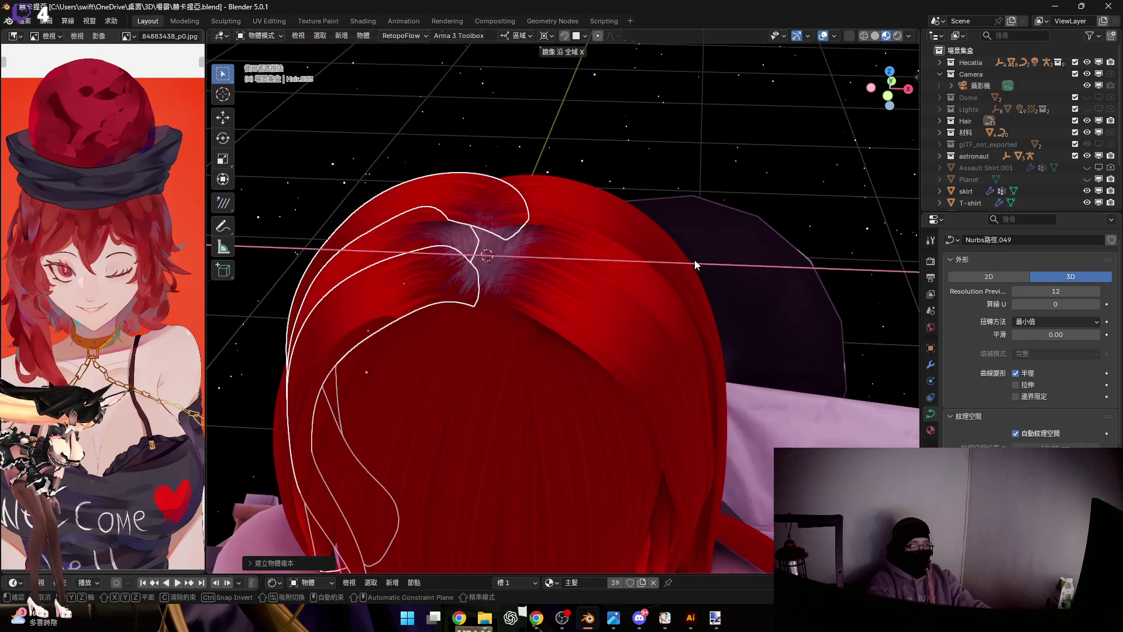
{"action": "left_click", "coordinate": [552, 236]}
Switch the pivot back to Median Point and open the mirrored strand for point editing
{"action": "left_click", "coordinate": [546, 35]}
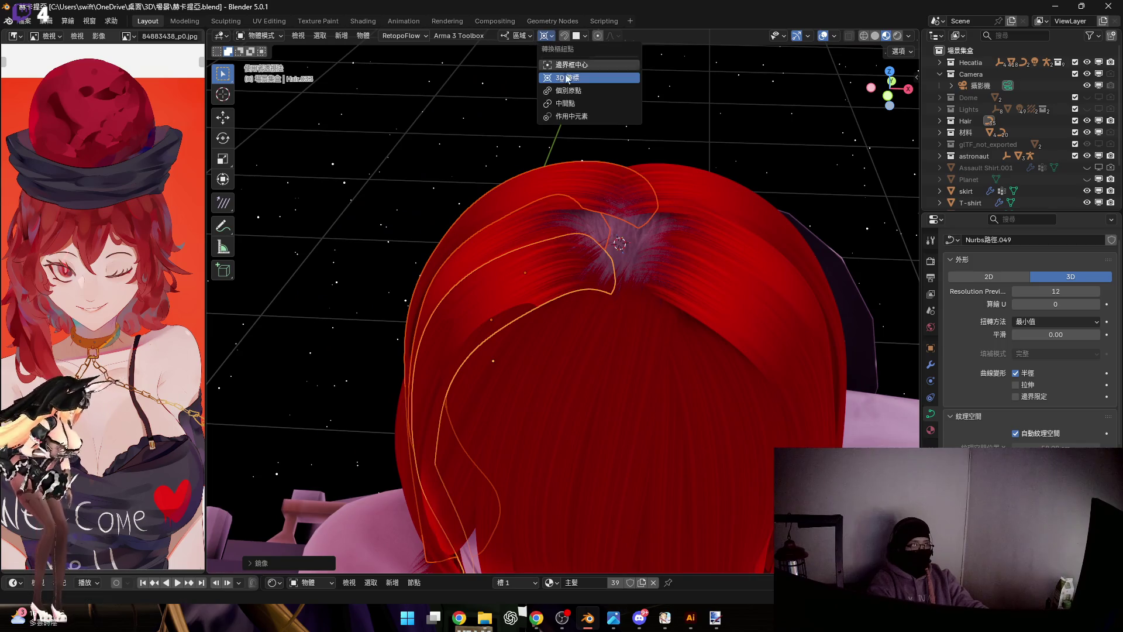
{"action": "left_click", "coordinate": [583, 104]}
{"action": "mouse_move", "coordinate": [676, 205]}
{"action": "middle_mouse_down"}
{"action": "mouse_move", "coordinate": [670, 164]}
{"action": "mouse_move", "coordinate": [750, 159]}
{"action": "middle_mouse_up"}
{"action": "key", "text": "z"}
{"action": "mouse_move", "coordinate": [622, 223]}
{"action": "middle_mouse_down"}
{"action": "mouse_move", "coordinate": [621, 178]}
{"action": "mouse_move", "coordinate": [706, 179]}
{"action": "mouse_move", "coordinate": [601, 200]}
{"action": "mouse_move", "coordinate": [649, 167]}
{"action": "middle_mouse_up"}
{"action": "scroll", "coordinate": [601, 200], "scroll_direction": "up", "scroll_amount": 2}
{"action": "key", "text": "Tab"}
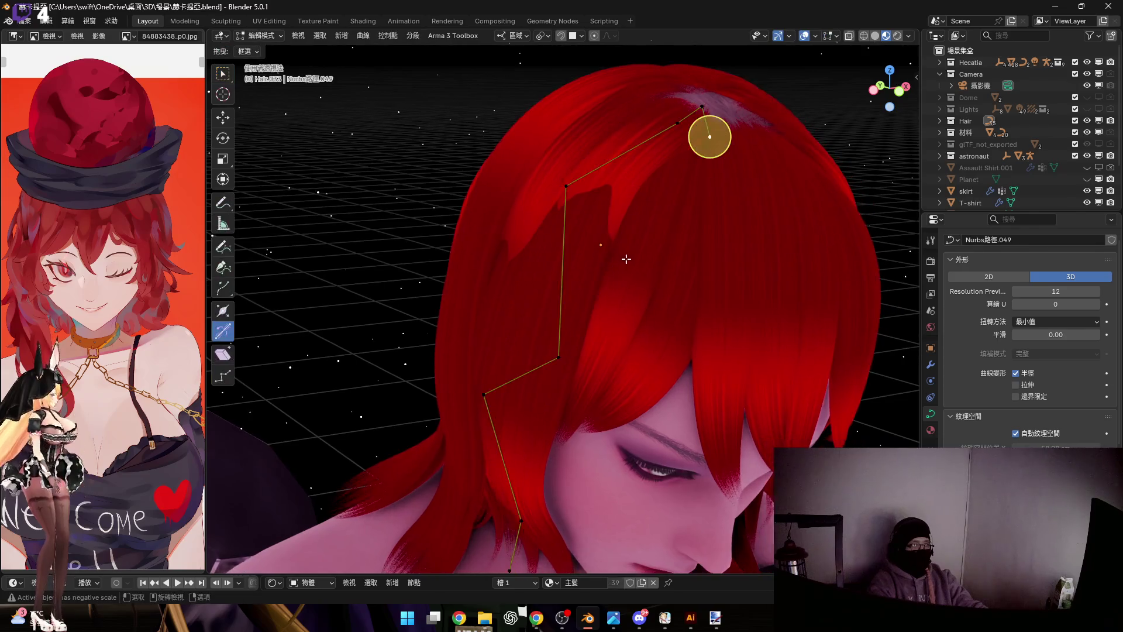
Twist the selected upper points of Nurbs路徑.049 around local Y to follow the side hair
{"action": "middle_click_drag", "start_coordinate": [644, 174], "coordinate": [576, 184]}
{"action": "left_click_drag", "start_coordinate": [565, 268], "coordinate": [565, 267]}
{"action": "mouse_move", "coordinate": [565, 267]}
{"action": "middle_mouse_down"}
{"action": "mouse_move", "coordinate": [583, 310]}
{"action": "mouse_move", "coordinate": [657, 181]}
{"action": "middle_mouse_up"}
{"action": "scroll", "coordinate": [583, 311], "scroll_direction": "up", "scroll_amount": 3}
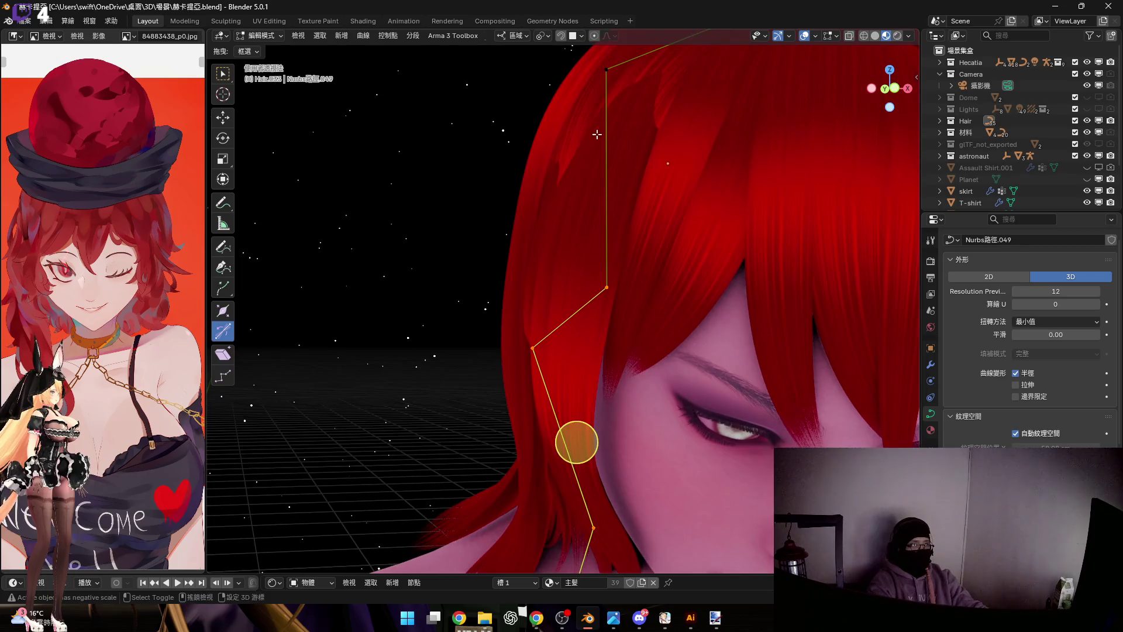
{"action": "key", "text": "r"}
{"action": "key", "text": "y"}
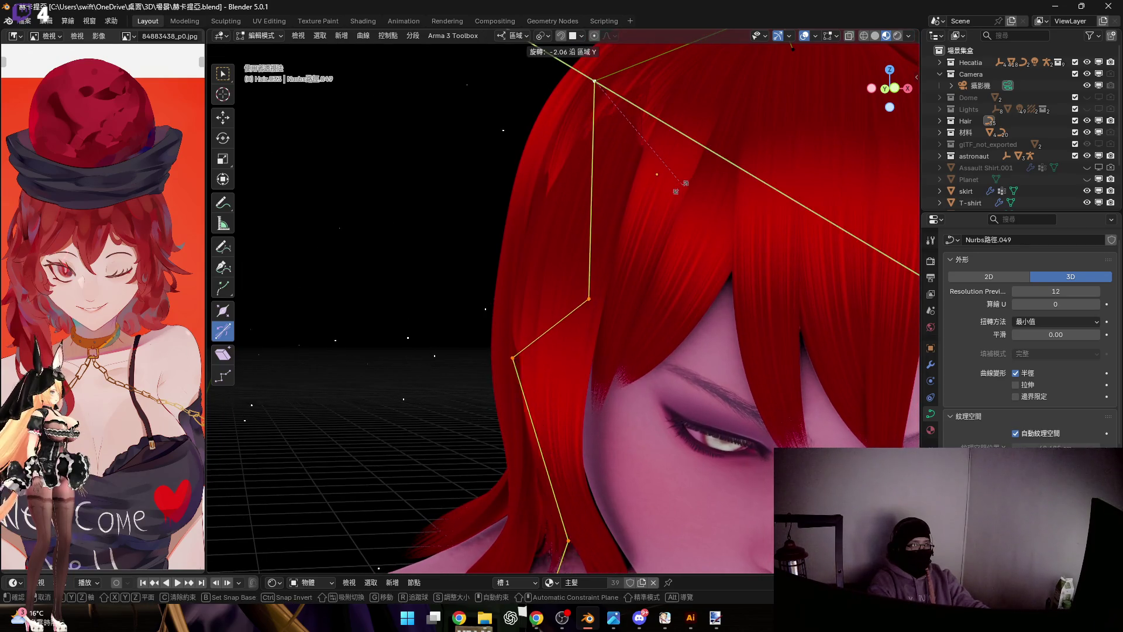
{"action": "left_click", "coordinate": [674, 204]}
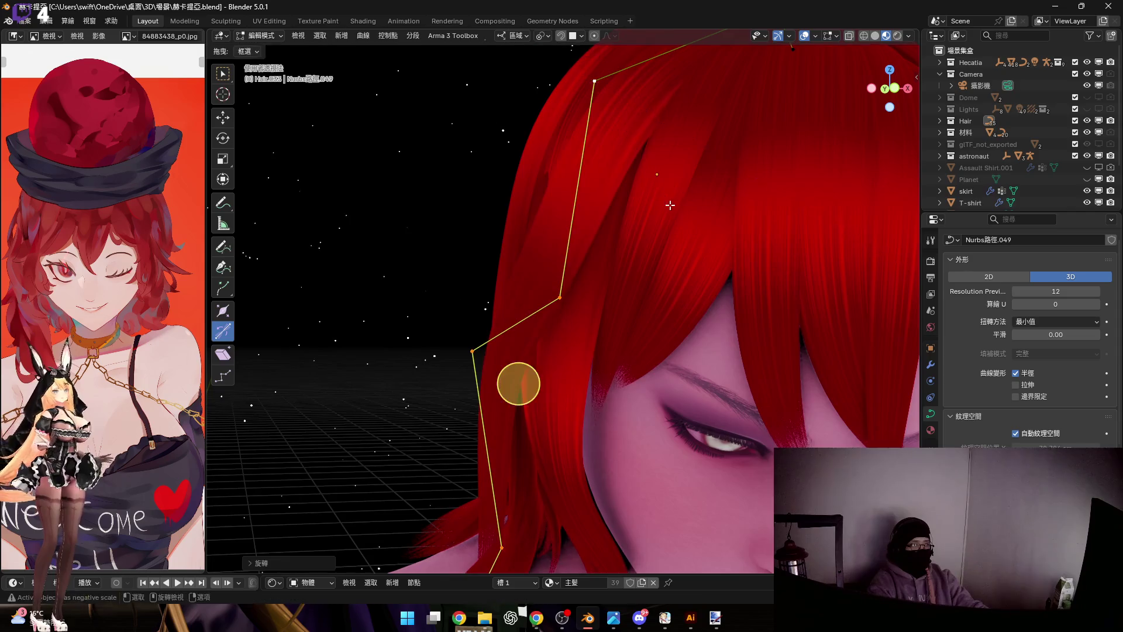
Twist the strand's lower points around local Y as well and leave Edit Mode
{"action": "middle_click_drag", "start_coordinate": [518, 381], "coordinate": [509, 191]}
{"action": "left_click_drag", "start_coordinate": [390, 138], "coordinate": [454, 282]}
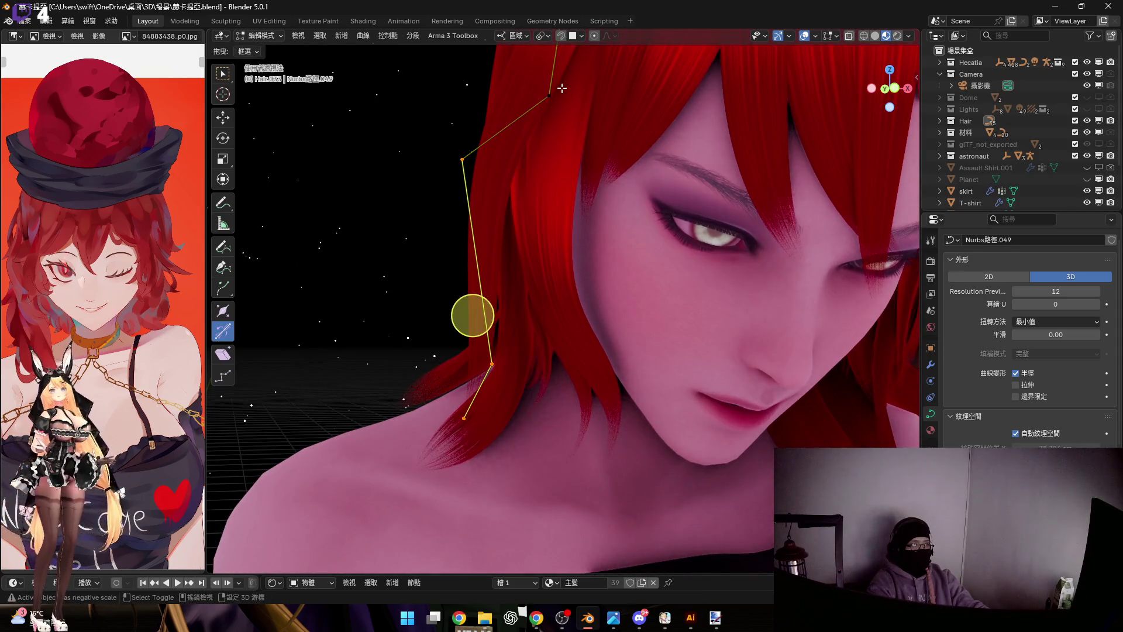
{"action": "key", "text": "r"}
{"action": "key", "text": "y"}
{"action": "mouse_move", "coordinate": [507, 191]}
{"action": "middle_mouse_down"}
{"action": "mouse_move", "coordinate": [492, 324]}
{"action": "mouse_move", "coordinate": [505, 271]}
{"action": "middle_mouse_up"}
{"action": "left_click", "coordinate": [577, 261]}
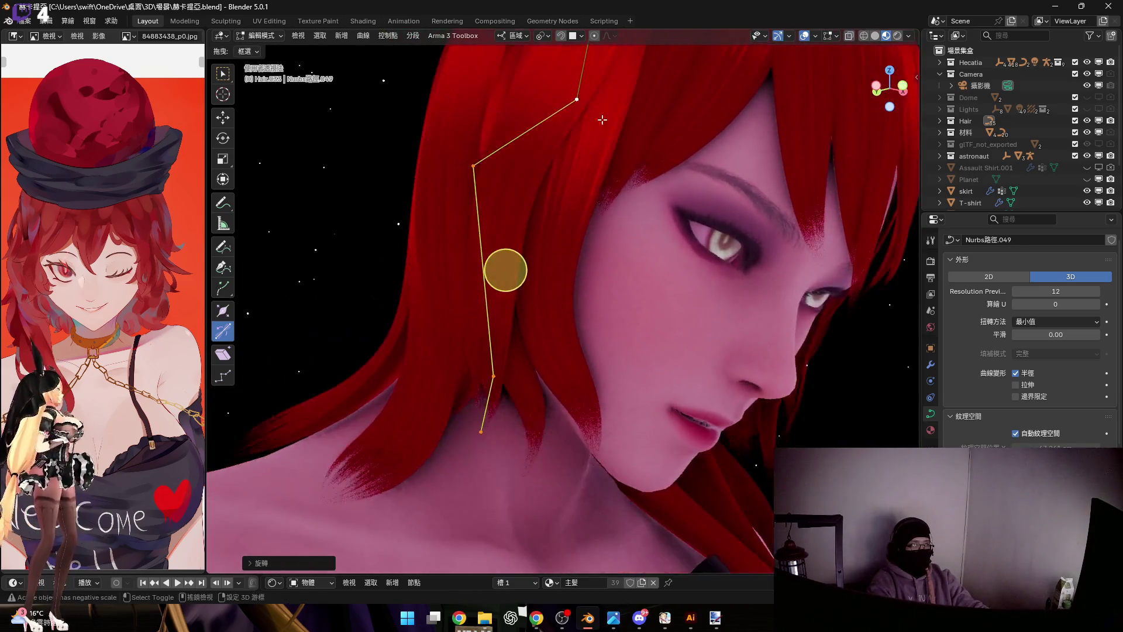
{"action": "middle_click_drag", "start_coordinate": [600, 140], "coordinate": [536, 267]}
{"action": "key", "text": "Tab"}
{"action": "mouse_move", "coordinate": [573, 181]}
{"action": "middle_mouse_down"}
{"action": "mouse_move", "coordinate": [501, 293]}
{"action": "mouse_move", "coordinate": [606, 189]}
{"action": "mouse_move", "coordinate": [556, 176]}
{"action": "middle_mouse_up"}
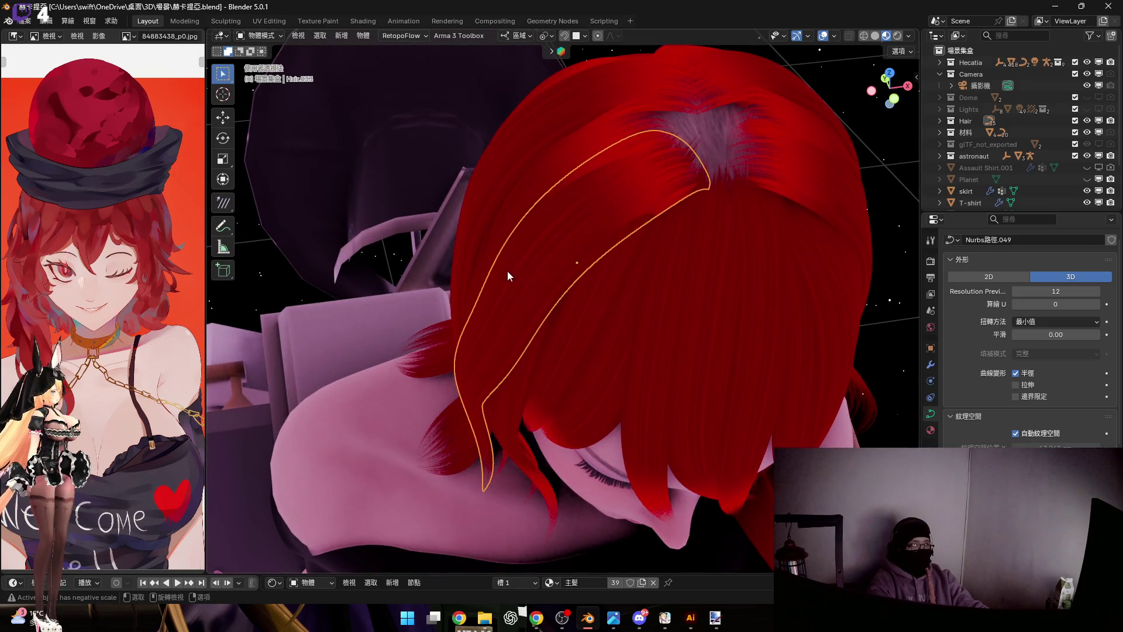
Select Nurbs路徑.050, enter Edit Mode and rotate its upper points into place
{"action": "middle_click_drag", "start_coordinate": [506, 279], "coordinate": [601, 152]}
{"action": "left_click", "coordinate": [601, 152]}
{"action": "key", "text": "Tab"}
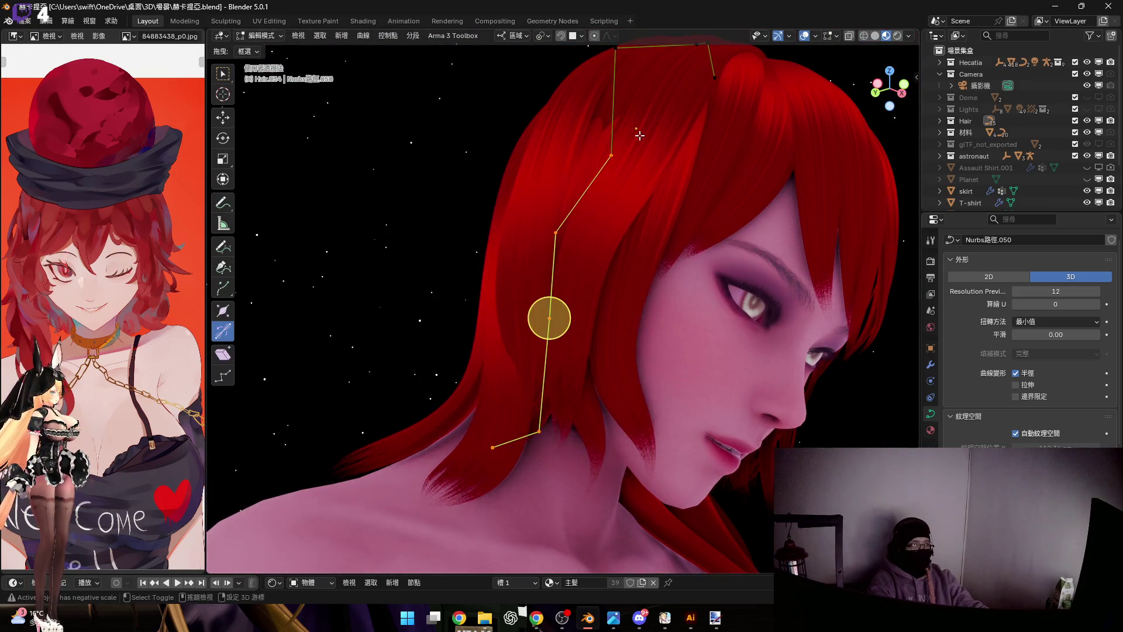
{"action": "middle_click_drag", "start_coordinate": [549, 333], "coordinate": [681, 229]}
{"action": "scroll", "coordinate": [682, 229], "scroll_direction": "up", "scroll_amount": 3}
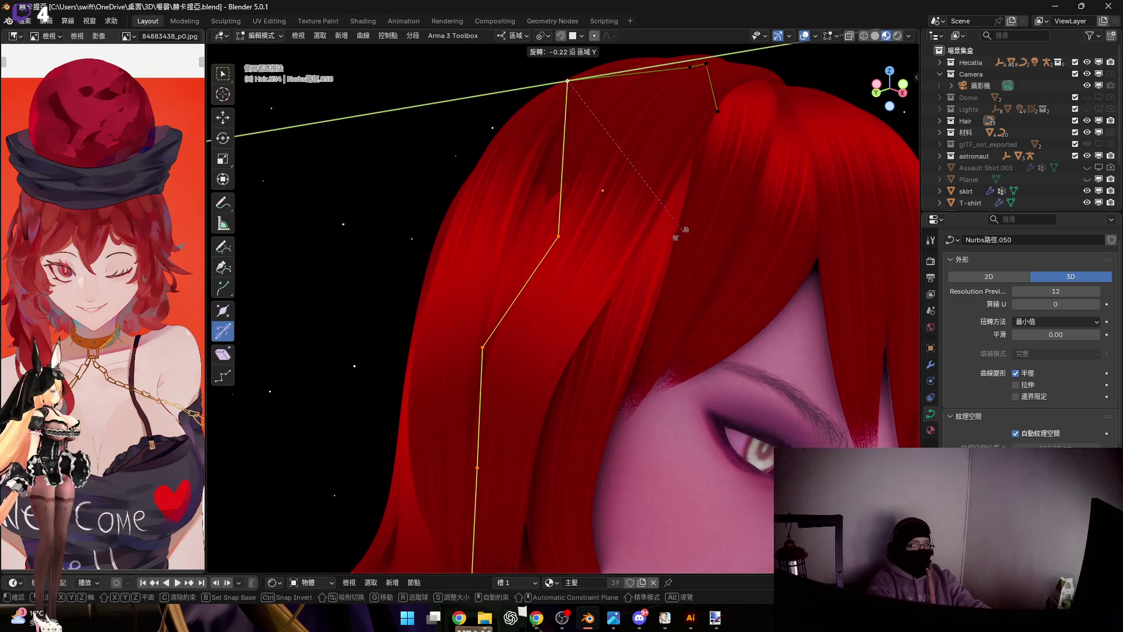
{"action": "left_click", "coordinate": [667, 255]}
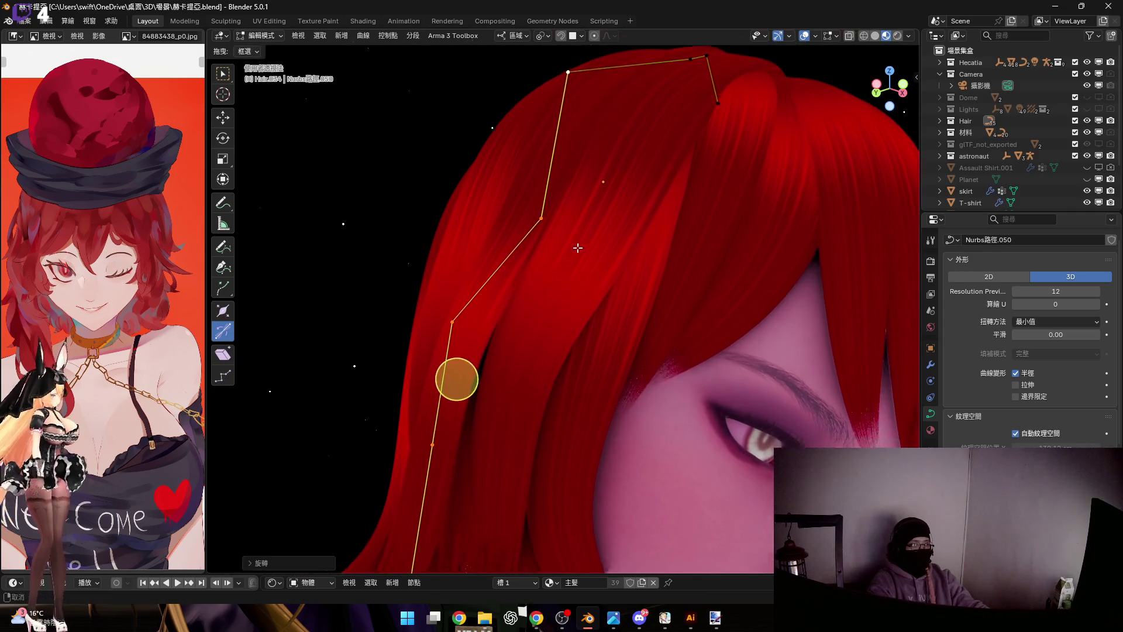
Twist the strand's points around local Y so it lies along the head, then leave Edit Mode
{"action": "middle_click_drag", "start_coordinate": [453, 384], "coordinate": [516, 298]}
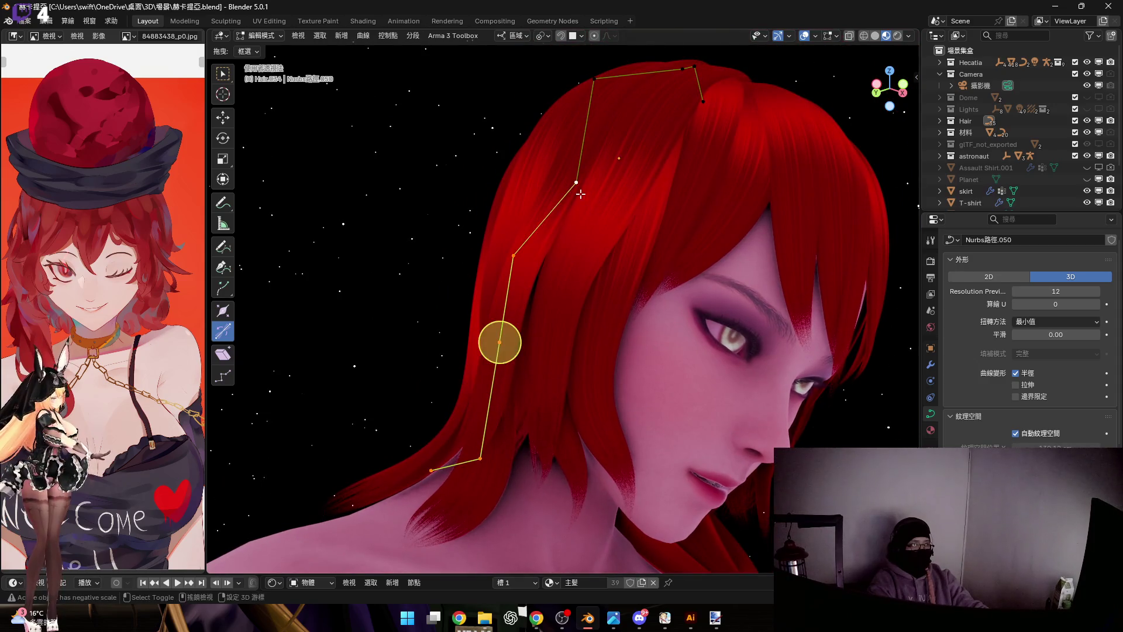
{"action": "scroll", "coordinate": [579, 195], "scroll_direction": "up", "scroll_amount": 2}
{"action": "middle_click_drag", "start_coordinate": [580, 195], "coordinate": [689, 195]}
{"action": "key", "text": "r"}
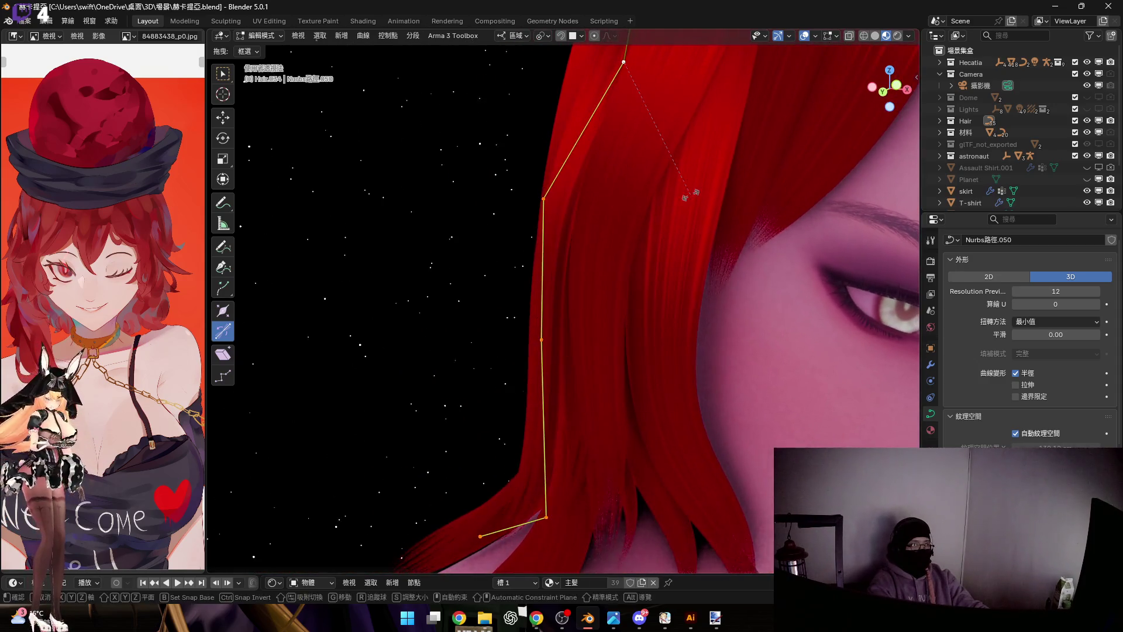
{"action": "key", "text": "y"}
{"action": "middle_click_drag", "start_coordinate": [547, 335], "coordinate": [479, 399]}
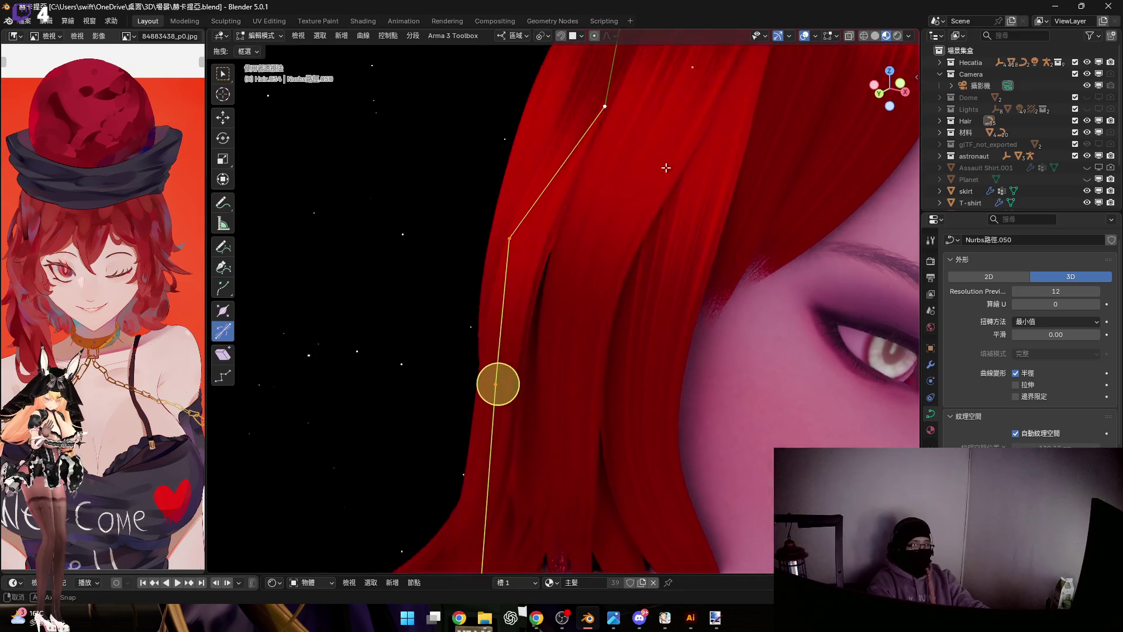
{"action": "left_click", "coordinate": [692, 148]}
{"action": "mouse_move", "coordinate": [614, 167]}
{"action": "middle_mouse_down"}
{"action": "mouse_move", "coordinate": [623, 181]}
{"action": "mouse_move", "coordinate": [587, 143]}
{"action": "mouse_move", "coordinate": [561, 202]}
{"action": "mouse_move", "coordinate": [570, 228]}
{"action": "middle_mouse_up"}
{"action": "scroll", "coordinate": [587, 142], "scroll_direction": "up", "scroll_amount": 4}
{"action": "scroll", "coordinate": [588, 143], "scroll_direction": "down", "scroll_amount": 3}
{"action": "key", "text": "Tab"}
{"action": "key", "text": "Tab"}
Box-select the control points of the next strand Nurbs路徑.051 ready for reshaping
{"action": "mouse_move", "coordinate": [533, 278]}
{"action": "middle_mouse_down"}
{"action": "mouse_move", "coordinate": [563, 166]}
{"action": "mouse_move", "coordinate": [579, 200]}
{"action": "middle_mouse_up"}
{"action": "left_click_drag", "start_coordinate": [603, 422], "coordinate": [458, 88]}
{"action": "middle_click_drag", "start_coordinate": [566, 166], "coordinate": [606, 126], "text": "shift"}
{"action": "middle_click_drag", "start_coordinate": [539, 349], "coordinate": [525, 454]}
Rotate the selected points of Nurbs路徑.051 on local Y and move a control point into place
{"action": "key", "text": "r"}
{"action": "key", "text": "y"}
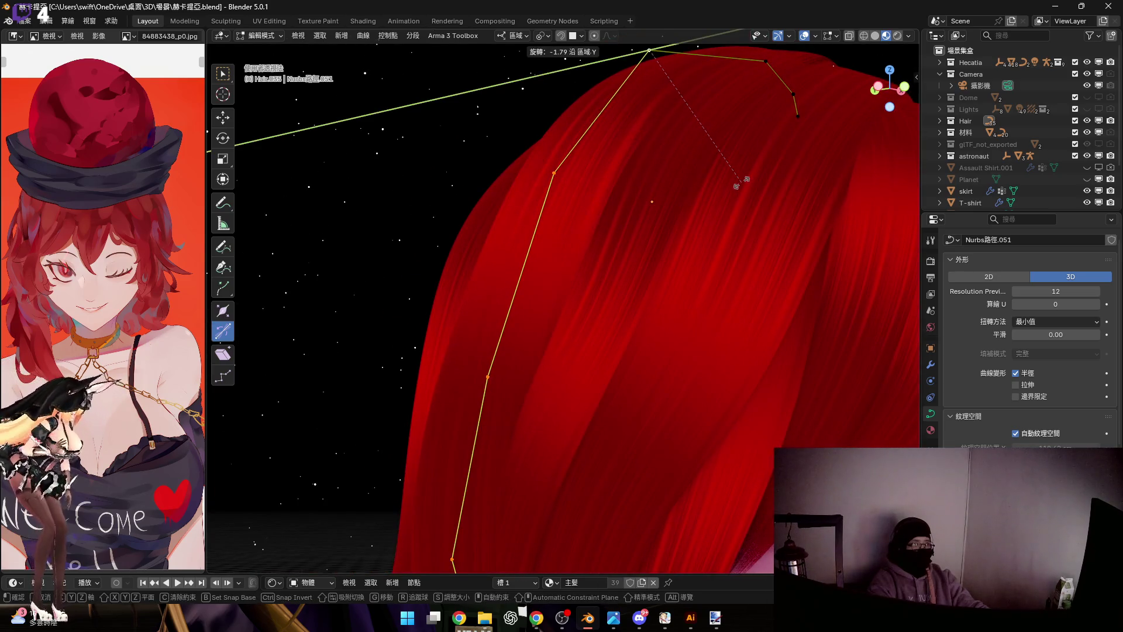
{"action": "left_click", "coordinate": [745, 187]}
{"action": "mouse_move", "coordinate": [744, 186]}
{"action": "middle_mouse_down"}
{"action": "mouse_move", "coordinate": [734, 237]}
{"action": "mouse_move", "coordinate": [664, 135]}
{"action": "middle_mouse_up"}
{"action": "middle_click_drag", "start_coordinate": [692, 178], "coordinate": [603, 235]}
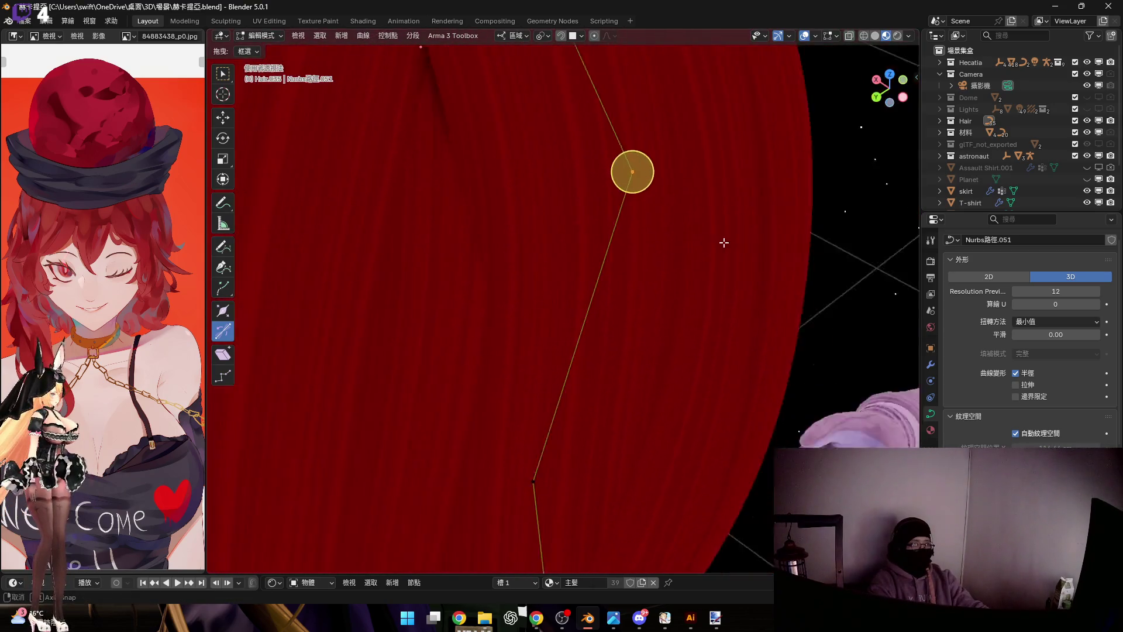
{"action": "middle_click_drag", "start_coordinate": [602, 234], "coordinate": [609, 264]}
{"action": "key", "text": "g"}
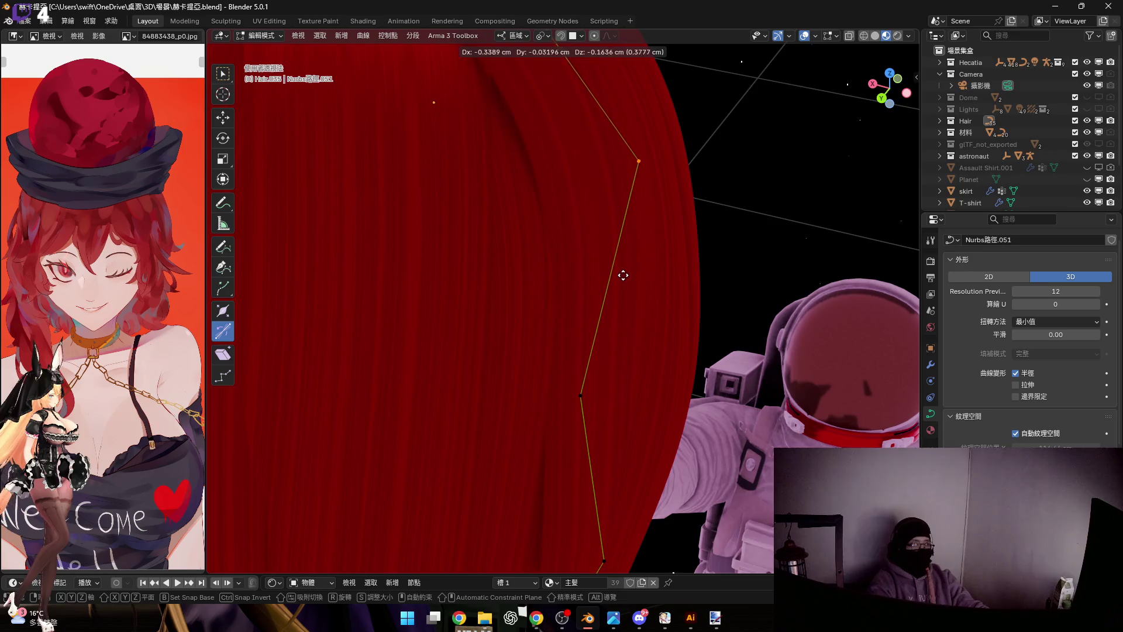
{"action": "left_click", "coordinate": [623, 275]}
Select another control point and tilt it with Ctrl+T to twist the strand
{"action": "left_click_drag", "start_coordinate": [519, 363], "coordinate": [594, 430]}
{"action": "mouse_move", "coordinate": [594, 431]}
{"action": "middle_mouse_down"}
{"action": "mouse_move", "coordinate": [598, 317]}
{"action": "mouse_move", "coordinate": [609, 325]}
{"action": "middle_mouse_up"}
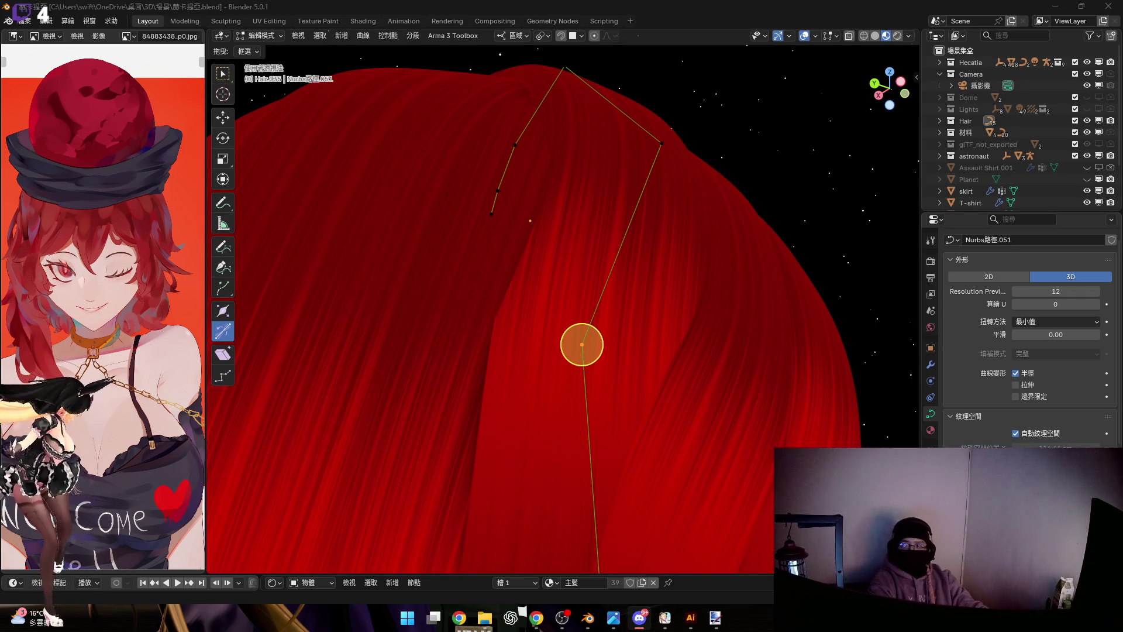
{"action": "middle_click_drag", "start_coordinate": [704, 234], "coordinate": [631, 322]}
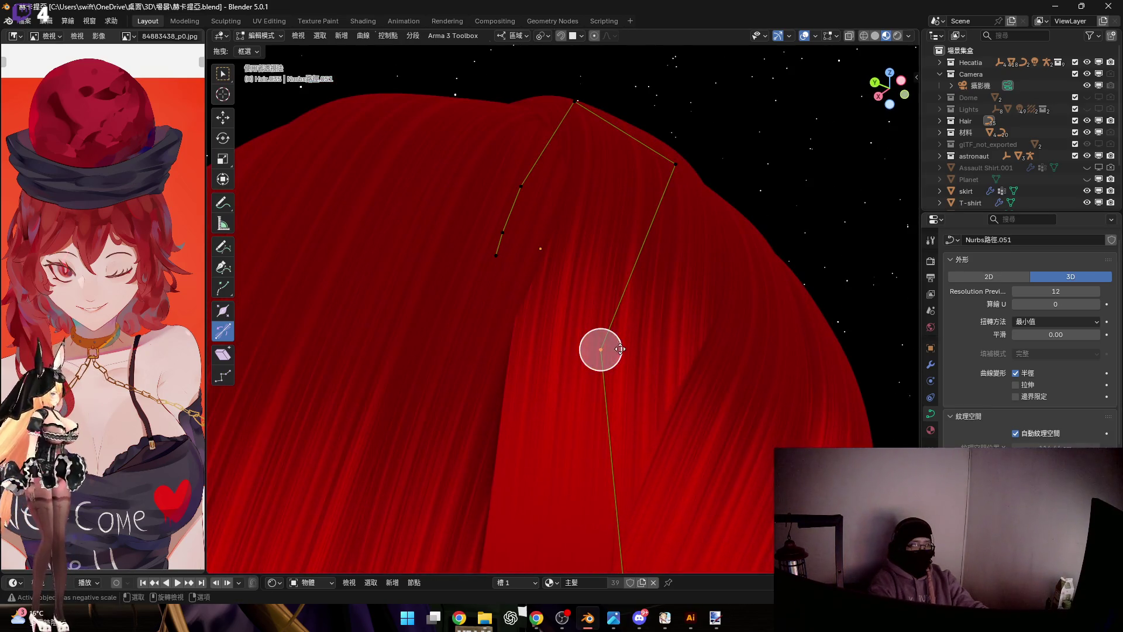
{"action": "key", "text": "ctrl+t"}
{"action": "left_click", "coordinate": [614, 349]}
{"action": "middle_click_drag", "start_coordinate": [602, 346], "coordinate": [605, 488]}
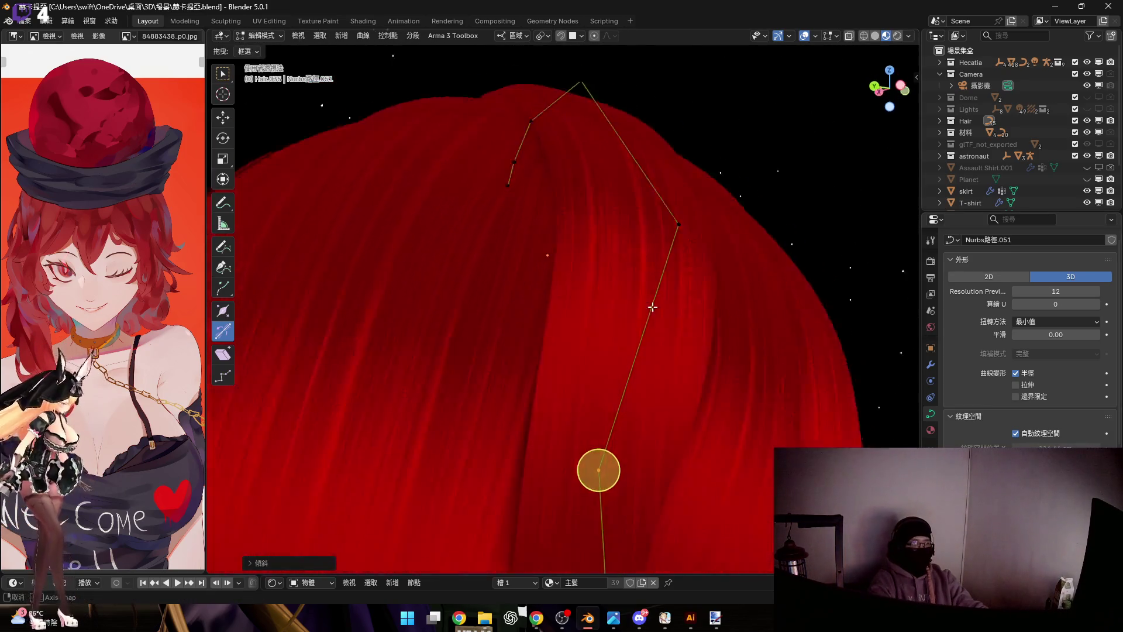
{"action": "mouse_move", "coordinate": [678, 264]}
{"action": "middle_mouse_down"}
{"action": "mouse_move", "coordinate": [592, 241]}
{"action": "mouse_move", "coordinate": [620, 281]}
{"action": "mouse_move", "coordinate": [684, 293]}
{"action": "mouse_move", "coordinate": [599, 306]}
{"action": "middle_mouse_up"}
Rotate the strand's lower end and move a point so it hangs down beside the face
{"action": "left_click_drag", "start_coordinate": [515, 238], "coordinate": [694, 427]}
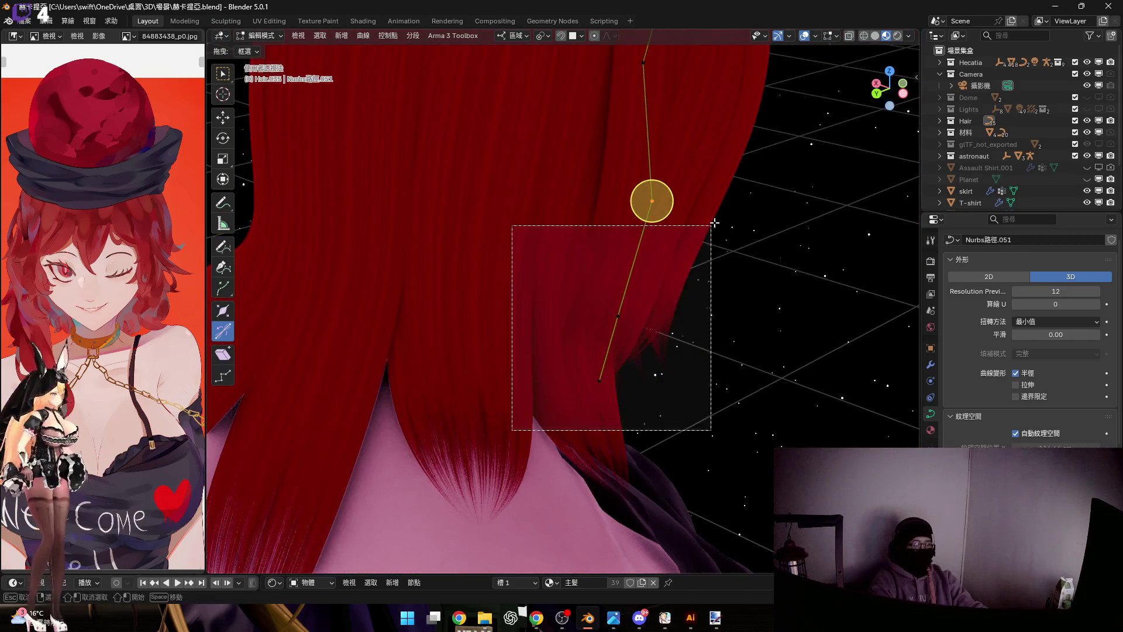
{"action": "middle_click_drag", "start_coordinate": [694, 427], "coordinate": [554, 279]}
{"action": "mouse_move", "coordinate": [618, 217]}
{"action": "middle_mouse_down"}
{"action": "mouse_move", "coordinate": [610, 236]}
{"action": "mouse_move", "coordinate": [662, 237]}
{"action": "mouse_move", "coordinate": [652, 201]}
{"action": "mouse_move", "coordinate": [673, 225]}
{"action": "middle_mouse_up"}
{"action": "key", "text": "r"}
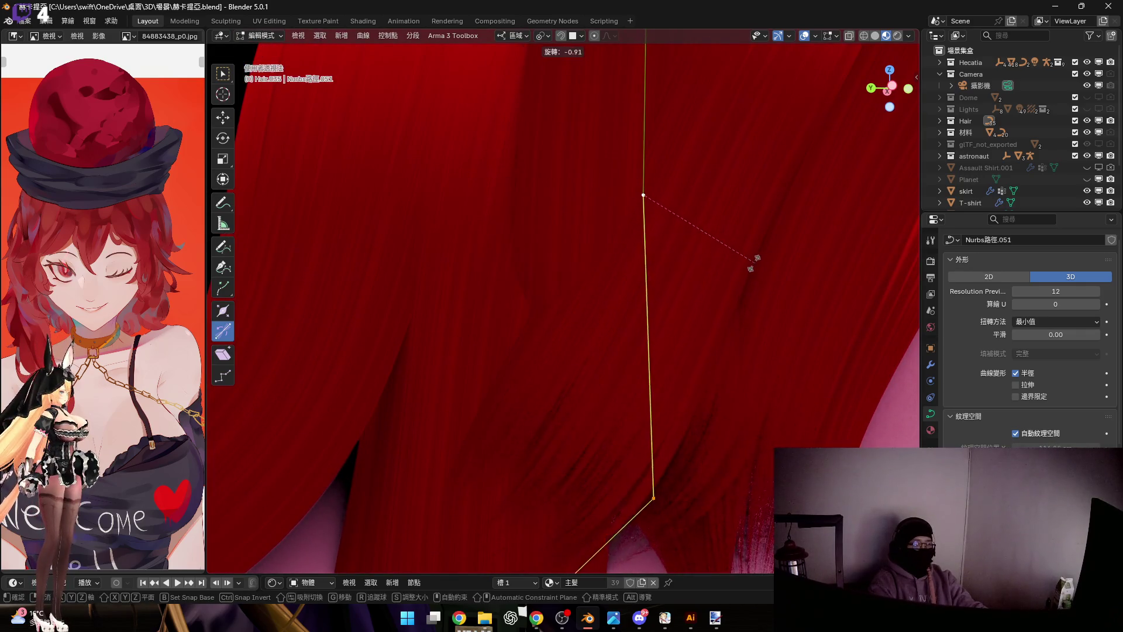
{"action": "left_click", "coordinate": [594, 389]}
{"action": "middle_click_drag", "start_coordinate": [594, 389], "coordinate": [638, 389]}
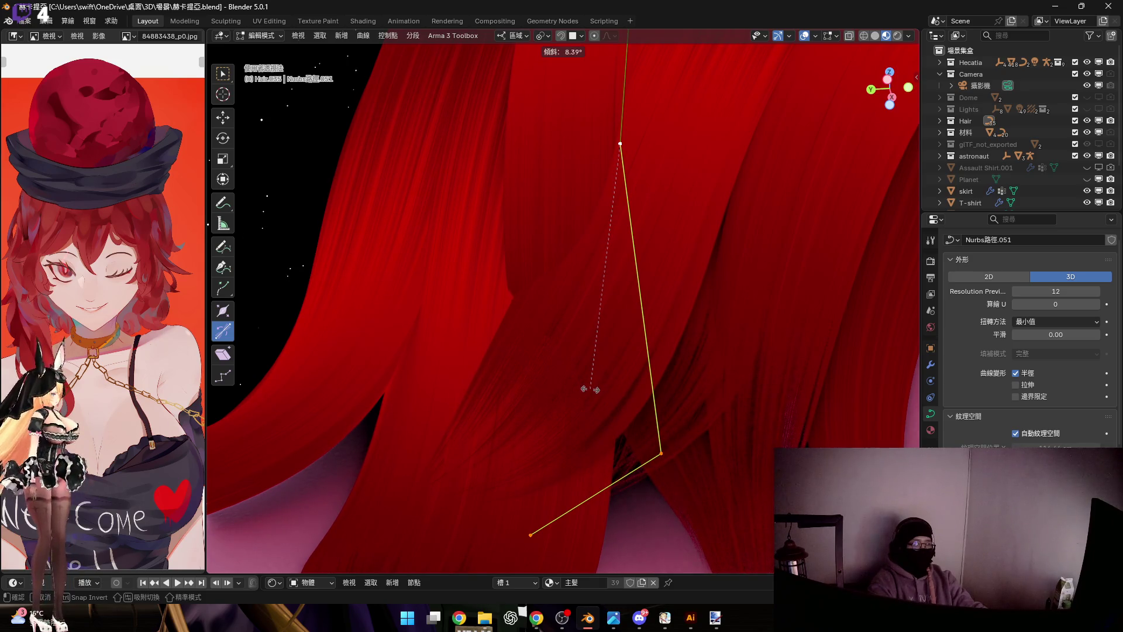
{"action": "mouse_move", "coordinate": [652, 311]}
{"action": "middle_mouse_down"}
{"action": "mouse_move", "coordinate": [665, 293]}
{"action": "mouse_move", "coordinate": [666, 305]}
{"action": "mouse_move", "coordinate": [571, 276]}
{"action": "mouse_move", "coordinate": [557, 237]}
{"action": "mouse_move", "coordinate": [670, 391]}
{"action": "mouse_move", "coordinate": [659, 373]}
{"action": "middle_mouse_up"}
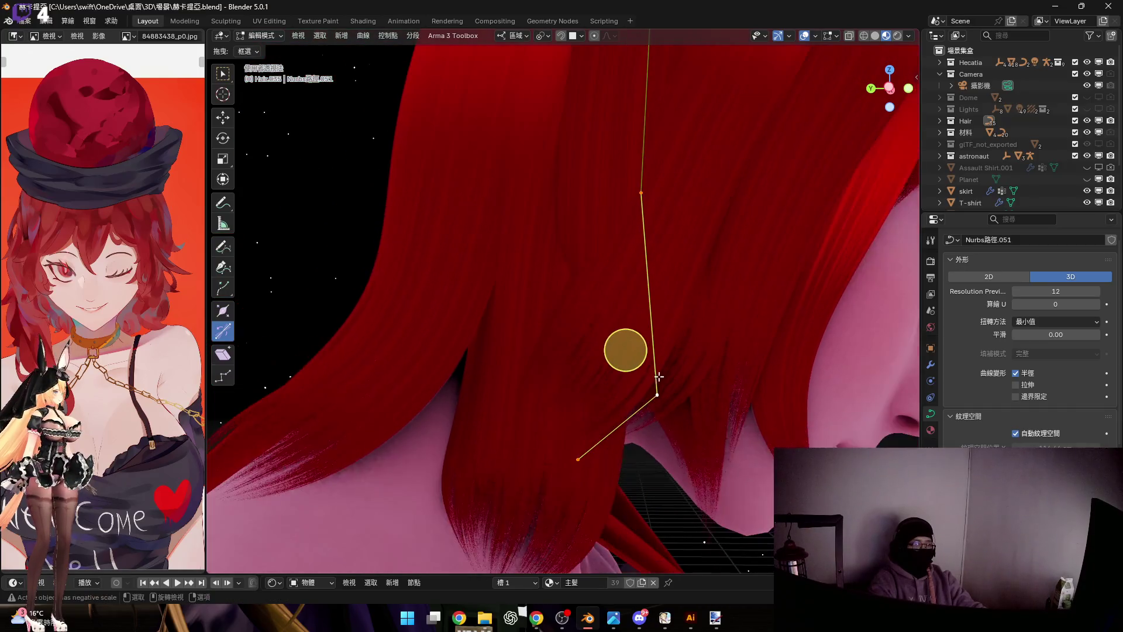
{"action": "middle_click_drag", "start_coordinate": [701, 430], "coordinate": [664, 389]}
{"action": "key", "text": "g"}
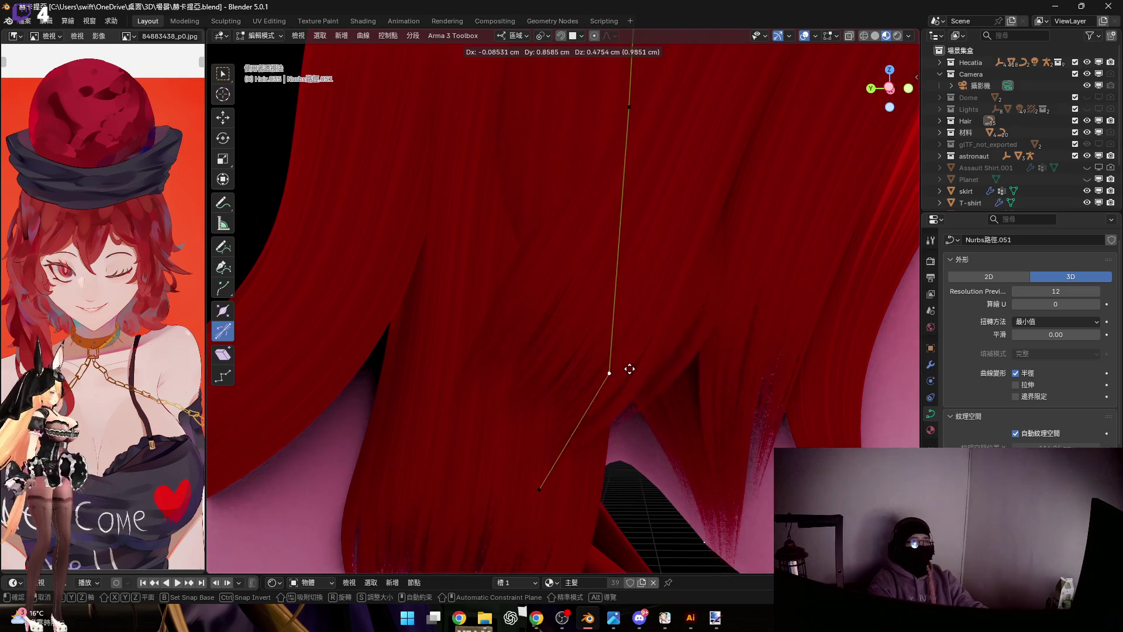
{"action": "left_click", "coordinate": [602, 356]}
Reposition the strand tip and rotate a point to refine the drape behind the face
{"action": "mouse_move", "coordinate": [576, 300]}
{"action": "middle_mouse_down"}
{"action": "mouse_move", "coordinate": [527, 392]}
{"action": "mouse_move", "coordinate": [623, 431]}
{"action": "middle_mouse_up"}
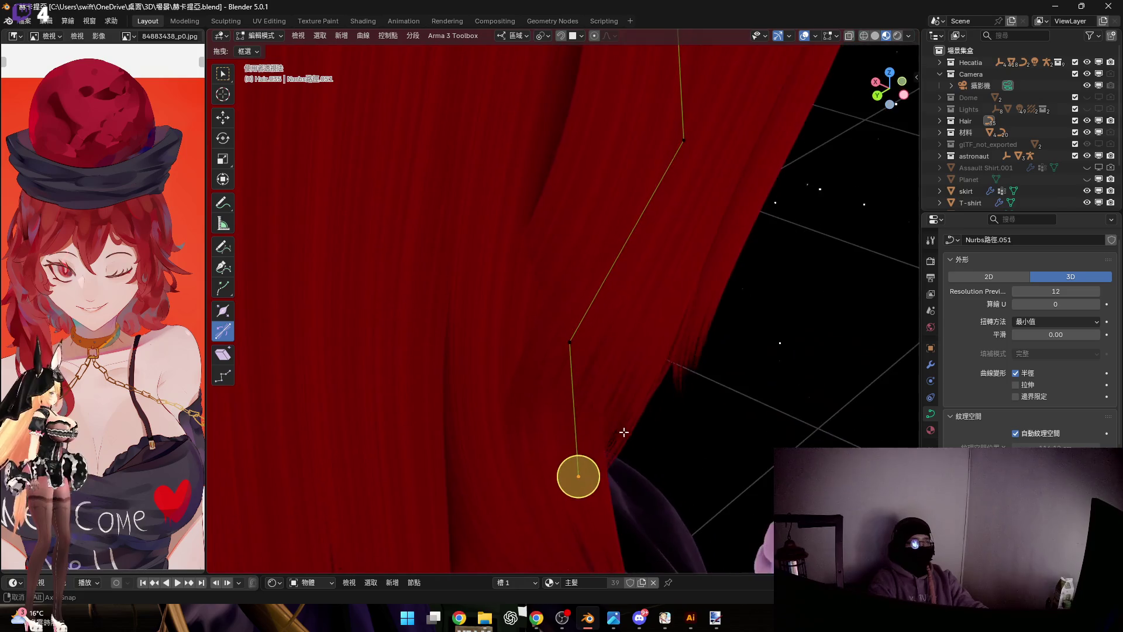
{"action": "mouse_move", "coordinate": [589, 393]}
{"action": "middle_mouse_down"}
{"action": "mouse_move", "coordinate": [600, 401]}
{"action": "mouse_move", "coordinate": [576, 379]}
{"action": "middle_mouse_up"}
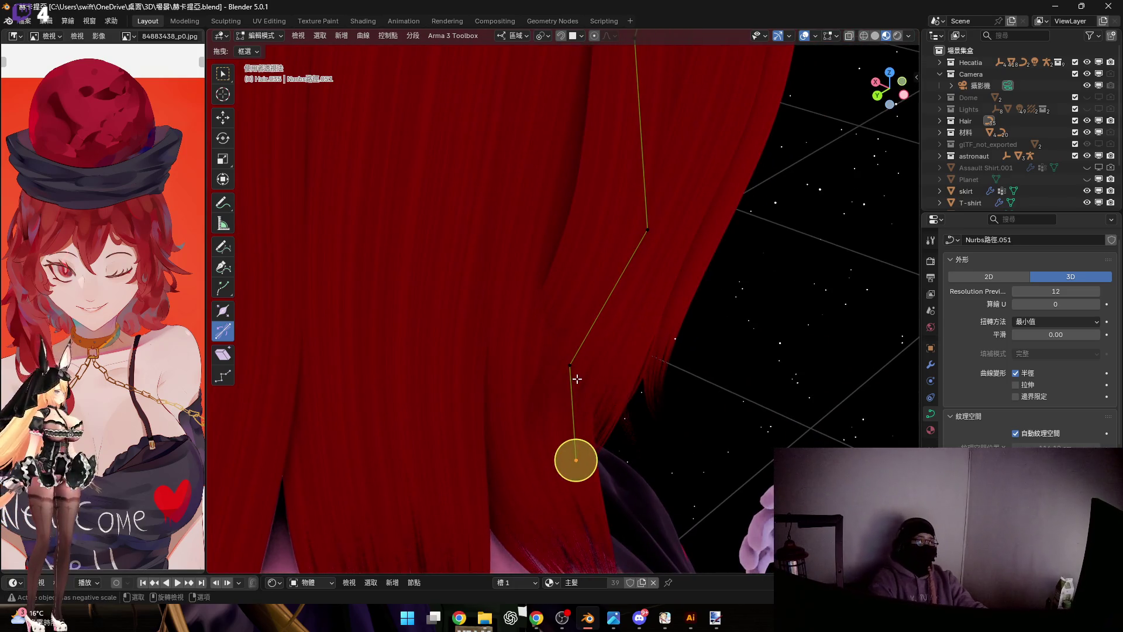
{"action": "mouse_move", "coordinate": [625, 314]}
{"action": "middle_mouse_down"}
{"action": "mouse_move", "coordinate": [652, 334]}
{"action": "mouse_move", "coordinate": [696, 319]}
{"action": "mouse_move", "coordinate": [654, 299]}
{"action": "mouse_move", "coordinate": [674, 314]}
{"action": "middle_mouse_up"}
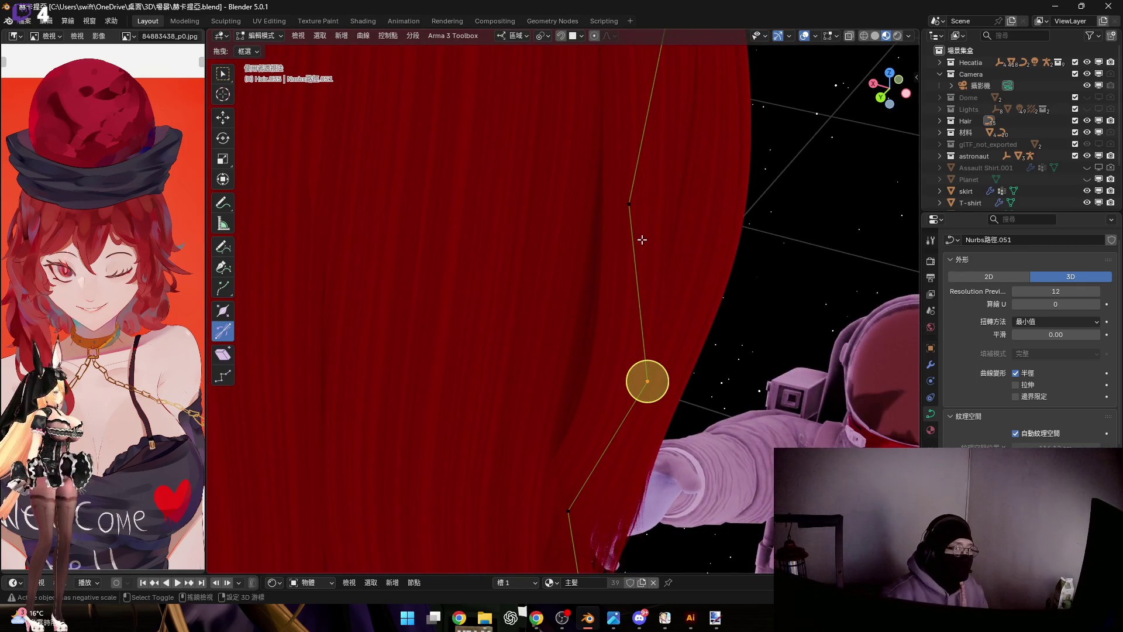
{"action": "key", "text": "g"}
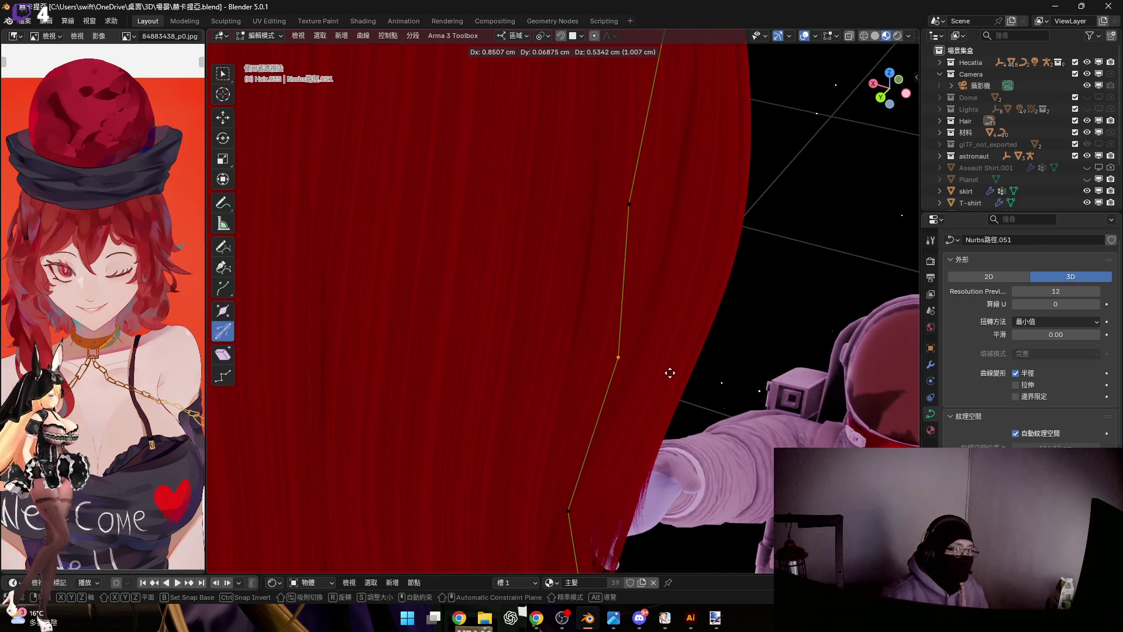
{"action": "left_click", "coordinate": [670, 372]}
{"action": "mouse_move", "coordinate": [650, 383]}
{"action": "middle_mouse_down"}
{"action": "mouse_move", "coordinate": [522, 313]}
{"action": "mouse_move", "coordinate": [578, 343]}
{"action": "mouse_move", "coordinate": [555, 348]}
{"action": "mouse_move", "coordinate": [451, 299]}
{"action": "mouse_move", "coordinate": [468, 243]}
{"action": "mouse_move", "coordinate": [468, 256]}
{"action": "middle_mouse_up"}
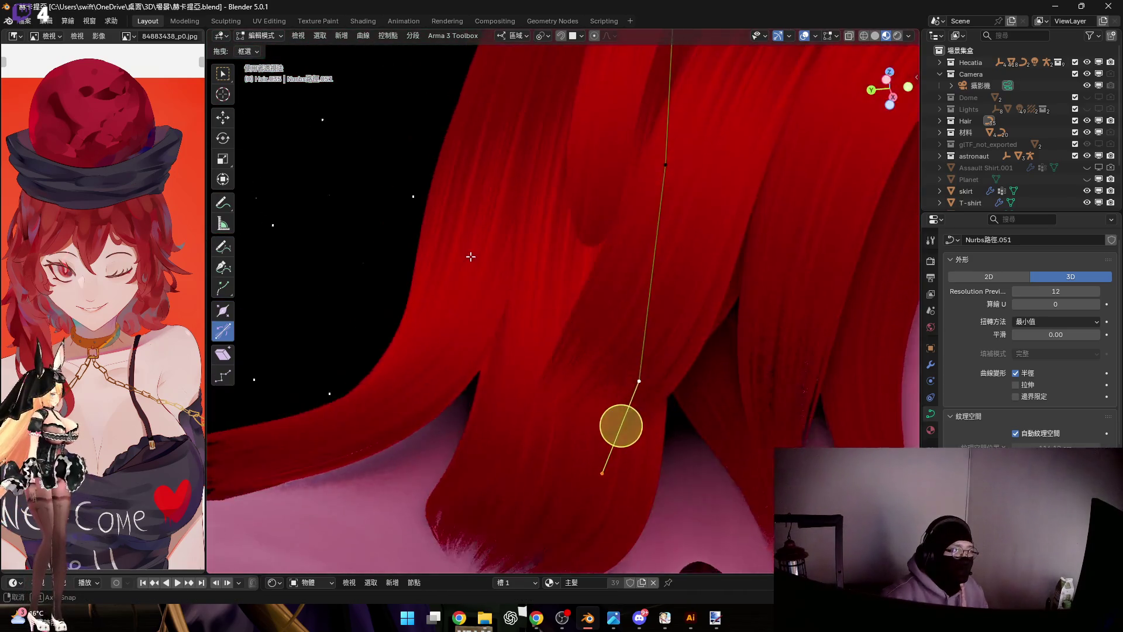
{"action": "scroll", "coordinate": [581, 325], "scroll_direction": "up", "scroll_amount": 3}
{"action": "scroll", "coordinate": [649, 298], "scroll_direction": "up", "scroll_amount": 2}
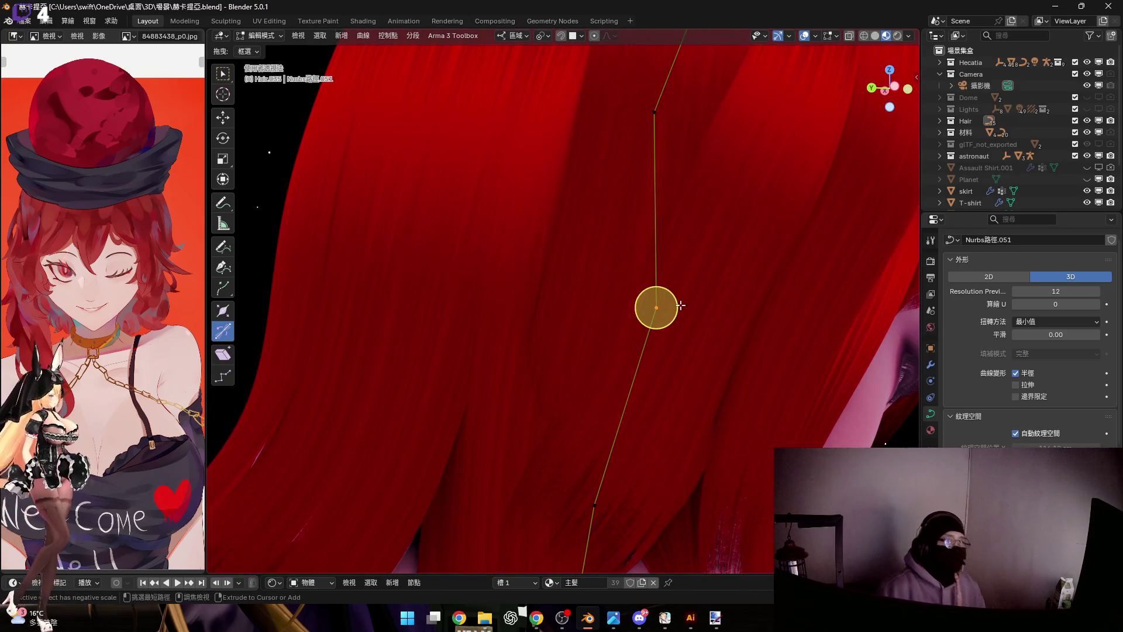
{"action": "middle_click_drag", "start_coordinate": [653, 235], "coordinate": [542, 328]}
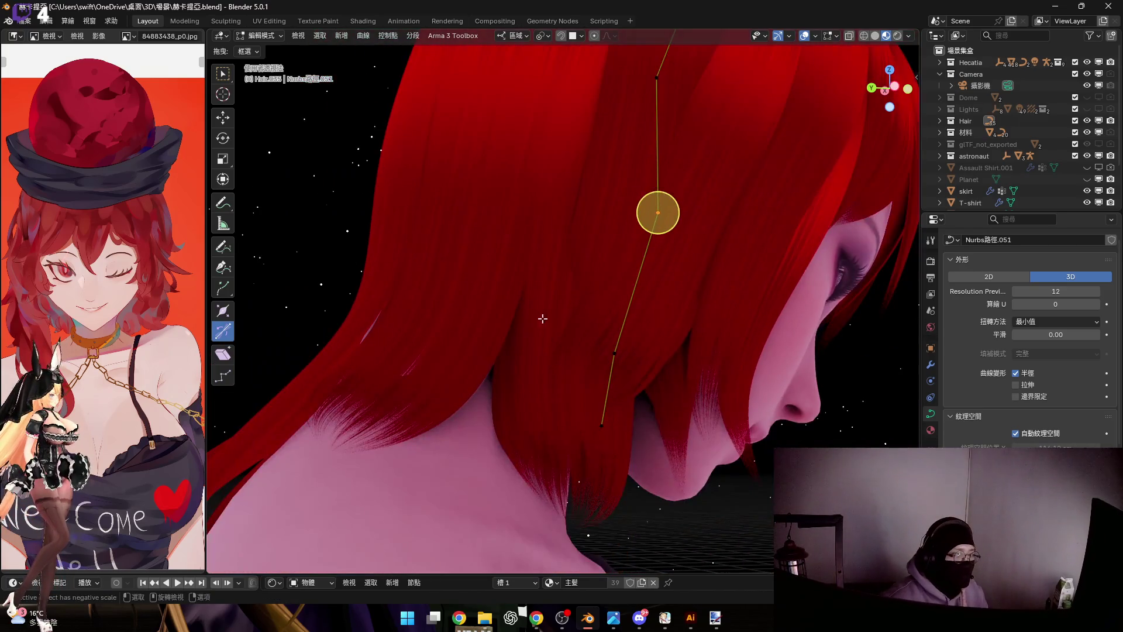
{"action": "scroll", "coordinate": [601, 369], "scroll_direction": "up", "scroll_amount": 2}
{"action": "middle_click_drag", "start_coordinate": [601, 369], "coordinate": [607, 192]}
{"action": "middle_click_drag", "start_coordinate": [627, 260], "coordinate": [670, 319]}
{"action": "key", "text": "r"}
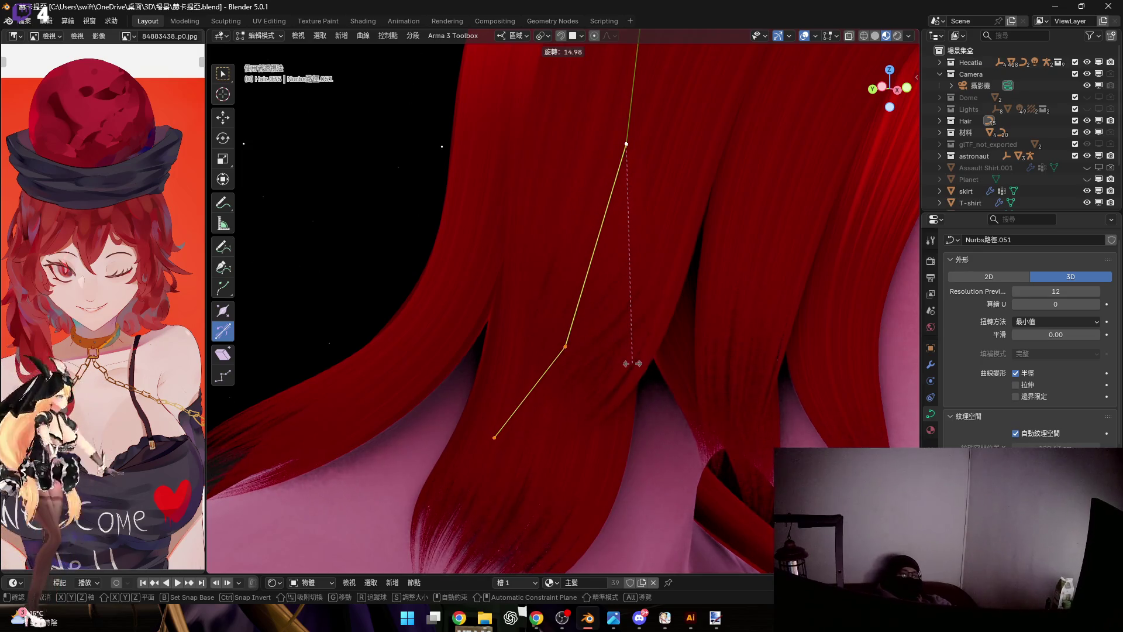
{"action": "left_click", "coordinate": [631, 362]}
Rotate the section on local Y, tilt it with Ctrl+T, move a point and leave Edit Mode
{"action": "mouse_move", "coordinate": [582, 336]}
{"action": "middle_mouse_down"}
{"action": "mouse_move", "coordinate": [641, 368]}
{"action": "mouse_move", "coordinate": [626, 292]}
{"action": "mouse_move", "coordinate": [566, 346]}
{"action": "mouse_move", "coordinate": [656, 341]}
{"action": "mouse_move", "coordinate": [646, 334]}
{"action": "mouse_move", "coordinate": [705, 349]}
{"action": "middle_mouse_up"}
{"action": "key", "text": "r"}
{"action": "key", "text": "y"}
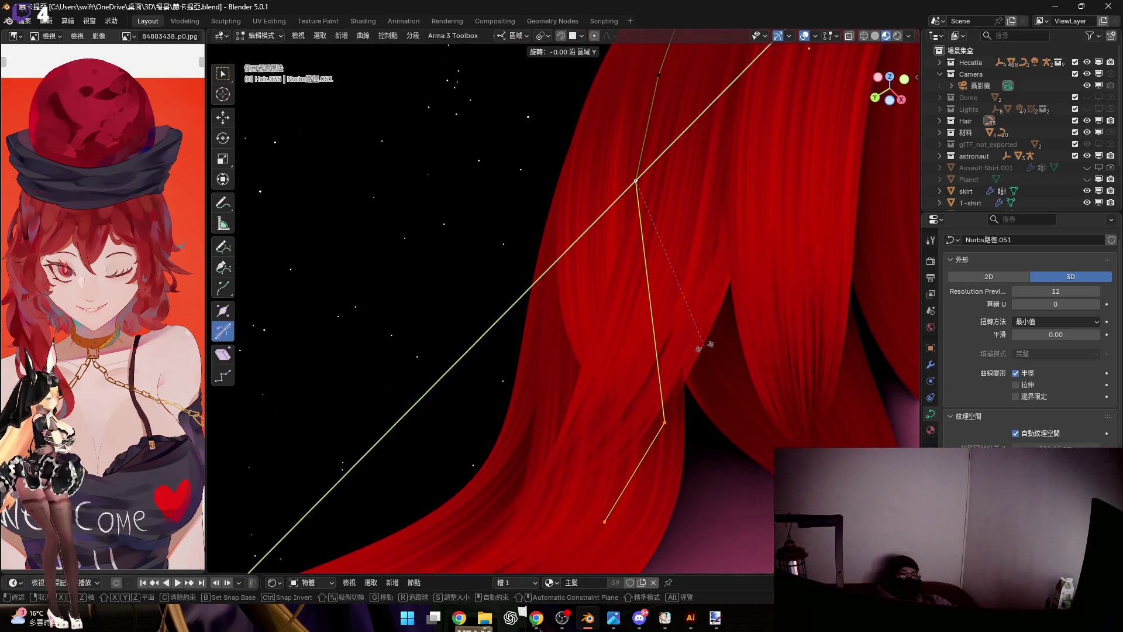
{"action": "left_click", "coordinate": [680, 355]}
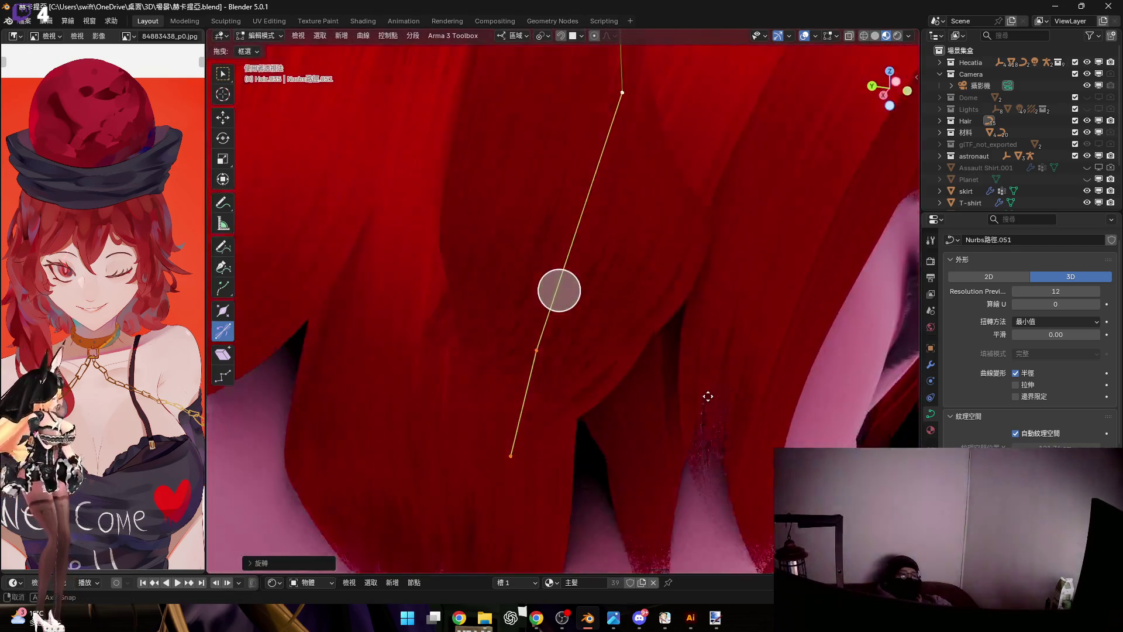
{"action": "middle_click_drag", "start_coordinate": [677, 358], "coordinate": [674, 389]}
{"action": "middle_click_drag", "start_coordinate": [591, 334], "coordinate": [571, 334]}
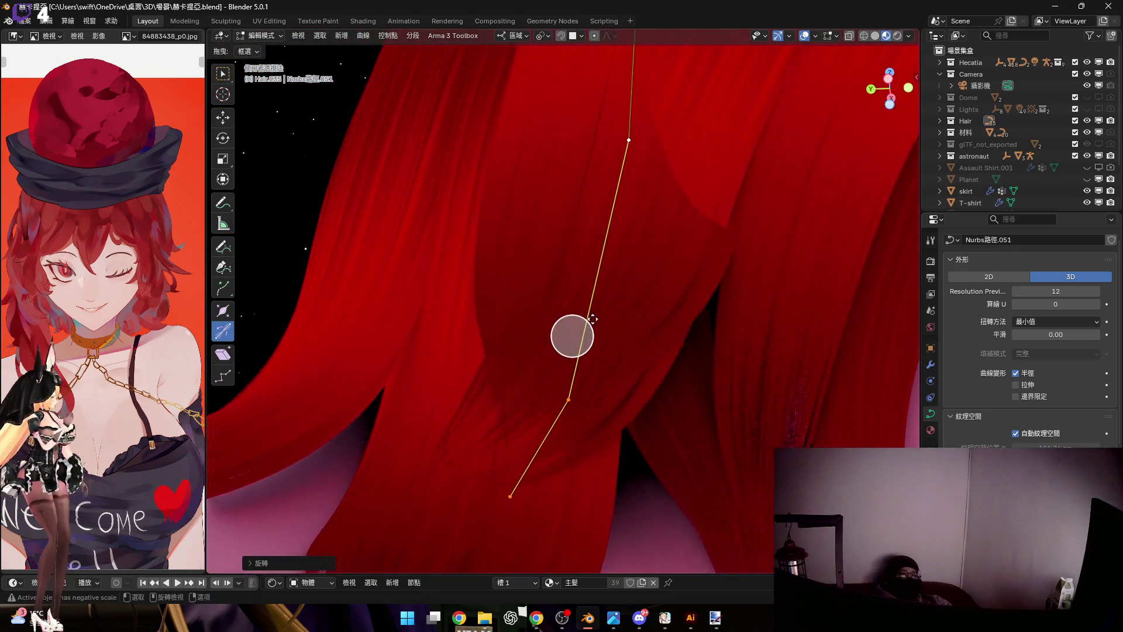
{"action": "key", "text": "ctrl+t"}
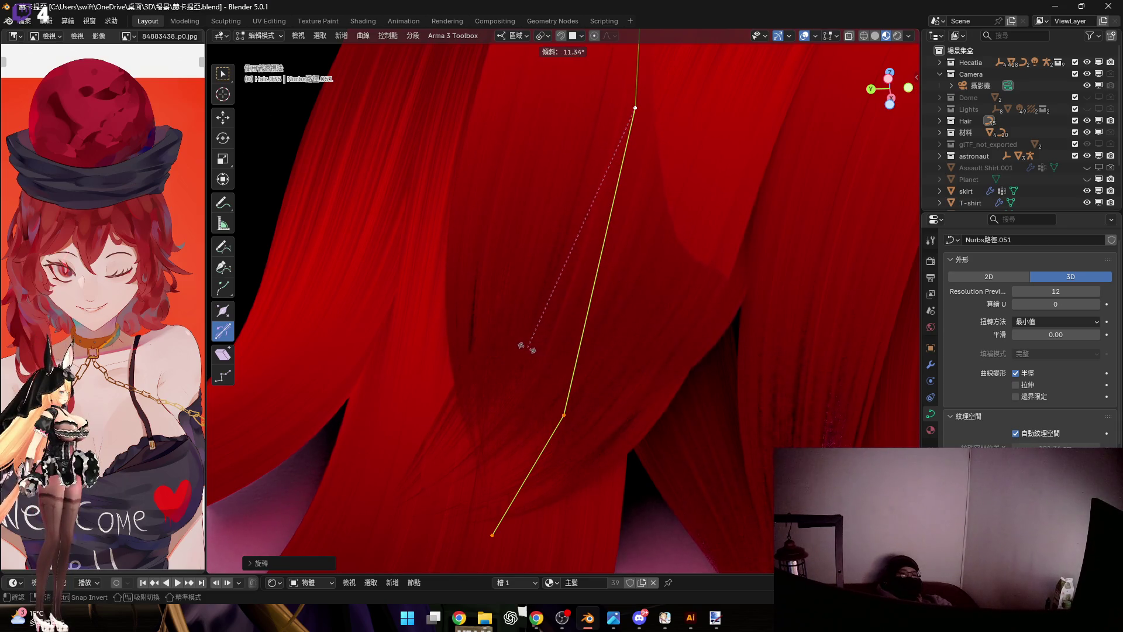
{"action": "mouse_move", "coordinate": [575, 290]}
{"action": "middle_mouse_down"}
{"action": "mouse_move", "coordinate": [555, 397]}
{"action": "mouse_move", "coordinate": [608, 404]}
{"action": "middle_mouse_up"}
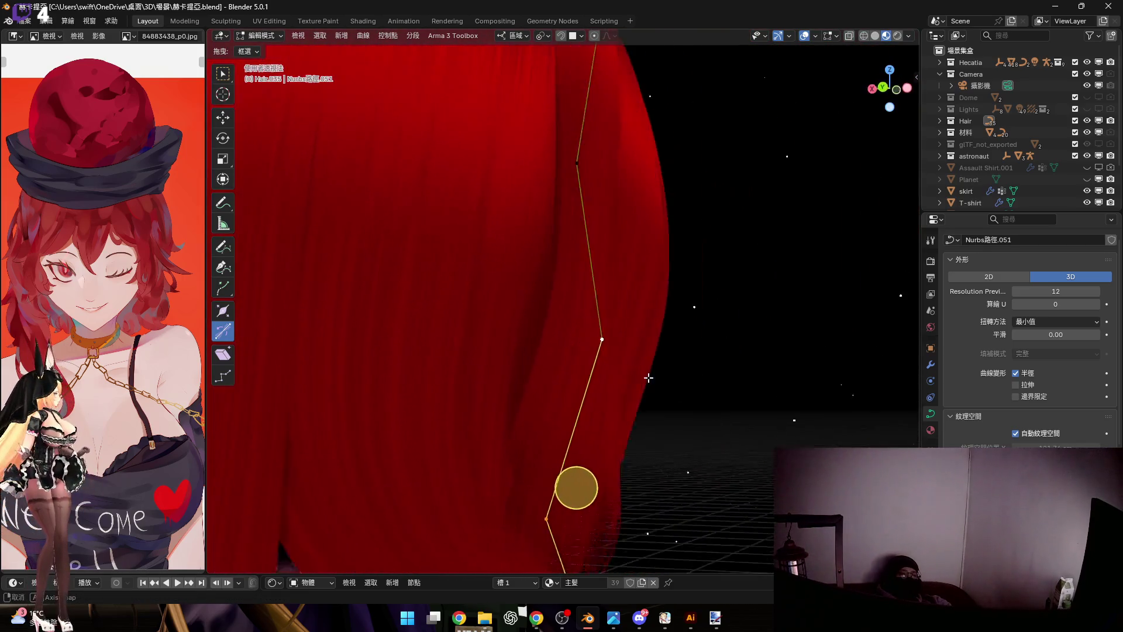
{"action": "mouse_move", "coordinate": [618, 388]}
{"action": "middle_mouse_down"}
{"action": "mouse_move", "coordinate": [603, 342]}
{"action": "mouse_move", "coordinate": [672, 316]}
{"action": "middle_mouse_up"}
{"action": "key", "text": "g"}
{"action": "left_click", "coordinate": [672, 316]}
{"action": "mouse_move", "coordinate": [627, 392]}
{"action": "middle_mouse_down"}
{"action": "mouse_move", "coordinate": [647, 479]}
{"action": "mouse_move", "coordinate": [578, 301]}
{"action": "mouse_move", "coordinate": [605, 283]}
{"action": "mouse_move", "coordinate": [631, 323]}
{"action": "middle_mouse_up"}
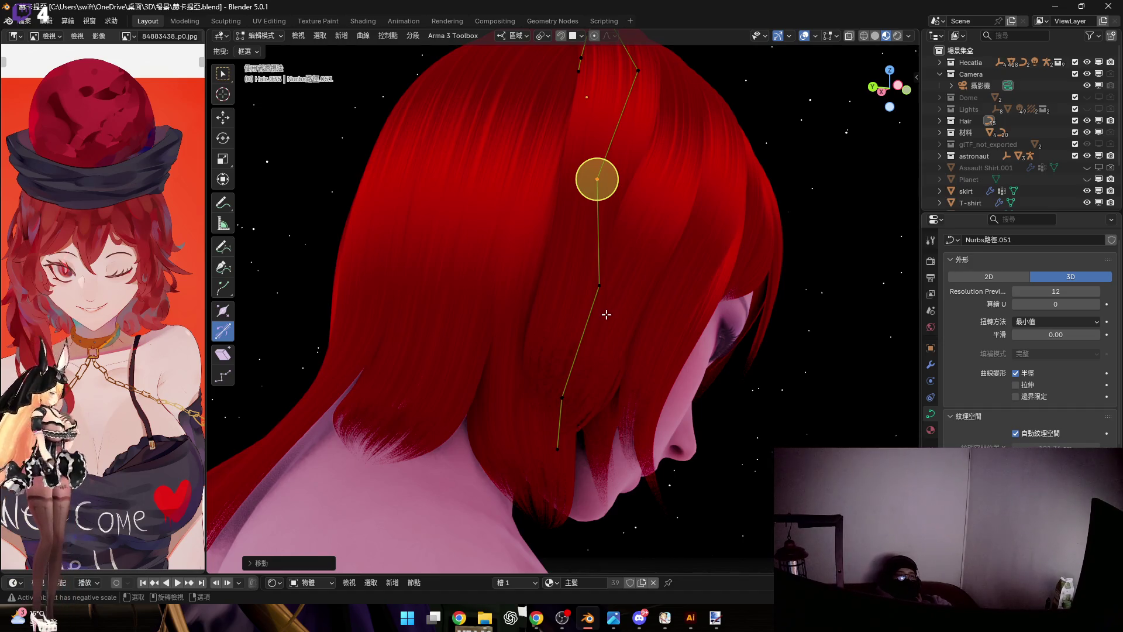
{"action": "key", "text": "Tab"}
Select Nurbs路徑.050, enter Edit Mode and move its two lower points along Z
{"action": "left_click", "coordinate": [607, 314]}
{"action": "key", "text": "Tab"}
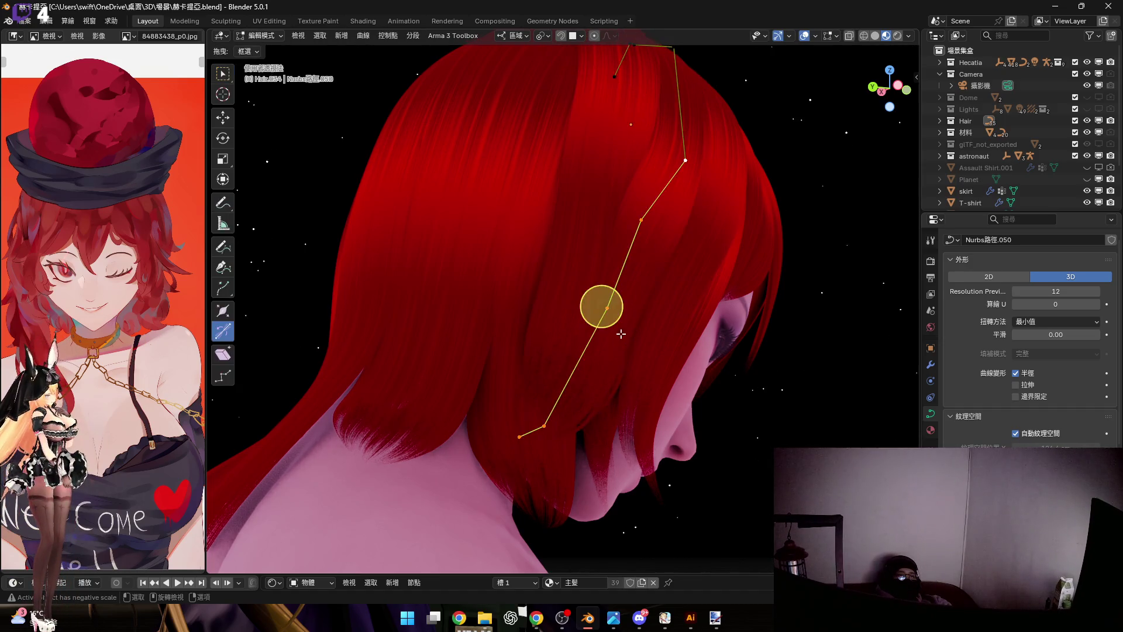
{"action": "middle_click_drag", "start_coordinate": [620, 316], "coordinate": [528, 362]}
{"action": "left_click_drag", "start_coordinate": [477, 296], "coordinate": [667, 458]}
{"action": "mouse_move", "coordinate": [617, 313]}
{"action": "middle_mouse_down"}
{"action": "mouse_move", "coordinate": [640, 346]}
{"action": "mouse_move", "coordinate": [589, 352]}
{"action": "mouse_move", "coordinate": [555, 263]}
{"action": "mouse_move", "coordinate": [624, 377]}
{"action": "middle_mouse_up"}
{"action": "key", "text": "g"}
{"action": "key", "text": "z"}
{"action": "key", "text": "z"}
{"action": "key", "text": "z"}
{"action": "left_click", "coordinate": [600, 357]}
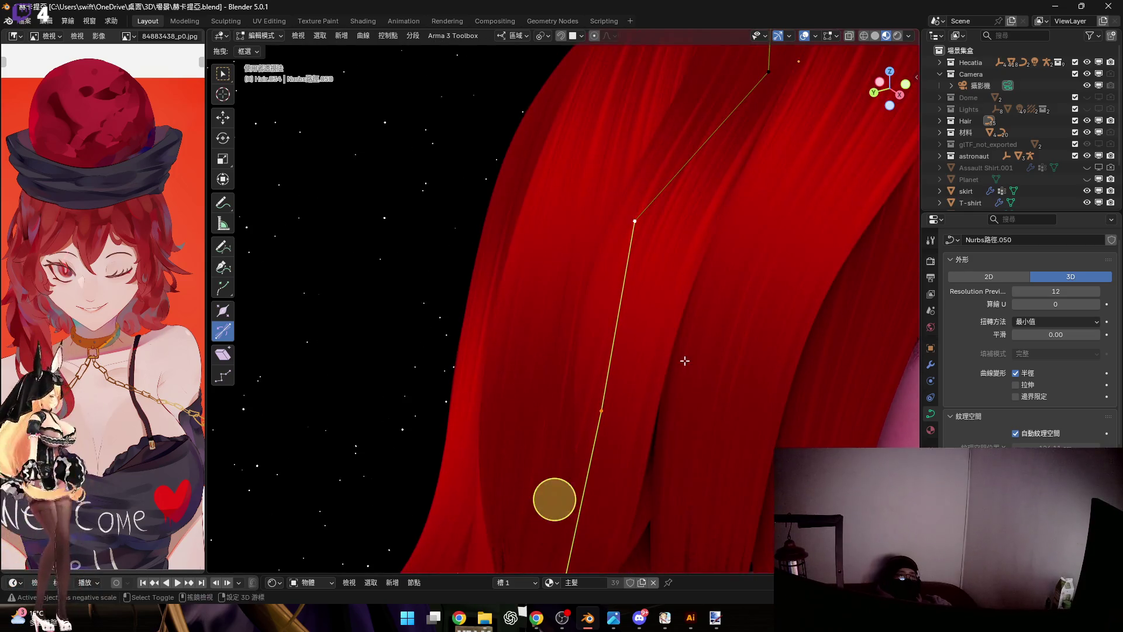
Rotate the strand and its bend point on local Y, then tilt it at that point
{"action": "middle_click_drag", "start_coordinate": [685, 359], "coordinate": [635, 300]}
{"action": "key", "text": "y"}
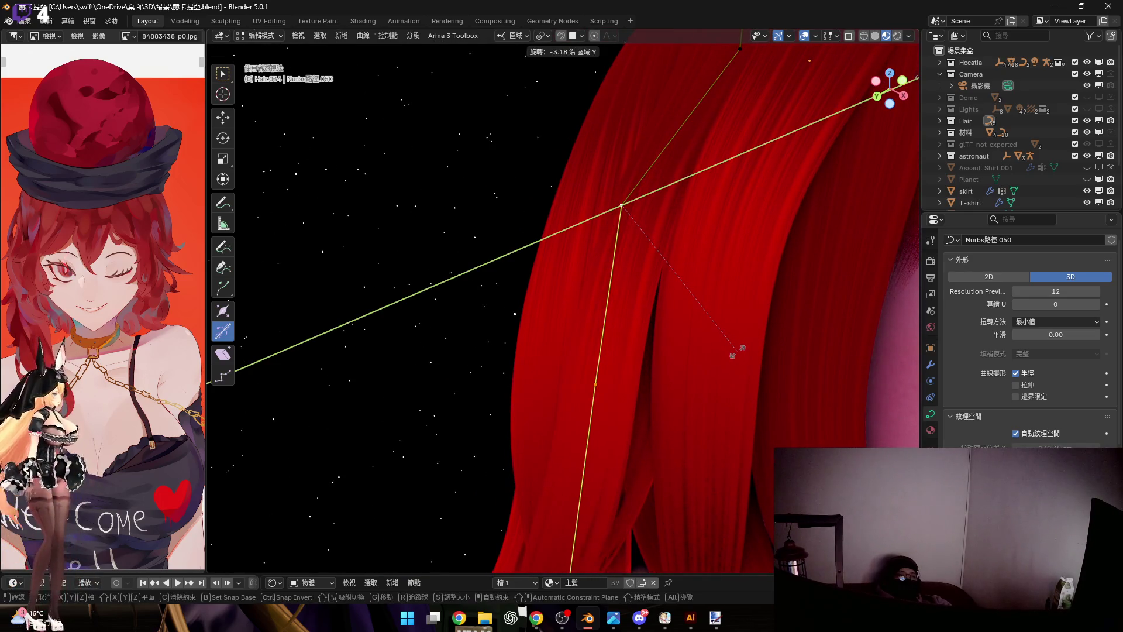
{"action": "left_click", "coordinate": [733, 355]}
{"action": "middle_click_drag", "start_coordinate": [733, 355], "coordinate": [577, 395]}
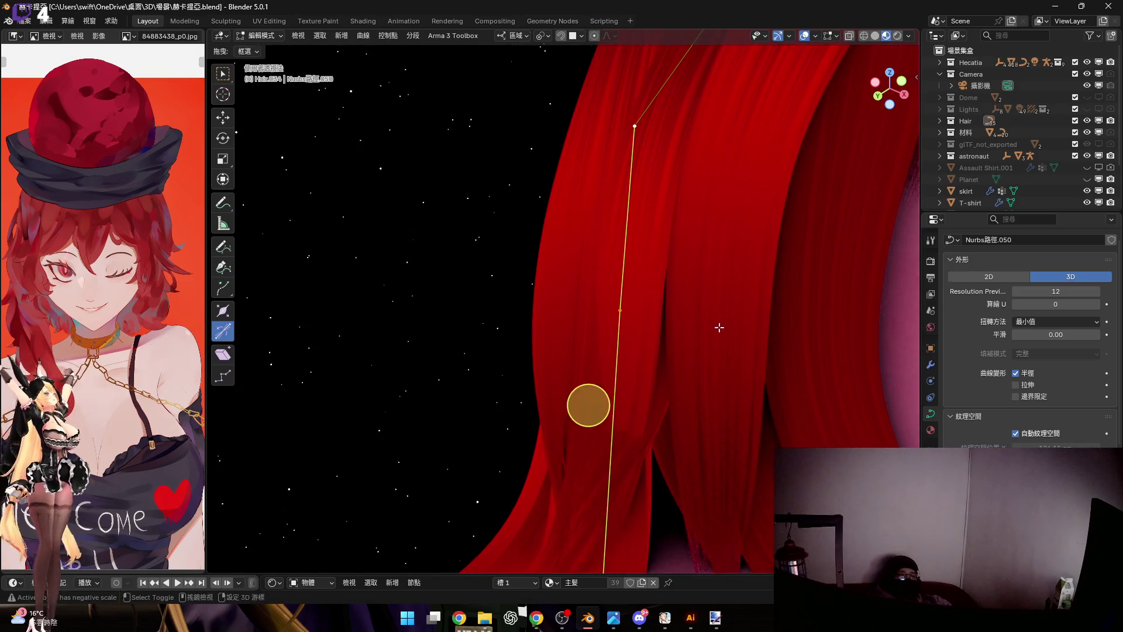
{"action": "scroll", "coordinate": [647, 381], "scroll_direction": "down", "scroll_amount": 3}
{"action": "left_click_drag", "start_coordinate": [514, 491], "coordinate": [707, 296]}
{"action": "scroll", "coordinate": [664, 299], "scroll_direction": "up", "scroll_amount": 3}
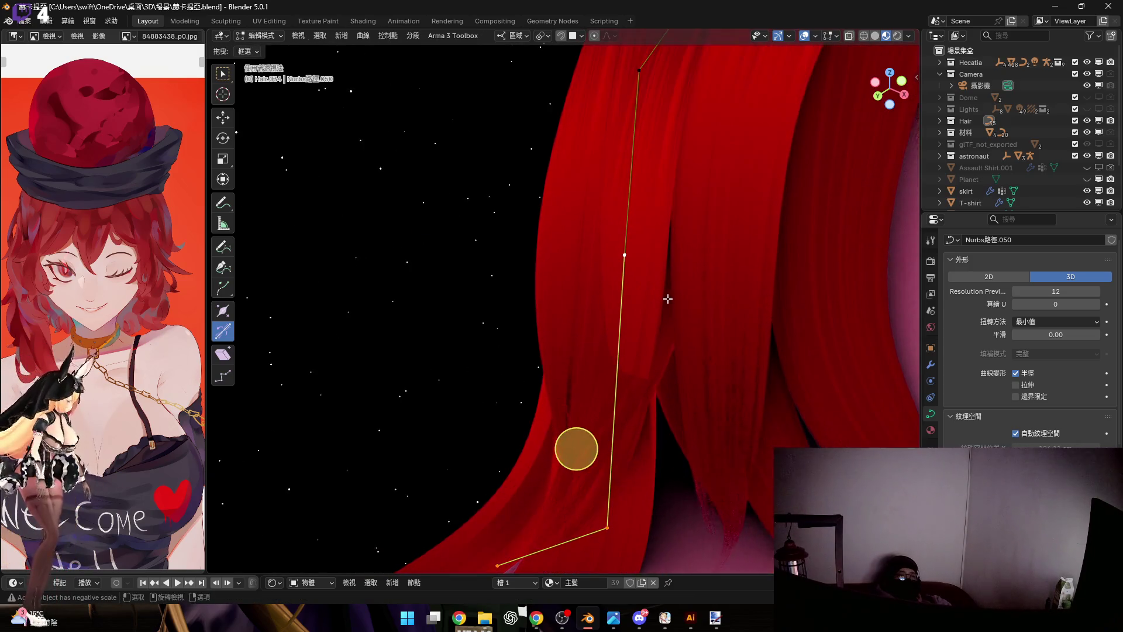
{"action": "key", "text": "r"}
{"action": "key", "text": "y"}
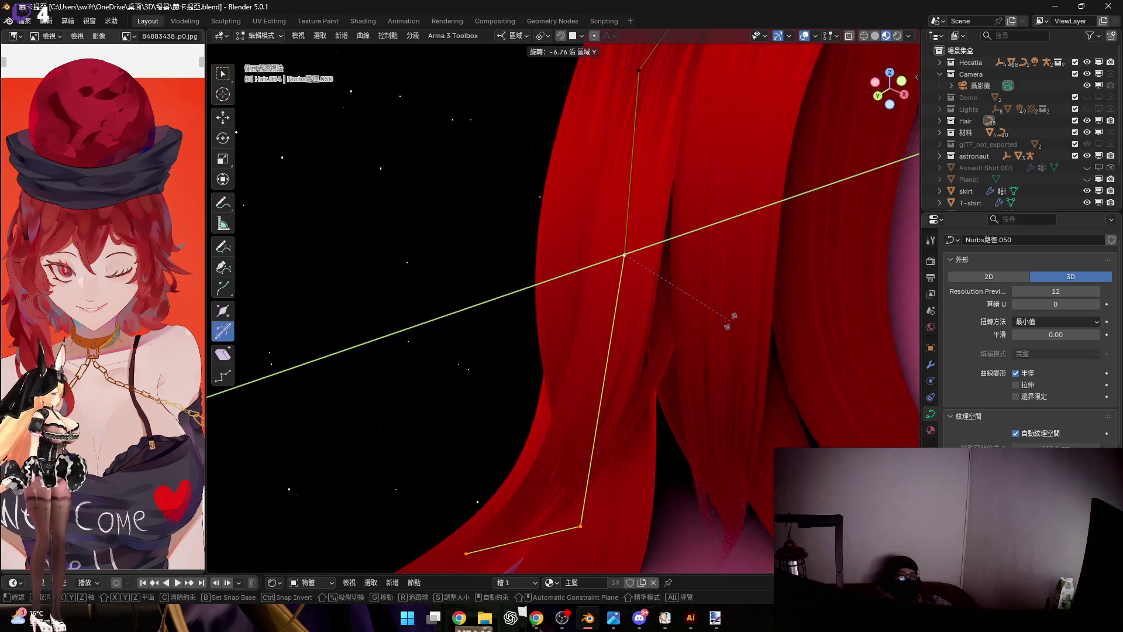
{"action": "left_click", "coordinate": [737, 314]}
{"action": "mouse_move", "coordinate": [690, 339]}
{"action": "middle_mouse_down"}
{"action": "mouse_move", "coordinate": [677, 363]}
{"action": "mouse_move", "coordinate": [673, 348]}
{"action": "middle_mouse_up"}
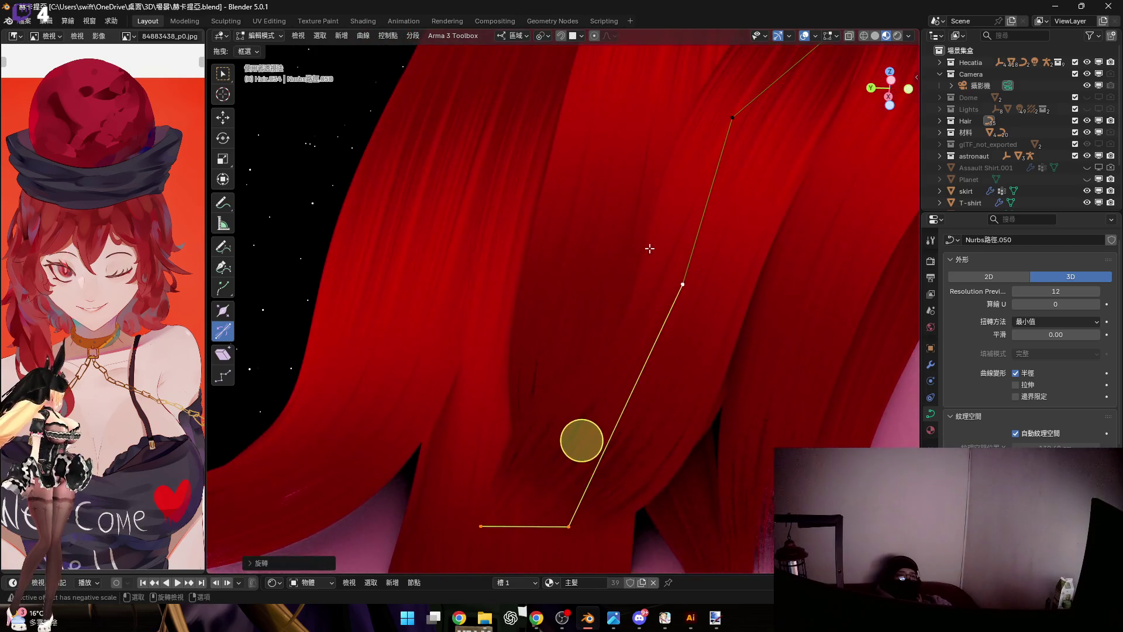
{"action": "key", "text": "r"}
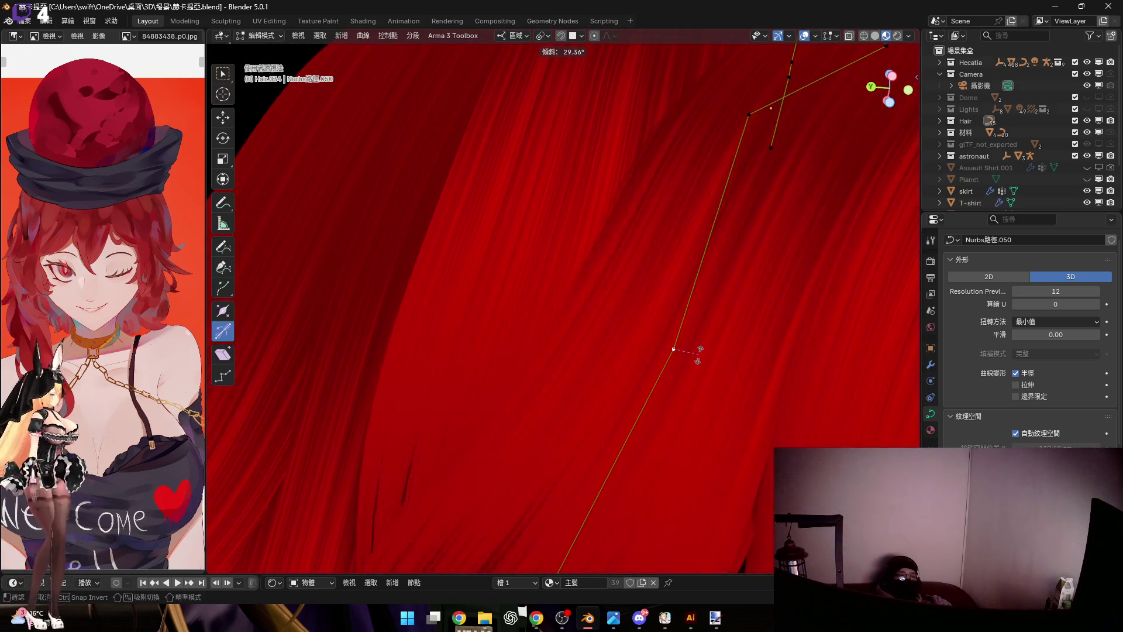
{"action": "left_click", "coordinate": [698, 361]}
Rotate the strand's two bottom points on local Y and then on Z to bend them outward
{"action": "middle_click_drag", "start_coordinate": [720, 334], "coordinate": [699, 329]}
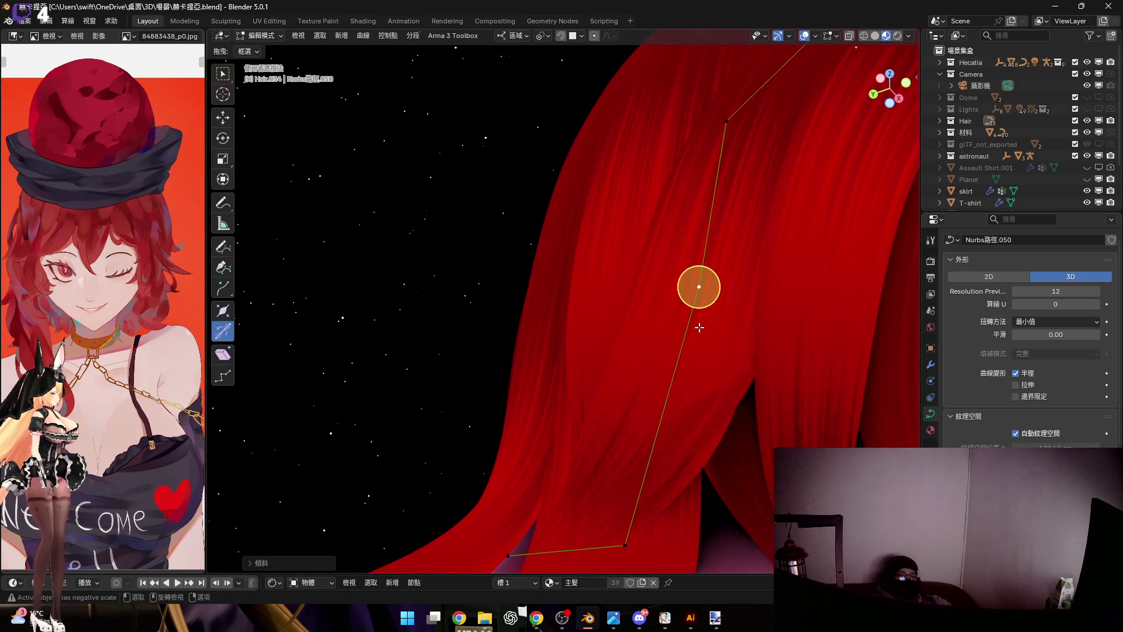
{"action": "middle_click_drag", "start_coordinate": [505, 438], "coordinate": [472, 459]}
{"action": "left_click_drag", "start_coordinate": [474, 492], "coordinate": [658, 566]}
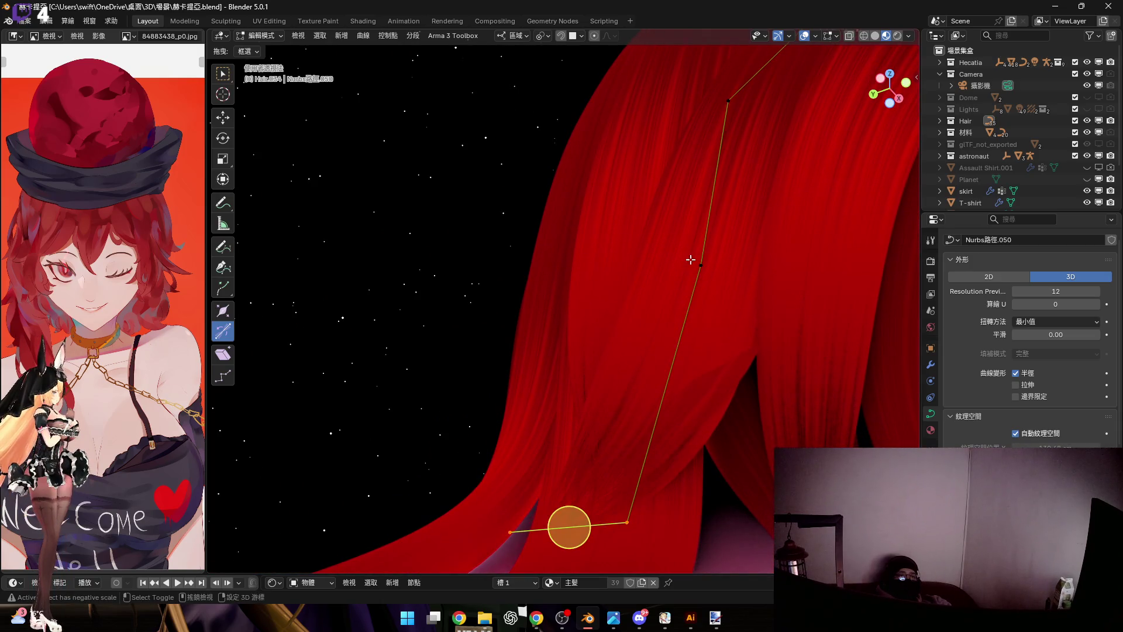
{"action": "key", "text": "r"}
{"action": "key", "text": "y"}
{"action": "key", "text": "y"}
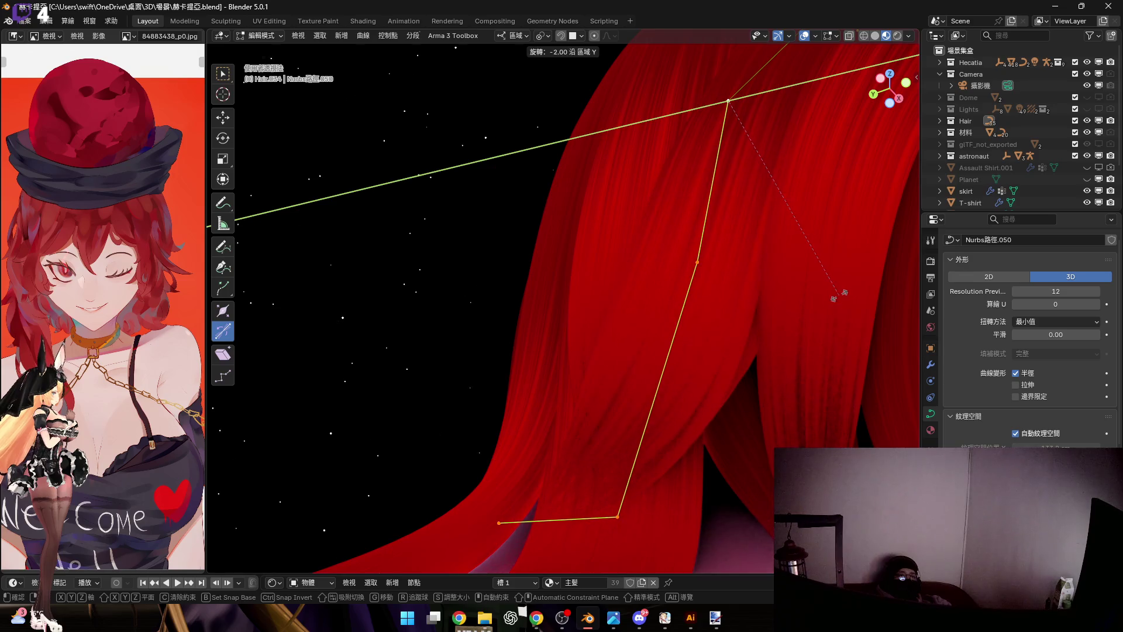
{"action": "left_click", "coordinate": [834, 297]}
{"action": "mouse_move", "coordinate": [710, 293]}
{"action": "middle_mouse_down"}
{"action": "mouse_move", "coordinate": [715, 363]}
{"action": "mouse_move", "coordinate": [689, 351]}
{"action": "middle_mouse_up"}
{"action": "left_click_drag", "start_coordinate": [607, 313], "coordinate": [823, 476]}
{"action": "middle_click_drag", "start_coordinate": [823, 477], "coordinate": [654, 299]}
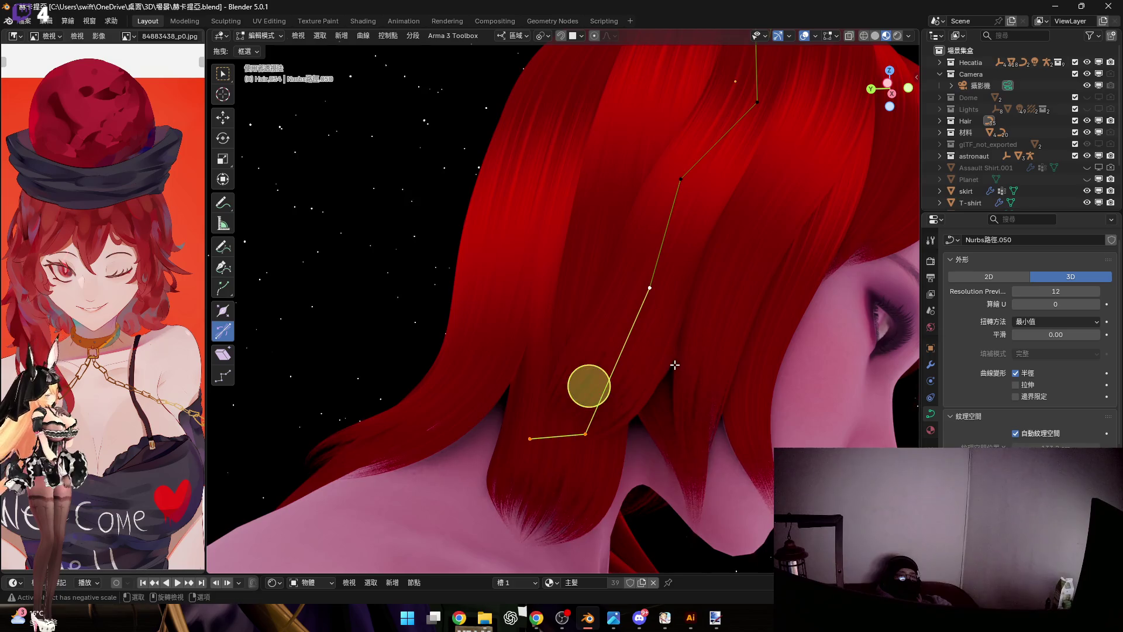
{"action": "scroll", "coordinate": [675, 364], "scroll_direction": "up", "scroll_amount": 2}
{"action": "key", "text": "r"}
{"action": "key", "text": "z"}
{"action": "key", "text": "z"}
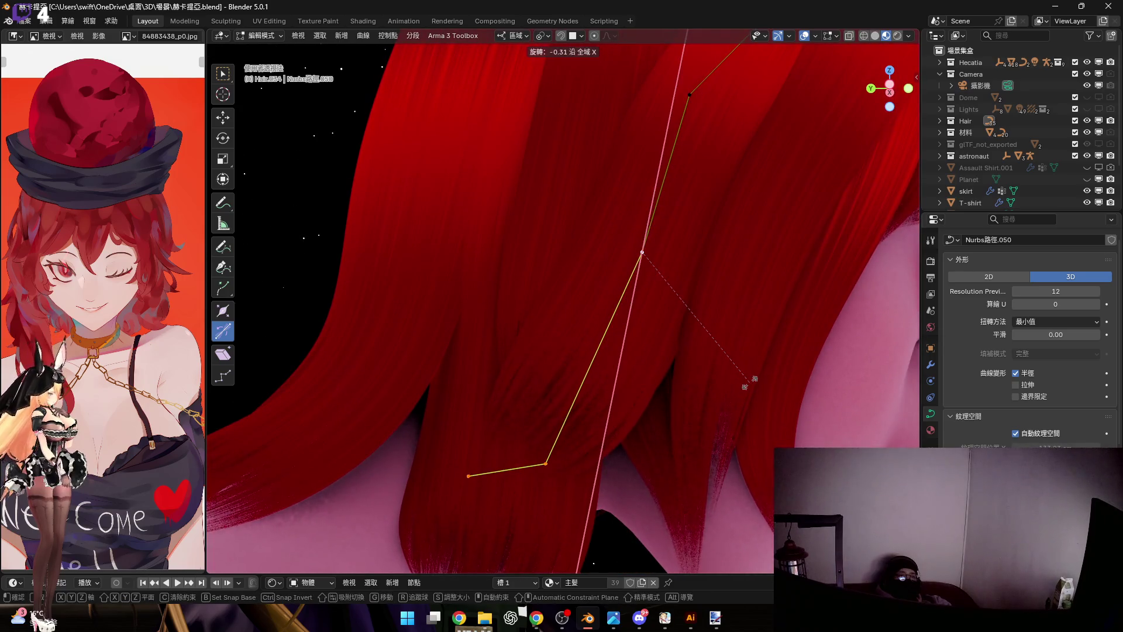
{"action": "left_click", "coordinate": [795, 363]}
Move the strand's curve and end points behind the neck and leave Edit Mode
{"action": "mouse_move", "coordinate": [587, 409]}
{"action": "middle_mouse_down"}
{"action": "mouse_move", "coordinate": [661, 300]}
{"action": "mouse_move", "coordinate": [593, 310]}
{"action": "mouse_move", "coordinate": [692, 337]}
{"action": "mouse_move", "coordinate": [697, 328]}
{"action": "middle_mouse_up"}
{"action": "key", "text": "g"}
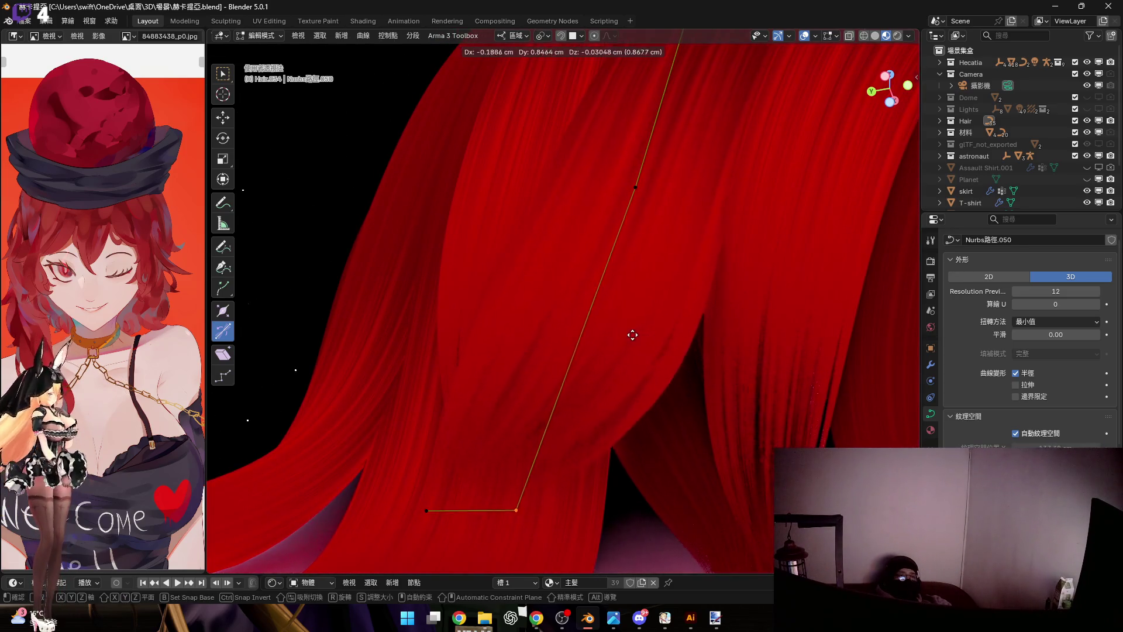
{"action": "left_click", "coordinate": [617, 330]}
{"action": "mouse_move", "coordinate": [617, 330]}
{"action": "middle_mouse_down"}
{"action": "mouse_move", "coordinate": [452, 416]}
{"action": "mouse_move", "coordinate": [518, 410]}
{"action": "middle_mouse_up"}
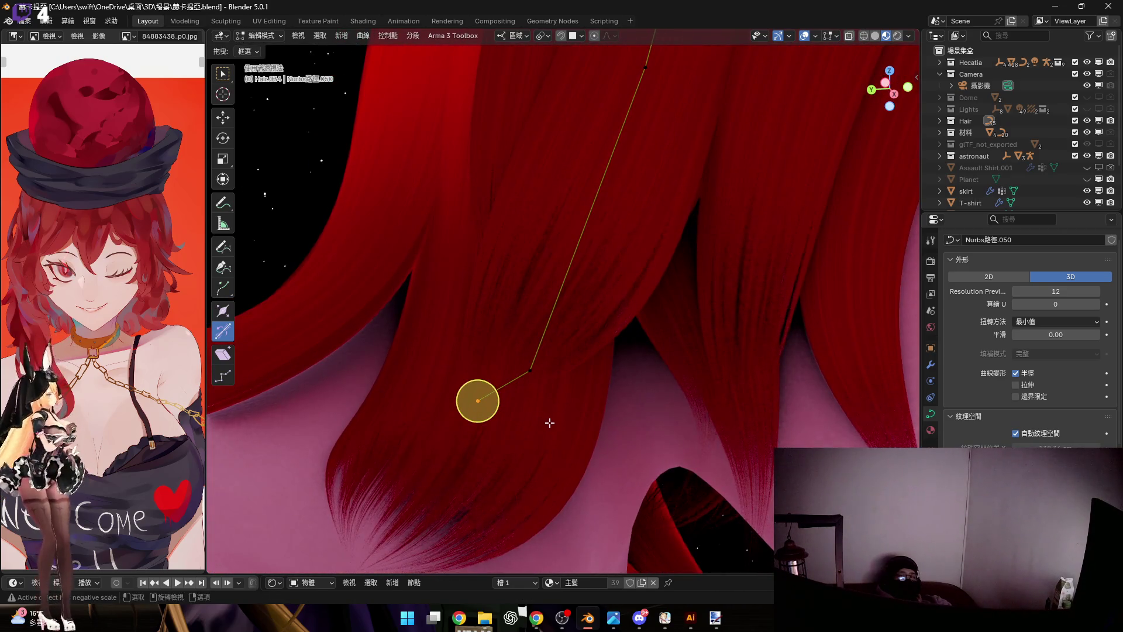
{"action": "key", "text": "g"}
{"action": "left_click", "coordinate": [639, 461]}
{"action": "mouse_move", "coordinate": [649, 462]}
{"action": "middle_mouse_down"}
{"action": "mouse_move", "coordinate": [599, 364]}
{"action": "mouse_move", "coordinate": [567, 408]}
{"action": "mouse_move", "coordinate": [500, 398]}
{"action": "mouse_move", "coordinate": [540, 422]}
{"action": "mouse_move", "coordinate": [604, 427]}
{"action": "mouse_move", "coordinate": [624, 445]}
{"action": "mouse_move", "coordinate": [599, 421]}
{"action": "mouse_move", "coordinate": [592, 355]}
{"action": "middle_mouse_up"}
{"action": "mouse_move", "coordinate": [647, 314]}
{"action": "middle_mouse_down"}
{"action": "mouse_move", "coordinate": [644, 389]}
{"action": "mouse_move", "coordinate": [658, 358]}
{"action": "mouse_move", "coordinate": [705, 377]}
{"action": "mouse_move", "coordinate": [725, 364]}
{"action": "mouse_move", "coordinate": [665, 374]}
{"action": "mouse_move", "coordinate": [711, 324]}
{"action": "mouse_move", "coordinate": [728, 346]}
{"action": "mouse_move", "coordinate": [764, 359]}
{"action": "mouse_move", "coordinate": [612, 379]}
{"action": "mouse_move", "coordinate": [644, 324]}
{"action": "mouse_move", "coordinate": [633, 304]}
{"action": "middle_mouse_up"}
{"action": "key", "text": "Tab"}
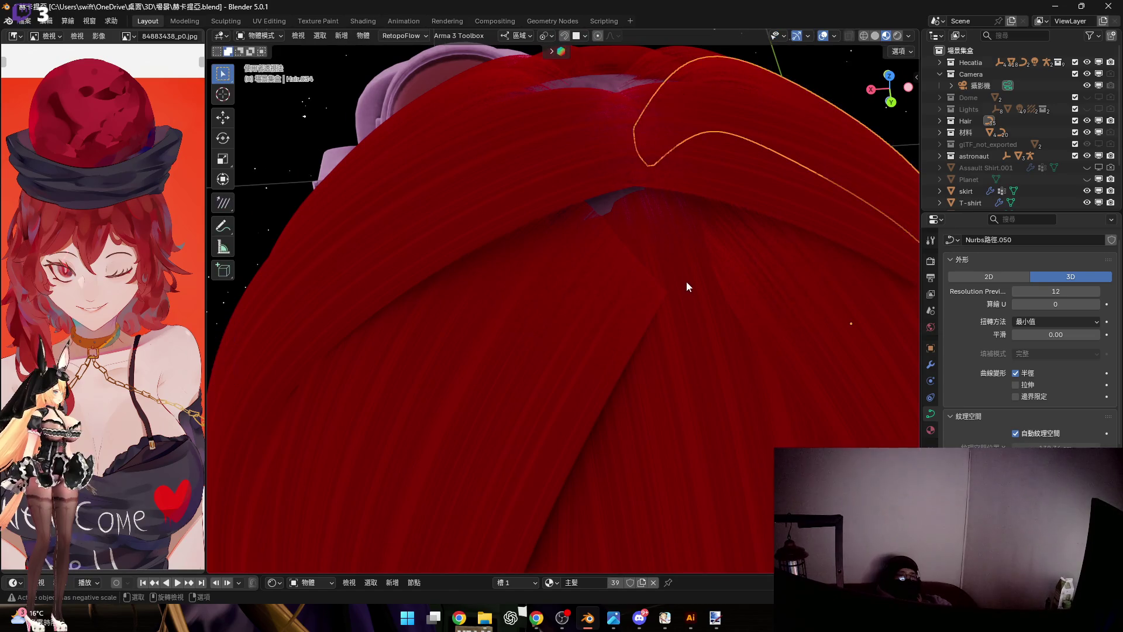
Lift a point of crown strand Nurbs路徑.038 vertically along the global Z axis
{"action": "left_click", "coordinate": [681, 266]}
{"action": "mouse_move", "coordinate": [681, 265]}
{"action": "middle_mouse_down"}
{"action": "mouse_move", "coordinate": [698, 262]}
{"action": "mouse_move", "coordinate": [677, 246]}
{"action": "middle_mouse_up"}
{"action": "key", "text": "Tab"}
{"action": "key", "text": "g"}
{"action": "key", "text": "z"}
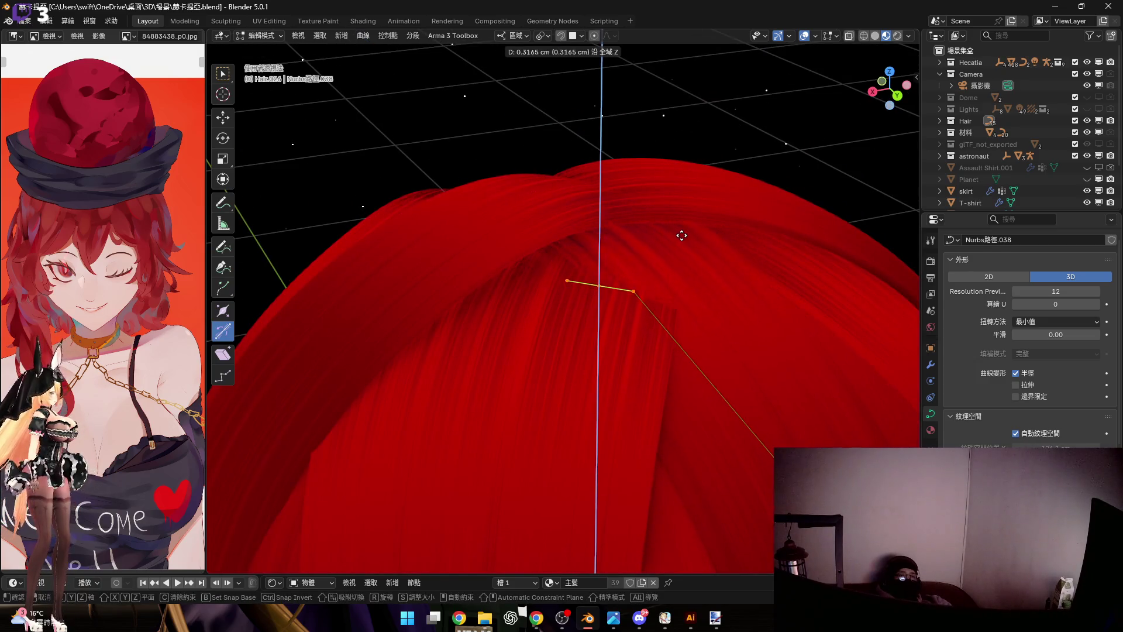
{"action": "left_click", "coordinate": [596, 283]}
{"action": "middle_click_drag", "start_coordinate": [597, 284], "coordinate": [626, 188]}
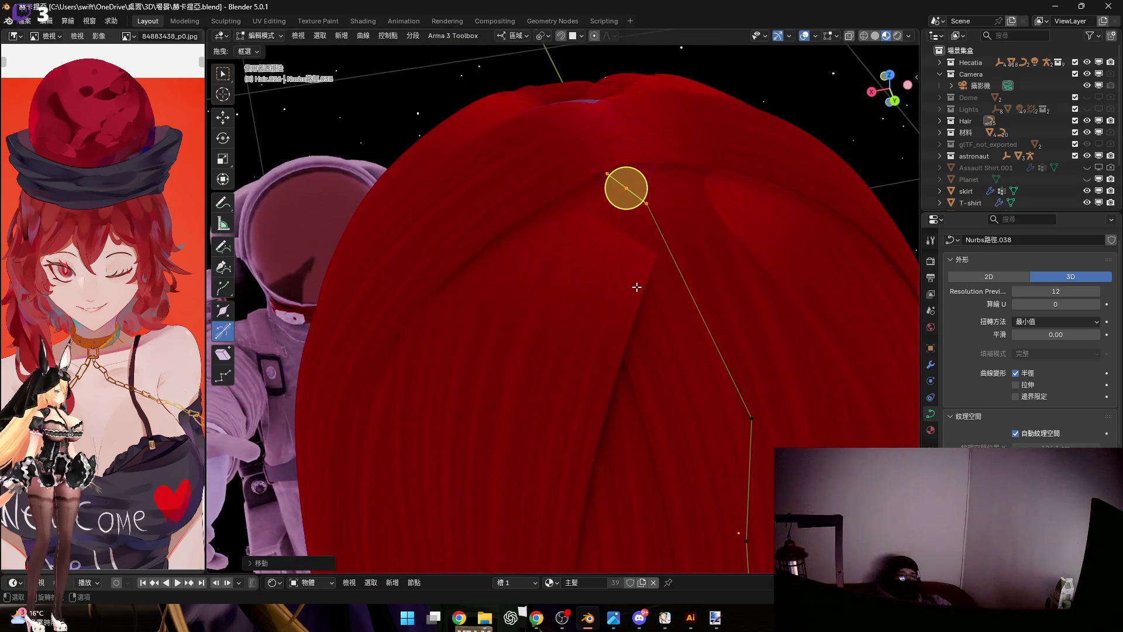
{"action": "key", "text": "Tab"}
On strand Nurbs路徑.040, move a point vertically and tilt the strand's end
{"action": "left_click", "coordinate": [637, 280]}
{"action": "key", "text": "Tab"}
{"action": "mouse_move", "coordinate": [614, 269]}
{"action": "middle_mouse_down"}
{"action": "mouse_move", "coordinate": [677, 254]}
{"action": "mouse_move", "coordinate": [599, 261]}
{"action": "middle_mouse_up"}
{"action": "mouse_move", "coordinate": [634, 295]}
{"action": "middle_mouse_down"}
{"action": "mouse_move", "coordinate": [647, 282]}
{"action": "mouse_move", "coordinate": [664, 291]}
{"action": "middle_mouse_up"}
{"action": "key", "text": "g"}
{"action": "key", "text": "z"}
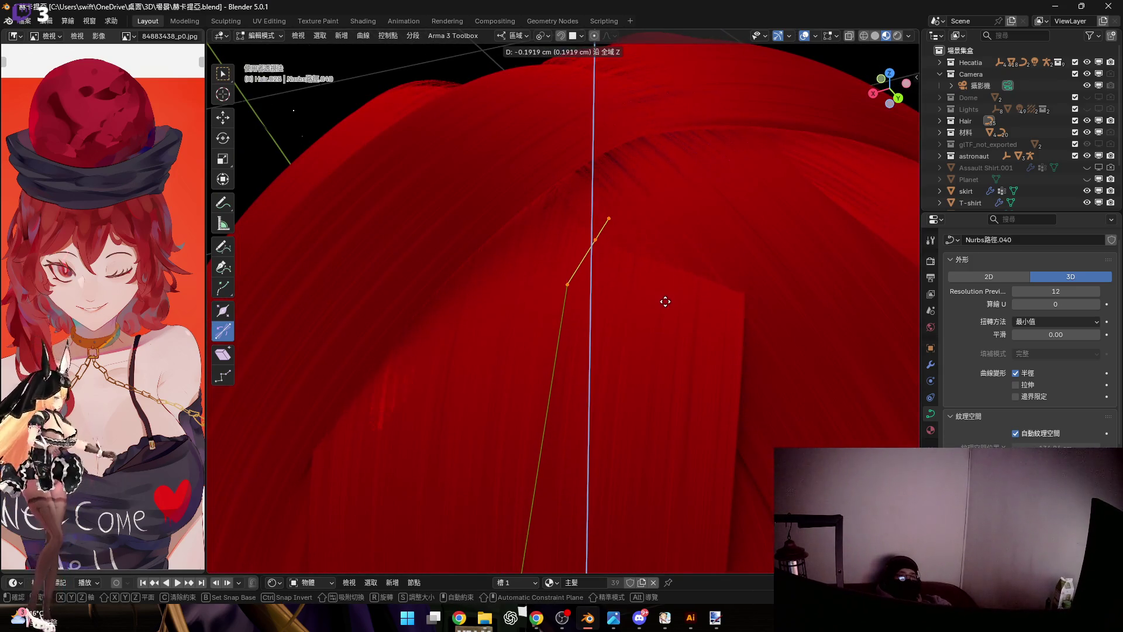
{"action": "left_click", "coordinate": [665, 301]}
{"action": "key", "text": "ctrl+t"}
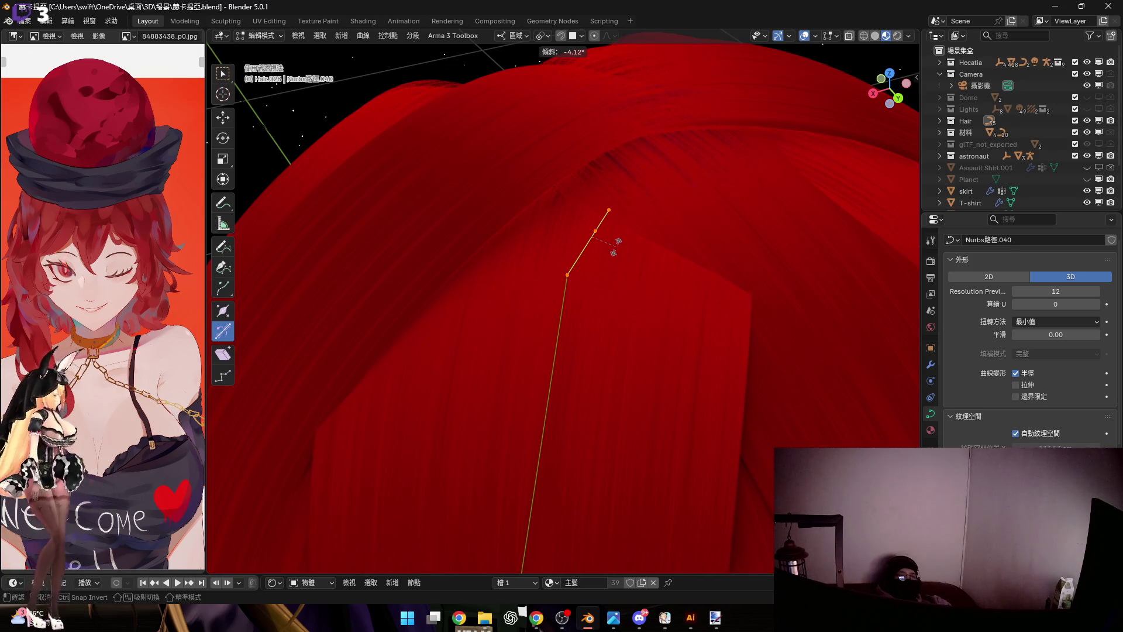
{"action": "left_click", "coordinate": [617, 243]}
{"action": "mouse_move", "coordinate": [618, 243]}
{"action": "middle_mouse_down"}
{"action": "mouse_move", "coordinate": [813, 381]}
{"action": "mouse_move", "coordinate": [719, 346]}
{"action": "mouse_move", "coordinate": [706, 281]}
{"action": "mouse_move", "coordinate": [736, 275]}
{"action": "middle_mouse_up"}
{"action": "mouse_move", "coordinate": [619, 201]}
{"action": "middle_mouse_down"}
{"action": "mouse_move", "coordinate": [594, 287]}
{"action": "mouse_move", "coordinate": [592, 231]}
{"action": "middle_mouse_up"}
Thin Nurbs路徑.040 at its point and twist the strand there to follow the head
{"action": "key", "text": "alt+s"}
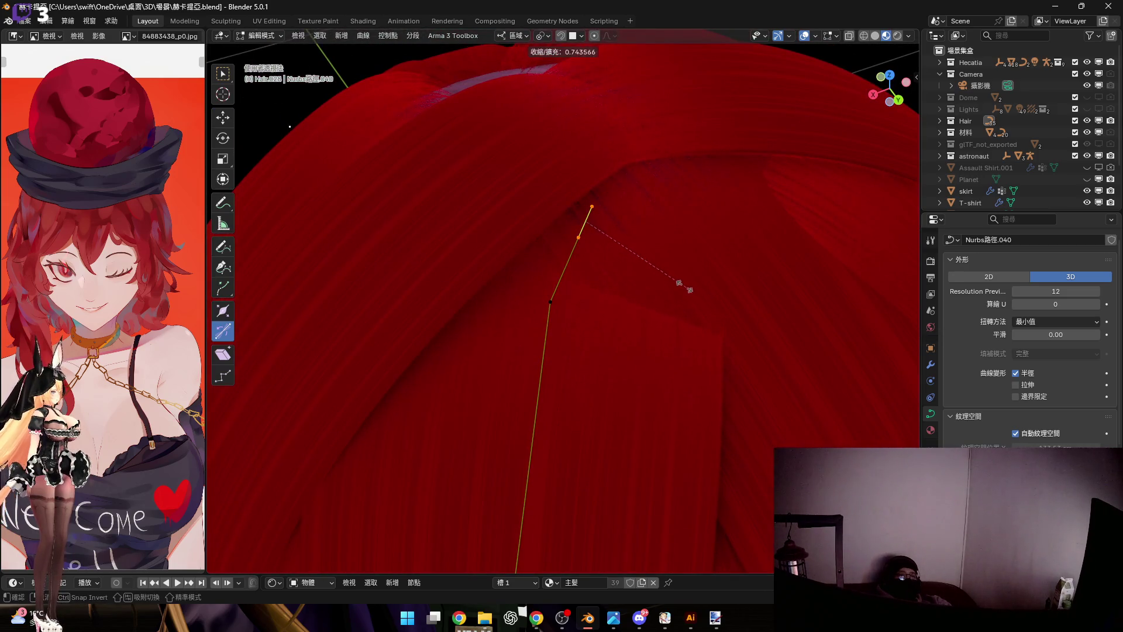
{"action": "mouse_move", "coordinate": [594, 275]}
{"action": "middle_mouse_down"}
{"action": "mouse_move", "coordinate": [741, 296]}
{"action": "mouse_move", "coordinate": [635, 289]}
{"action": "middle_mouse_up"}
{"action": "key", "text": "alt+s"}
{"action": "left_click", "coordinate": [728, 289]}
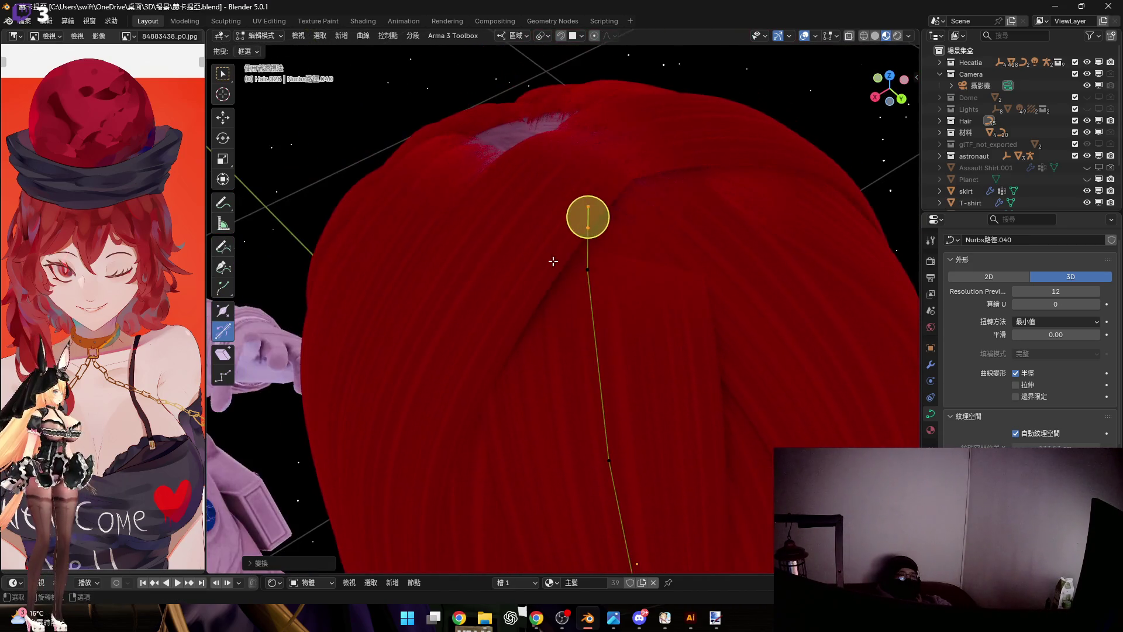
{"action": "scroll", "coordinate": [635, 289], "scroll_direction": "up", "scroll_amount": 2}
{"action": "scroll", "coordinate": [635, 288], "scroll_direction": "up", "scroll_amount": 2}
{"action": "key", "text": "alt+s"}
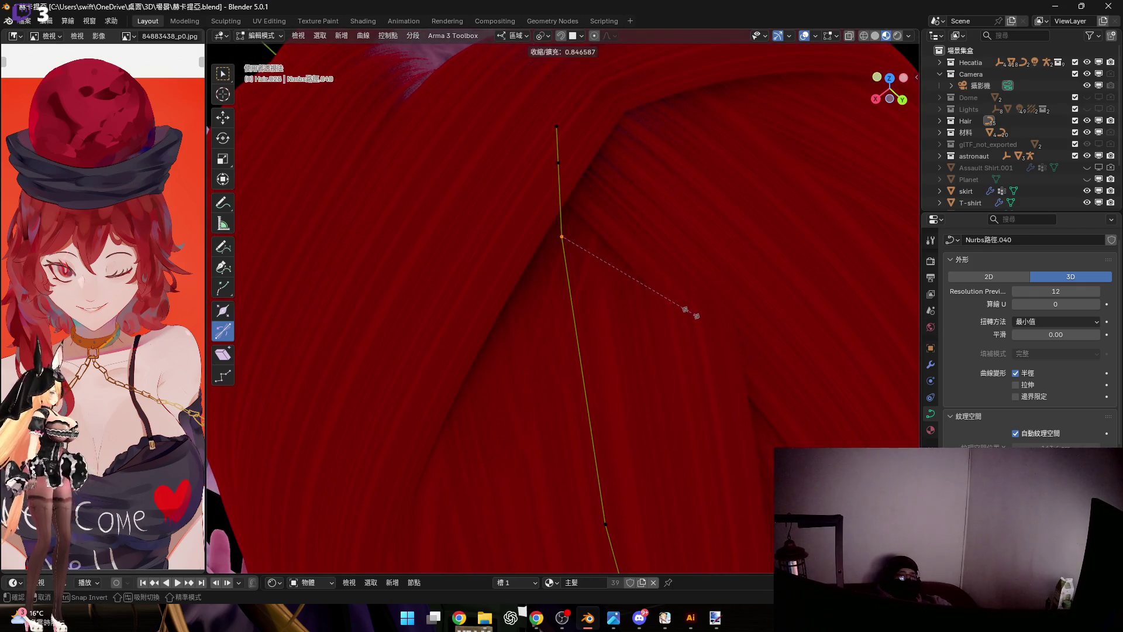
{"action": "mouse_move", "coordinate": [668, 301]}
{"action": "middle_mouse_down"}
{"action": "mouse_move", "coordinate": [625, 262]}
{"action": "mouse_move", "coordinate": [587, 294]}
{"action": "middle_mouse_up"}
{"action": "left_click", "coordinate": [586, 293]}
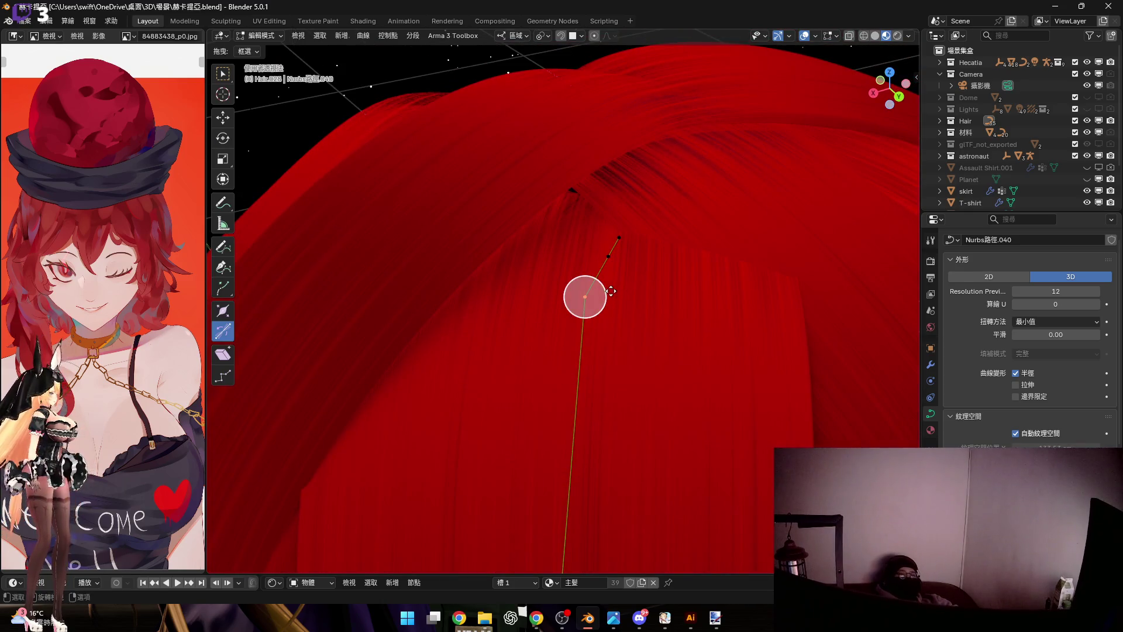
{"action": "key", "text": "ctrl+t"}
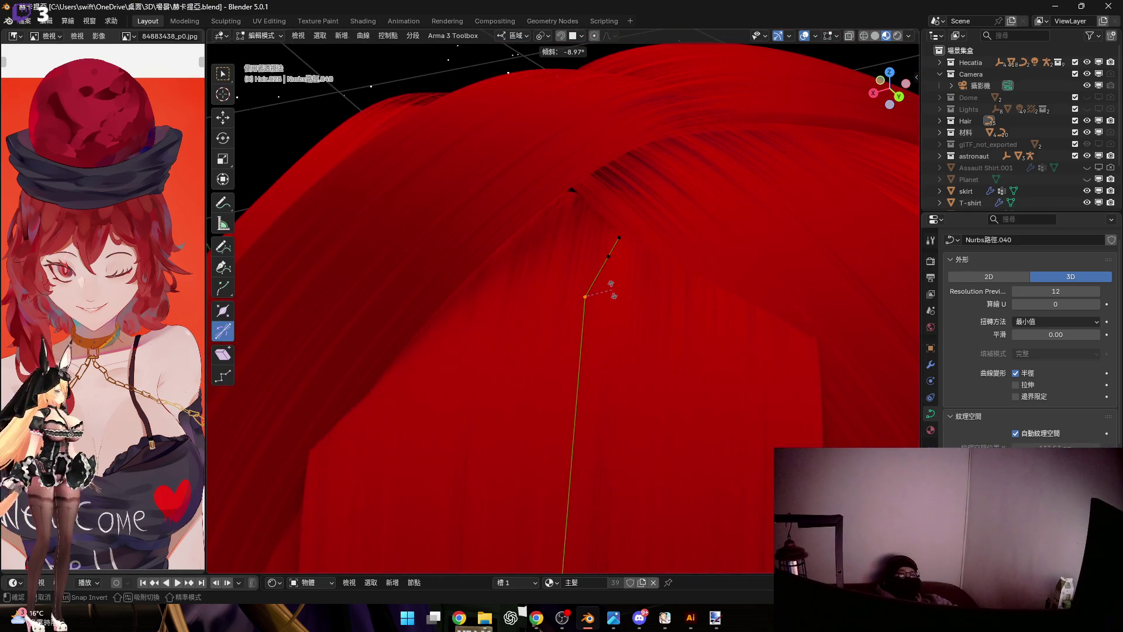
{"action": "left_click", "coordinate": [612, 293]}
Reposition a control point of Nurbs路徑.040 and settle its thickness, checking the hair from above
{"action": "key", "text": "alt+s"}
{"action": "middle_click_drag", "start_coordinate": [727, 312], "coordinate": [651, 342]}
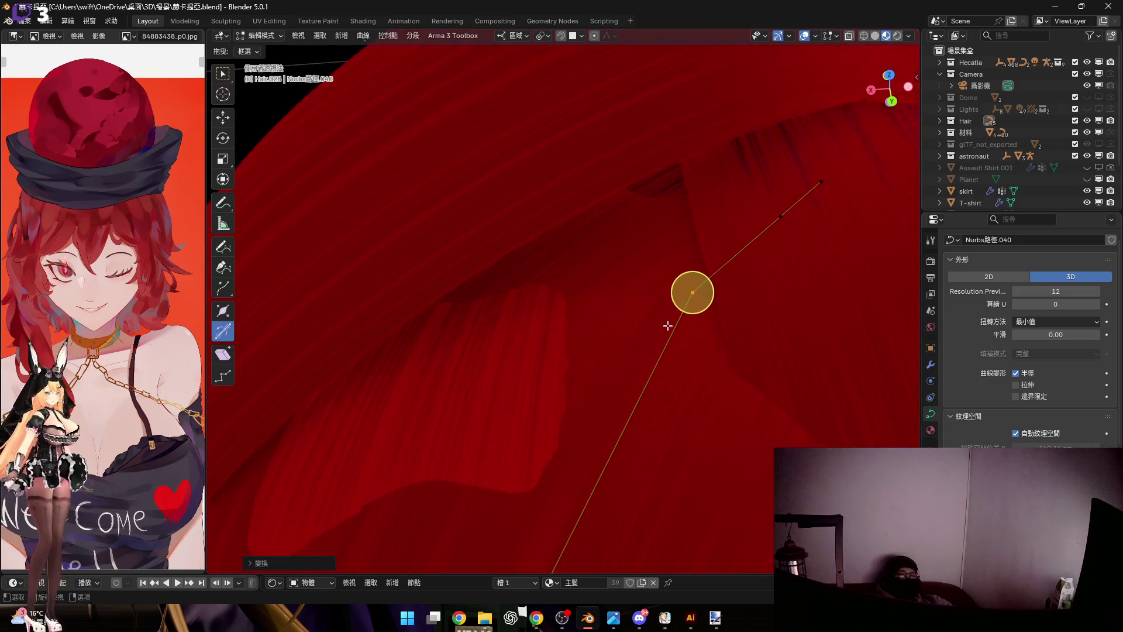
{"action": "key", "text": "g"}
{"action": "left_click", "coordinate": [662, 270]}
{"action": "mouse_move", "coordinate": [662, 269]}
{"action": "middle_mouse_down"}
{"action": "mouse_move", "coordinate": [678, 296]}
{"action": "mouse_move", "coordinate": [727, 291]}
{"action": "middle_mouse_up"}
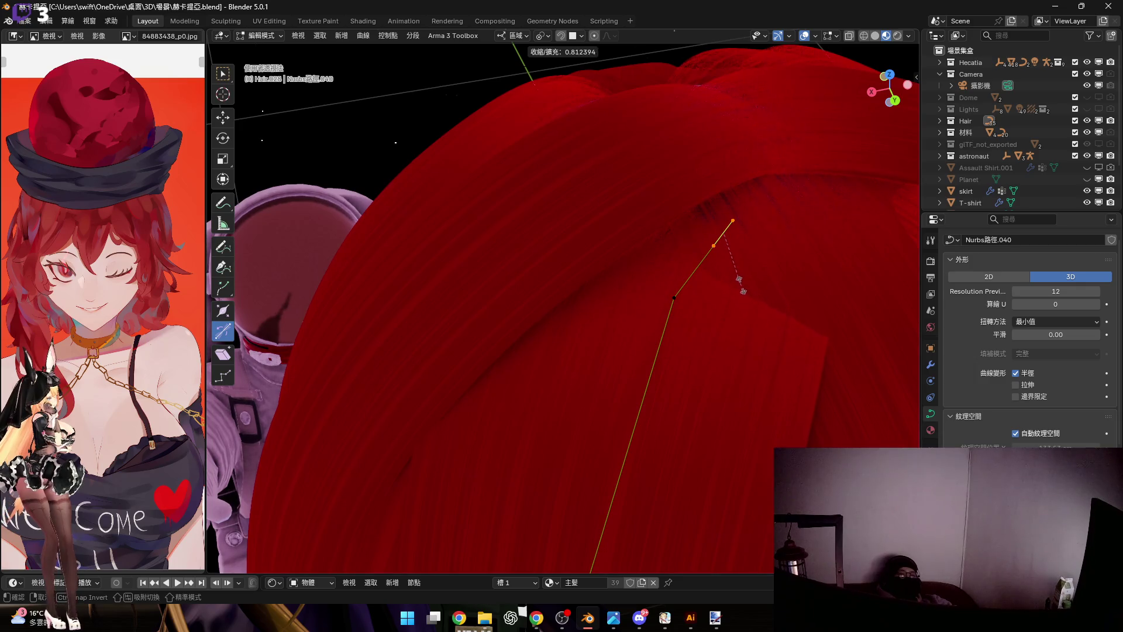
{"action": "left_click", "coordinate": [743, 289]}
{"action": "scroll", "coordinate": [687, 293], "scroll_direction": "up", "scroll_amount": 3}
{"action": "left_click_drag", "start_coordinate": [666, 309], "coordinate": [690, 291]}
{"action": "scroll", "coordinate": [689, 290], "scroll_direction": "down", "scroll_amount": 3}
{"action": "mouse_move", "coordinate": [690, 290]}
{"action": "middle_mouse_down"}
{"action": "mouse_move", "coordinate": [734, 321]}
{"action": "mouse_move", "coordinate": [685, 254]}
{"action": "middle_mouse_up"}
{"action": "middle_click_drag", "start_coordinate": [639, 291], "coordinate": [655, 296]}
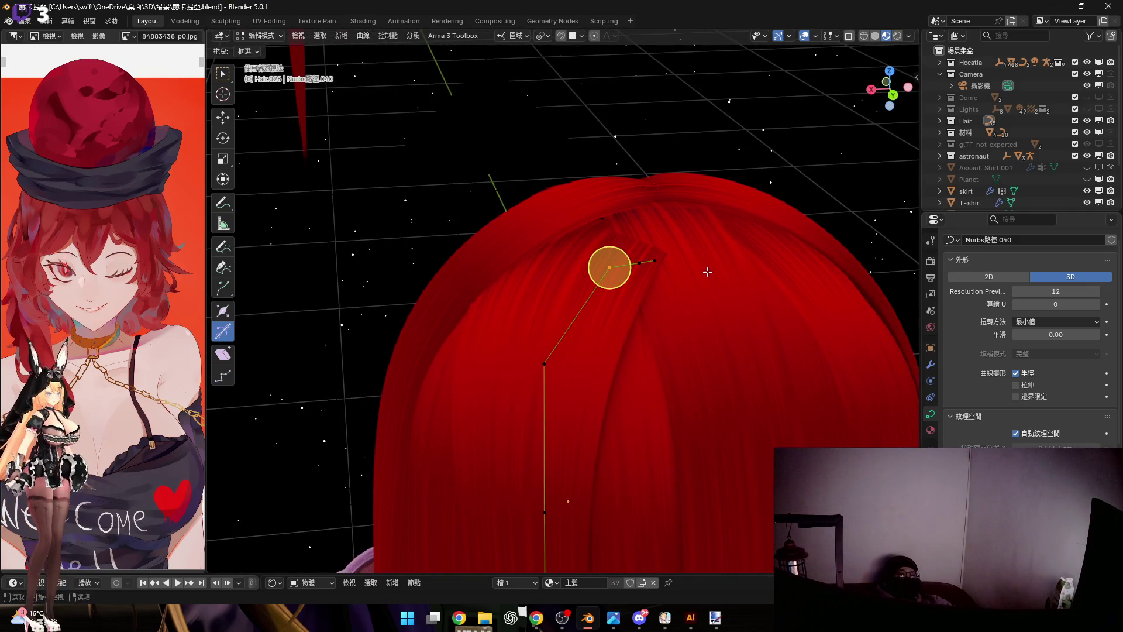
{"action": "key", "text": "Tab"}
{"action": "mouse_move", "coordinate": [707, 272]}
{"action": "middle_mouse_down"}
{"action": "mouse_move", "coordinate": [582, 319]}
{"action": "mouse_move", "coordinate": [626, 283]}
{"action": "mouse_move", "coordinate": [608, 289]}
{"action": "mouse_move", "coordinate": [719, 270]}
{"action": "mouse_move", "coordinate": [677, 277]}
{"action": "middle_mouse_up"}
On the neighbouring crown strand, scale its control points to adjust the strand's spread
{"action": "left_click", "coordinate": [727, 241]}
{"action": "key", "text": "Tab"}
{"action": "middle_click_drag", "start_coordinate": [607, 271], "coordinate": [614, 298]}
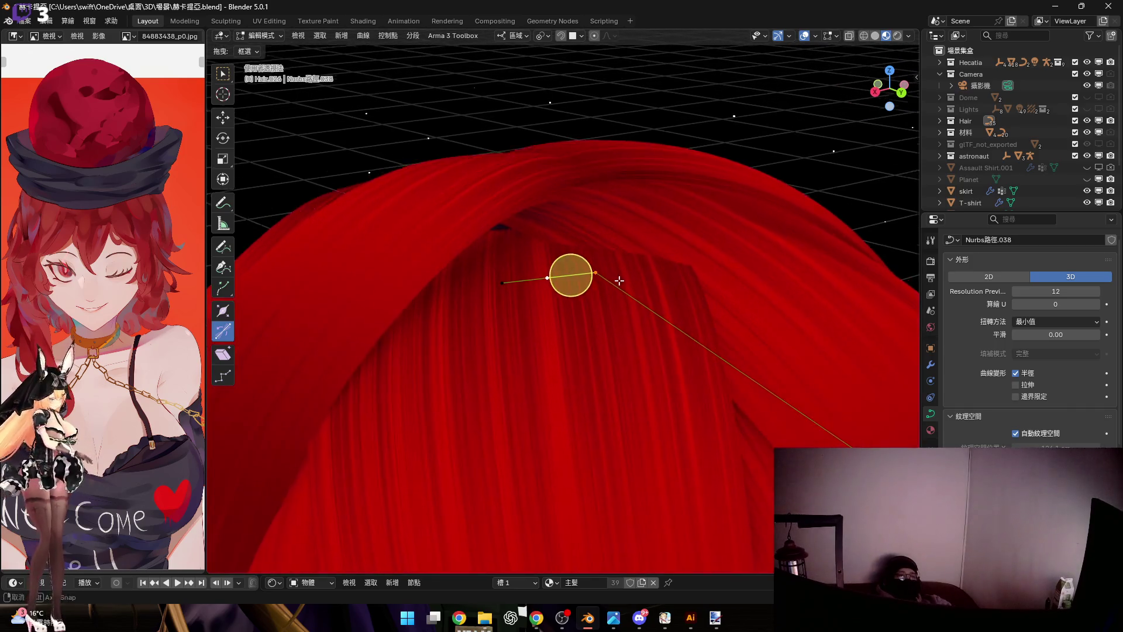
{"action": "scroll", "coordinate": [614, 302], "scroll_direction": "up", "scroll_amount": 3}
{"action": "scroll", "coordinate": [619, 312], "scroll_direction": "up", "scroll_amount": 2}
{"action": "key", "text": "s"}
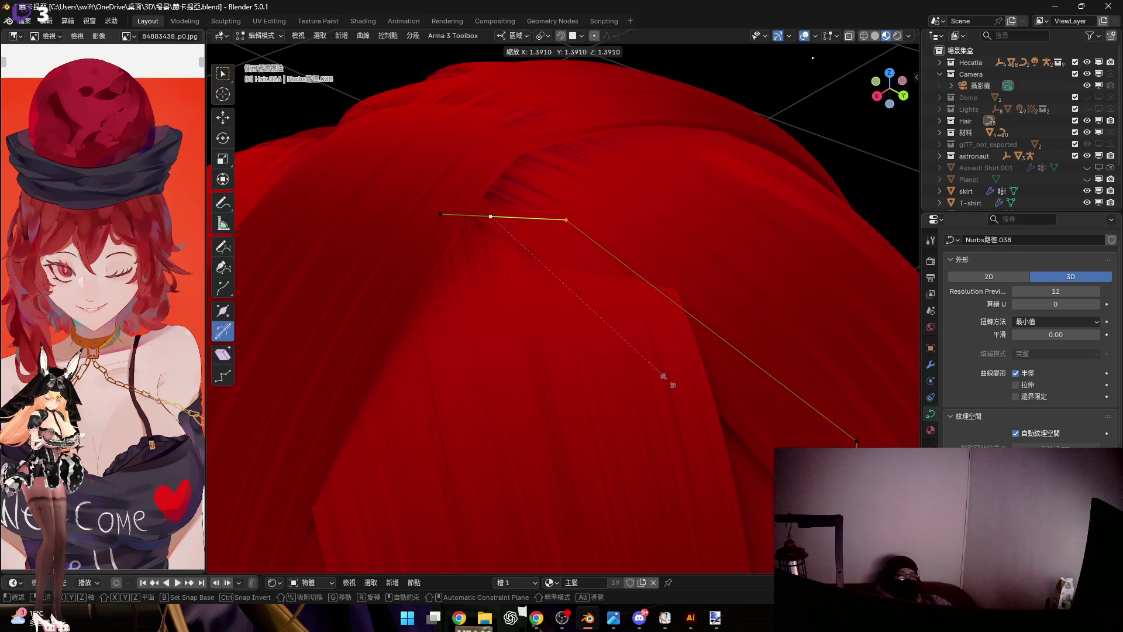
{"action": "left_click", "coordinate": [682, 397]}
{"action": "mouse_move", "coordinate": [627, 244]}
{"action": "middle_mouse_down"}
{"action": "mouse_move", "coordinate": [632, 272]}
{"action": "mouse_move", "coordinate": [650, 279]}
{"action": "middle_mouse_up"}
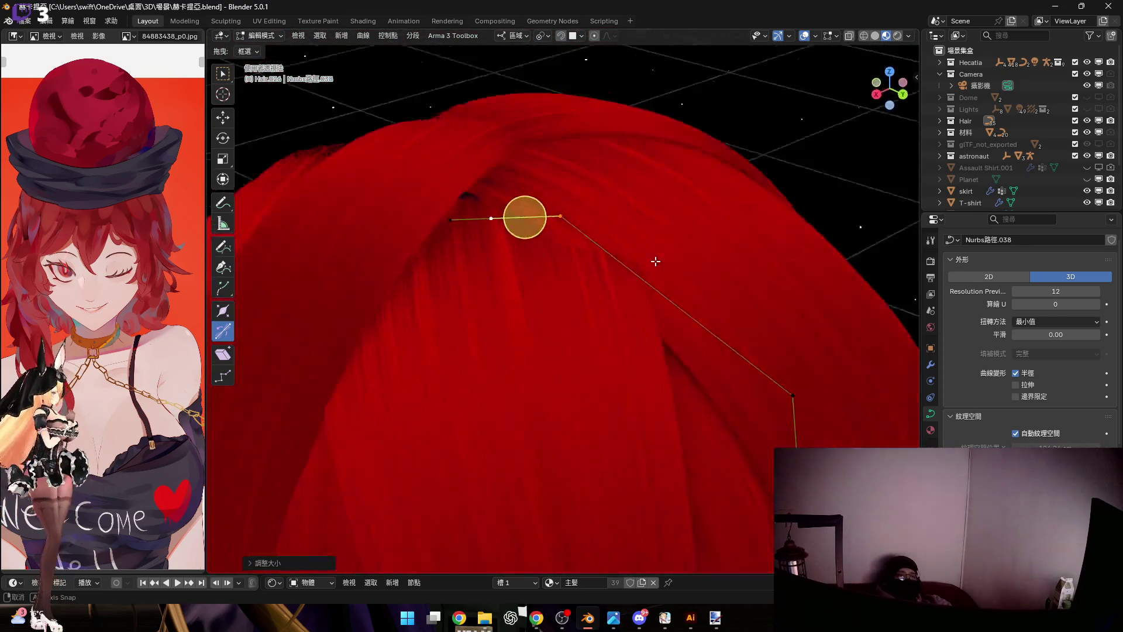
{"action": "key", "text": "s"}
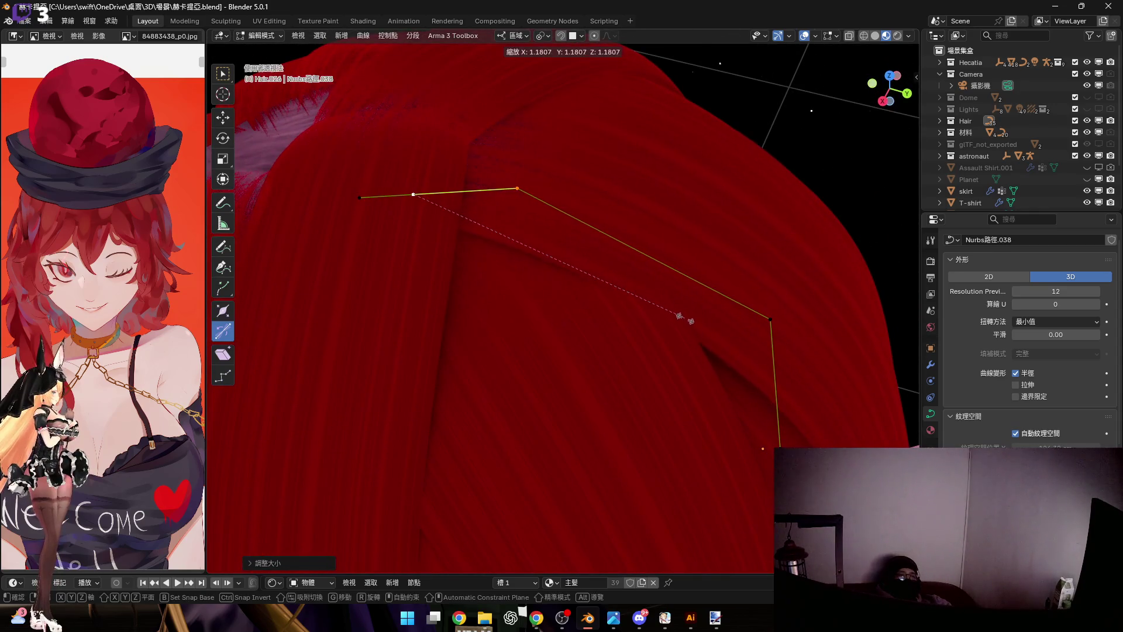
{"action": "left_click", "coordinate": [718, 379]}
{"action": "mouse_move", "coordinate": [718, 379]}
{"action": "middle_mouse_down"}
{"action": "mouse_move", "coordinate": [633, 281]}
{"action": "mouse_move", "coordinate": [637, 296]}
{"action": "middle_mouse_up"}
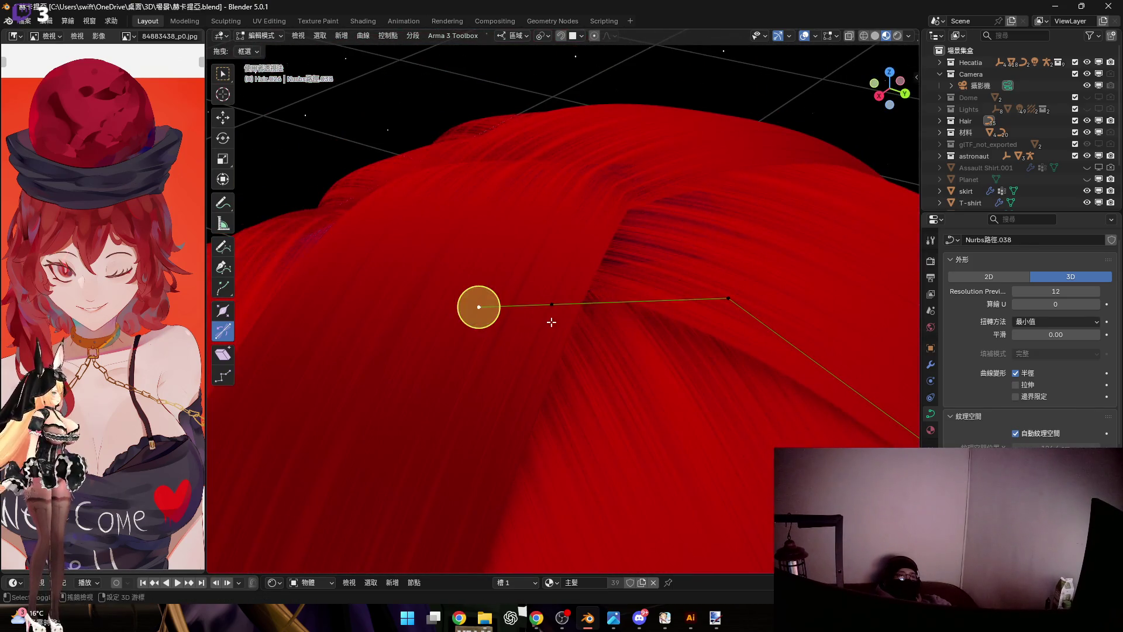
Rotate the strand's end control point about the Y axis to align it with the head
{"action": "left_click", "coordinate": [550, 307]}
{"action": "key", "text": "r"}
{"action": "key", "text": "y"}
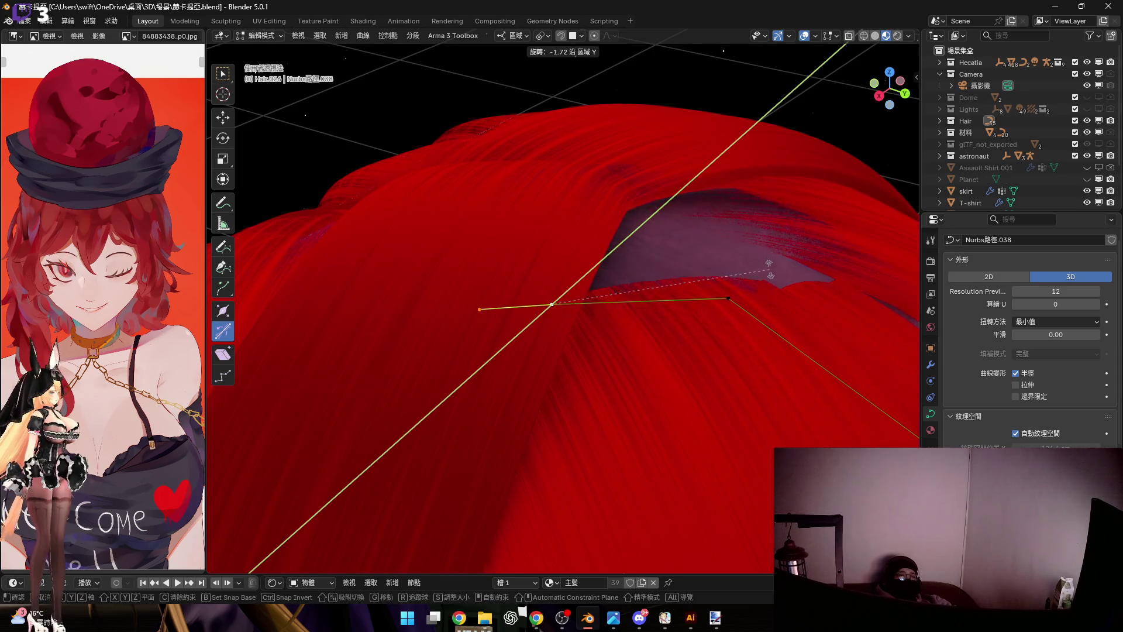
{"action": "left_click", "coordinate": [760, 283]}
{"action": "mouse_move", "coordinate": [760, 283]}
{"action": "middle_mouse_down"}
{"action": "mouse_move", "coordinate": [609, 296]}
{"action": "mouse_move", "coordinate": [574, 265]}
{"action": "mouse_move", "coordinate": [667, 285]}
{"action": "middle_mouse_up"}
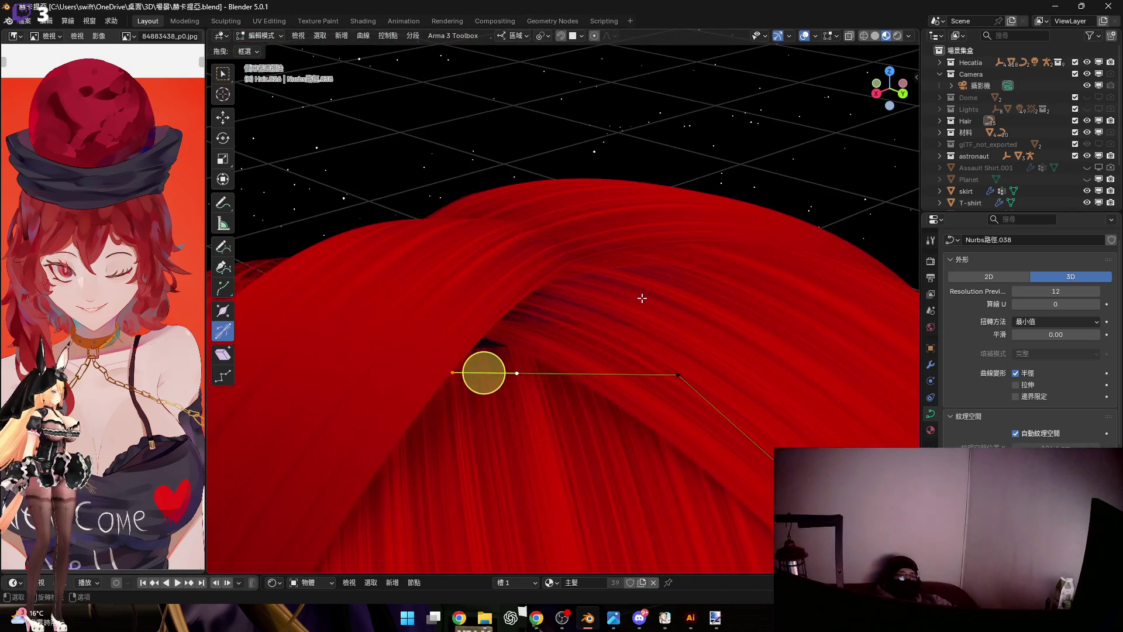
{"action": "mouse_move", "coordinate": [667, 285]}
{"action": "middle_mouse_down"}
{"action": "mouse_move", "coordinate": [351, 237]}
{"action": "mouse_move", "coordinate": [673, 330]}
{"action": "mouse_move", "coordinate": [725, 286]}
{"action": "middle_mouse_up"}
{"action": "key", "text": "Escape"}
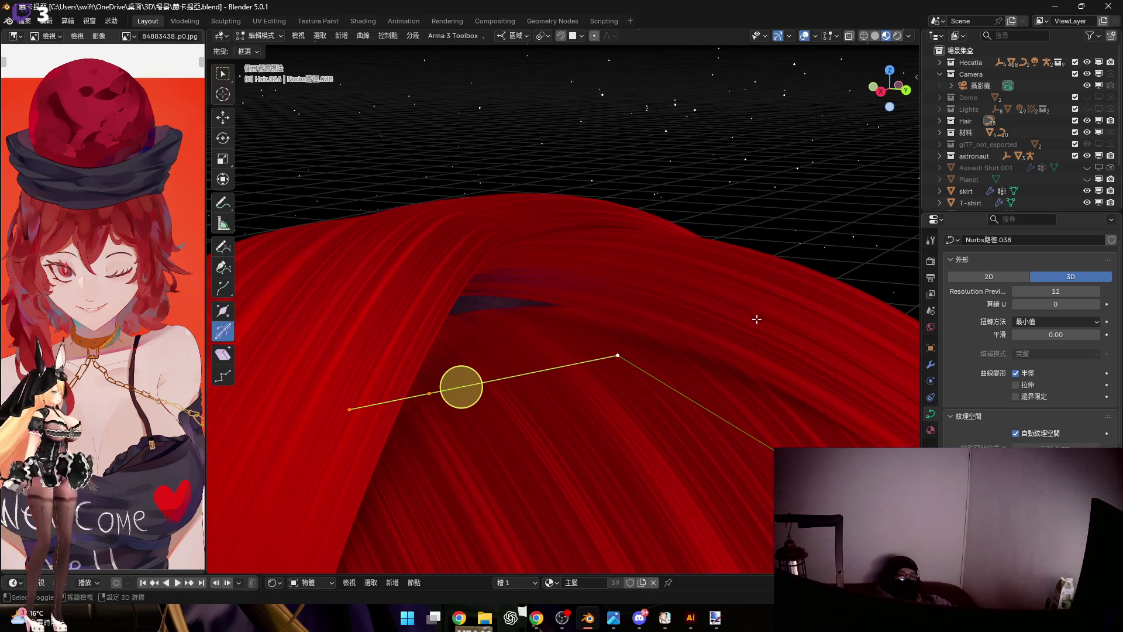
{"action": "key", "text": "r"}
{"action": "key", "text": "y"}
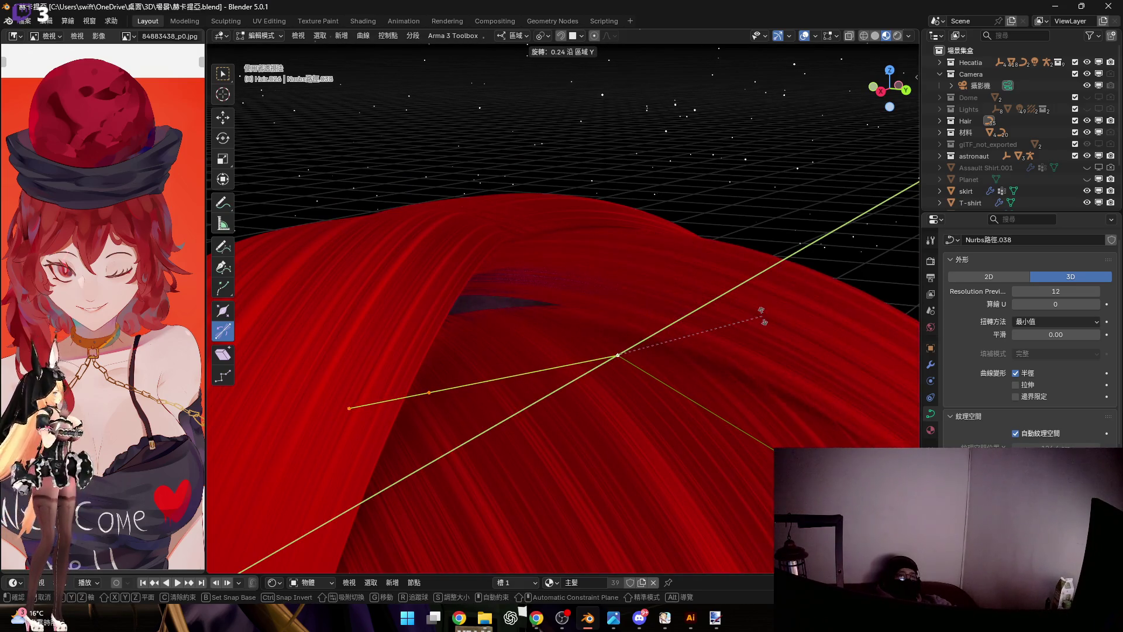
{"action": "key", "text": "Escape"}
Scale the strand's points and bend point, then shift the bend point along the Y axis
{"action": "mouse_move", "coordinate": [694, 308]}
{"action": "middle_mouse_down"}
{"action": "mouse_move", "coordinate": [657, 353]}
{"action": "mouse_move", "coordinate": [687, 351]}
{"action": "middle_mouse_up"}
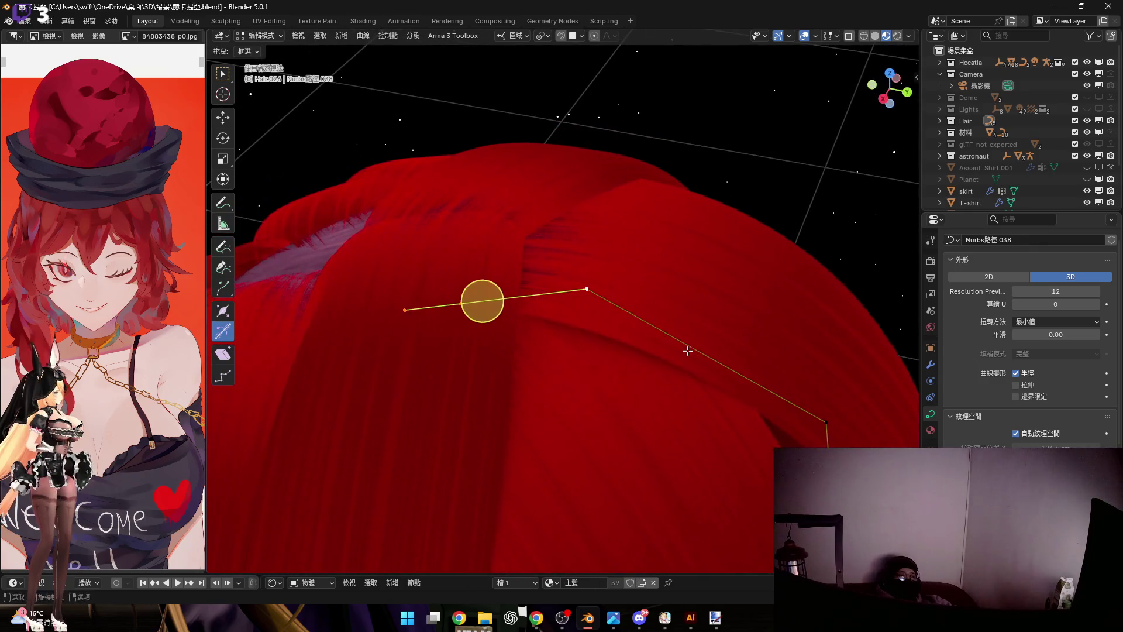
{"action": "key", "text": "s"}
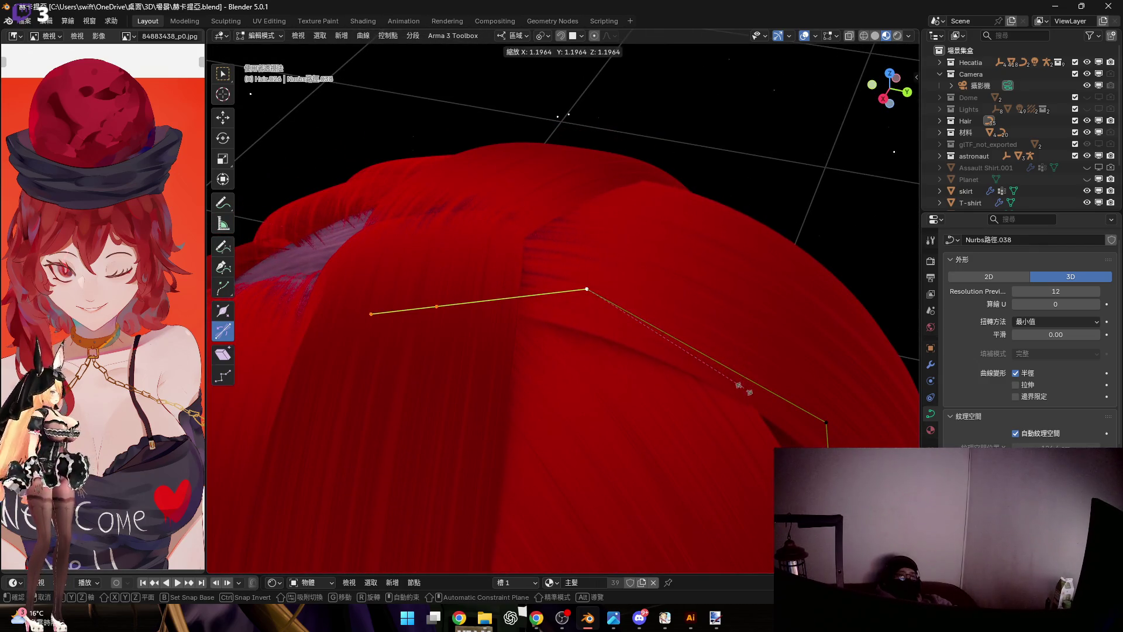
{"action": "left_click", "coordinate": [774, 436]}
{"action": "mouse_move", "coordinate": [773, 436]}
{"action": "middle_mouse_down"}
{"action": "mouse_move", "coordinate": [690, 343]}
{"action": "mouse_move", "coordinate": [644, 328]}
{"action": "mouse_move", "coordinate": [700, 331]}
{"action": "mouse_move", "coordinate": [616, 261]}
{"action": "middle_mouse_up"}
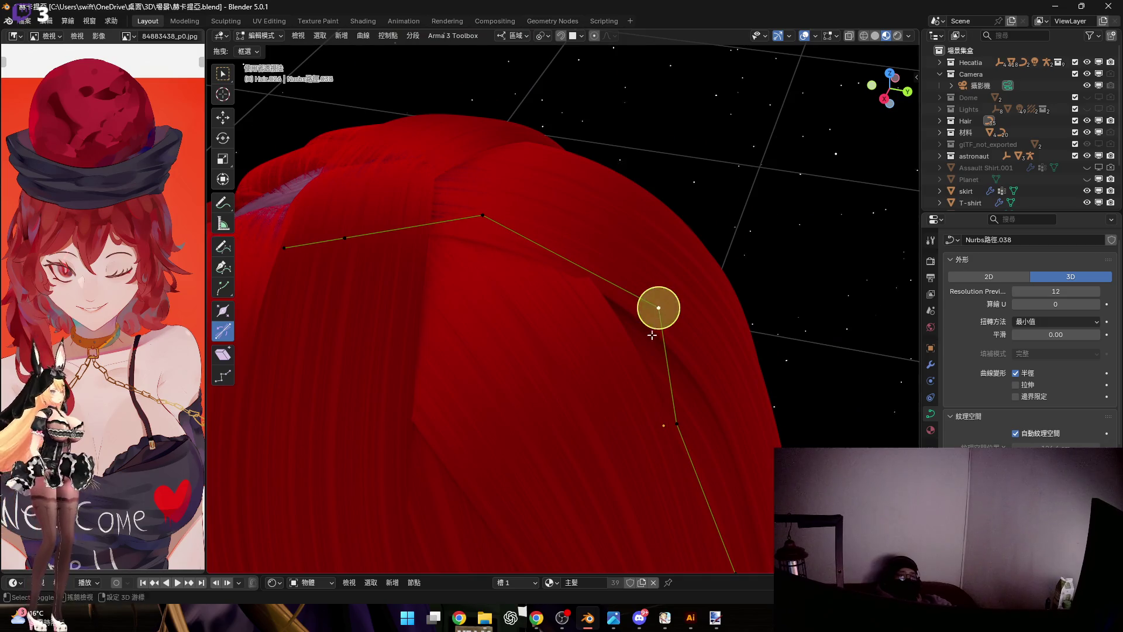
{"action": "scroll", "coordinate": [653, 328], "scroll_direction": "up", "scroll_amount": 3}
{"action": "key", "text": "s"}
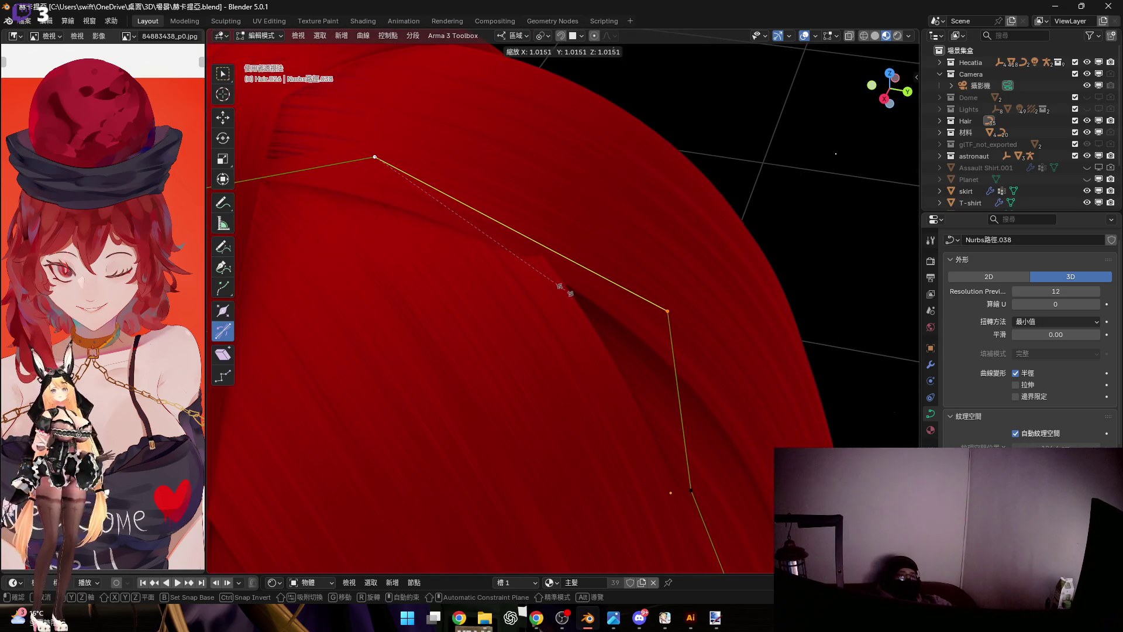
{"action": "left_click", "coordinate": [518, 234]}
{"action": "middle_click_drag", "start_coordinate": [519, 234], "coordinate": [655, 326]}
{"action": "key", "text": "g"}
{"action": "key", "text": "y"}
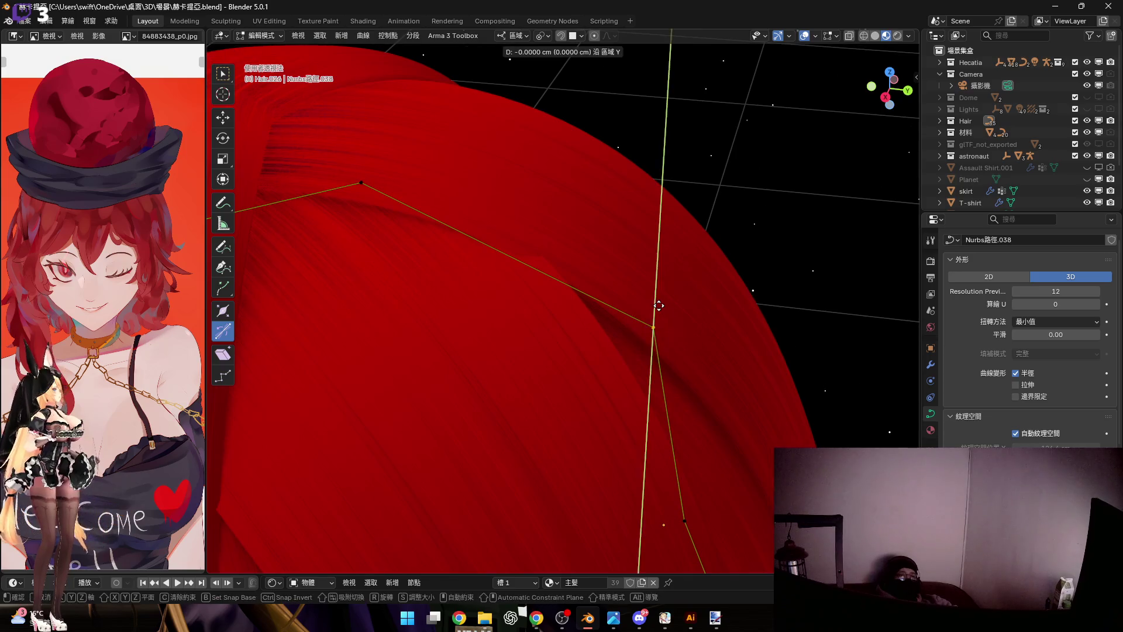
{"action": "left_click", "coordinate": [665, 325]}
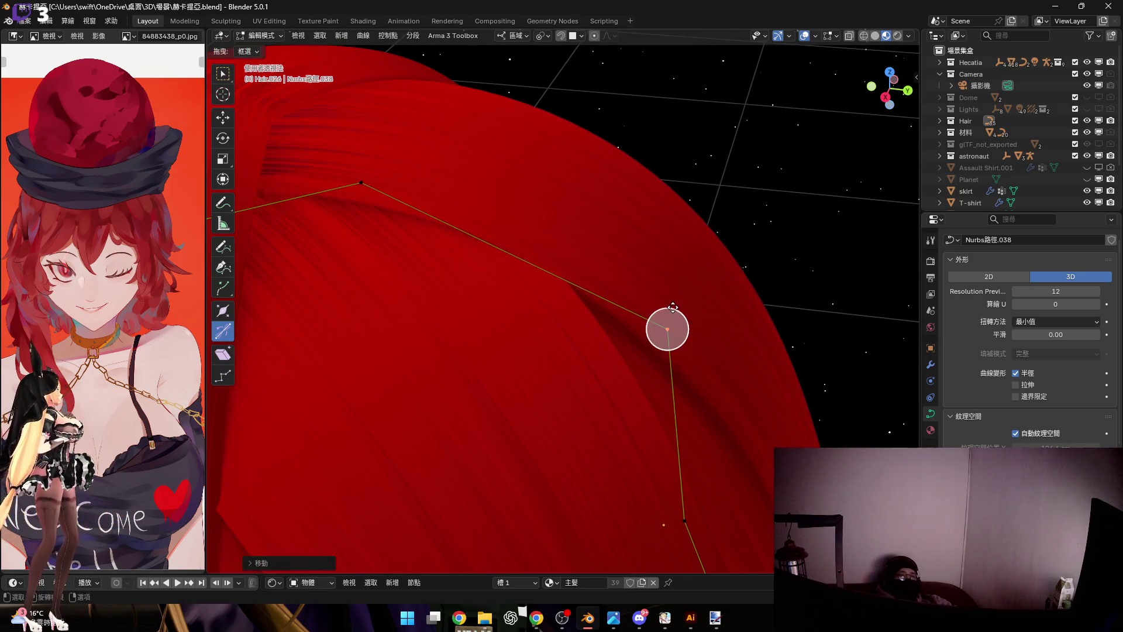
{"action": "scroll", "coordinate": [682, 352], "scroll_direction": "down", "scroll_amount": 2}
{"action": "scroll", "coordinate": [676, 339], "scroll_direction": "down", "scroll_amount": 3}
{"action": "scroll", "coordinate": [1071, 445], "scroll_direction": "down", "scroll_amount": 4}
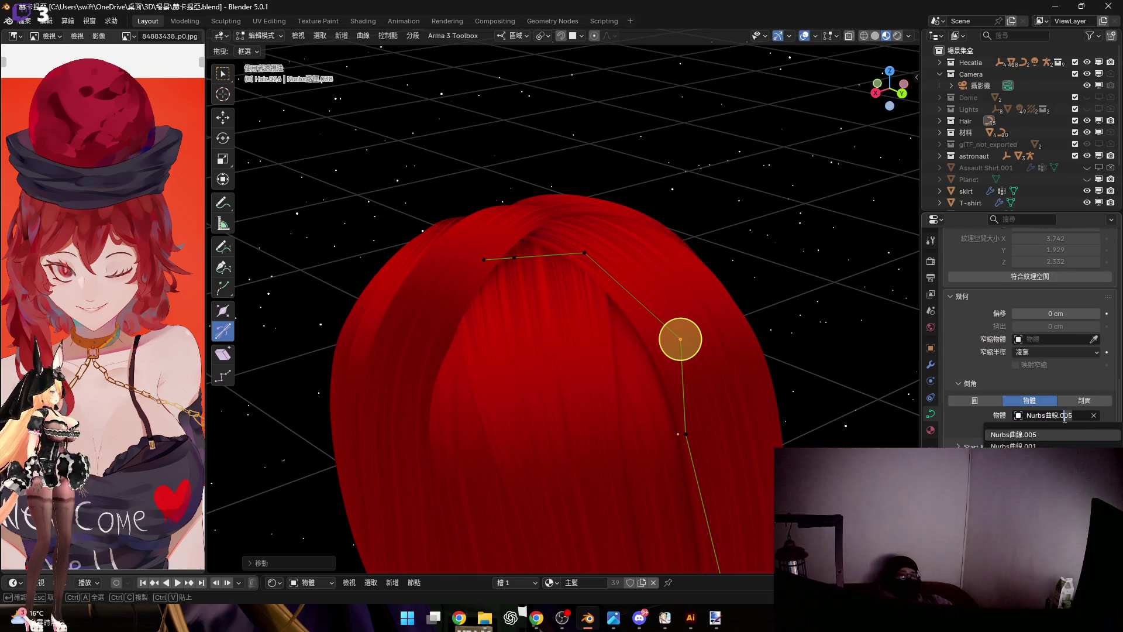
{"action": "key", "text": "Return"}
{"action": "mouse_move", "coordinate": [651, 395]}
{"action": "middle_mouse_down"}
{"action": "mouse_move", "coordinate": [569, 328]}
{"action": "mouse_move", "coordinate": [514, 301]}
{"action": "middle_mouse_up"}
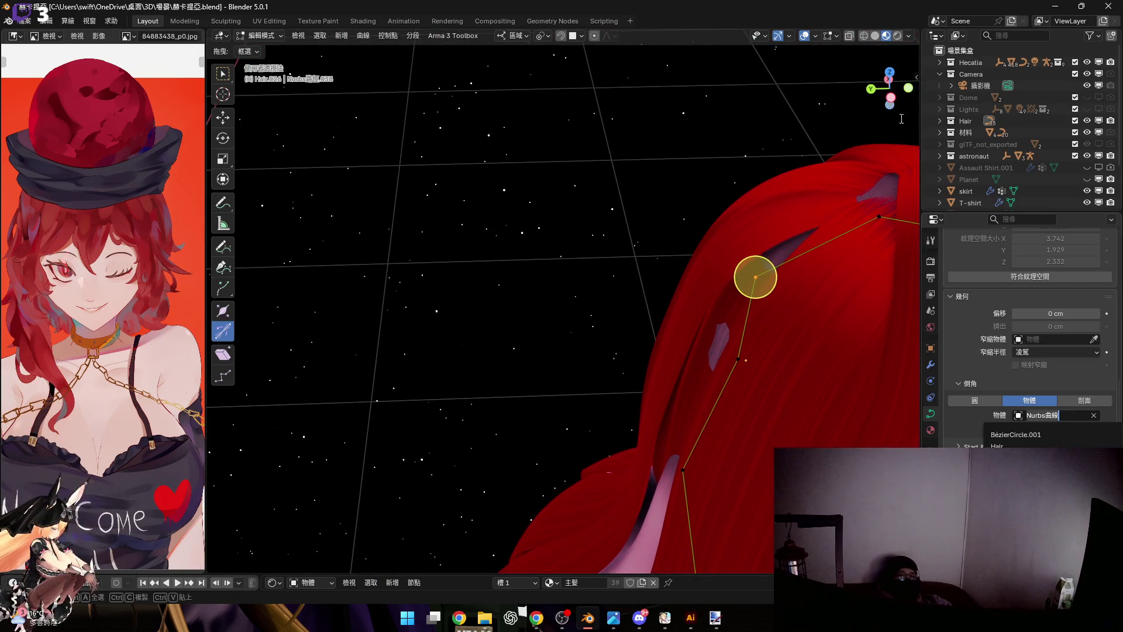
{"action": "left_click", "coordinate": [909, 37]}
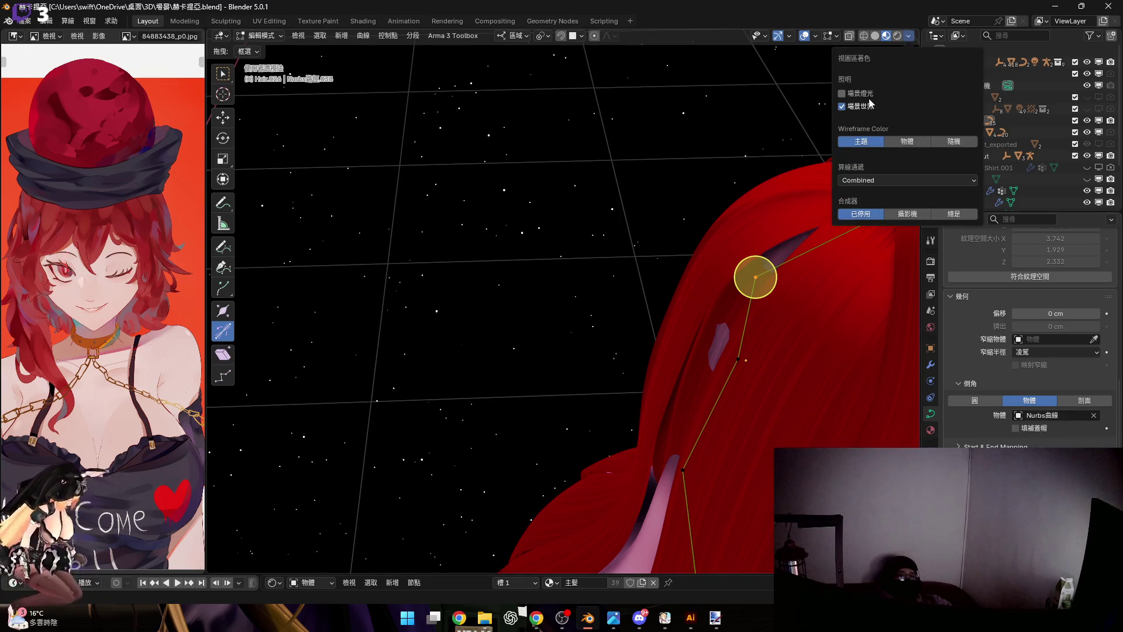
{"action": "left_click", "coordinate": [864, 36]}
{"action": "middle_click_drag", "start_coordinate": [602, 303], "coordinate": [947, 409]}
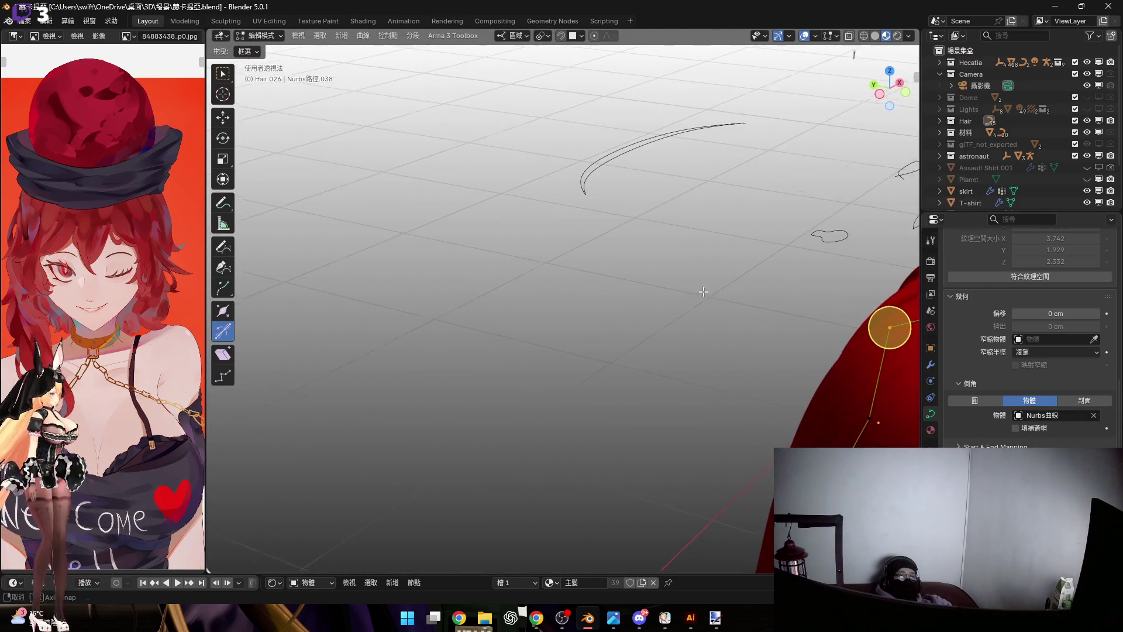
{"action": "left_click", "coordinate": [1095, 414]}
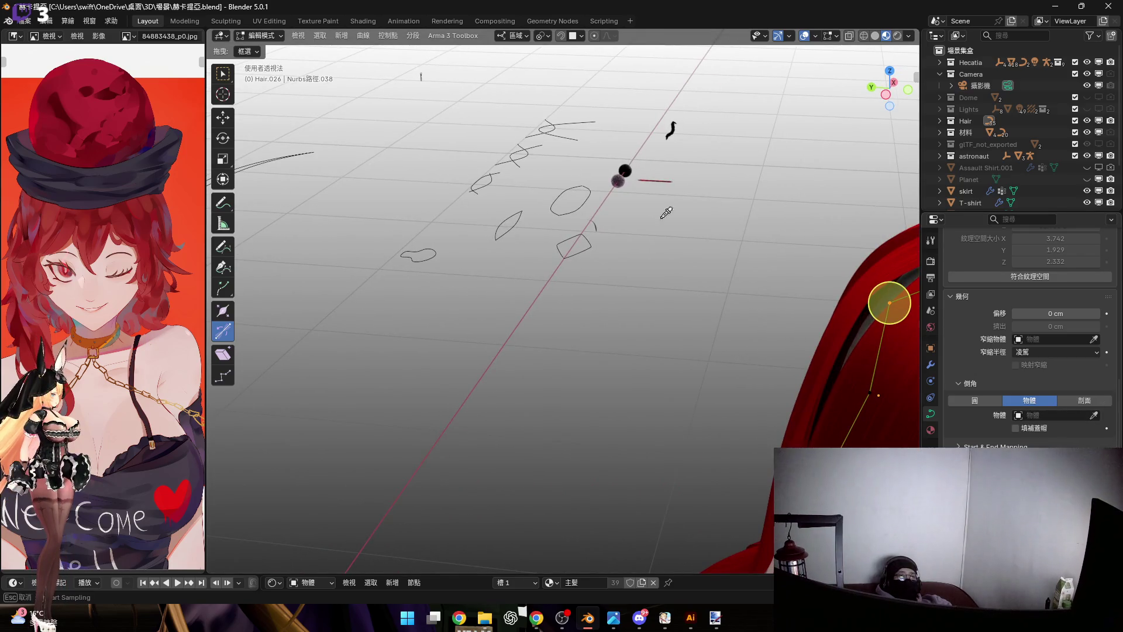
{"action": "middle_click_drag", "start_coordinate": [869, 355], "coordinate": [851, 313]}
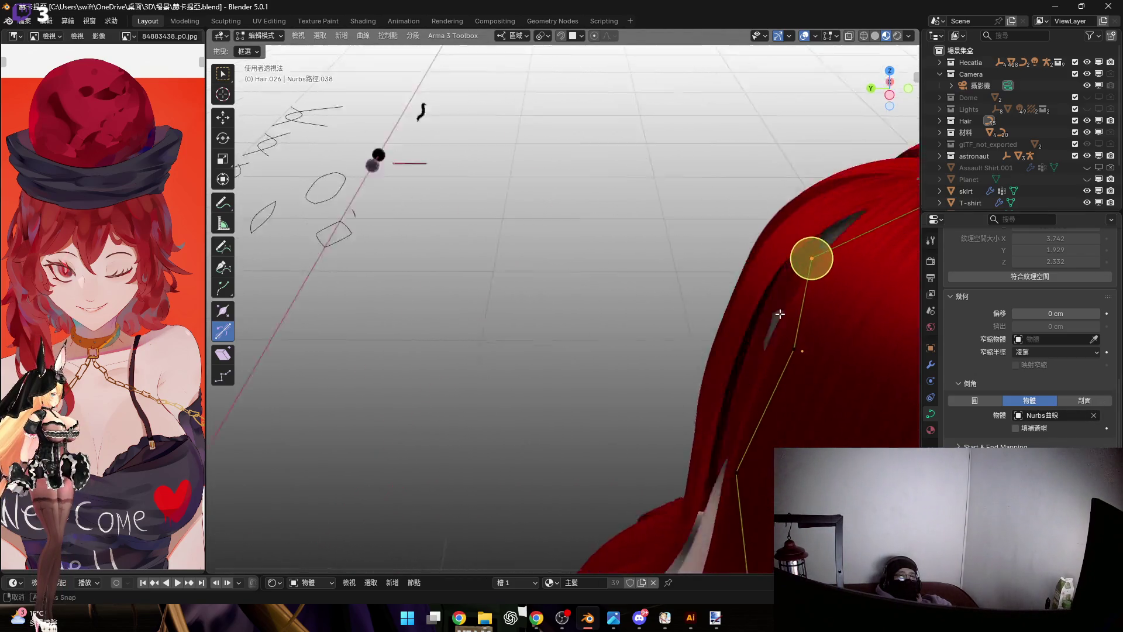
{"action": "scroll", "coordinate": [852, 313], "scroll_direction": "up", "scroll_amount": 5}
{"action": "scroll", "coordinate": [627, 340], "scroll_direction": "down", "scroll_amount": 3}
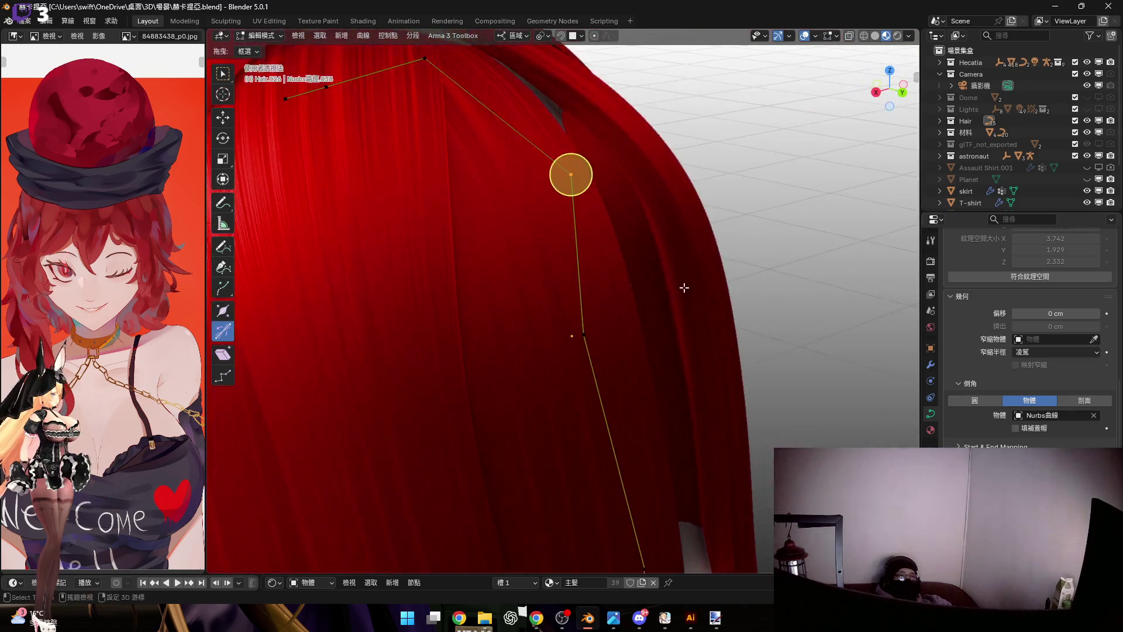
{"action": "mouse_move", "coordinate": [687, 283]}
{"action": "middle_mouse_down"}
{"action": "mouse_move", "coordinate": [596, 344]}
{"action": "mouse_move", "coordinate": [587, 280]}
{"action": "mouse_move", "coordinate": [603, 302]}
{"action": "middle_mouse_up"}
Nudge the whole hair strand object along the global Y axis in two small moves
{"action": "key", "text": "Tab"}
{"action": "scroll", "coordinate": [603, 302], "scroll_direction": "up", "scroll_amount": 2}
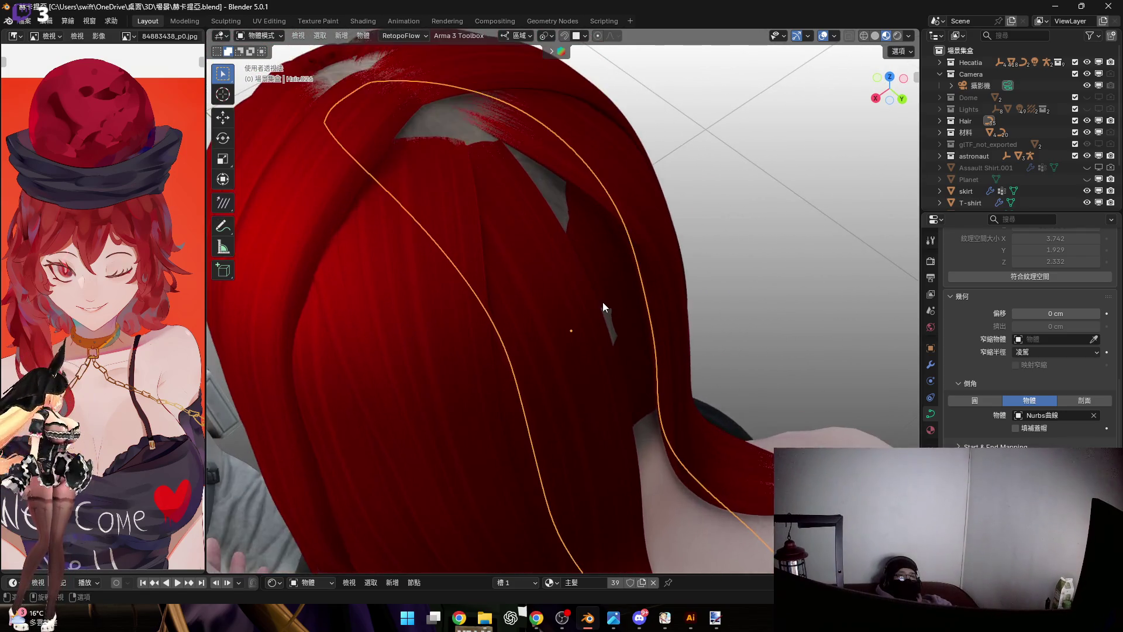
{"action": "key", "text": "g"}
{"action": "key", "text": "y"}
{"action": "left_click", "coordinate": [691, 350]}
{"action": "mouse_move", "coordinate": [692, 351]}
{"action": "middle_mouse_down"}
{"action": "mouse_move", "coordinate": [615, 264]}
{"action": "mouse_move", "coordinate": [589, 301]}
{"action": "mouse_move", "coordinate": [595, 273]}
{"action": "mouse_move", "coordinate": [623, 321]}
{"action": "mouse_move", "coordinate": [582, 343]}
{"action": "middle_mouse_up"}
{"action": "key", "text": "g"}
{"action": "key", "text": "y"}
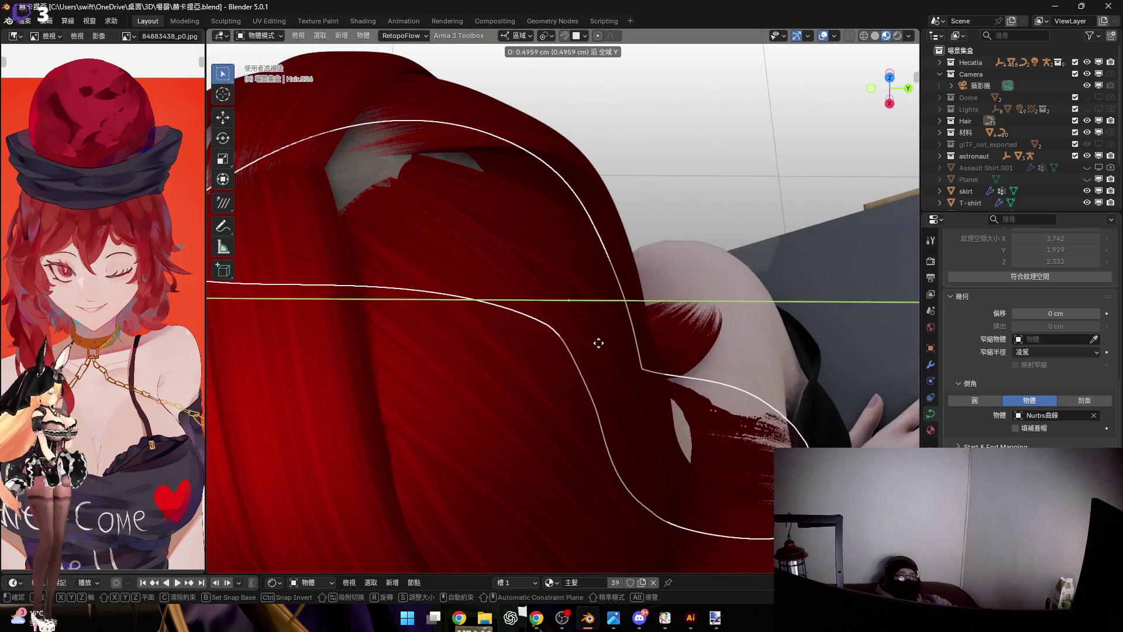
{"action": "left_click", "coordinate": [646, 355]}
{"action": "mouse_move", "coordinate": [646, 354]}
{"action": "middle_mouse_down"}
{"action": "mouse_move", "coordinate": [507, 222]}
{"action": "mouse_move", "coordinate": [517, 248]}
{"action": "mouse_move", "coordinate": [615, 262]}
{"action": "middle_mouse_up"}
Adjust the hair object vertically along Z to its final seat, then select a strand control point
{"action": "key", "text": "g"}
{"action": "key", "text": "z"}
{"action": "key", "text": "z"}
{"action": "key", "text": "z"}
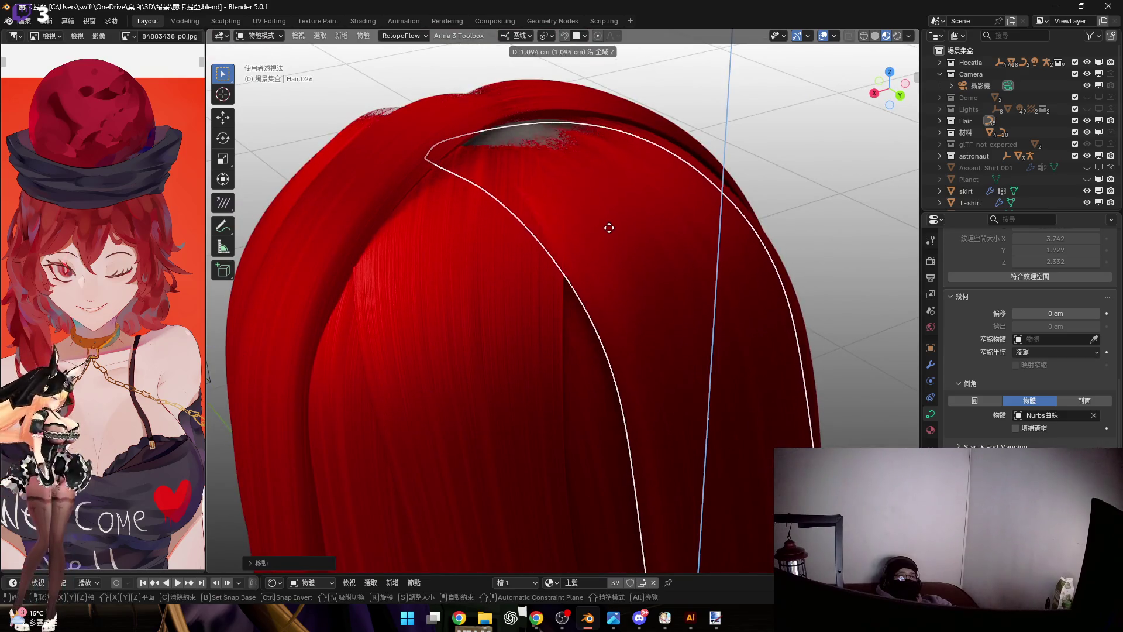
{"action": "key", "text": "Escape"}
{"action": "scroll", "coordinate": [618, 291], "scroll_direction": "up", "scroll_amount": 3}
{"action": "scroll", "coordinate": [634, 320], "scroll_direction": "up", "scroll_amount": 3}
{"action": "scroll", "coordinate": [634, 336], "scroll_direction": "up", "scroll_amount": 2}
{"action": "key", "text": "g"}
{"action": "key", "text": "y"}
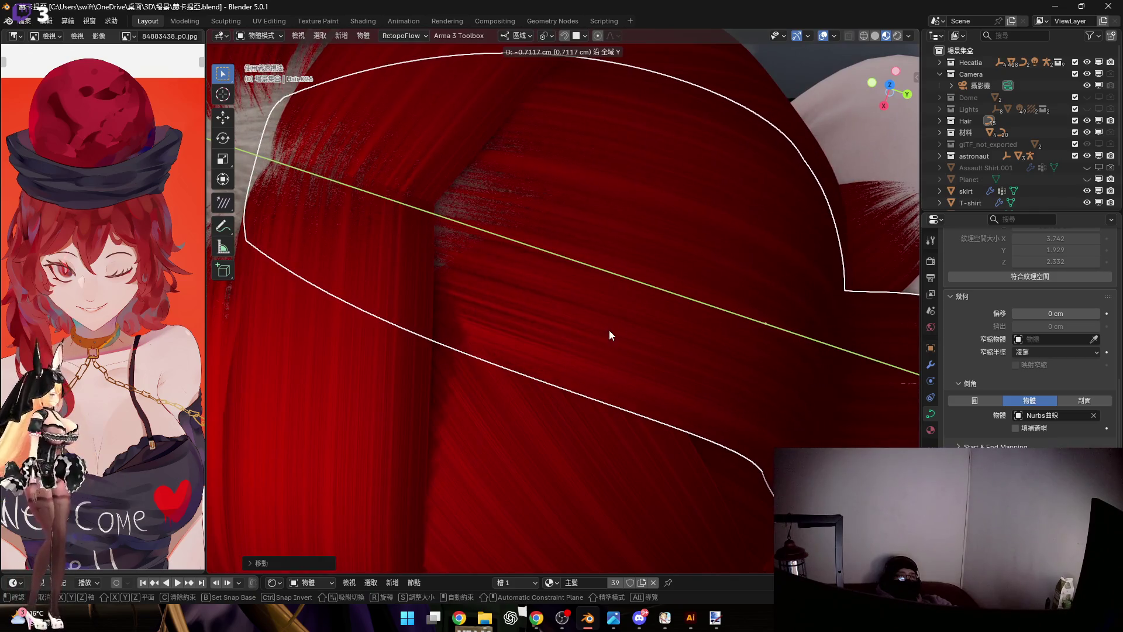
{"action": "scroll", "coordinate": [589, 291], "scroll_direction": "down", "scroll_amount": 3}
{"action": "key", "text": "z"}
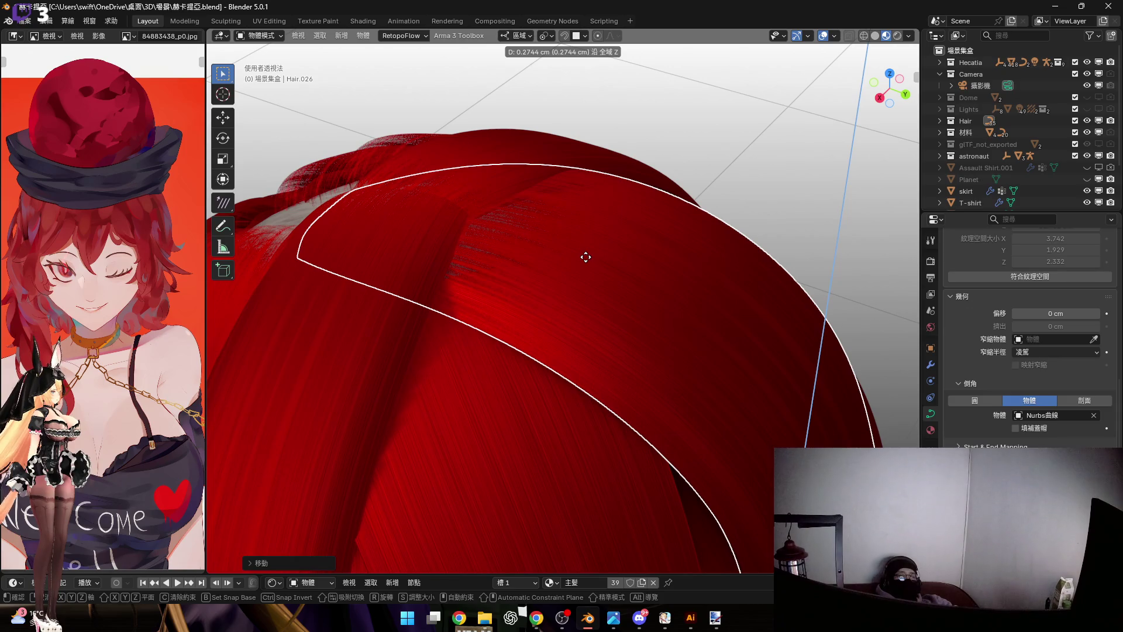
{"action": "left_click", "coordinate": [574, 273]}
{"action": "mouse_move", "coordinate": [573, 218]}
{"action": "middle_mouse_down"}
{"action": "mouse_move", "coordinate": [604, 182]}
{"action": "mouse_move", "coordinate": [563, 196]}
{"action": "middle_mouse_up"}
{"action": "scroll", "coordinate": [479, 213], "scroll_direction": "down", "scroll_amount": 3}
{"action": "scroll", "coordinate": [534, 245], "scroll_direction": "up", "scroll_amount": 3}
{"action": "mouse_move", "coordinate": [534, 245]}
{"action": "middle_mouse_down"}
{"action": "mouse_move", "coordinate": [572, 197]}
{"action": "mouse_move", "coordinate": [637, 281]}
{"action": "middle_mouse_up"}
{"action": "key", "text": "Tab"}
{"action": "left_click_drag", "start_coordinate": [624, 251], "coordinate": [614, 271]}
{"action": "scroll", "coordinate": [614, 271], "scroll_direction": "up", "scroll_amount": 3}
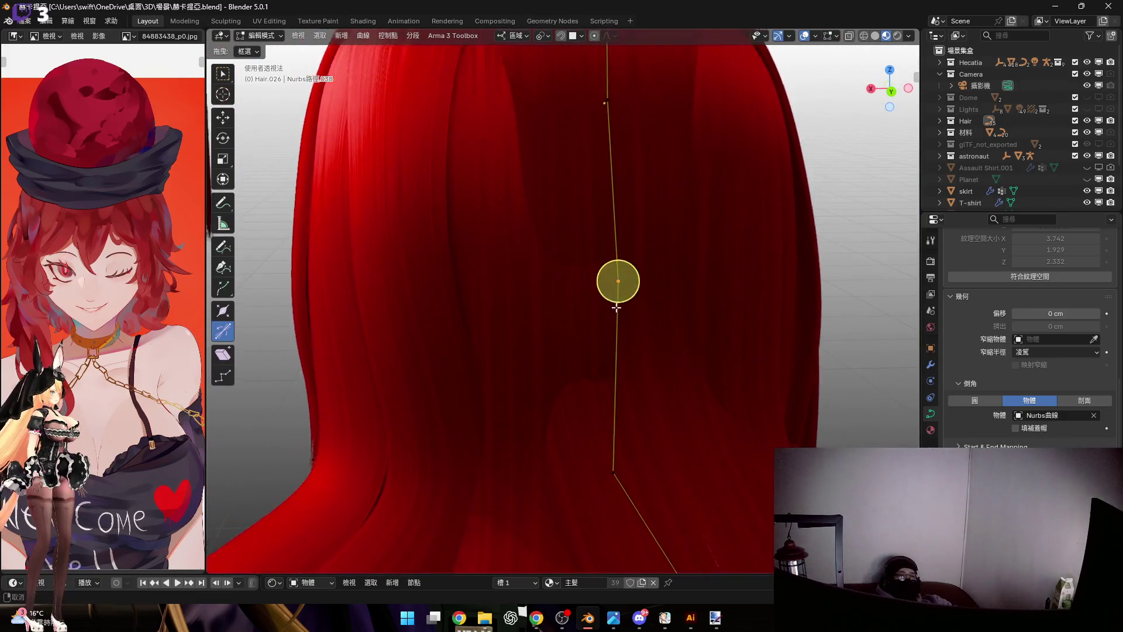
{"action": "scroll", "coordinate": [620, 290], "scroll_direction": "up", "scroll_amount": 2}
Move the selected control point along Z and scale the crown section's points
{"action": "key", "text": "g"}
{"action": "key", "text": "z"}
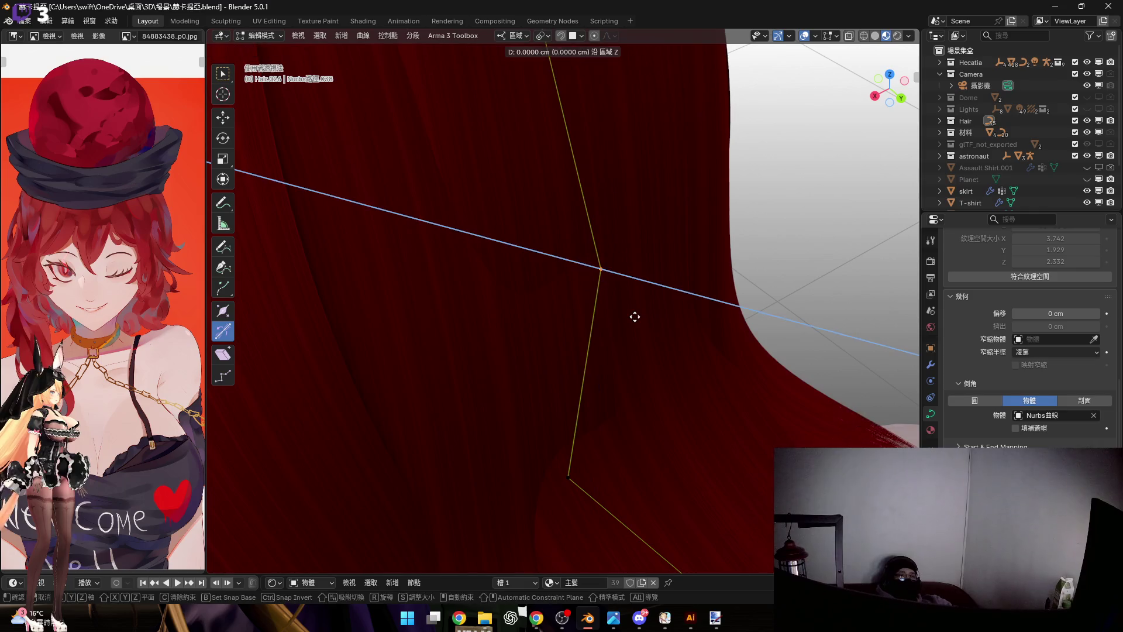
{"action": "left_click", "coordinate": [669, 330]}
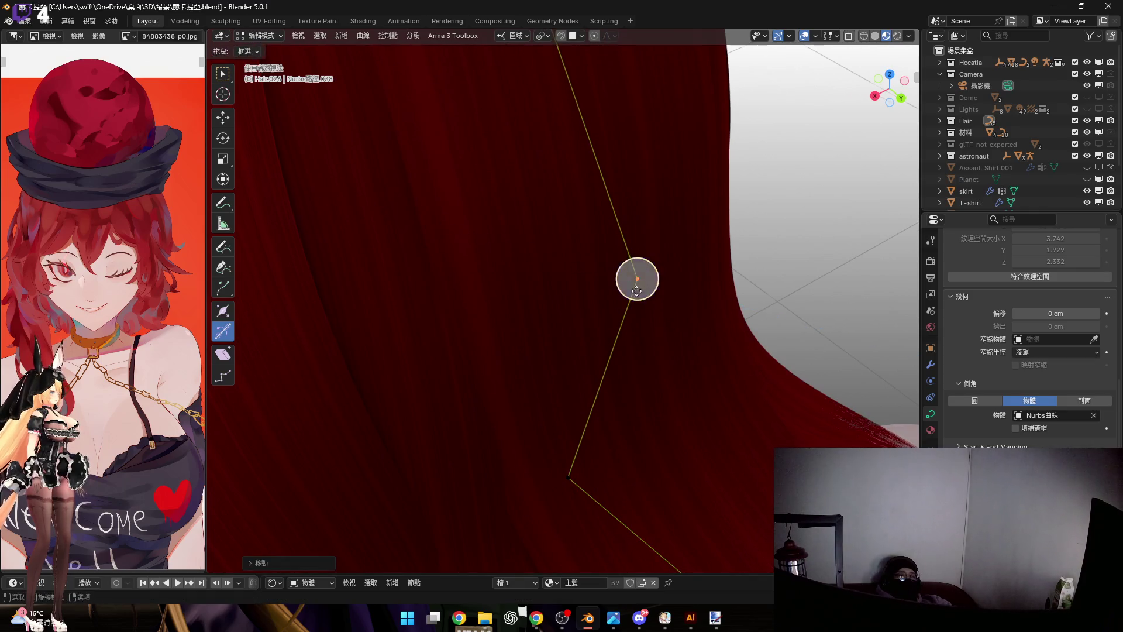
{"action": "mouse_move", "coordinate": [668, 330]}
{"action": "middle_mouse_down"}
{"action": "mouse_move", "coordinate": [558, 223]}
{"action": "mouse_move", "coordinate": [533, 213]}
{"action": "middle_mouse_up"}
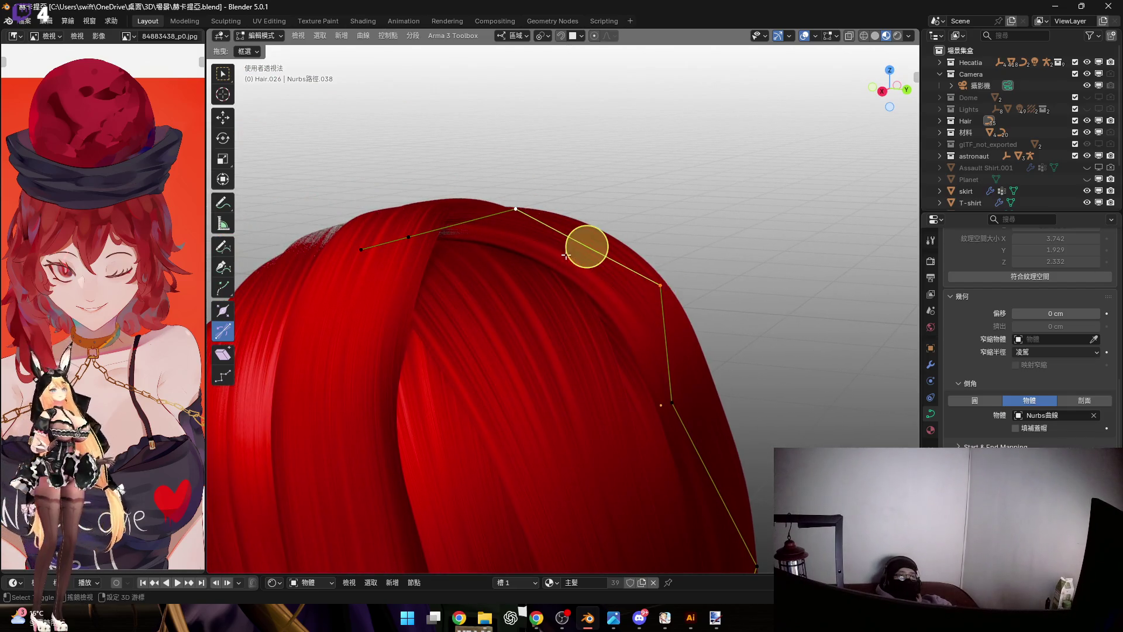
{"action": "scroll", "coordinate": [566, 259], "scroll_direction": "up", "scroll_amount": 3}
{"action": "key", "text": "s"}
{"action": "left_click", "coordinate": [680, 299]}
{"action": "mouse_move", "coordinate": [564, 156]}
{"action": "middle_mouse_down"}
{"action": "mouse_move", "coordinate": [550, 55]}
{"action": "mouse_move", "coordinate": [609, 313]}
{"action": "middle_mouse_up"}
Reposition several control points so the strand runs down the back, the last along local Z
{"action": "key", "text": "g"}
{"action": "left_click", "coordinate": [616, 367]}
{"action": "middle_click_drag", "start_coordinate": [616, 366], "coordinate": [625, 367]}
{"action": "key", "text": "g"}
{"action": "left_click", "coordinate": [632, 372]}
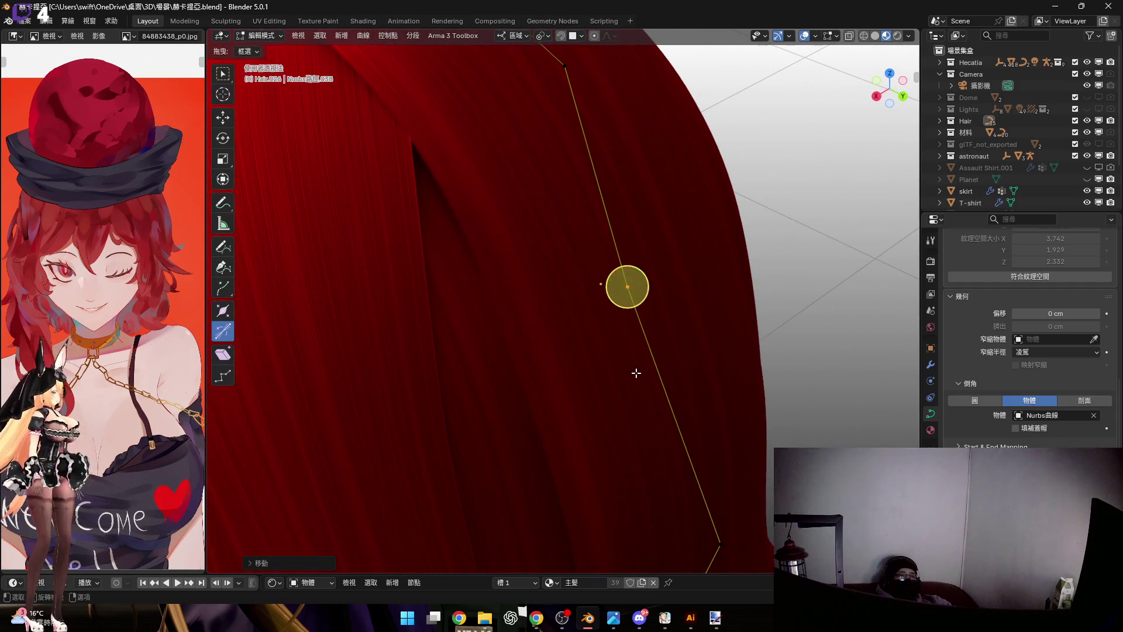
{"action": "scroll", "coordinate": [604, 325], "scroll_direction": "down", "scroll_amount": 6}
{"action": "scroll", "coordinate": [527, 262], "scroll_direction": "up", "scroll_amount": 2}
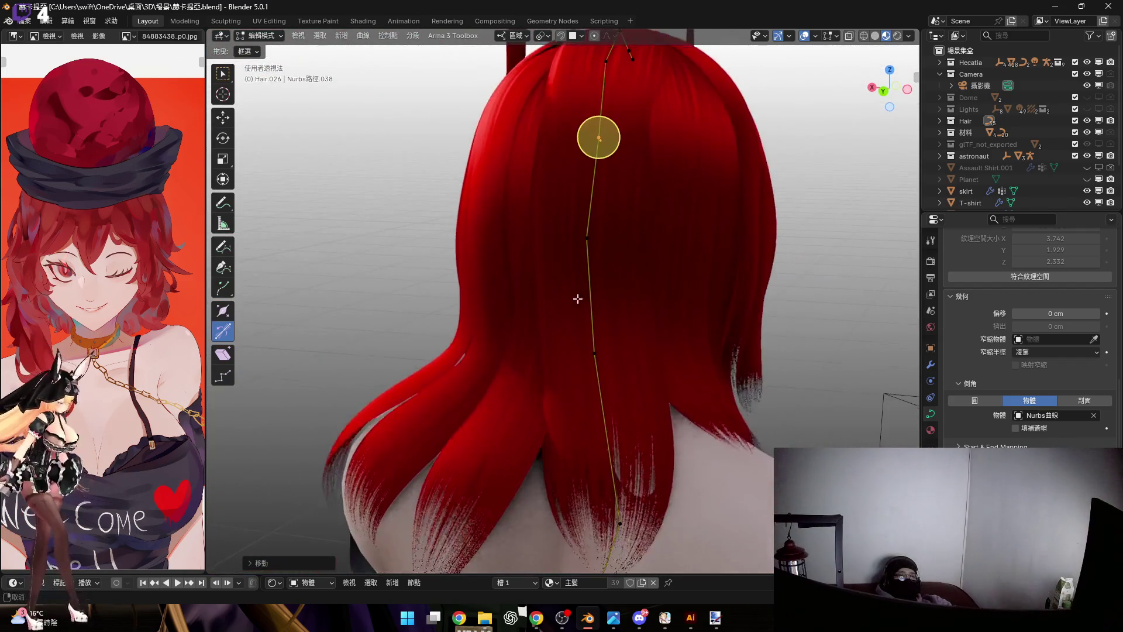
{"action": "scroll", "coordinate": [549, 334], "scroll_direction": "up", "scroll_amount": 3}
{"action": "scroll", "coordinate": [554, 244], "scroll_direction": "up", "scroll_amount": 2}
{"action": "scroll", "coordinate": [558, 283], "scroll_direction": "down", "scroll_amount": 1}
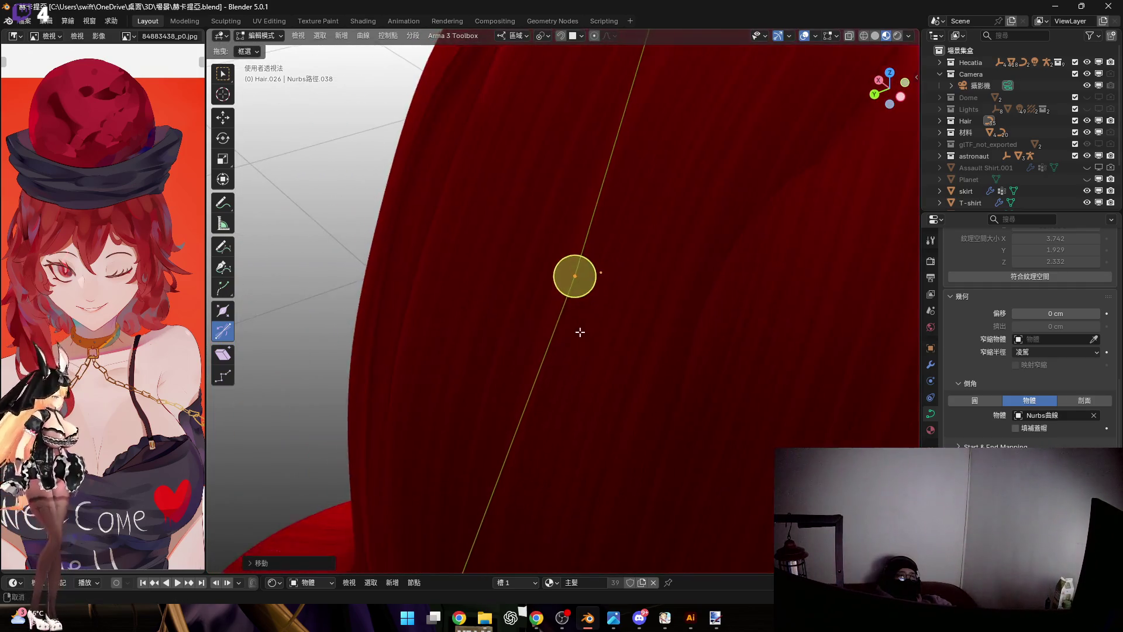
{"action": "middle_click_drag", "start_coordinate": [551, 290], "coordinate": [585, 339]}
{"action": "key", "text": "g"}
{"action": "key", "text": "y"}
{"action": "key", "text": "z"}
{"action": "left_click", "coordinate": [564, 348]}
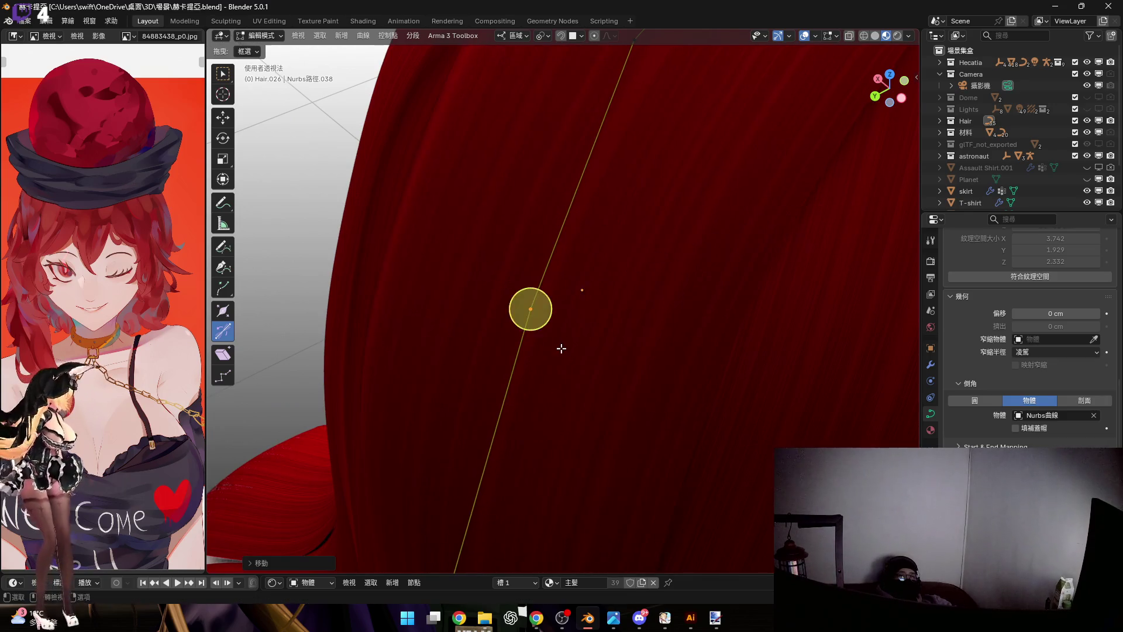
{"action": "scroll", "coordinate": [565, 352], "scroll_direction": "down", "scroll_amount": 3}
Resize the crown control points so the strand hangs toward the shoulders
{"action": "mouse_move", "coordinate": [565, 351]}
{"action": "middle_mouse_down"}
{"action": "mouse_move", "coordinate": [725, 286]}
{"action": "mouse_move", "coordinate": [497, 296]}
{"action": "mouse_move", "coordinate": [533, 257]}
{"action": "middle_mouse_up"}
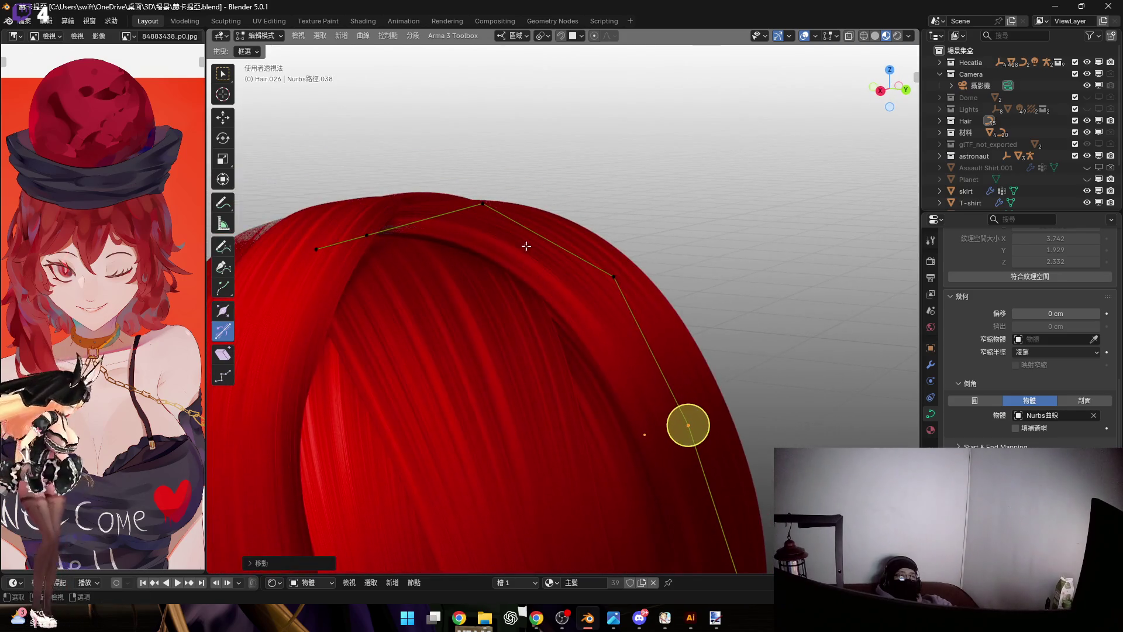
{"action": "key", "text": "s"}
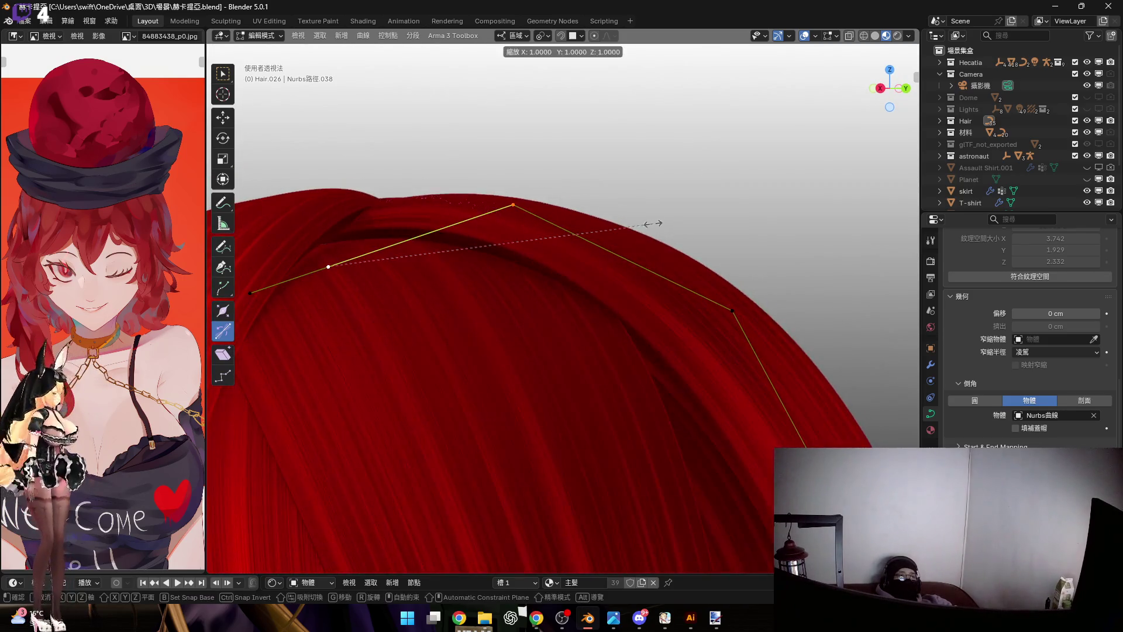
{"action": "left_click", "coordinate": [614, 227]}
{"action": "mouse_move", "coordinate": [614, 226]}
{"action": "middle_mouse_down"}
{"action": "mouse_move", "coordinate": [618, 281]}
{"action": "mouse_move", "coordinate": [574, 313]}
{"action": "mouse_move", "coordinate": [527, 323]}
{"action": "mouse_move", "coordinate": [518, 273]}
{"action": "mouse_move", "coordinate": [567, 289]}
{"action": "mouse_move", "coordinate": [546, 275]}
{"action": "mouse_move", "coordinate": [597, 267]}
{"action": "mouse_move", "coordinate": [565, 281]}
{"action": "mouse_move", "coordinate": [624, 296]}
{"action": "mouse_move", "coordinate": [617, 333]}
{"action": "mouse_move", "coordinate": [602, 264]}
{"action": "middle_mouse_up"}
{"action": "scroll", "coordinate": [601, 264], "scroll_direction": "up", "scroll_amount": 3}
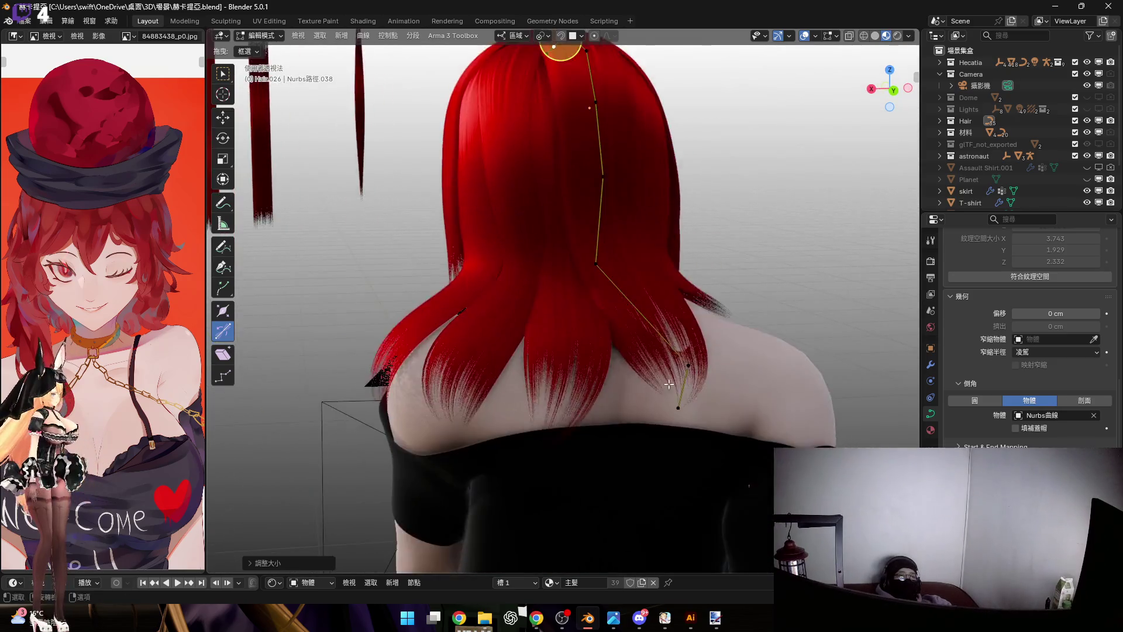
{"action": "scroll", "coordinate": [672, 366], "scroll_direction": "up", "scroll_amount": 3}
Rotate the strand tip about local Y and its lower points about local Z
{"action": "middle_click_drag", "start_coordinate": [715, 373], "coordinate": [825, 334]}
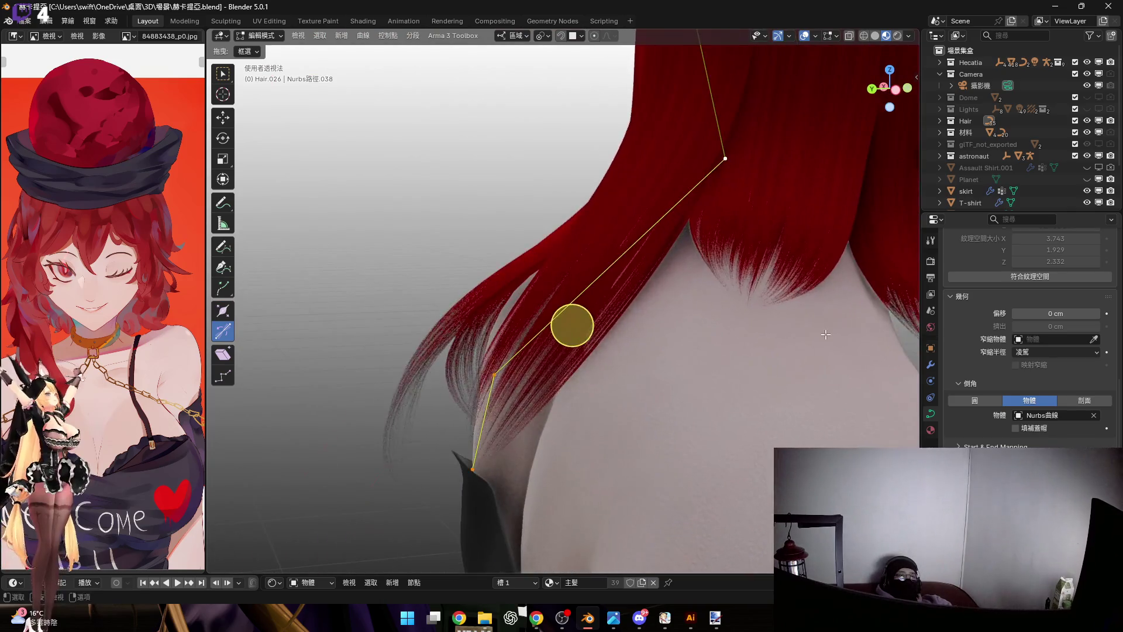
{"action": "key", "text": "r"}
{"action": "key", "text": "y"}
{"action": "key", "text": "y"}
{"action": "left_click", "coordinate": [823, 349]}
{"action": "mouse_move", "coordinate": [572, 325]}
{"action": "middle_mouse_down"}
{"action": "mouse_move", "coordinate": [457, 351]}
{"action": "mouse_move", "coordinate": [486, 374]}
{"action": "mouse_move", "coordinate": [580, 395]}
{"action": "mouse_move", "coordinate": [574, 363]}
{"action": "middle_mouse_up"}
{"action": "key", "text": "r"}
{"action": "key", "text": "z"}
{"action": "key", "text": "z"}
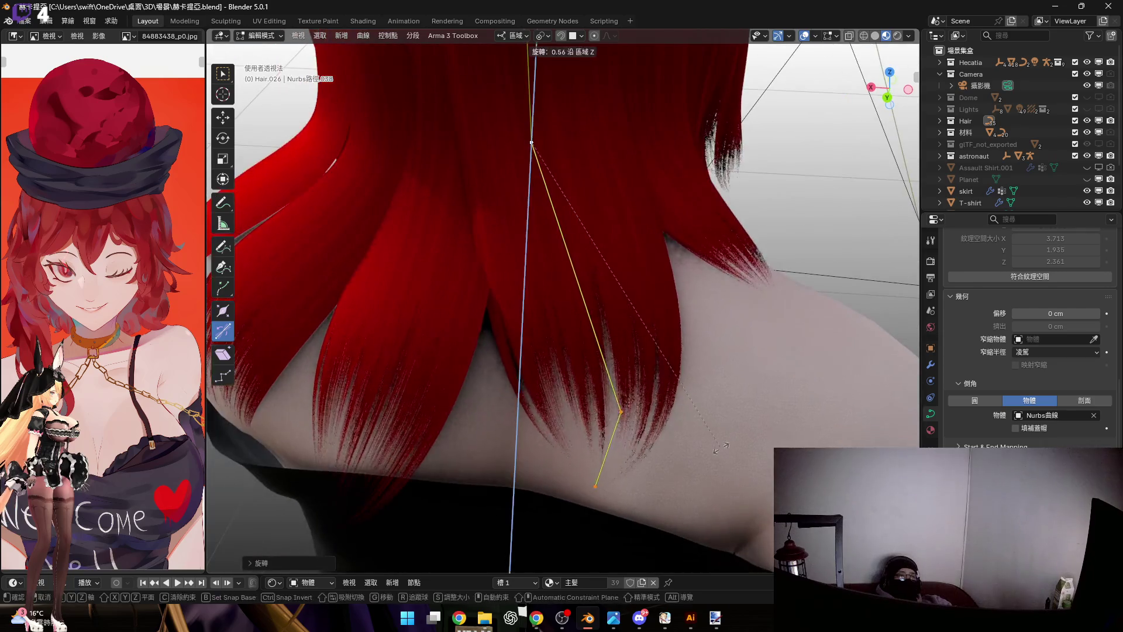
{"action": "left_click", "coordinate": [739, 430]}
Twist the strand's tip so it flows over the upper back, checking from above
{"action": "middle_click_drag", "start_coordinate": [592, 334], "coordinate": [600, 362]}
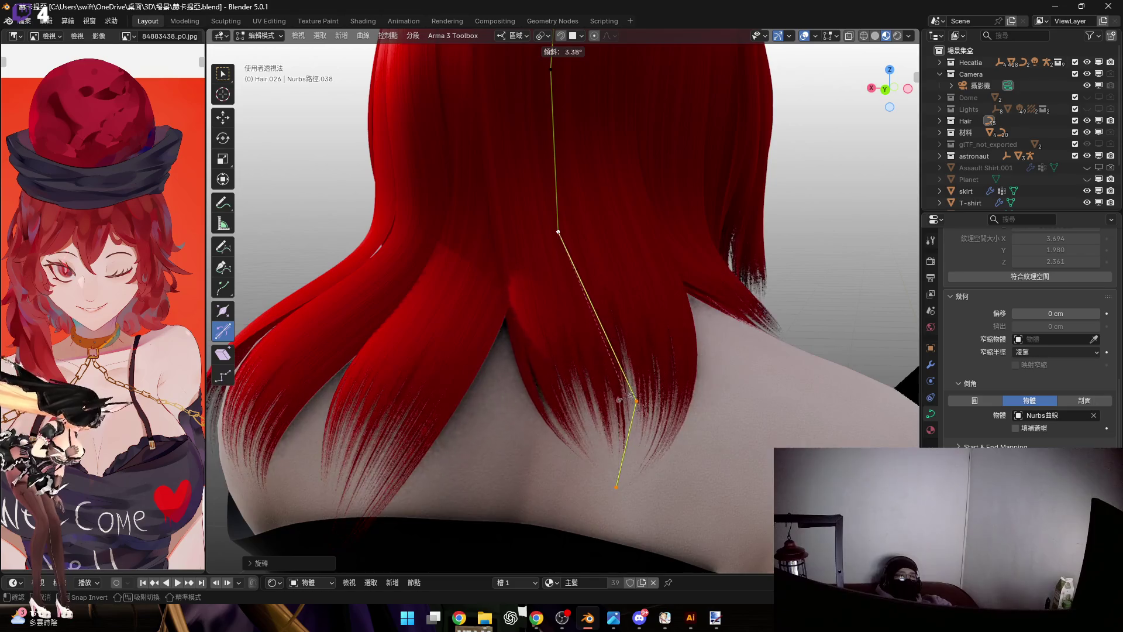
{"action": "left_click", "coordinate": [654, 387]}
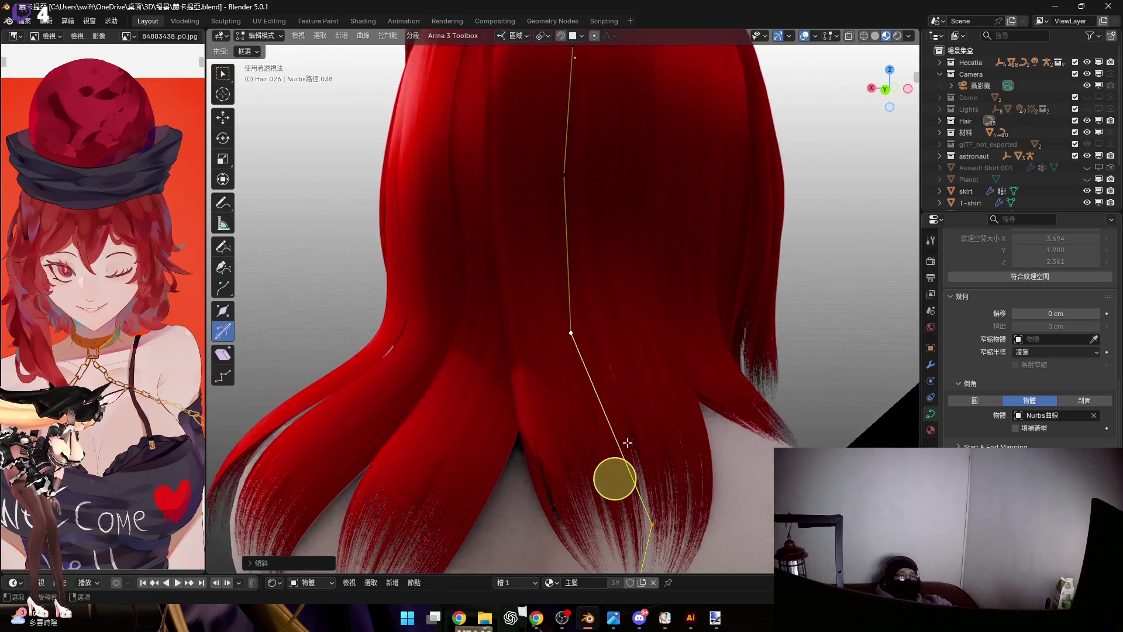
{"action": "middle_click_drag", "start_coordinate": [614, 477], "coordinate": [734, 488]}
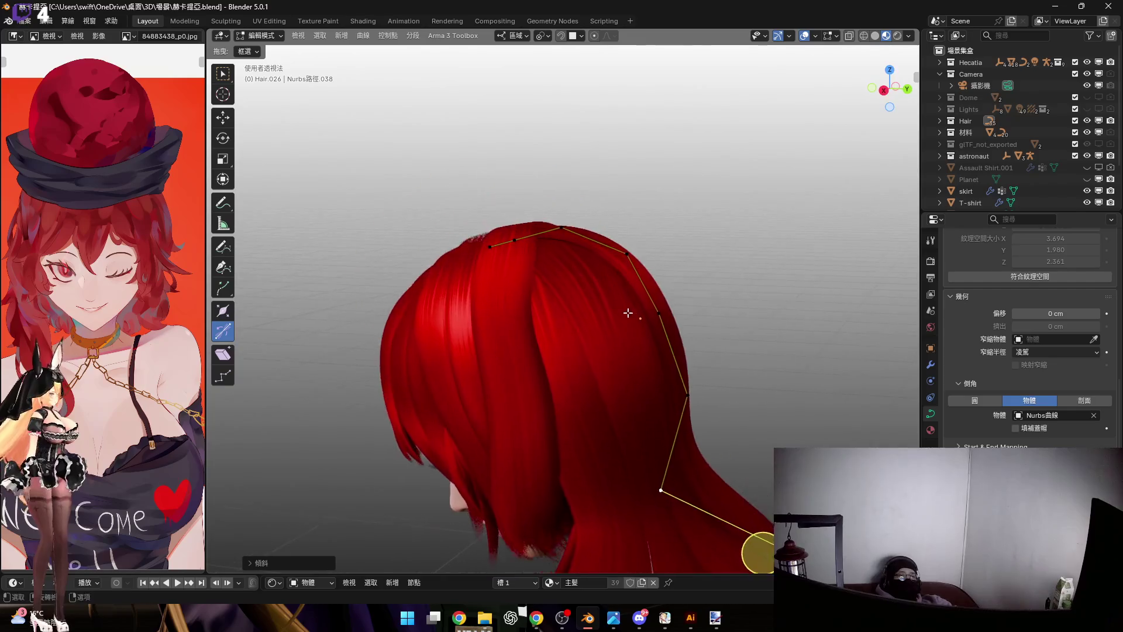
{"action": "middle_click_drag", "start_coordinate": [720, 329], "coordinate": [672, 290]}
{"action": "scroll", "coordinate": [673, 290], "scroll_direction": "up", "scroll_amount": 5}
{"action": "scroll", "coordinate": [590, 262], "scroll_direction": "down", "scroll_amount": 4}
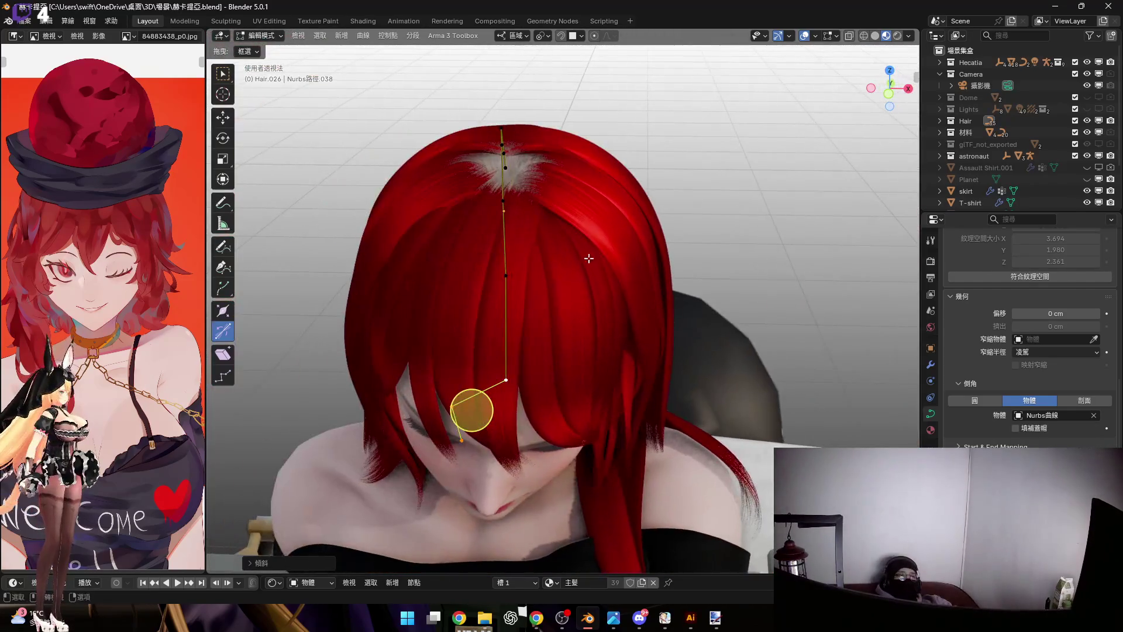
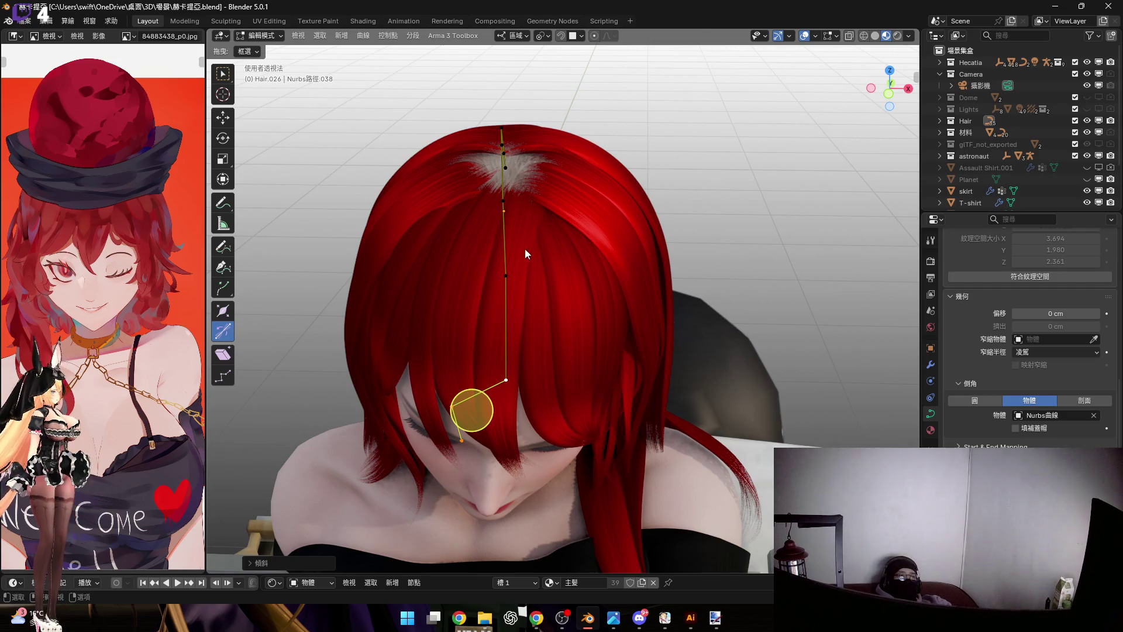
Leave the current strand and switch to editing the Hair.033 strand's control points
{"action": "key", "text": "Tab"}
{"action": "middle_click_drag", "start_coordinate": [521, 248], "coordinate": [585, 272]}
{"action": "scroll", "coordinate": [577, 281], "scroll_direction": "up", "scroll_amount": 4}
{"action": "scroll", "coordinate": [607, 268], "scroll_direction": "up", "scroll_amount": 2}
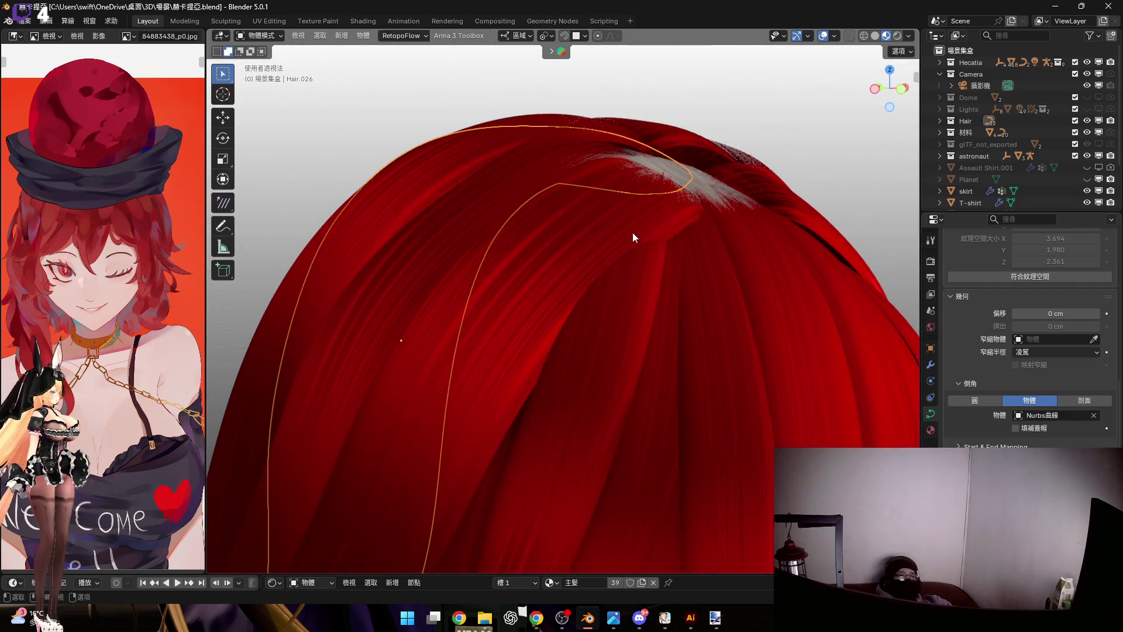
{"action": "middle_click_drag", "start_coordinate": [634, 233], "coordinate": [607, 231]}
{"action": "left_click", "coordinate": [614, 233]}
{"action": "key", "text": "Tab"}
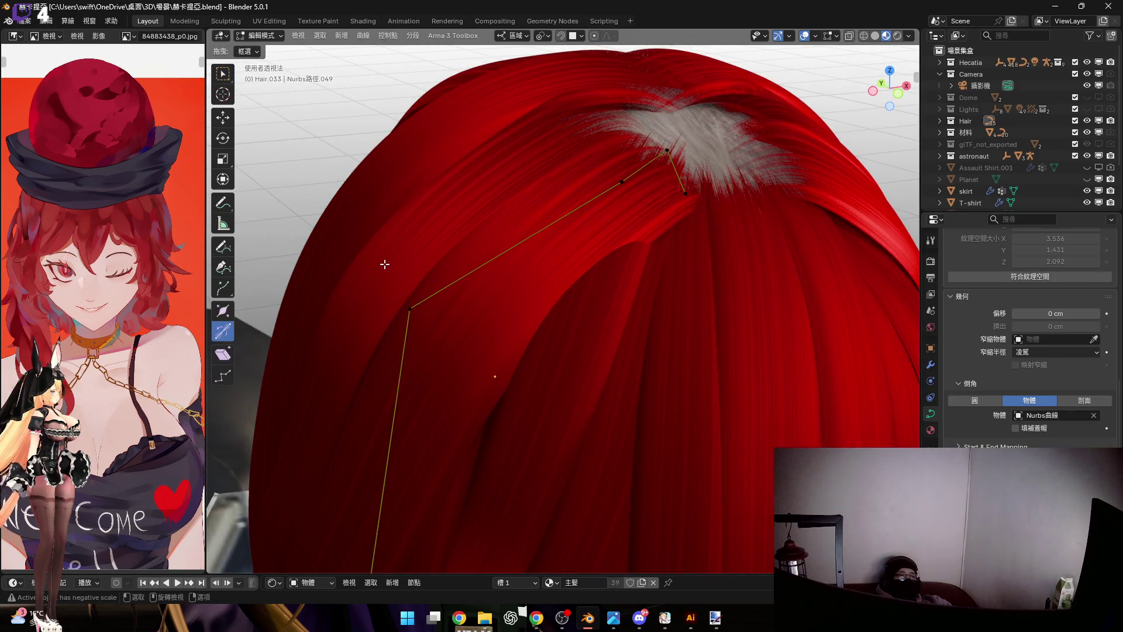
{"action": "middle_click_drag", "start_coordinate": [661, 278], "coordinate": [634, 249]}
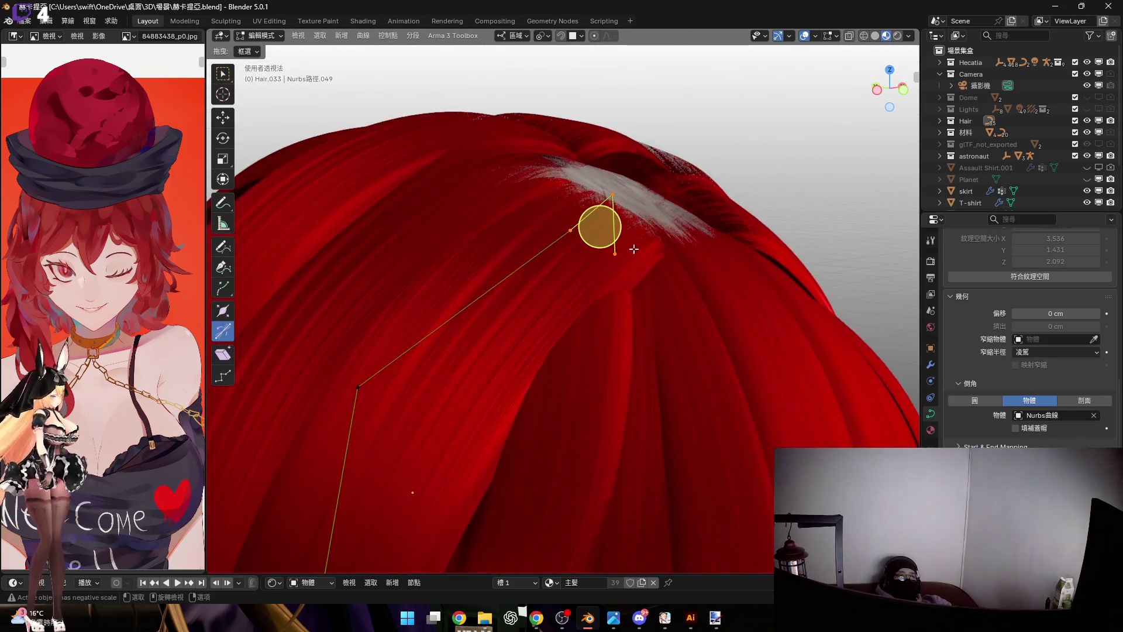
{"action": "left_click", "coordinate": [625, 233]}
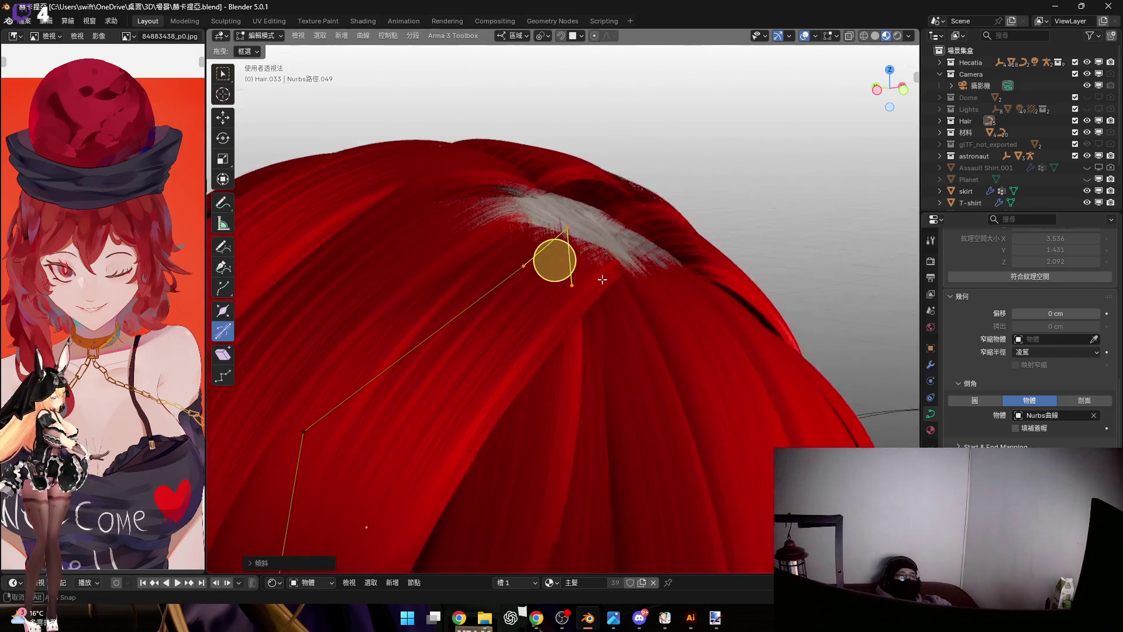
{"action": "scroll", "coordinate": [571, 263], "scroll_direction": "up", "scroll_amount": 2}
{"action": "scroll", "coordinate": [566, 276], "scroll_direction": "up", "scroll_amount": 2}
{"action": "scroll", "coordinate": [564, 285], "scroll_direction": "up", "scroll_amount": 2}
{"action": "scroll", "coordinate": [564, 285], "scroll_direction": "down", "scroll_amount": 2}
{"action": "mouse_move", "coordinate": [565, 282]}
{"action": "middle_mouse_down"}
{"action": "mouse_move", "coordinate": [570, 295]}
{"action": "mouse_move", "coordinate": [553, 315]}
{"action": "middle_mouse_up"}
{"action": "scroll", "coordinate": [552, 312], "scroll_direction": "up", "scroll_amount": 2}
{"action": "scroll", "coordinate": [549, 317], "scroll_direction": "up", "scroll_amount": 2}
Slide the root point along global X, move the root points lower-left and rescale the root section
{"action": "key", "text": "g"}
{"action": "key", "text": "x"}
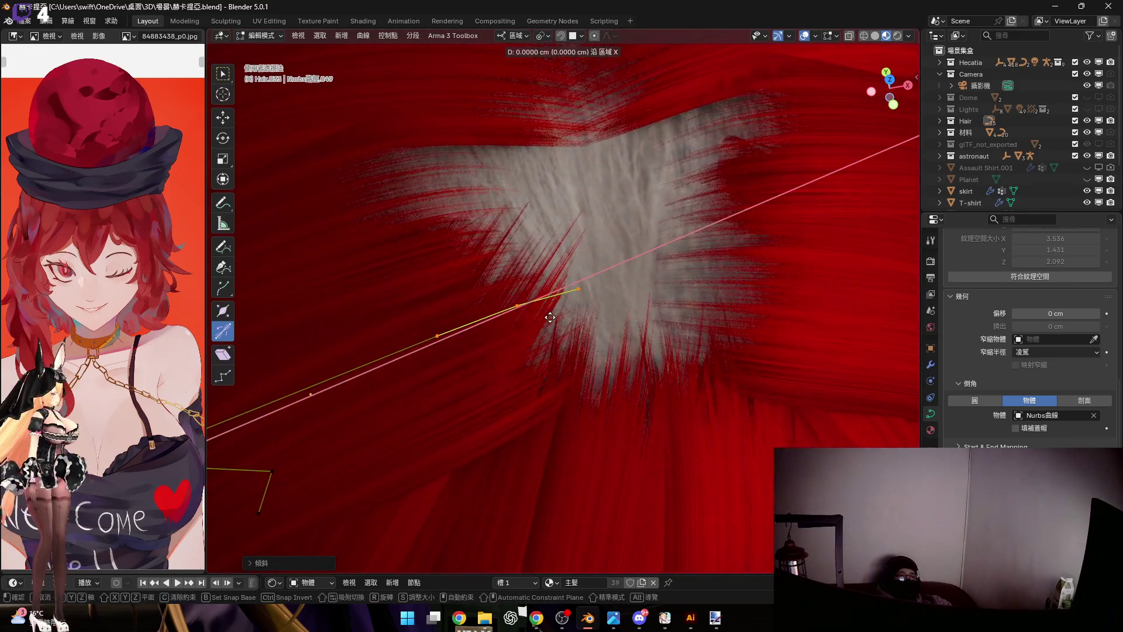
{"action": "key", "text": "x"}
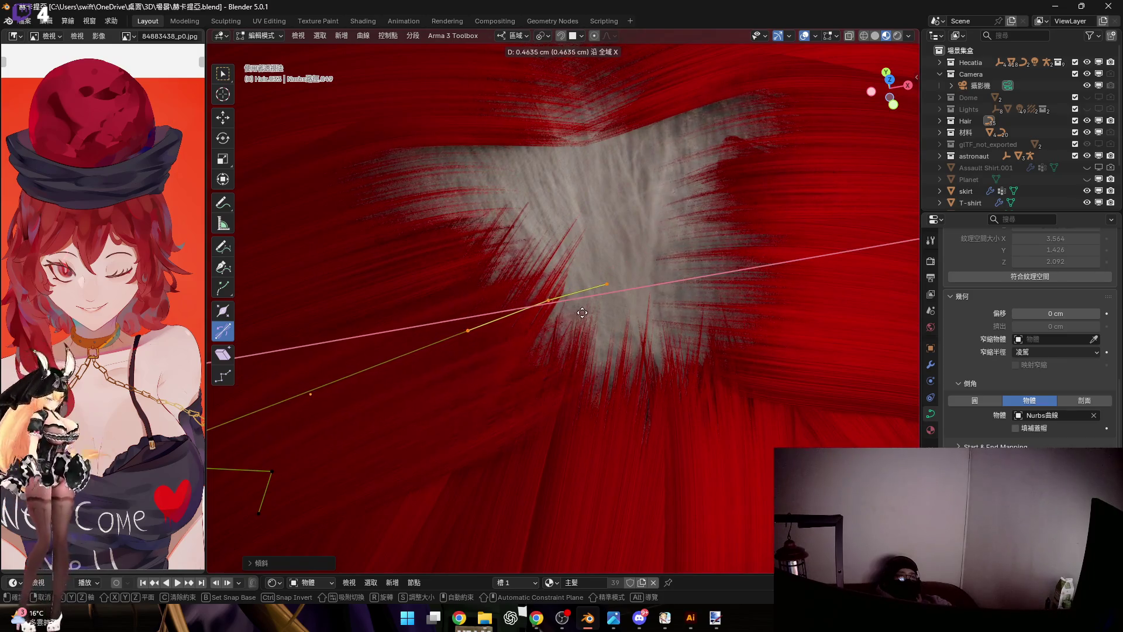
{"action": "left_click", "coordinate": [518, 307]}
{"action": "scroll", "coordinate": [514, 306], "scroll_direction": "down", "scroll_amount": 2}
{"action": "middle_click_drag", "start_coordinate": [550, 319], "coordinate": [539, 279]}
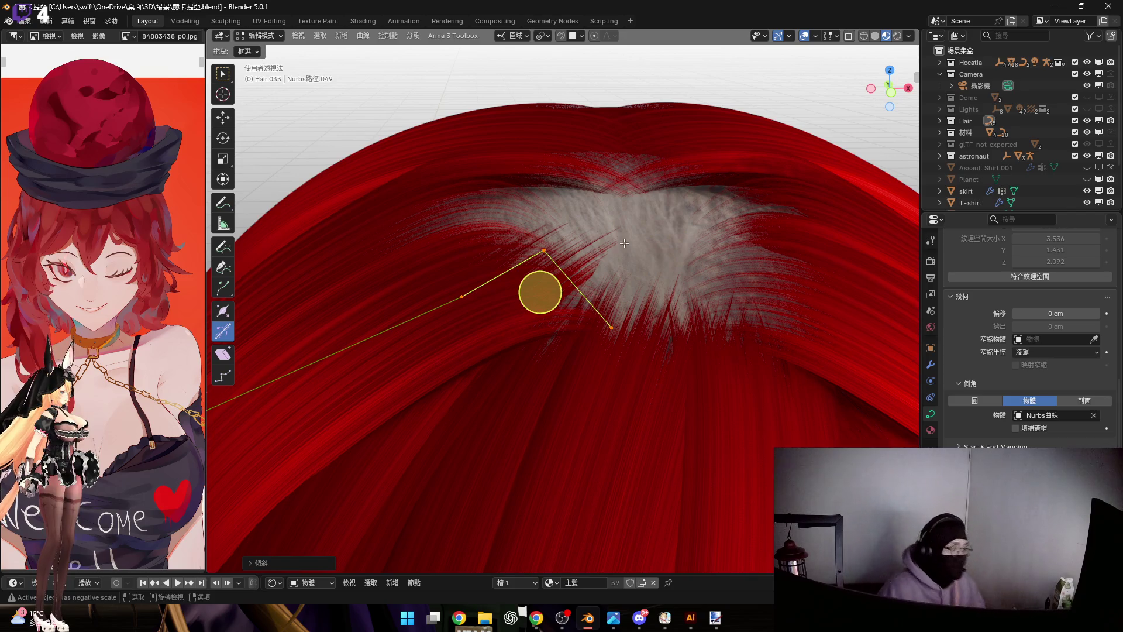
{"action": "mouse_move", "coordinate": [662, 299]}
{"action": "middle_mouse_down"}
{"action": "mouse_move", "coordinate": [642, 349]}
{"action": "mouse_move", "coordinate": [613, 364]}
{"action": "mouse_move", "coordinate": [658, 344]}
{"action": "middle_mouse_up"}
{"action": "key", "text": "g"}
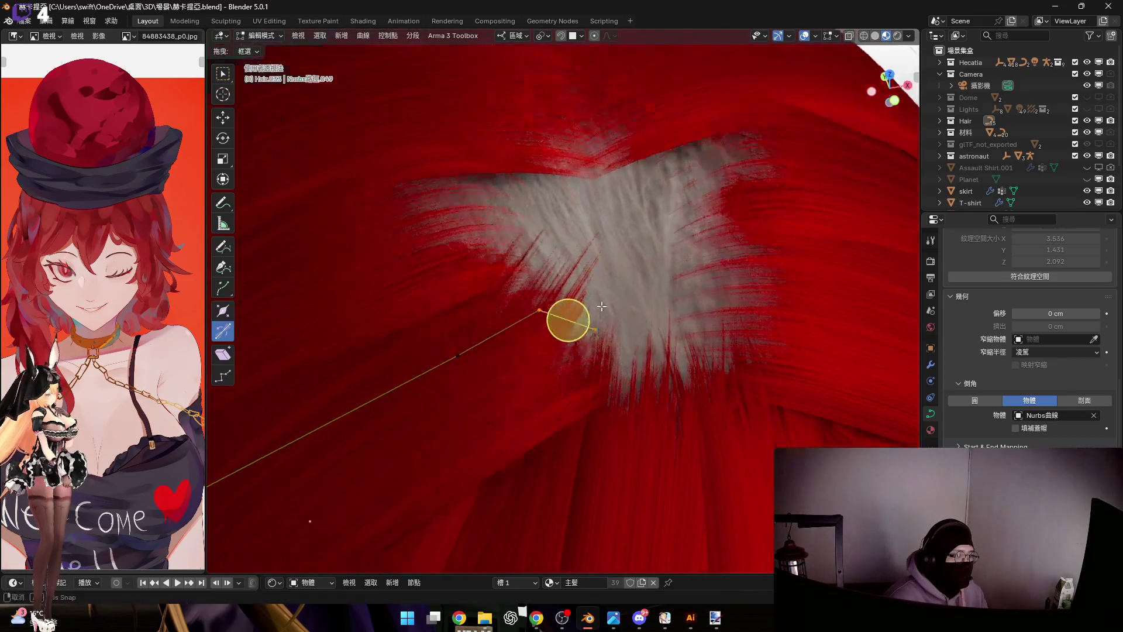
{"action": "left_click", "coordinate": [513, 330]}
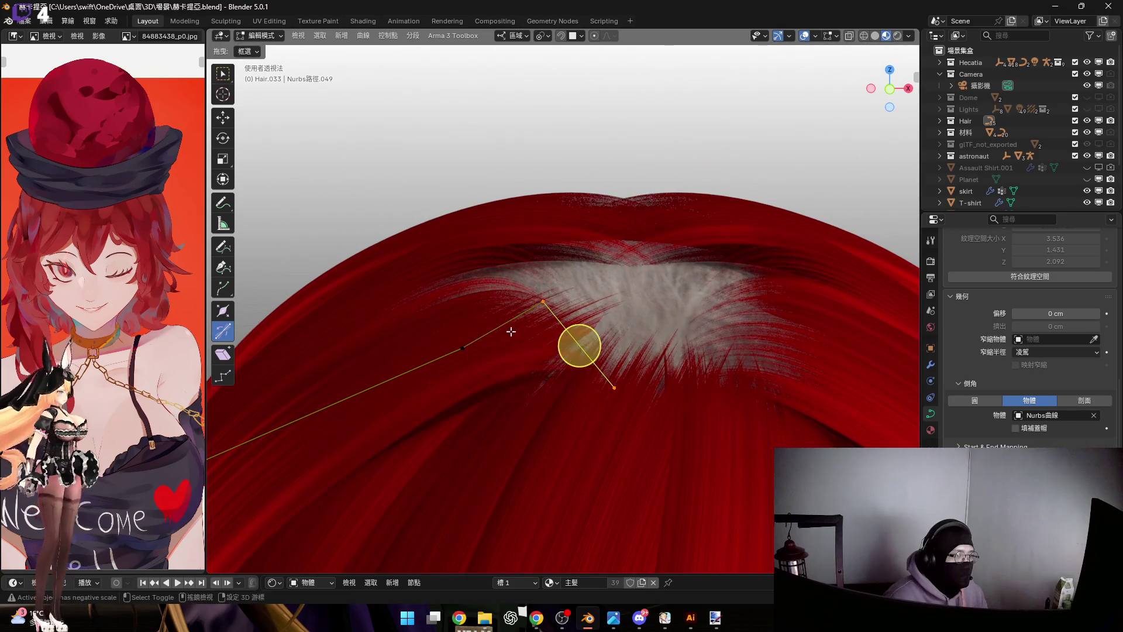
{"action": "mouse_move", "coordinate": [584, 374]}
{"action": "middle_mouse_down"}
{"action": "mouse_move", "coordinate": [455, 348]}
{"action": "mouse_move", "coordinate": [537, 361]}
{"action": "middle_mouse_up"}
{"action": "key", "text": "s"}
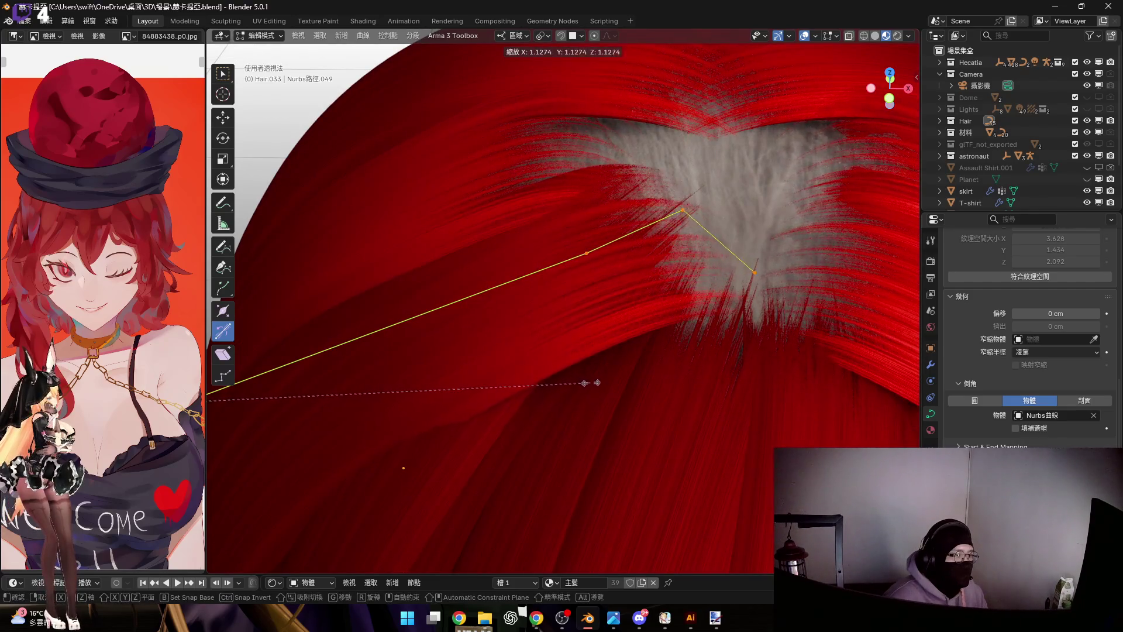
{"action": "left_click", "coordinate": [597, 384]}
Lower the root points along local Z in three passes so they sit on the grey scalp patch
{"action": "middle_click_drag", "start_coordinate": [626, 239], "coordinate": [436, 294]}
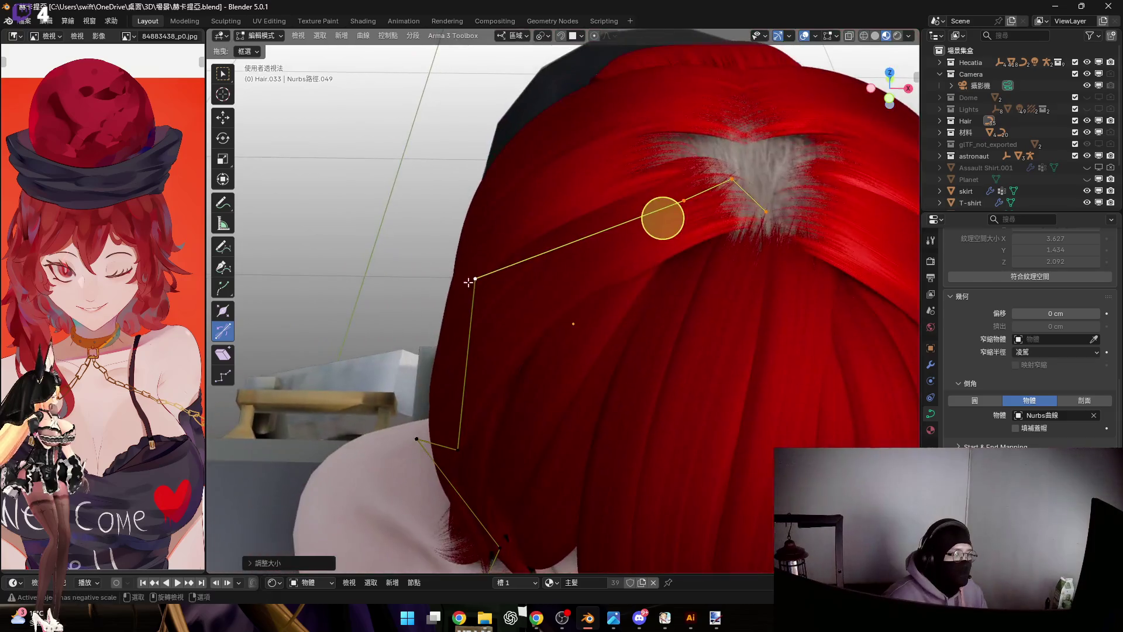
{"action": "key", "text": "g"}
{"action": "key", "text": "z"}
{"action": "key", "text": "z"}
{"action": "left_click", "coordinate": [414, 283]}
{"action": "middle_click_drag", "start_coordinate": [414, 284], "coordinate": [527, 309]}
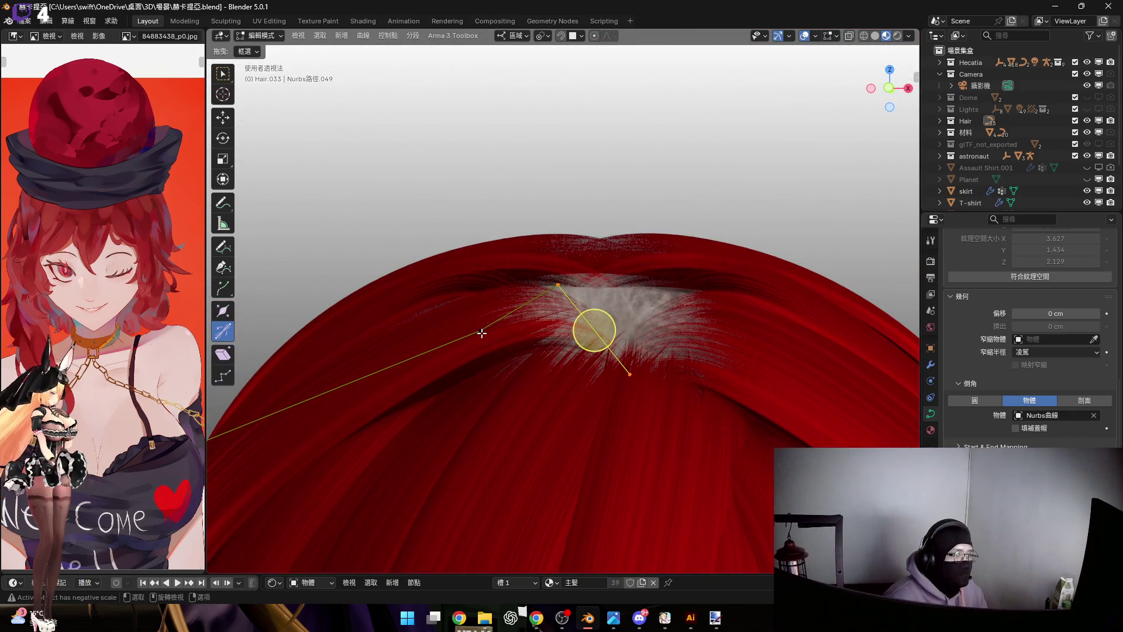
{"action": "middle_click_drag", "start_coordinate": [440, 277], "coordinate": [514, 355]}
{"action": "key", "text": "g"}
{"action": "key", "text": "z"}
{"action": "key", "text": "z"}
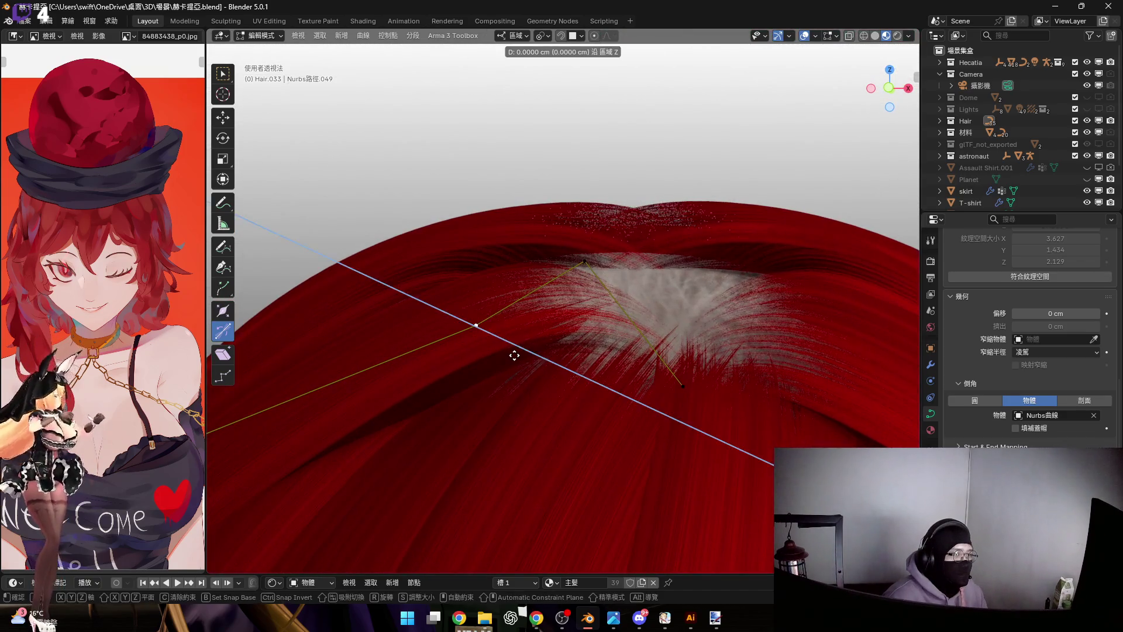
{"action": "left_click", "coordinate": [495, 268]}
{"action": "middle_click_drag", "start_coordinate": [496, 268], "coordinate": [585, 325]}
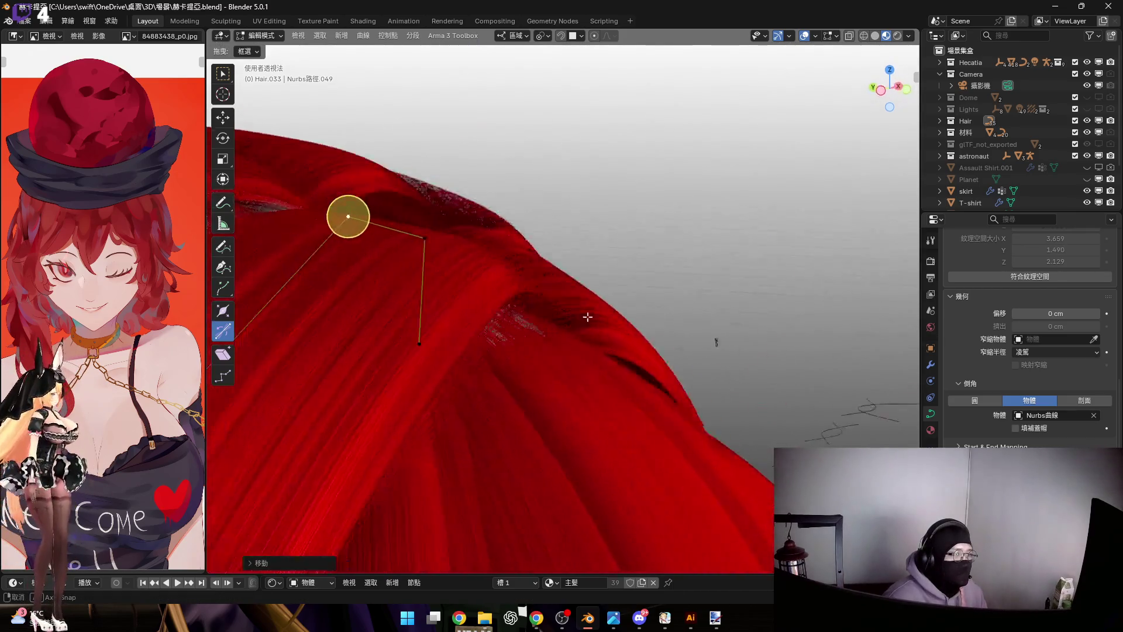
{"action": "key", "text": "g"}
{"action": "key", "text": "z"}
{"action": "key", "text": "z"}
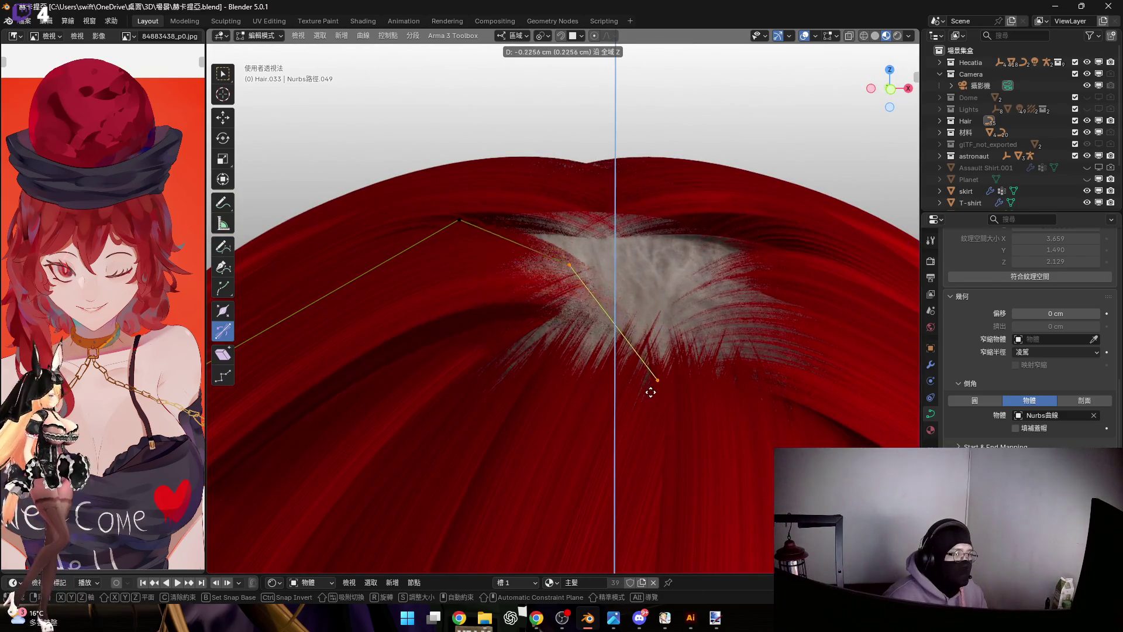
{"action": "left_click", "coordinate": [658, 419]}
Try enlarging the root section, cancel it, and return to Object Mode to view the whole strand
{"action": "middle_click_drag", "start_coordinate": [615, 306], "coordinate": [588, 349]}
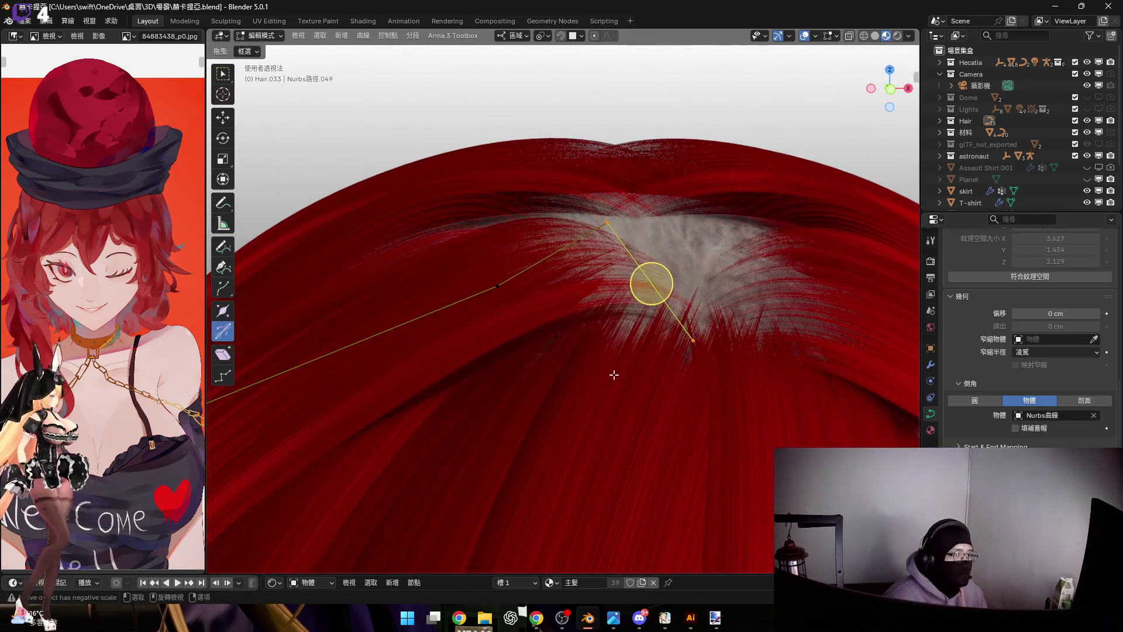
{"action": "scroll", "coordinate": [588, 349], "scroll_direction": "down", "scroll_amount": 3}
{"action": "scroll", "coordinate": [584, 365], "scroll_direction": "up", "scroll_amount": 3}
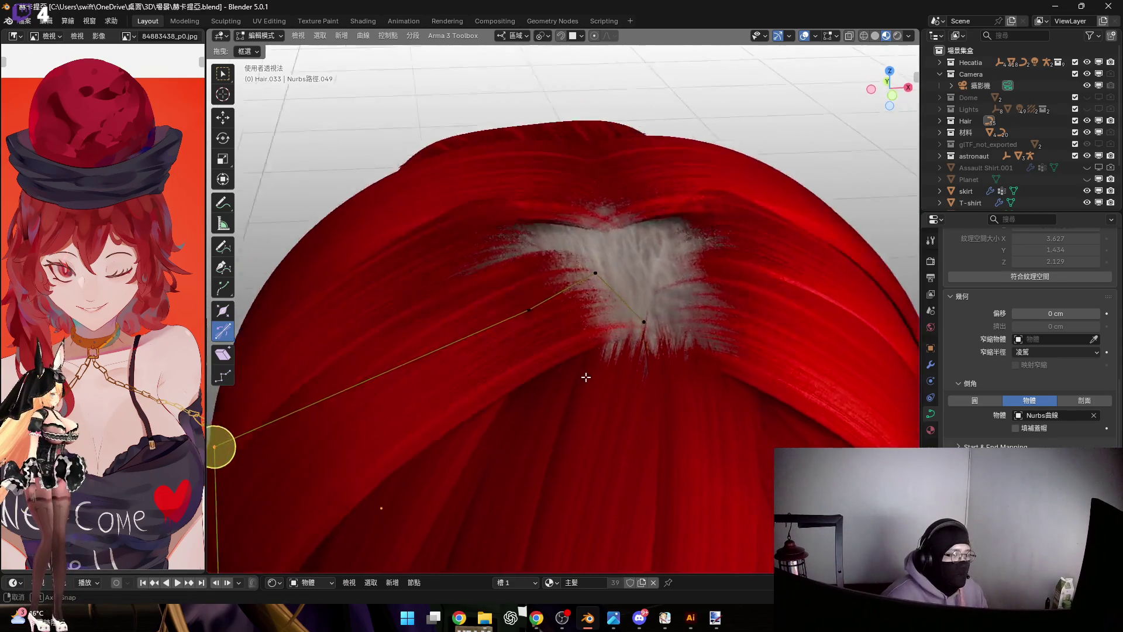
{"action": "mouse_move", "coordinate": [583, 365]}
{"action": "middle_mouse_down"}
{"action": "mouse_move", "coordinate": [659, 361]}
{"action": "mouse_move", "coordinate": [436, 325]}
{"action": "middle_mouse_up"}
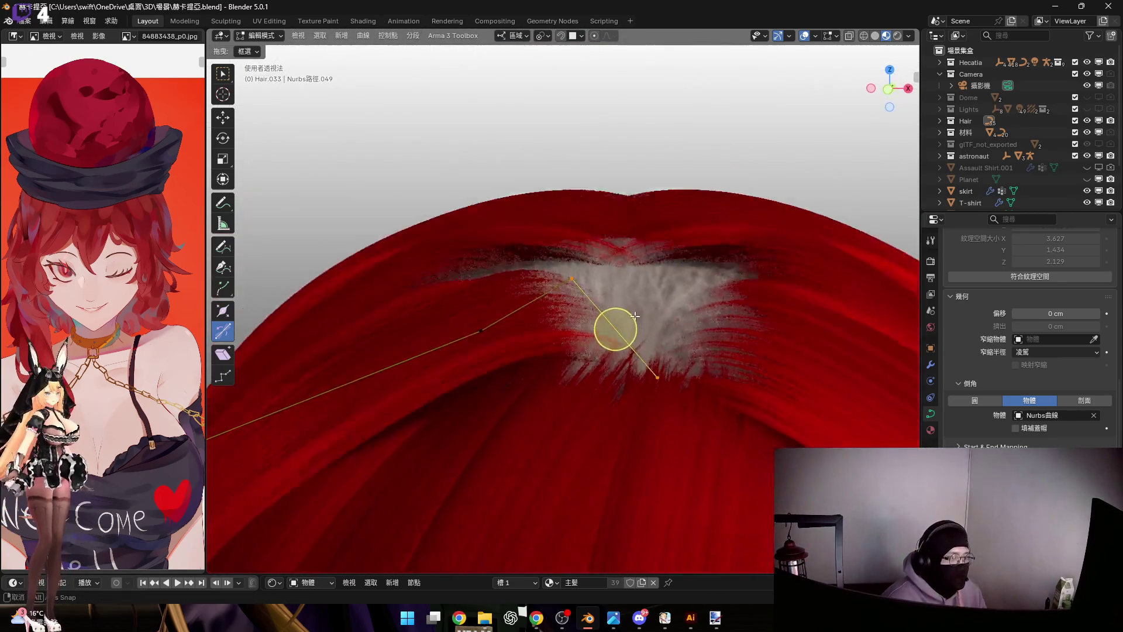
{"action": "key", "text": "s"}
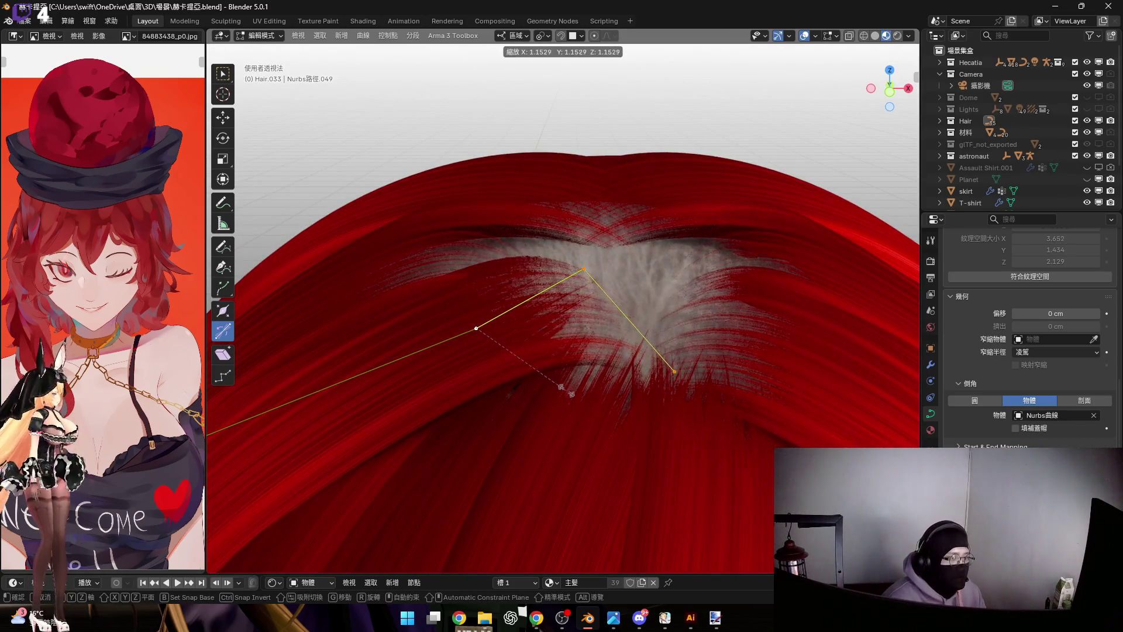
{"action": "right_click", "coordinate": [575, 397]}
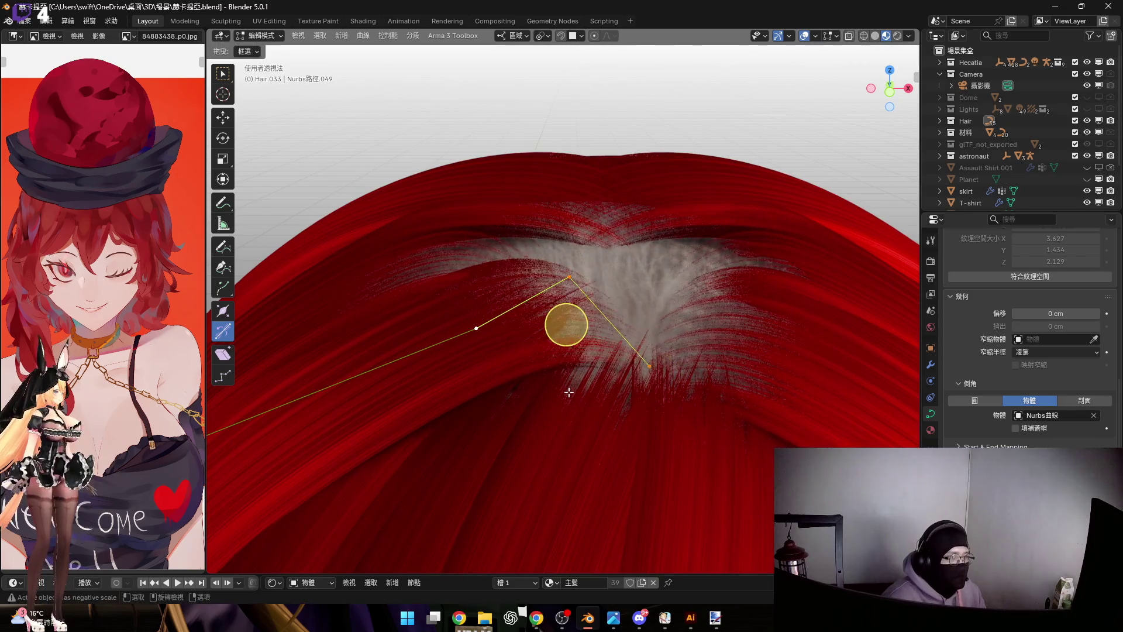
{"action": "middle_click_drag", "start_coordinate": [609, 360], "coordinate": [581, 373]}
{"action": "left_click", "coordinate": [573, 326]}
{"action": "key", "text": "Tab"}
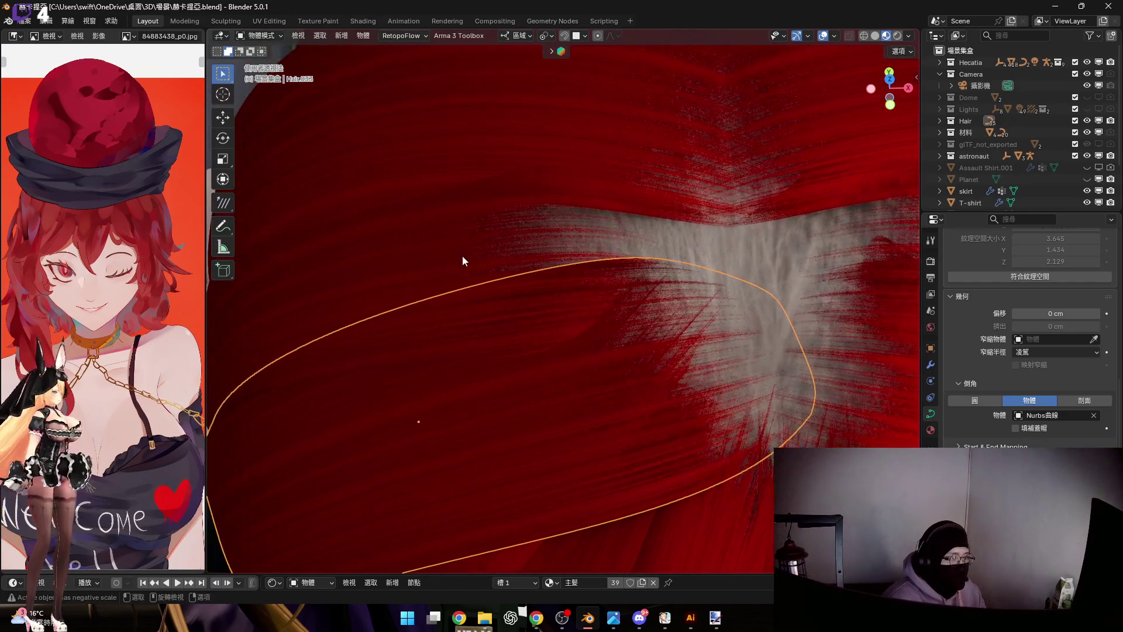
Rescale the strand's selected points three times to size the section over the crown
{"action": "key", "text": "Tab"}
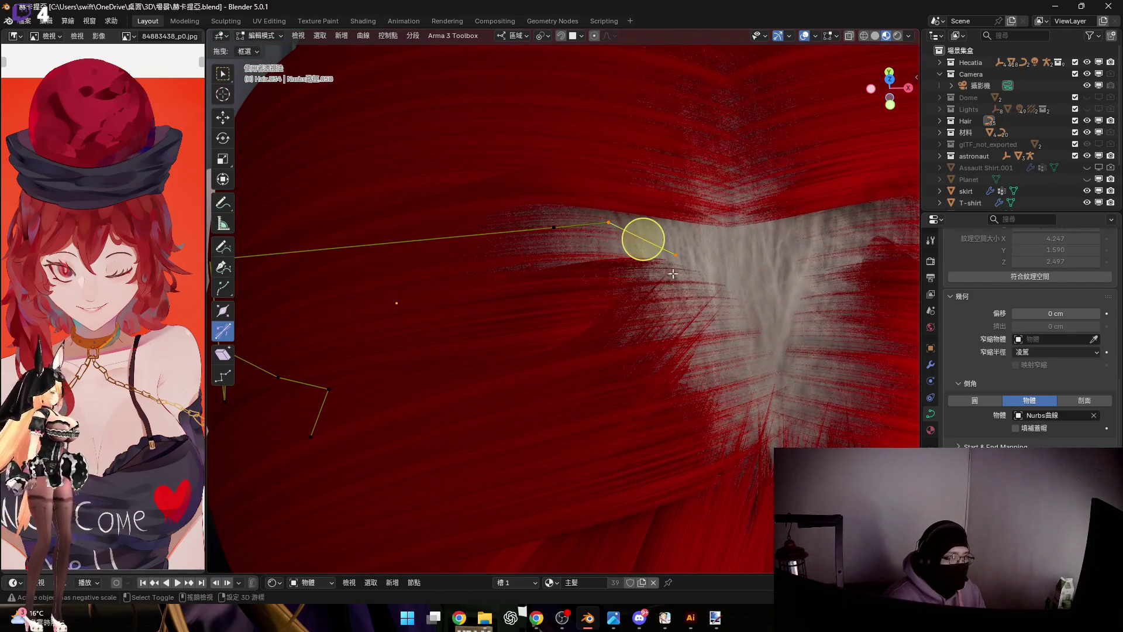
{"action": "middle_click_drag", "start_coordinate": [555, 230], "coordinate": [498, 328]}
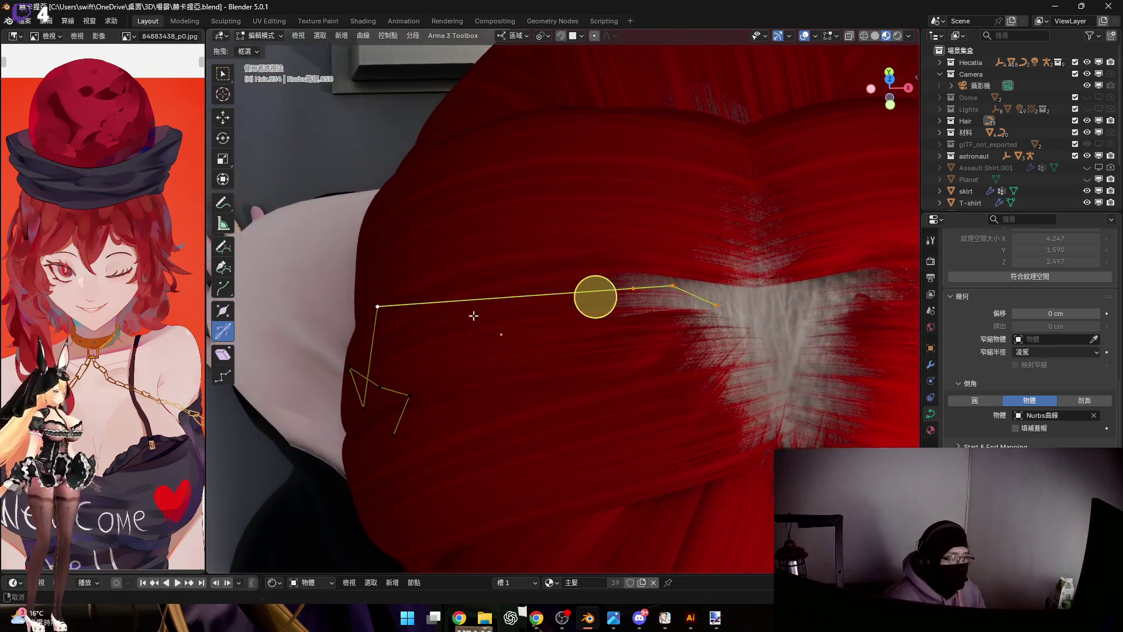
{"action": "key", "text": "s"}
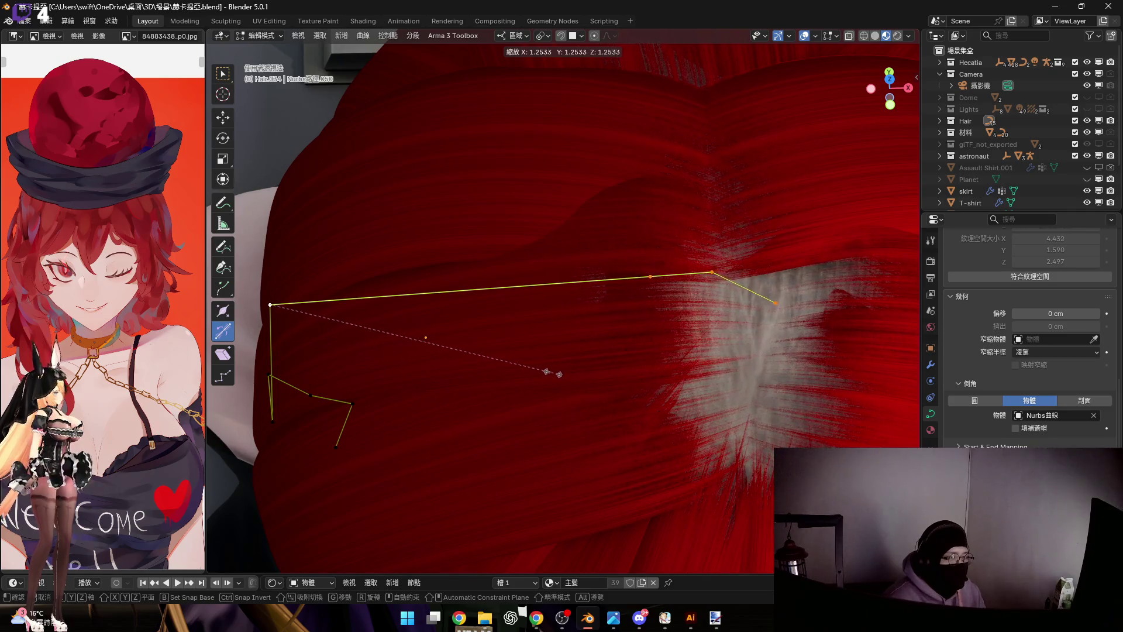
{"action": "left_click", "coordinate": [553, 373]}
{"action": "mouse_move", "coordinate": [599, 289]}
{"action": "middle_mouse_down"}
{"action": "mouse_move", "coordinate": [576, 299]}
{"action": "mouse_move", "coordinate": [574, 321]}
{"action": "mouse_move", "coordinate": [556, 301]}
{"action": "middle_mouse_up"}
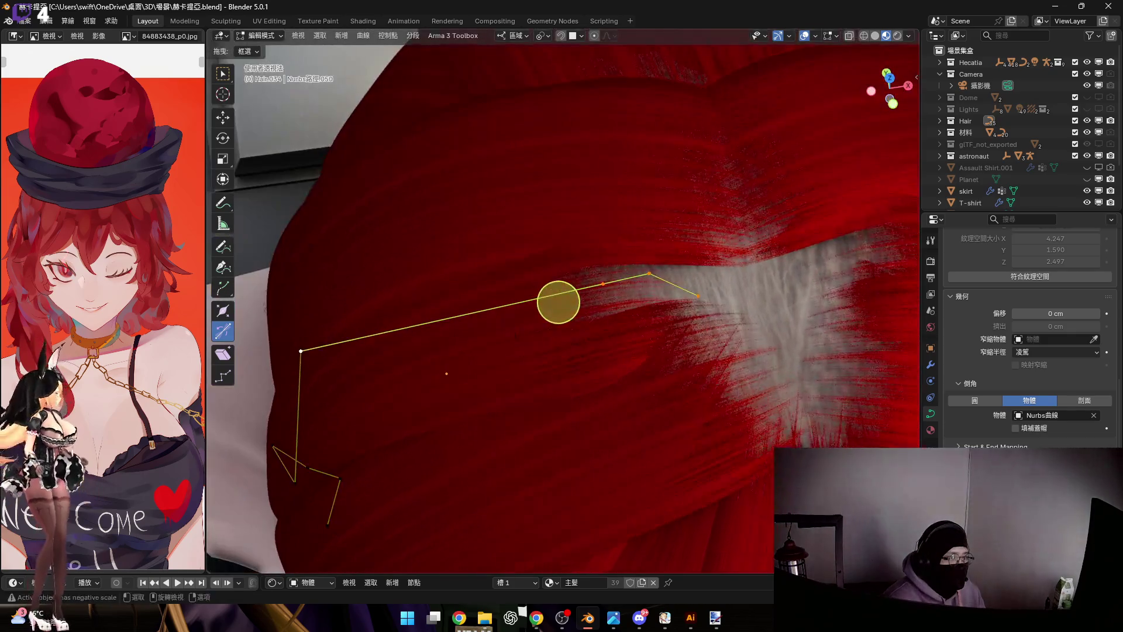
{"action": "key", "text": "s"}
{"action": "left_click", "coordinate": [554, 390]}
{"action": "middle_click_drag", "start_coordinate": [614, 339], "coordinate": [709, 305]}
{"action": "scroll", "coordinate": [588, 324], "scroll_direction": "down", "scroll_amount": 3}
{"action": "key", "text": "s"}
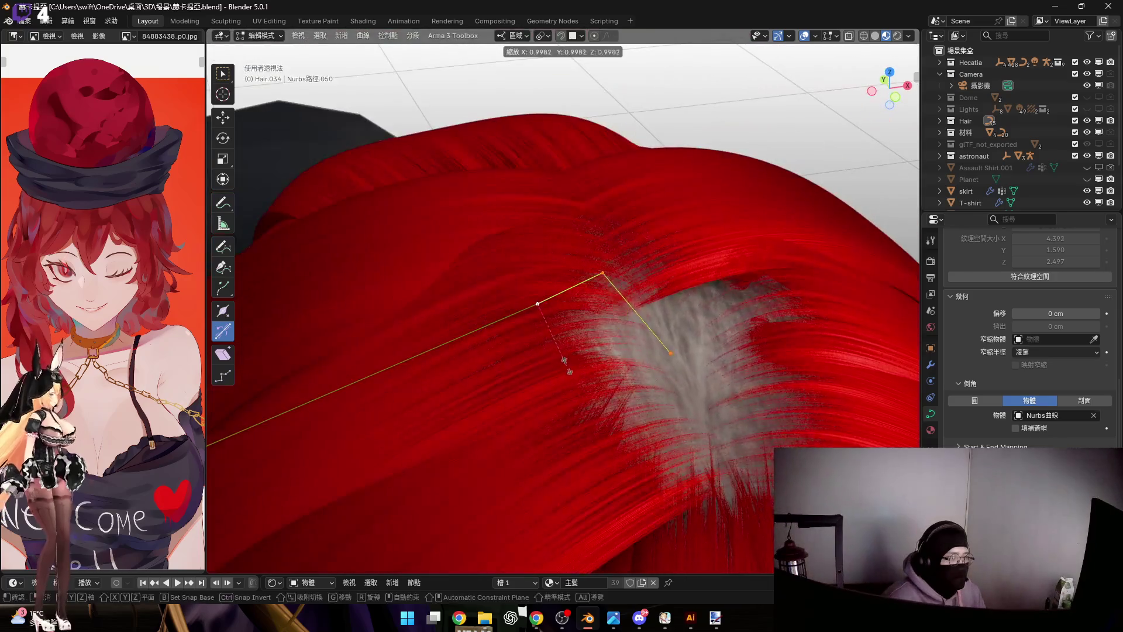
{"action": "left_click", "coordinate": [580, 378]}
Move the strand point and tilt it with Ctrl+T so the strand arcs across the crown
{"action": "mouse_move", "coordinate": [580, 377]}
{"action": "middle_mouse_down"}
{"action": "mouse_move", "coordinate": [561, 351]}
{"action": "mouse_move", "coordinate": [574, 344]}
{"action": "mouse_move", "coordinate": [531, 312]}
{"action": "middle_mouse_up"}
{"action": "scroll", "coordinate": [574, 343], "scroll_direction": "up", "scroll_amount": 3}
{"action": "key", "text": "g"}
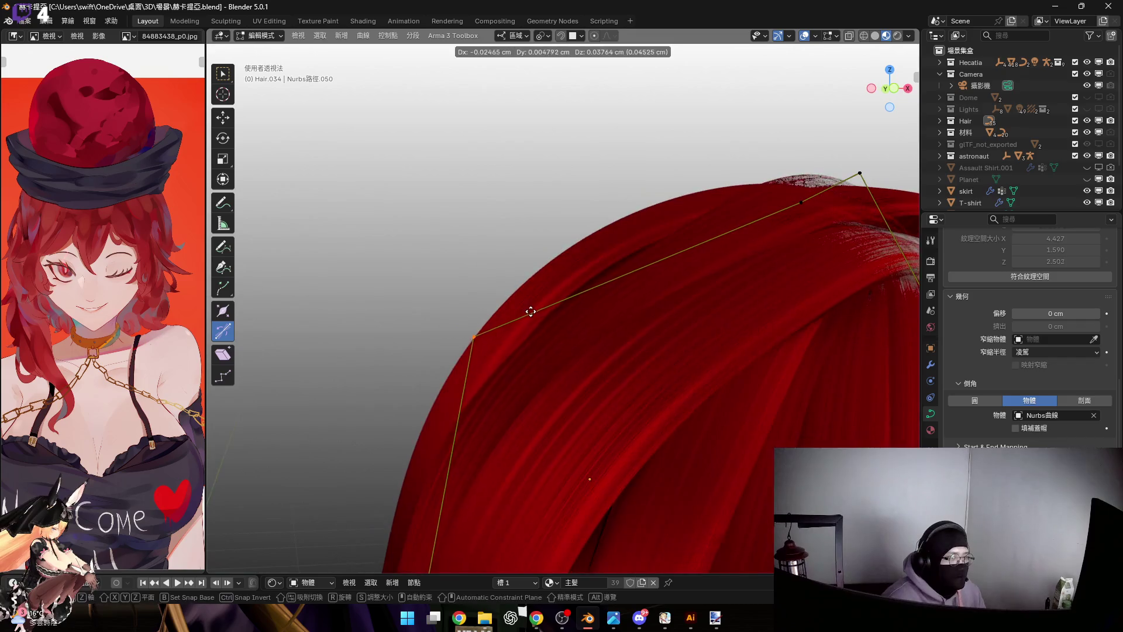
{"action": "left_click", "coordinate": [451, 321]}
{"action": "mouse_move", "coordinate": [451, 322]}
{"action": "middle_mouse_down"}
{"action": "mouse_move", "coordinate": [518, 334]}
{"action": "mouse_move", "coordinate": [519, 321]}
{"action": "mouse_move", "coordinate": [664, 210]}
{"action": "middle_mouse_up"}
{"action": "key", "text": "ctrl+t"}
{"action": "left_click", "coordinate": [494, 326]}
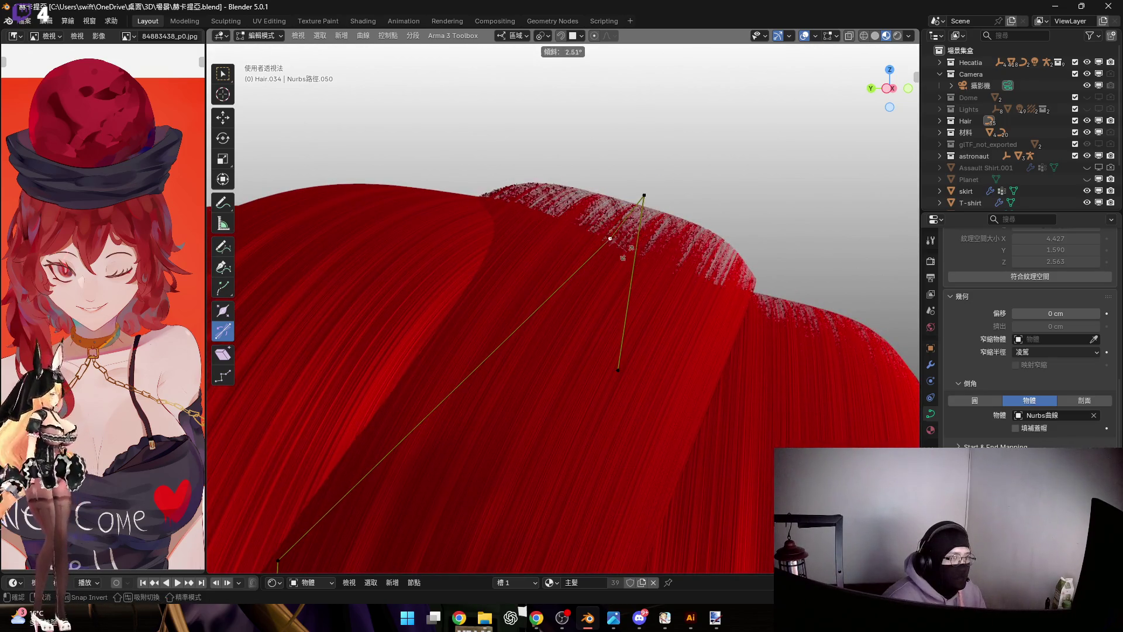
{"action": "left_click", "coordinate": [623, 260]}
{"action": "mouse_move", "coordinate": [622, 260]}
{"action": "middle_mouse_down"}
{"action": "mouse_move", "coordinate": [594, 296]}
{"action": "mouse_move", "coordinate": [661, 254]}
{"action": "middle_mouse_up"}
{"action": "key", "text": "ctrl+t"}
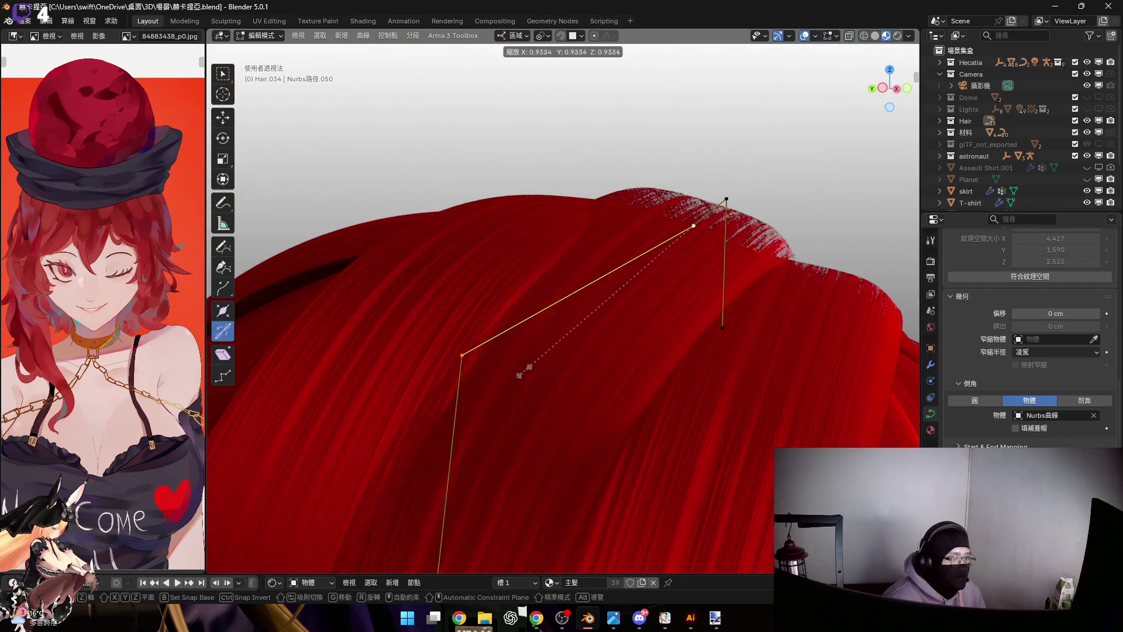
{"action": "left_click", "coordinate": [522, 371]}
Check the strand from a lower angle and leave point editing
{"action": "mouse_move", "coordinate": [521, 371]}
{"action": "middle_mouse_down"}
{"action": "mouse_move", "coordinate": [576, 325]}
{"action": "mouse_move", "coordinate": [549, 263]}
{"action": "mouse_move", "coordinate": [593, 301]}
{"action": "middle_mouse_up"}
{"action": "mouse_move", "coordinate": [698, 253]}
{"action": "middle_mouse_down"}
{"action": "mouse_move", "coordinate": [617, 299]}
{"action": "mouse_move", "coordinate": [585, 296]}
{"action": "mouse_move", "coordinate": [637, 317]}
{"action": "mouse_move", "coordinate": [539, 316]}
{"action": "mouse_move", "coordinate": [593, 297]}
{"action": "mouse_move", "coordinate": [633, 310]}
{"action": "middle_mouse_up"}
{"action": "key", "text": "Tab"}
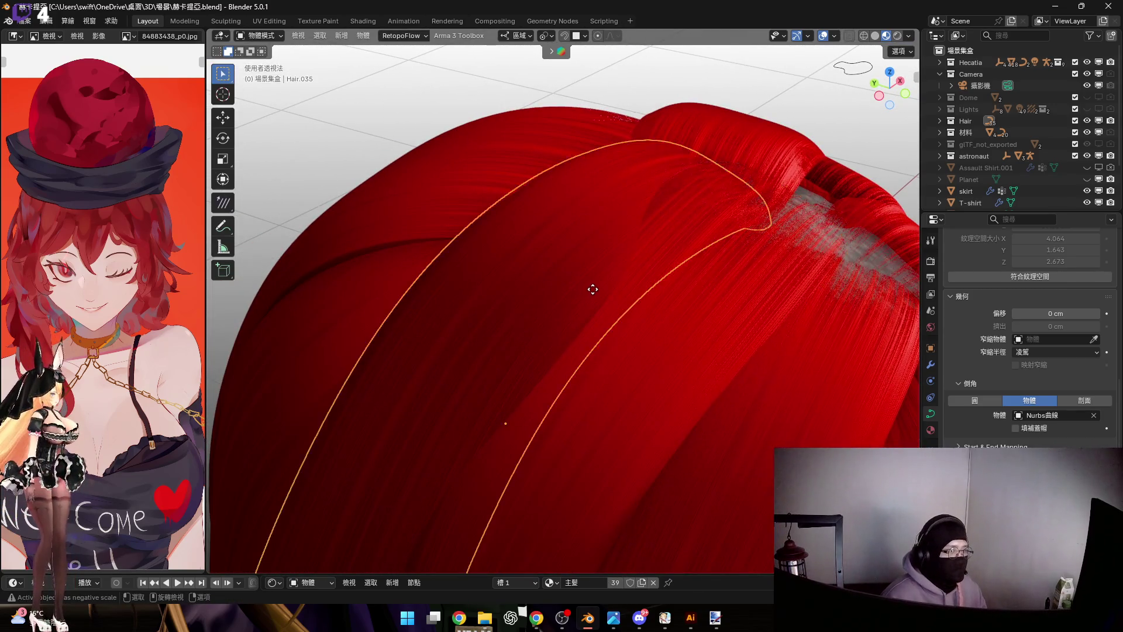
Raise the strand point along Z, tilt it and thin the strand at that point
{"action": "key", "text": "Tab"}
{"action": "mouse_move", "coordinate": [533, 258]}
{"action": "middle_mouse_down"}
{"action": "mouse_move", "coordinate": [534, 290]}
{"action": "mouse_move", "coordinate": [591, 317]}
{"action": "mouse_move", "coordinate": [499, 246]}
{"action": "middle_mouse_up"}
{"action": "key", "text": "g"}
{"action": "key", "text": "z"}
{"action": "left_click", "coordinate": [528, 287]}
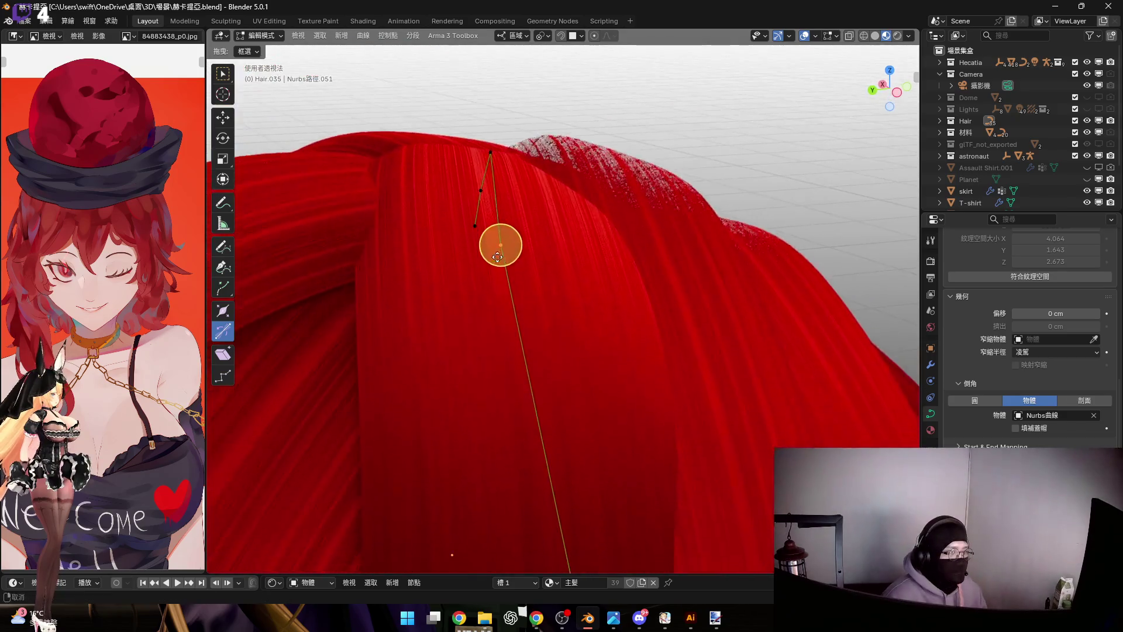
{"action": "key", "text": "ctrl+t"}
{"action": "left_click", "coordinate": [520, 260]}
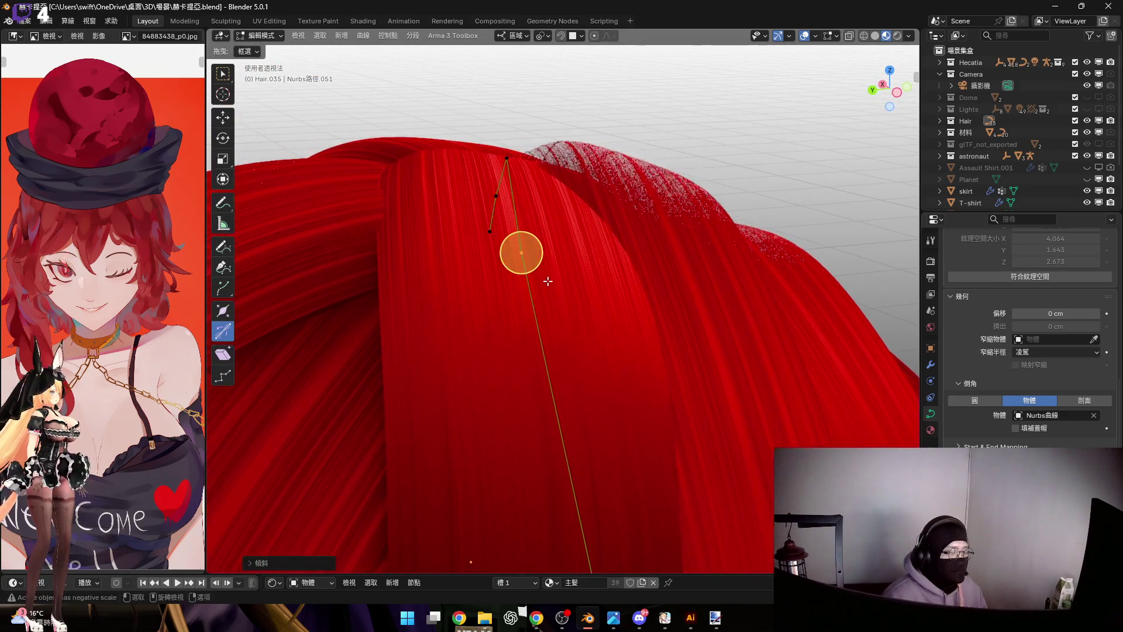
{"action": "scroll", "coordinate": [519, 252], "scroll_direction": "up", "scroll_amount": 2}
{"action": "key", "text": "alt+s"}
{"action": "middle_click_drag", "start_coordinate": [624, 305], "coordinate": [605, 294]}
Shift the point along local Y, tilt it again and nudge it freely so the strand sweeps down the head
{"action": "key", "text": "g"}
{"action": "key", "text": "y"}
{"action": "key", "text": "y"}
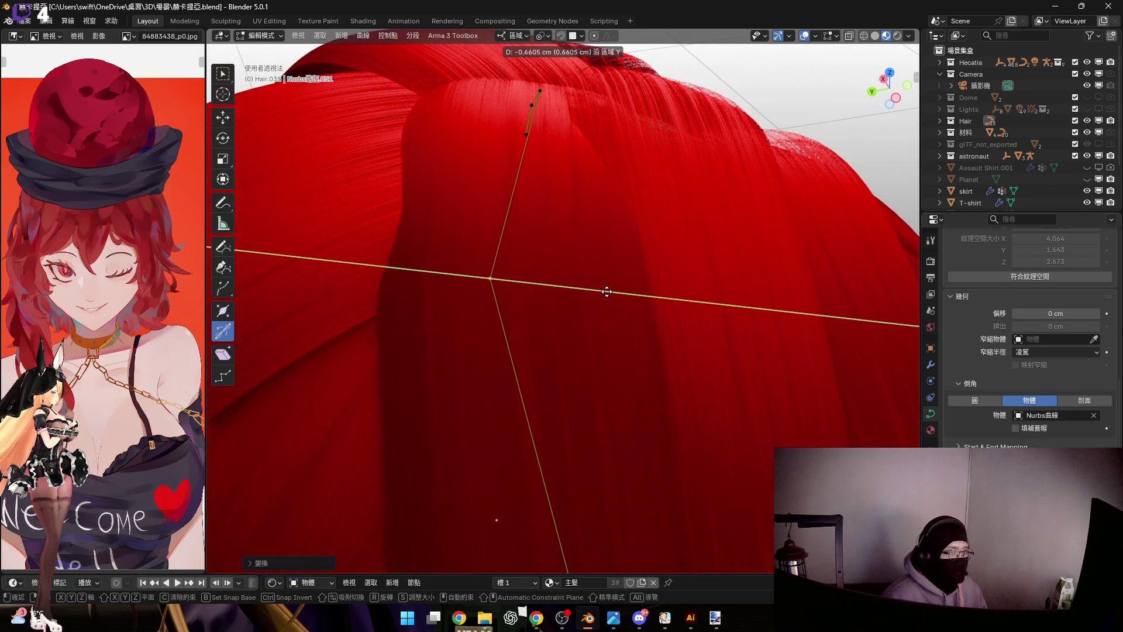
{"action": "left_click", "coordinate": [482, 275]}
{"action": "mouse_move", "coordinate": [482, 276]}
{"action": "middle_mouse_down"}
{"action": "mouse_move", "coordinate": [498, 309]}
{"action": "mouse_move", "coordinate": [519, 244]}
{"action": "mouse_move", "coordinate": [477, 313]}
{"action": "mouse_move", "coordinate": [520, 280]}
{"action": "mouse_move", "coordinate": [508, 299]}
{"action": "mouse_move", "coordinate": [534, 300]}
{"action": "mouse_move", "coordinate": [494, 336]}
{"action": "mouse_move", "coordinate": [509, 317]}
{"action": "middle_mouse_up"}
{"action": "key", "text": "ctrl+t"}
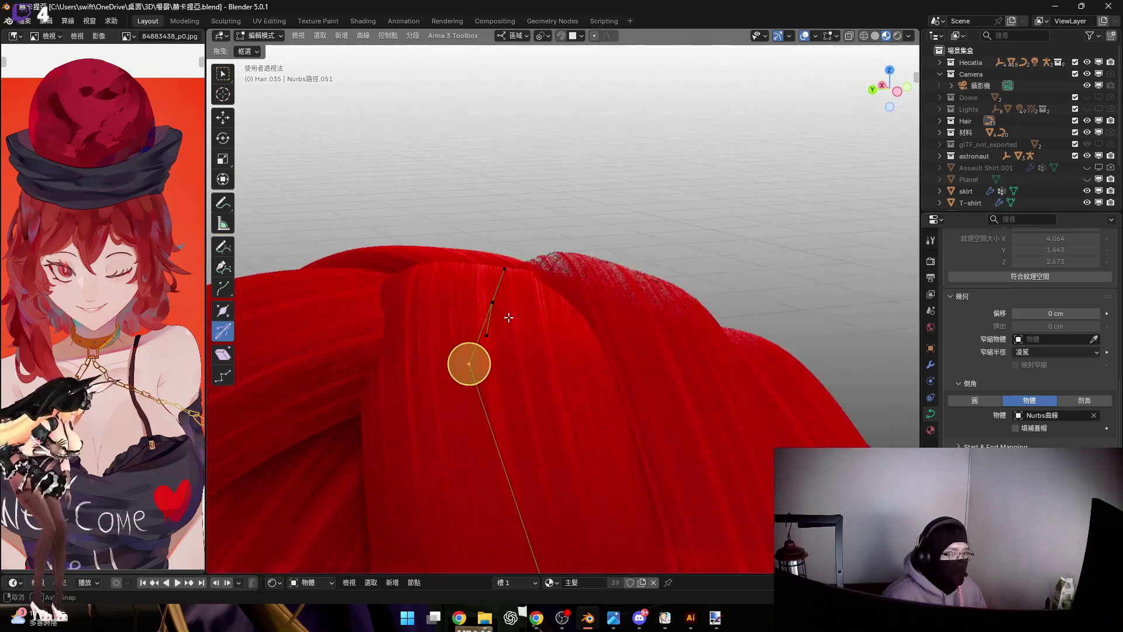
{"action": "mouse_move", "coordinate": [492, 354]}
{"action": "middle_mouse_down"}
{"action": "mouse_move", "coordinate": [489, 303]}
{"action": "mouse_move", "coordinate": [505, 307]}
{"action": "middle_mouse_up"}
{"action": "left_click_drag", "start_coordinate": [505, 307], "coordinate": [506, 313]}
{"action": "scroll", "coordinate": [504, 338], "scroll_direction": "down", "scroll_amount": 1}
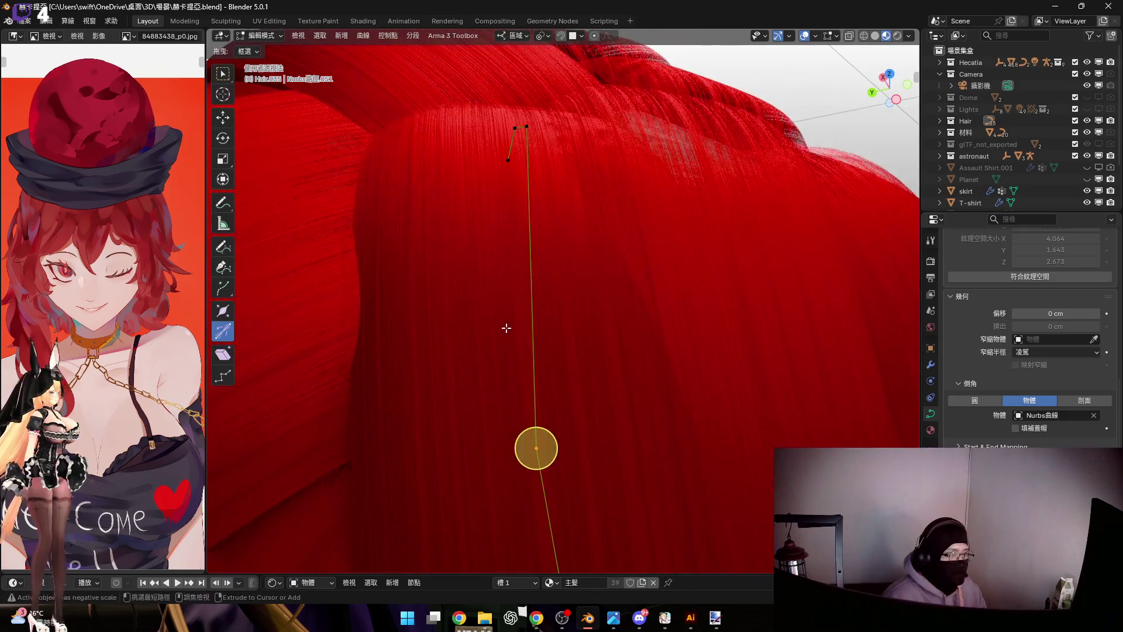
{"action": "scroll", "coordinate": [513, 325], "scroll_direction": "down", "scroll_amount": 1}
{"action": "scroll", "coordinate": [492, 290], "scroll_direction": "down", "scroll_amount": 3}
{"action": "mouse_move", "coordinate": [529, 298]}
{"action": "middle_mouse_down"}
{"action": "mouse_move", "coordinate": [629, 348]}
{"action": "mouse_move", "coordinate": [527, 331]}
{"action": "mouse_move", "coordinate": [567, 304]}
{"action": "mouse_move", "coordinate": [459, 326]}
{"action": "mouse_move", "coordinate": [539, 339]}
{"action": "mouse_move", "coordinate": [562, 324]}
{"action": "middle_mouse_up"}
{"action": "scroll", "coordinate": [563, 324], "scroll_direction": "down", "scroll_amount": 2}
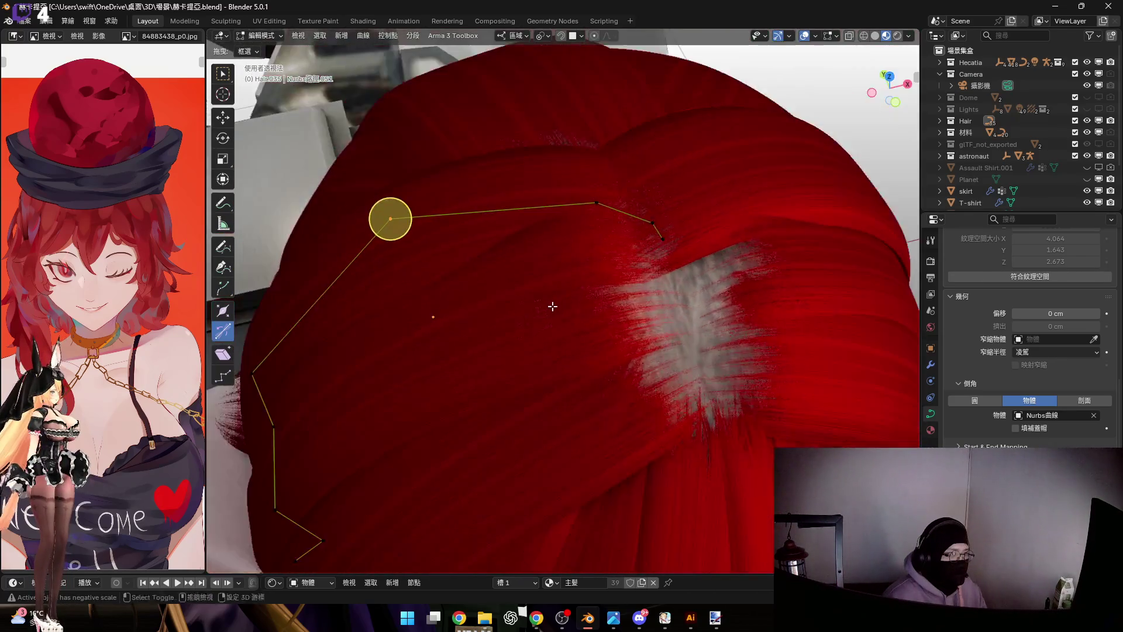
{"action": "scroll", "coordinate": [548, 355], "scroll_direction": "down", "scroll_amount": 1}
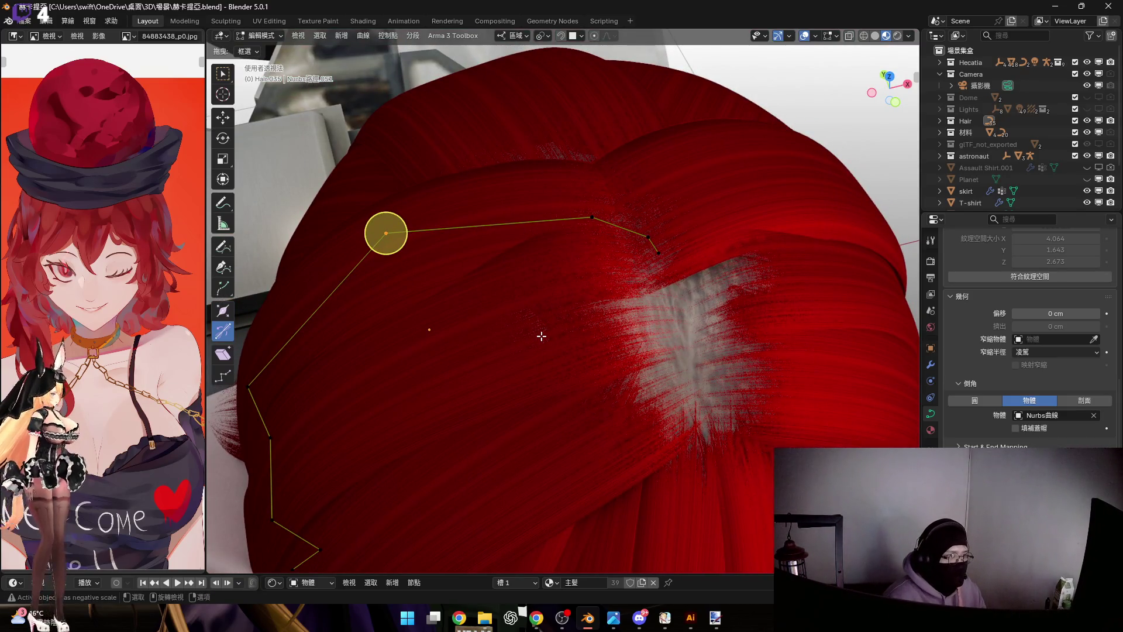
{"action": "scroll", "coordinate": [541, 335], "scroll_direction": "down", "scroll_amount": 3}
{"action": "middle_click_drag", "start_coordinate": [596, 330], "coordinate": [604, 318]}
{"action": "scroll", "coordinate": [604, 319], "scroll_direction": "up", "scroll_amount": 4}
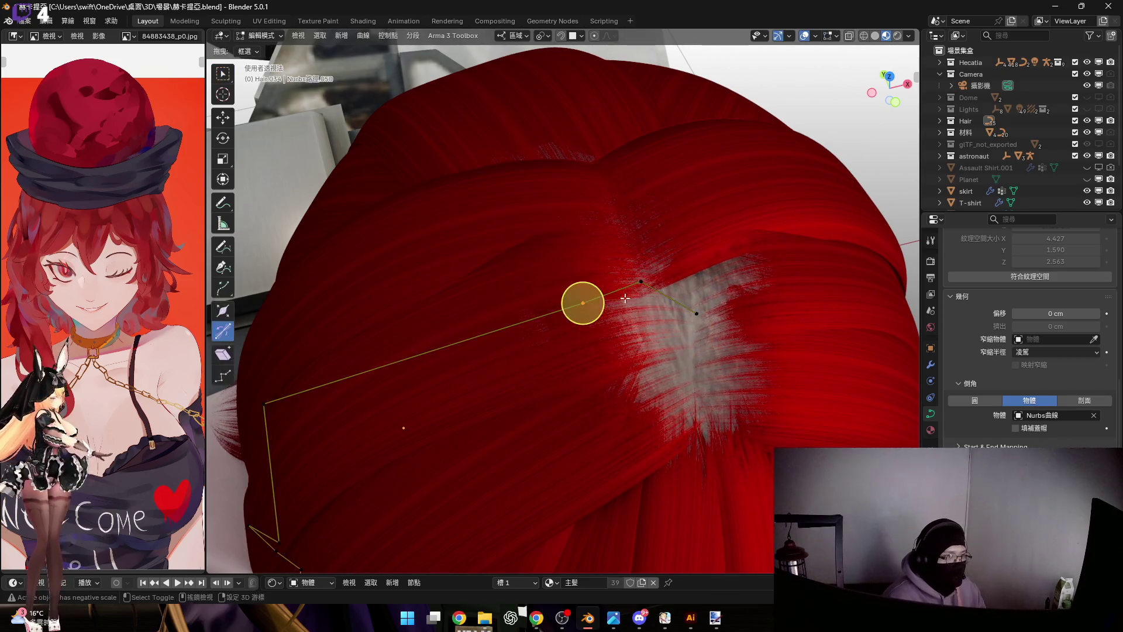
{"action": "scroll", "coordinate": [637, 299], "scroll_direction": "down", "scroll_amount": 2}
{"action": "scroll", "coordinate": [567, 293], "scroll_direction": "down", "scroll_amount": 1}
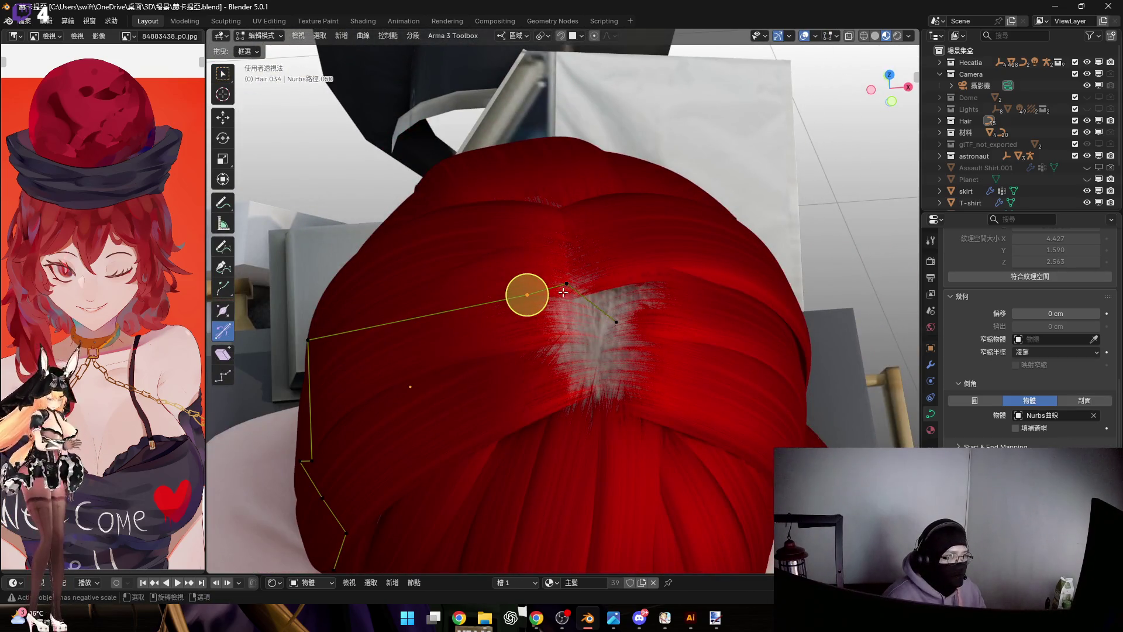
Undo the most recent strand and subdivide the selected curve segment to add a midpoint
{"action": "key", "text": "Tab"}
{"action": "mouse_move", "coordinate": [562, 257]}
{"action": "middle_mouse_down"}
{"action": "mouse_move", "coordinate": [562, 318]}
{"action": "mouse_move", "coordinate": [625, 333]}
{"action": "middle_mouse_up"}
{"action": "key", "text": "Tab"}
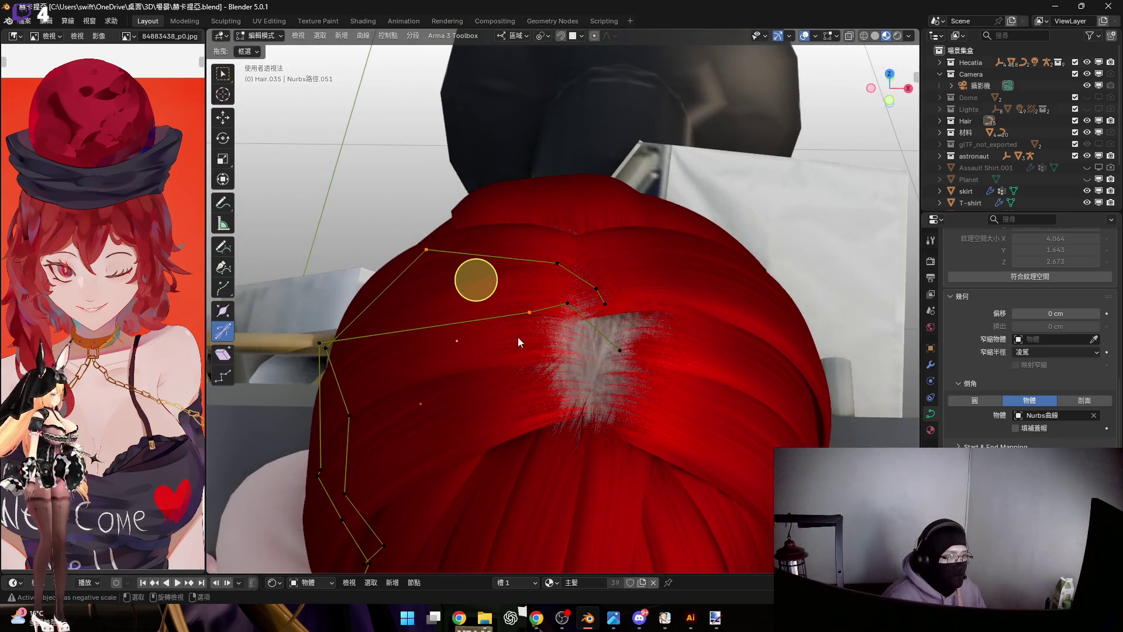
{"action": "key", "text": "ctrl+z"}
{"action": "key", "text": "ctrl+z"}
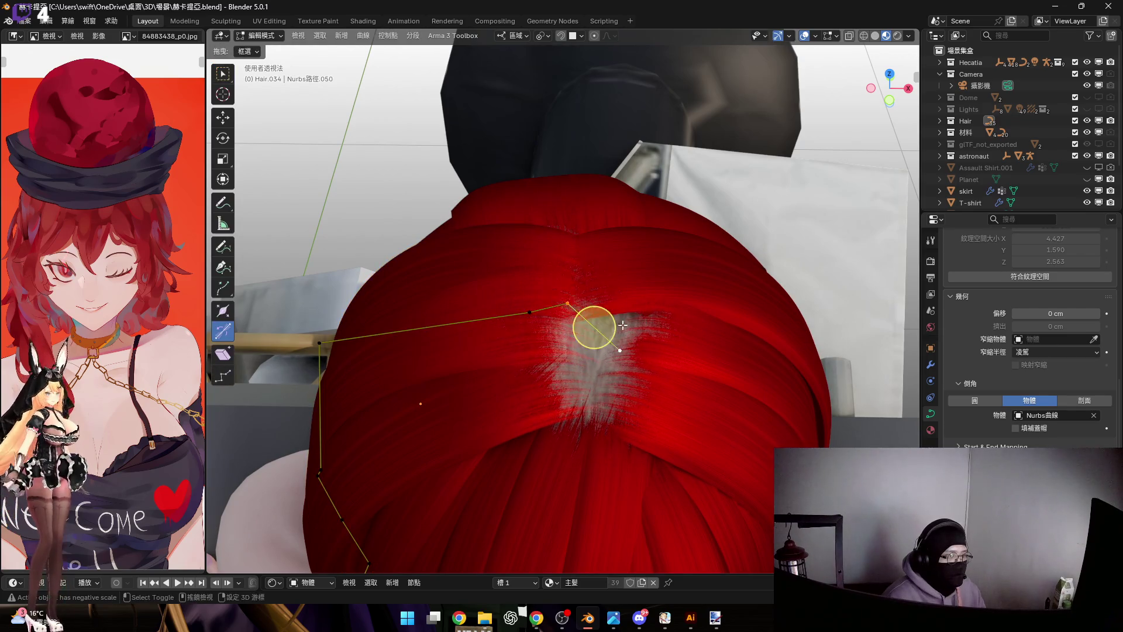
{"action": "right_click", "coordinate": [623, 336]}
{"action": "left_click", "coordinate": [606, 163]}
{"action": "scroll", "coordinate": [590, 323], "scroll_direction": "up", "scroll_amount": 1}
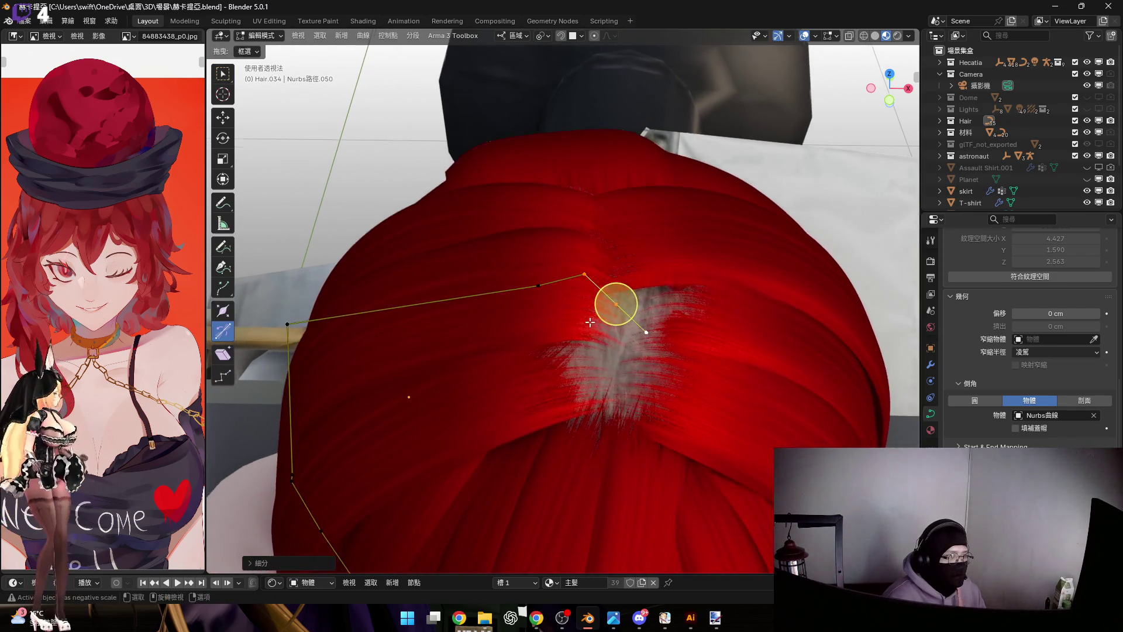
{"action": "scroll", "coordinate": [590, 323], "scroll_direction": "down", "scroll_amount": 3}
{"action": "mouse_move", "coordinate": [589, 323]}
{"action": "middle_mouse_down"}
{"action": "mouse_move", "coordinate": [614, 302]}
{"action": "mouse_move", "coordinate": [596, 309]}
{"action": "middle_mouse_up"}
{"action": "scroll", "coordinate": [597, 309], "scroll_direction": "up", "scroll_amount": 4}
{"action": "scroll", "coordinate": [592, 311], "scroll_direction": "down", "scroll_amount": 2}
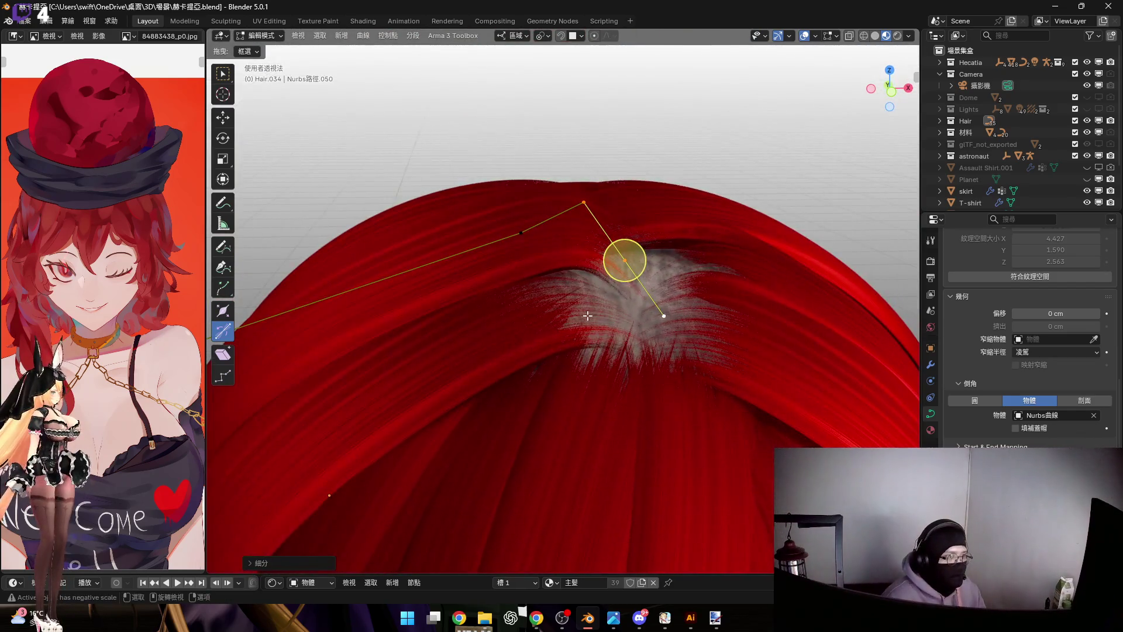
Subdivide a neighbouring strand near the parting to add a midpoint control point
{"action": "left_click", "coordinate": [544, 327]}
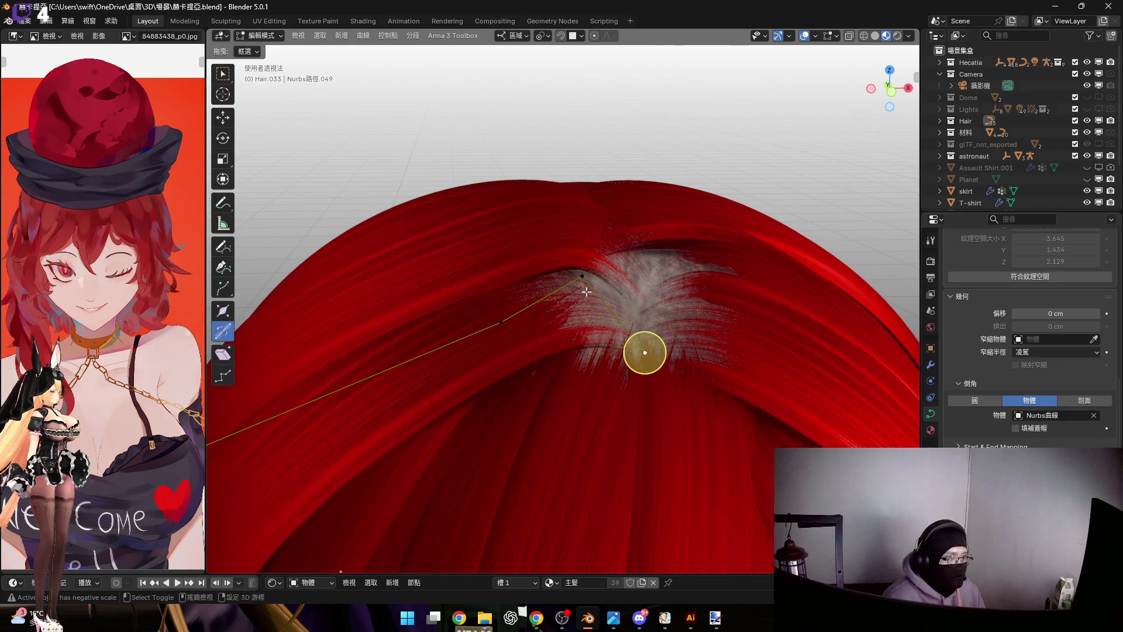
{"action": "right_click", "coordinate": [705, 261]}
{"action": "left_click", "coordinate": [696, 261]}
{"action": "scroll", "coordinate": [596, 313], "scroll_direction": "up", "scroll_amount": 3}
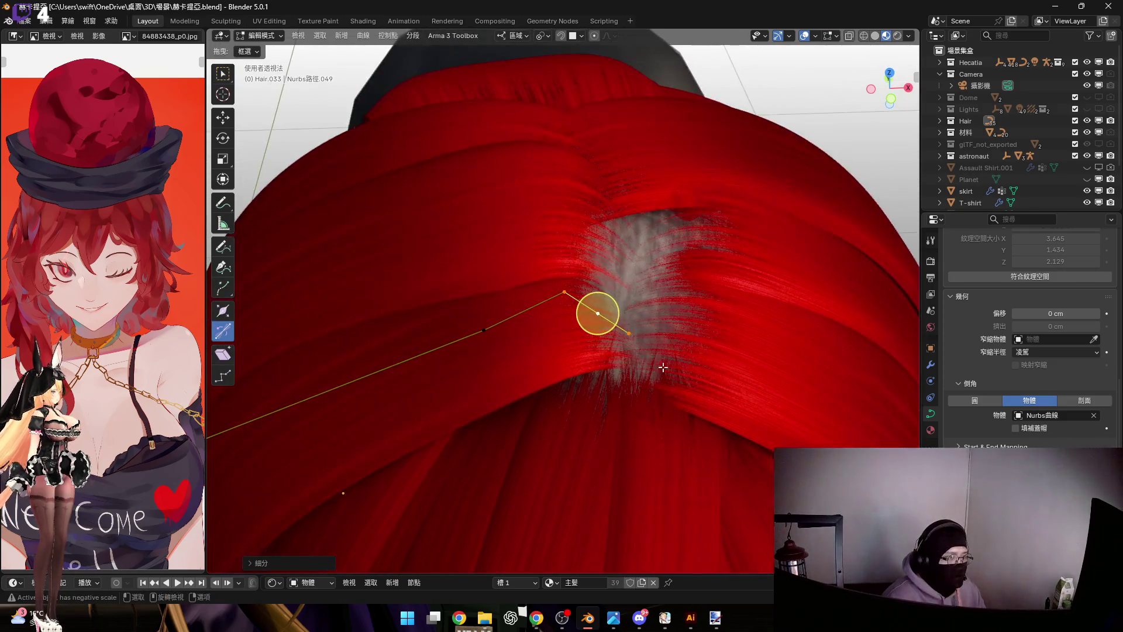
{"action": "key", "text": "Tab"}
{"action": "left_click", "coordinate": [691, 357]}
{"action": "key", "text": "Tab"}
{"action": "right_click", "coordinate": [641, 240]}
{"action": "left_click", "coordinate": [641, 241]}
{"action": "key", "text": "Tab"}
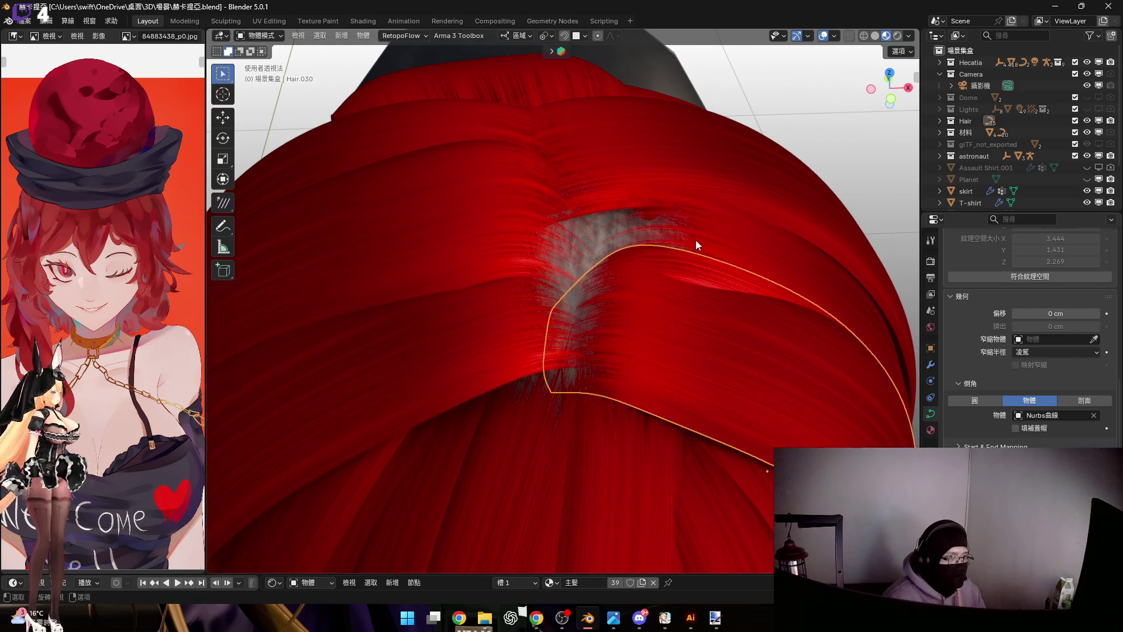
Subdivide the Hair.031 strand to add its midpoint control point
{"action": "left_click", "coordinate": [694, 243]}
{"action": "key", "text": "Tab"}
{"action": "right_click", "coordinate": [651, 158]}
{"action": "left_click", "coordinate": [656, 153]}
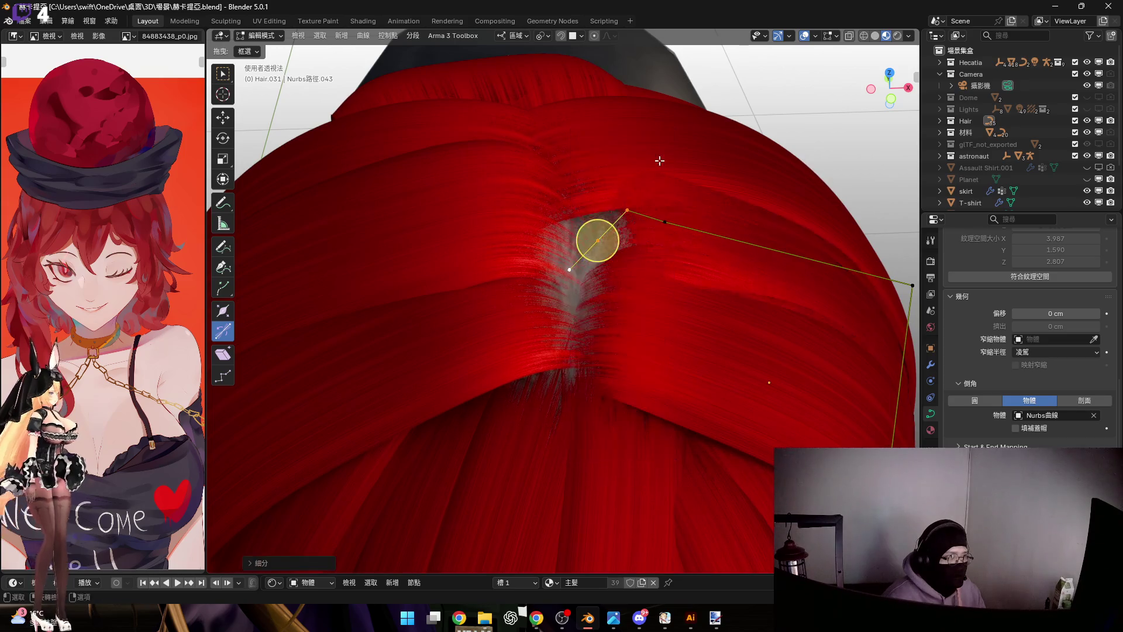
{"action": "scroll", "coordinate": [638, 316], "scroll_direction": "down", "scroll_amount": 3}
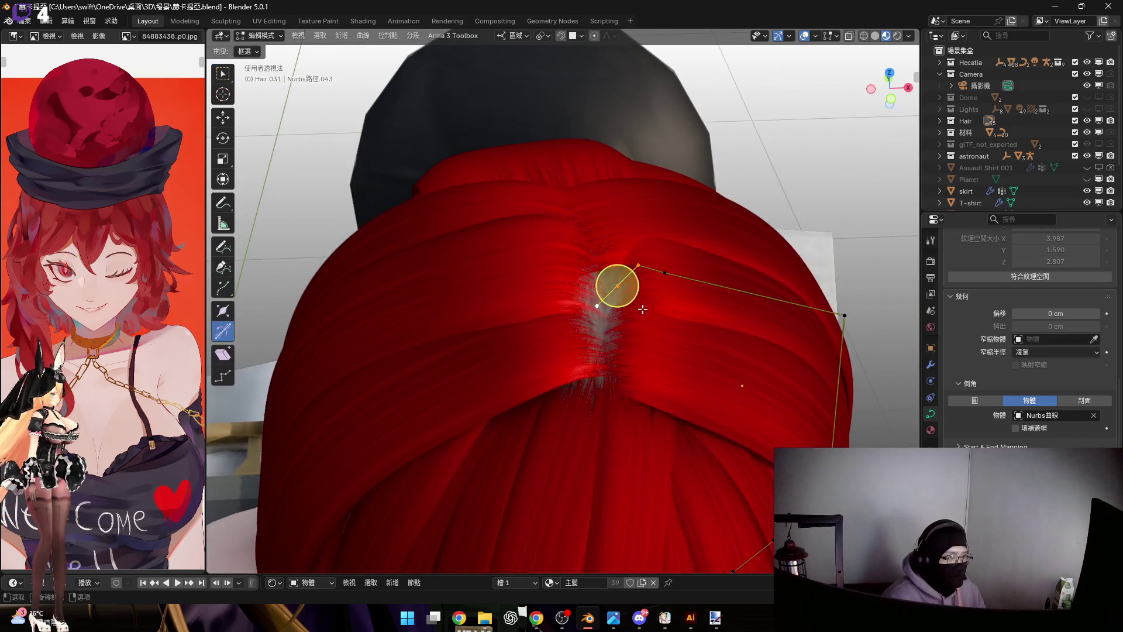
{"action": "scroll", "coordinate": [619, 281], "scroll_direction": "up", "scroll_amount": 3}
Box-select the points near the parting and slide them left along X
{"action": "mouse_move", "coordinate": [536, 208]}
{"action": "left_mouse_down"}
{"action": "mouse_move", "coordinate": [683, 356]}
{"action": "mouse_move", "coordinate": [647, 370]}
{"action": "left_mouse_up"}
{"action": "scroll", "coordinate": [632, 316], "scroll_direction": "up", "scroll_amount": 2}
{"action": "key", "text": "g"}
{"action": "key", "text": "x"}
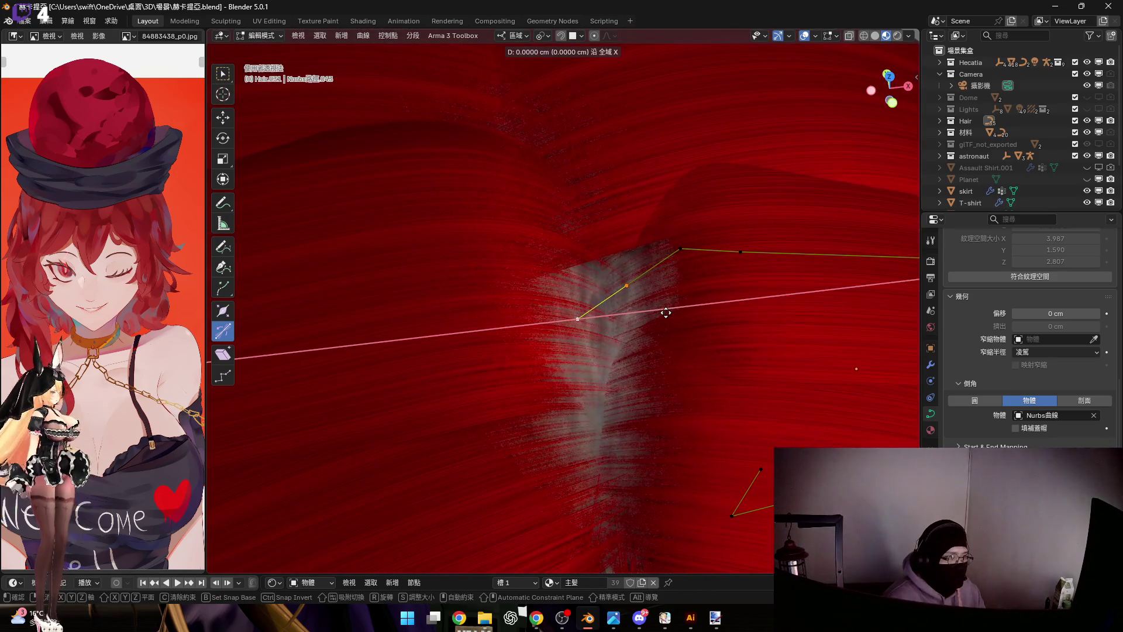
{"action": "left_click", "coordinate": [585, 313]}
{"action": "scroll", "coordinate": [580, 303], "scroll_direction": "down", "scroll_amount": 4}
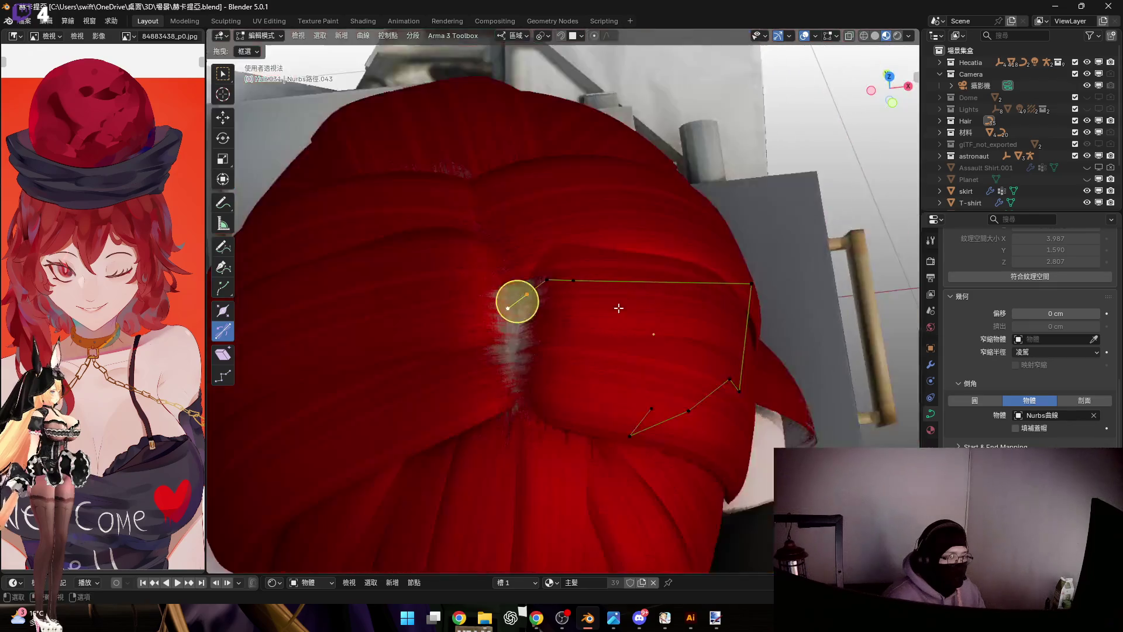
{"action": "scroll", "coordinate": [575, 301], "scroll_direction": "up", "scroll_amount": 3}
{"action": "mouse_move", "coordinate": [532, 302]}
{"action": "middle_mouse_down"}
{"action": "mouse_move", "coordinate": [588, 367]}
{"action": "mouse_move", "coordinate": [608, 302]}
{"action": "mouse_move", "coordinate": [623, 309]}
{"action": "middle_mouse_up"}
Try moving the point along Z, freely and along X, then cancel to restore its position
{"action": "key", "text": "g"}
{"action": "key", "text": "z"}
{"action": "key", "text": "Escape"}
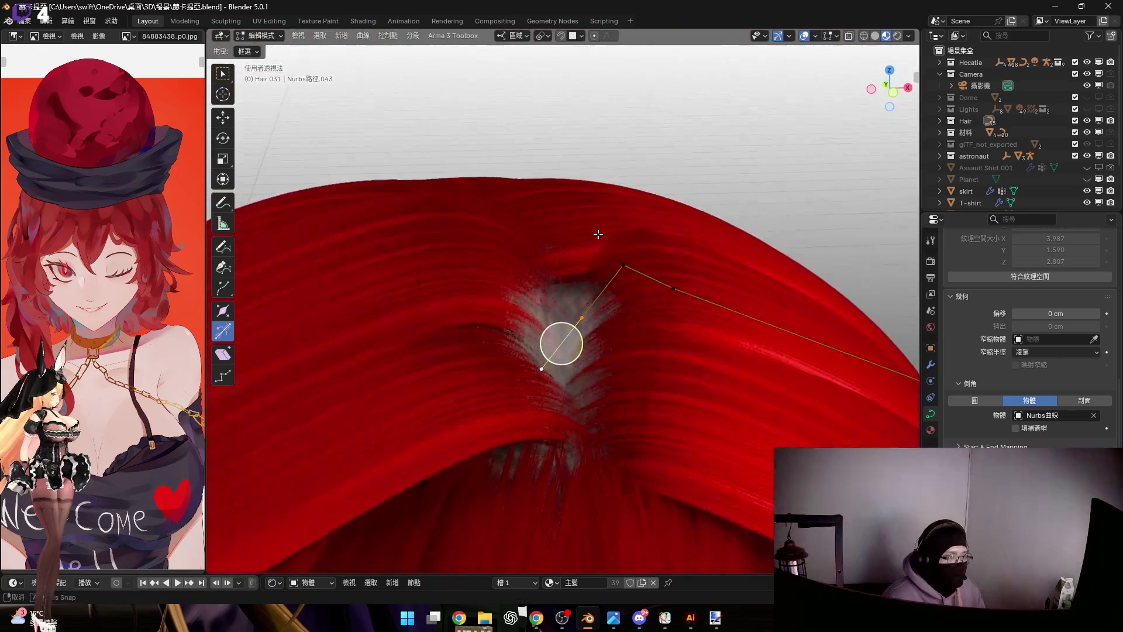
{"action": "key", "text": "g"}
{"action": "key", "text": "z"}
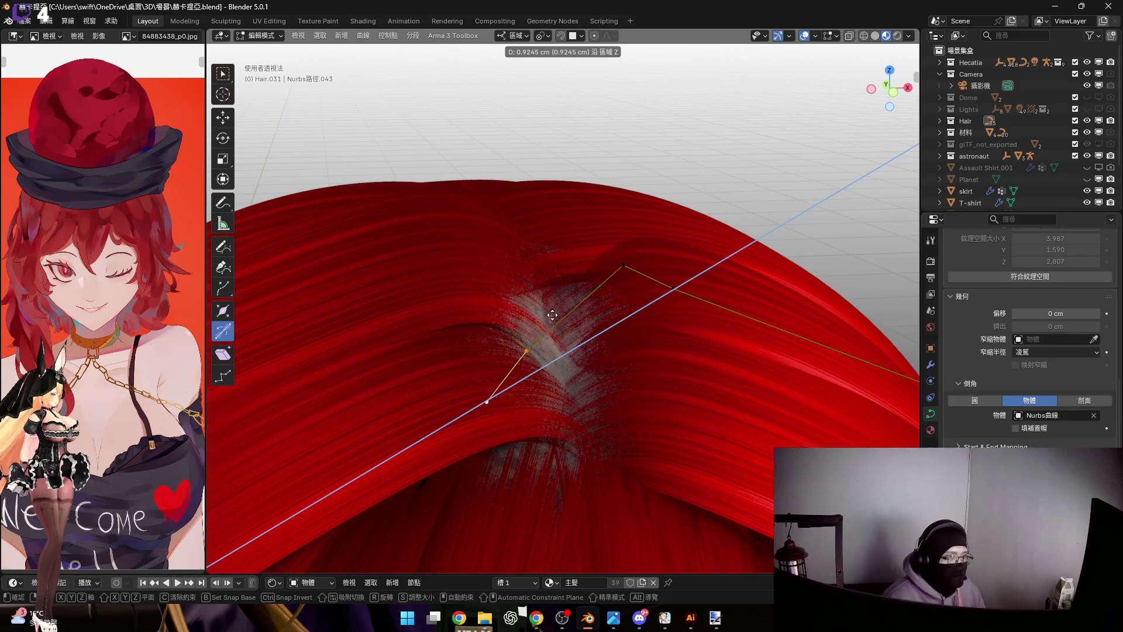
{"action": "key", "text": "z"}
{"action": "mouse_move", "coordinate": [549, 316]}
{"action": "middle_mouse_down"}
{"action": "mouse_move", "coordinate": [555, 329]}
{"action": "mouse_move", "coordinate": [532, 344]}
{"action": "middle_mouse_up"}
{"action": "key", "text": "x"}
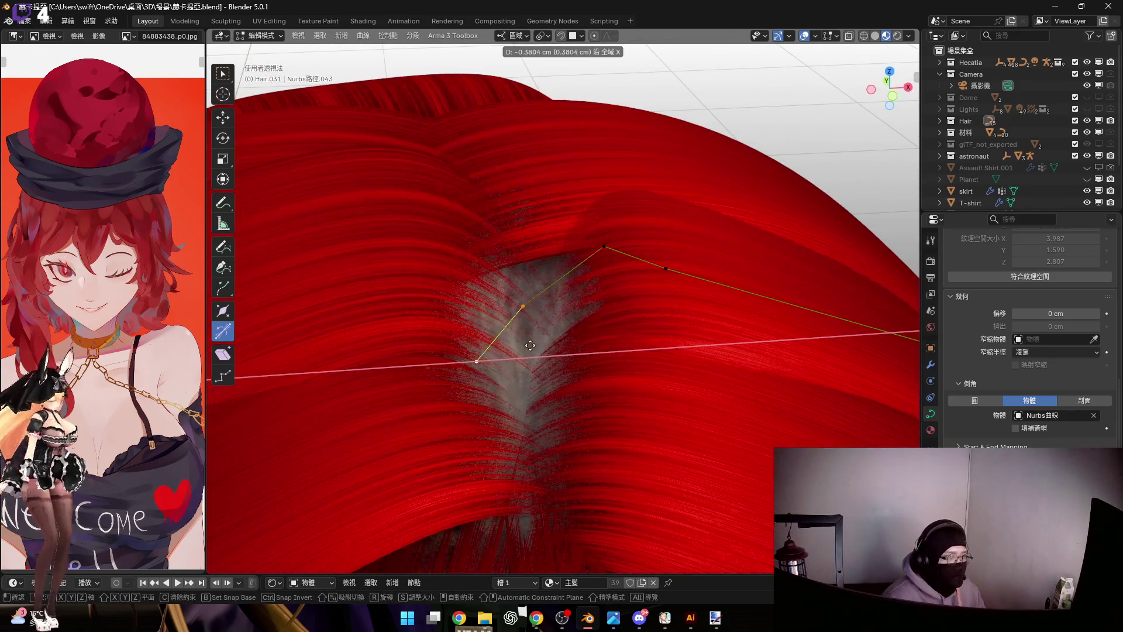
{"action": "key", "text": "Escape"}
Select the strand's lower points and rescale their spacing
{"action": "left_click_drag", "start_coordinate": [561, 348], "coordinate": [562, 349]}
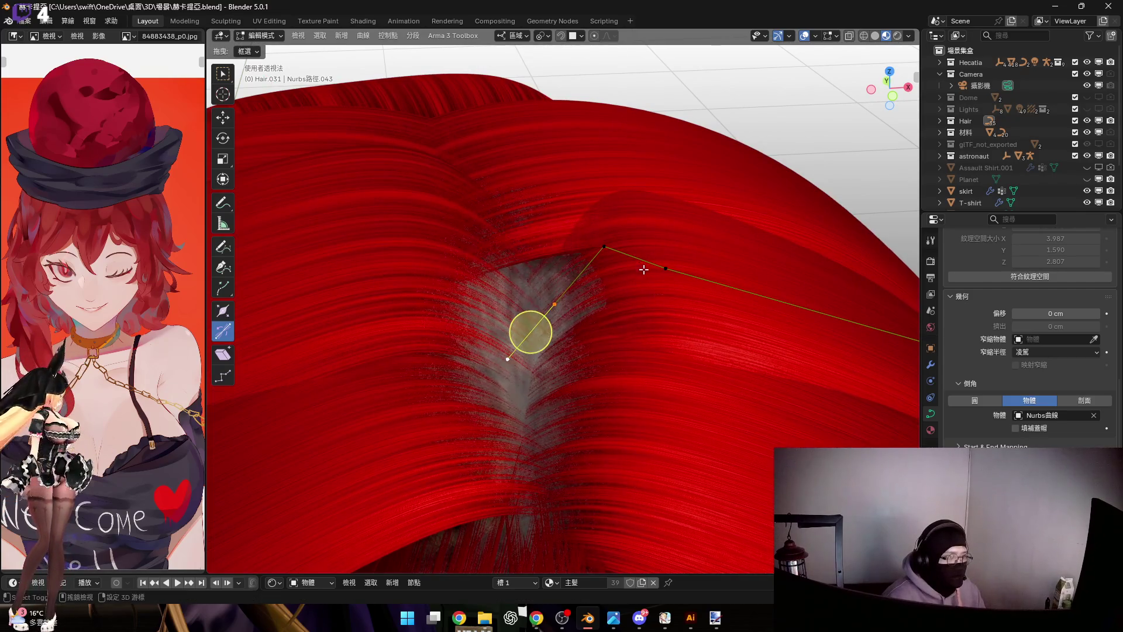
{"action": "key", "text": "s"}
{"action": "key", "text": "Escape"}
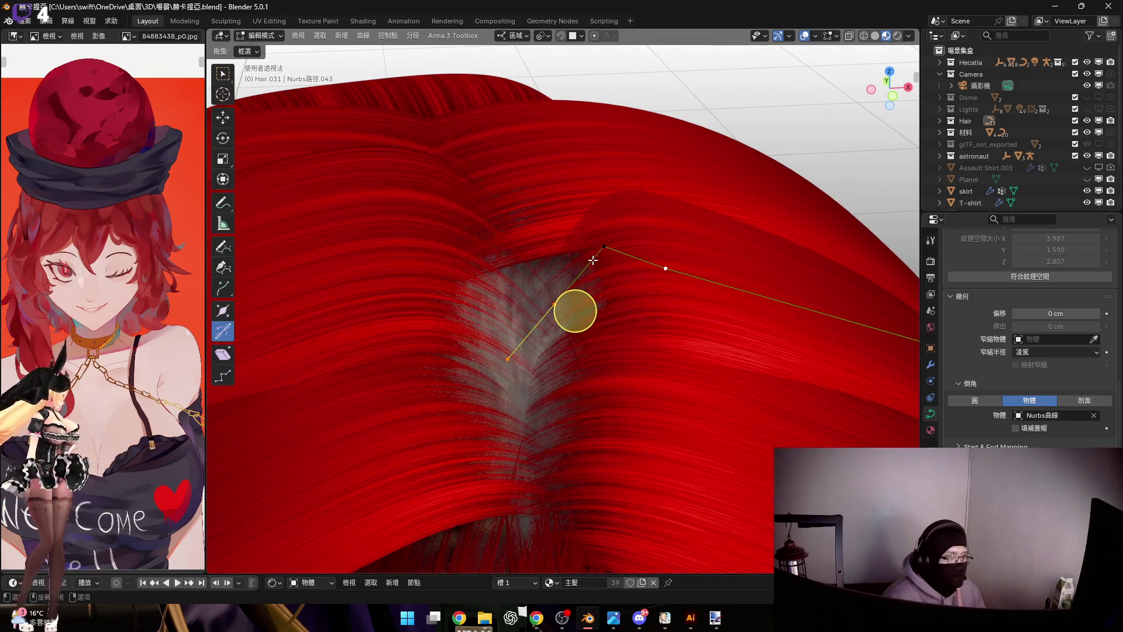
{"action": "key", "text": "s"}
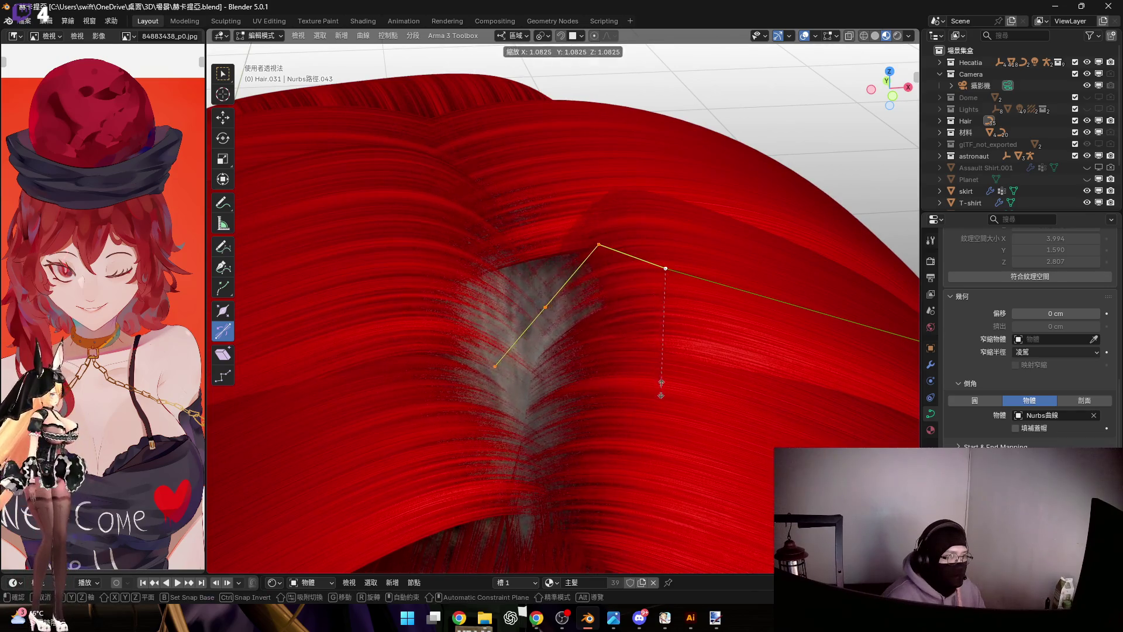
{"action": "left_click", "coordinate": [690, 433]}
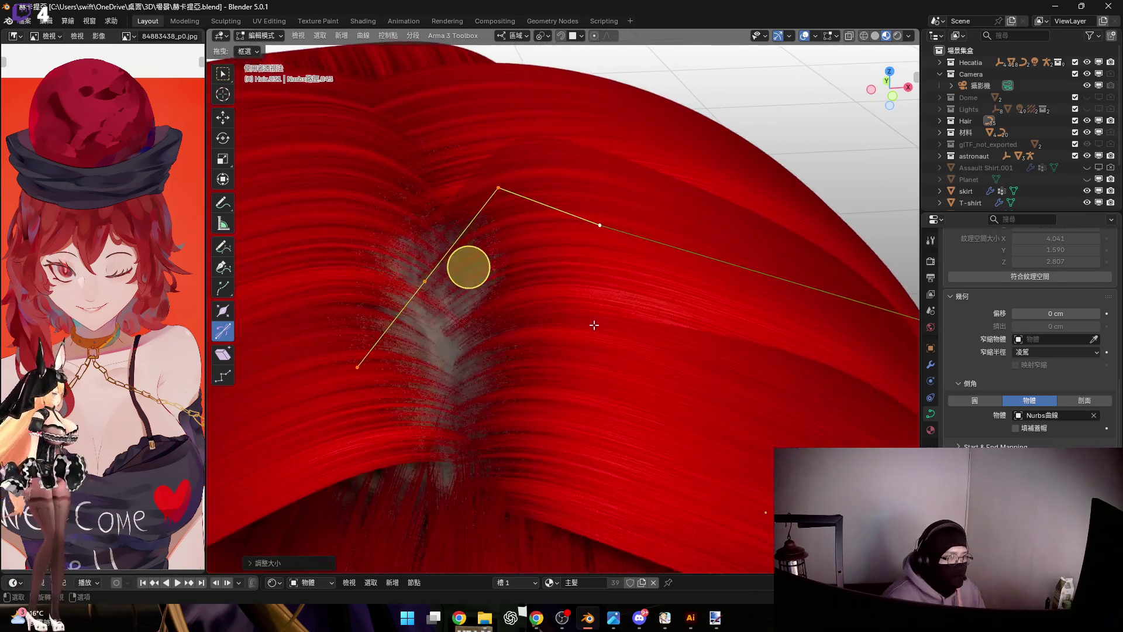
{"action": "scroll", "coordinate": [698, 335], "scroll_direction": "down", "scroll_amount": 5}
{"action": "middle_click_drag", "start_coordinate": [698, 336], "coordinate": [608, 320]}
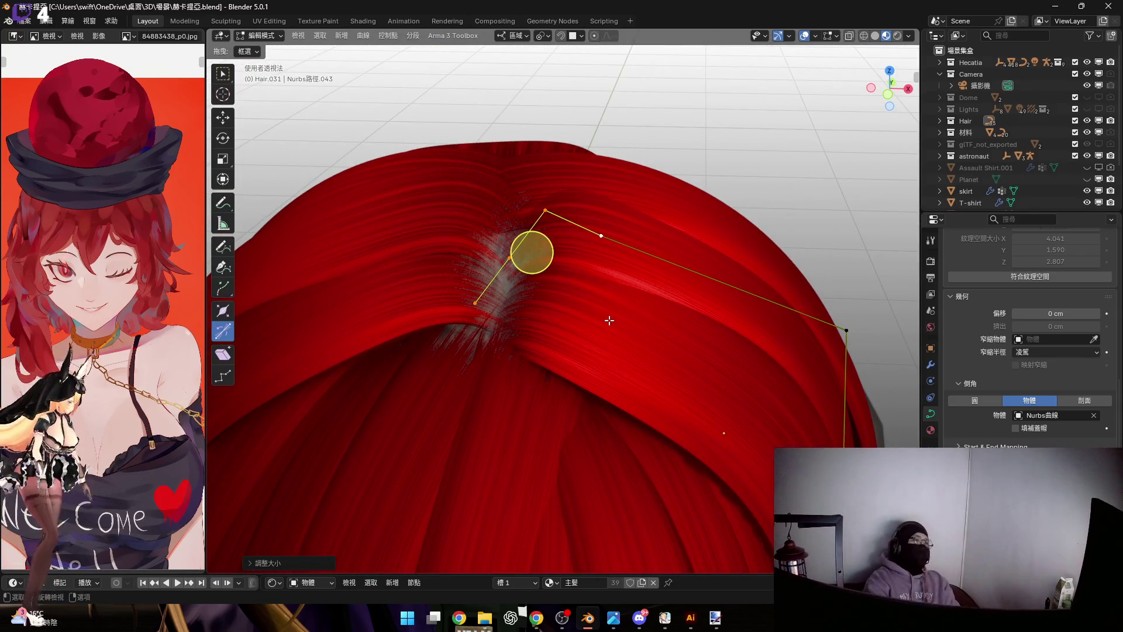
{"action": "mouse_move", "coordinate": [557, 296]}
{"action": "middle_mouse_down"}
{"action": "mouse_move", "coordinate": [584, 277]}
{"action": "mouse_move", "coordinate": [575, 289]}
{"action": "mouse_move", "coordinate": [582, 328]}
{"action": "mouse_move", "coordinate": [645, 307]}
{"action": "mouse_move", "coordinate": [571, 251]}
{"action": "mouse_move", "coordinate": [571, 237]}
{"action": "mouse_move", "coordinate": [576, 286]}
{"action": "mouse_move", "coordinate": [579, 272]}
{"action": "mouse_move", "coordinate": [594, 293]}
{"action": "mouse_move", "coordinate": [607, 287]}
{"action": "mouse_move", "coordinate": [652, 316]}
{"action": "middle_mouse_up"}
{"action": "scroll", "coordinate": [556, 277], "scroll_direction": "up", "scroll_amount": 3}
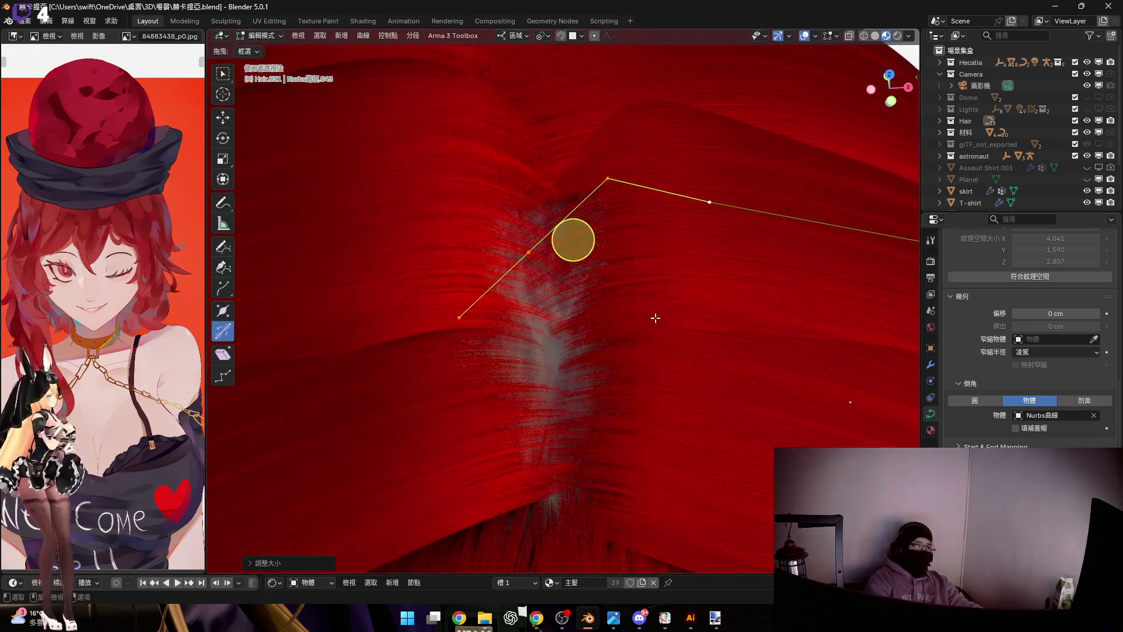
Resize the control point, change the strand's thickness there with Alt+S and rescale it again
{"action": "key", "text": "s"}
{"action": "left_click", "coordinate": [658, 338]}
{"action": "middle_click_drag", "start_coordinate": [555, 244], "coordinate": [551, 305]}
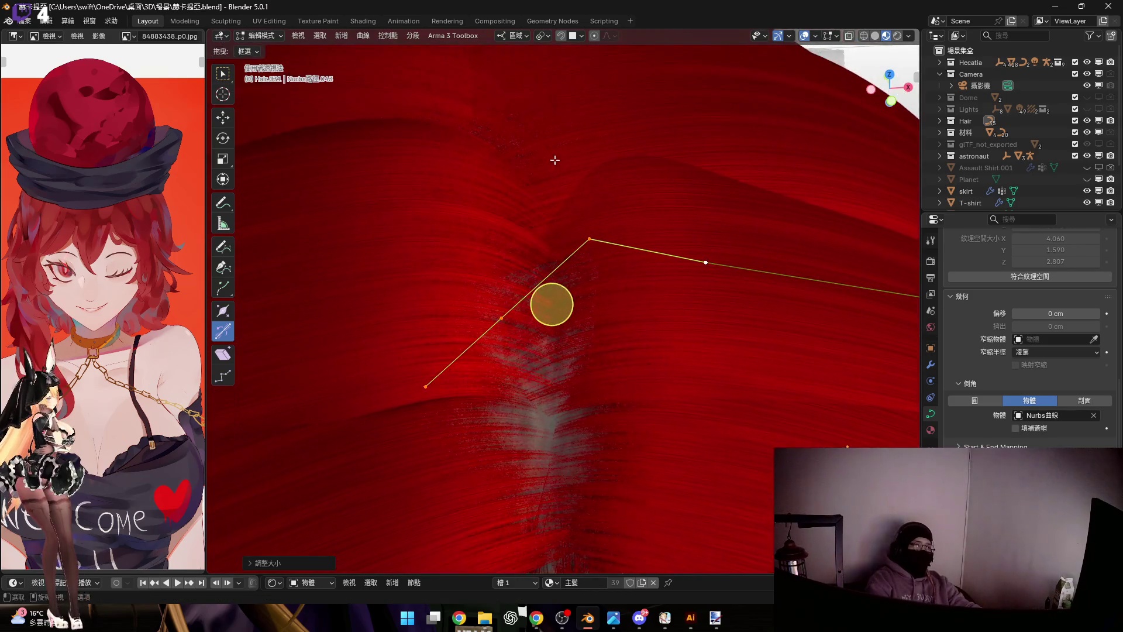
{"action": "mouse_move", "coordinate": [632, 278]}
{"action": "middle_mouse_down"}
{"action": "mouse_move", "coordinate": [646, 307]}
{"action": "mouse_move", "coordinate": [639, 246]}
{"action": "mouse_move", "coordinate": [544, 350]}
{"action": "middle_mouse_up"}
{"action": "key", "text": "alt+s"}
{"action": "left_click", "coordinate": [619, 288]}
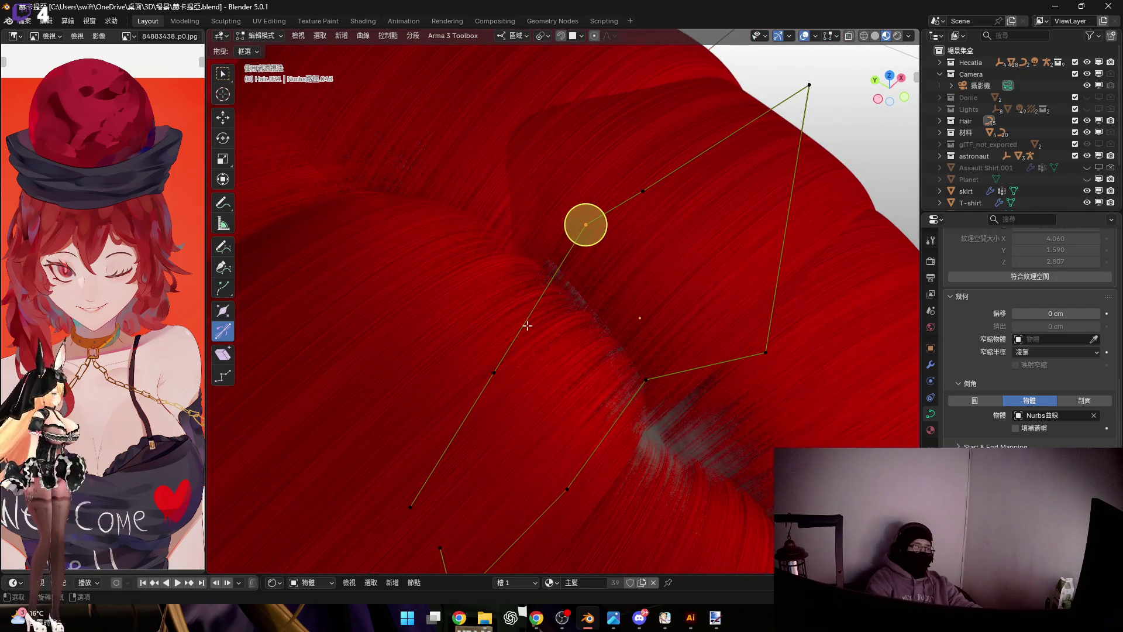
{"action": "key", "text": "s"}
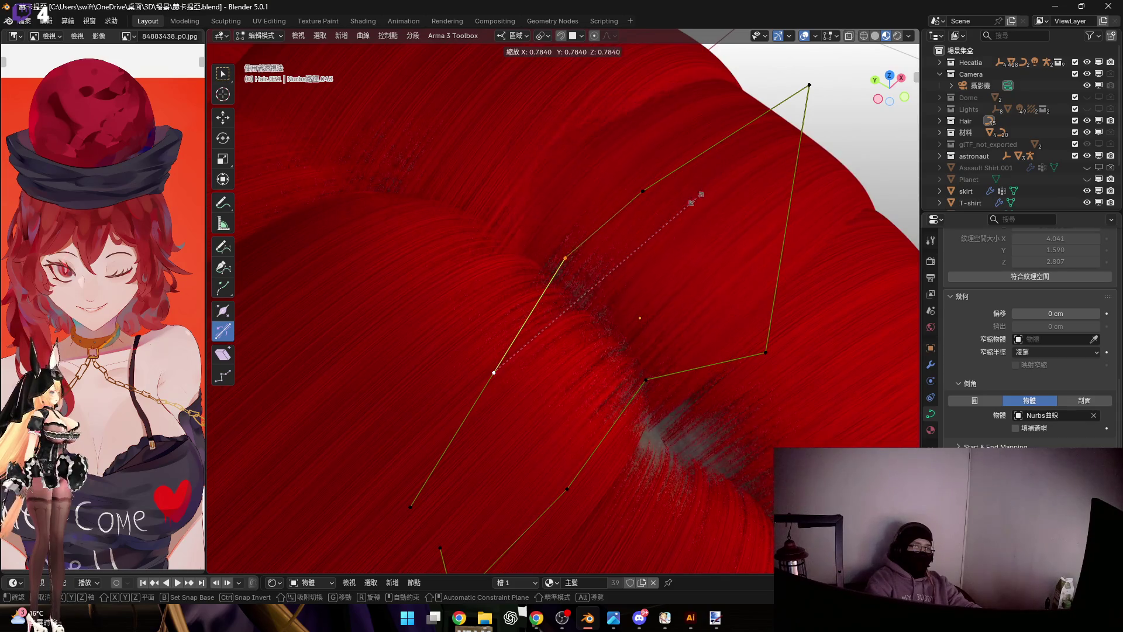
{"action": "left_click", "coordinate": [668, 233]}
{"action": "mouse_move", "coordinate": [669, 228]}
{"action": "middle_mouse_down"}
{"action": "mouse_move", "coordinate": [648, 287]}
{"action": "mouse_move", "coordinate": [654, 275]}
{"action": "middle_mouse_up"}
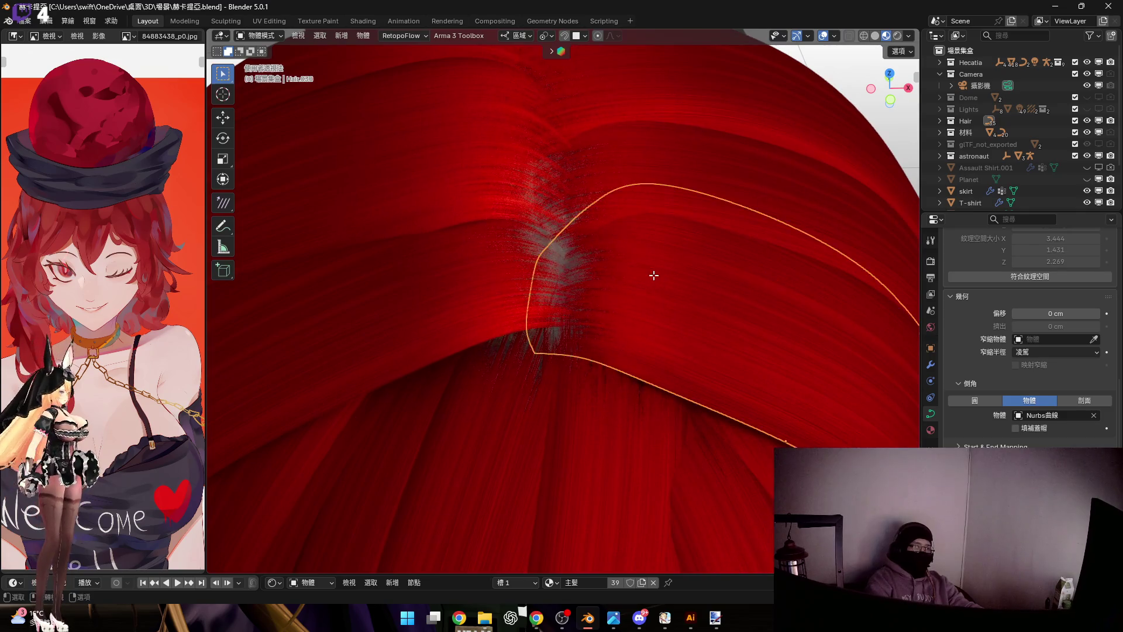
Box-select the strand's root points, rescale them twice and fatten their thickness with Alt+S
{"action": "left_click_drag", "start_coordinate": [465, 225], "coordinate": [620, 346]}
{"action": "middle_click_drag", "start_coordinate": [661, 293], "coordinate": [662, 344]}
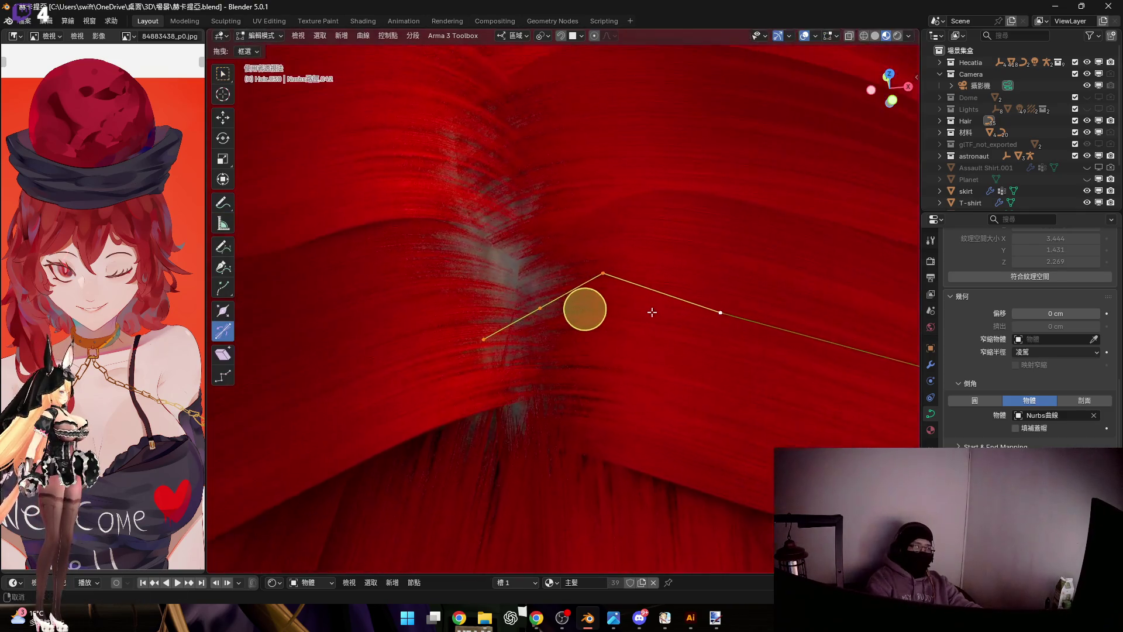
{"action": "key", "text": "s"}
{"action": "left_click", "coordinate": [667, 368]}
{"action": "mouse_move", "coordinate": [609, 271]}
{"action": "middle_mouse_down"}
{"action": "mouse_move", "coordinate": [569, 286]}
{"action": "mouse_move", "coordinate": [578, 273]}
{"action": "mouse_move", "coordinate": [677, 273]}
{"action": "mouse_move", "coordinate": [670, 254]}
{"action": "middle_mouse_up"}
{"action": "key", "text": "s"}
{"action": "left_click", "coordinate": [570, 281]}
{"action": "key", "text": "alt+s"}
{"action": "left_click", "coordinate": [672, 268]}
Leave this strand and bring the next red hair strand into point editing
{"action": "key", "text": "Tab"}
{"action": "left_click", "coordinate": [613, 253]}
{"action": "key", "text": "Tab"}
{"action": "scroll", "coordinate": [577, 233], "scroll_direction": "up", "scroll_amount": 3}
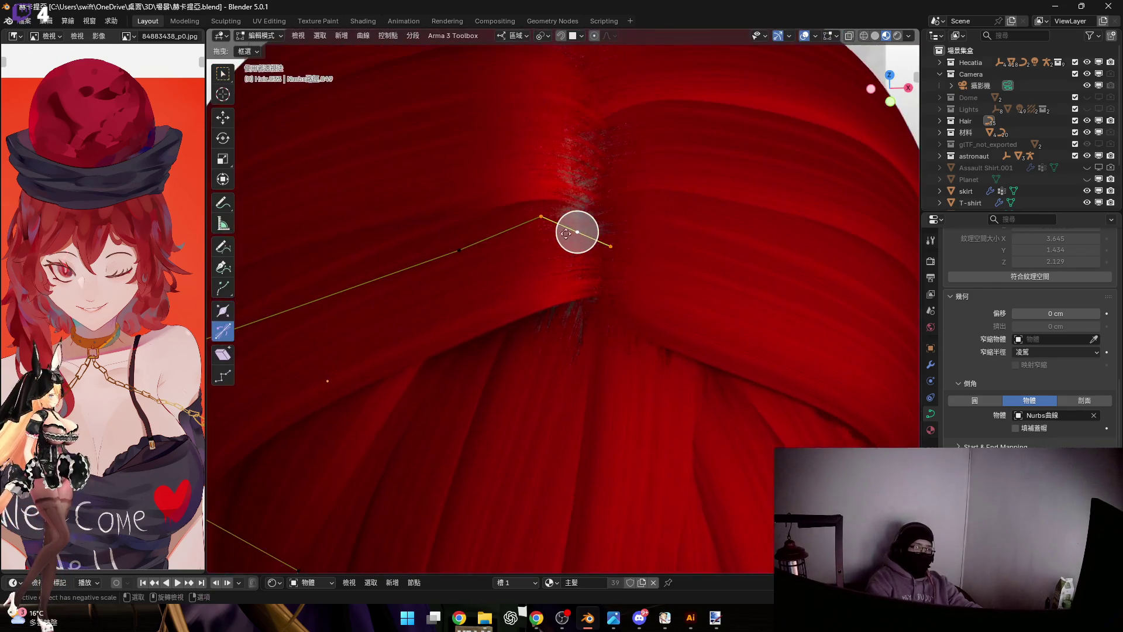
Rescale the control point, then select the strand's end point and tilt it with Ctrl+T
{"action": "middle_click_drag", "start_coordinate": [576, 233], "coordinate": [606, 300]}
{"action": "key", "text": "s"}
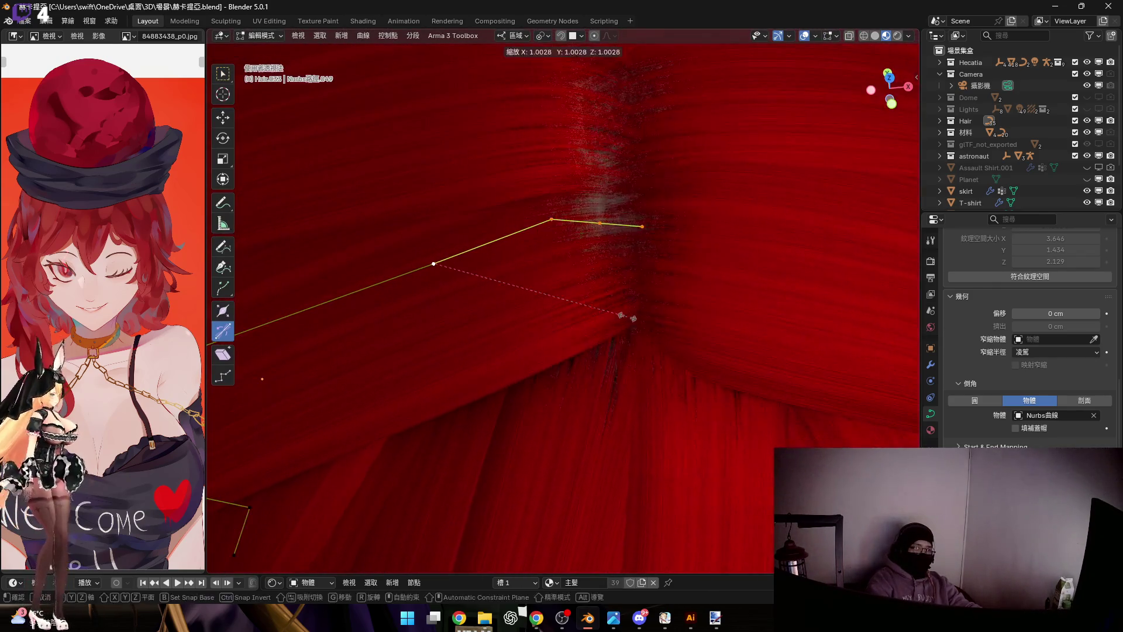
{"action": "left_click", "coordinate": [570, 246]}
{"action": "middle_click_drag", "start_coordinate": [572, 257], "coordinate": [562, 214]}
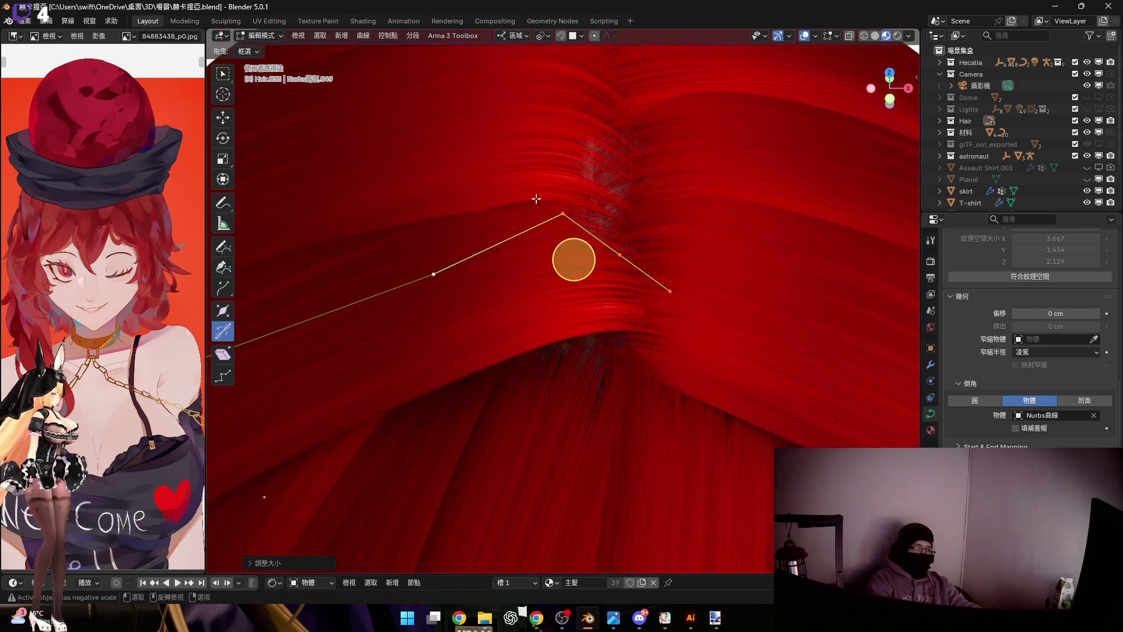
{"action": "left_click", "coordinate": [562, 214]}
{"action": "middle_click_drag", "start_coordinate": [594, 298], "coordinate": [618, 288], "text": "shift"}
{"action": "key", "text": "ctrl+t"}
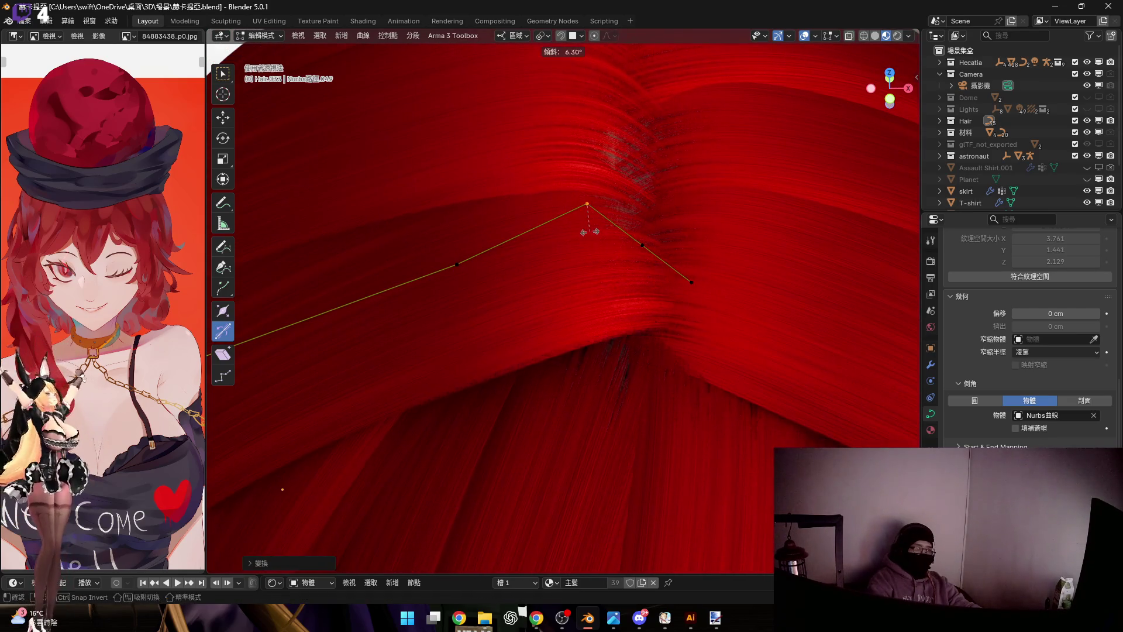
{"action": "left_click", "coordinate": [587, 233]}
Rotate the end point's handle about the Y axis and tilt it again so the tip bends onto the parting
{"action": "mouse_move", "coordinate": [587, 234]}
{"action": "middle_mouse_down"}
{"action": "mouse_move", "coordinate": [617, 242]}
{"action": "mouse_move", "coordinate": [596, 234]}
{"action": "mouse_move", "coordinate": [582, 283]}
{"action": "middle_mouse_up"}
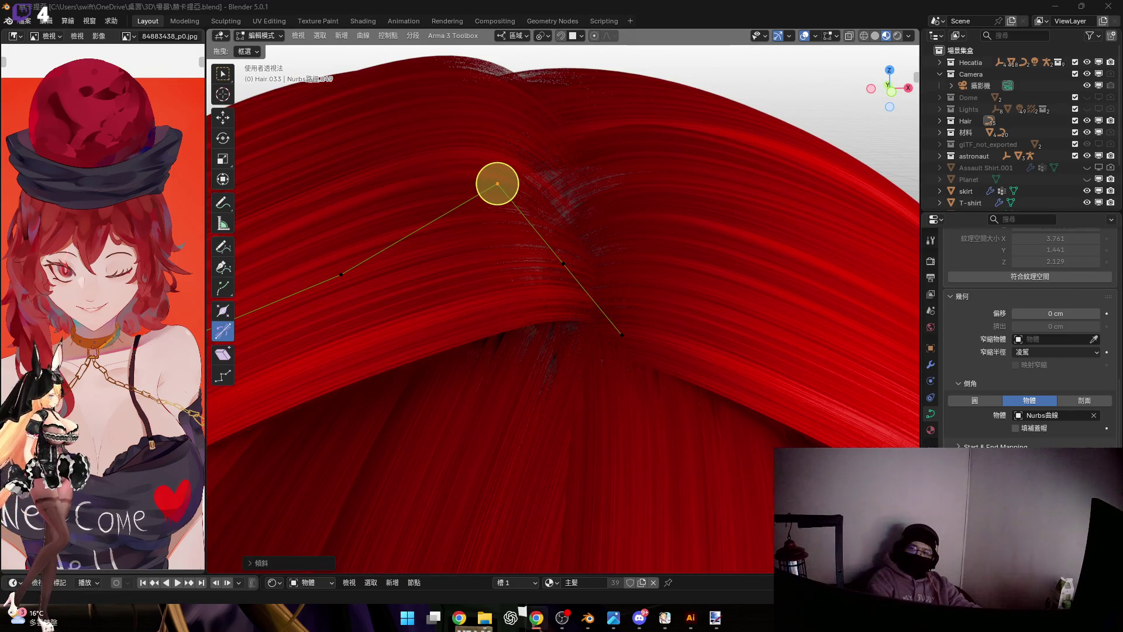
{"action": "middle_click_drag", "start_coordinate": [497, 183], "coordinate": [518, 204], "text": "shift"}
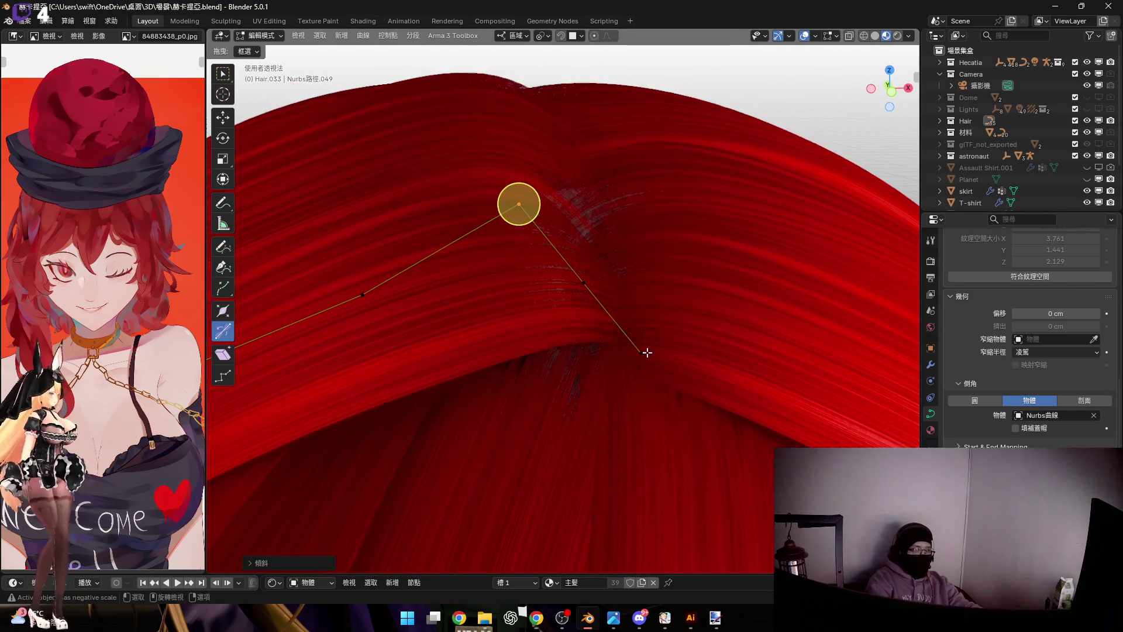
{"action": "key", "text": "r"}
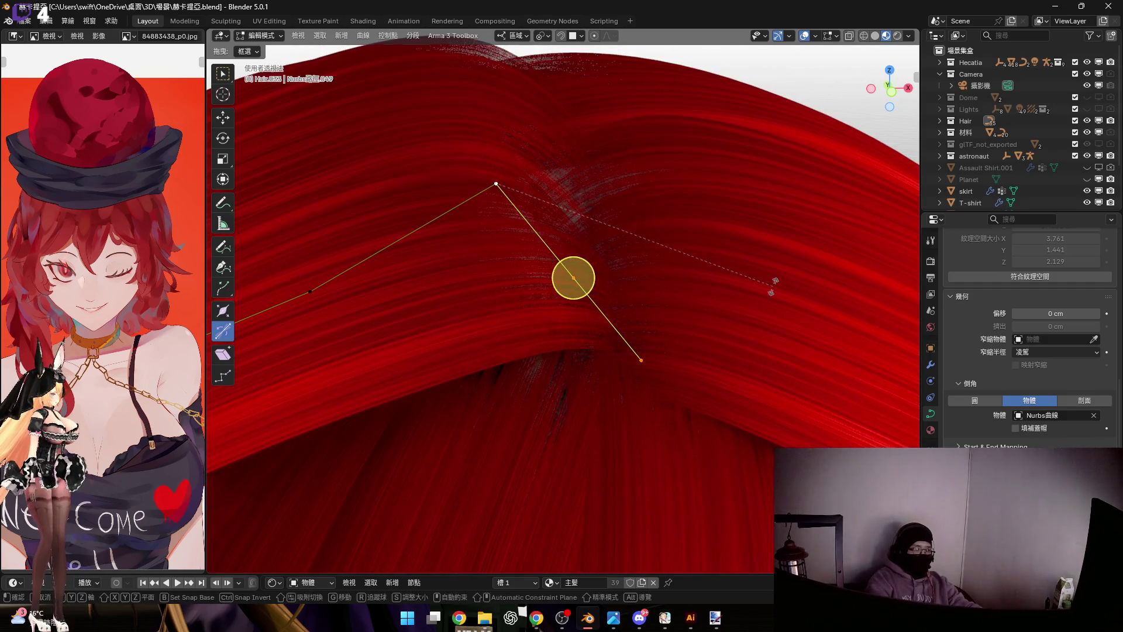
{"action": "key", "text": "y"}
{"action": "left_click", "coordinate": [768, 336]}
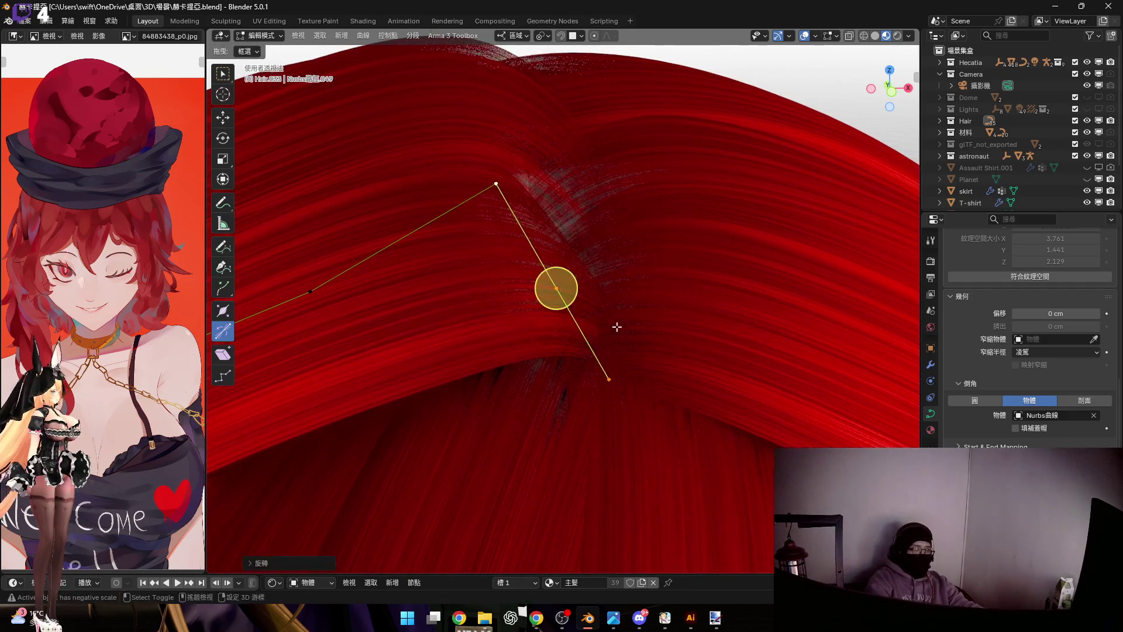
{"action": "middle_click_drag", "start_coordinate": [614, 321], "coordinate": [577, 304]}
{"action": "key", "text": "ctrl+t"}
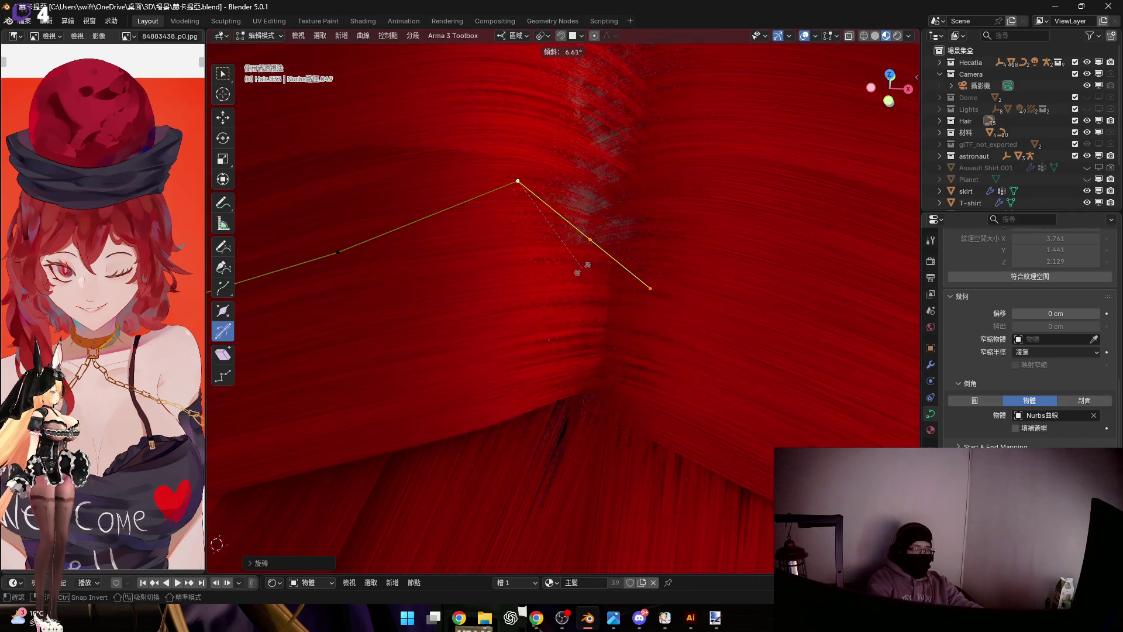
{"action": "left_click", "coordinate": [574, 267]}
{"action": "scroll", "coordinate": [589, 238], "scroll_direction": "down", "scroll_amount": 5}
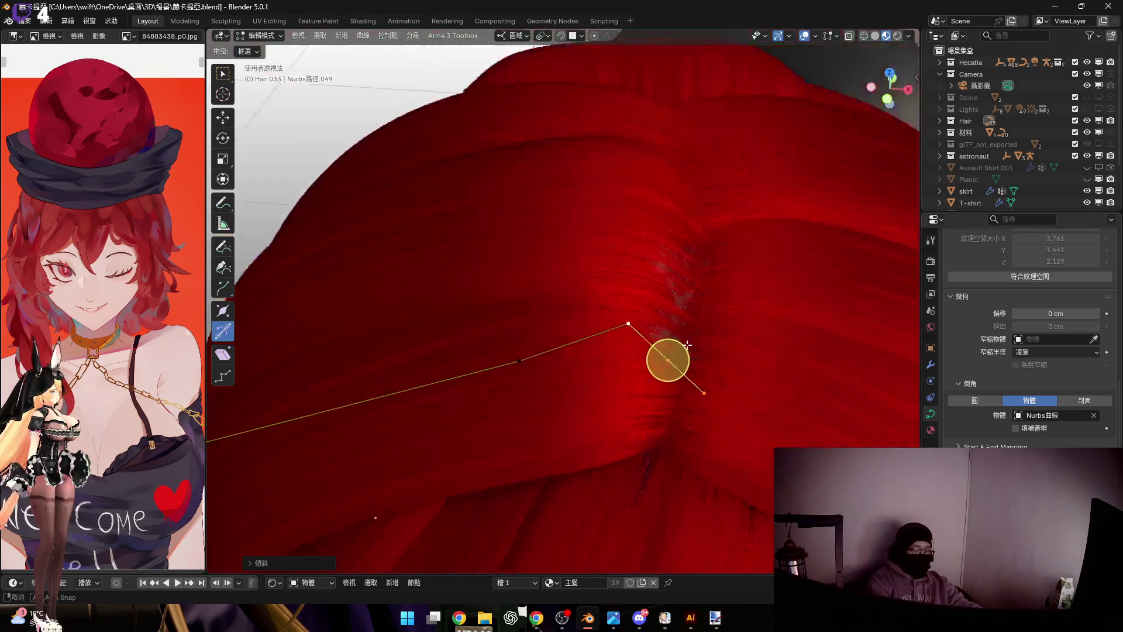
Finish this strand and bring Hair.034 into point editing
{"action": "mouse_move", "coordinate": [589, 237]}
{"action": "middle_mouse_down"}
{"action": "mouse_move", "coordinate": [636, 398]}
{"action": "mouse_move", "coordinate": [666, 303]}
{"action": "mouse_move", "coordinate": [678, 325]}
{"action": "mouse_move", "coordinate": [717, 336]}
{"action": "mouse_move", "coordinate": [682, 323]}
{"action": "middle_mouse_up"}
{"action": "key", "text": "Tab"}
{"action": "left_click", "coordinate": [674, 350]}
{"action": "key", "text": "Tab"}
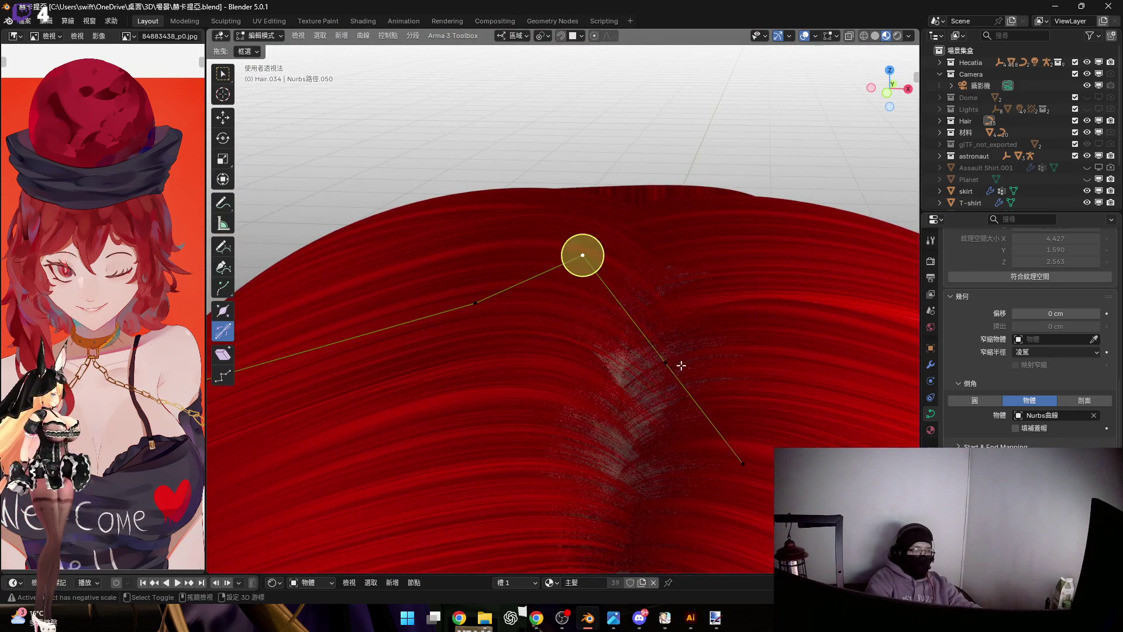
Cancel a stray scale, then shrink the strand's end point
{"action": "key", "text": "s"}
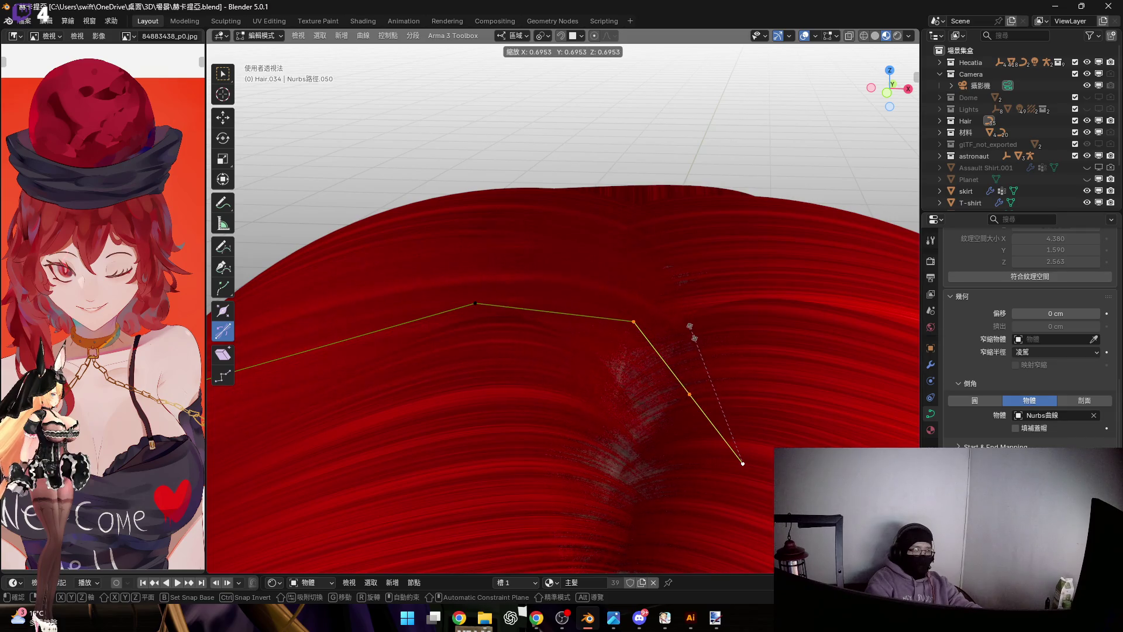
{"action": "right_click", "coordinate": [677, 290]}
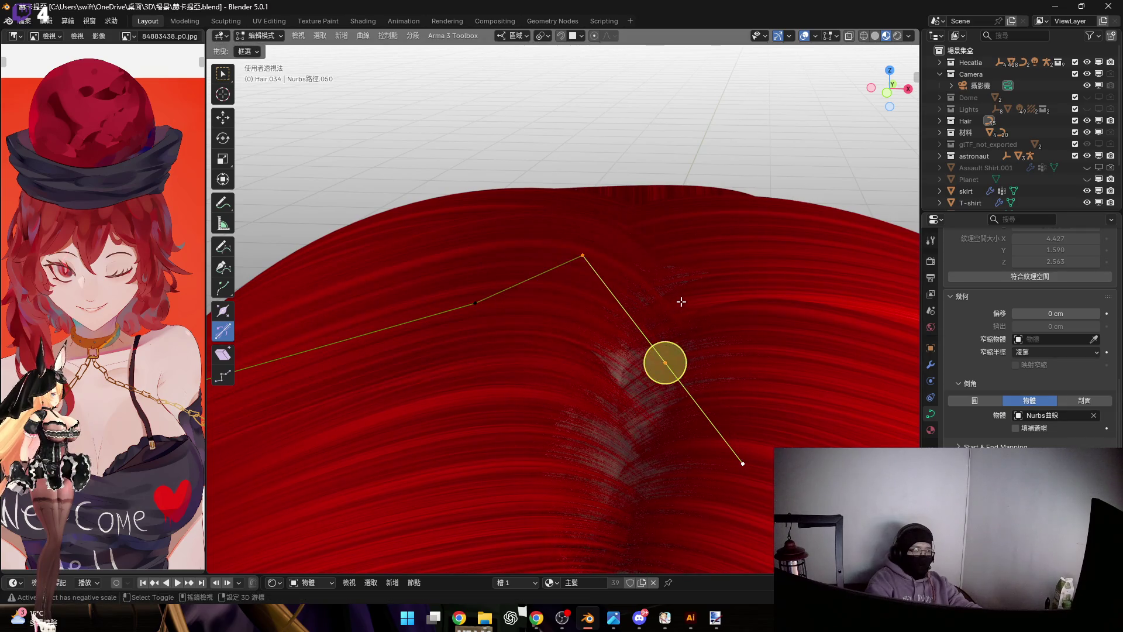
{"action": "left_click", "coordinate": [742, 461]}
{"action": "key", "text": "s"}
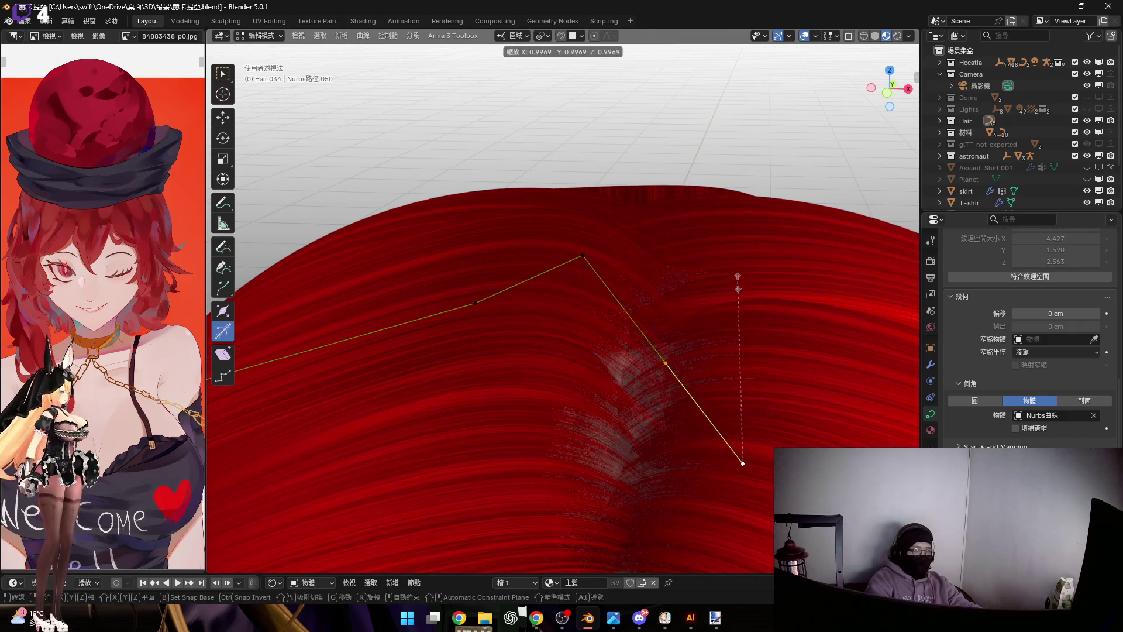
{"action": "left_click", "coordinate": [731, 410]}
Tilt the strand's middle point with Ctrl+T to twist the tip
{"action": "middle_click_drag", "start_coordinate": [732, 409], "coordinate": [714, 321]}
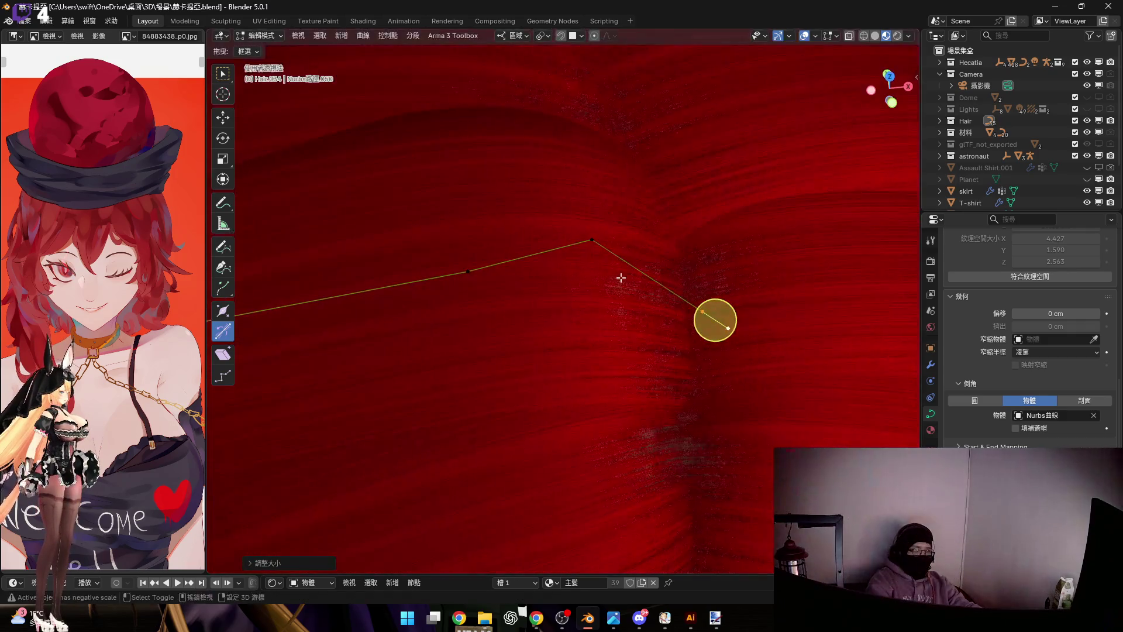
{"action": "left_click", "coordinate": [591, 240]}
{"action": "key", "text": "ctrl+t"}
{"action": "left_click", "coordinate": [611, 242]}
{"action": "mouse_move", "coordinate": [611, 243]}
{"action": "middle_mouse_down"}
{"action": "mouse_move", "coordinate": [673, 345]}
{"action": "mouse_move", "coordinate": [757, 343]}
{"action": "mouse_move", "coordinate": [632, 304]}
{"action": "middle_mouse_up"}
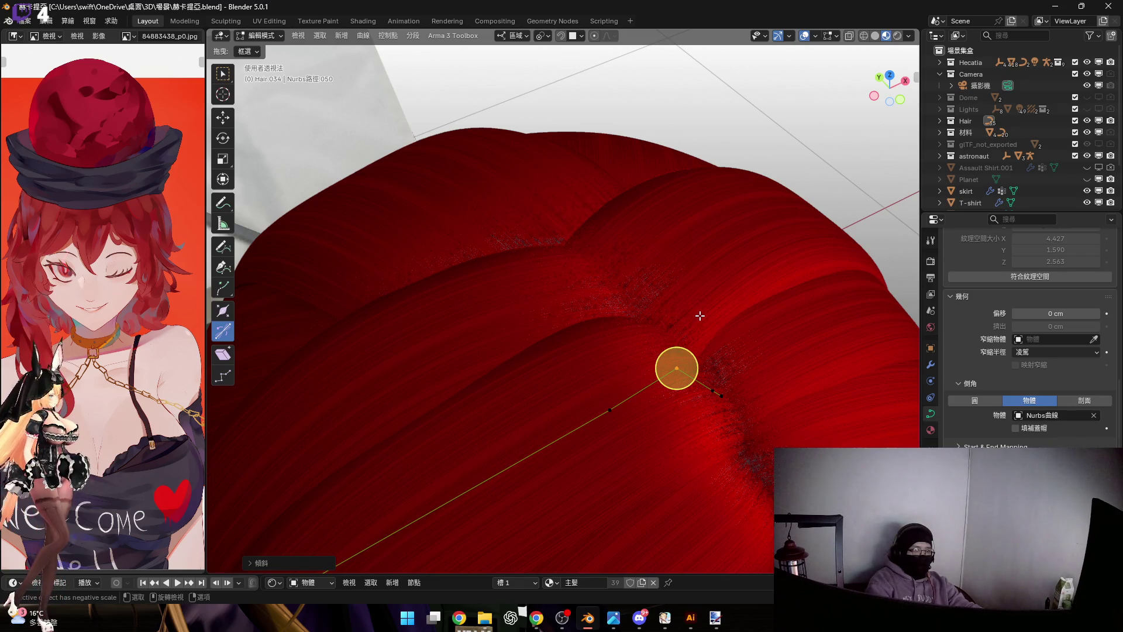
Close point editing on Hair.034 and frame the character's whole head
{"action": "key", "text": "Tab"}
{"action": "scroll", "coordinate": [700, 314], "scroll_direction": "down", "scroll_amount": 4}
{"action": "scroll", "coordinate": [700, 314], "scroll_direction": "down", "scroll_amount": 2}
{"action": "middle_click_drag", "start_coordinate": [691, 297], "coordinate": [755, 277]}
{"action": "middle_click_drag", "start_coordinate": [700, 323], "coordinate": [699, 281], "text": "ctrl"}
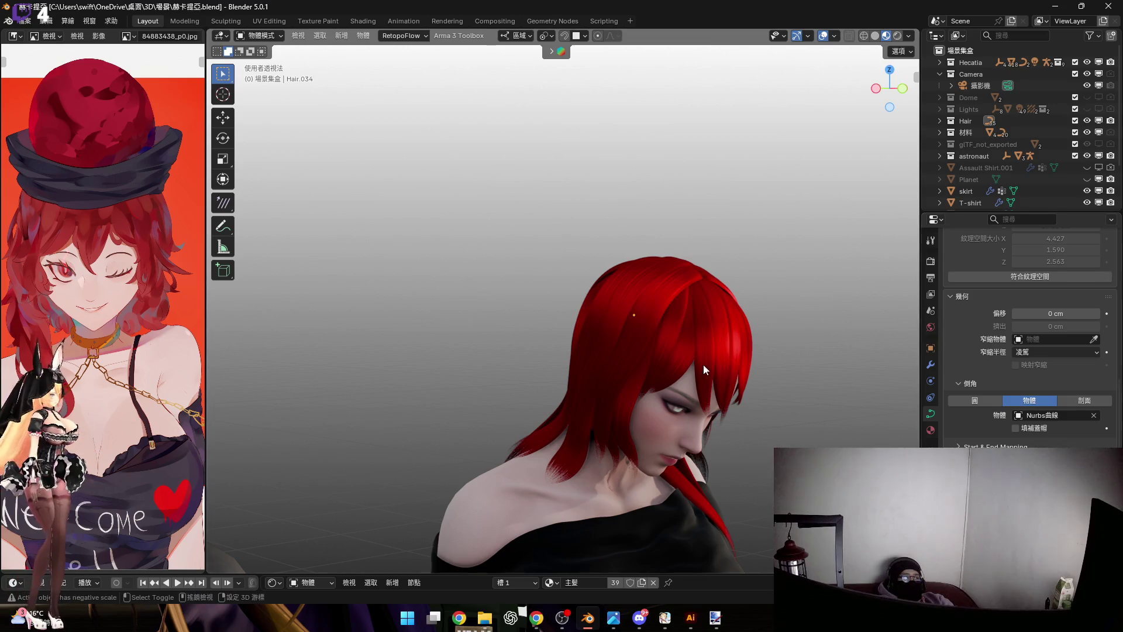
{"action": "scroll", "coordinate": [712, 362], "scroll_direction": "up", "scroll_amount": 2}
{"action": "scroll", "coordinate": [585, 328], "scroll_direction": "up", "scroll_amount": 2}
{"action": "scroll", "coordinate": [694, 305], "scroll_direction": "up", "scroll_amount": 2}
{"action": "scroll", "coordinate": [638, 302], "scroll_direction": "up", "scroll_amount": 3}
Select the crown strand Hair.033 and tilt its control point twice with Ctrl+T
{"action": "mouse_move", "coordinate": [664, 269]}
{"action": "middle_mouse_down"}
{"action": "mouse_move", "coordinate": [683, 236]}
{"action": "mouse_move", "coordinate": [714, 224]}
{"action": "middle_mouse_up"}
{"action": "left_click", "coordinate": [756, 297]}
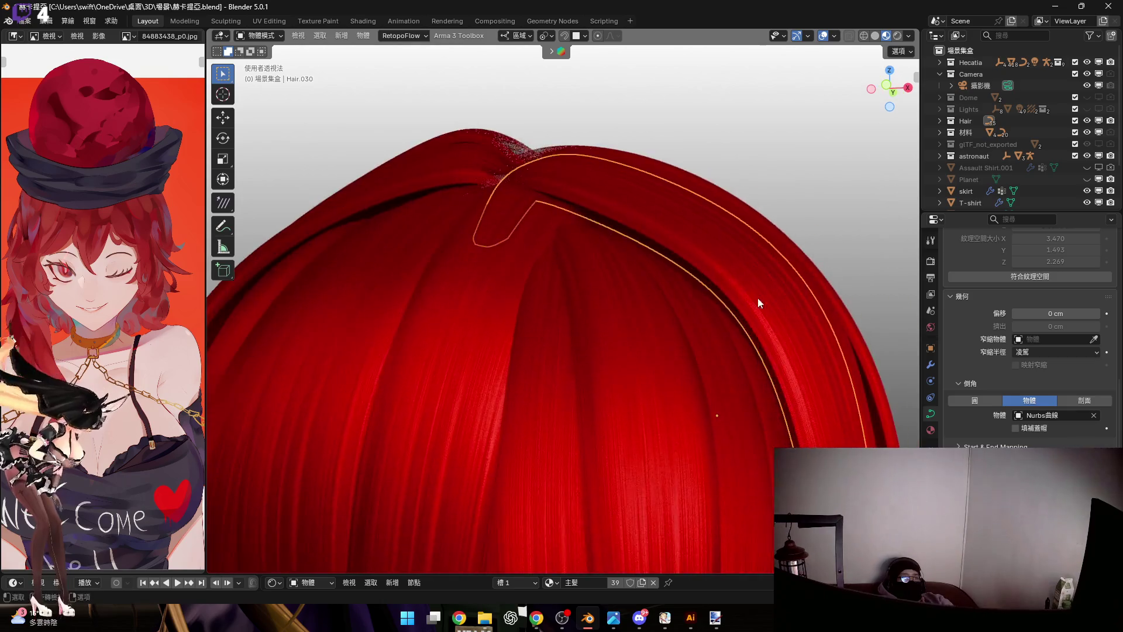
{"action": "key", "text": "Tab"}
{"action": "mouse_move", "coordinate": [722, 275]}
{"action": "middle_mouse_down"}
{"action": "mouse_move", "coordinate": [778, 284]}
{"action": "mouse_move", "coordinate": [790, 264]}
{"action": "mouse_move", "coordinate": [682, 334]}
{"action": "mouse_move", "coordinate": [614, 319]}
{"action": "mouse_move", "coordinate": [605, 274]}
{"action": "middle_mouse_up"}
{"action": "key", "text": "ctrl+t"}
{"action": "left_click", "coordinate": [774, 253]}
{"action": "scroll", "coordinate": [604, 274], "scroll_direction": "down", "scroll_amount": 3}
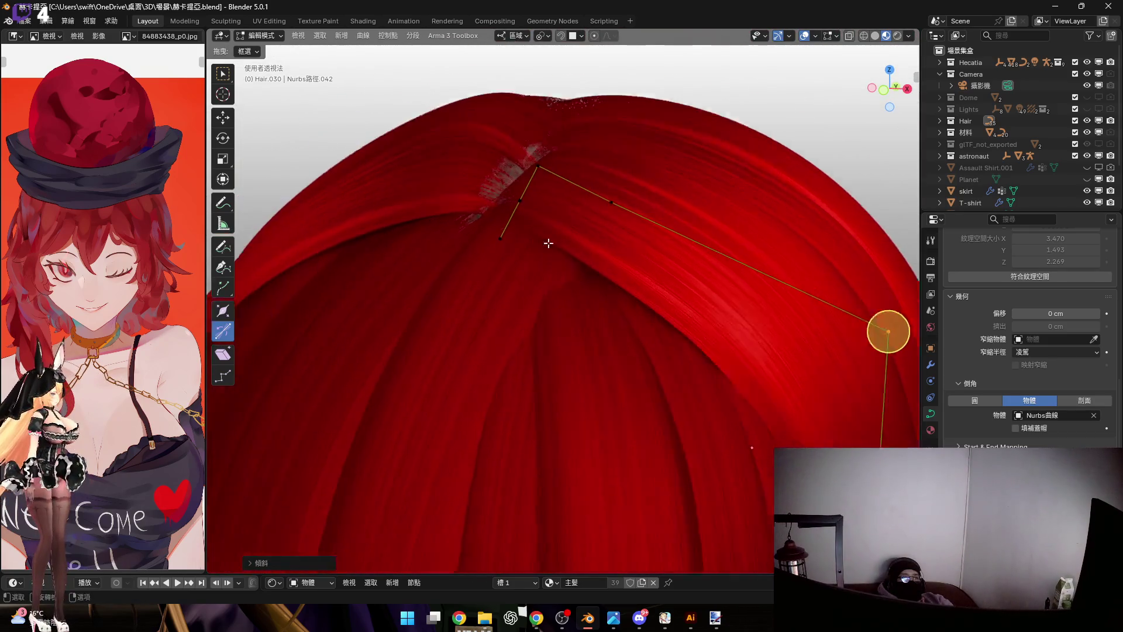
{"action": "middle_click_drag", "start_coordinate": [623, 193], "coordinate": [634, 220]}
{"action": "key", "text": "ctrl+t"}
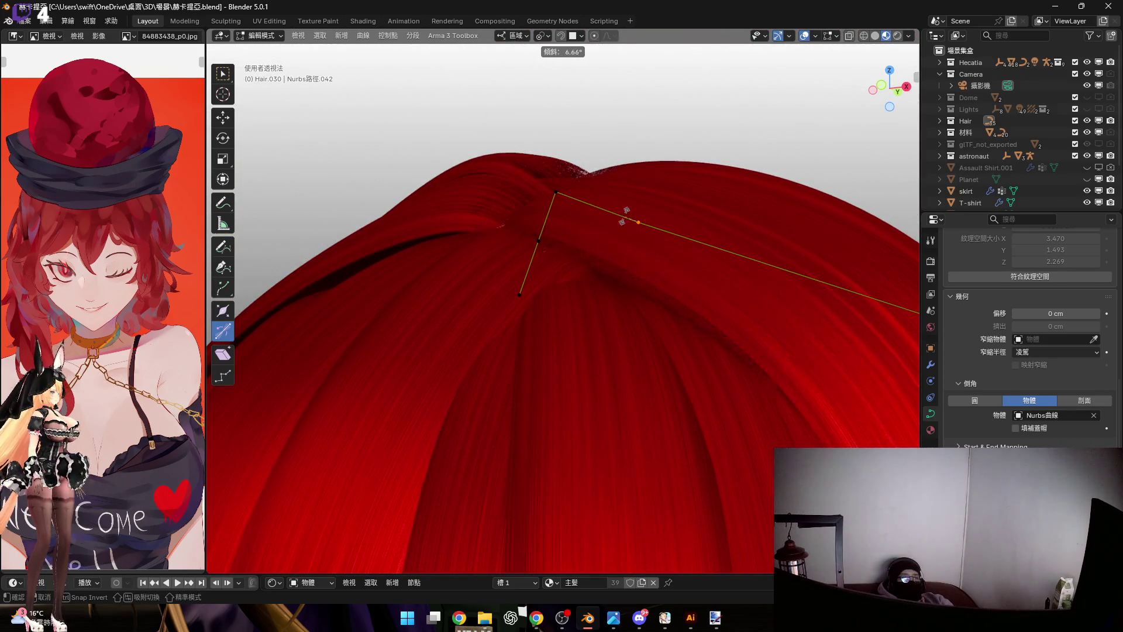
{"action": "left_click", "coordinate": [626, 217]}
Step out and back into editing, then tilt the point once more from a closer angle
{"action": "middle_click_drag", "start_coordinate": [635, 220], "coordinate": [849, 233]}
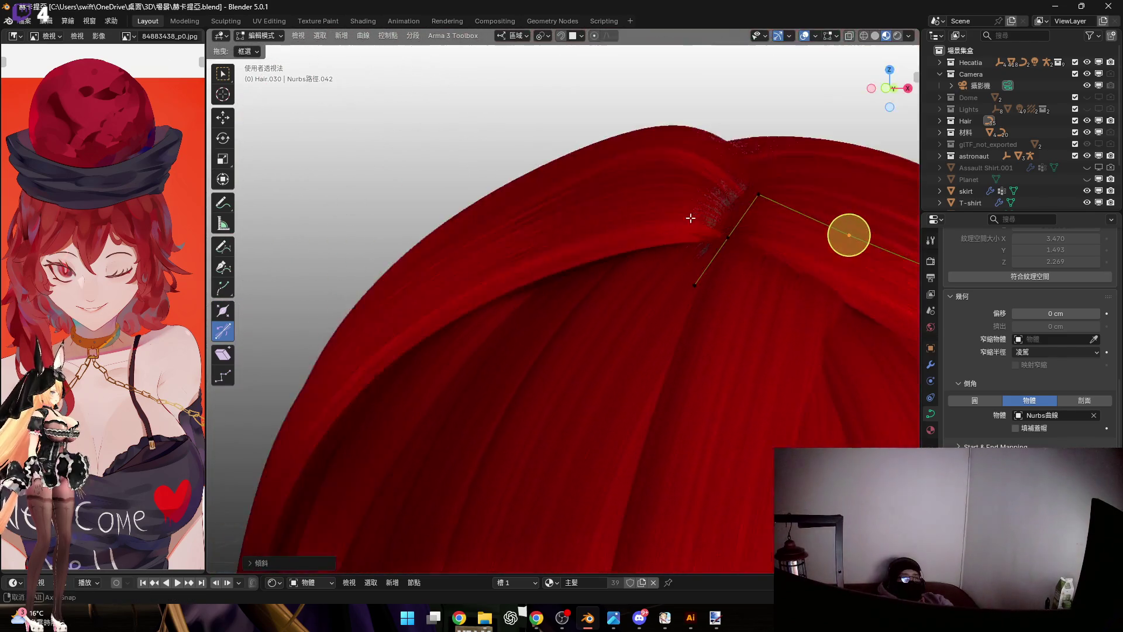
{"action": "key", "text": "Tab"}
{"action": "mouse_move", "coordinate": [595, 226]}
{"action": "middle_mouse_down"}
{"action": "mouse_move", "coordinate": [624, 237]}
{"action": "mouse_move", "coordinate": [620, 245]}
{"action": "mouse_move", "coordinate": [646, 216]}
{"action": "middle_mouse_up"}
{"action": "key", "text": "Tab"}
{"action": "mouse_move", "coordinate": [792, 221]}
{"action": "middle_mouse_down"}
{"action": "mouse_move", "coordinate": [651, 219]}
{"action": "mouse_move", "coordinate": [834, 184]}
{"action": "mouse_move", "coordinate": [795, 281]}
{"action": "mouse_move", "coordinate": [812, 198]}
{"action": "middle_mouse_up"}
{"action": "key", "text": "ctrl+t"}
{"action": "left_click", "coordinate": [638, 239]}
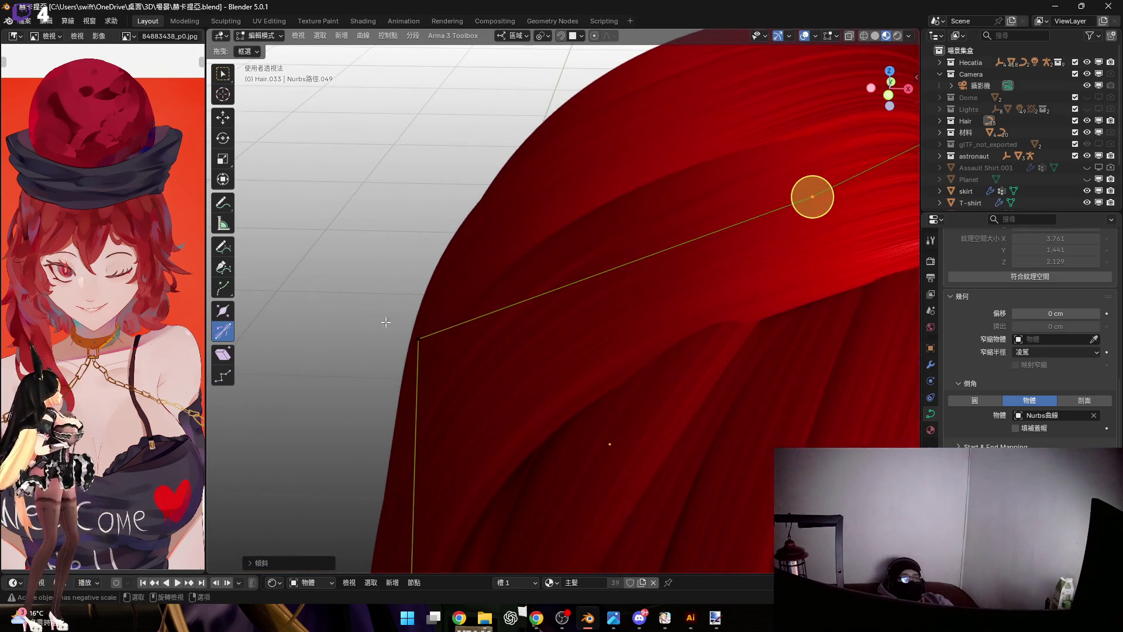
Move the curve point vertically with G Z and re-tilt it so the strand drapes down the face's side
{"action": "middle_click_drag", "start_coordinate": [609, 268], "coordinate": [599, 285]}
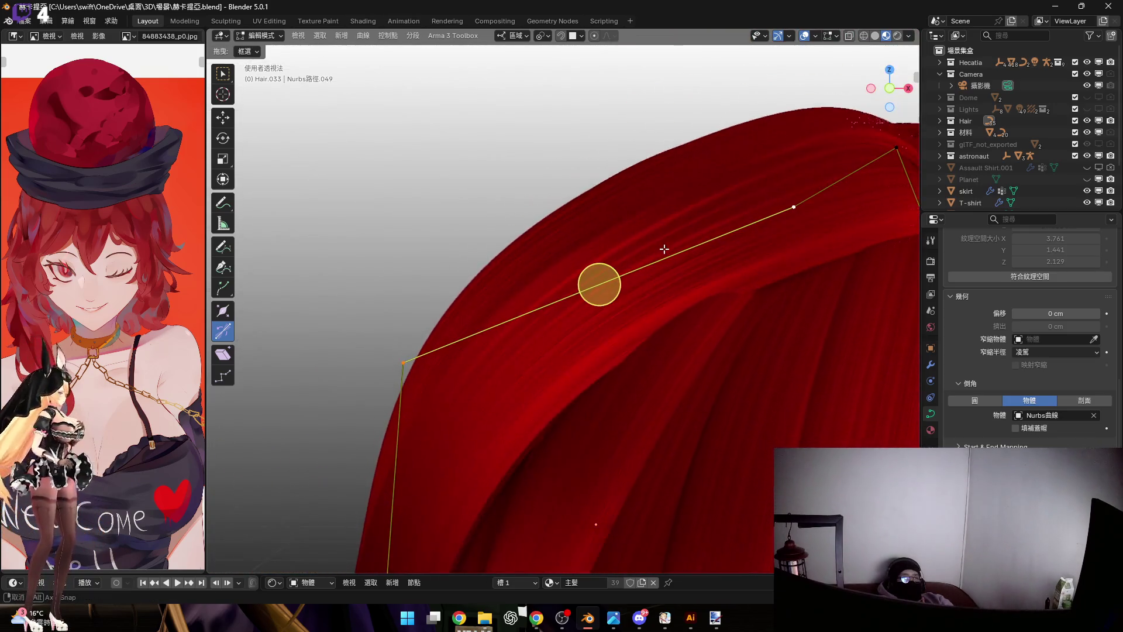
{"action": "mouse_move", "coordinate": [664, 249]}
{"action": "middle_mouse_down"}
{"action": "mouse_move", "coordinate": [717, 211]}
{"action": "mouse_move", "coordinate": [721, 249]}
{"action": "middle_mouse_up"}
{"action": "key", "text": "g"}
{"action": "key", "text": "z"}
{"action": "key", "text": "z"}
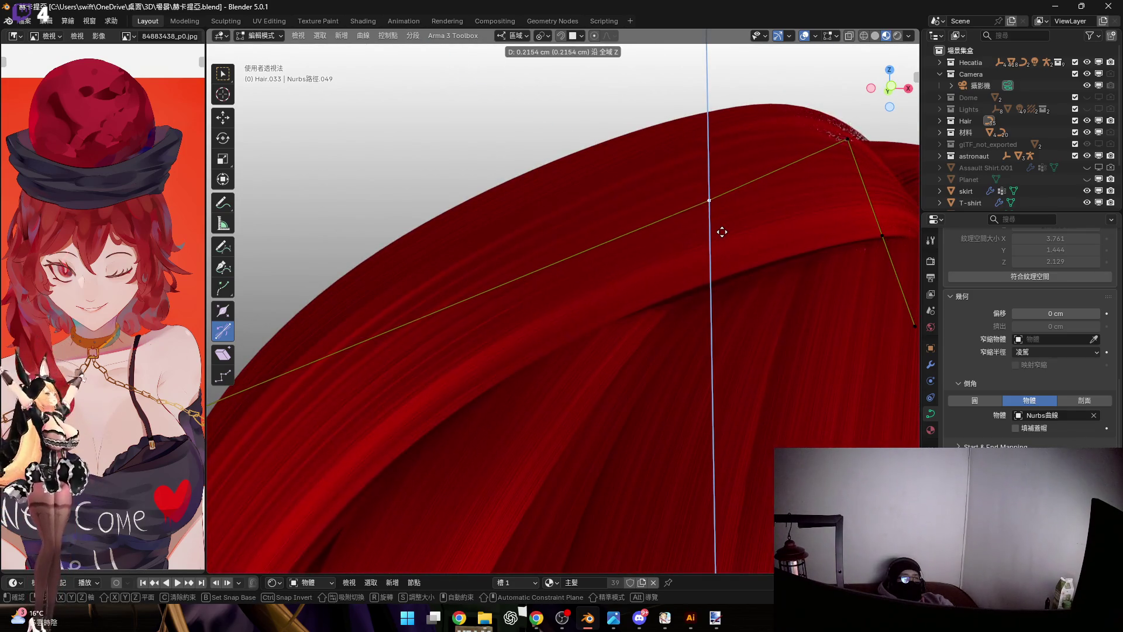
{"action": "left_click", "coordinate": [721, 231]}
{"action": "mouse_move", "coordinate": [702, 238]}
{"action": "middle_mouse_down"}
{"action": "mouse_move", "coordinate": [658, 268]}
{"action": "mouse_move", "coordinate": [700, 283]}
{"action": "mouse_move", "coordinate": [711, 124]}
{"action": "mouse_move", "coordinate": [729, 194]}
{"action": "mouse_move", "coordinate": [553, 218]}
{"action": "mouse_move", "coordinate": [571, 263]}
{"action": "mouse_move", "coordinate": [529, 228]}
{"action": "mouse_move", "coordinate": [466, 244]}
{"action": "mouse_move", "coordinate": [539, 298]}
{"action": "mouse_move", "coordinate": [602, 263]}
{"action": "mouse_move", "coordinate": [544, 316]}
{"action": "mouse_move", "coordinate": [691, 247]}
{"action": "middle_mouse_up"}
{"action": "scroll", "coordinate": [544, 316], "scroll_direction": "down", "scroll_amount": 3}
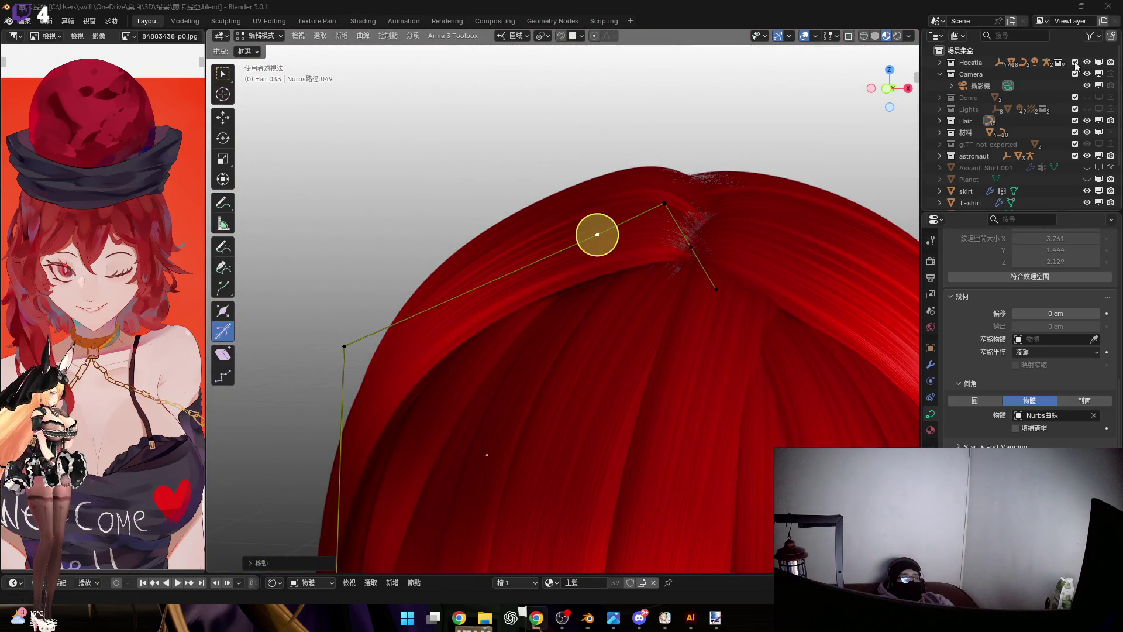
{"action": "mouse_move", "coordinate": [514, 318]}
{"action": "middle_mouse_down"}
{"action": "mouse_move", "coordinate": [468, 469]}
{"action": "mouse_move", "coordinate": [582, 178]}
{"action": "mouse_move", "coordinate": [535, 197]}
{"action": "middle_mouse_up"}
{"action": "scroll", "coordinate": [582, 178], "scroll_direction": "up", "scroll_amount": 2}
{"action": "key", "text": "ctrl+t"}
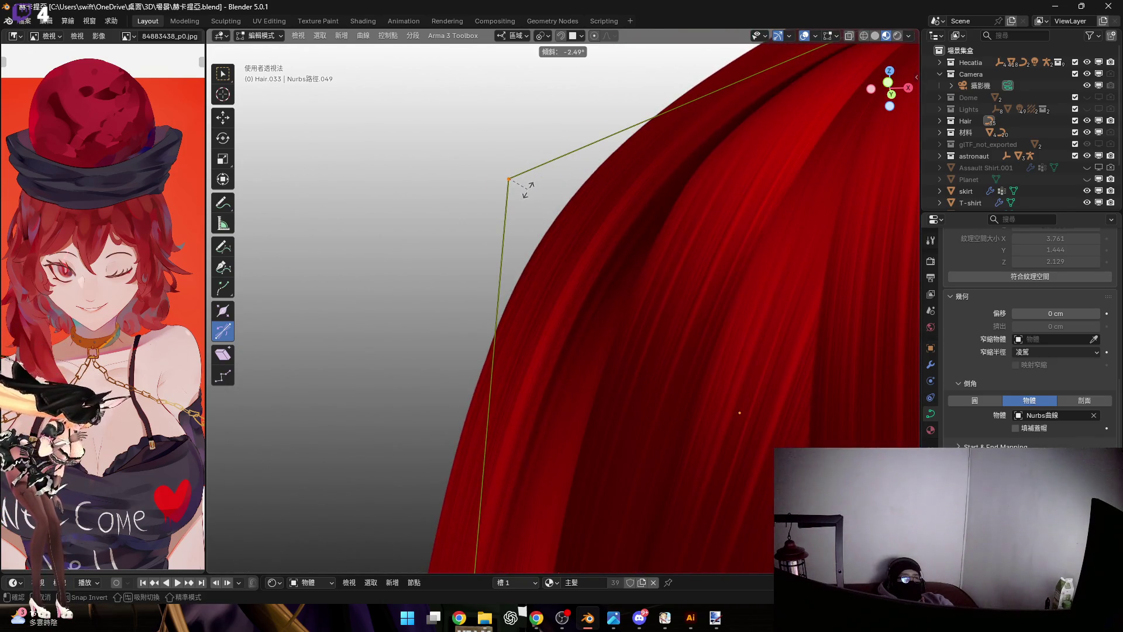
{"action": "left_click", "coordinate": [524, 189]}
{"action": "scroll", "coordinate": [524, 188], "scroll_direction": "up", "scroll_amount": 2}
Pick another control point, bring up the viewport shading settings and leave curve editing
{"action": "mouse_move", "coordinate": [525, 189]}
{"action": "middle_mouse_down"}
{"action": "mouse_move", "coordinate": [671, 244]}
{"action": "mouse_move", "coordinate": [664, 201]}
{"action": "middle_mouse_up"}
{"action": "scroll", "coordinate": [672, 244], "scroll_direction": "down", "scroll_amount": 3}
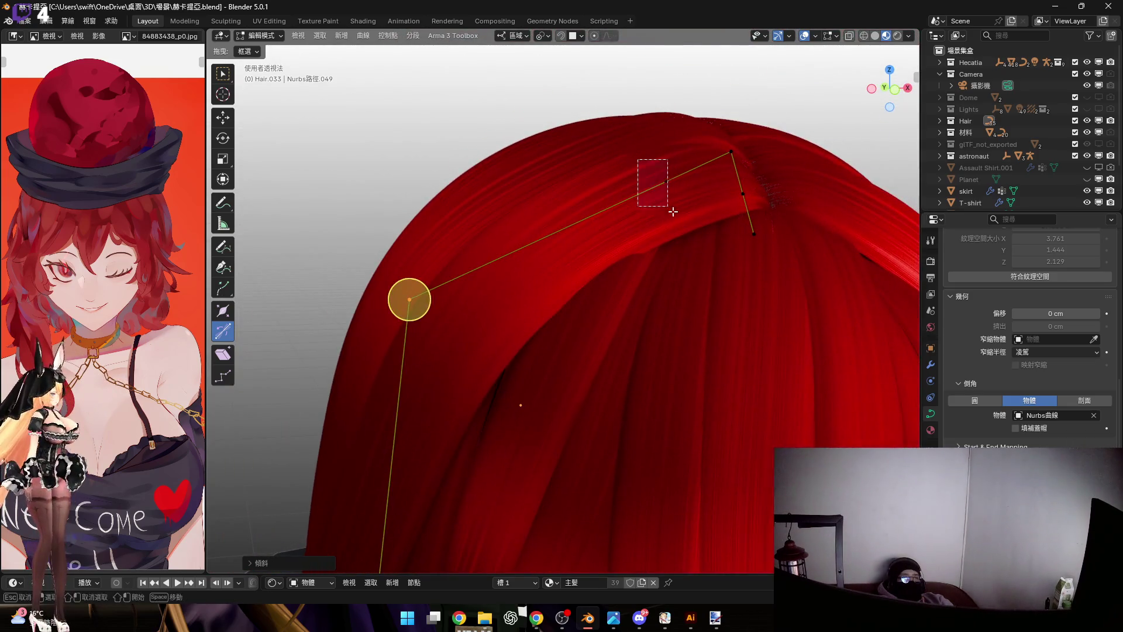
{"action": "left_click", "coordinate": [675, 190]}
{"action": "scroll", "coordinate": [661, 212], "scroll_direction": "up", "scroll_amount": 2}
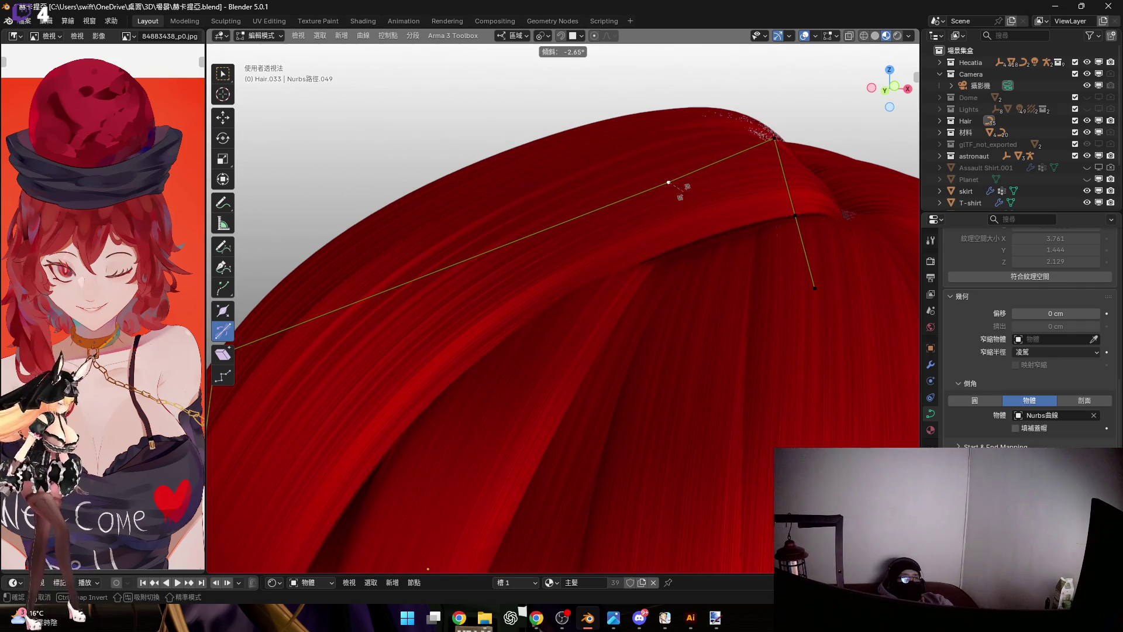
{"action": "scroll", "coordinate": [681, 193], "scroll_direction": "down", "scroll_amount": 2}
{"action": "middle_click_drag", "start_coordinate": [676, 254], "coordinate": [707, 252]}
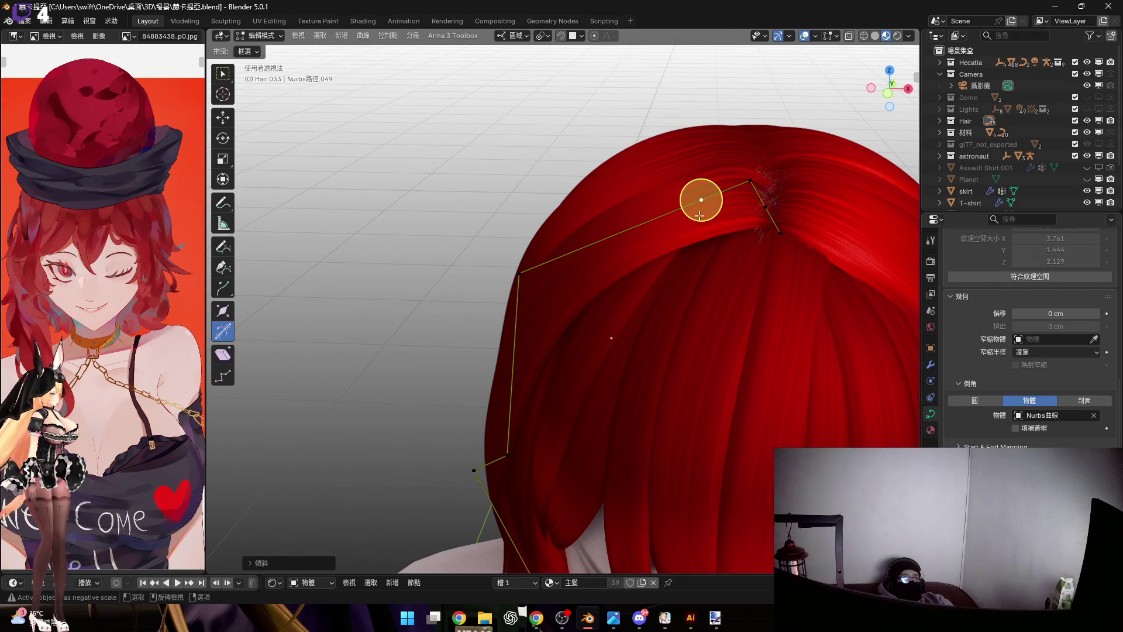
{"action": "key", "text": "Tab"}
{"action": "left_click", "coordinate": [911, 37]}
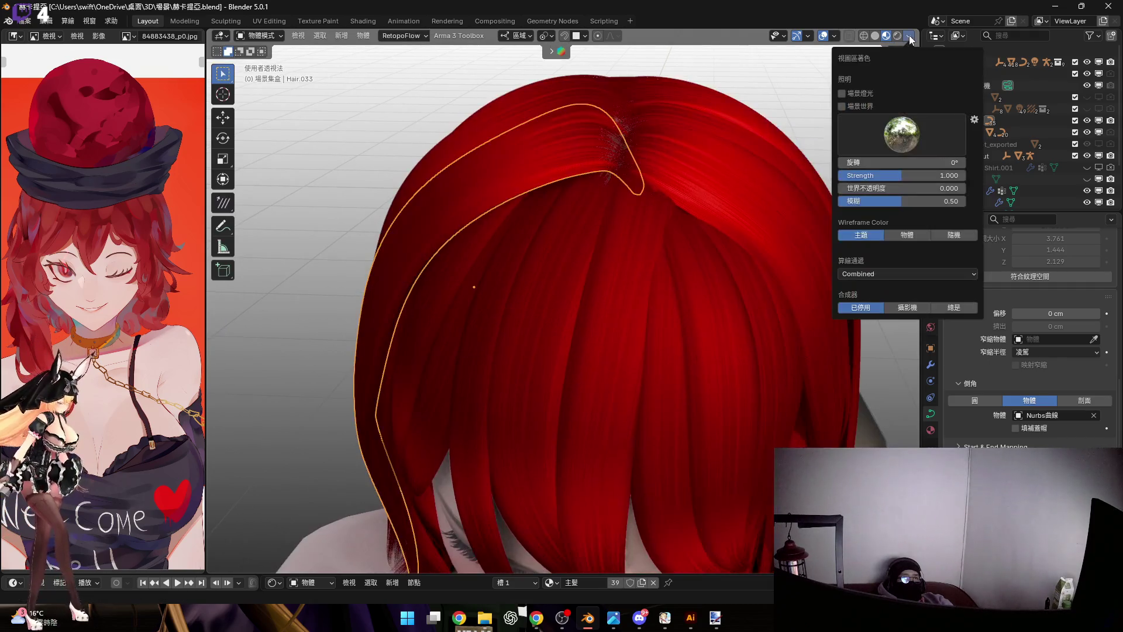
Enable the Scene World starry background, deselect the strand and fly the view in close to her face
{"action": "left_click", "coordinate": [842, 106]}
{"action": "scroll", "coordinate": [673, 284], "scroll_direction": "down", "scroll_amount": 3}
{"action": "mouse_move", "coordinate": [657, 250]}
{"action": "middle_mouse_down"}
{"action": "mouse_move", "coordinate": [655, 219]}
{"action": "mouse_move", "coordinate": [675, 252]}
{"action": "mouse_move", "coordinate": [741, 252]}
{"action": "mouse_move", "coordinate": [675, 243]}
{"action": "mouse_move", "coordinate": [681, 299]}
{"action": "middle_mouse_up"}
{"action": "left_click", "coordinate": [706, 292]}
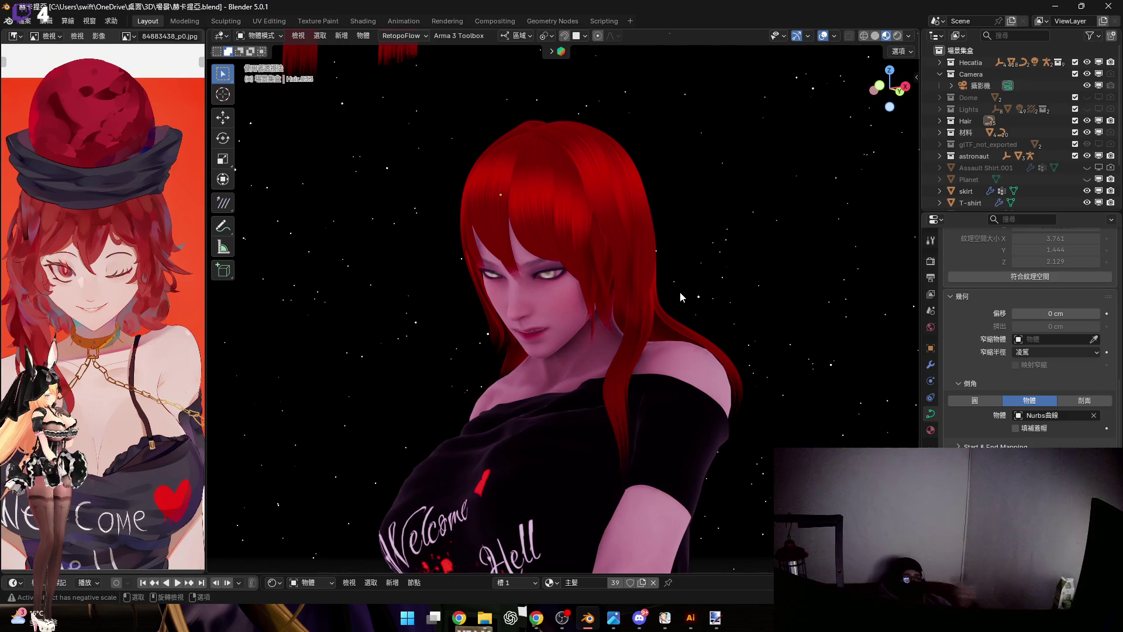
{"action": "scroll", "coordinate": [549, 310], "scroll_direction": "down", "scroll_amount": 3}
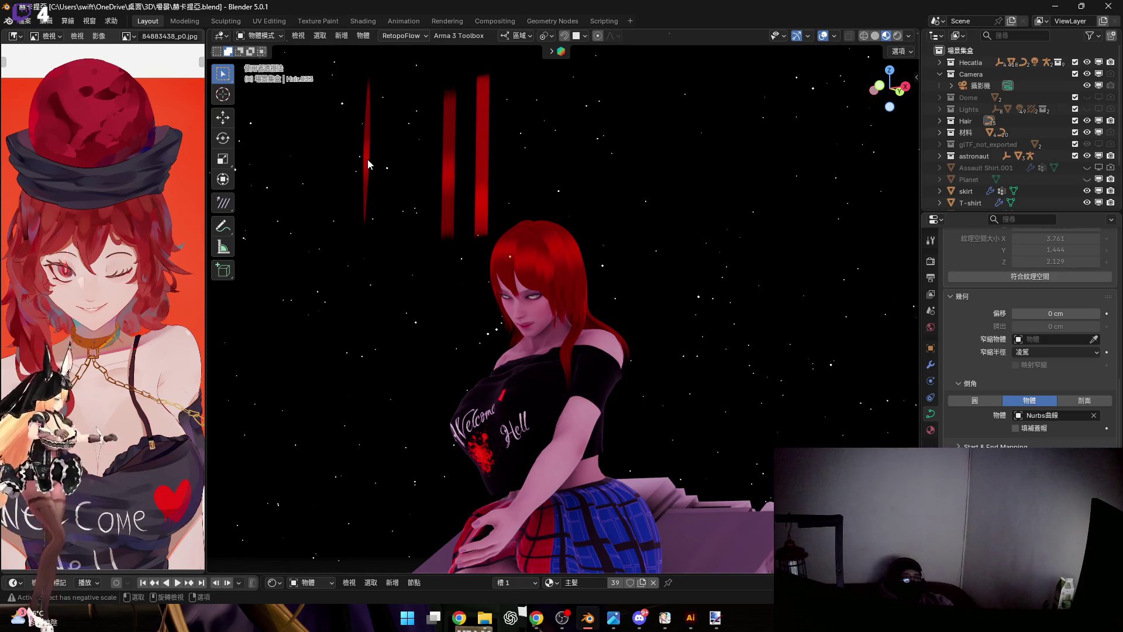
{"action": "key", "text": "shift+grave"}
{"action": "key", "text": "w"}
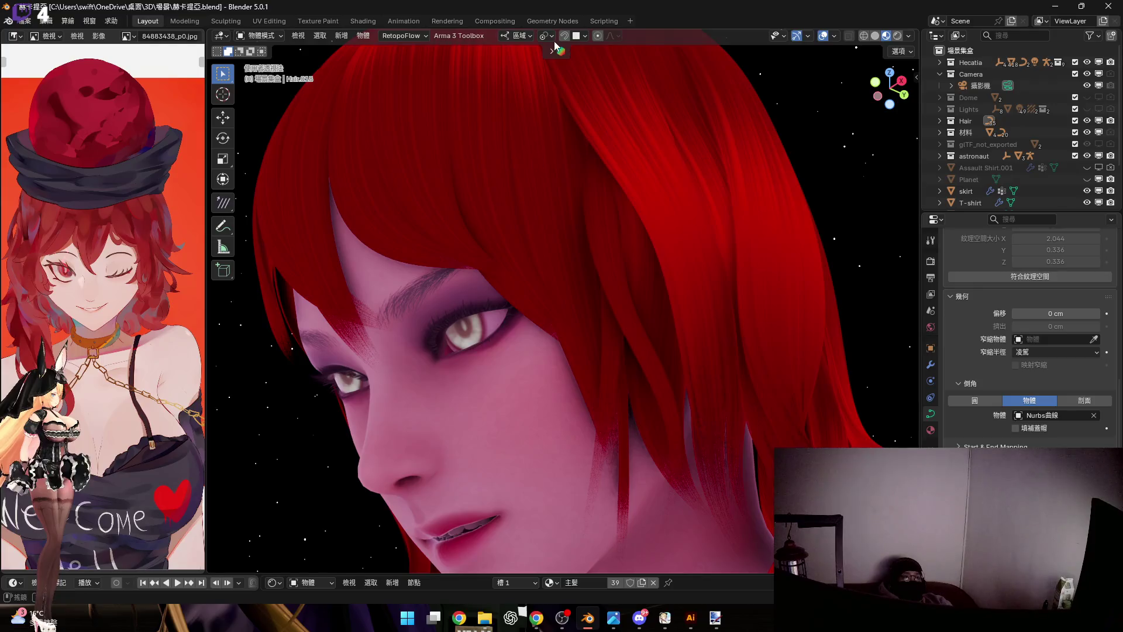
Duplicate the hair strand with Shift+D and shrink the copy to about 0.49 scale
{"action": "key", "text": "shift+d"}
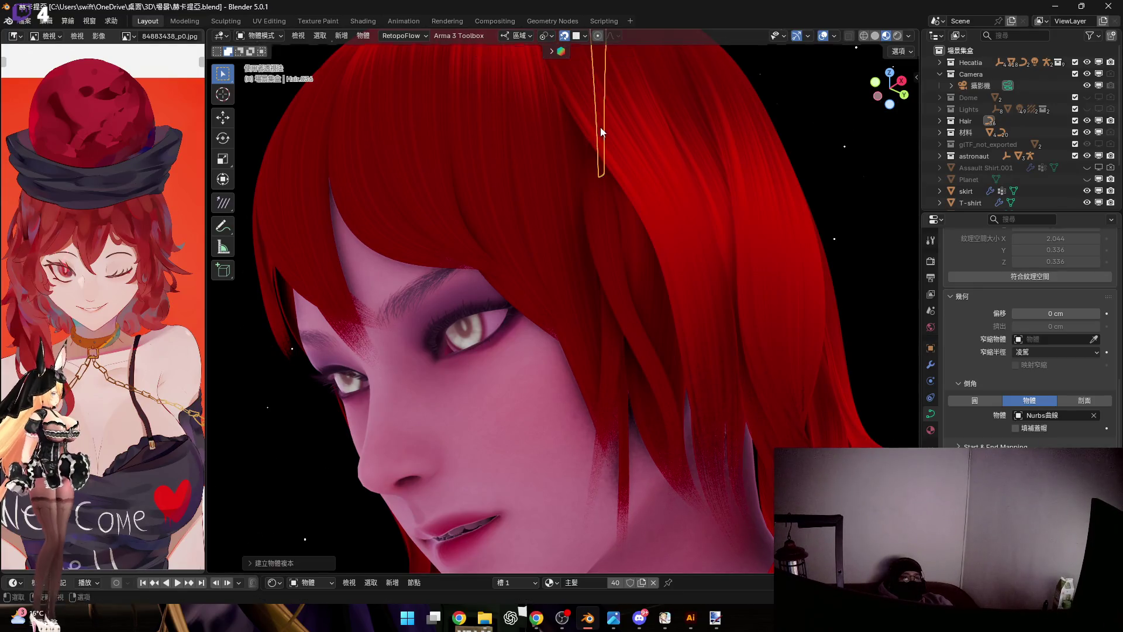
{"action": "left_click", "coordinate": [597, 191]}
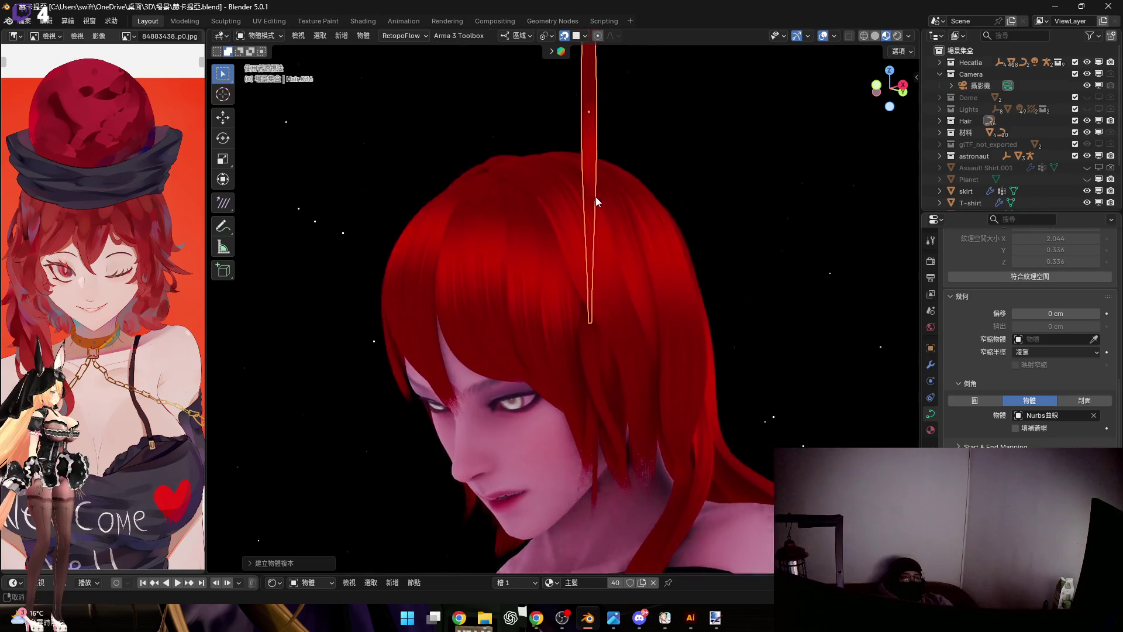
{"action": "key", "text": "s"}
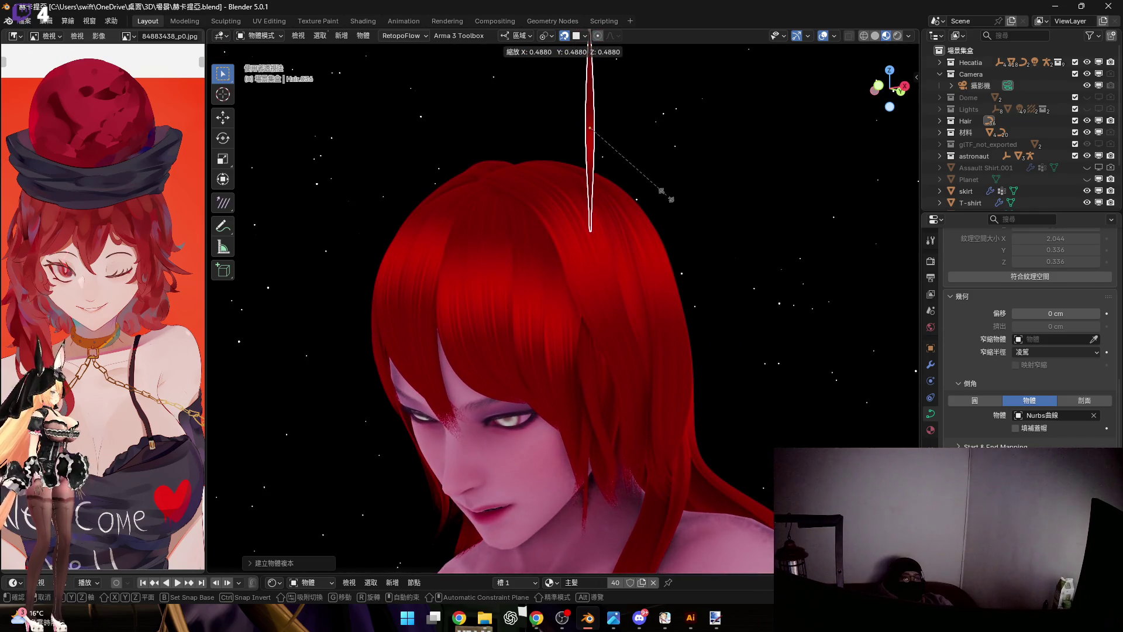
{"action": "left_click", "coordinate": [635, 230]}
Lower the duplicate strand along Z so it sits in front of the face
{"action": "middle_click_drag", "start_coordinate": [623, 208], "coordinate": [617, 175]}
{"action": "mouse_move", "coordinate": [614, 132]}
{"action": "middle_mouse_down"}
{"action": "mouse_move", "coordinate": [630, 184]}
{"action": "mouse_move", "coordinate": [609, 191]}
{"action": "middle_mouse_up"}
{"action": "key", "text": "g"}
{"action": "key", "text": "z"}
{"action": "middle_click_drag", "start_coordinate": [629, 385], "coordinate": [654, 225]}
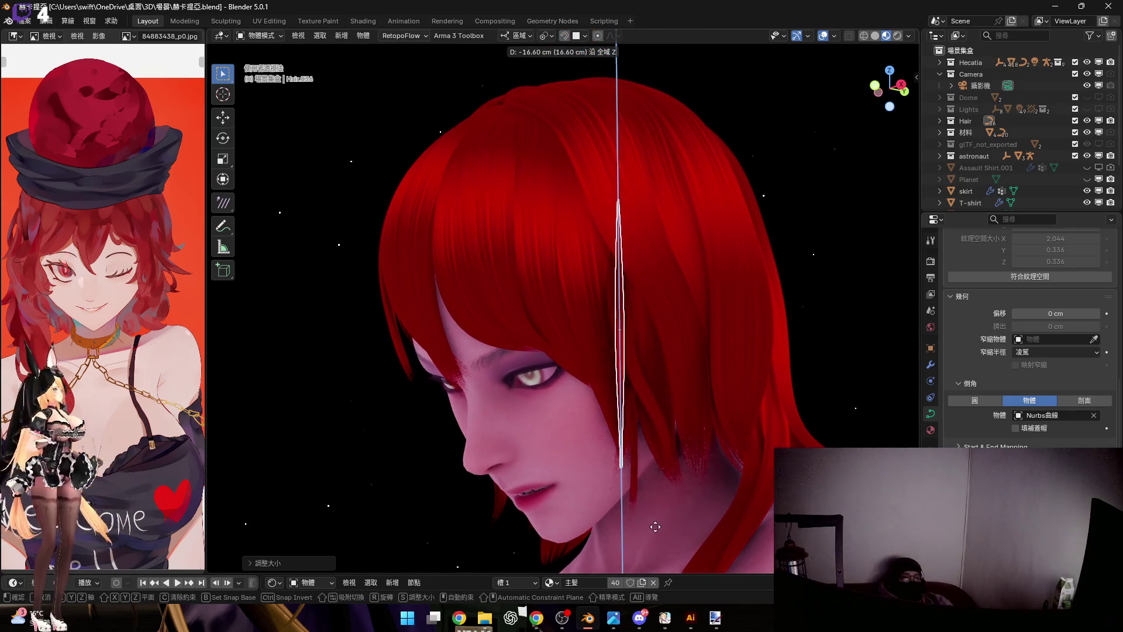
{"action": "left_click", "coordinate": [648, 460]}
Rotate the strand 90° about its local X axis to stand edge-on, then enter point editing
{"action": "mouse_move", "coordinate": [648, 459]}
{"action": "middle_mouse_down"}
{"action": "mouse_move", "coordinate": [657, 360]}
{"action": "mouse_move", "coordinate": [747, 391]}
{"action": "middle_mouse_up"}
{"action": "key", "text": "r"}
{"action": "key", "text": "x"}
{"action": "key", "text": "x"}
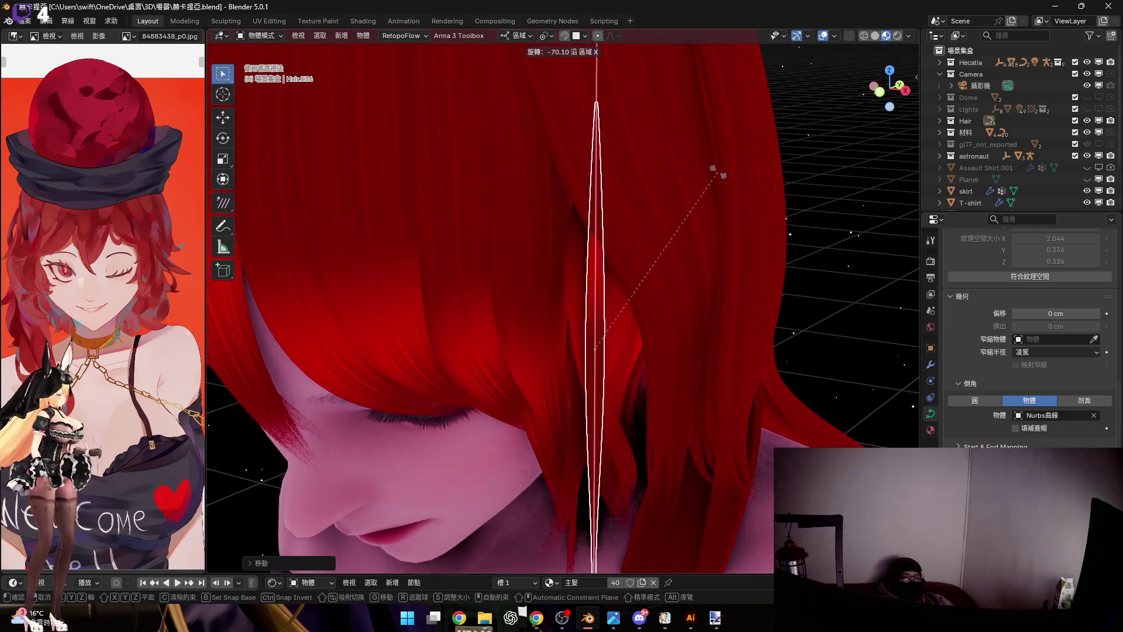
{"action": "type", "text": "90"}
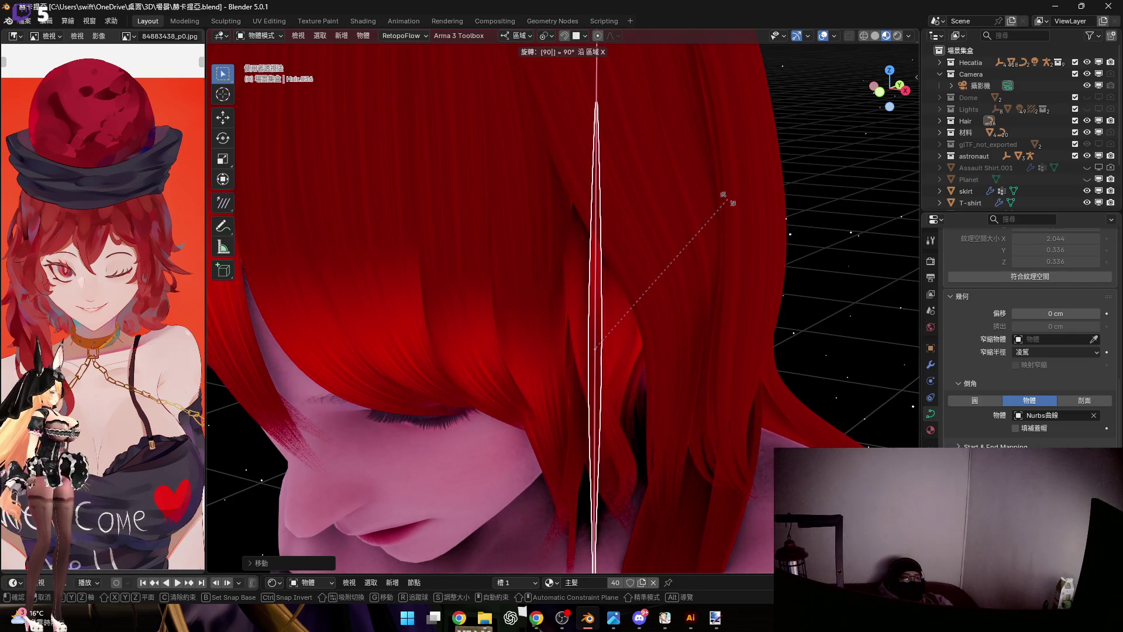
{"action": "key", "text": "Return"}
{"action": "mouse_move", "coordinate": [641, 240]}
{"action": "middle_mouse_down"}
{"action": "mouse_move", "coordinate": [619, 264]}
{"action": "mouse_move", "coordinate": [628, 245]}
{"action": "mouse_move", "coordinate": [609, 241]}
{"action": "mouse_move", "coordinate": [614, 208]}
{"action": "middle_mouse_up"}
{"action": "key", "text": "Tab"}
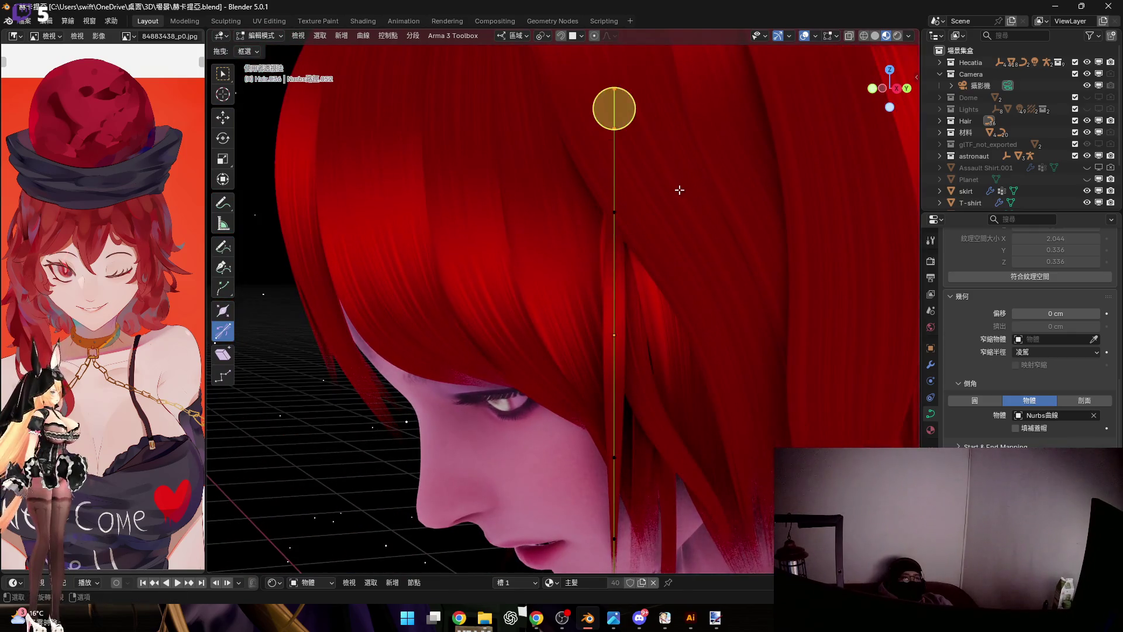
Thin the strand's top point and then its bottom tip with Alt+S so it tapers like a lock
{"action": "key", "text": "alt+s"}
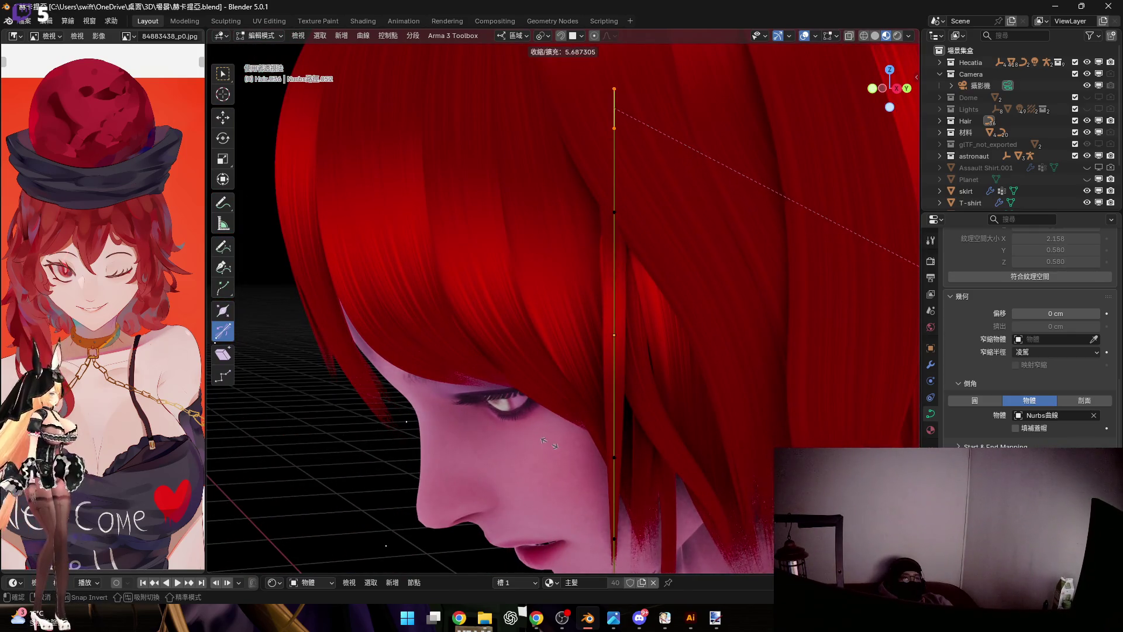
{"action": "left_click", "coordinate": [533, 427]}
{"action": "mouse_move", "coordinate": [532, 428]}
{"action": "middle_mouse_down"}
{"action": "mouse_move", "coordinate": [714, 358]}
{"action": "mouse_move", "coordinate": [634, 343]}
{"action": "middle_mouse_up"}
{"action": "scroll", "coordinate": [745, 278], "scroll_direction": "up", "scroll_amount": 2}
{"action": "middle_click_drag", "start_coordinate": [744, 279], "coordinate": [632, 379]}
{"action": "scroll", "coordinate": [633, 379], "scroll_direction": "up", "scroll_amount": 4}
{"action": "left_click", "coordinate": [633, 380]}
{"action": "key", "text": "alt+s"}
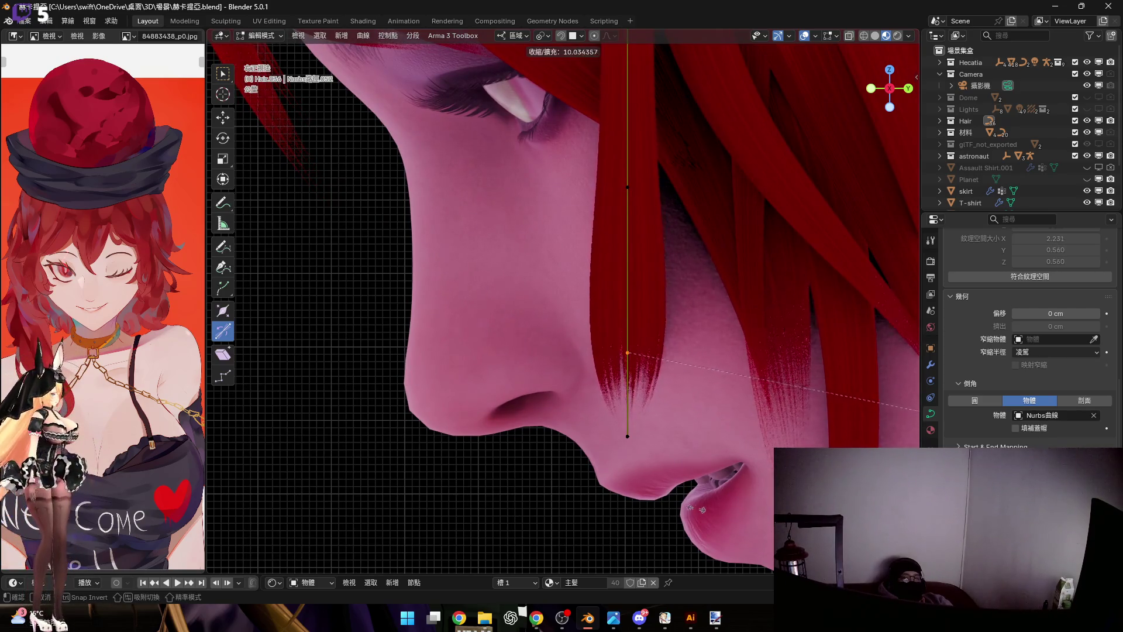
{"action": "key", "text": "Return"}
Return to Object Mode and begin rotating the tapered strand across the bangs
{"action": "mouse_move", "coordinate": [629, 263]}
{"action": "middle_mouse_down"}
{"action": "mouse_move", "coordinate": [630, 376]}
{"action": "mouse_move", "coordinate": [659, 307]}
{"action": "mouse_move", "coordinate": [658, 341]}
{"action": "mouse_move", "coordinate": [663, 315]}
{"action": "middle_mouse_up"}
{"action": "key", "text": "Tab"}
{"action": "scroll", "coordinate": [653, 312], "scroll_direction": "down", "scroll_amount": 3}
{"action": "scroll", "coordinate": [662, 315], "scroll_direction": "up", "scroll_amount": 2}
{"action": "scroll", "coordinate": [734, 321], "scroll_direction": "up", "scroll_amount": 1}
{"action": "key", "text": "r"}
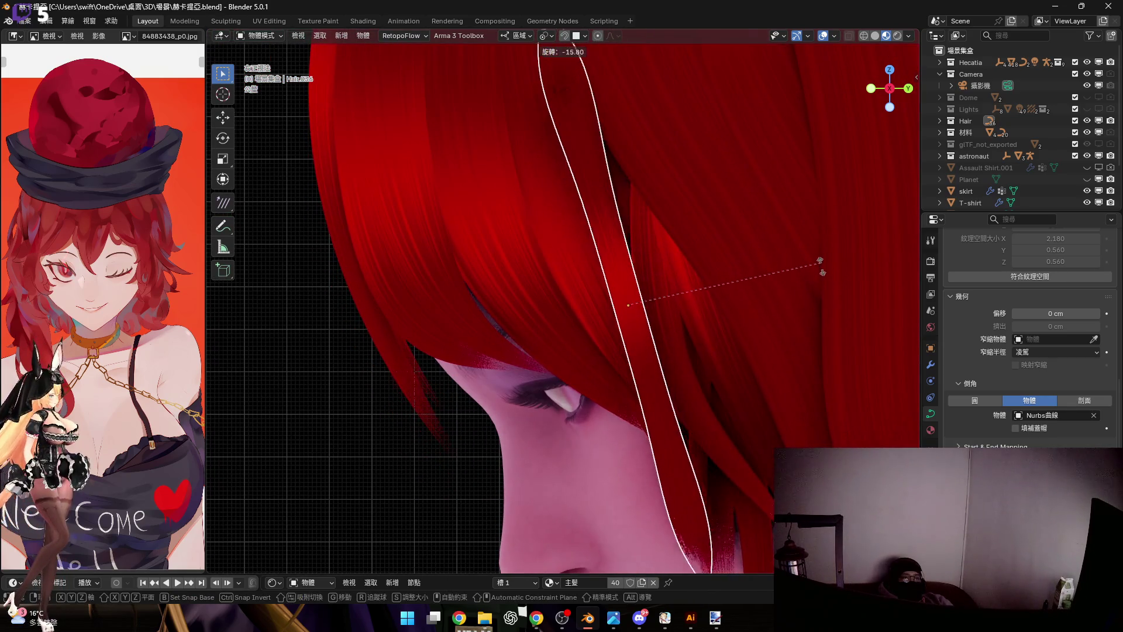
{"action": "scroll", "coordinate": [680, 383], "scroll_direction": "up", "scroll_amount": 2}
Confirm the strand's rotation and shift it along its local Y axis
{"action": "left_click", "coordinate": [647, 297]}
{"action": "mouse_move", "coordinate": [646, 296]}
{"action": "middle_mouse_down"}
{"action": "mouse_move", "coordinate": [642, 228]}
{"action": "mouse_move", "coordinate": [633, 283]}
{"action": "middle_mouse_up"}
{"action": "key", "text": "g"}
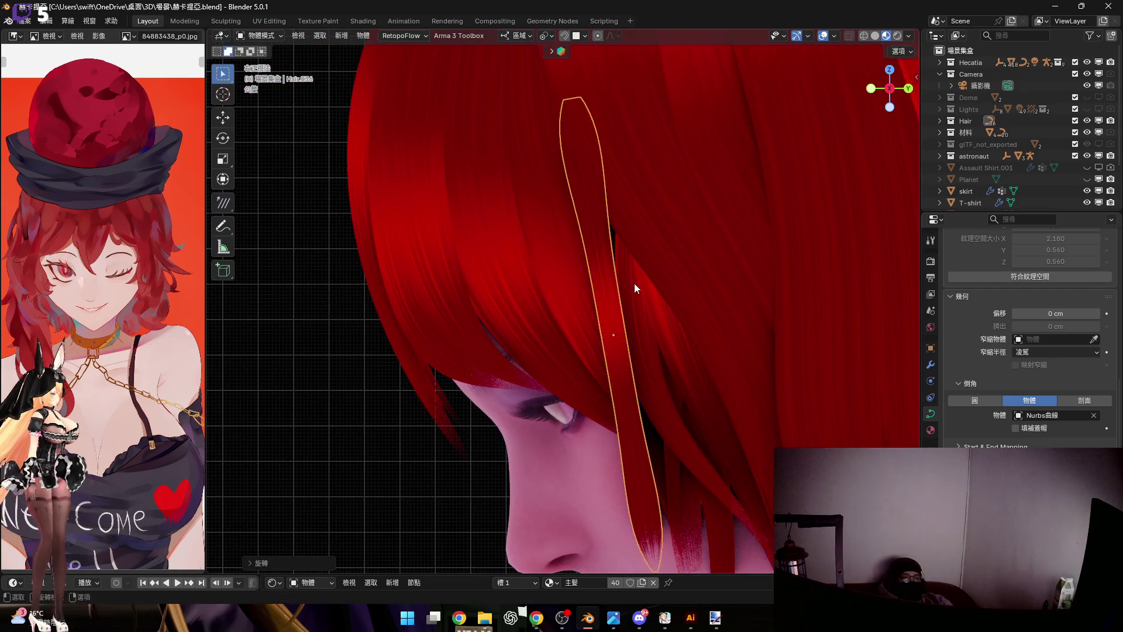
{"action": "key", "text": "y"}
{"action": "left_click", "coordinate": [655, 278]}
Shift the strand along its local Z over the eyelid, then reopen it for point editing
{"action": "mouse_move", "coordinate": [654, 279]}
{"action": "middle_mouse_down"}
{"action": "mouse_move", "coordinate": [622, 220]}
{"action": "mouse_move", "coordinate": [597, 256]}
{"action": "mouse_move", "coordinate": [652, 229]}
{"action": "mouse_move", "coordinate": [638, 210]}
{"action": "middle_mouse_up"}
{"action": "scroll", "coordinate": [652, 229], "scroll_direction": "up", "scroll_amount": 2}
{"action": "scroll", "coordinate": [627, 265], "scroll_direction": "up", "scroll_amount": 2}
{"action": "middle_click_drag", "start_coordinate": [627, 271], "coordinate": [681, 336]}
{"action": "key", "text": "g"}
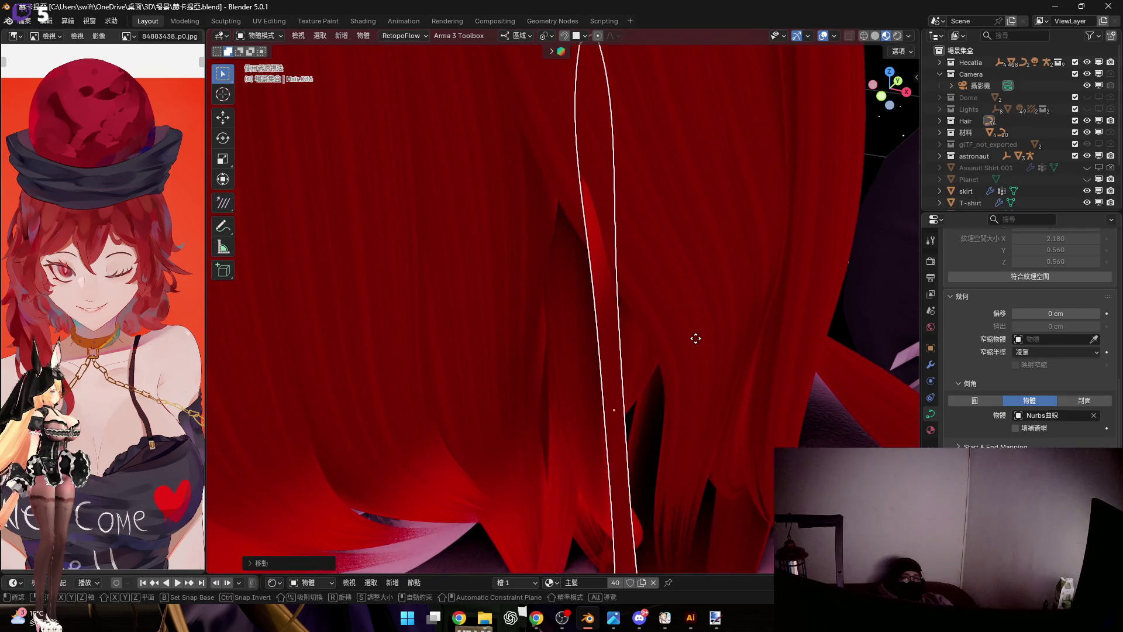
{"action": "key", "text": "z"}
{"action": "left_click", "coordinate": [590, 285]}
{"action": "mouse_move", "coordinate": [594, 283]}
{"action": "middle_mouse_down"}
{"action": "mouse_move", "coordinate": [612, 266]}
{"action": "mouse_move", "coordinate": [641, 290]}
{"action": "mouse_move", "coordinate": [641, 219]}
{"action": "middle_mouse_up"}
{"action": "key", "text": "Tab"}
{"action": "scroll", "coordinate": [597, 316], "scroll_direction": "up", "scroll_amount": 2}
{"action": "scroll", "coordinate": [597, 316], "scroll_direction": "down", "scroll_amount": 3}
{"action": "scroll", "coordinate": [663, 287], "scroll_direction": "up", "scroll_amount": 3}
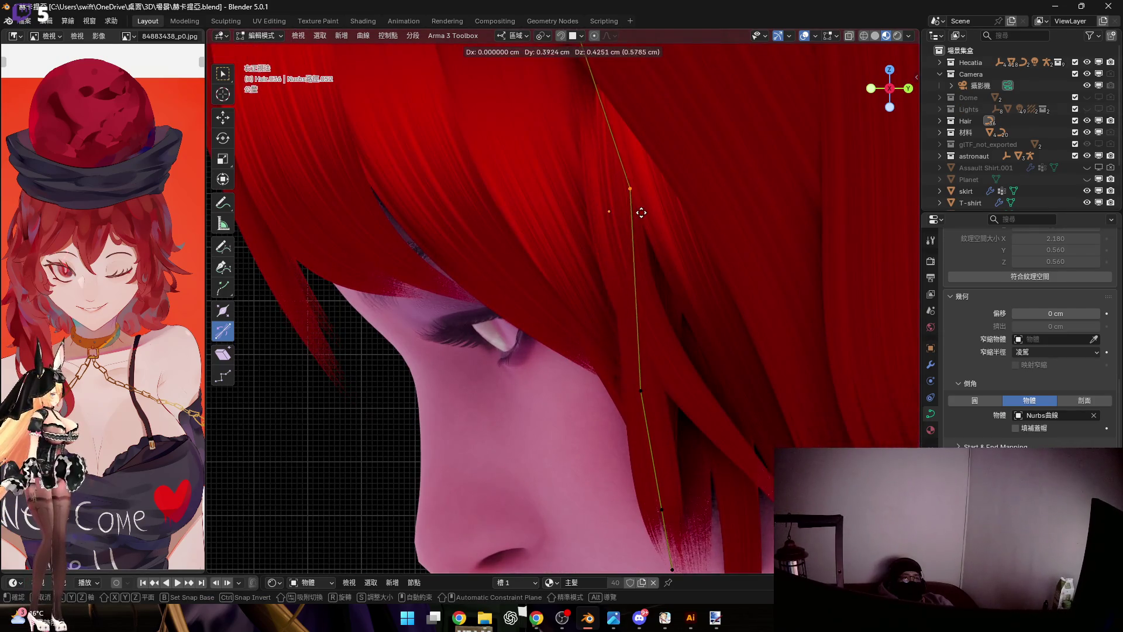
Box-select the strand's lower curve point and move it to bend the strand downward
{"action": "left_click_drag", "start_coordinate": [639, 214], "coordinate": [638, 181]}
{"action": "middle_click_drag", "start_coordinate": [639, 181], "coordinate": [551, 257]}
{"action": "mouse_move", "coordinate": [551, 256]}
{"action": "left_mouse_down"}
{"action": "mouse_move", "coordinate": [666, 349]}
{"action": "mouse_move", "coordinate": [654, 346]}
{"action": "left_mouse_up"}
{"action": "key", "text": "g"}
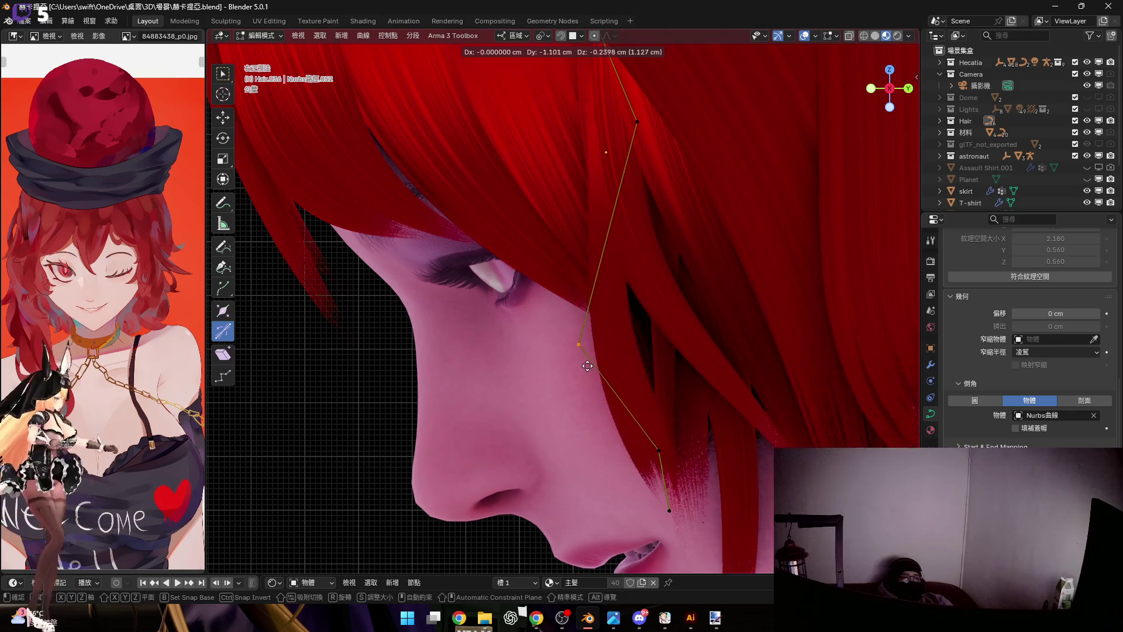
{"action": "left_click", "coordinate": [615, 359]}
{"action": "scroll", "coordinate": [666, 368], "scroll_direction": "down", "scroll_amount": 3, "text": "shift"}
{"action": "scroll", "coordinate": [608, 231], "scroll_direction": "up", "scroll_amount": 2, "text": "shift"}
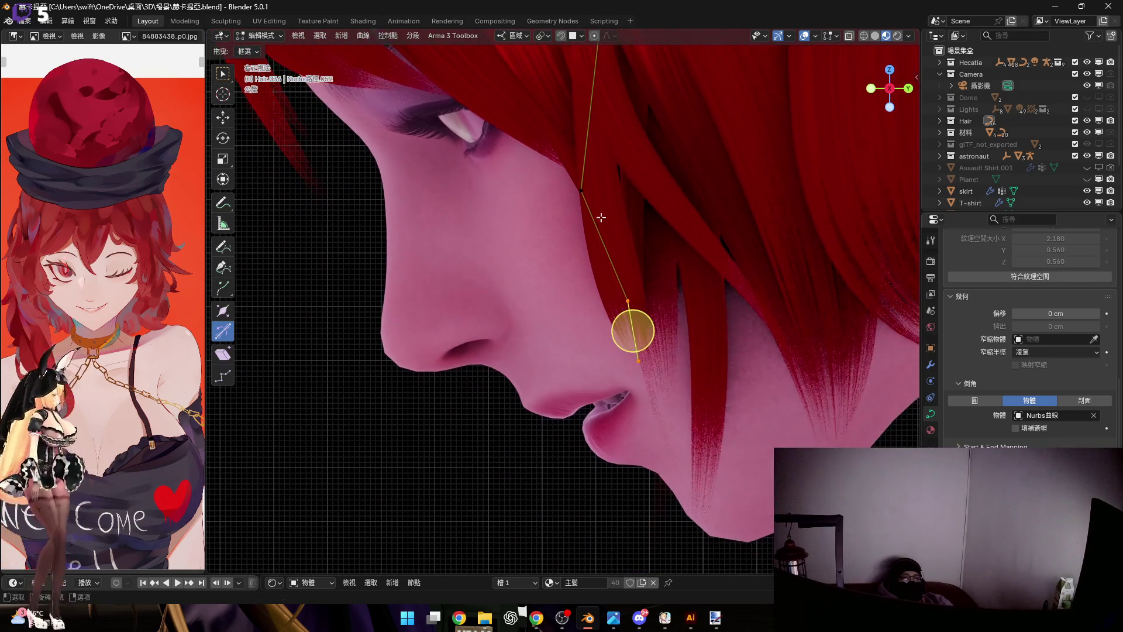
{"action": "scroll", "coordinate": [592, 193], "scroll_direction": "up", "scroll_amount": 5, "text": "shift"}
Rotate the lower point, switch to side view and scale it so the end drops beside the jaw
{"action": "key", "text": "g"}
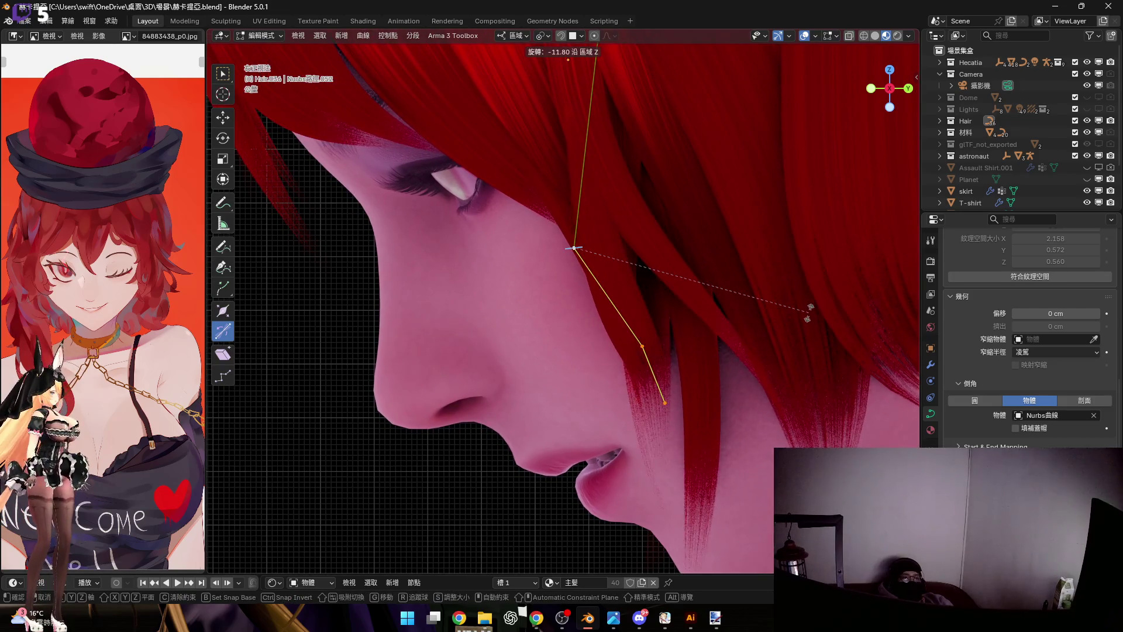
{"action": "key", "text": "Escape"}
{"action": "middle_click_drag", "start_coordinate": [725, 317], "coordinate": [676, 299]}
{"action": "key", "text": "r"}
{"action": "left_click", "coordinate": [669, 296]}
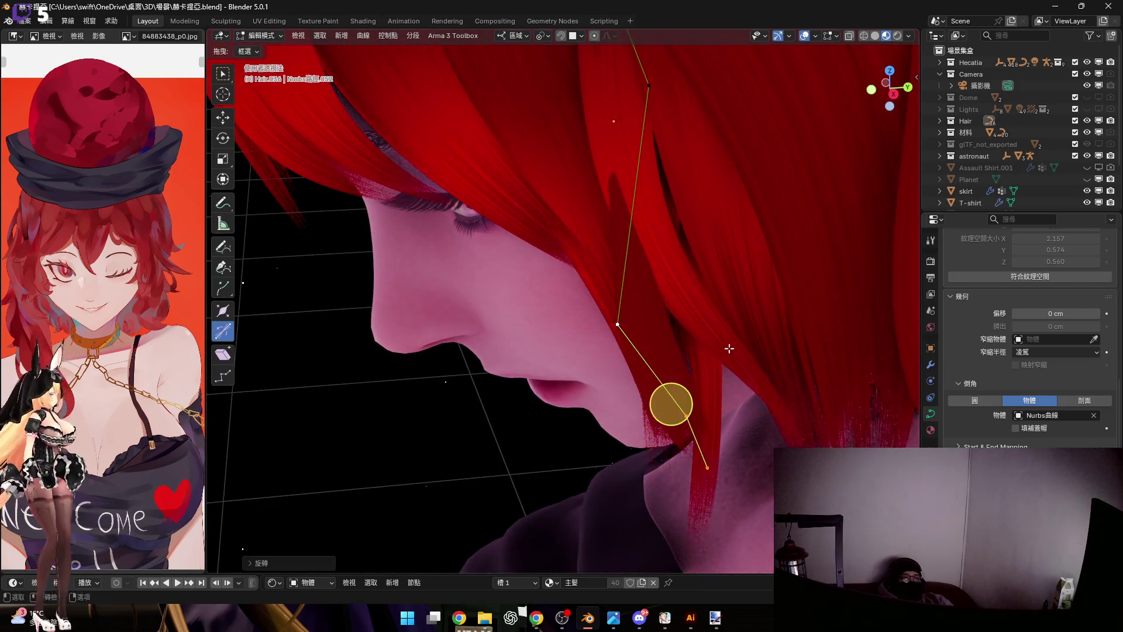
{"action": "key", "text": "KP_3"}
{"action": "scroll", "coordinate": [641, 257], "scroll_direction": "up", "scroll_amount": 4}
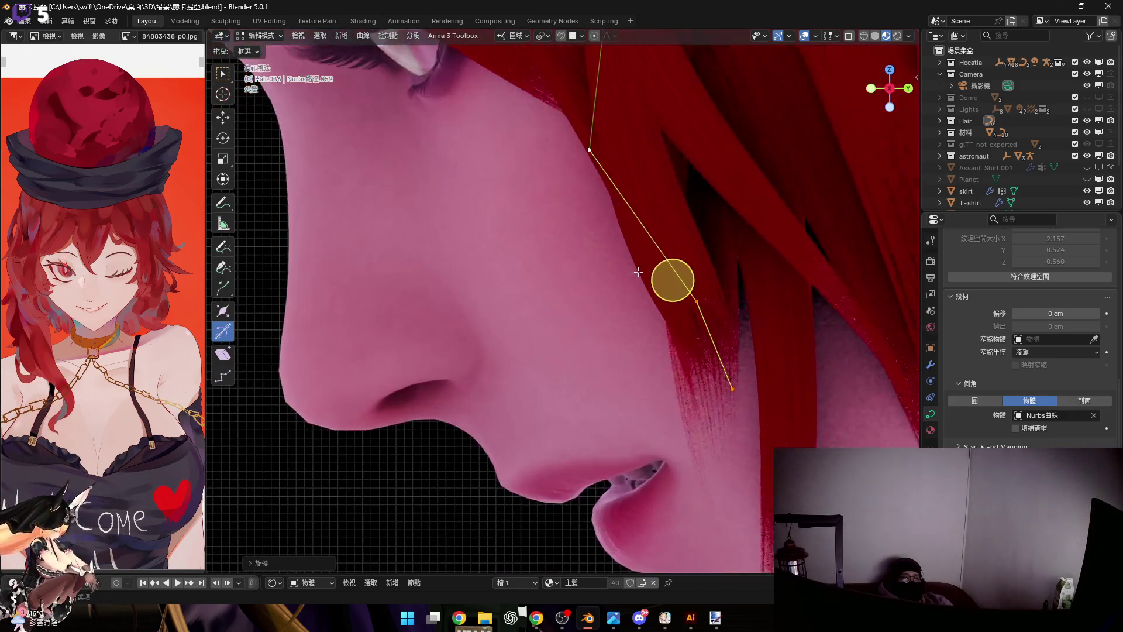
{"action": "scroll", "coordinate": [641, 257], "scroll_direction": "down", "scroll_amount": 1}
{"action": "key", "text": "s"}
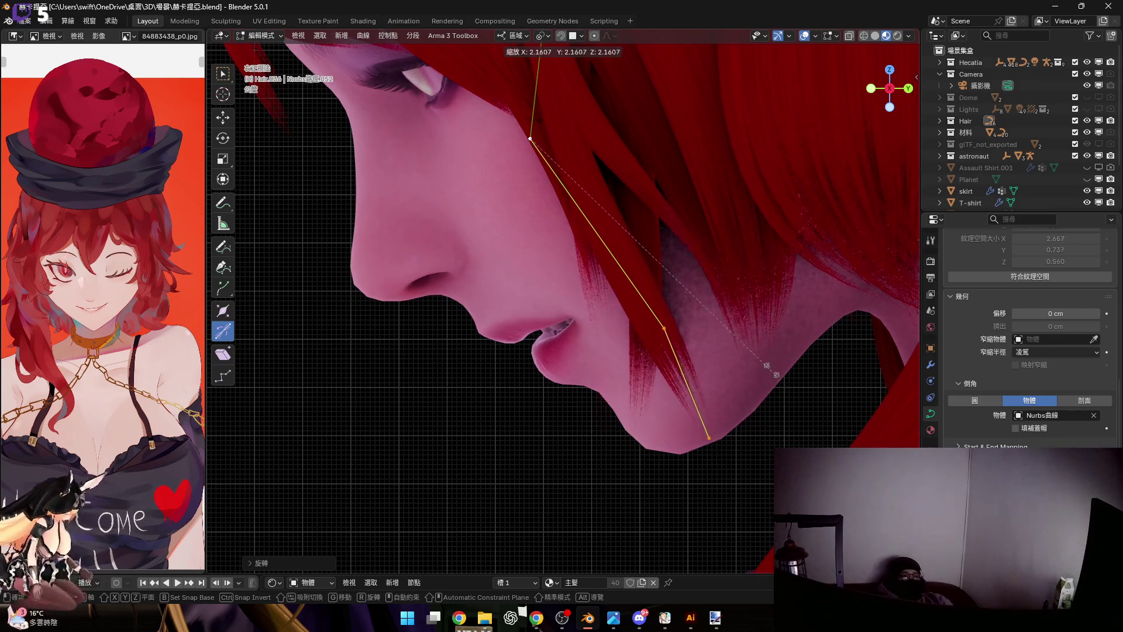
{"action": "left_click", "coordinate": [772, 364]}
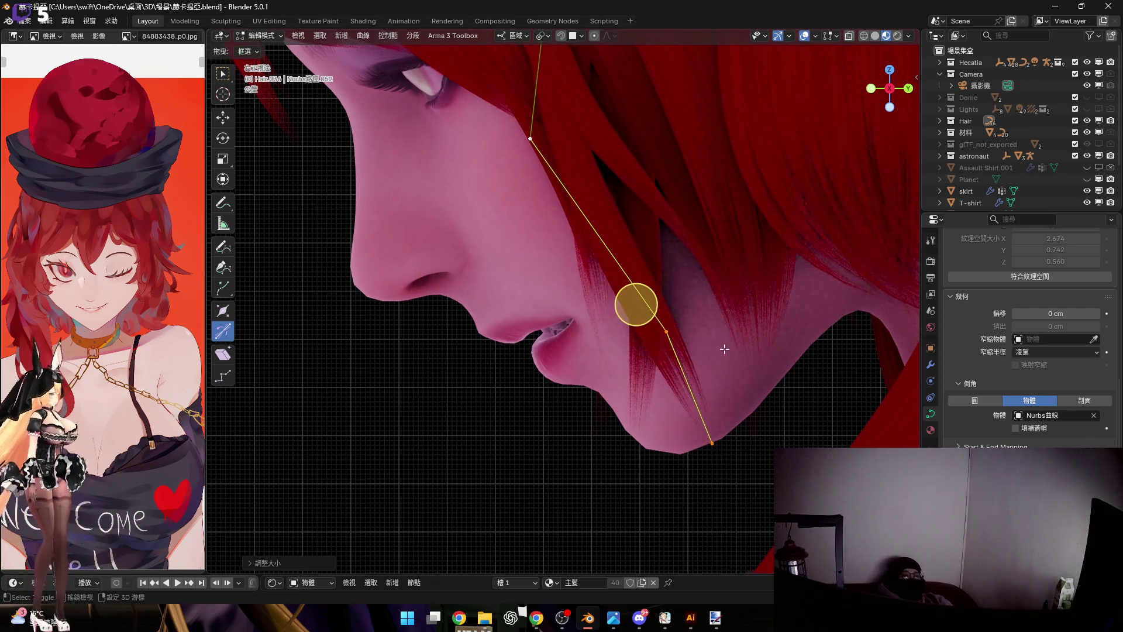
Rotate and resize the strand's end once more so it hangs past the cheek toward the chin
{"action": "middle_click_drag", "start_coordinate": [635, 304], "coordinate": [634, 266], "text": "shift"}
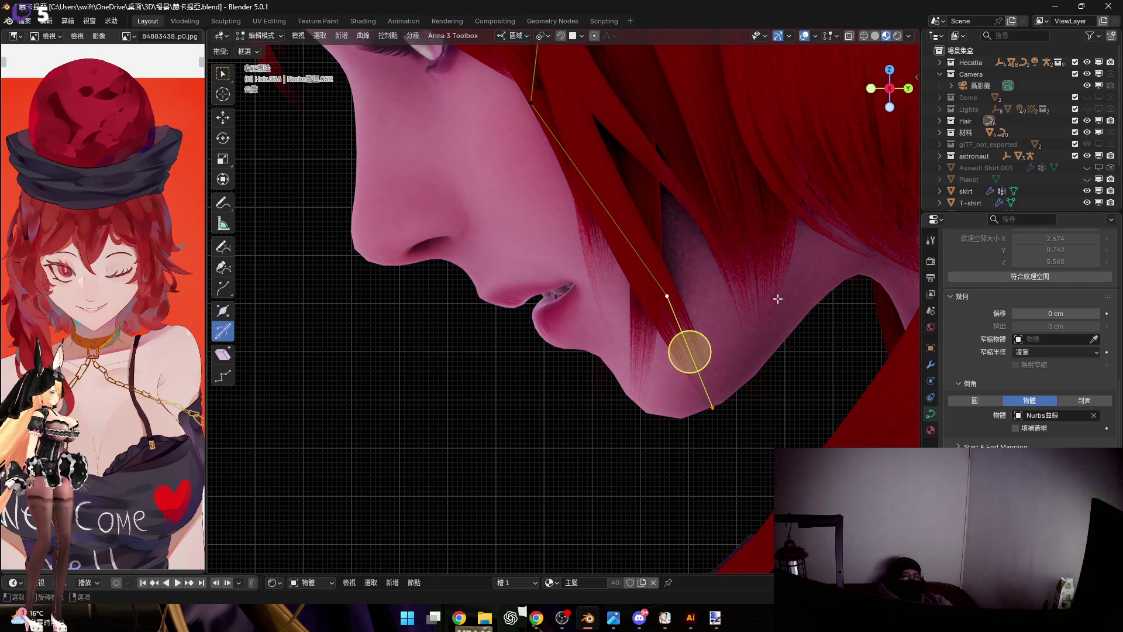
{"action": "key", "text": "r"}
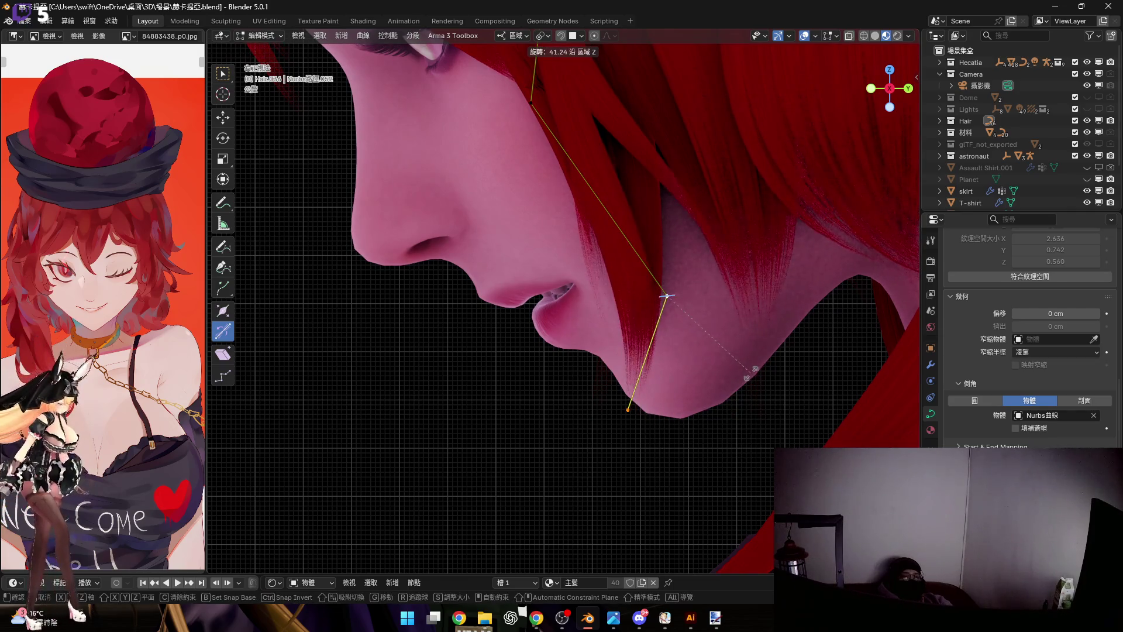
{"action": "left_click", "coordinate": [847, 355]}
{"action": "middle_click_drag", "start_coordinate": [744, 308], "coordinate": [757, 325], "text": "shift"}
{"action": "middle_click_drag", "start_coordinate": [789, 368], "coordinate": [794, 333], "text": "shift"}
{"action": "key", "text": "s"}
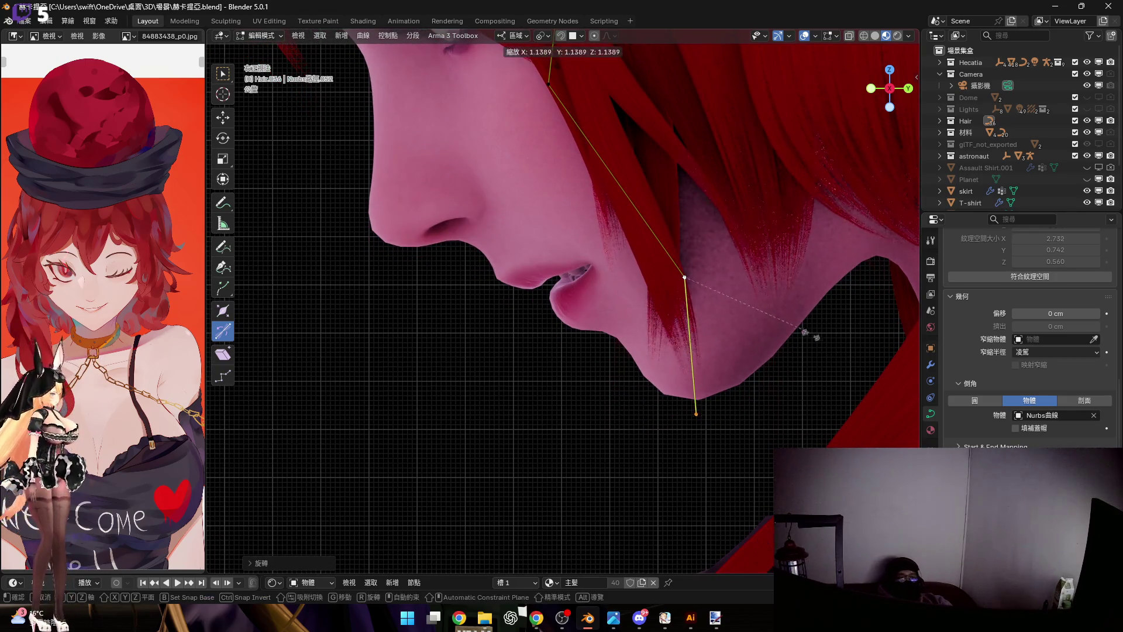
{"action": "left_click", "coordinate": [824, 355]}
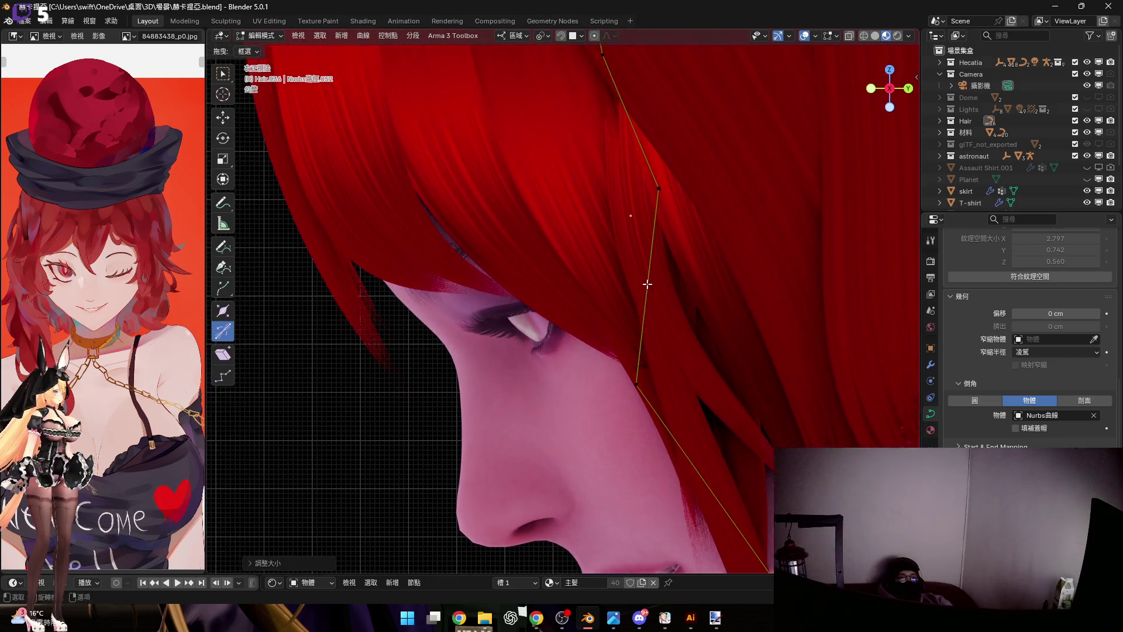
From a straight-on view, pull the strand's control point over and then lower it on Z
{"action": "middle_click_drag", "start_coordinate": [647, 307], "coordinate": [705, 246]}
{"action": "scroll", "coordinate": [646, 193], "scroll_direction": "up", "scroll_amount": 3}
{"action": "middle_click_drag", "start_coordinate": [641, 158], "coordinate": [691, 210]}
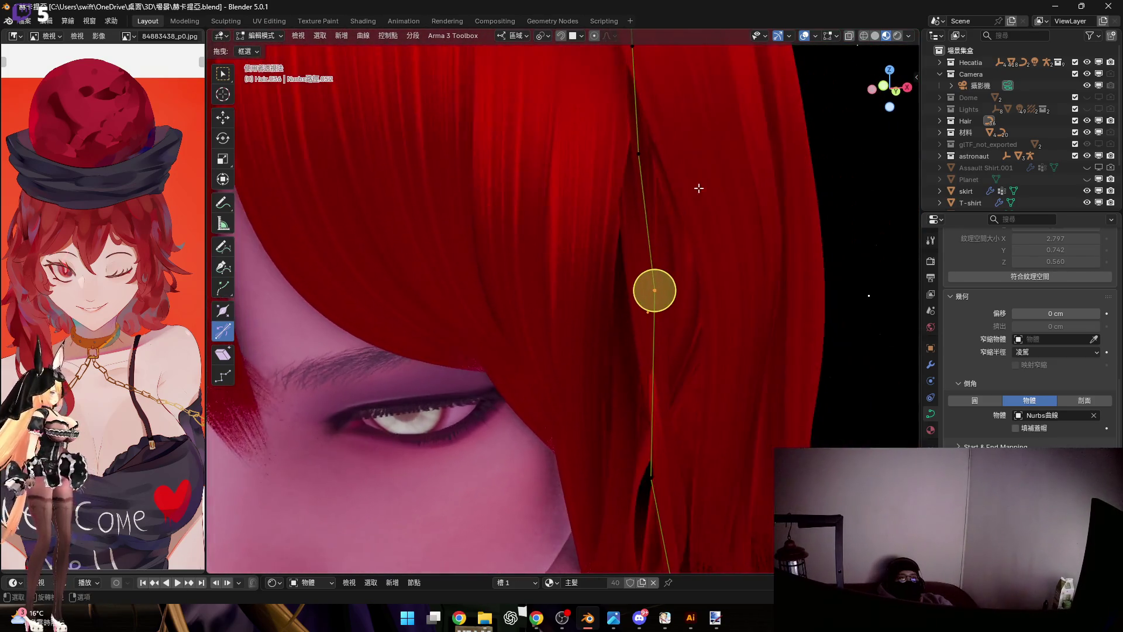
{"action": "left_click", "coordinate": [897, 91]}
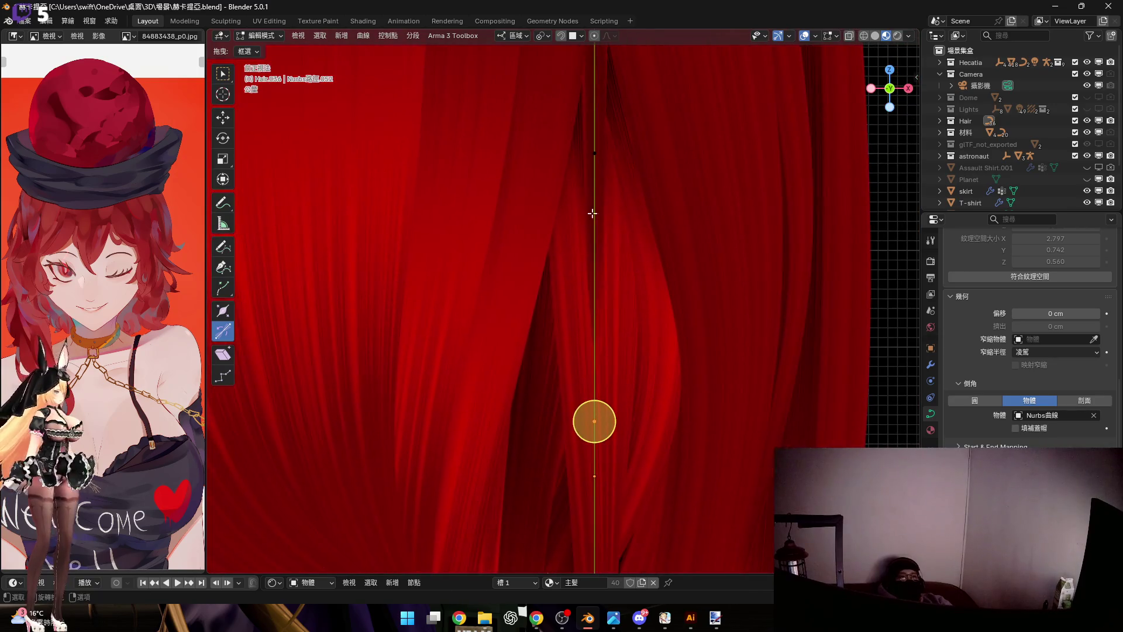
{"action": "key", "text": "g"}
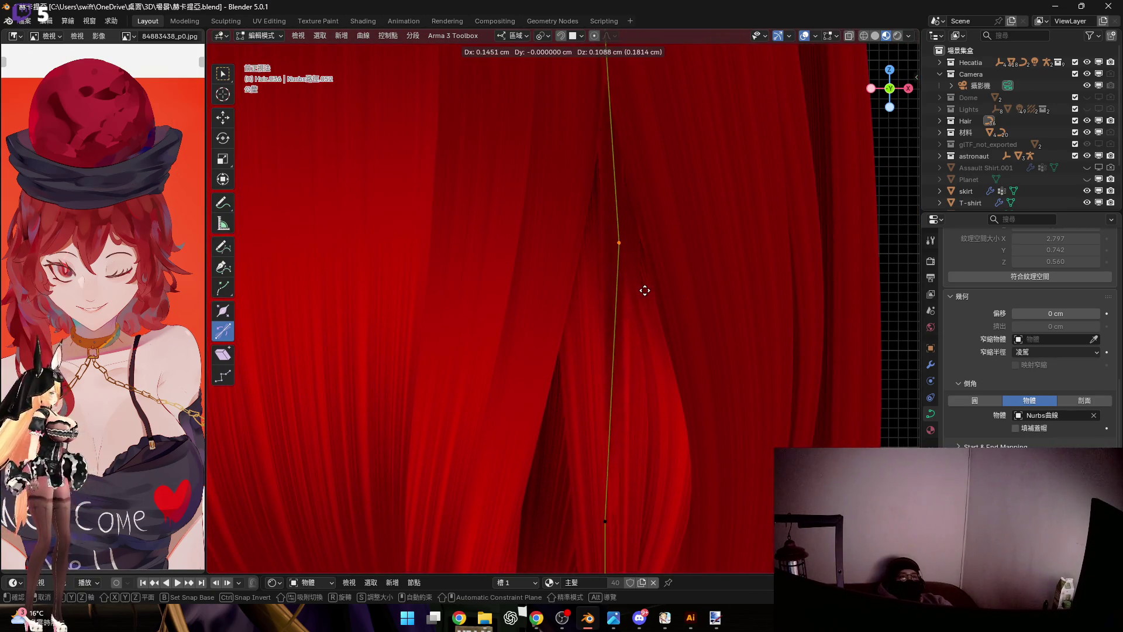
{"action": "left_click", "coordinate": [641, 289]}
{"action": "mouse_move", "coordinate": [582, 251]}
{"action": "middle_mouse_down"}
{"action": "mouse_move", "coordinate": [631, 294]}
{"action": "mouse_move", "coordinate": [656, 286]}
{"action": "mouse_move", "coordinate": [622, 202]}
{"action": "middle_mouse_up"}
{"action": "key", "text": "g"}
{"action": "key", "text": "z"}
{"action": "left_click", "coordinate": [698, 298]}
From the side view, move the middle and lower points out beside the cheek
{"action": "left_click", "coordinate": [905, 92]}
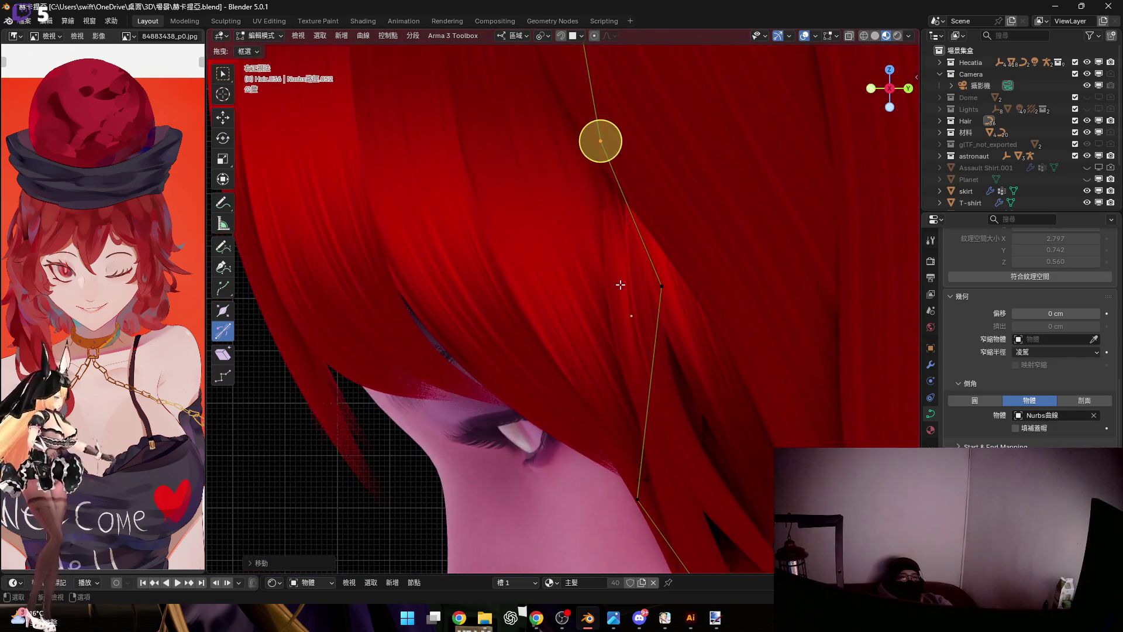
{"action": "left_click_drag", "start_coordinate": [628, 257], "coordinate": [745, 370]}
{"action": "scroll", "coordinate": [746, 375], "scroll_direction": "up", "scroll_amount": 3}
{"action": "key", "text": "g"}
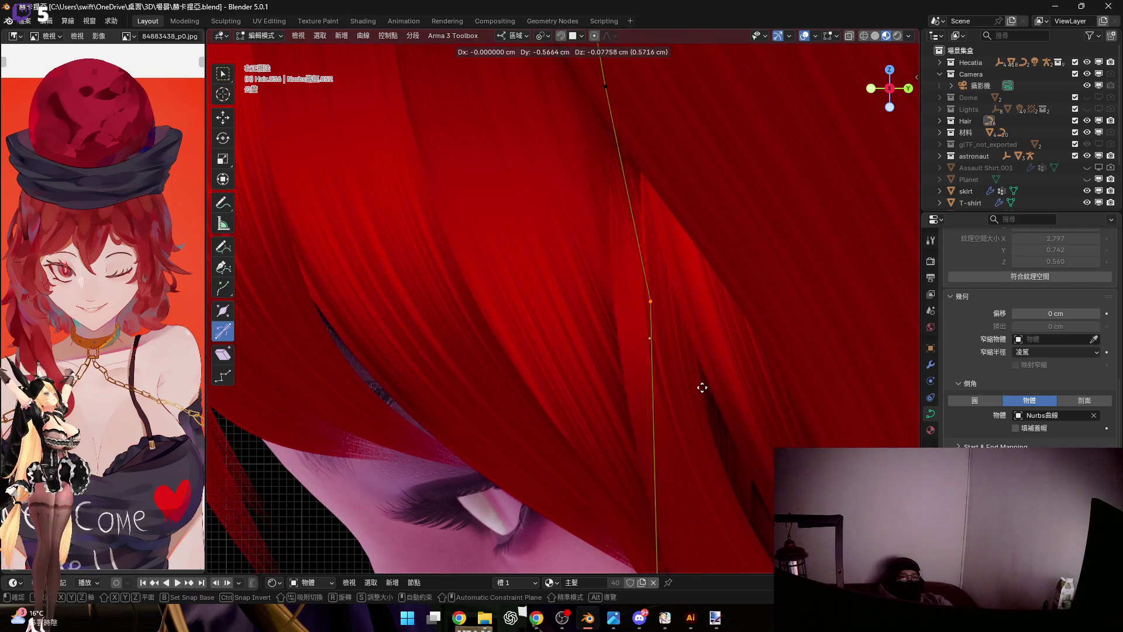
{"action": "left_click", "coordinate": [668, 388]}
{"action": "mouse_move", "coordinate": [668, 387]}
{"action": "middle_mouse_down", "text": "shift"}
{"action": "mouse_move", "coordinate": [662, 264]}
{"action": "mouse_move", "coordinate": [660, 307]}
{"action": "middle_mouse_up", "text": "shift"}
{"action": "scroll", "coordinate": [660, 307], "scroll_direction": "up", "scroll_amount": 2}
{"action": "scroll", "coordinate": [635, 297], "scroll_direction": "up", "scroll_amount": 2}
{"action": "key", "text": "g"}
{"action": "left_click", "coordinate": [585, 258]}
{"action": "middle_click_drag", "start_coordinate": [584, 258], "coordinate": [554, 128], "text": "shift"}
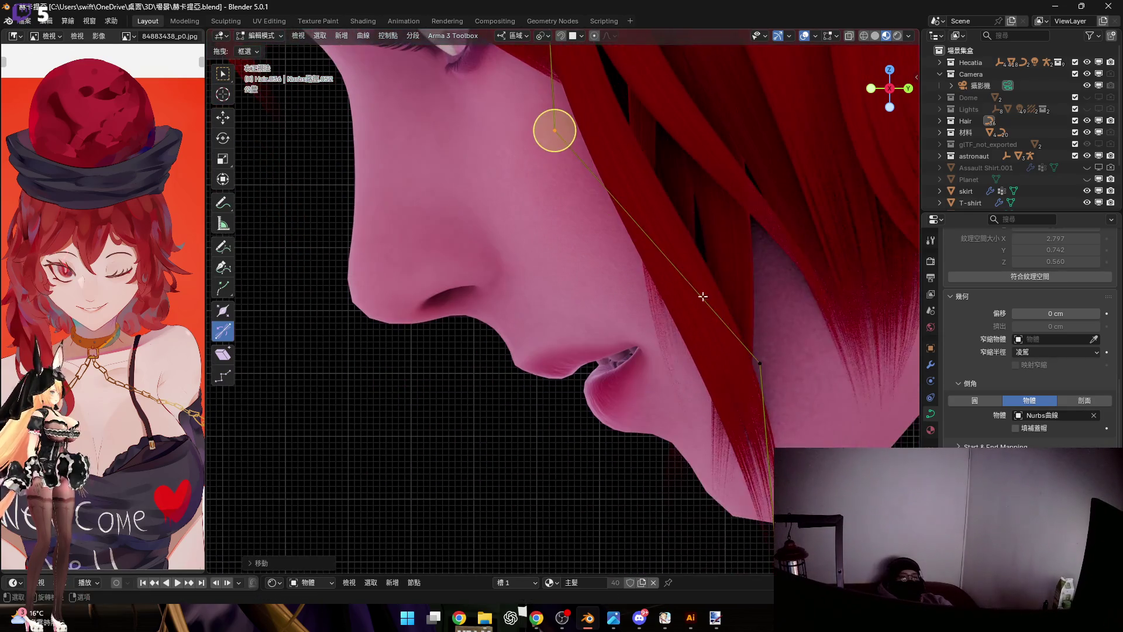
{"action": "left_click", "coordinate": [705, 376]}
{"action": "key", "text": "g"}
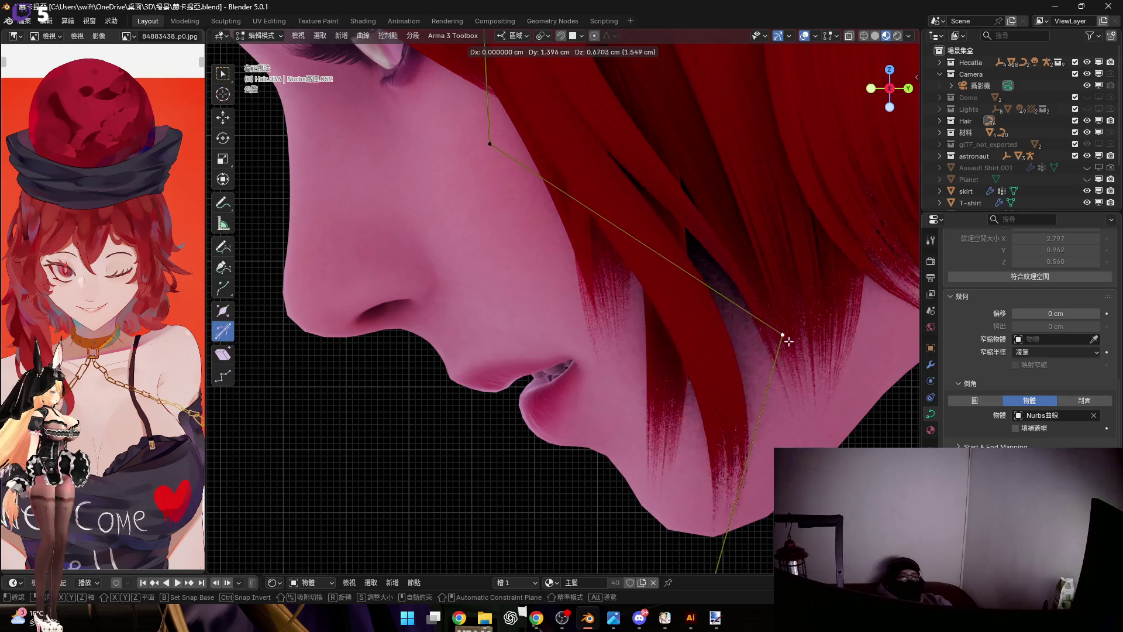
{"action": "left_click", "coordinate": [784, 333]}
From the front, shift a point up-left beside the eye and the bottom point leftward
{"action": "middle_click_drag", "start_coordinate": [714, 389], "coordinate": [681, 326], "text": "shift"}
{"action": "scroll", "coordinate": [680, 327], "scroll_direction": "up", "scroll_amount": 2}
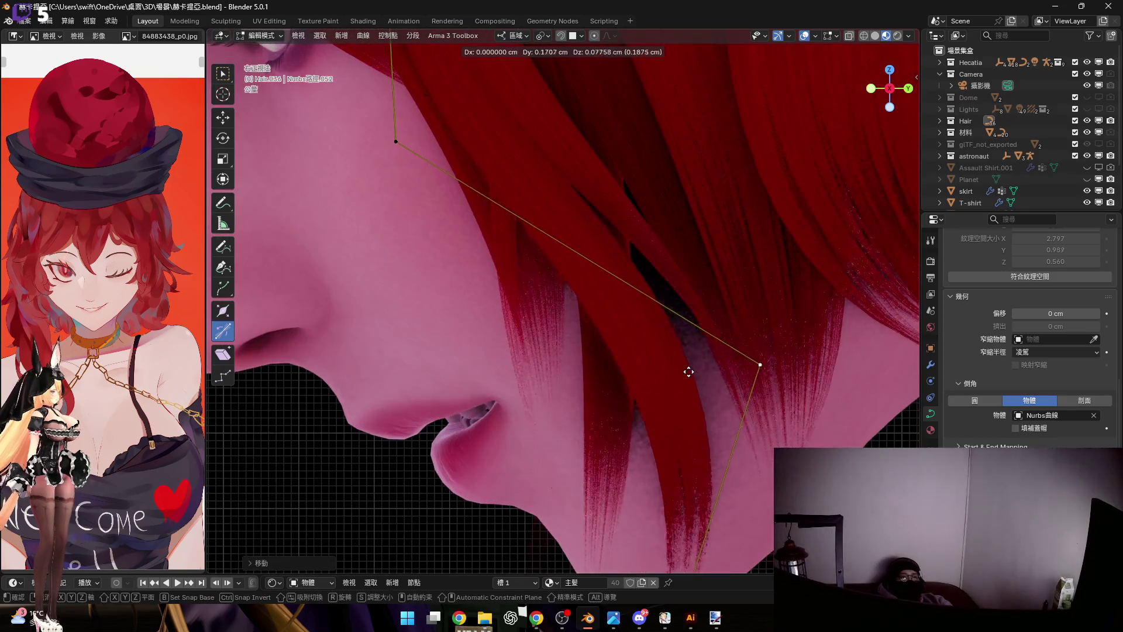
{"action": "scroll", "coordinate": [869, 124], "scroll_direction": "down", "scroll_amount": 2}
{"action": "left_click", "coordinate": [871, 89]}
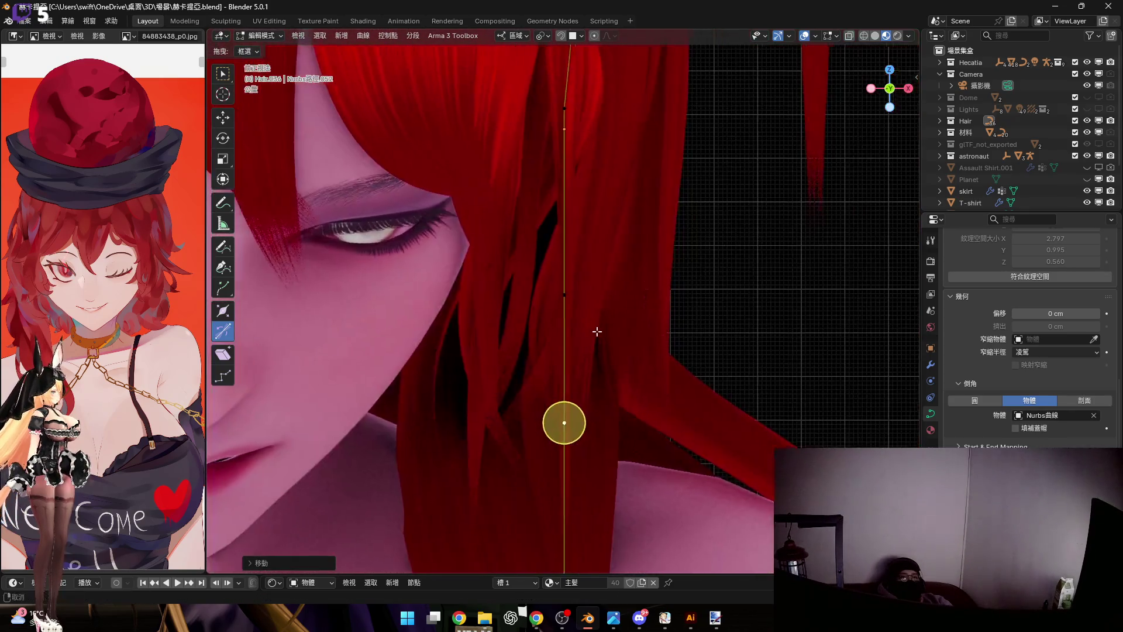
{"action": "scroll", "coordinate": [597, 456], "scroll_direction": "up", "scroll_amount": 3}
{"action": "key", "text": "g"}
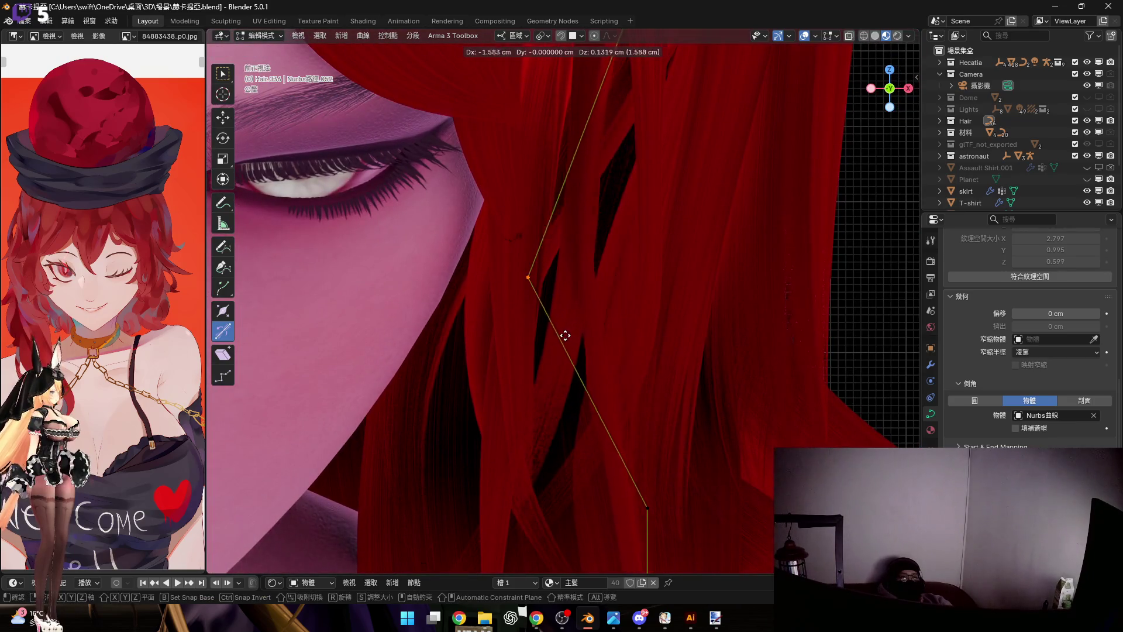
{"action": "left_click", "coordinate": [544, 327]}
{"action": "scroll", "coordinate": [616, 374], "scroll_direction": "down", "scroll_amount": 2, "text": "shift"}
{"action": "left_click", "coordinate": [645, 419]}
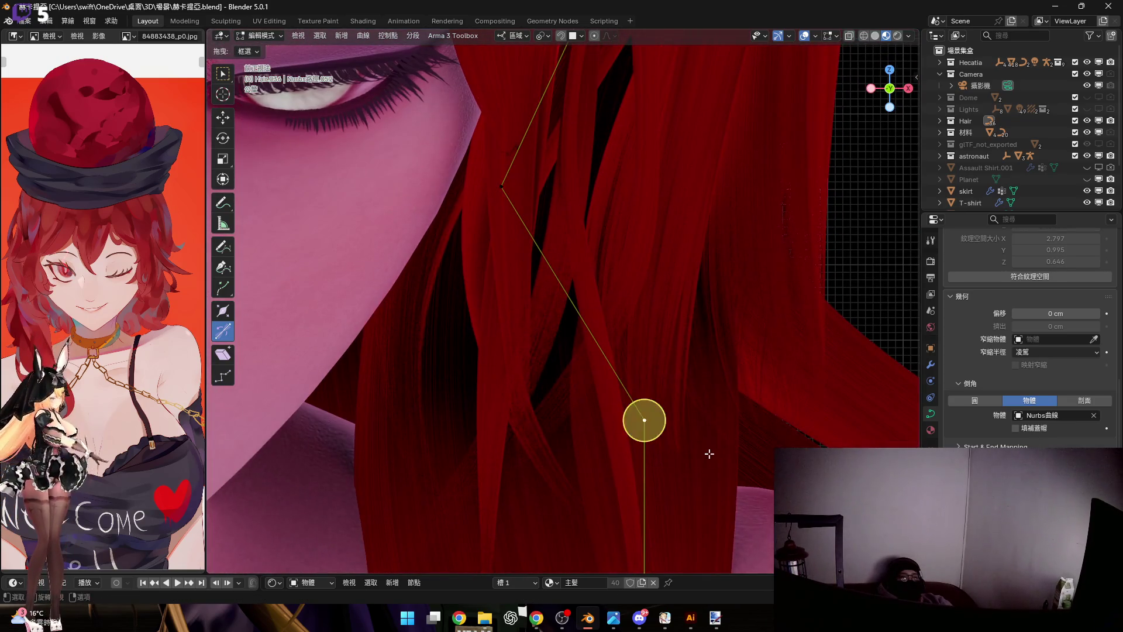
{"action": "key", "text": "g"}
{"action": "left_click", "coordinate": [587, 416]}
{"action": "scroll", "coordinate": [588, 415], "scroll_direction": "up", "scroll_amount": 2, "text": "shift"}
Adjust two points' heights on Z so the strand hangs straight down
{"action": "mouse_move", "coordinate": [614, 356]}
{"action": "middle_mouse_down"}
{"action": "mouse_move", "coordinate": [582, 319]}
{"action": "mouse_move", "coordinate": [677, 368]}
{"action": "middle_mouse_up"}
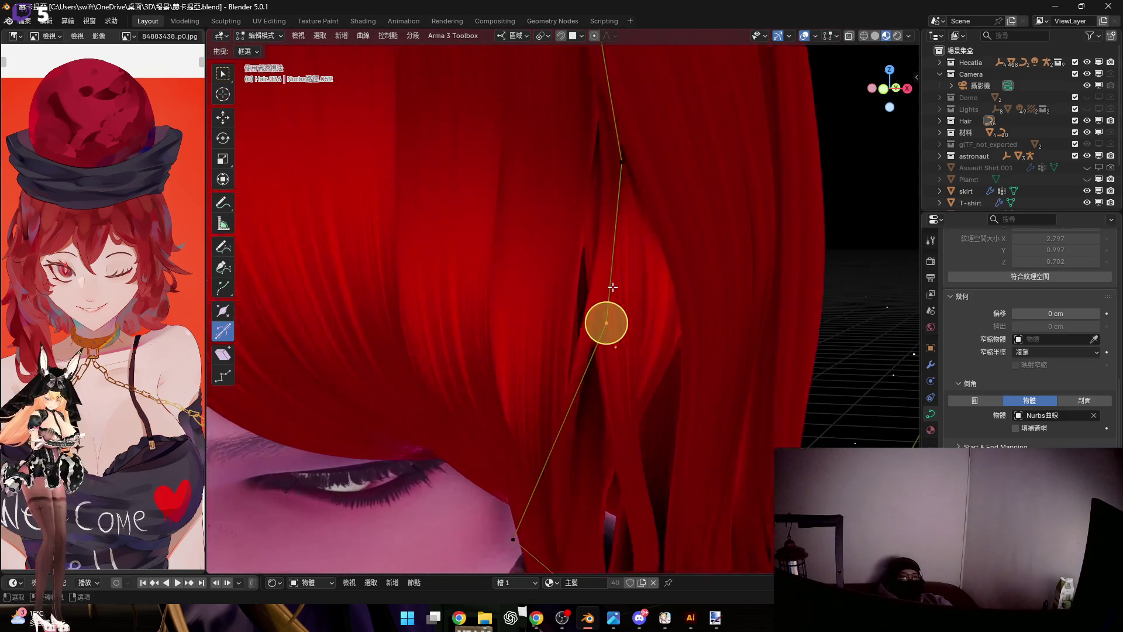
{"action": "key", "text": "g"}
{"action": "key", "text": "z"}
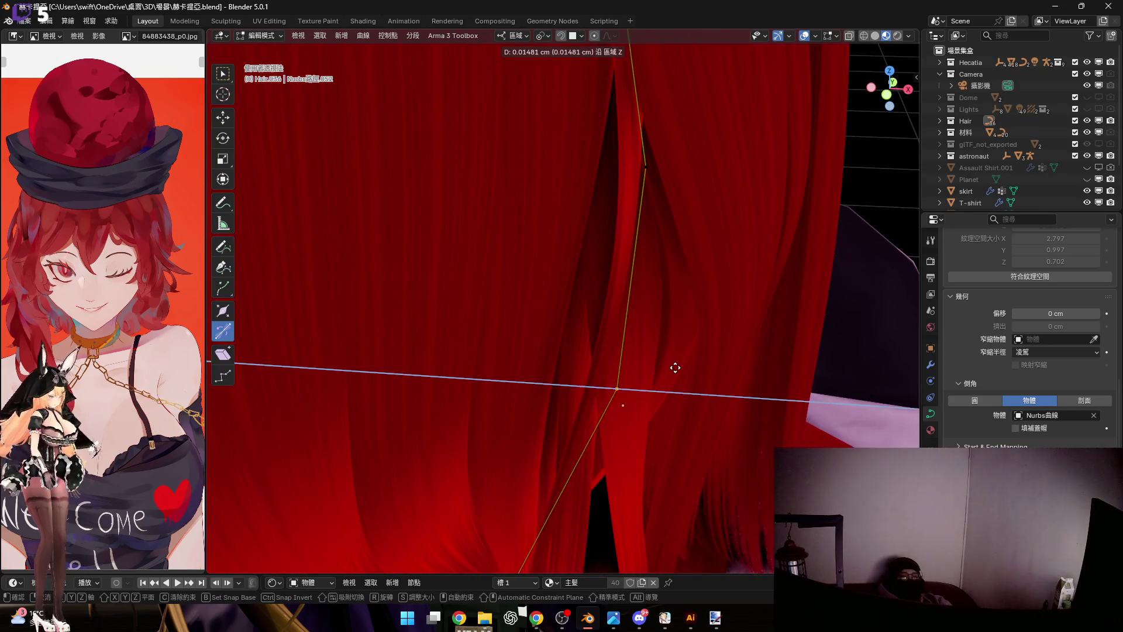
{"action": "left_click", "coordinate": [616, 351]}
{"action": "middle_click_drag", "start_coordinate": [615, 351], "coordinate": [654, 306]}
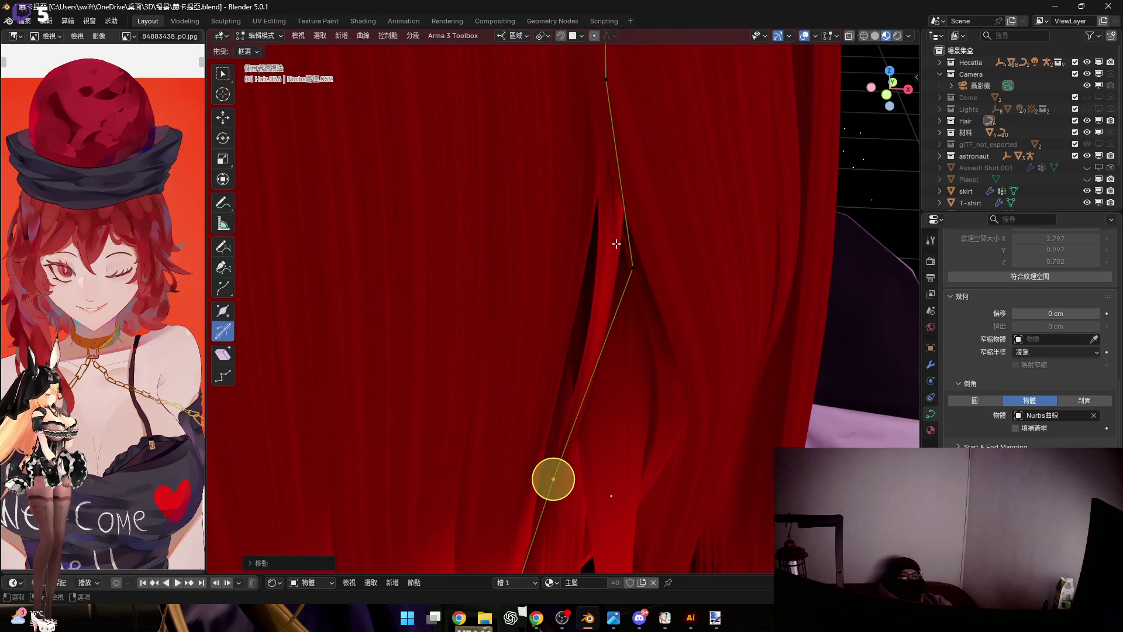
{"action": "key", "text": "g"}
{"action": "key", "text": "z"}
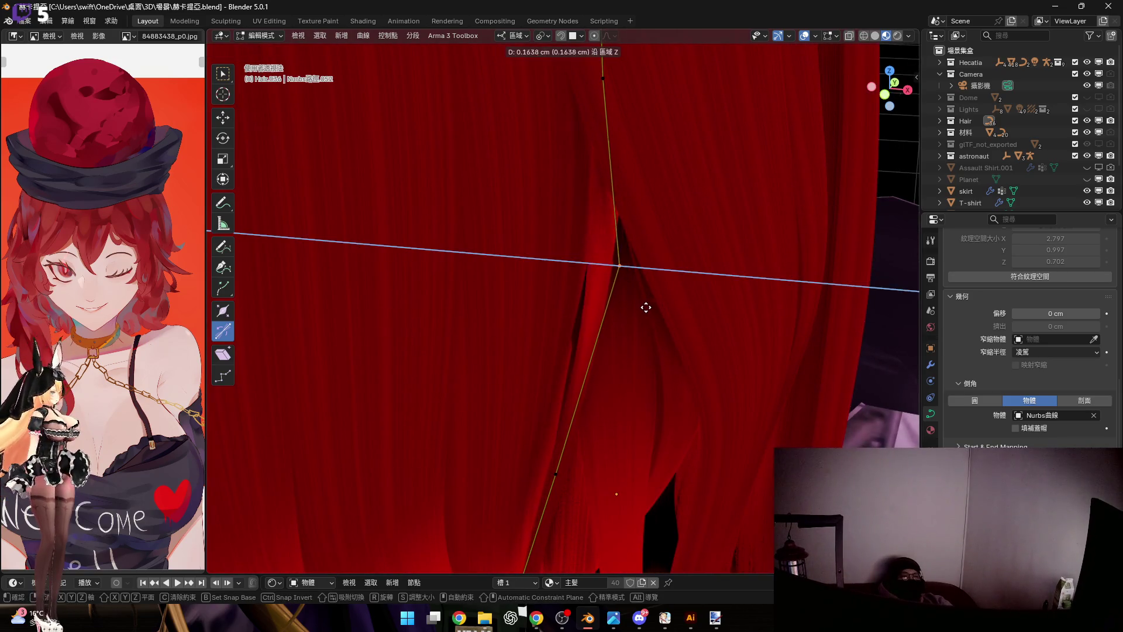
{"action": "left_click", "coordinate": [646, 307]}
Extrude a new end point straight down on Z and slide it sideways on X
{"action": "mouse_move", "coordinate": [605, 415]}
{"action": "middle_mouse_down", "text": "shift"}
{"action": "mouse_move", "coordinate": [591, 297]}
{"action": "mouse_move", "coordinate": [792, 169]}
{"action": "middle_mouse_up", "text": "shift"}
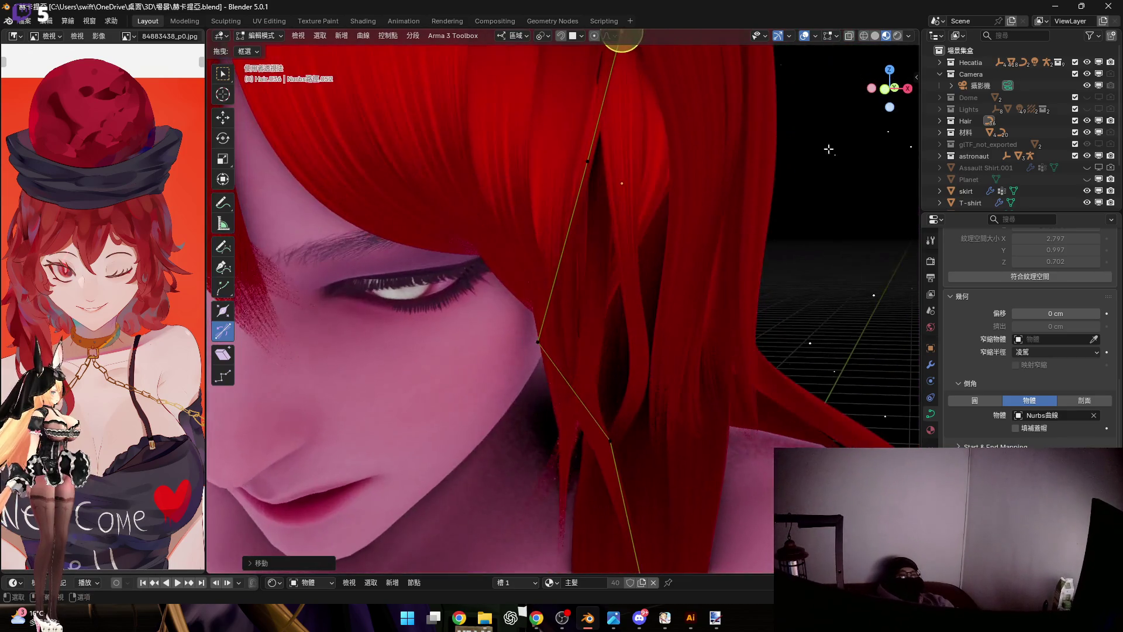
{"action": "left_click", "coordinate": [891, 99]}
{"action": "middle_click_drag", "start_coordinate": [602, 351], "coordinate": [567, 301], "text": "shift"}
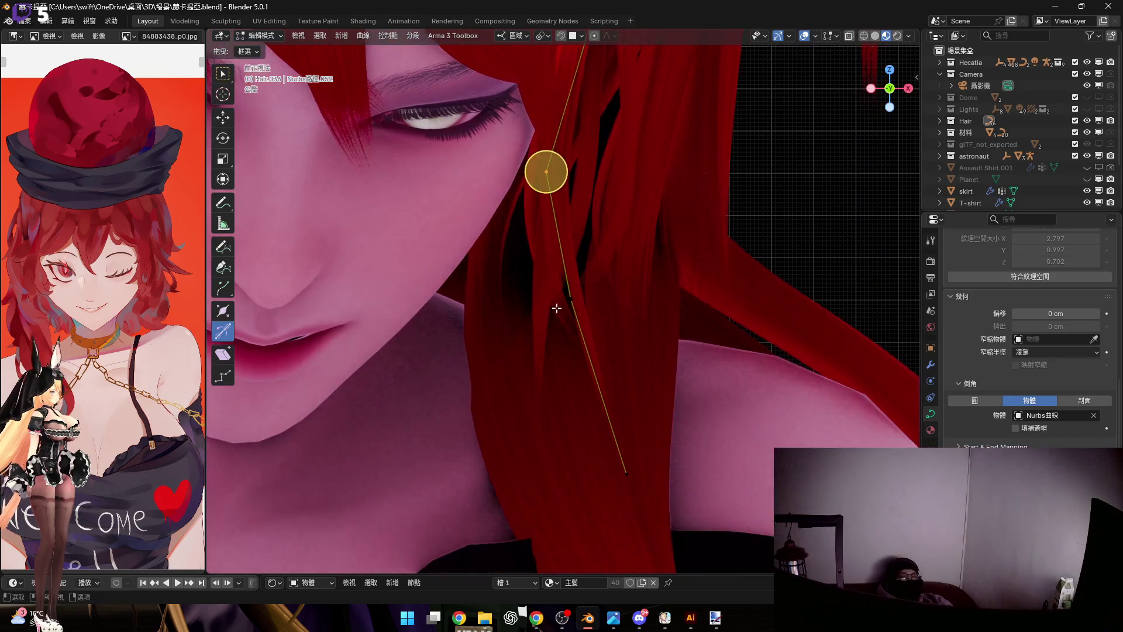
{"action": "scroll", "coordinate": [588, 315], "scroll_direction": "up", "scroll_amount": 2}
{"action": "key", "text": "e"}
{"action": "key", "text": "z"}
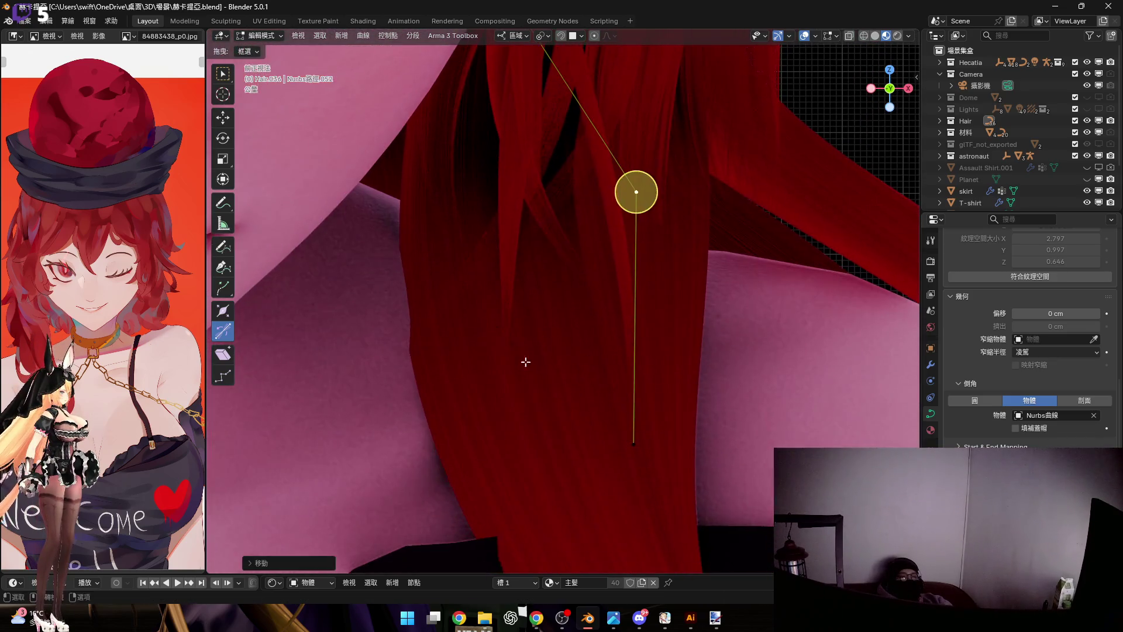
{"action": "left_click", "coordinate": [712, 445]}
{"action": "key", "text": "g"}
{"action": "key", "text": "x"}
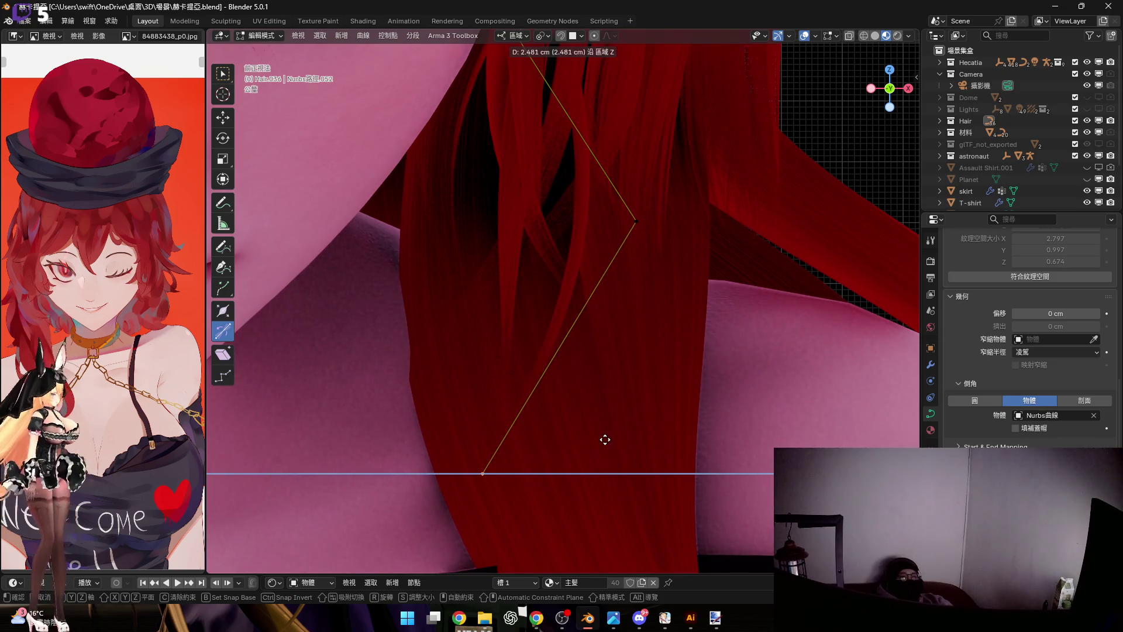
{"action": "left_click", "coordinate": [603, 442]}
{"action": "scroll", "coordinate": [651, 237], "scroll_direction": "down", "scroll_amount": 3}
Twist the strand's tilt at the cheek point with Ctrl+T and nudge it on Z
{"action": "middle_click_drag", "start_coordinate": [617, 346], "coordinate": [584, 394], "text": "shift"}
{"action": "mouse_move", "coordinate": [584, 333]}
{"action": "middle_mouse_down", "text": "shift"}
{"action": "mouse_move", "coordinate": [633, 258]}
{"action": "mouse_move", "coordinate": [567, 296]}
{"action": "mouse_move", "coordinate": [497, 295]}
{"action": "middle_mouse_up", "text": "shift"}
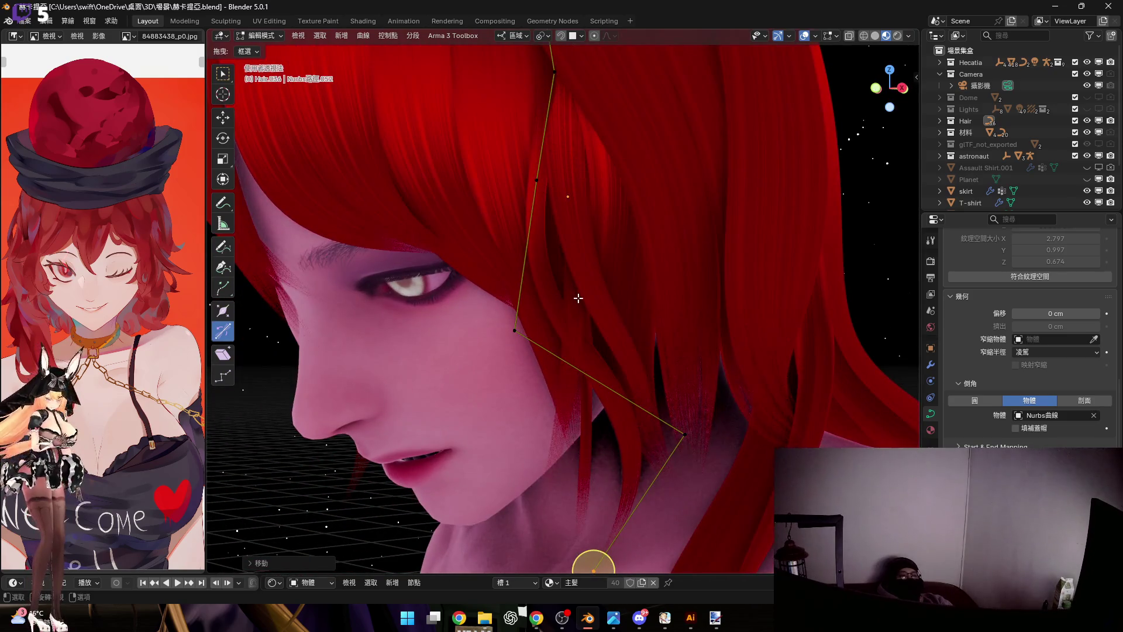
{"action": "scroll", "coordinate": [580, 300], "scroll_direction": "up", "scroll_amount": 3}
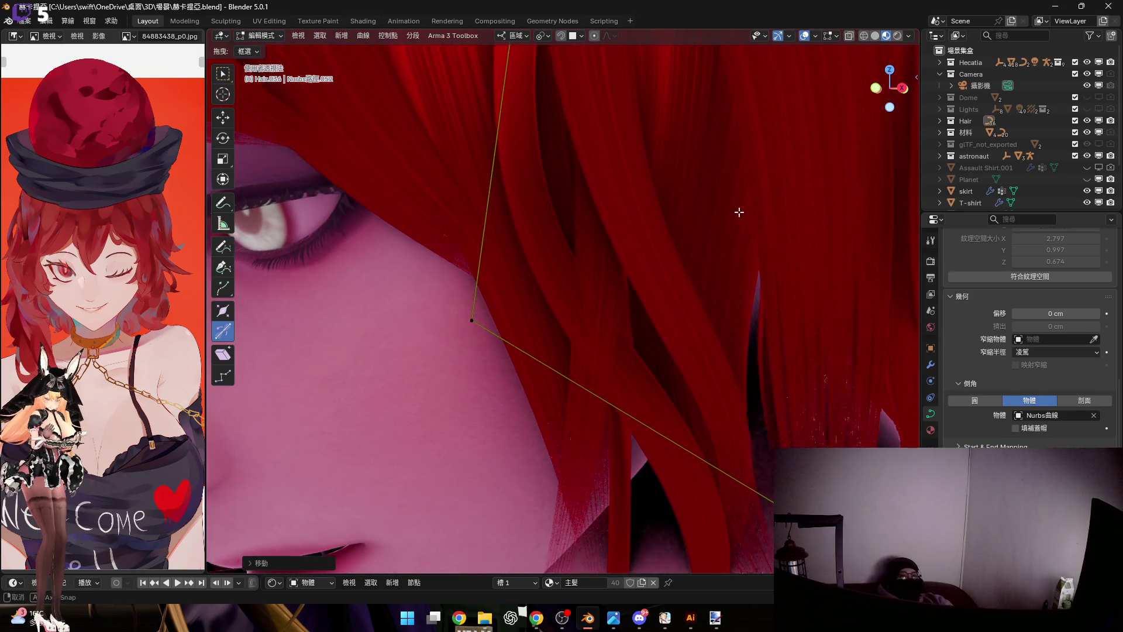
{"action": "middle_click_drag", "start_coordinate": [742, 210], "coordinate": [816, 139]}
{"action": "middle_click_drag", "start_coordinate": [899, 100], "coordinate": [696, 251]}
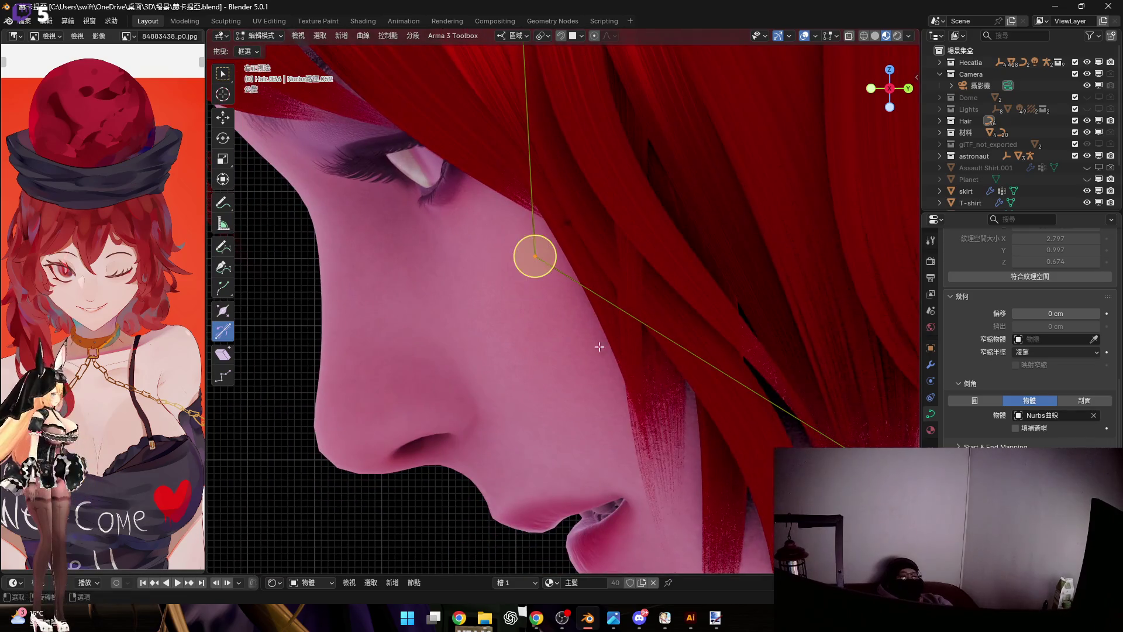
{"action": "scroll", "coordinate": [689, 301], "scroll_direction": "up", "scroll_amount": 2}
{"action": "scroll", "coordinate": [609, 314], "scroll_direction": "up", "scroll_amount": 2}
{"action": "mouse_move", "coordinate": [609, 313]}
{"action": "middle_mouse_down"}
{"action": "mouse_move", "coordinate": [590, 329]}
{"action": "mouse_move", "coordinate": [660, 339]}
{"action": "mouse_move", "coordinate": [665, 351]}
{"action": "mouse_move", "coordinate": [616, 334]}
{"action": "middle_mouse_up"}
{"action": "key", "text": "ctrl+t"}
{"action": "left_click", "coordinate": [582, 334]}
{"action": "key", "text": "g"}
{"action": "key", "text": "z"}
{"action": "left_click", "coordinate": [644, 334]}
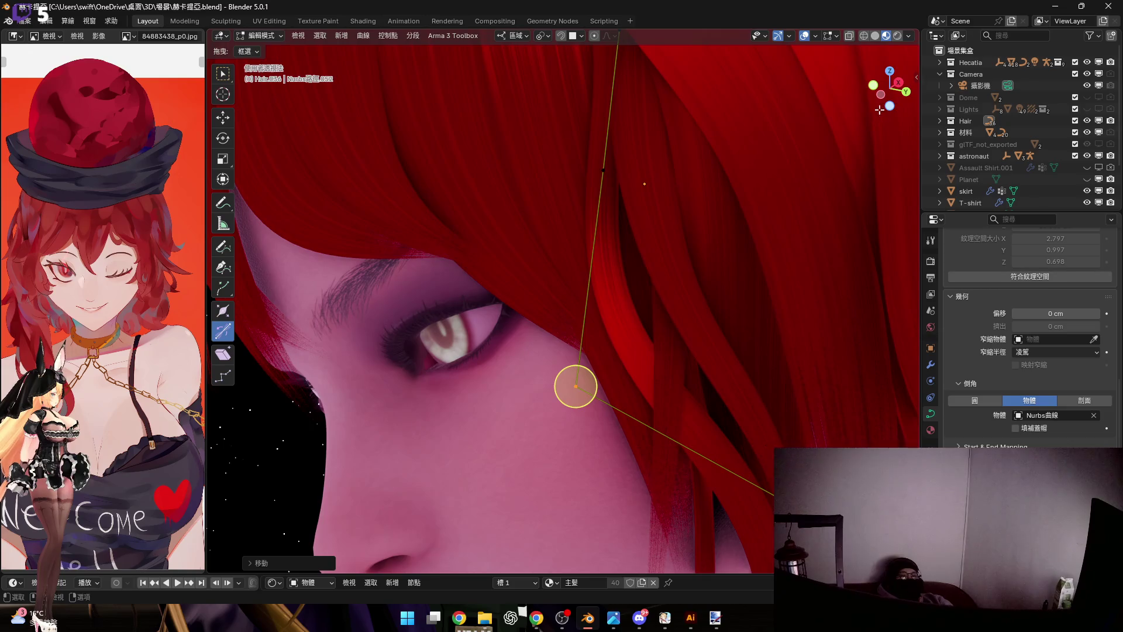
Leave this strand and open the next hair strand's curve for point editing
{"action": "mouse_move", "coordinate": [644, 183]}
{"action": "middle_mouse_down"}
{"action": "mouse_move", "coordinate": [646, 336]}
{"action": "mouse_move", "coordinate": [684, 307]}
{"action": "mouse_move", "coordinate": [624, 395]}
{"action": "middle_mouse_up"}
{"action": "scroll", "coordinate": [647, 336], "scroll_direction": "up", "scroll_amount": 3}
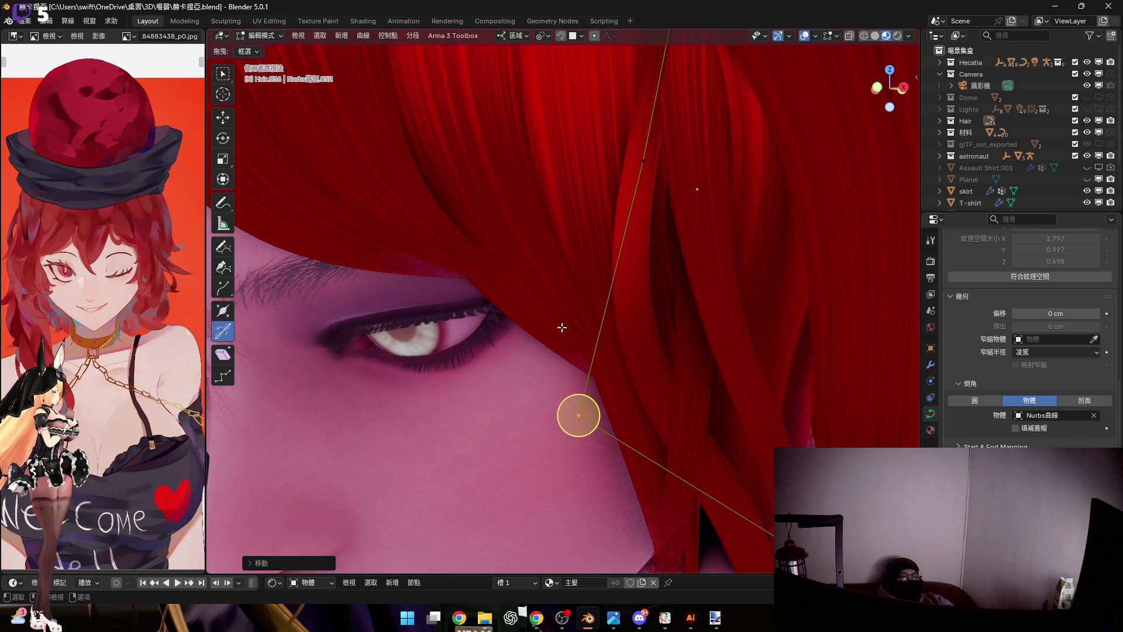
{"action": "key", "text": "Tab"}
{"action": "left_click", "coordinate": [561, 327]}
{"action": "key", "text": "Tab"}
Rotate the strand's end segment and tip twice so it falls across the eyelid, then finish editing
{"action": "left_click_drag", "start_coordinate": [578, 302], "coordinate": [644, 389]}
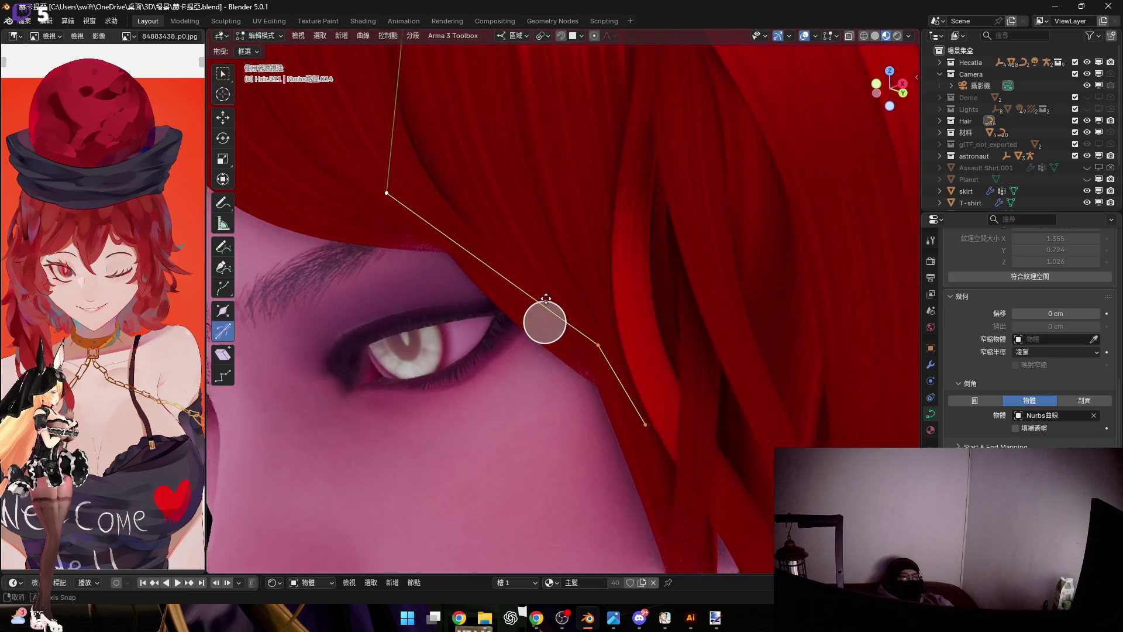
{"action": "middle_click_drag", "start_coordinate": [386, 190], "coordinate": [716, 442]}
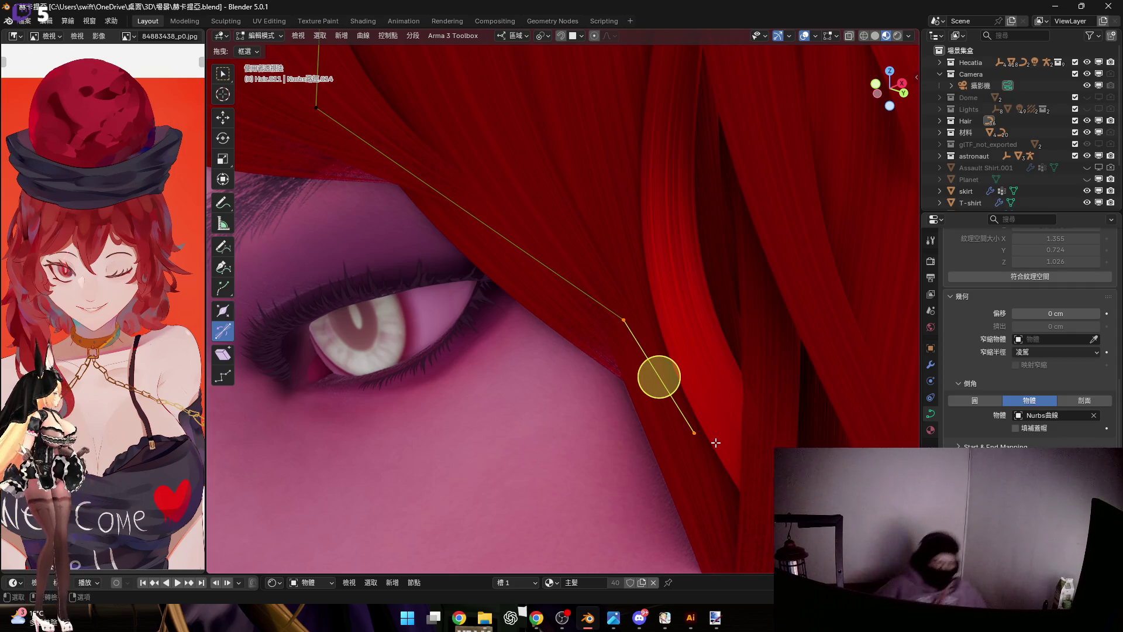
{"action": "mouse_move", "coordinate": [696, 333]}
{"action": "middle_mouse_down"}
{"action": "mouse_move", "coordinate": [739, 482]}
{"action": "mouse_move", "coordinate": [716, 439]}
{"action": "mouse_move", "coordinate": [794, 409]}
{"action": "mouse_move", "coordinate": [692, 408]}
{"action": "mouse_move", "coordinate": [711, 393]}
{"action": "mouse_move", "coordinate": [752, 401]}
{"action": "middle_mouse_up"}
{"action": "key", "text": "r"}
{"action": "left_click", "coordinate": [752, 421]}
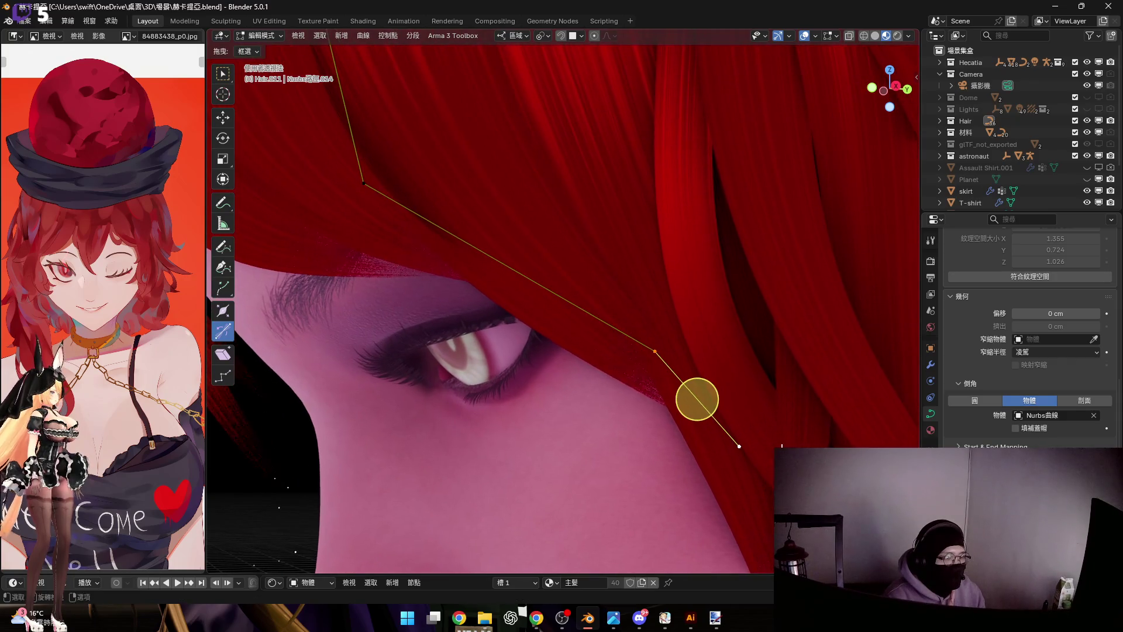
{"action": "key", "text": "r"}
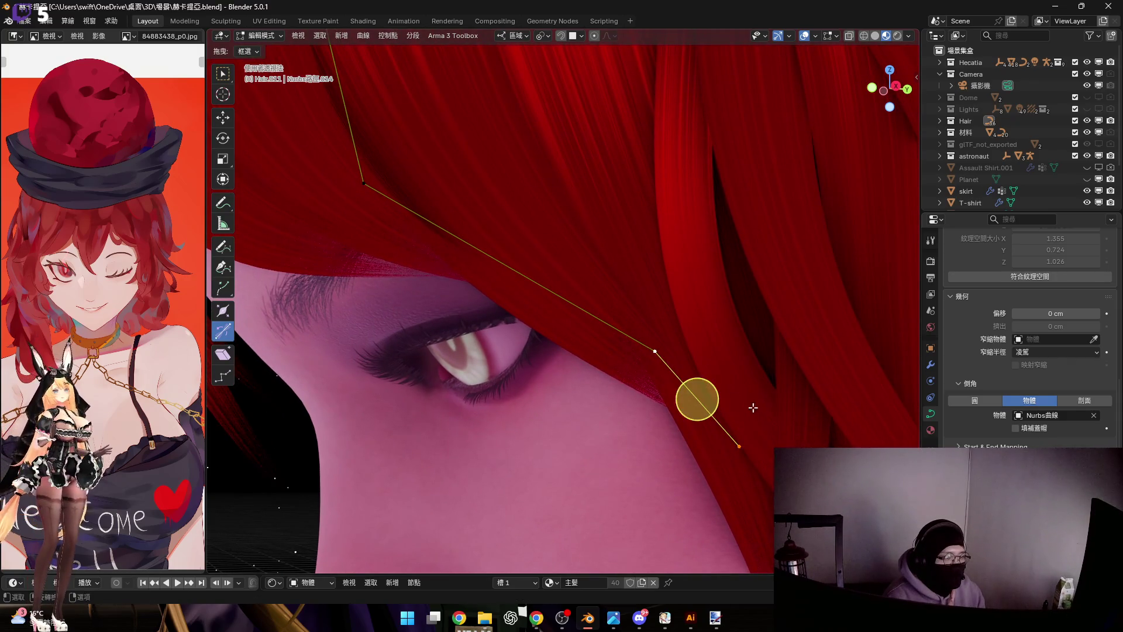
{"action": "left_click", "coordinate": [645, 369]}
{"action": "mouse_move", "coordinate": [646, 368]}
{"action": "middle_mouse_down"}
{"action": "mouse_move", "coordinate": [740, 351]}
{"action": "mouse_move", "coordinate": [576, 389]}
{"action": "mouse_move", "coordinate": [661, 412]}
{"action": "middle_mouse_up"}
{"action": "scroll", "coordinate": [577, 389], "scroll_direction": "down", "scroll_amount": 3}
{"action": "key", "text": "Tab"}
{"action": "scroll", "coordinate": [636, 313], "scroll_direction": "down", "scroll_amount": 2}
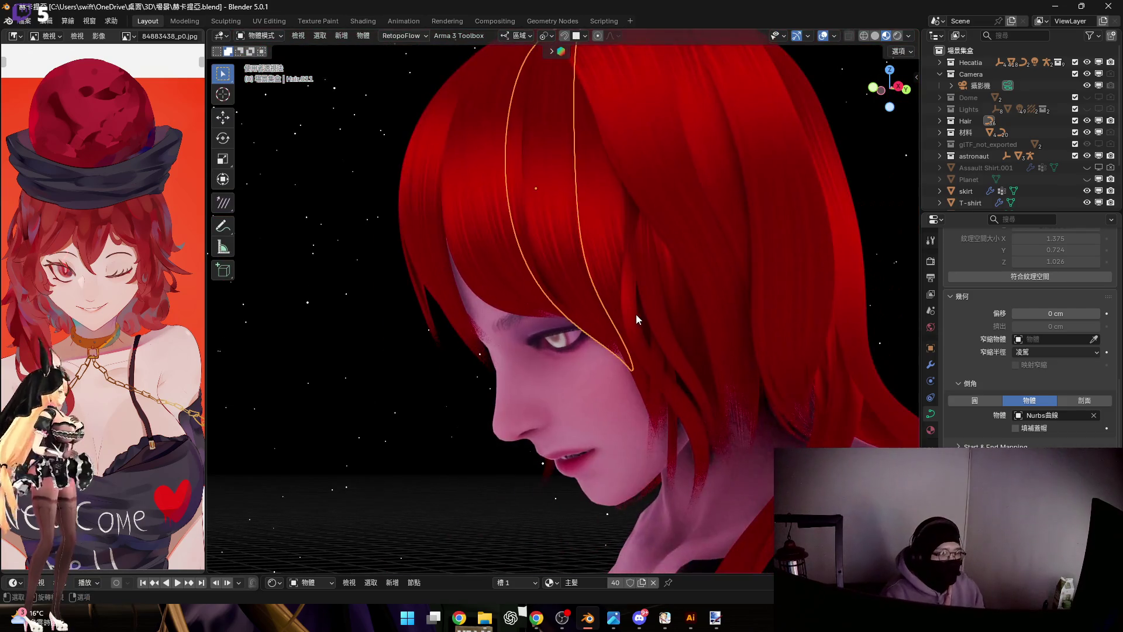
{"action": "scroll", "coordinate": [640, 337], "scroll_direction": "up", "scroll_amount": 3}
{"action": "scroll", "coordinate": [626, 348], "scroll_direction": "up", "scroll_amount": 2}
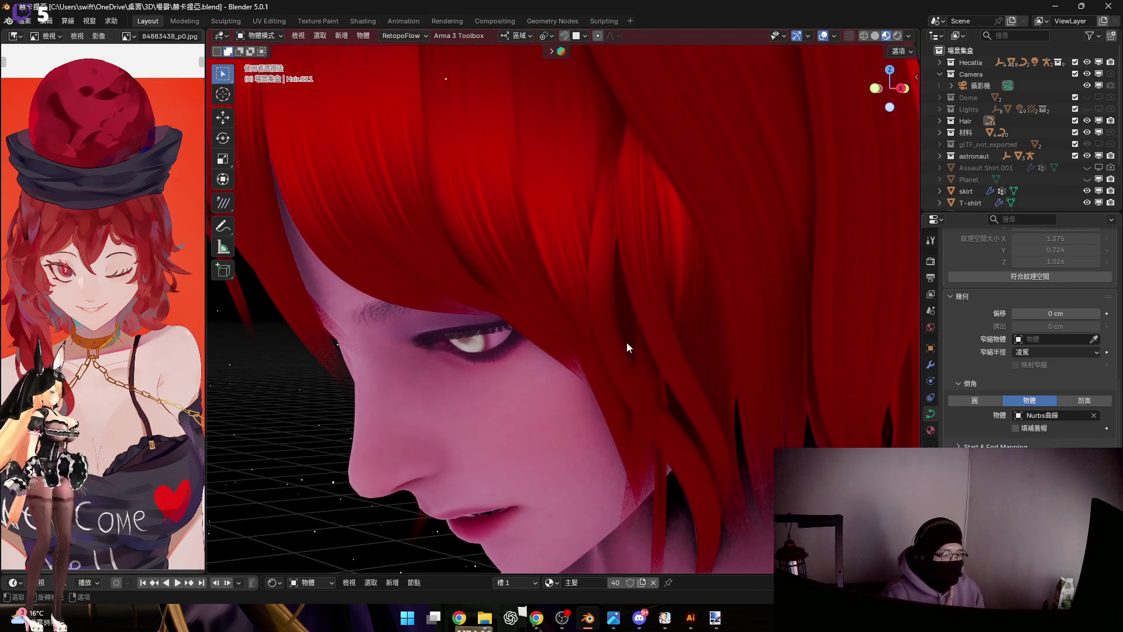
Select a different hair strand beside the eye and enter Edit Mode on its curve
{"action": "left_click", "coordinate": [625, 341]}
{"action": "scroll", "coordinate": [619, 364], "scroll_direction": "down", "scroll_amount": 2}
{"action": "mouse_move", "coordinate": [622, 357]}
{"action": "middle_mouse_down"}
{"action": "mouse_move", "coordinate": [612, 359]}
{"action": "mouse_move", "coordinate": [614, 254]}
{"action": "mouse_move", "coordinate": [573, 243]}
{"action": "mouse_move", "coordinate": [647, 293]}
{"action": "mouse_move", "coordinate": [570, 322]}
{"action": "middle_mouse_up"}
{"action": "scroll", "coordinate": [538, 308], "scroll_direction": "up", "scroll_amount": 3}
{"action": "scroll", "coordinate": [575, 283], "scroll_direction": "up", "scroll_amount": 2}
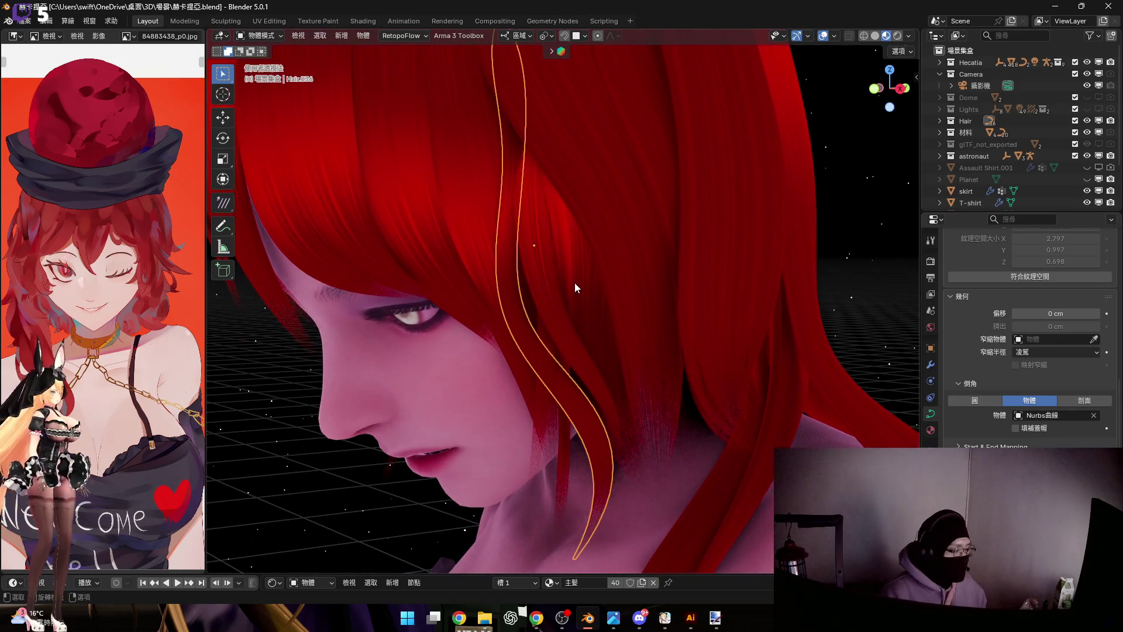
{"action": "scroll", "coordinate": [573, 282], "scroll_direction": "down", "scroll_amount": 5}
{"action": "mouse_move", "coordinate": [598, 297]}
{"action": "middle_mouse_down"}
{"action": "mouse_move", "coordinate": [321, 281]}
{"action": "mouse_move", "coordinate": [447, 337]}
{"action": "mouse_move", "coordinate": [581, 368]}
{"action": "mouse_move", "coordinate": [551, 363]}
{"action": "middle_mouse_up"}
{"action": "scroll", "coordinate": [447, 338], "scroll_direction": "up", "scroll_amount": 3}
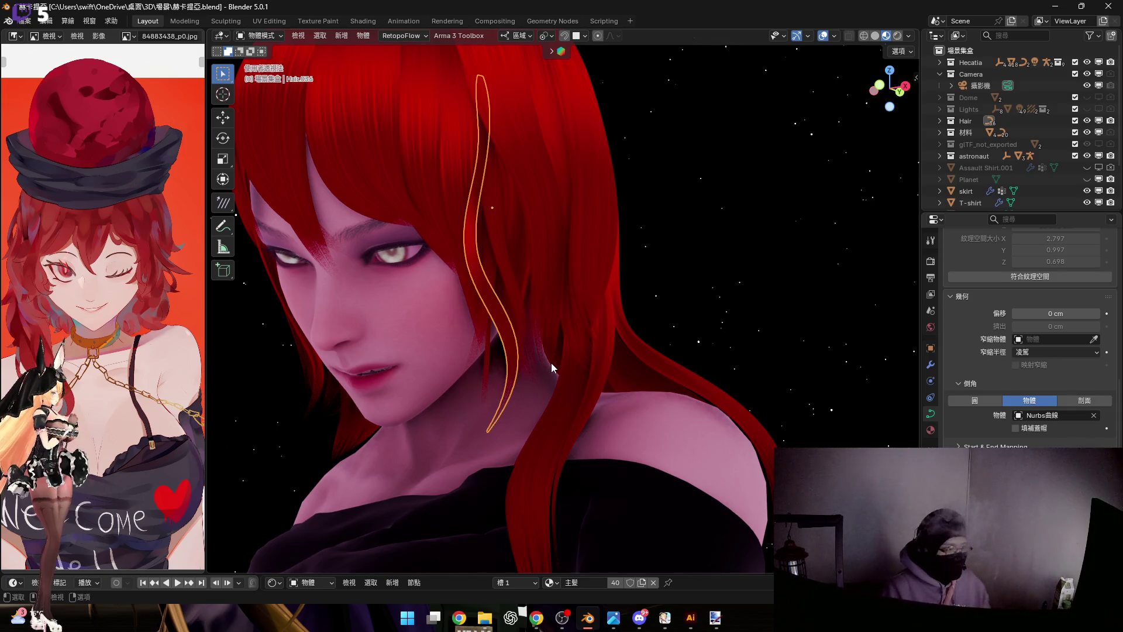
{"action": "scroll", "coordinate": [483, 231], "scroll_direction": "up", "scroll_amount": 2}
{"action": "scroll", "coordinate": [506, 339], "scroll_direction": "up", "scroll_amount": 2}
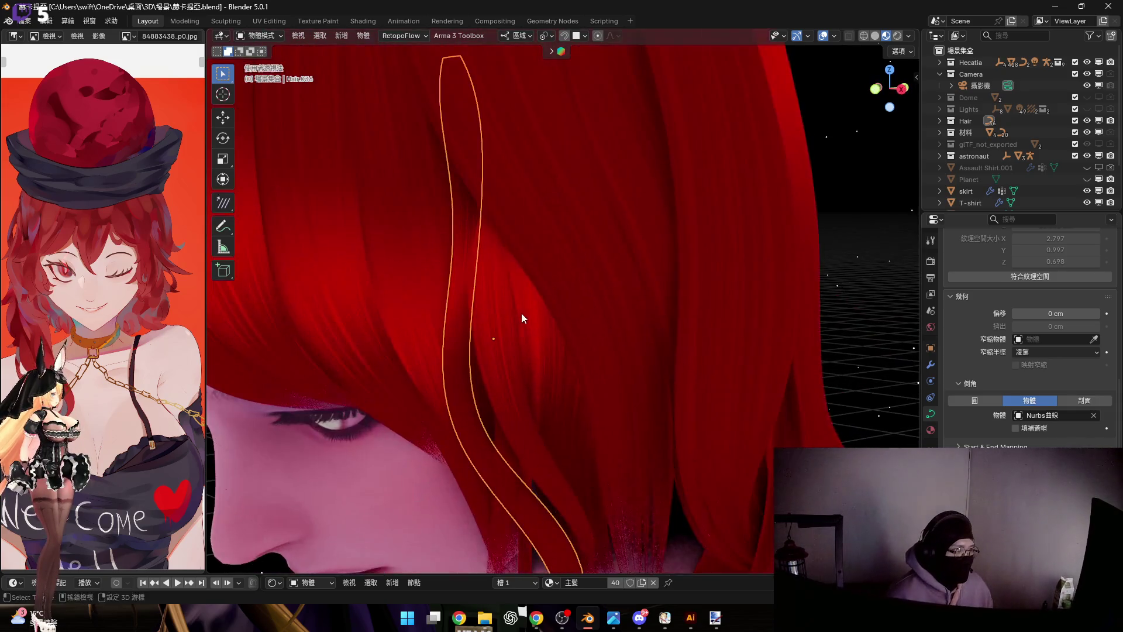
{"action": "scroll", "coordinate": [522, 313], "scroll_direction": "up", "scroll_amount": 1}
{"action": "left_click", "coordinate": [854, 236]}
{"action": "scroll", "coordinate": [526, 290], "scroll_direction": "down", "scroll_amount": 5}
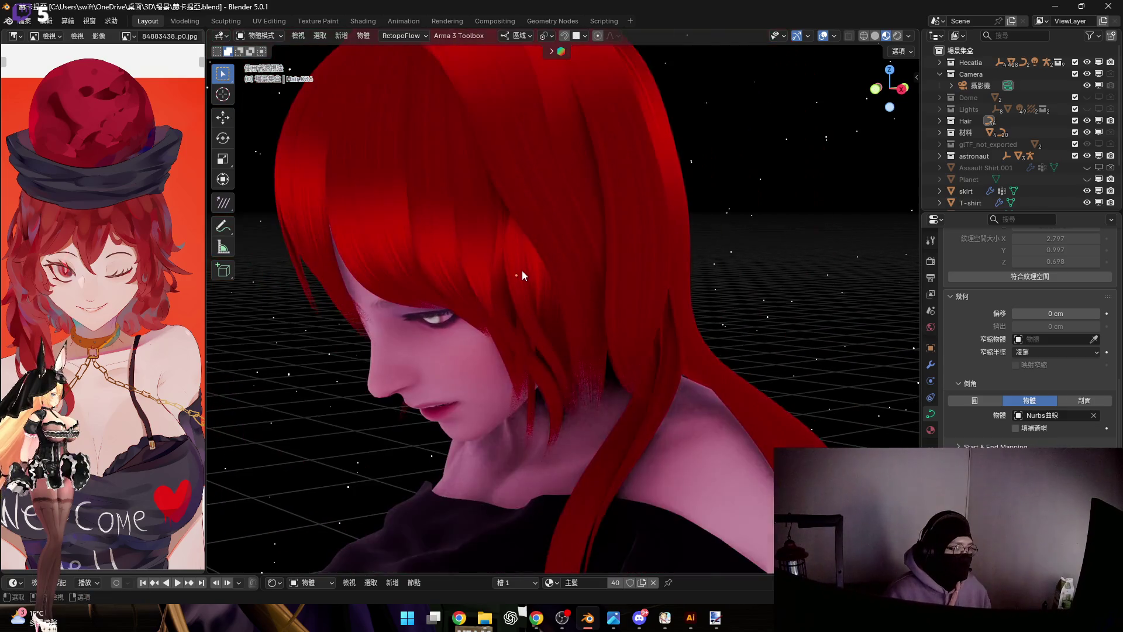
{"action": "key", "text": "Tab"}
{"action": "scroll", "coordinate": [536, 298], "scroll_direction": "up", "scroll_amount": 3}
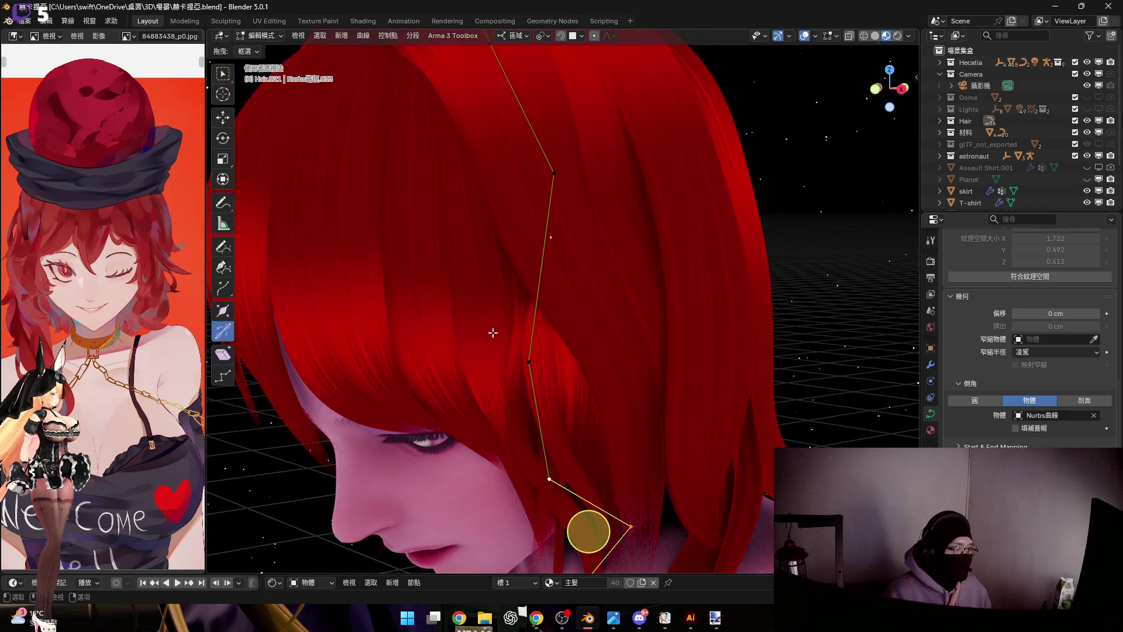
{"action": "scroll", "coordinate": [491, 335], "scroll_direction": "up", "scroll_amount": 2}
{"action": "scroll", "coordinate": [527, 352], "scroll_direction": "up", "scroll_amount": 2}
Drag two control points so the lock runs down past the eye to the jaw, then leave editing
{"action": "mouse_move", "coordinate": [531, 316]}
{"action": "left_mouse_down"}
{"action": "mouse_move", "coordinate": [554, 282]}
{"action": "mouse_move", "coordinate": [529, 308]}
{"action": "left_mouse_up"}
{"action": "middle_click_drag", "start_coordinate": [529, 308], "coordinate": [501, 170]}
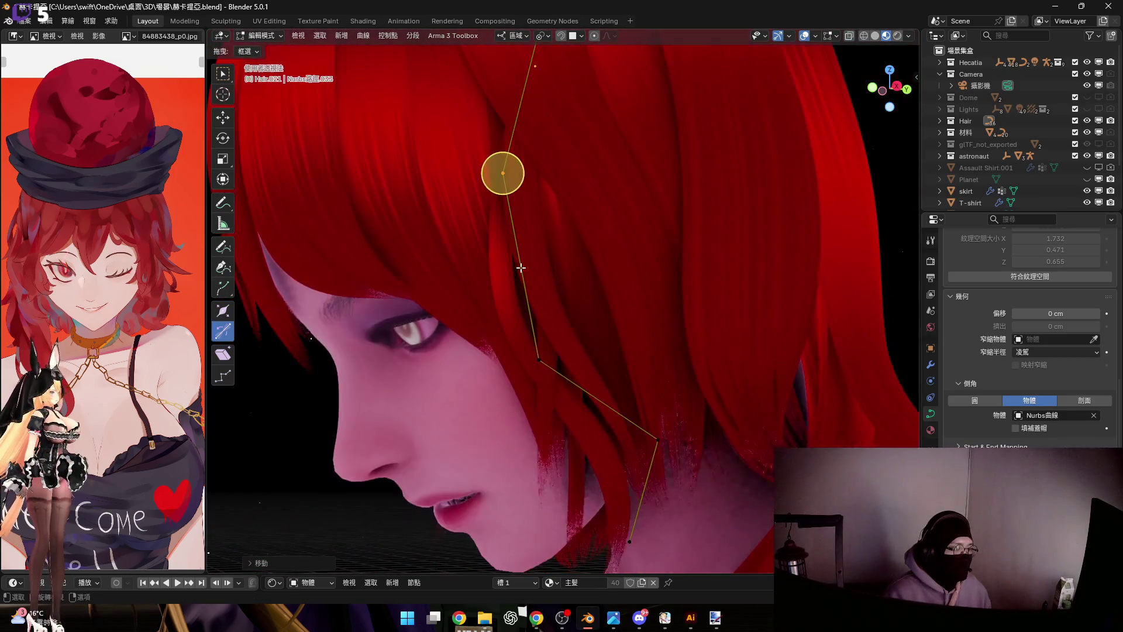
{"action": "scroll", "coordinate": [535, 359], "scroll_direction": "up", "scroll_amount": 1}
{"action": "left_click_drag", "start_coordinate": [539, 343], "coordinate": [552, 338]}
{"action": "mouse_move", "coordinate": [557, 329]}
{"action": "middle_mouse_down"}
{"action": "mouse_move", "coordinate": [577, 313]}
{"action": "mouse_move", "coordinate": [560, 326]}
{"action": "mouse_move", "coordinate": [534, 199]}
{"action": "middle_mouse_up"}
{"action": "scroll", "coordinate": [559, 326], "scroll_direction": "down", "scroll_amount": 3}
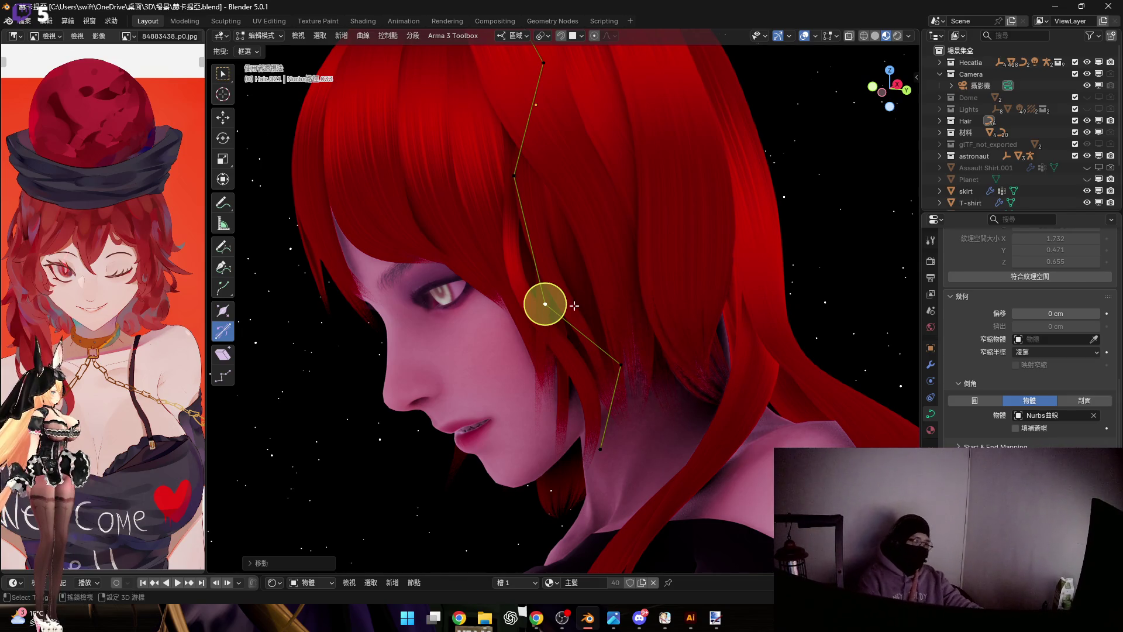
{"action": "middle_click_drag", "start_coordinate": [572, 295], "coordinate": [601, 359]}
{"action": "key", "text": "Tab"}
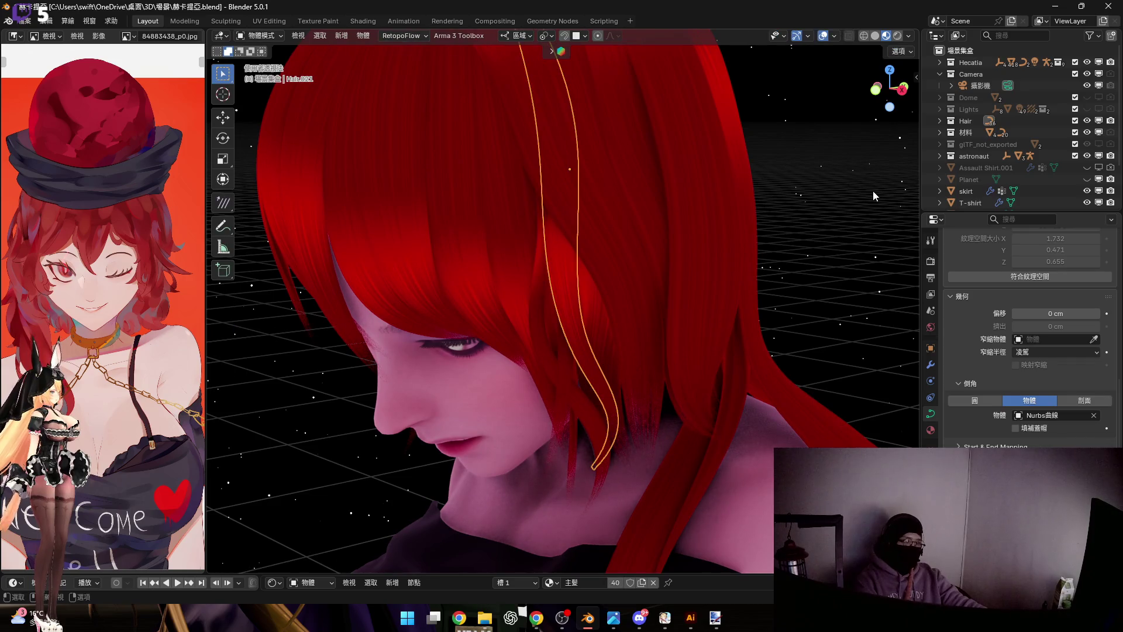
Deselect, view the face from the side, and enter Edit Mode on the strand beside the eye
{"action": "left_click", "coordinate": [789, 254]}
{"action": "middle_click_drag", "start_coordinate": [788, 254], "coordinate": [776, 234]}
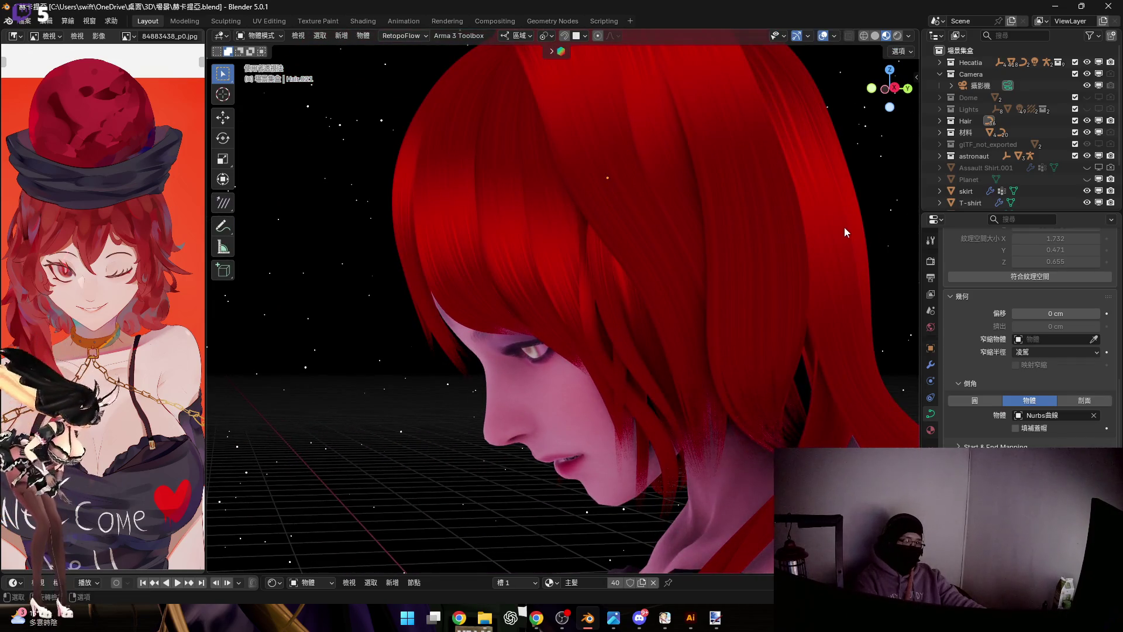
{"action": "left_click", "coordinate": [895, 88]}
{"action": "scroll", "coordinate": [668, 225], "scroll_direction": "up", "scroll_amount": 3}
{"action": "scroll", "coordinate": [634, 307], "scroll_direction": "up", "scroll_amount": 2}
{"action": "scroll", "coordinate": [617, 188], "scroll_direction": "down", "scroll_amount": 3}
{"action": "scroll", "coordinate": [632, 322], "scroll_direction": "up", "scroll_amount": 2}
{"action": "scroll", "coordinate": [641, 251], "scroll_direction": "up", "scroll_amount": 2}
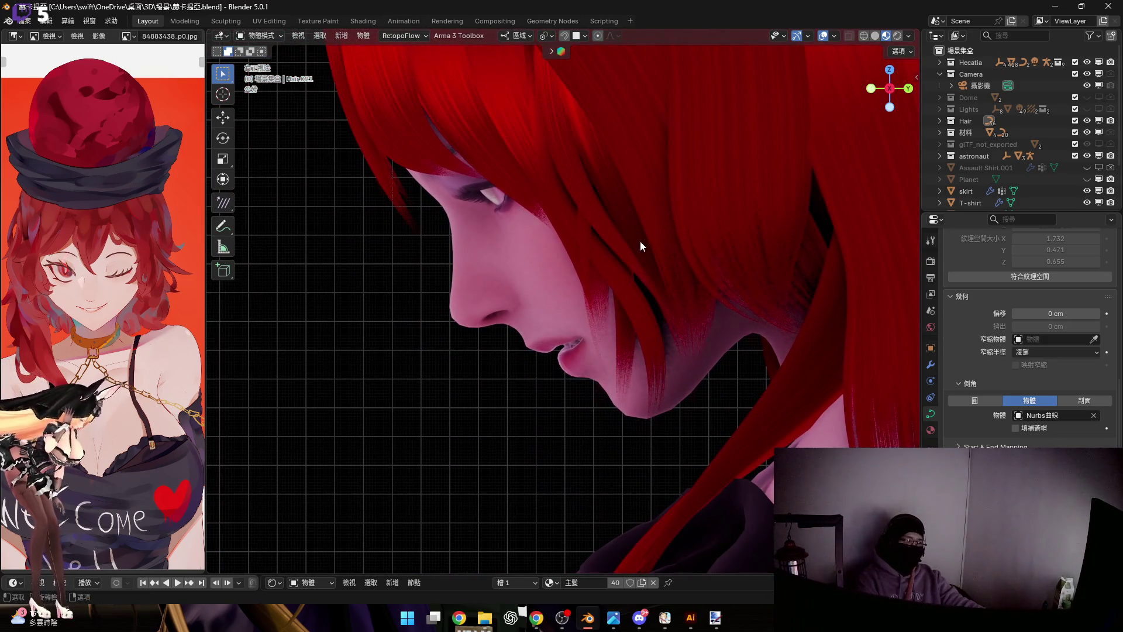
{"action": "mouse_move", "coordinate": [640, 227]}
{"action": "middle_mouse_down"}
{"action": "mouse_move", "coordinate": [671, 274]}
{"action": "mouse_move", "coordinate": [720, 262]}
{"action": "mouse_move", "coordinate": [824, 116]}
{"action": "middle_mouse_up"}
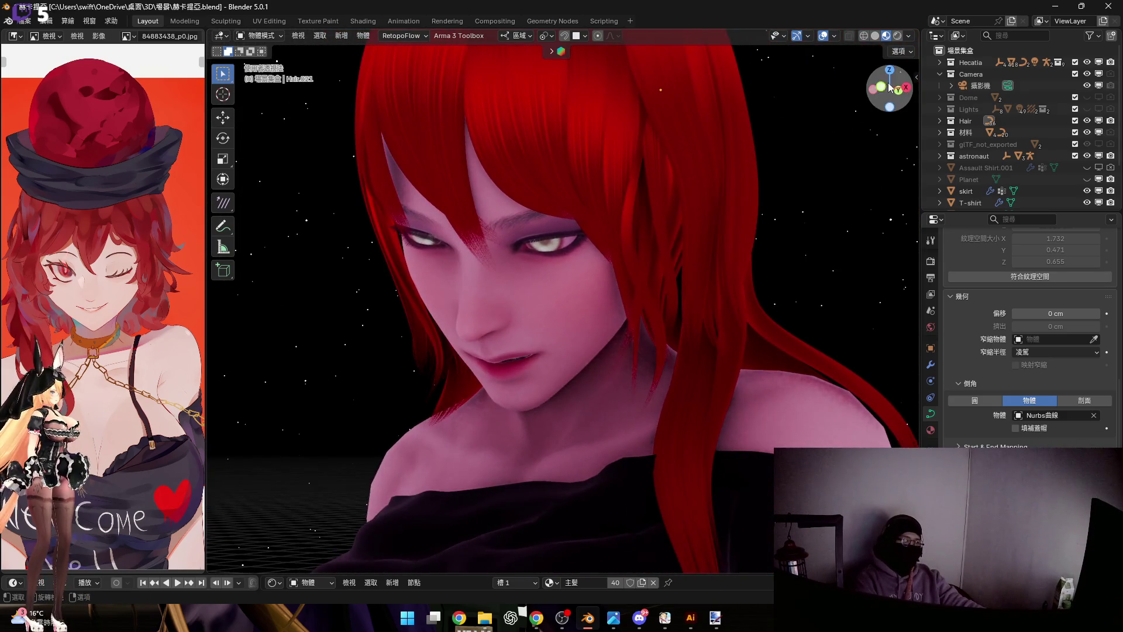
{"action": "scroll", "coordinate": [662, 301], "scroll_direction": "up", "scroll_amount": 2}
{"action": "scroll", "coordinate": [662, 236], "scroll_direction": "up", "scroll_amount": 2}
{"action": "middle_click_drag", "start_coordinate": [662, 236], "coordinate": [606, 235], "text": "shift"}
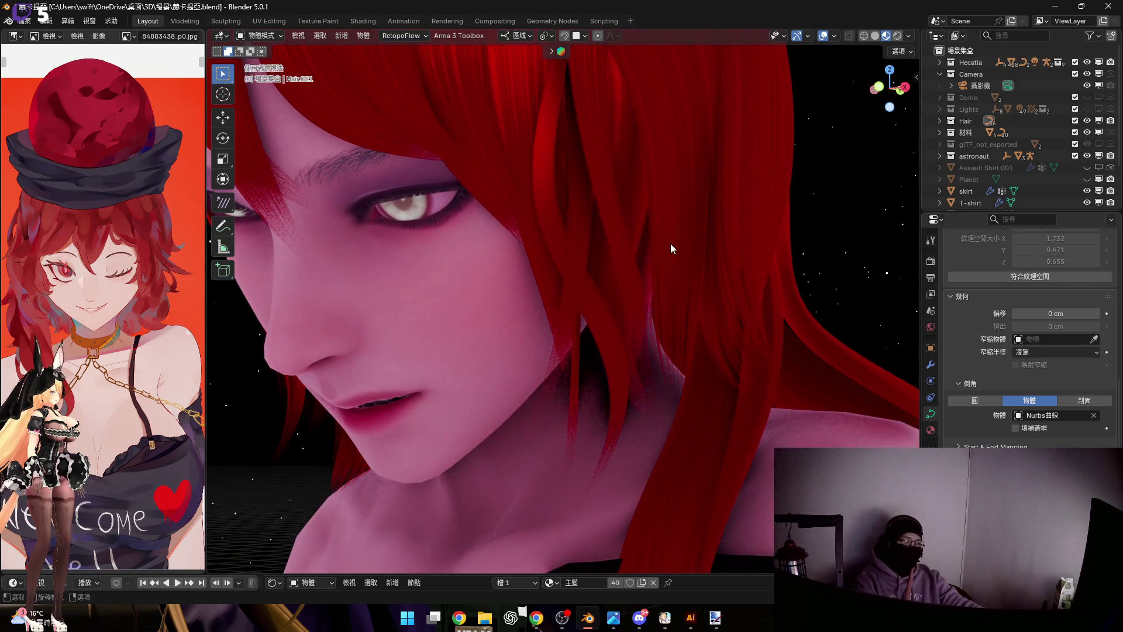
{"action": "key", "text": "Tab"}
{"action": "mouse_move", "coordinate": [693, 420]}
{"action": "middle_mouse_down"}
{"action": "mouse_move", "coordinate": [700, 354]}
{"action": "mouse_move", "coordinate": [721, 366]}
{"action": "middle_mouse_up"}
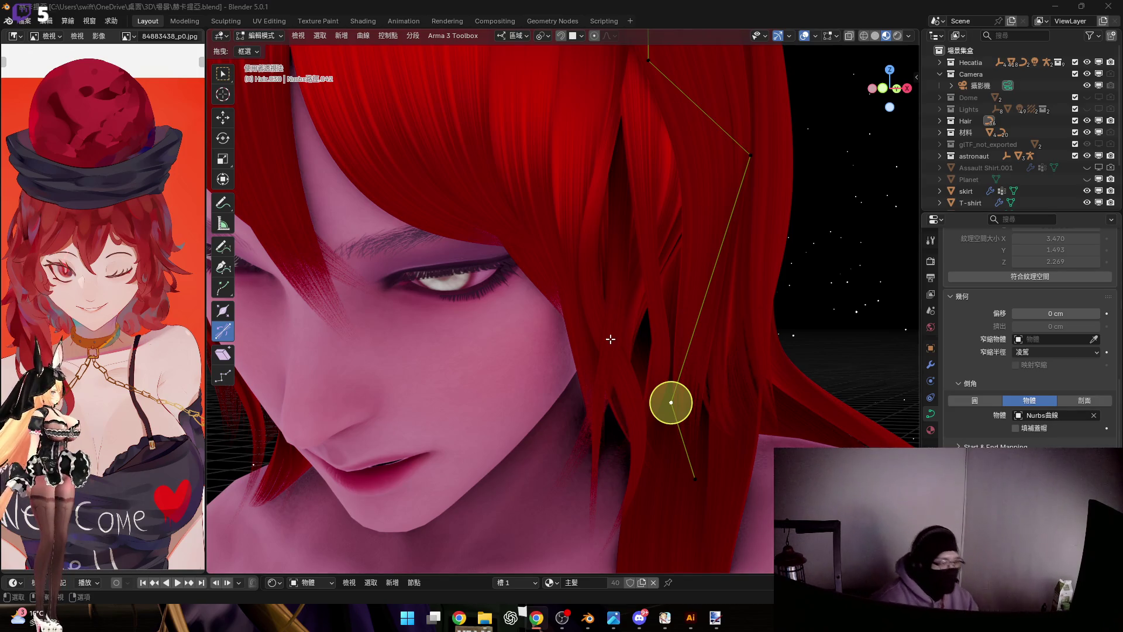
Close editing on the current strand and open the strand beside the face instead
{"action": "middle_click_drag", "start_coordinate": [657, 270], "coordinate": [642, 330]}
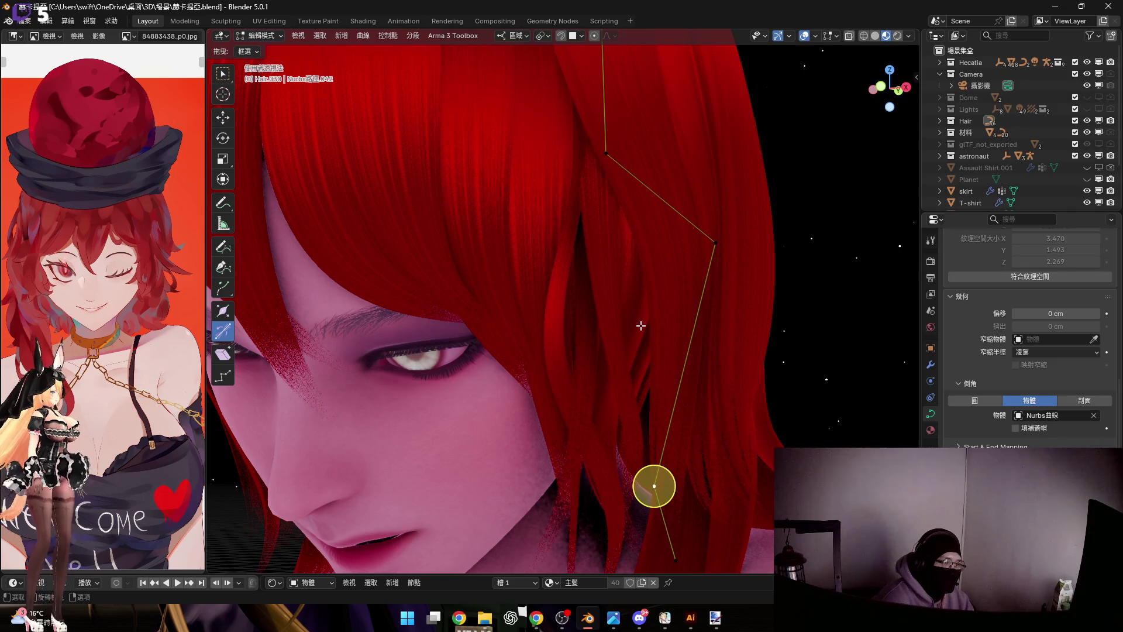
{"action": "key", "text": "Tab"}
{"action": "left_click", "coordinate": [813, 330]}
{"action": "mouse_move", "coordinate": [620, 299]}
{"action": "middle_mouse_down"}
{"action": "mouse_move", "coordinate": [603, 294]}
{"action": "mouse_move", "coordinate": [616, 301]}
{"action": "mouse_move", "coordinate": [600, 340]}
{"action": "mouse_move", "coordinate": [584, 277]}
{"action": "mouse_move", "coordinate": [618, 280]}
{"action": "mouse_move", "coordinate": [599, 291]}
{"action": "mouse_move", "coordinate": [576, 369]}
{"action": "middle_mouse_up"}
{"action": "scroll", "coordinate": [617, 301], "scroll_direction": "down", "scroll_amount": 5}
{"action": "scroll", "coordinate": [618, 281], "scroll_direction": "up", "scroll_amount": 3}
{"action": "left_click", "coordinate": [608, 299]}
{"action": "key", "text": "Tab"}
From the front view, move a point on local Z and scale the selected points
{"action": "middle_click_drag", "start_coordinate": [752, 394], "coordinate": [881, 172]}
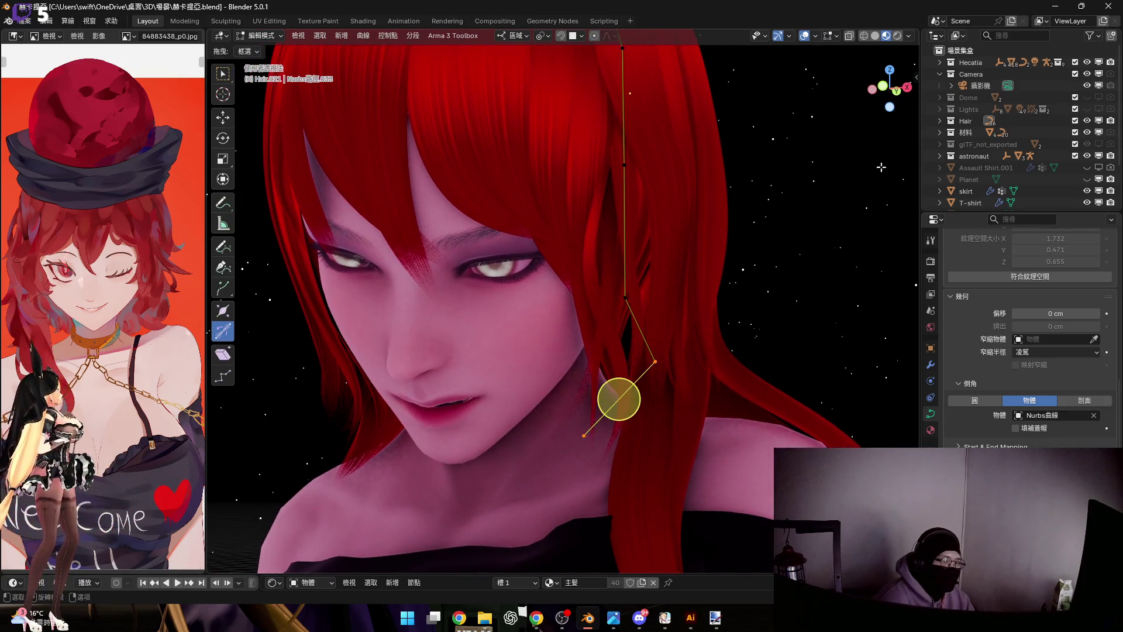
{"action": "left_click", "coordinate": [885, 92]}
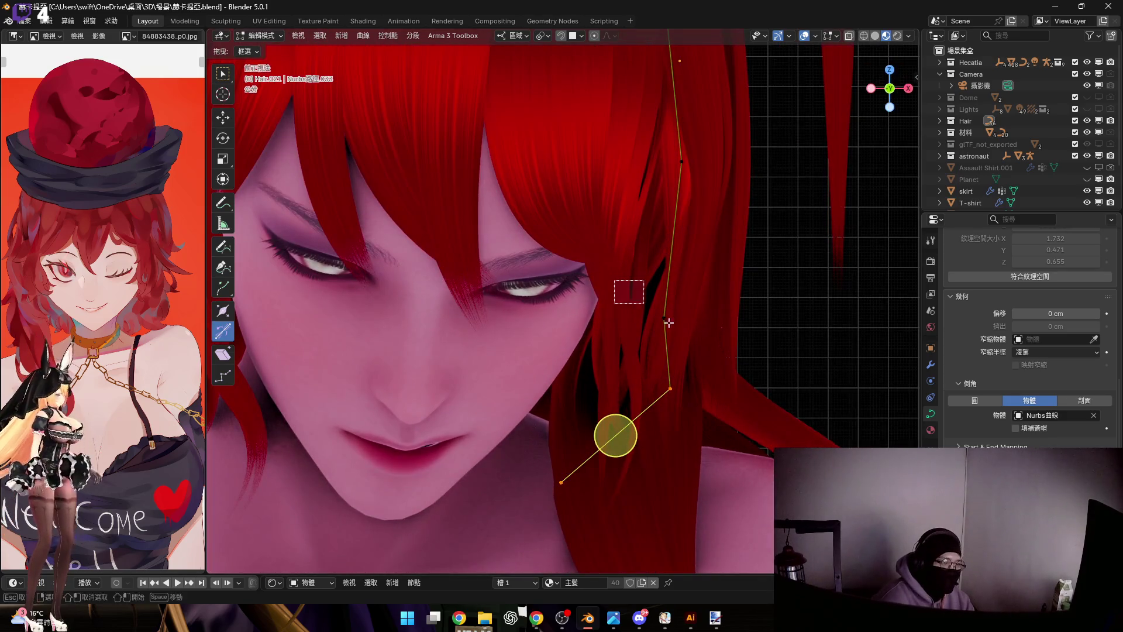
{"action": "scroll", "coordinate": [650, 308], "scroll_direction": "up", "scroll_amount": 3}
{"action": "scroll", "coordinate": [650, 308], "scroll_direction": "up", "scroll_amount": 3}
{"action": "key", "text": "g"}
{"action": "key", "text": "z"}
{"action": "key", "text": "z"}
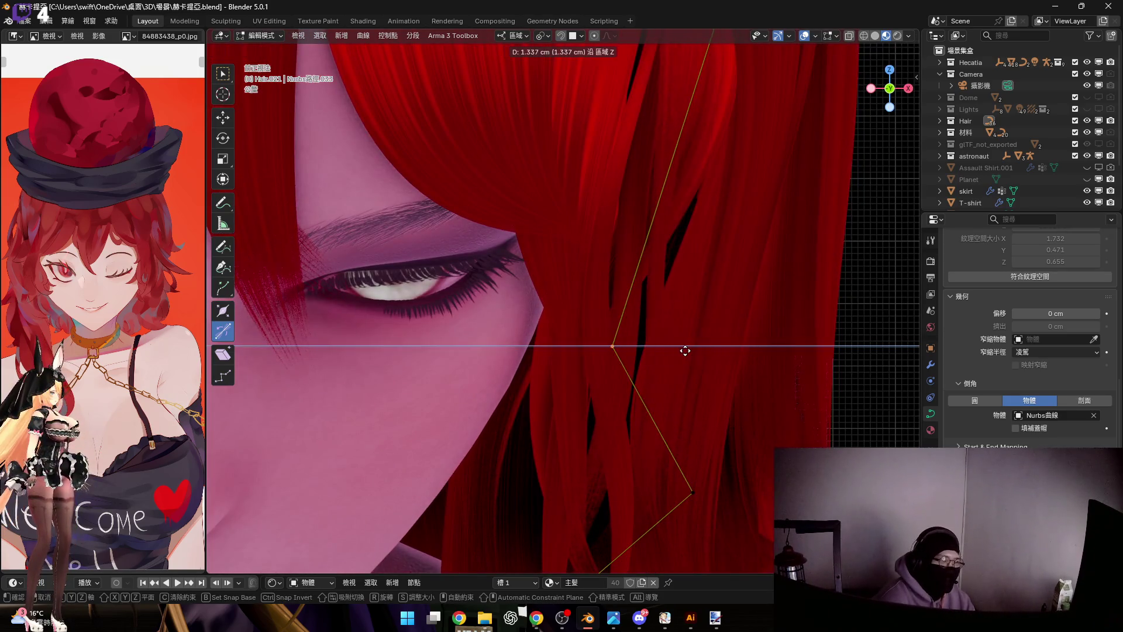
{"action": "left_click", "coordinate": [677, 348]}
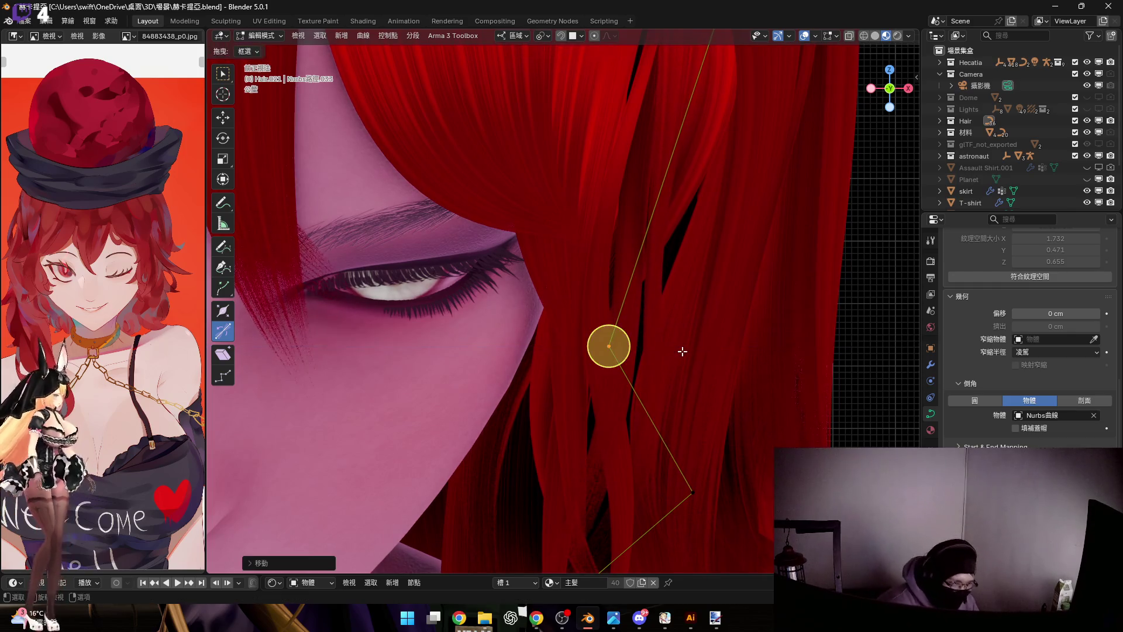
{"action": "middle_click_drag", "start_coordinate": [687, 350], "coordinate": [682, 333]}
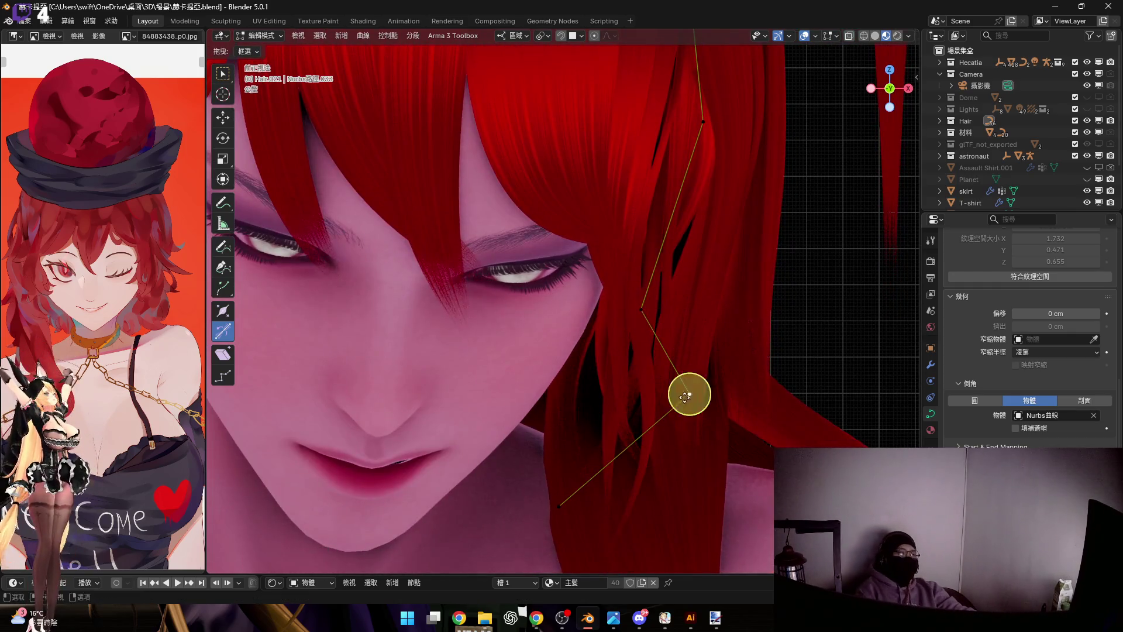
{"action": "mouse_move", "coordinate": [690, 394]}
{"action": "middle_mouse_down"}
{"action": "mouse_move", "coordinate": [670, 376]}
{"action": "mouse_move", "coordinate": [726, 314]}
{"action": "middle_mouse_up"}
{"action": "key", "text": "s"}
{"action": "left_click", "coordinate": [786, 387]}
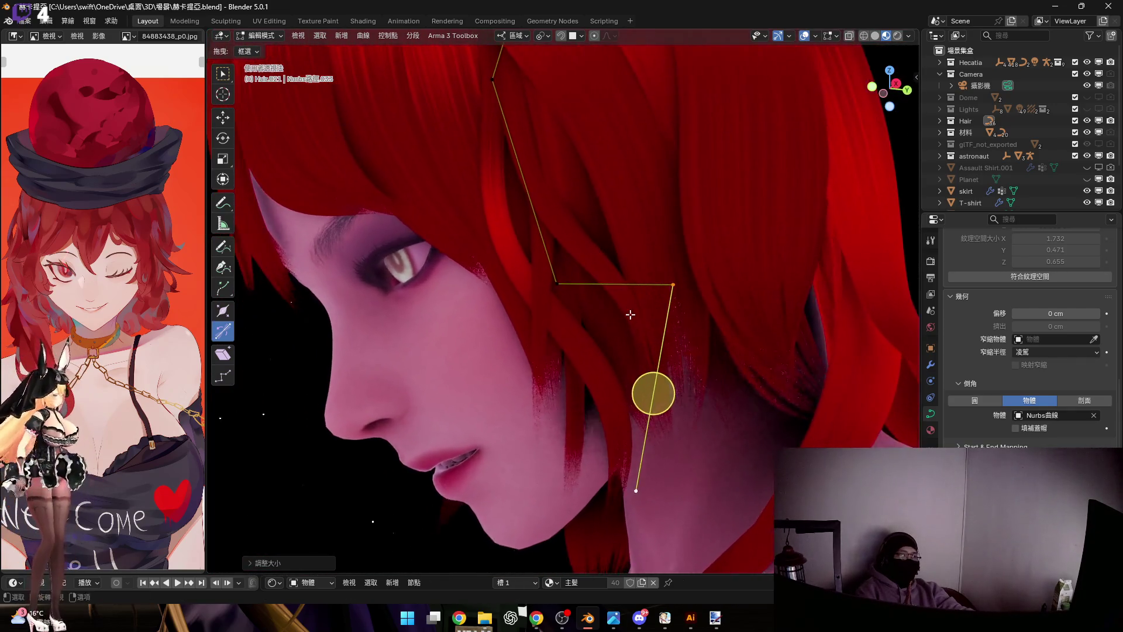
Push the lower point out on Y, rescale the end point, and scale the middle point outward
{"action": "left_click_drag", "start_coordinate": [725, 315], "coordinate": [668, 354]}
{"action": "scroll", "coordinate": [661, 323], "scroll_direction": "up", "scroll_amount": 2}
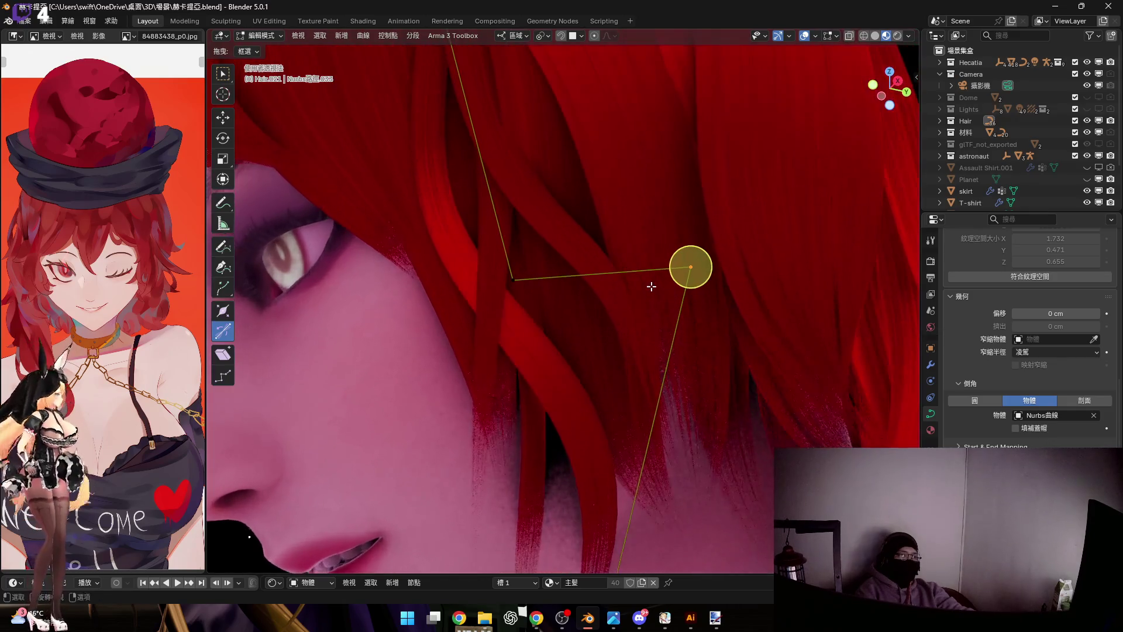
{"action": "key", "text": "g"}
{"action": "key", "text": "y"}
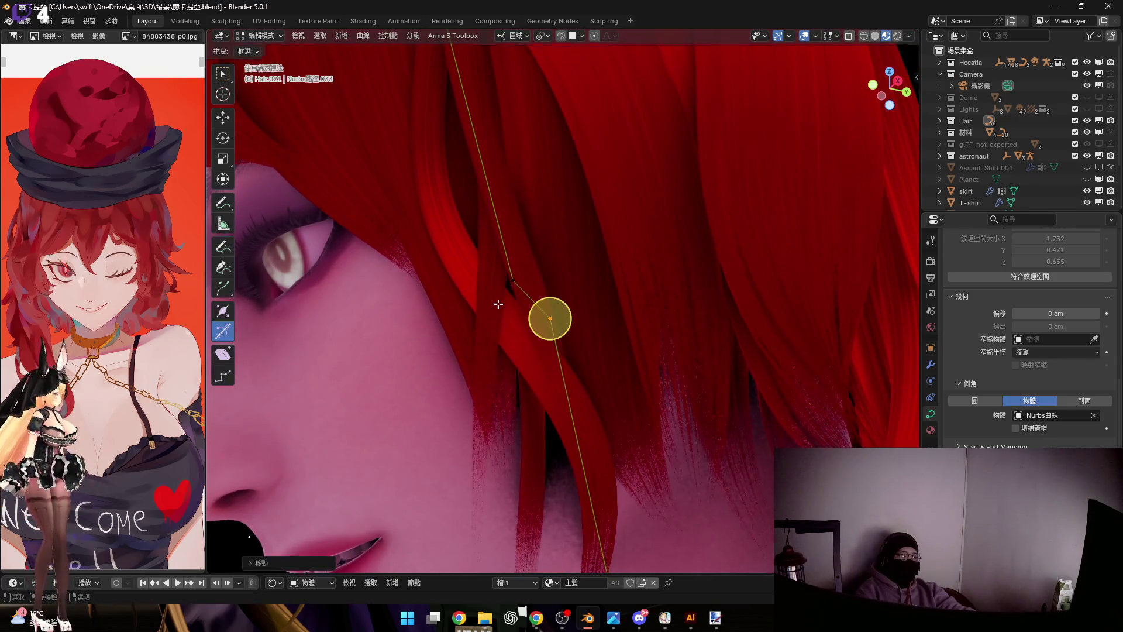
{"action": "left_click", "coordinate": [498, 304]}
{"action": "middle_click_drag", "start_coordinate": [498, 304], "coordinate": [424, 508]}
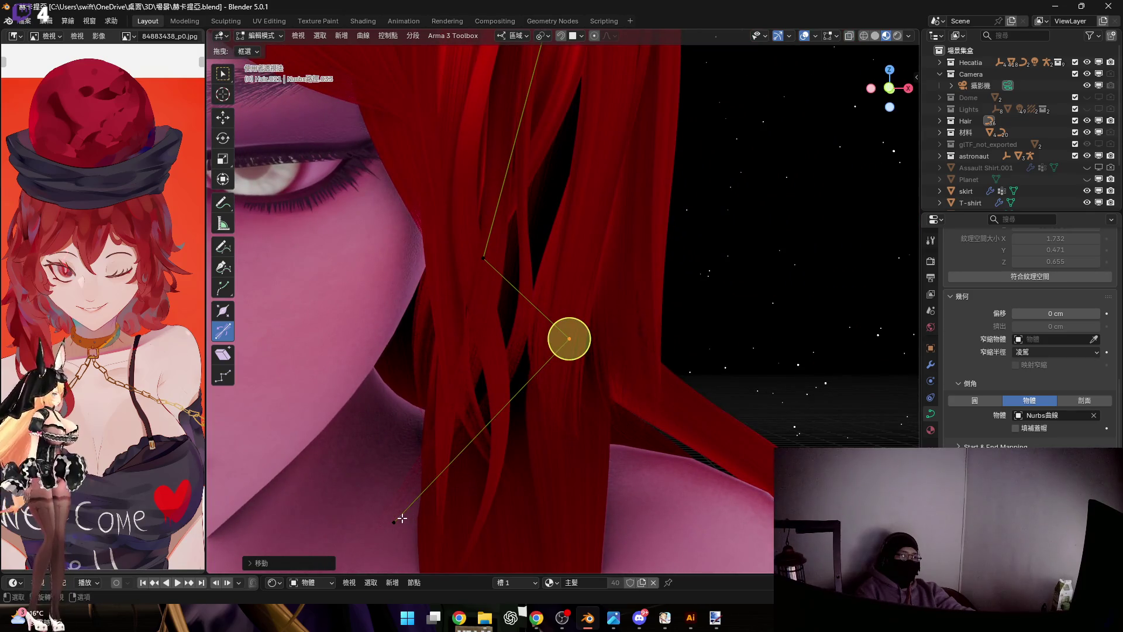
{"action": "left_click", "coordinate": [393, 521], "text": "shift"}
{"action": "key", "text": "s"}
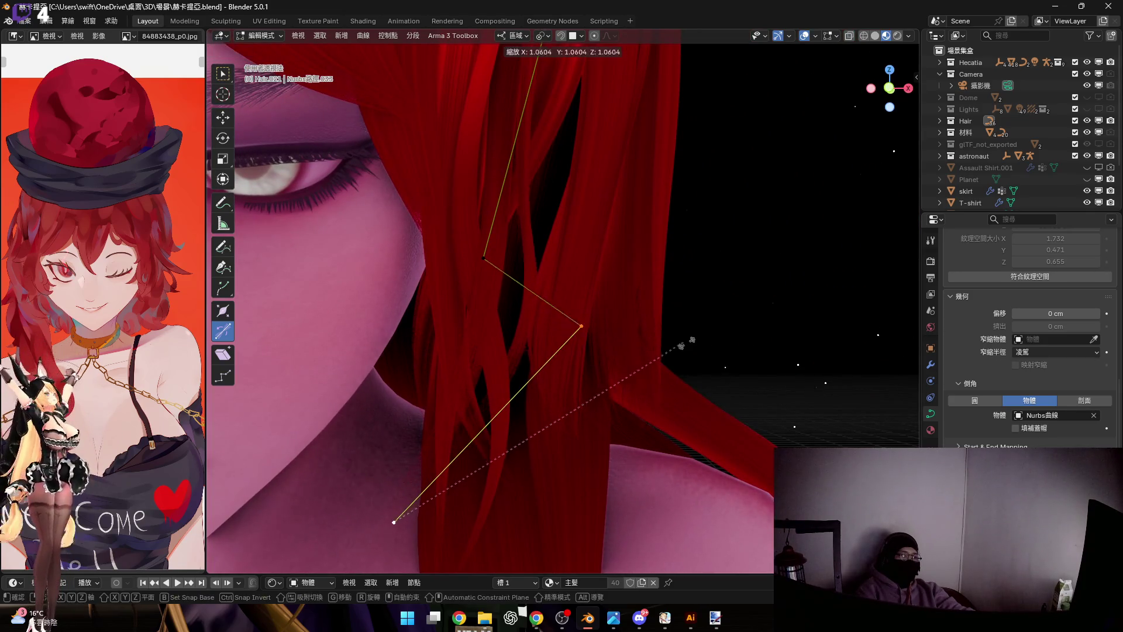
{"action": "left_click", "coordinate": [497, 410]}
{"action": "left_click", "coordinate": [619, 285]}
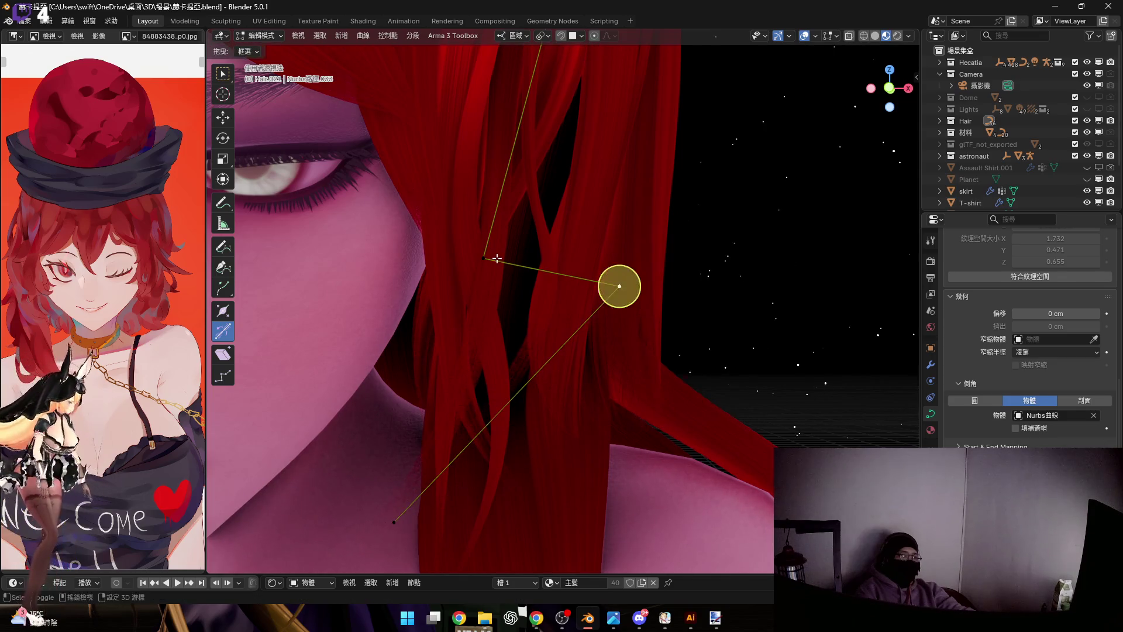
{"action": "key", "text": "s"}
{"action": "left_click", "coordinate": [577, 329]}
Check the bend from a profile view and return to Object Mode
{"action": "mouse_move", "coordinate": [577, 329]}
{"action": "middle_mouse_down"}
{"action": "mouse_move", "coordinate": [558, 393]}
{"action": "mouse_move", "coordinate": [545, 383]}
{"action": "middle_mouse_up"}
{"action": "scroll", "coordinate": [559, 392], "scroll_direction": "down", "scroll_amount": 3}
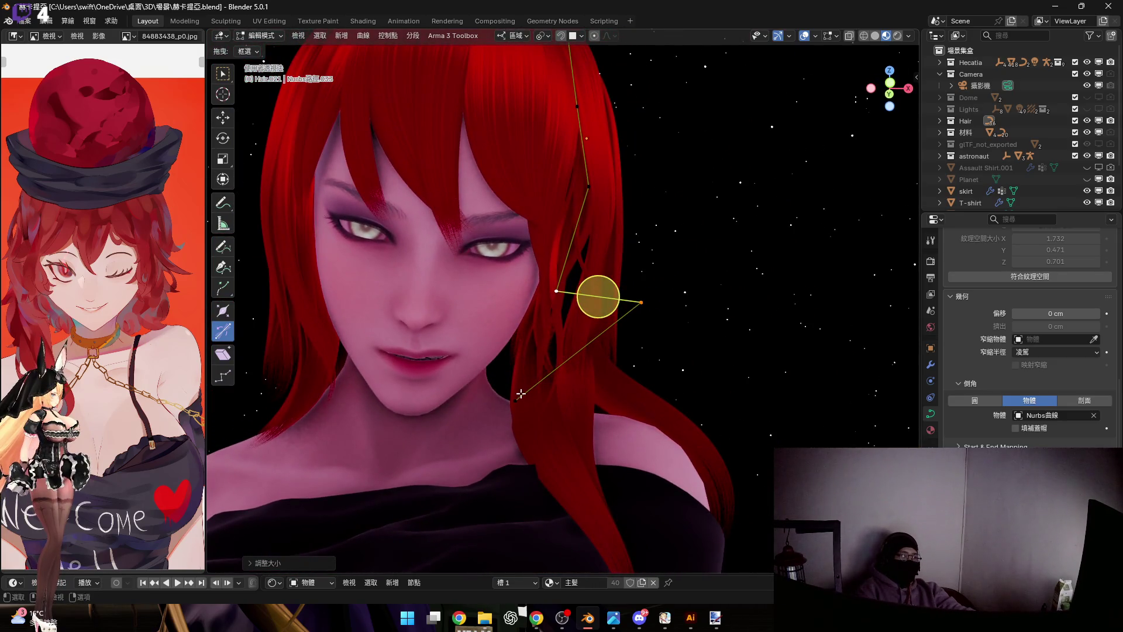
{"action": "left_click", "coordinate": [521, 394]}
{"action": "mouse_move", "coordinate": [586, 340]}
{"action": "middle_mouse_down"}
{"action": "mouse_move", "coordinate": [531, 329]}
{"action": "mouse_move", "coordinate": [576, 334]}
{"action": "middle_mouse_up"}
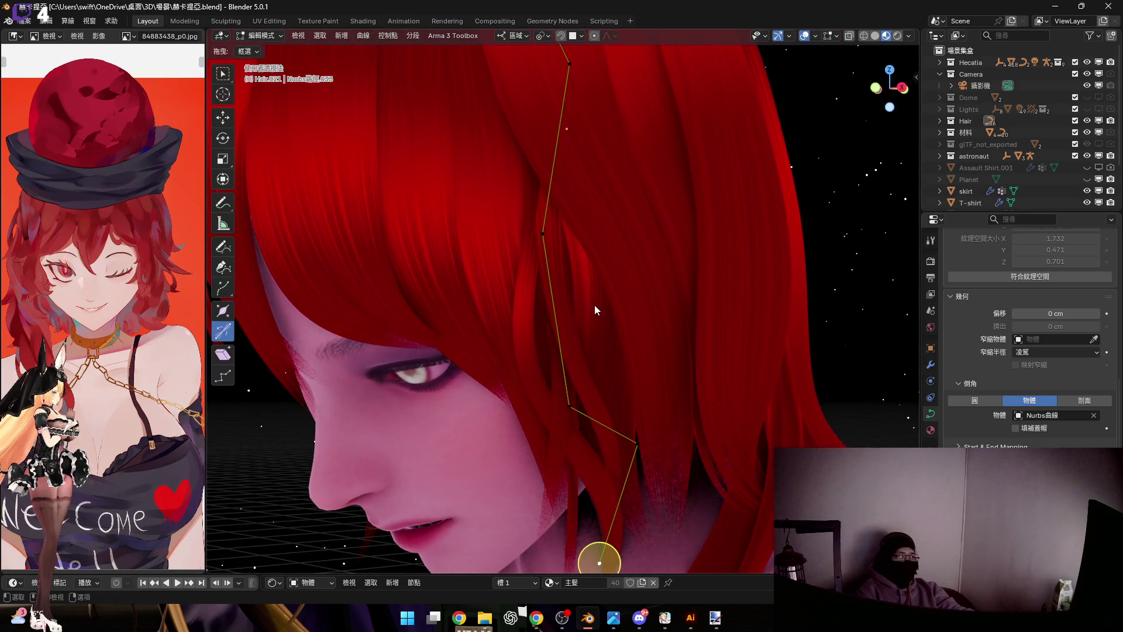
{"action": "key", "text": "Tab"}
{"action": "scroll", "coordinate": [581, 235], "scroll_direction": "down", "scroll_amount": 4}
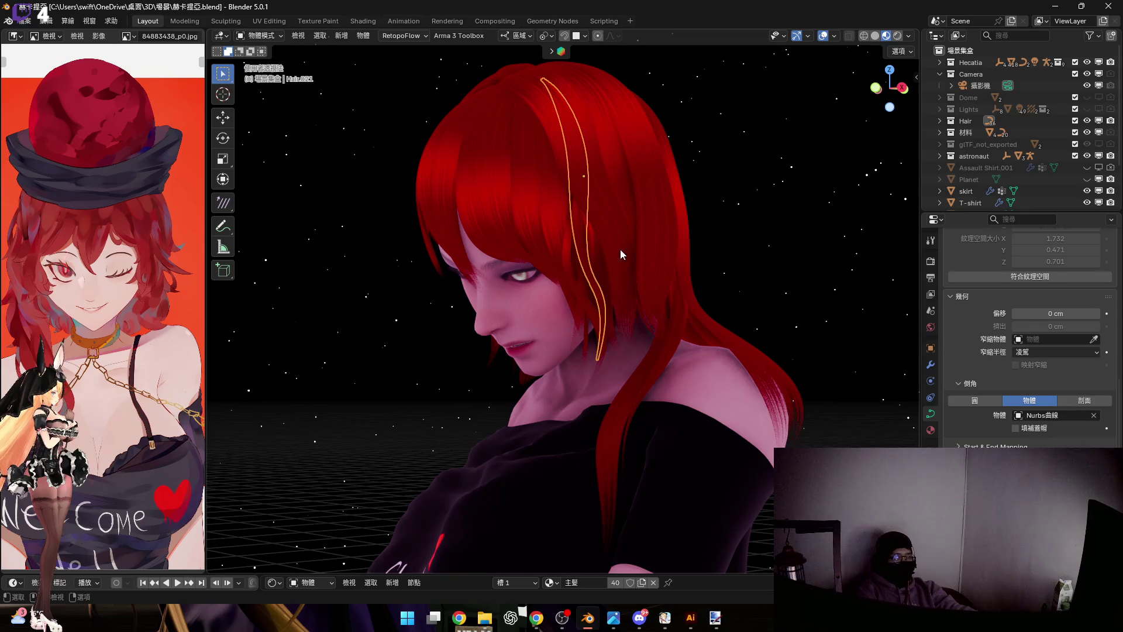
{"action": "scroll", "coordinate": [601, 269], "scroll_direction": "up", "scroll_amount": 5}
Frame the eyes and brows, then duplicate a hair strand with Shift+D
{"action": "middle_click_drag", "start_coordinate": [568, 292], "coordinate": [541, 282]}
{"action": "scroll", "coordinate": [541, 283], "scroll_direction": "down", "scroll_amount": 2}
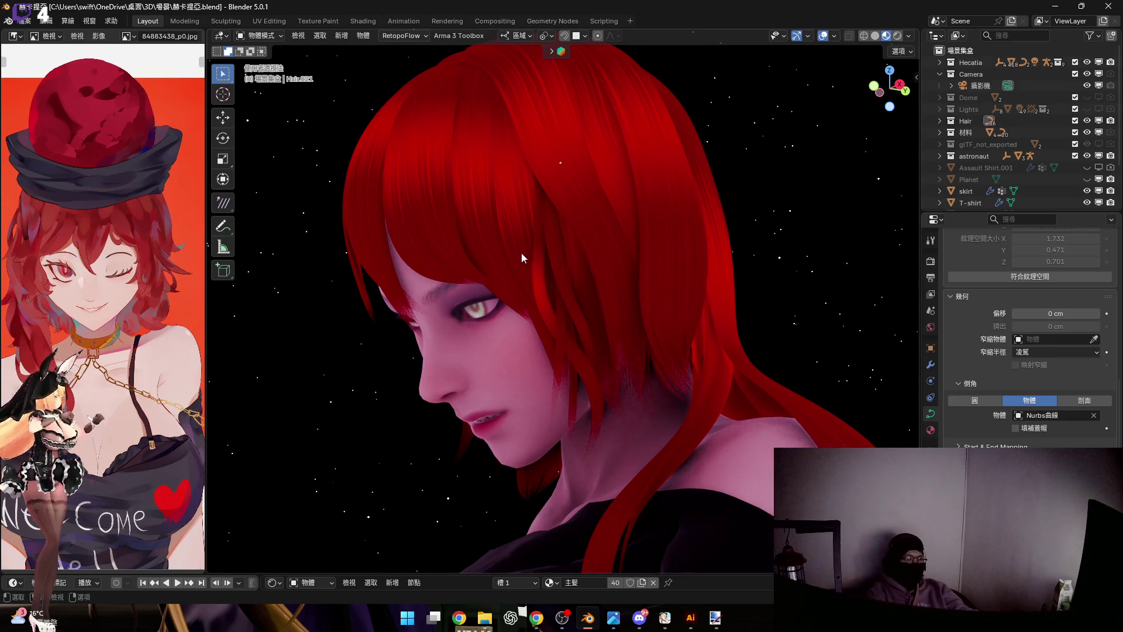
{"action": "scroll", "coordinate": [521, 257], "scroll_direction": "down", "scroll_amount": 2}
{"action": "mouse_move", "coordinate": [496, 272]}
{"action": "middle_mouse_down"}
{"action": "mouse_move", "coordinate": [512, 262]}
{"action": "mouse_move", "coordinate": [513, 232]}
{"action": "mouse_move", "coordinate": [517, 288]}
{"action": "mouse_move", "coordinate": [498, 286]}
{"action": "mouse_move", "coordinate": [563, 284]}
{"action": "mouse_move", "coordinate": [682, 314]}
{"action": "mouse_move", "coordinate": [647, 357]}
{"action": "mouse_move", "coordinate": [721, 309]}
{"action": "mouse_move", "coordinate": [678, 315]}
{"action": "mouse_move", "coordinate": [651, 296]}
{"action": "mouse_move", "coordinate": [585, 288]}
{"action": "middle_mouse_up"}
{"action": "scroll", "coordinate": [511, 263], "scroll_direction": "up", "scroll_amount": 2}
{"action": "scroll", "coordinate": [512, 232], "scroll_direction": "up", "scroll_amount": 3}
{"action": "scroll", "coordinate": [564, 285], "scroll_direction": "down", "scroll_amount": 2}
{"action": "scroll", "coordinate": [665, 313], "scroll_direction": "up", "scroll_amount": 3}
{"action": "scroll", "coordinate": [680, 291], "scroll_direction": "down", "scroll_amount": 3}
{"action": "scroll", "coordinate": [680, 315], "scroll_direction": "up", "scroll_amount": 2}
{"action": "middle_click_drag", "start_coordinate": [726, 385], "coordinate": [705, 287]}
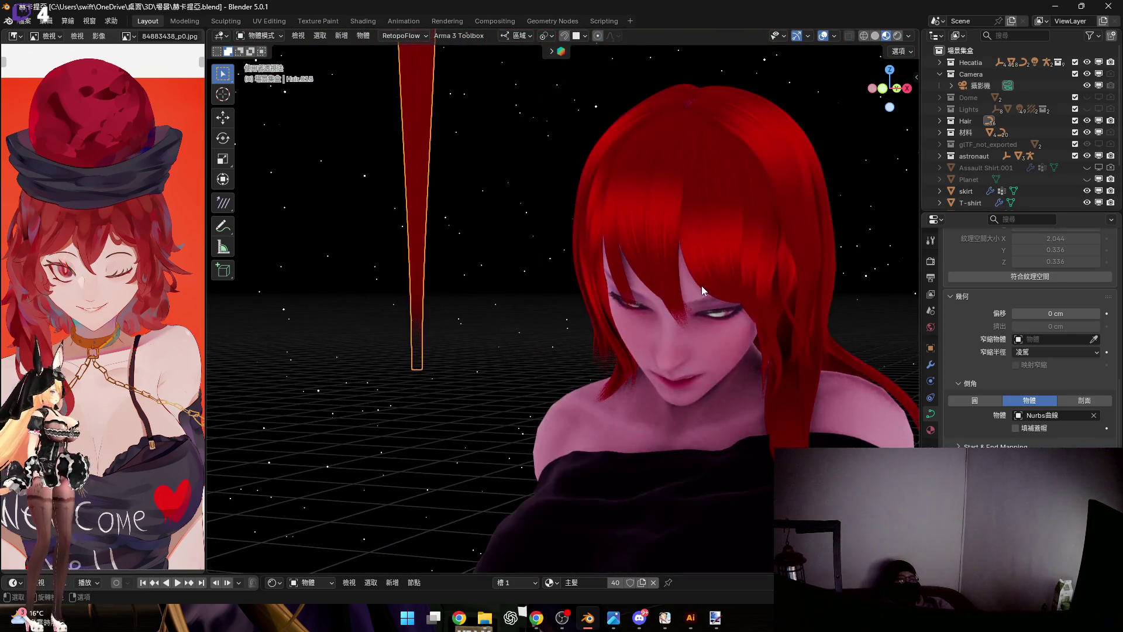
{"action": "scroll", "coordinate": [705, 287], "scroll_direction": "up", "scroll_amount": 2}
{"action": "scroll", "coordinate": [682, 264], "scroll_direction": "up", "scroll_amount": 2}
{"action": "mouse_move", "coordinate": [701, 206]}
{"action": "middle_mouse_down"}
{"action": "mouse_move", "coordinate": [660, 290]}
{"action": "mouse_move", "coordinate": [662, 235]}
{"action": "middle_mouse_up"}
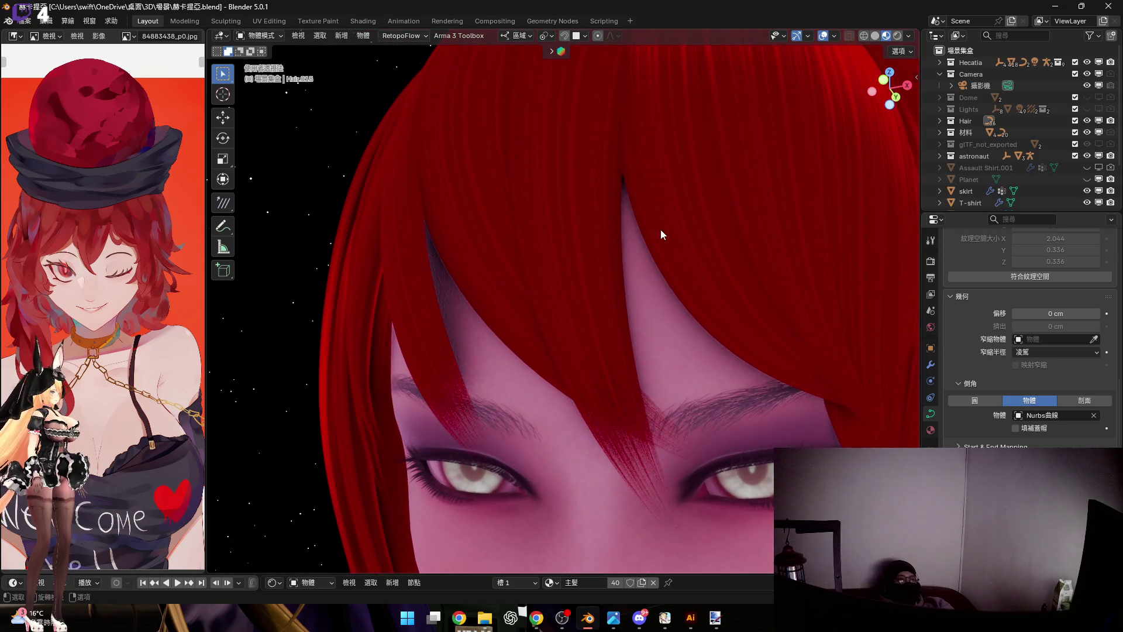
{"action": "key", "text": "shift+d"}
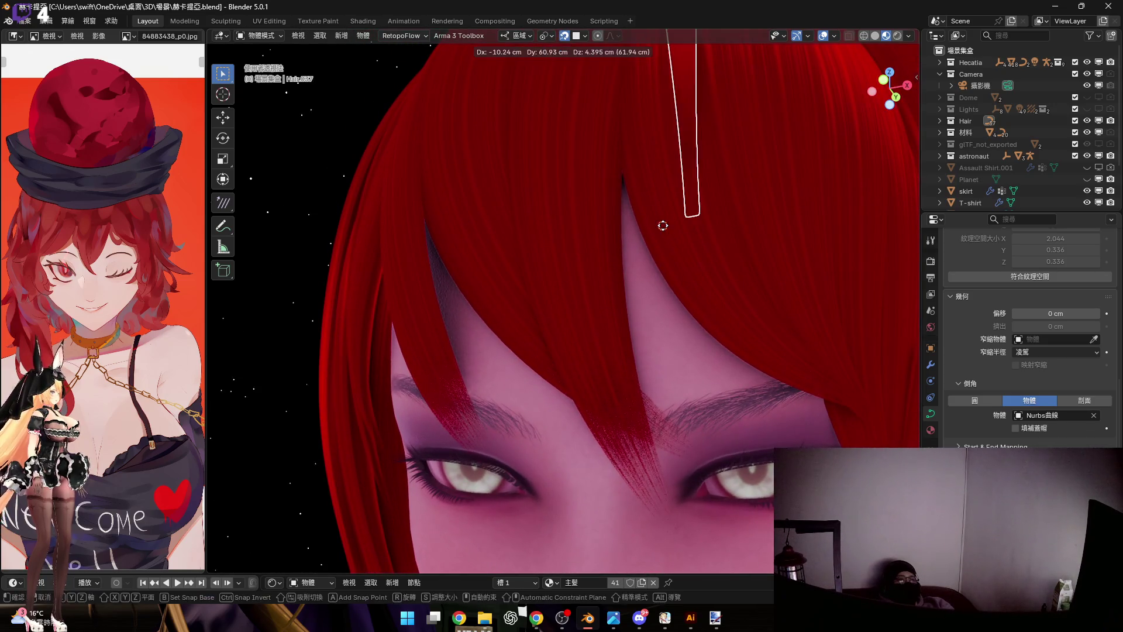
Drop the duplicate above the forehead and edit its points from front ortho (numpad 1)
{"action": "left_click", "coordinate": [612, 36]}
{"action": "scroll", "coordinate": [654, 189], "scroll_direction": "down", "scroll_amount": 3}
{"action": "scroll", "coordinate": [654, 202], "scroll_direction": "down", "scroll_amount": 1}
{"action": "middle_click_drag", "start_coordinate": [651, 223], "coordinate": [654, 164]}
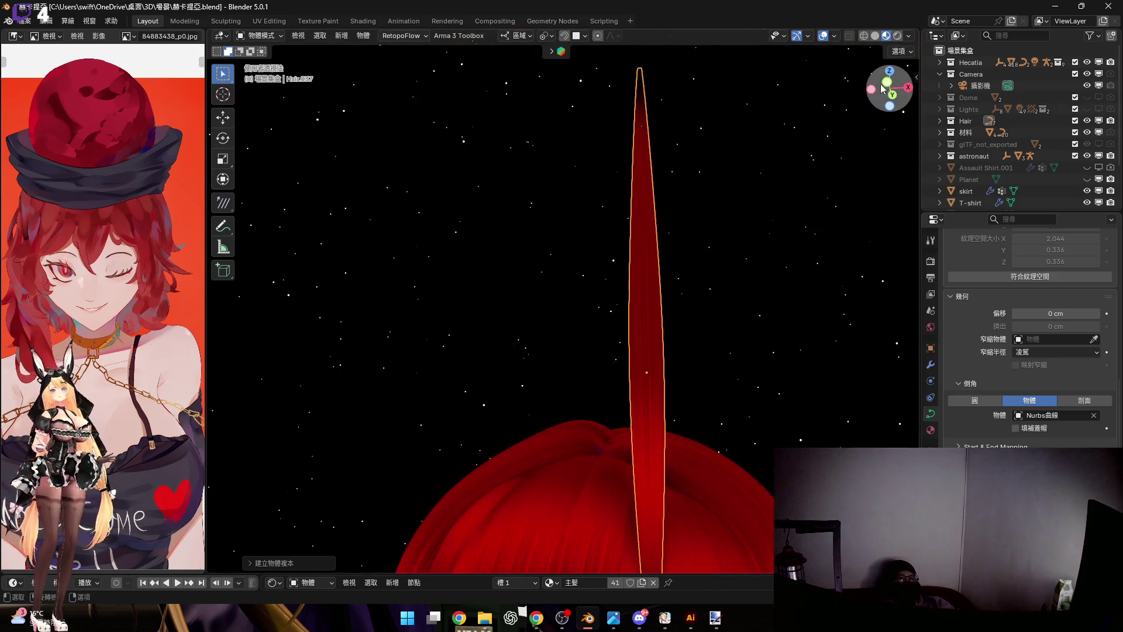
{"action": "key", "text": "KP_1"}
{"action": "key", "text": "Tab"}
{"action": "scroll", "coordinate": [634, 163], "scroll_direction": "up", "scroll_amount": 3}
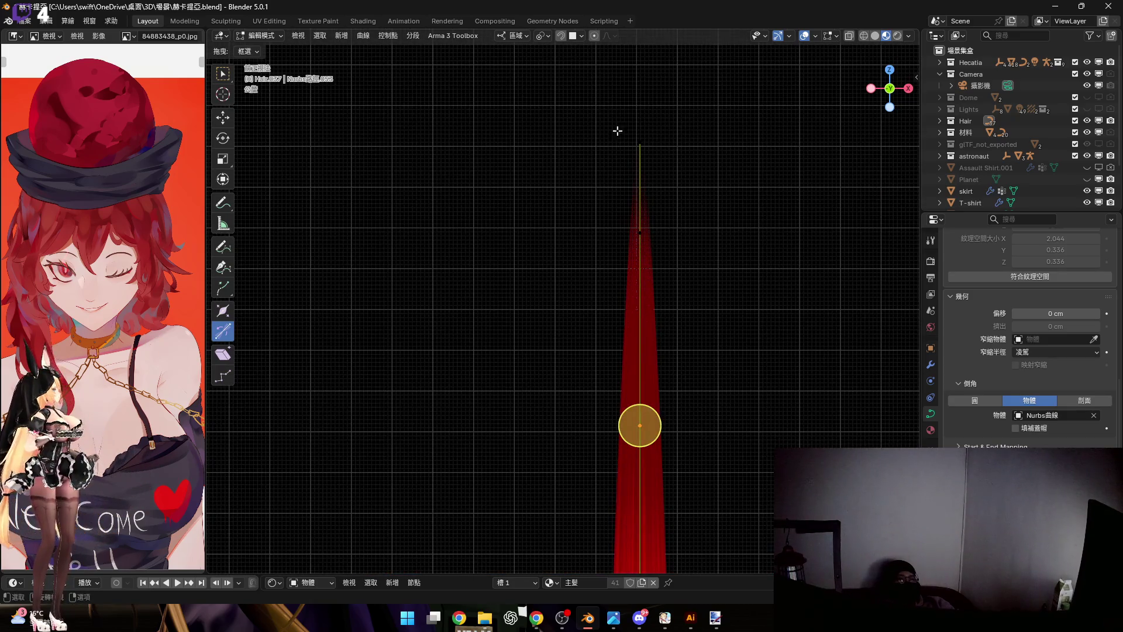
{"action": "scroll", "coordinate": [654, 167], "scroll_direction": "down", "scroll_amount": 1}
{"action": "scroll", "coordinate": [642, 354], "scroll_direction": "down", "scroll_amount": 1}
{"action": "scroll", "coordinate": [573, 439], "scroll_direction": "down", "scroll_amount": 1}
{"action": "scroll", "coordinate": [656, 301], "scroll_direction": "down", "scroll_amount": 1}
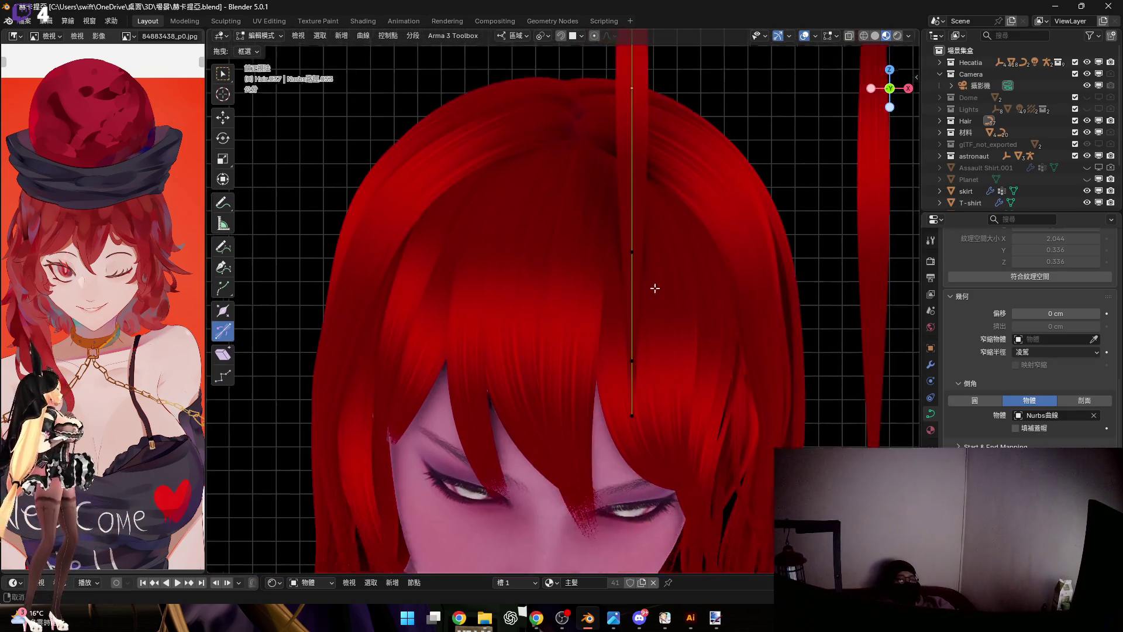
{"action": "scroll", "coordinate": [655, 301], "scroll_direction": "down", "scroll_amount": 2, "text": "shift"}
Re-thicken the strand's top point with Alt+S and confirm
{"action": "mouse_move", "coordinate": [663, 325]}
{"action": "middle_mouse_down"}
{"action": "mouse_move", "coordinate": [627, 363]}
{"action": "mouse_move", "coordinate": [521, 306]}
{"action": "mouse_move", "coordinate": [632, 321]}
{"action": "middle_mouse_up"}
{"action": "scroll", "coordinate": [633, 321], "scroll_direction": "up", "scroll_amount": 2}
{"action": "key", "text": "alt+s"}
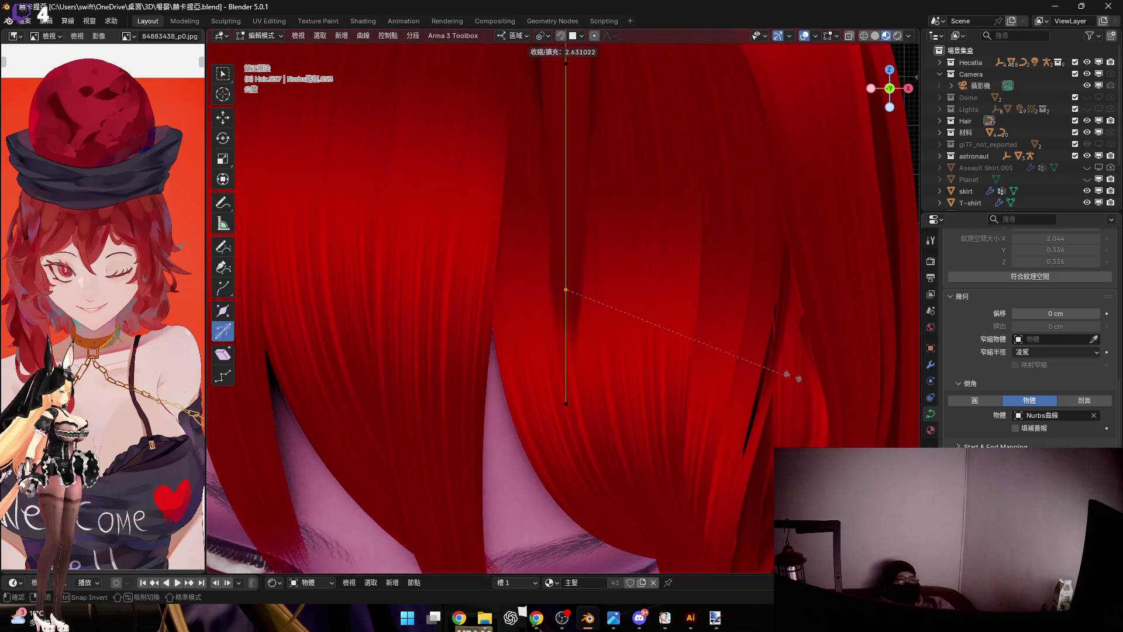
{"action": "key", "text": "Return"}
{"action": "mouse_move", "coordinate": [343, 333]}
{"action": "middle_mouse_down"}
{"action": "mouse_move", "coordinate": [604, 442]}
{"action": "mouse_move", "coordinate": [611, 209]}
{"action": "mouse_move", "coordinate": [596, 202]}
{"action": "middle_mouse_up"}
{"action": "left_click", "coordinate": [817, 369]}
{"action": "scroll", "coordinate": [631, 468], "scroll_direction": "down", "scroll_amount": 3}
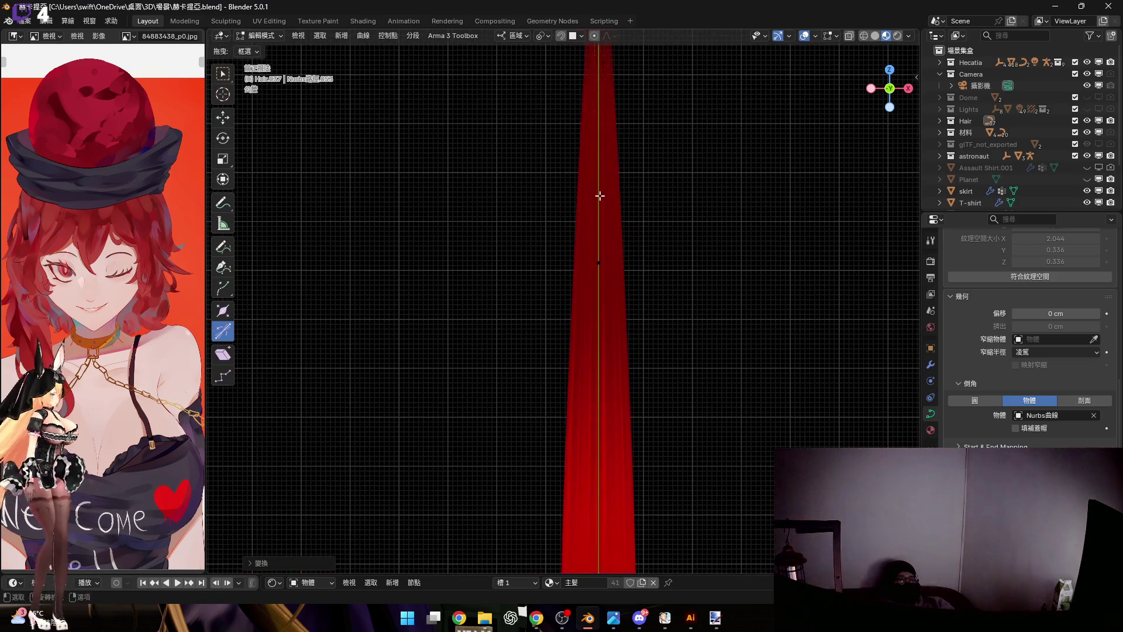
{"action": "scroll", "coordinate": [605, 311], "scroll_direction": "down", "scroll_amount": 3}
{"action": "scroll", "coordinate": [602, 301], "scroll_direction": "down", "scroll_amount": 2}
Try a tip thickness change, cancel it, then box-select the upper points for curve options
{"action": "left_click", "coordinate": [602, 271]}
{"action": "scroll", "coordinate": [688, 309], "scroll_direction": "up", "scroll_amount": 1}
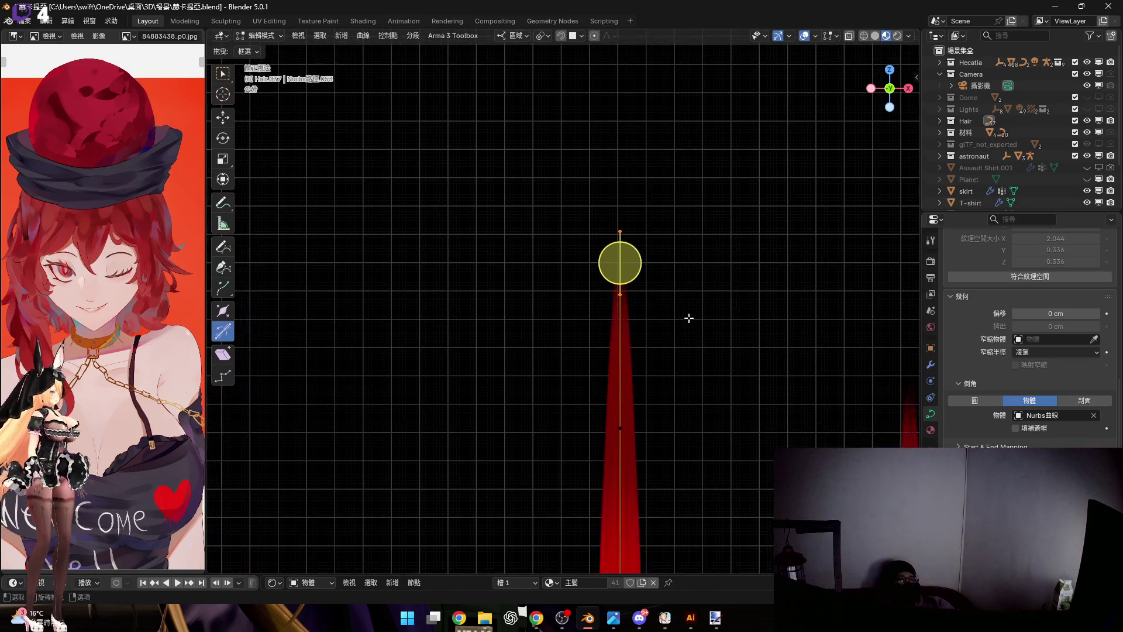
{"action": "scroll", "coordinate": [689, 309], "scroll_direction": "up", "scroll_amount": 2}
{"action": "key", "text": "alt+s"}
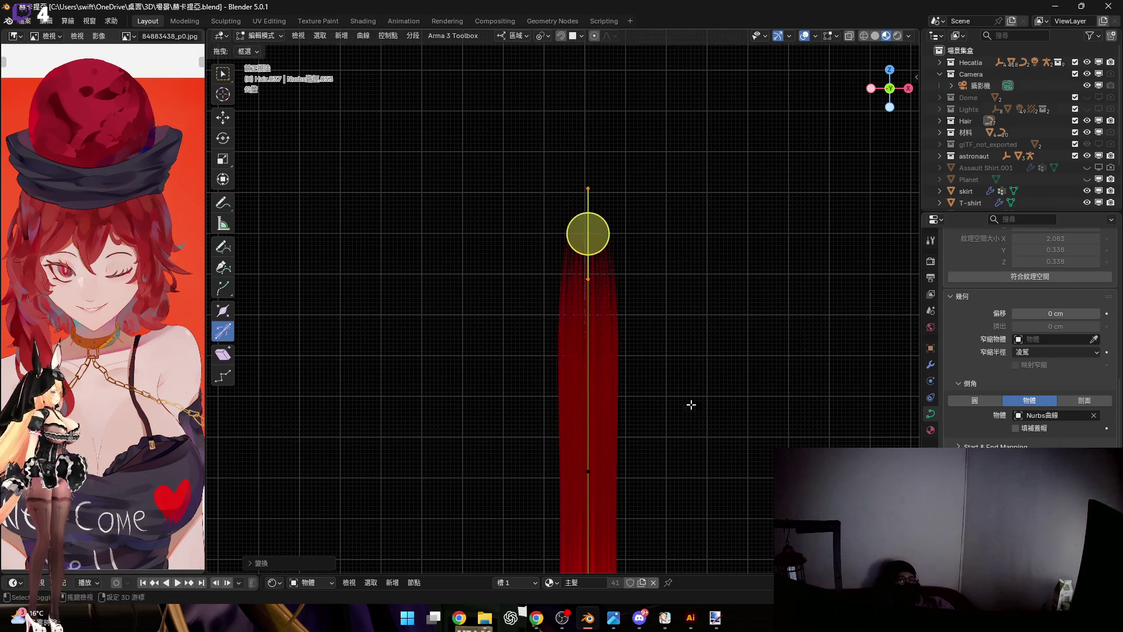
{"action": "middle_click_drag", "start_coordinate": [687, 409], "coordinate": [669, 238], "text": "shift"}
{"action": "key", "text": "Escape"}
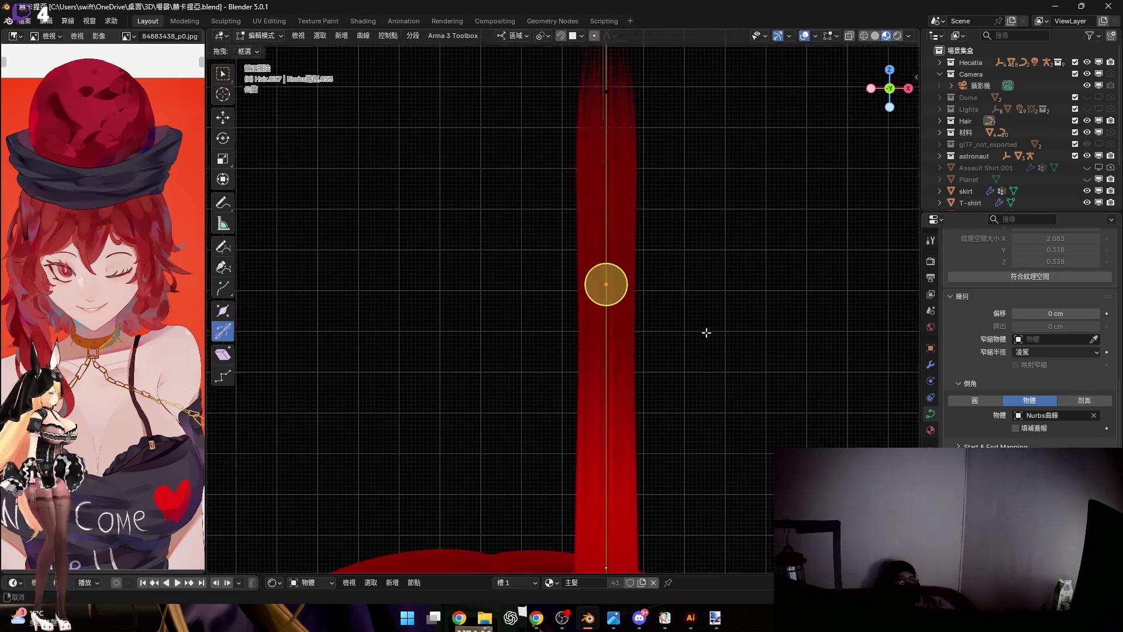
{"action": "scroll", "coordinate": [672, 306], "scroll_direction": "down", "scroll_amount": 2}
{"action": "scroll", "coordinate": [652, 281], "scroll_direction": "down", "scroll_amount": 1}
{"action": "scroll", "coordinate": [614, 219], "scroll_direction": "down", "scroll_amount": 1}
{"action": "left_click_drag", "start_coordinate": [533, 131], "coordinate": [748, 496]}
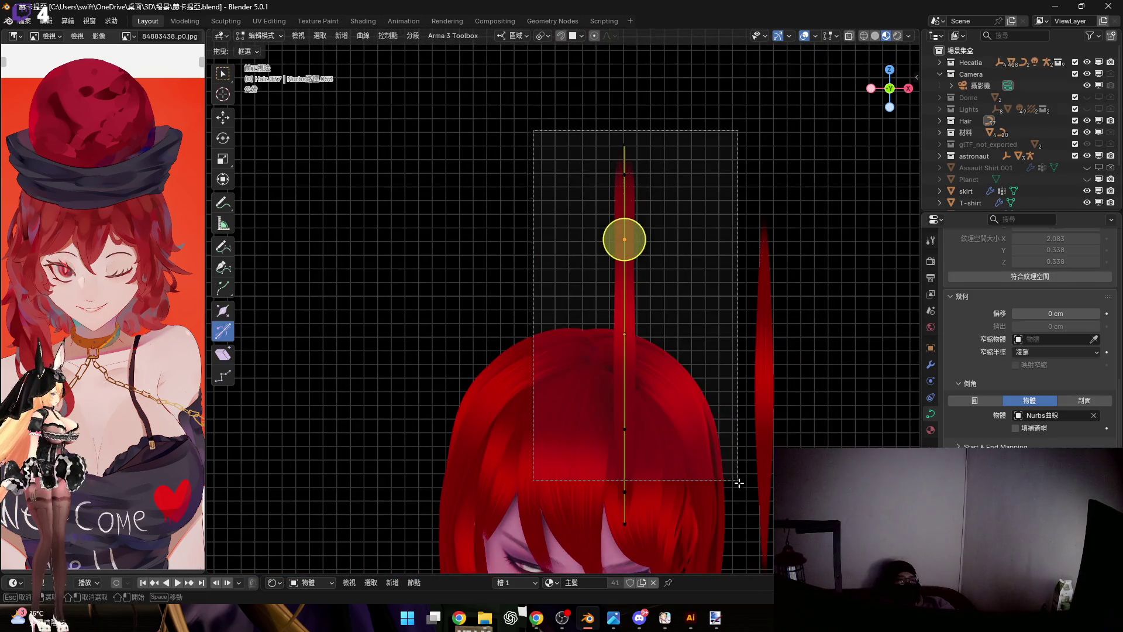
{"action": "right_click", "coordinate": [708, 344]}
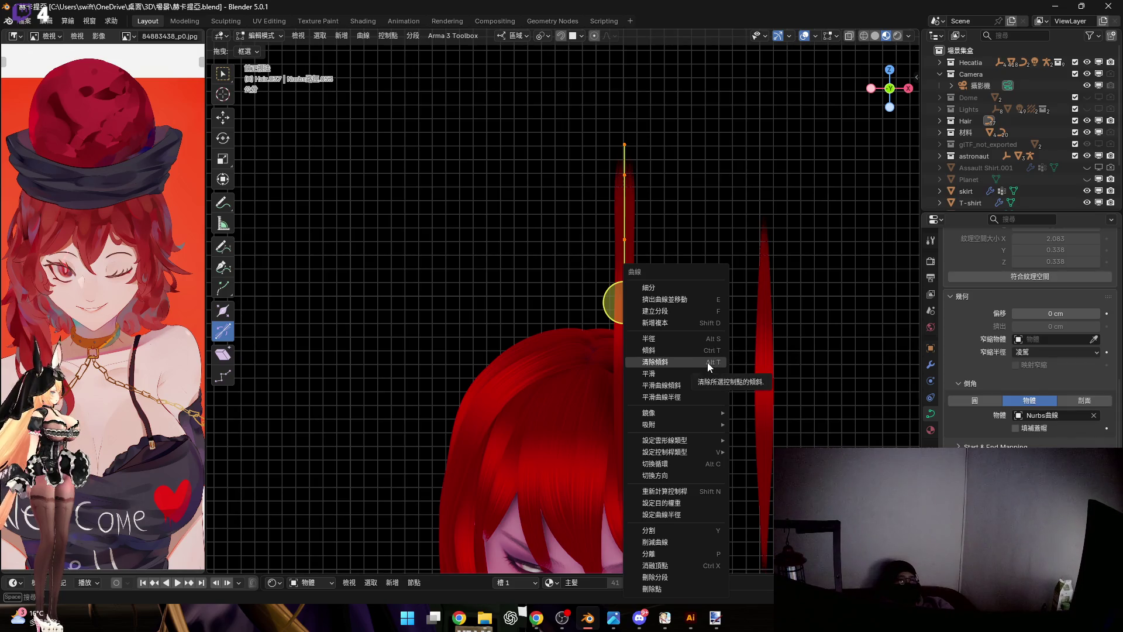
Fatten the strand with Alt+S, then scale its bottom and middle points and rethicken the middle
{"action": "left_click", "coordinate": [710, 396]}
{"action": "scroll", "coordinate": [658, 342], "scroll_direction": "up", "scroll_amount": 2}
{"action": "scroll", "coordinate": [640, 326], "scroll_direction": "up", "scroll_amount": 2}
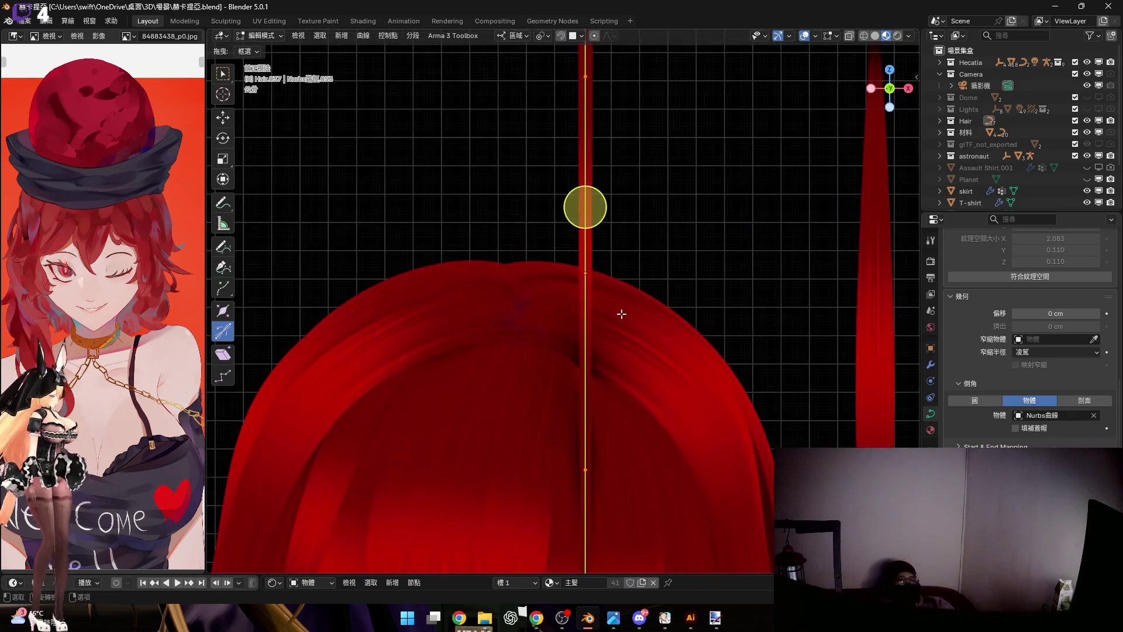
{"action": "scroll", "coordinate": [620, 310], "scroll_direction": "down", "scroll_amount": 2}
{"action": "key", "text": "alt+s"}
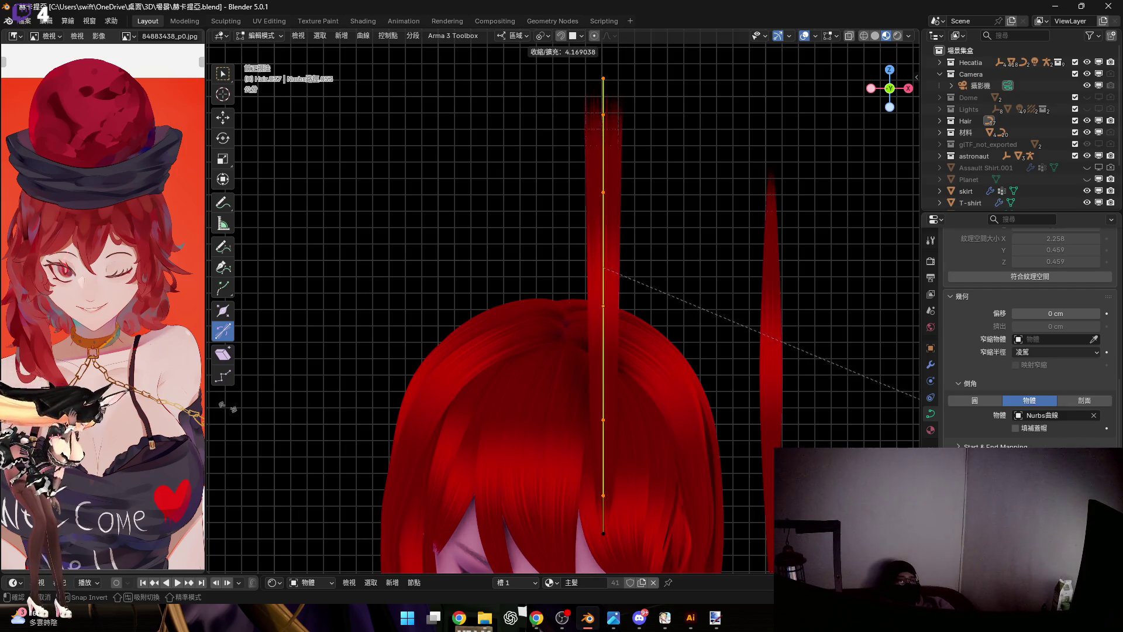
{"action": "left_click", "coordinate": [602, 264]}
{"action": "scroll", "coordinate": [589, 363], "scroll_direction": "up", "scroll_amount": 3}
{"action": "scroll", "coordinate": [596, 318], "scroll_direction": "up", "scroll_amount": 2}
{"action": "left_click", "coordinate": [593, 413]}
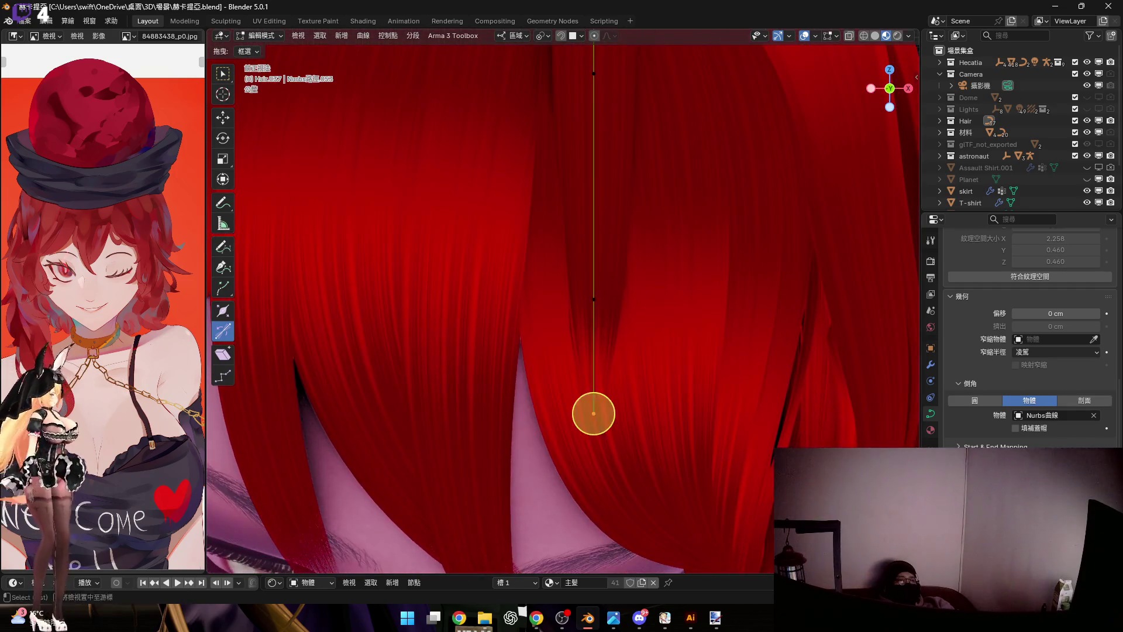
{"action": "left_click", "coordinate": [593, 301], "text": "shift"}
{"action": "key", "text": "s"}
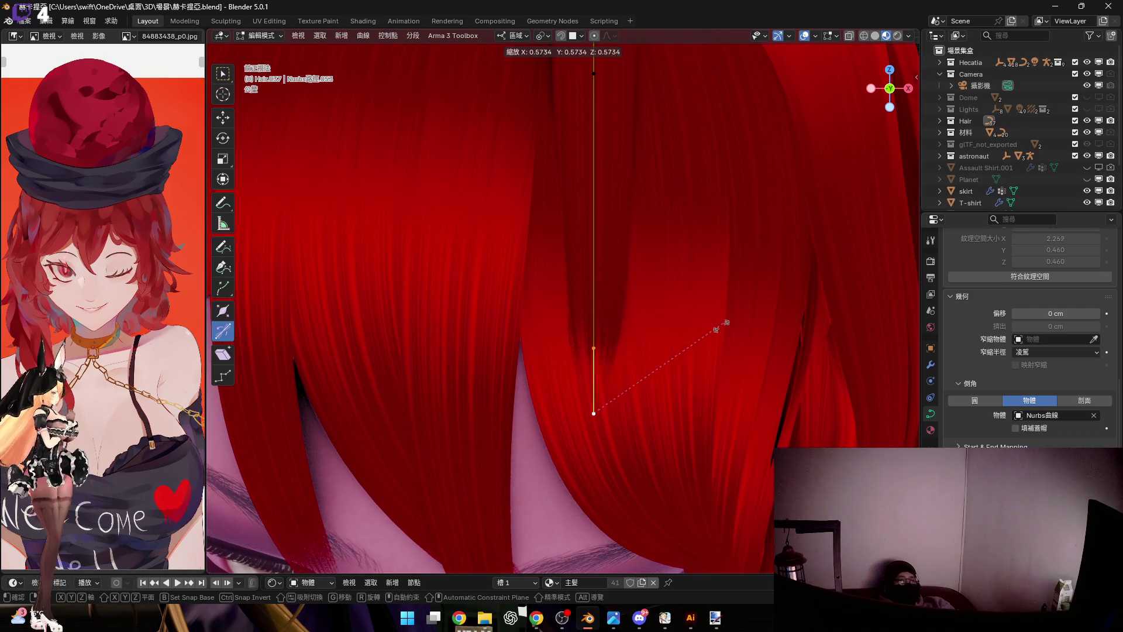
{"action": "left_click", "coordinate": [717, 327]}
{"action": "scroll", "coordinate": [597, 327], "scroll_direction": "down", "scroll_amount": 3}
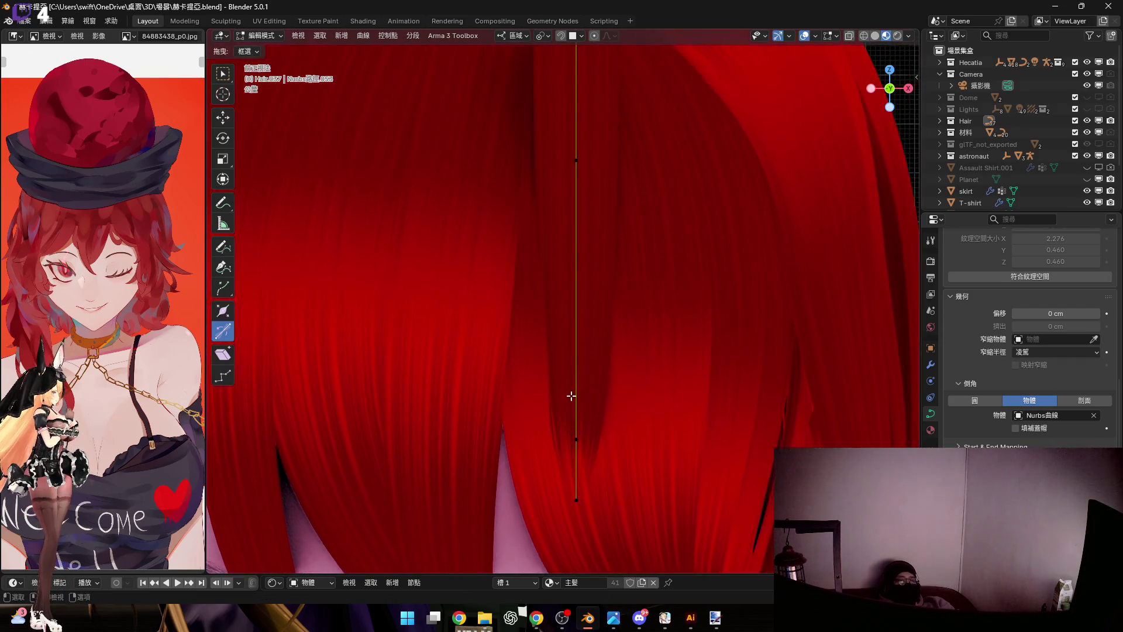
{"action": "scroll", "coordinate": [615, 413], "scroll_direction": "up", "scroll_amount": 3}
{"action": "key", "text": "alt+s"}
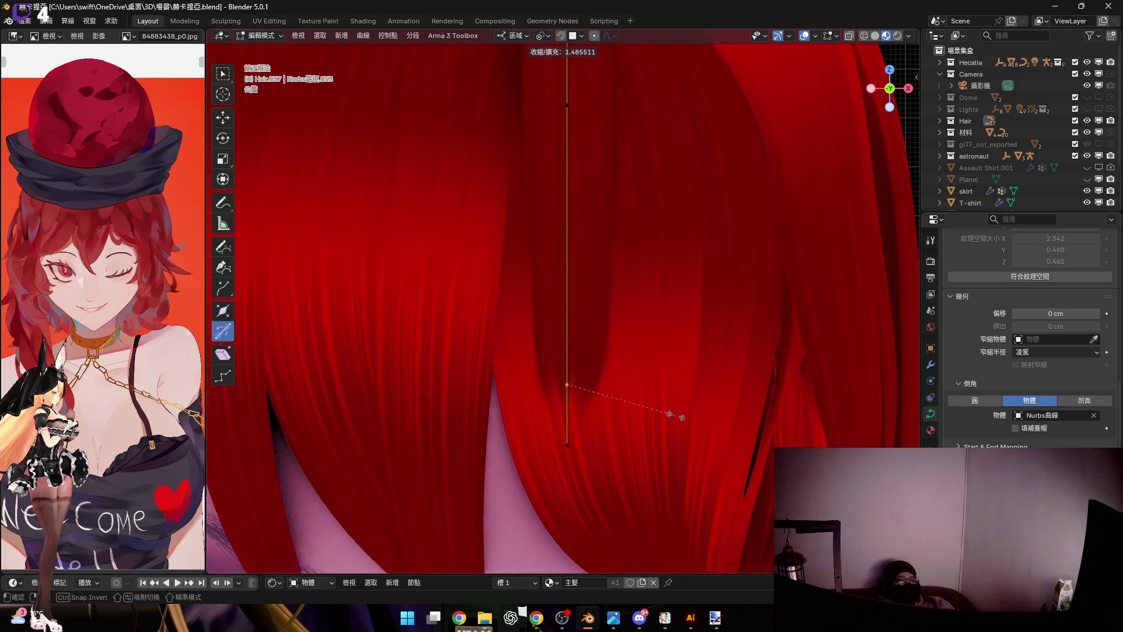
{"action": "left_click", "coordinate": [682, 417]}
{"action": "scroll", "coordinate": [559, 356], "scroll_direction": "down", "scroll_amount": 4}
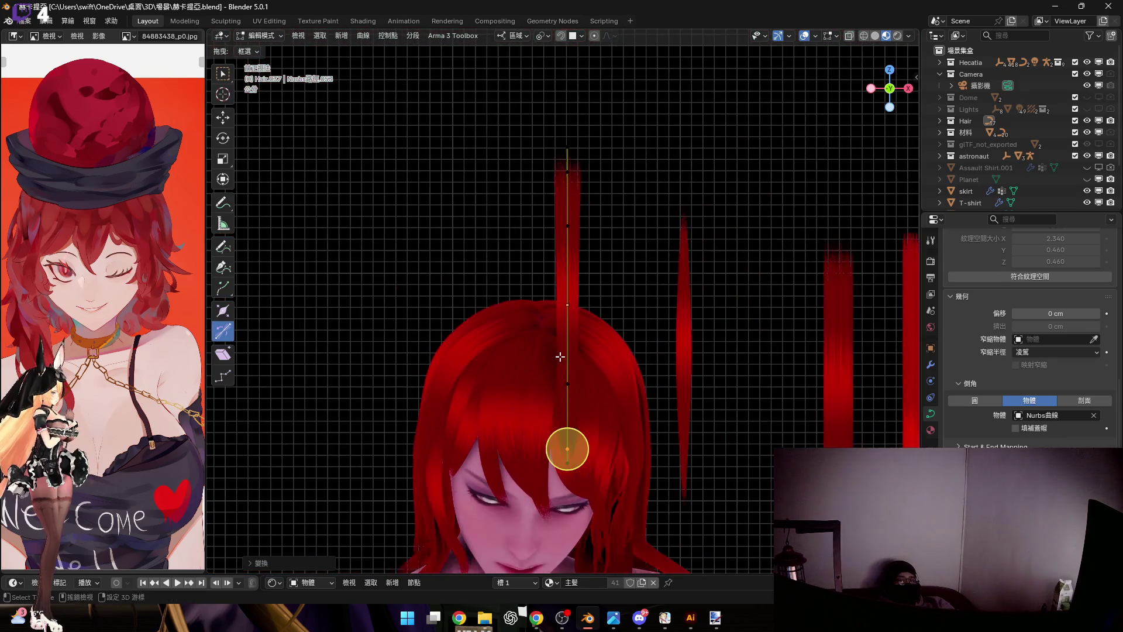
{"action": "scroll", "coordinate": [557, 306], "scroll_direction": "up", "scroll_amount": 3}
Rotate the strand's top point about local Y twice to bend the strand over
{"action": "mouse_move", "coordinate": [582, 243]}
{"action": "middle_mouse_down"}
{"action": "mouse_move", "coordinate": [647, 243]}
{"action": "mouse_move", "coordinate": [559, 165]}
{"action": "middle_mouse_up"}
{"action": "left_click", "coordinate": [559, 165]}
{"action": "key", "text": "r"}
{"action": "key", "text": "y"}
{"action": "left_click", "coordinate": [623, 89]}
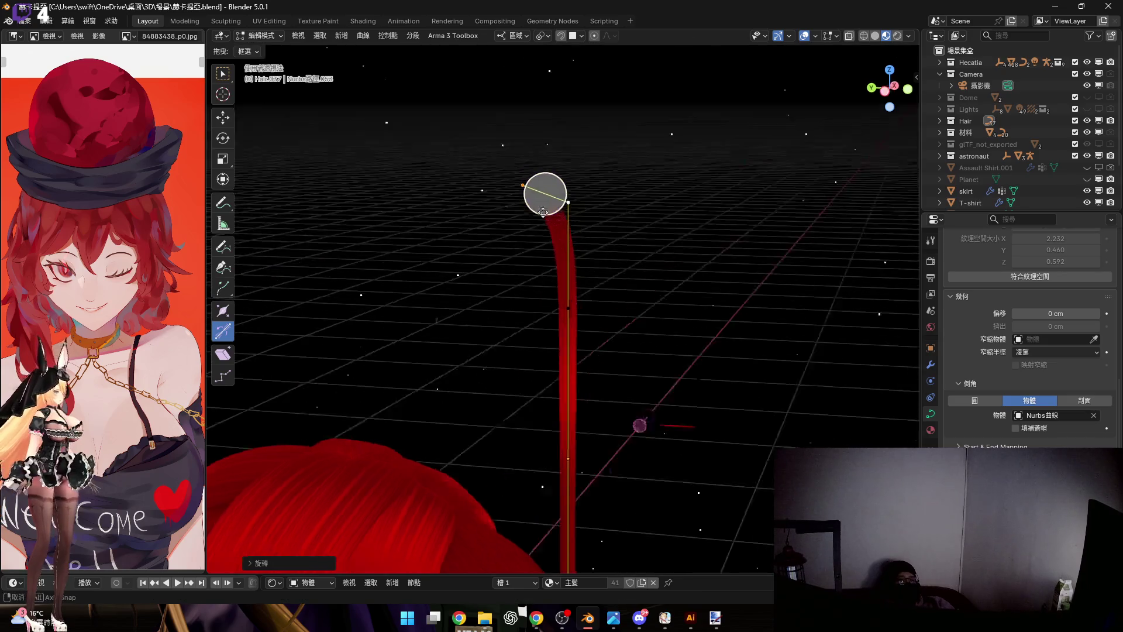
{"action": "mouse_move", "coordinate": [623, 89]}
{"action": "middle_mouse_down"}
{"action": "mouse_move", "coordinate": [556, 269]}
{"action": "mouse_move", "coordinate": [601, 339]}
{"action": "middle_mouse_up"}
{"action": "key", "text": "r"}
{"action": "key", "text": "y"}
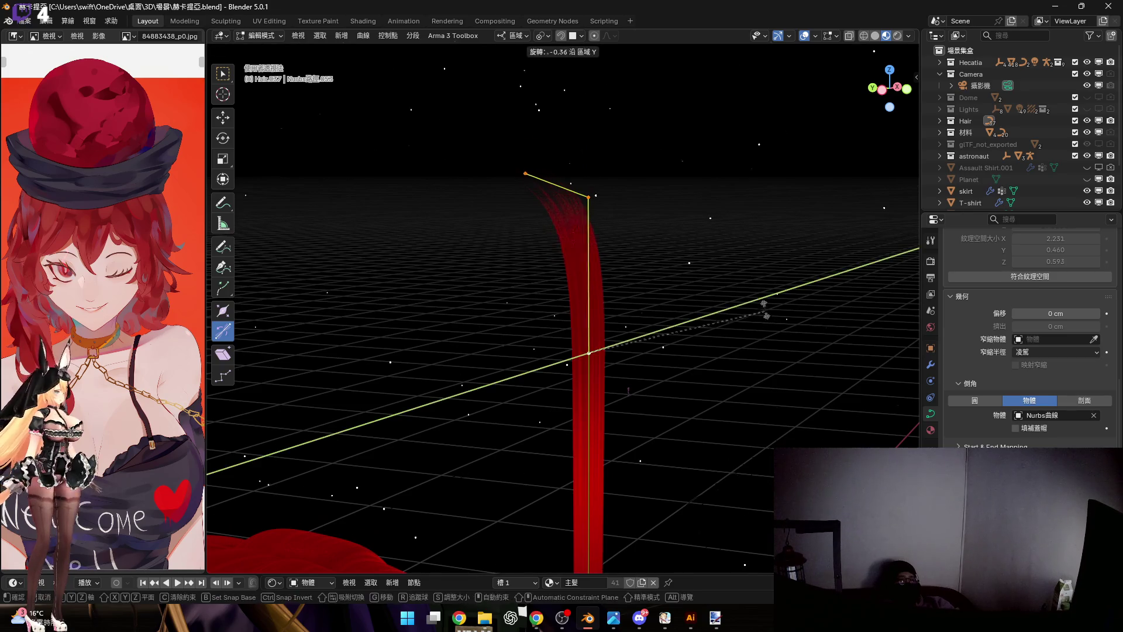
{"action": "left_click", "coordinate": [734, 210]}
{"action": "mouse_move", "coordinate": [735, 188]}
{"action": "middle_mouse_down"}
{"action": "mouse_move", "coordinate": [574, 333]}
{"action": "mouse_move", "coordinate": [574, 400]}
{"action": "mouse_move", "coordinate": [527, 339]}
{"action": "mouse_move", "coordinate": [556, 280]}
{"action": "middle_mouse_up"}
{"action": "left_click", "coordinate": [889, 89]}
{"action": "scroll", "coordinate": [556, 254], "scroll_direction": "up", "scroll_amount": 2}
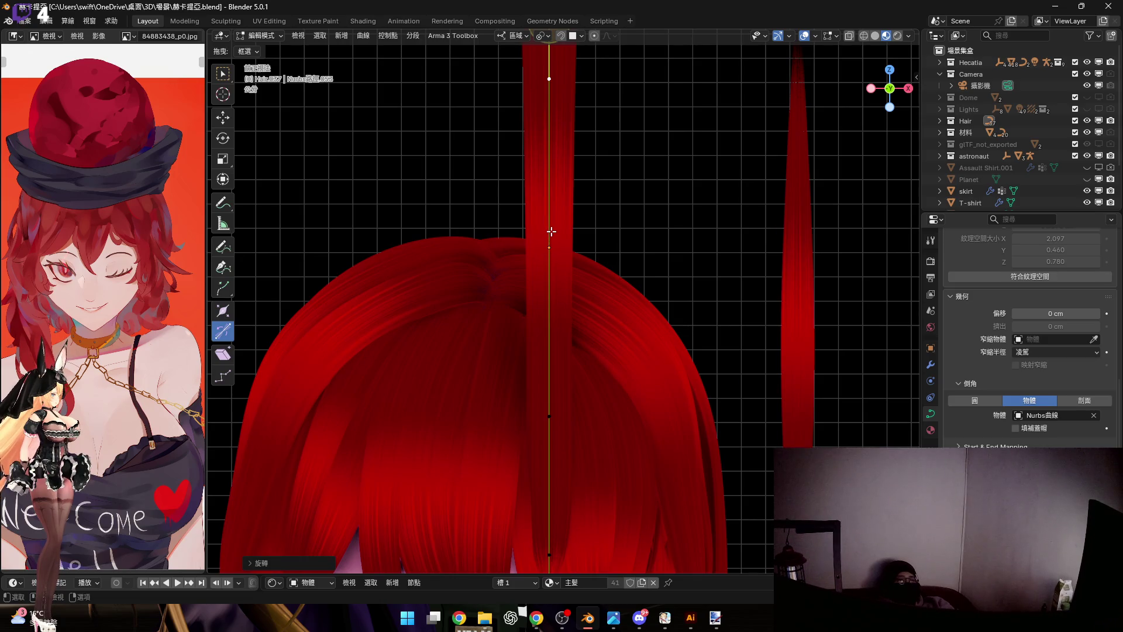
Leave point editing and start shrinking the whole strand into a short stub
{"action": "key", "text": "Tab"}
{"action": "scroll", "coordinate": [555, 231], "scroll_direction": "down", "scroll_amount": 2}
{"action": "key", "text": "s"}
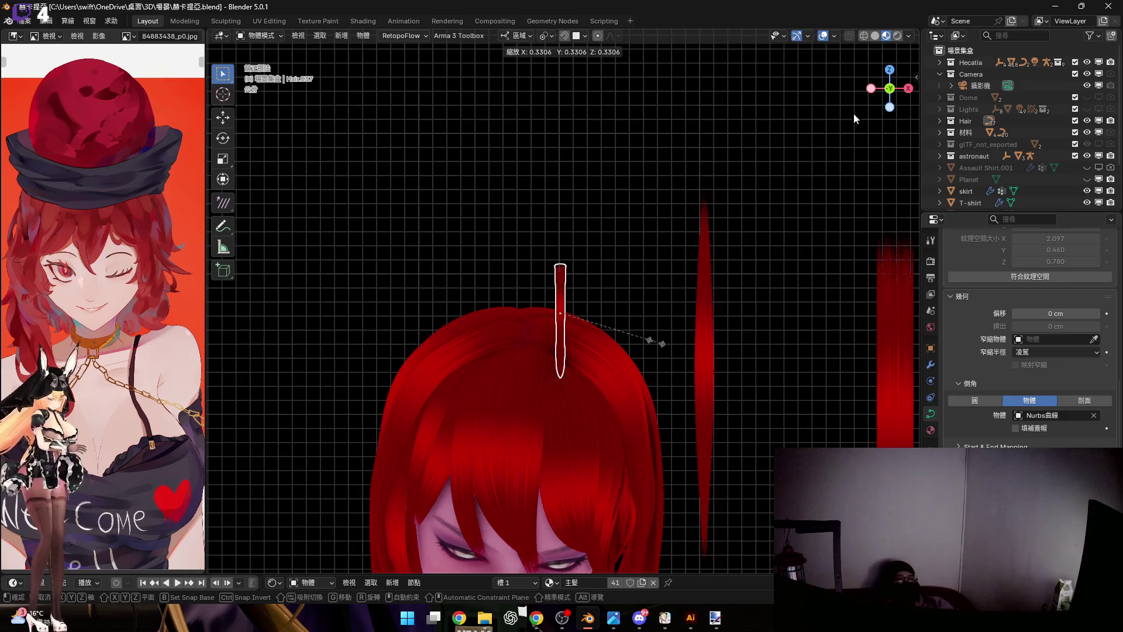
Confirm the smaller size, resize once more, and lower the strand along local Z over the face
{"action": "key", "text": "Return"}
{"action": "key", "text": "KP_5"}
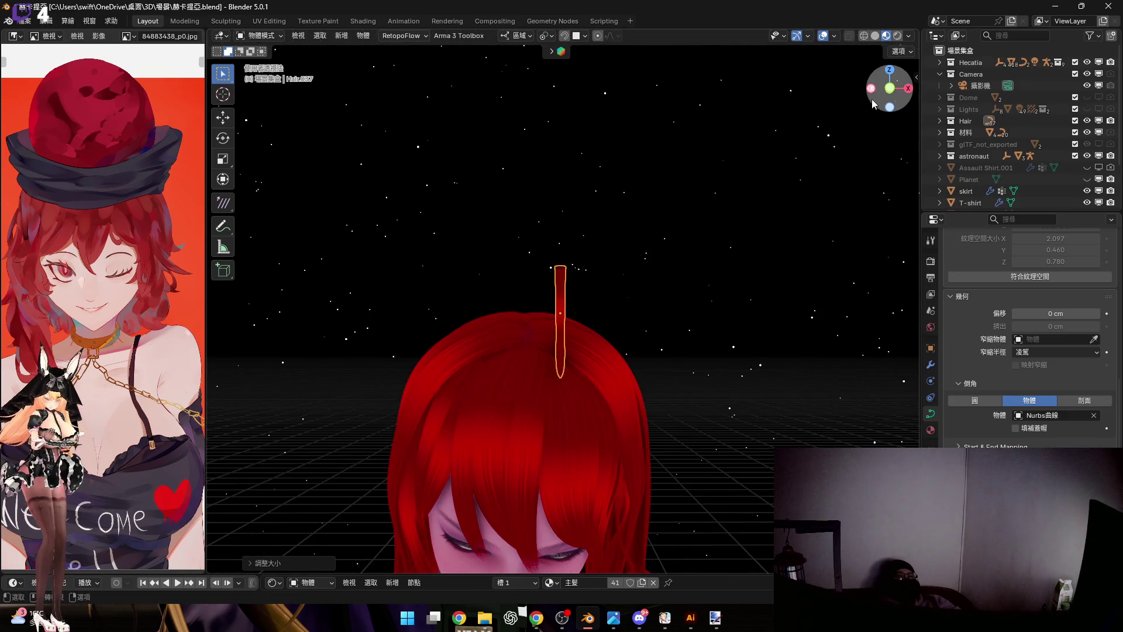
{"action": "left_click", "coordinate": [869, 90]}
{"action": "scroll", "coordinate": [584, 353], "scroll_direction": "up", "scroll_amount": 3}
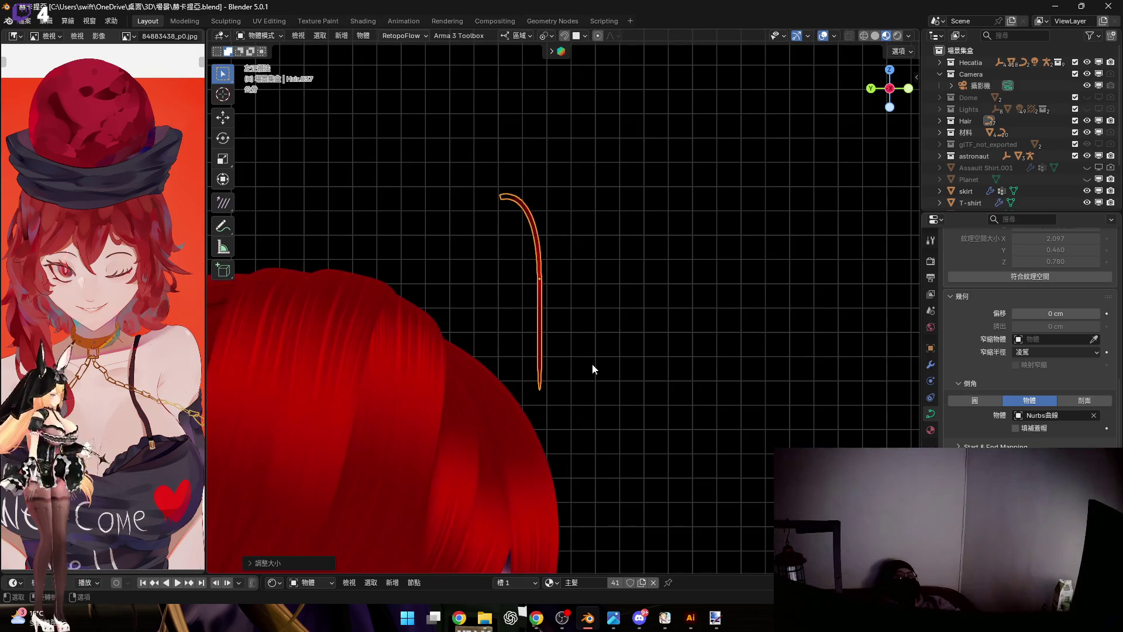
{"action": "key", "text": "s"}
{"action": "key", "text": "Return"}
{"action": "scroll", "coordinate": [590, 312], "scroll_direction": "up", "scroll_amount": 1}
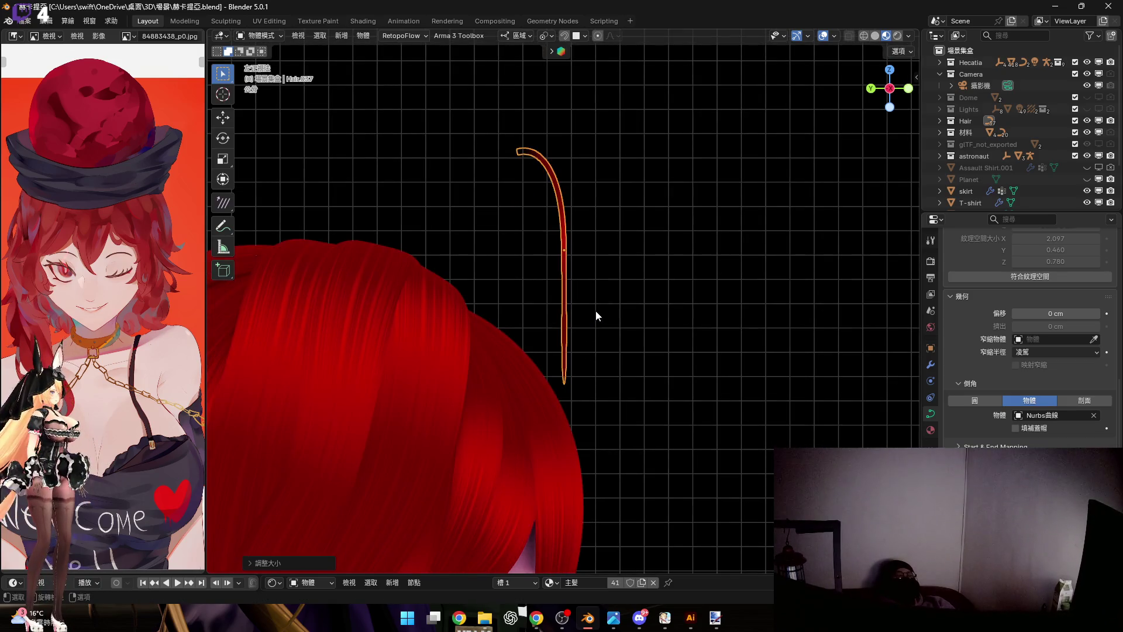
{"action": "mouse_move", "coordinate": [567, 285]}
{"action": "middle_mouse_down"}
{"action": "mouse_move", "coordinate": [508, 309]}
{"action": "mouse_move", "coordinate": [597, 297]}
{"action": "mouse_move", "coordinate": [811, 124]}
{"action": "middle_mouse_up"}
{"action": "key", "text": "g"}
{"action": "key", "text": "z"}
{"action": "left_click", "coordinate": [603, 285]}
{"action": "left_click", "coordinate": [890, 96]}
{"action": "scroll", "coordinate": [618, 285], "scroll_direction": "up", "scroll_amount": 2}
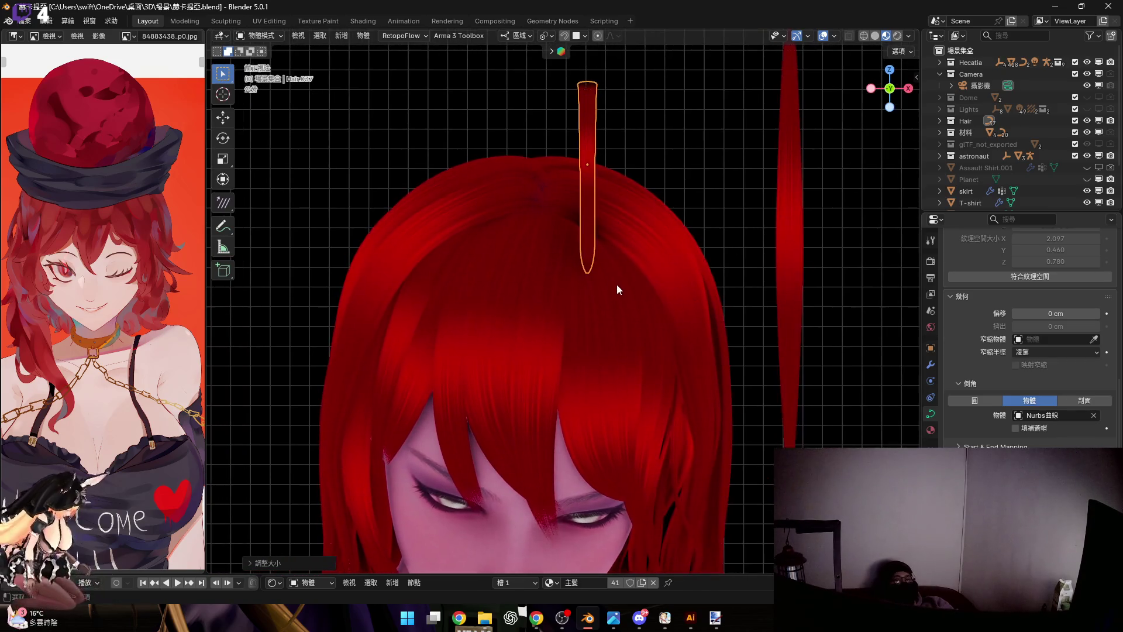
{"action": "scroll", "coordinate": [618, 281], "scroll_direction": "up", "scroll_amount": 2}
{"action": "key", "text": "g"}
{"action": "key", "text": "z"}
{"action": "key", "text": "z"}
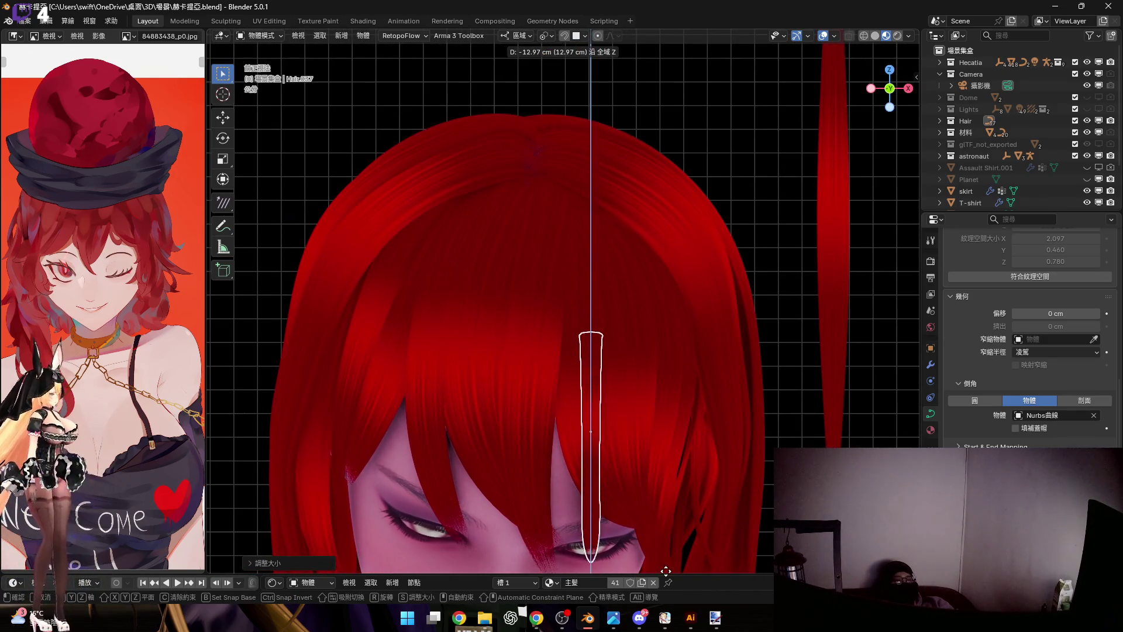
{"action": "left_click", "coordinate": [666, 571]}
Tilt the strand across the eye and slide it sideways along local Y and X into place
{"action": "middle_click_drag", "start_coordinate": [653, 394], "coordinate": [643, 317]}
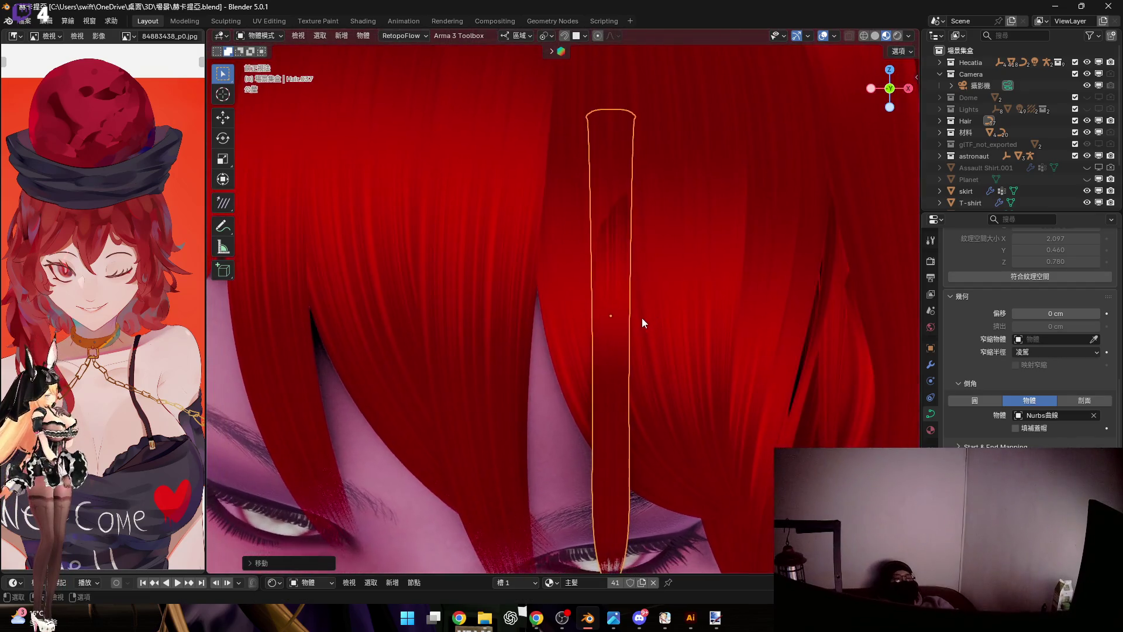
{"action": "scroll", "coordinate": [653, 317], "scroll_direction": "up", "scroll_amount": 2}
{"action": "key", "text": "r"}
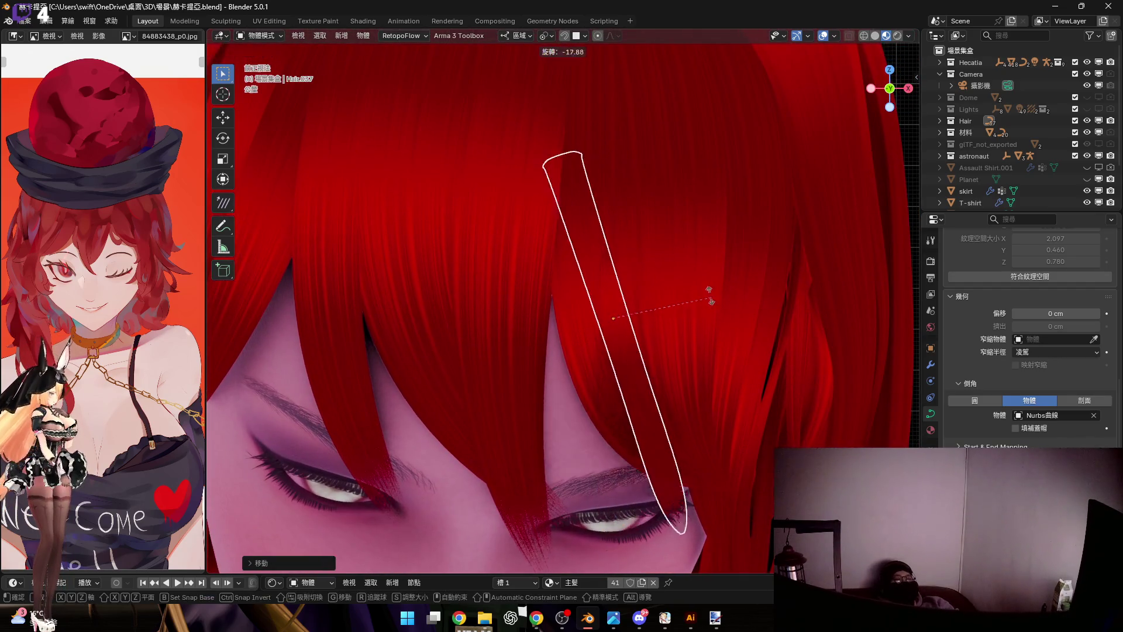
{"action": "left_click", "coordinate": [664, 331]}
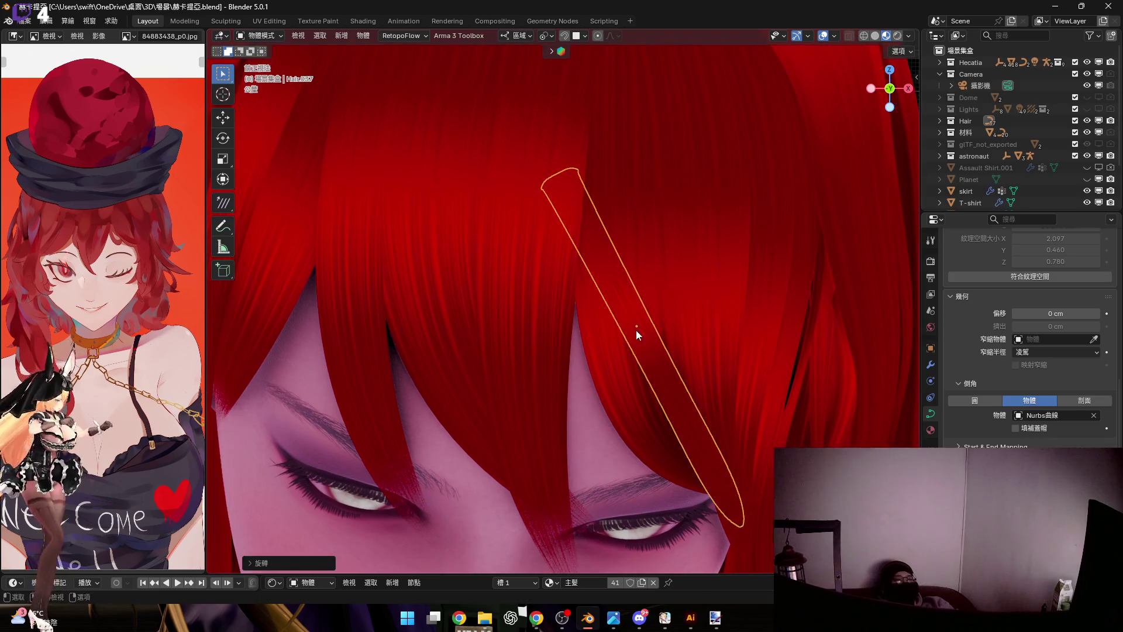
{"action": "scroll", "coordinate": [642, 330], "scroll_direction": "up", "scroll_amount": 2}
{"action": "key", "text": "g"}
{"action": "key", "text": "y"}
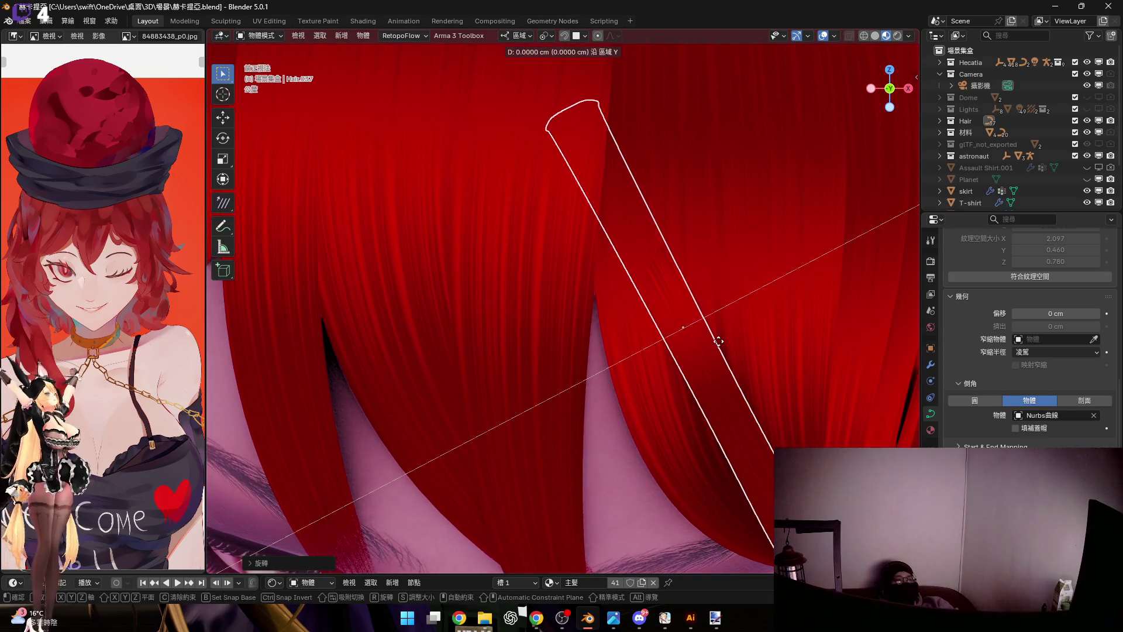
{"action": "left_click", "coordinate": [616, 380]}
{"action": "scroll", "coordinate": [646, 415], "scroll_direction": "up", "scroll_amount": 2}
{"action": "scroll", "coordinate": [575, 296], "scroll_direction": "down", "scroll_amount": 3}
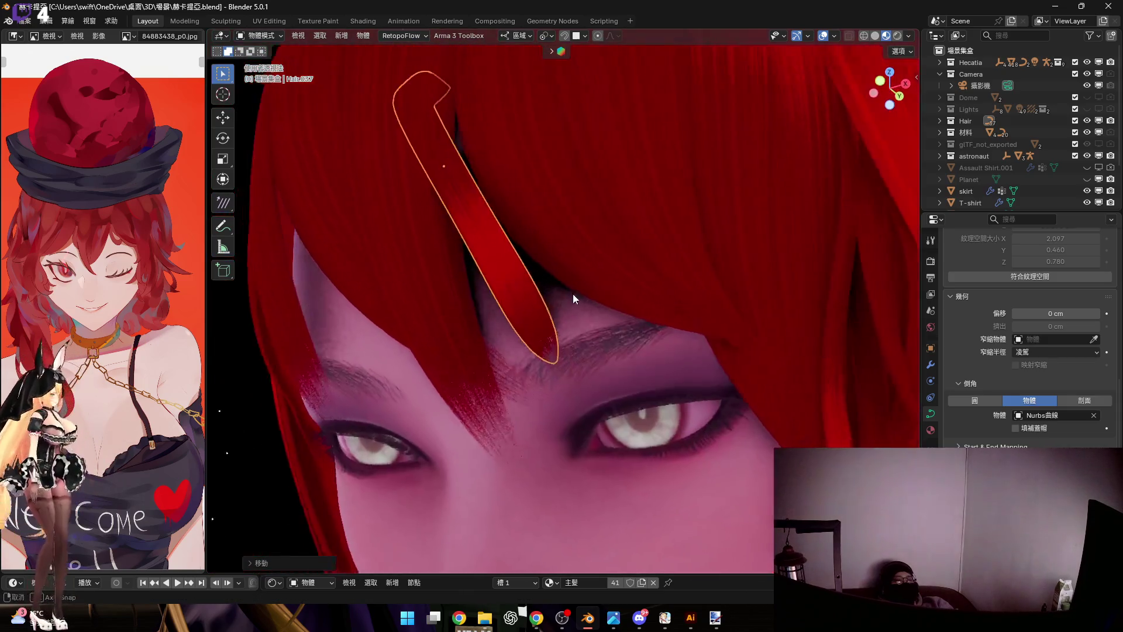
{"action": "scroll", "coordinate": [527, 291], "scroll_direction": "up", "scroll_amount": 1}
{"action": "scroll", "coordinate": [510, 260], "scroll_direction": "up", "scroll_amount": 3}
{"action": "mouse_move", "coordinate": [511, 260]}
{"action": "middle_mouse_down"}
{"action": "mouse_move", "coordinate": [521, 324]}
{"action": "mouse_move", "coordinate": [540, 342]}
{"action": "middle_mouse_up"}
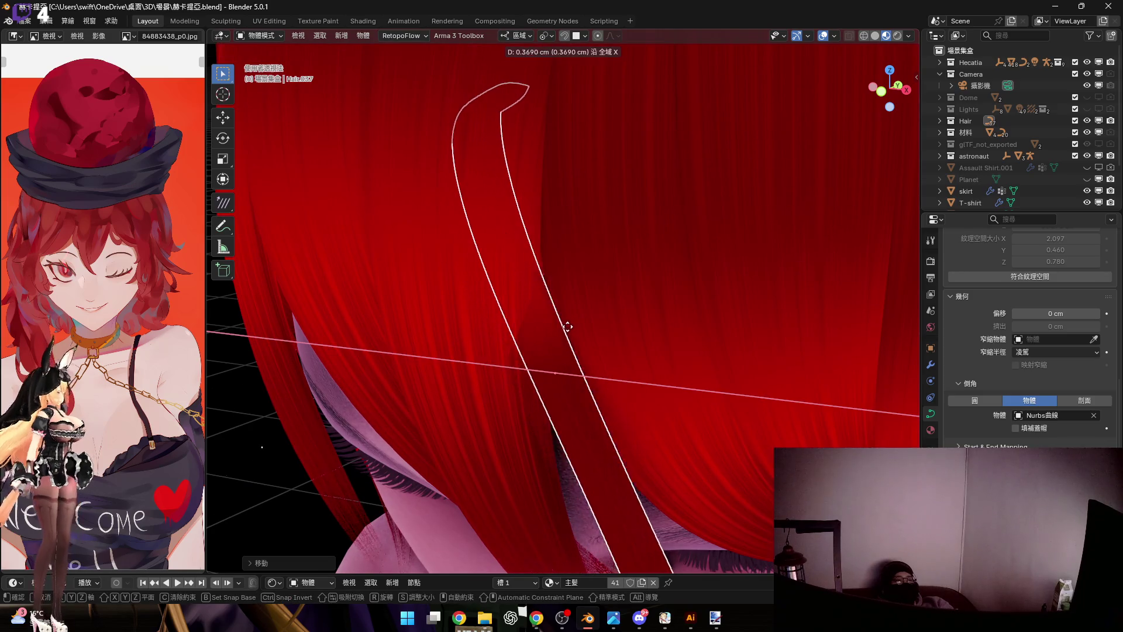
{"action": "left_click", "coordinate": [584, 378]}
{"action": "scroll", "coordinate": [584, 377], "scroll_direction": "up", "scroll_amount": 3}
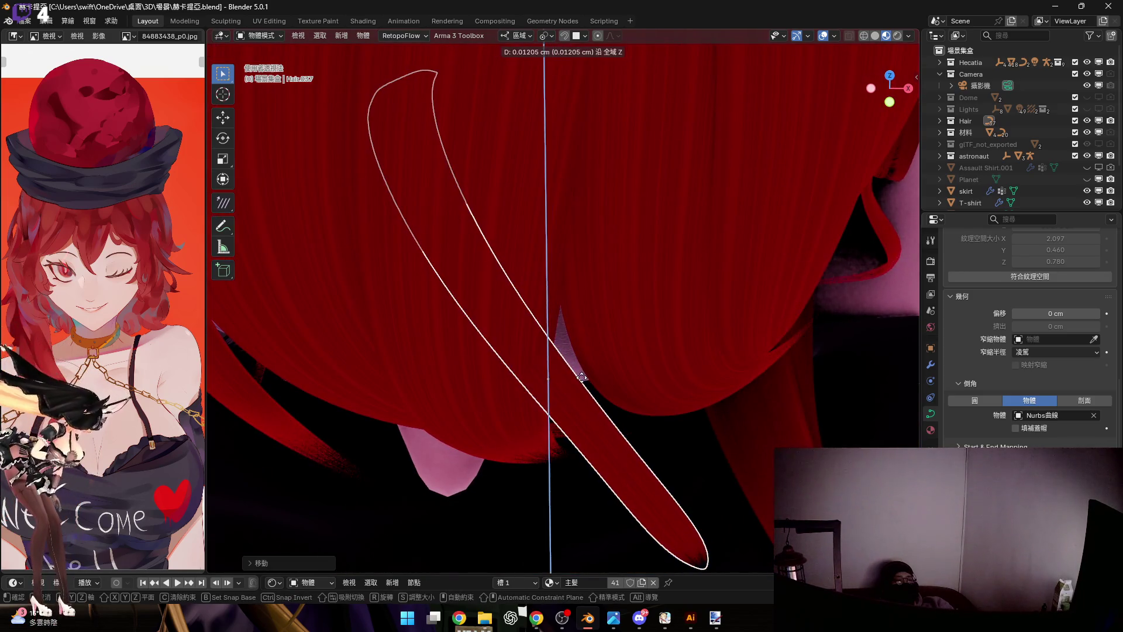
{"action": "left_click", "coordinate": [543, 368]}
Rotate the strand about local Y and Z, then nudge it along local Z over the bangs
{"action": "mouse_move", "coordinate": [543, 368]}
{"action": "middle_mouse_down"}
{"action": "mouse_move", "coordinate": [610, 297]}
{"action": "mouse_move", "coordinate": [675, 327]}
{"action": "mouse_move", "coordinate": [476, 335]}
{"action": "mouse_move", "coordinate": [527, 326]}
{"action": "middle_mouse_up"}
{"action": "key", "text": "r"}
{"action": "key", "text": "y"}
{"action": "left_click", "coordinate": [621, 343]}
{"action": "key", "text": "r"}
{"action": "key", "text": "z"}
{"action": "key", "text": "z"}
{"action": "left_click", "coordinate": [645, 364]}
{"action": "mouse_move", "coordinate": [645, 365]}
{"action": "middle_mouse_down"}
{"action": "mouse_move", "coordinate": [554, 315]}
{"action": "mouse_move", "coordinate": [559, 380]}
{"action": "mouse_move", "coordinate": [571, 361]}
{"action": "mouse_move", "coordinate": [571, 380]}
{"action": "mouse_move", "coordinate": [533, 316]}
{"action": "middle_mouse_up"}
{"action": "key", "text": "g"}
{"action": "key", "text": "z"}
{"action": "key", "text": "z"}
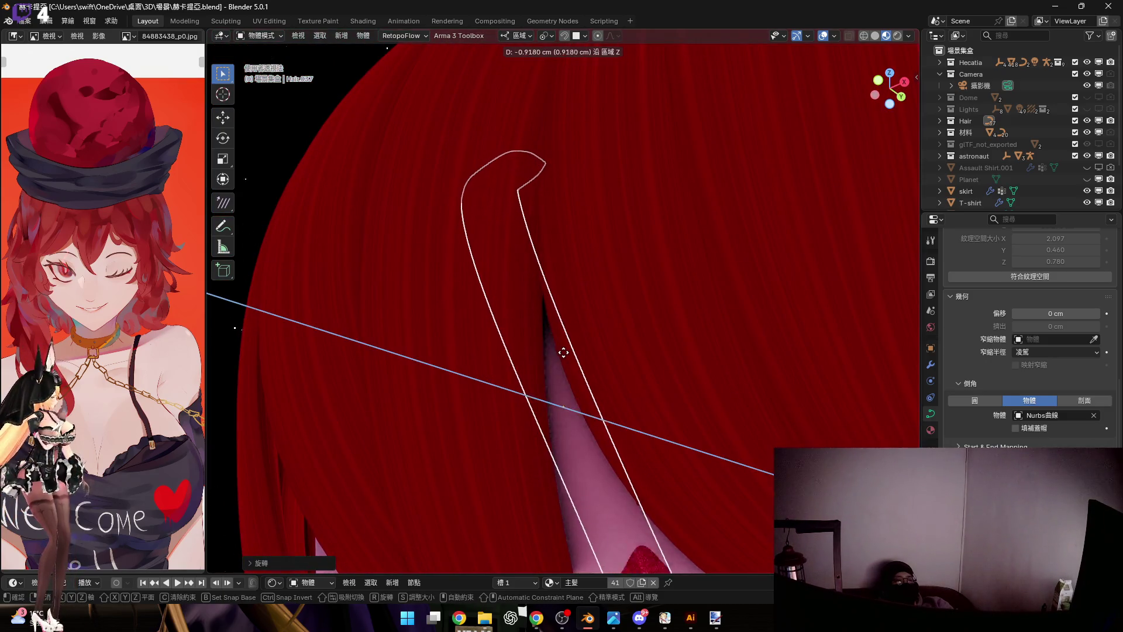
{"action": "left_click", "coordinate": [545, 366]}
Make a final local Y/Z move to settle the strand, then reopen its curve points for editing
{"action": "mouse_move", "coordinate": [545, 365]}
{"action": "middle_mouse_down"}
{"action": "mouse_move", "coordinate": [540, 306]}
{"action": "mouse_move", "coordinate": [580, 396]}
{"action": "mouse_move", "coordinate": [577, 297]}
{"action": "middle_mouse_up"}
{"action": "scroll", "coordinate": [578, 296], "scroll_direction": "up", "scroll_amount": 2}
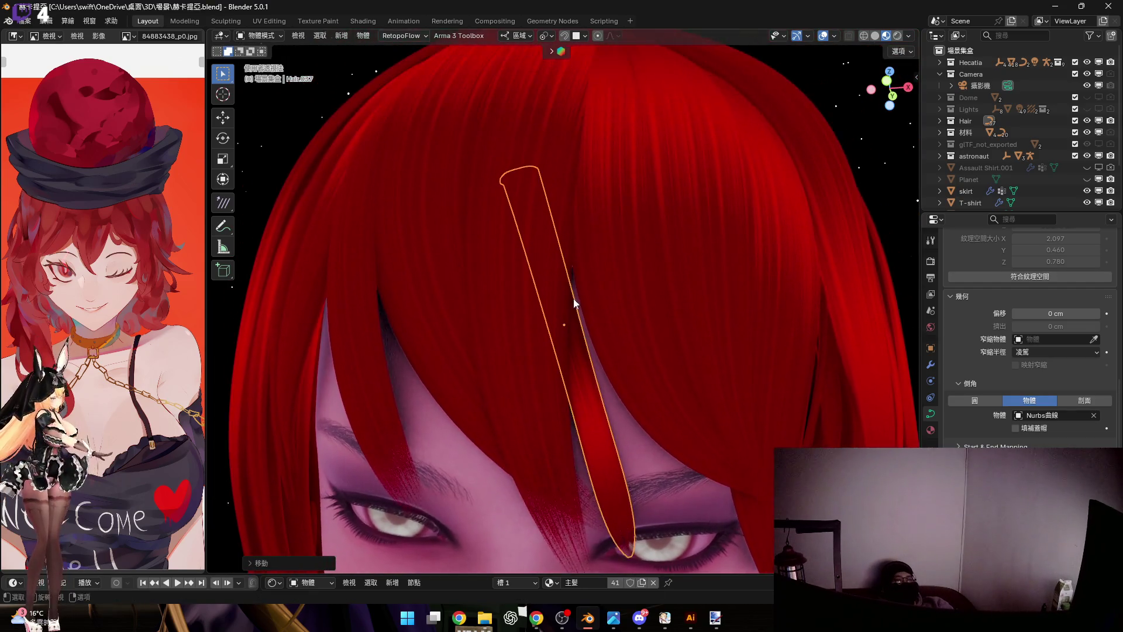
{"action": "scroll", "coordinate": [577, 312], "scroll_direction": "up", "scroll_amount": 3}
{"action": "key", "text": "g"}
{"action": "key", "text": "y"}
{"action": "key", "text": "y"}
{"action": "mouse_move", "coordinate": [580, 334]}
{"action": "middle_mouse_down"}
{"action": "mouse_move", "coordinate": [582, 271]}
{"action": "mouse_move", "coordinate": [584, 363]}
{"action": "mouse_move", "coordinate": [573, 355]}
{"action": "mouse_move", "coordinate": [599, 301]}
{"action": "mouse_move", "coordinate": [593, 321]}
{"action": "middle_mouse_up"}
{"action": "key", "text": "z"}
{"action": "key", "text": "z"}
{"action": "left_click", "coordinate": [583, 279]}
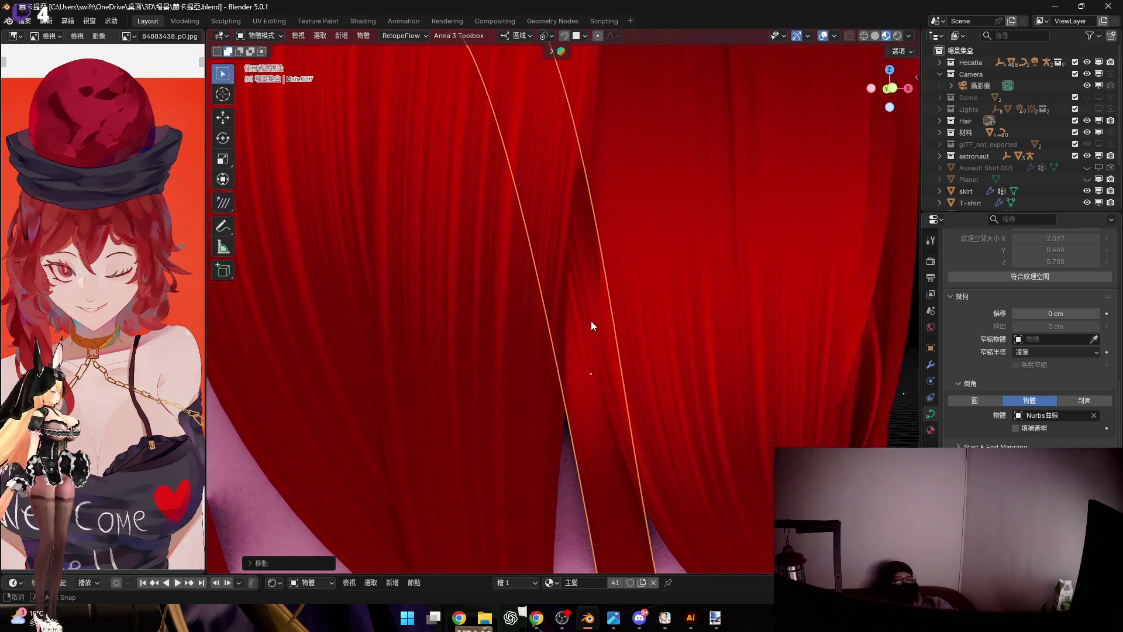
{"action": "key", "text": "Tab"}
{"action": "mouse_move", "coordinate": [564, 237]}
{"action": "middle_mouse_down"}
{"action": "mouse_move", "coordinate": [615, 300]}
{"action": "mouse_move", "coordinate": [615, 319]}
{"action": "mouse_move", "coordinate": [568, 300]}
{"action": "middle_mouse_up"}
Shift a curve point, pick a higher point and rotate the points about local Z toward the eyes
{"action": "key", "text": "g"}
{"action": "left_click", "coordinate": [611, 319]}
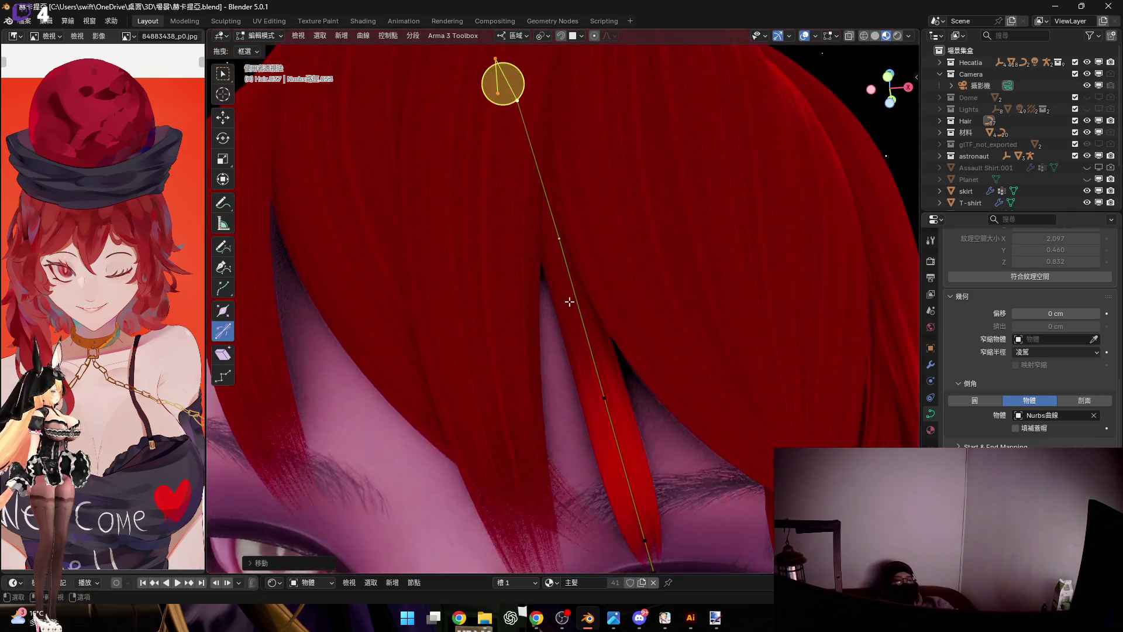
{"action": "middle_click_drag", "start_coordinate": [606, 397], "coordinate": [574, 358], "text": "shift"}
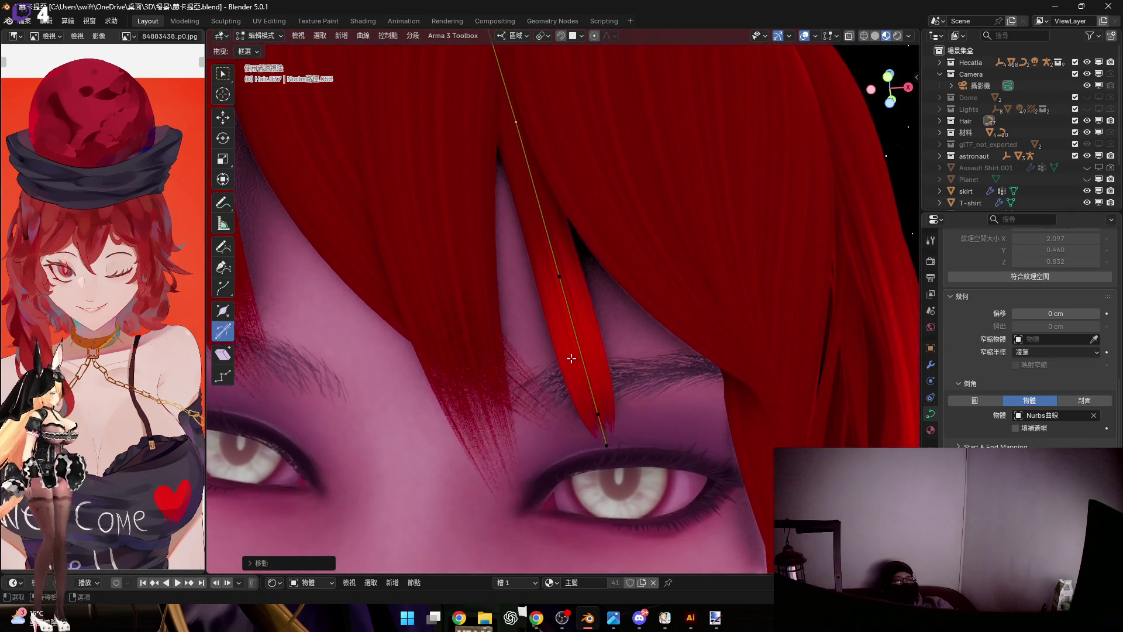
{"action": "middle_click_drag", "start_coordinate": [646, 422], "coordinate": [632, 491], "text": "shift"}
{"action": "left_click", "coordinate": [526, 196]}
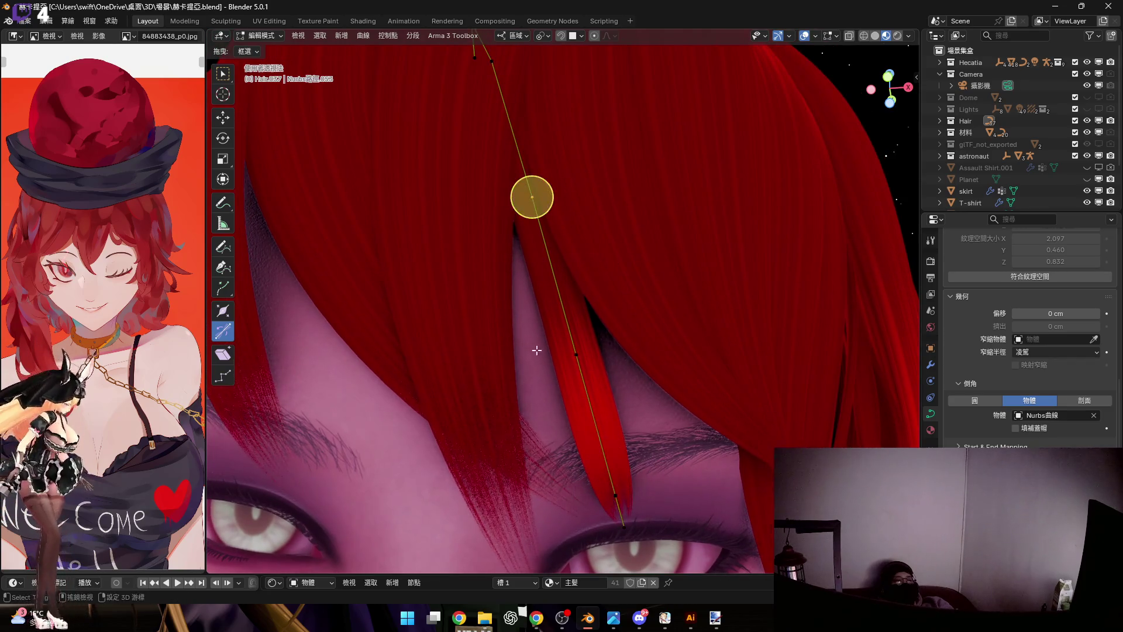
{"action": "middle_click_drag", "start_coordinate": [605, 421], "coordinate": [621, 465], "text": "shift"}
{"action": "scroll", "coordinate": [621, 465], "scroll_direction": "down", "scroll_amount": 3}
{"action": "middle_click_drag", "start_coordinate": [696, 441], "coordinate": [702, 371]}
{"action": "key", "text": "r"}
{"action": "key", "text": "z"}
{"action": "left_click", "coordinate": [792, 264]}
{"action": "scroll", "coordinate": [567, 244], "scroll_direction": "up", "scroll_amount": 1}
Move the point along local Y and rotate the points about local Y, cancelling an extra tilt
{"action": "middle_click_drag", "start_coordinate": [517, 223], "coordinate": [614, 281], "text": "shift"}
{"action": "key", "text": "g"}
{"action": "key", "text": "z"}
{"action": "key", "text": "y"}
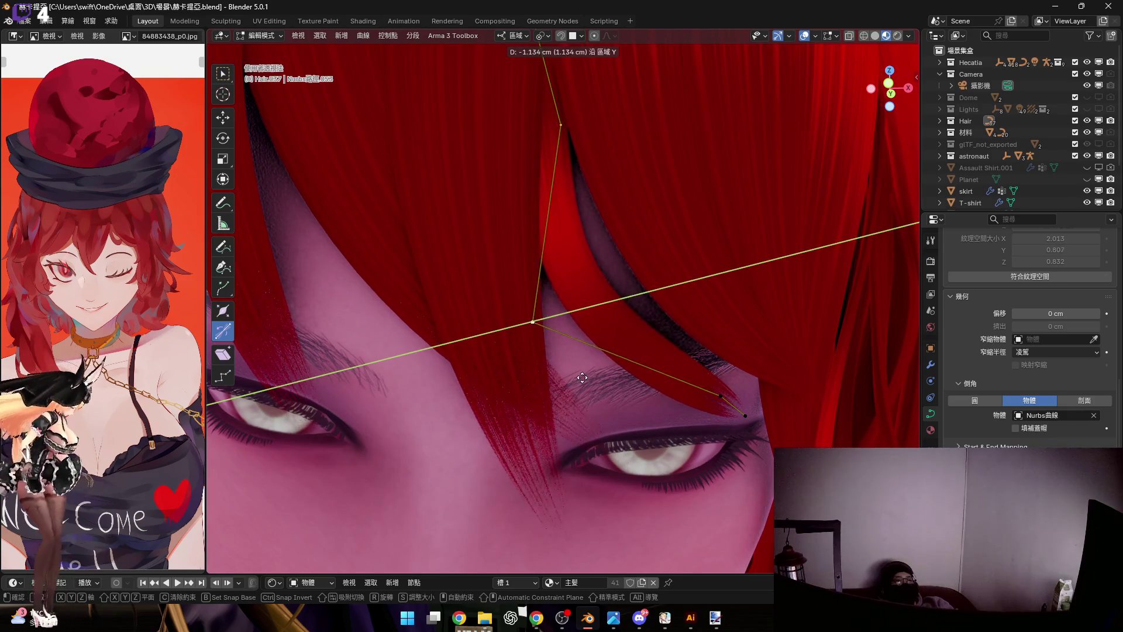
{"action": "left_click", "coordinate": [539, 319]}
{"action": "mouse_move", "coordinate": [539, 319]}
{"action": "middle_mouse_down"}
{"action": "mouse_move", "coordinate": [627, 395]}
{"action": "mouse_move", "coordinate": [601, 379]}
{"action": "middle_mouse_up"}
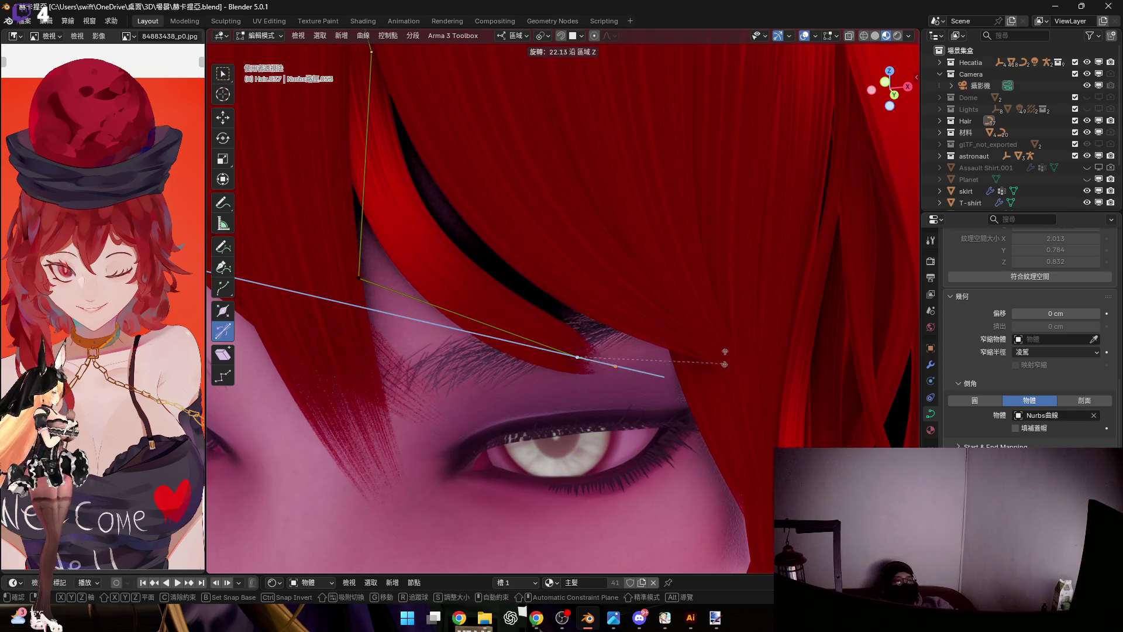
{"action": "mouse_move", "coordinate": [720, 321]}
{"action": "middle_mouse_down"}
{"action": "mouse_move", "coordinate": [583, 371]}
{"action": "mouse_move", "coordinate": [394, 291]}
{"action": "mouse_move", "coordinate": [568, 355]}
{"action": "mouse_move", "coordinate": [680, 375]}
{"action": "middle_mouse_up"}
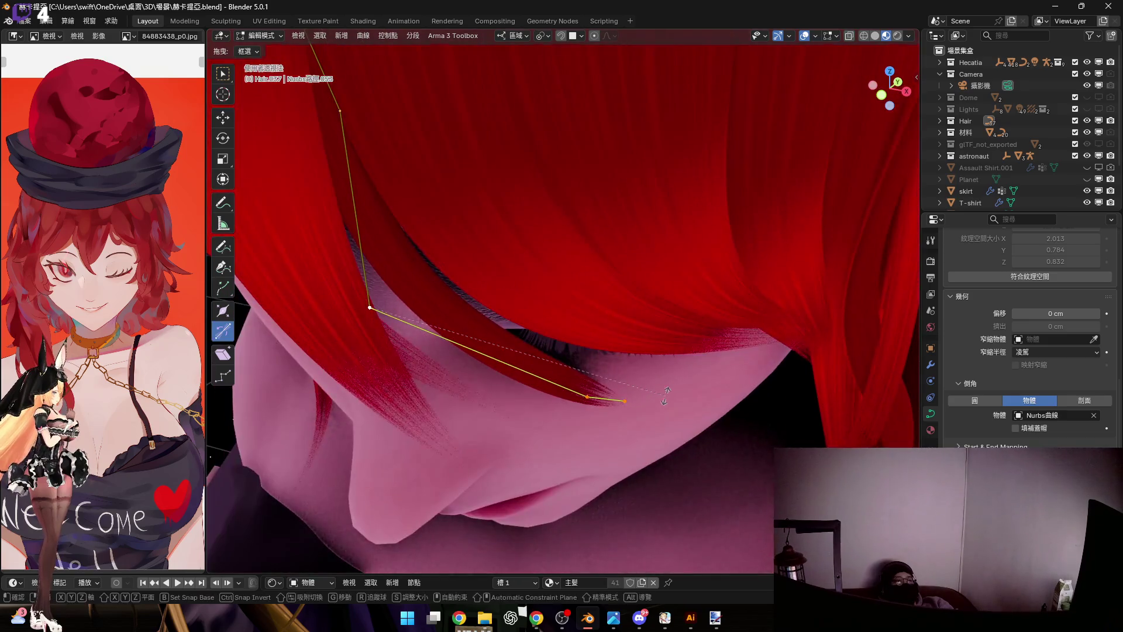
{"action": "key", "text": "r"}
{"action": "key", "text": "y"}
{"action": "left_click", "coordinate": [705, 333]}
{"action": "mouse_move", "coordinate": [610, 321]}
{"action": "middle_mouse_down"}
{"action": "mouse_move", "coordinate": [572, 306]}
{"action": "mouse_move", "coordinate": [534, 240]}
{"action": "mouse_move", "coordinate": [500, 218]}
{"action": "mouse_move", "coordinate": [578, 354]}
{"action": "middle_mouse_up"}
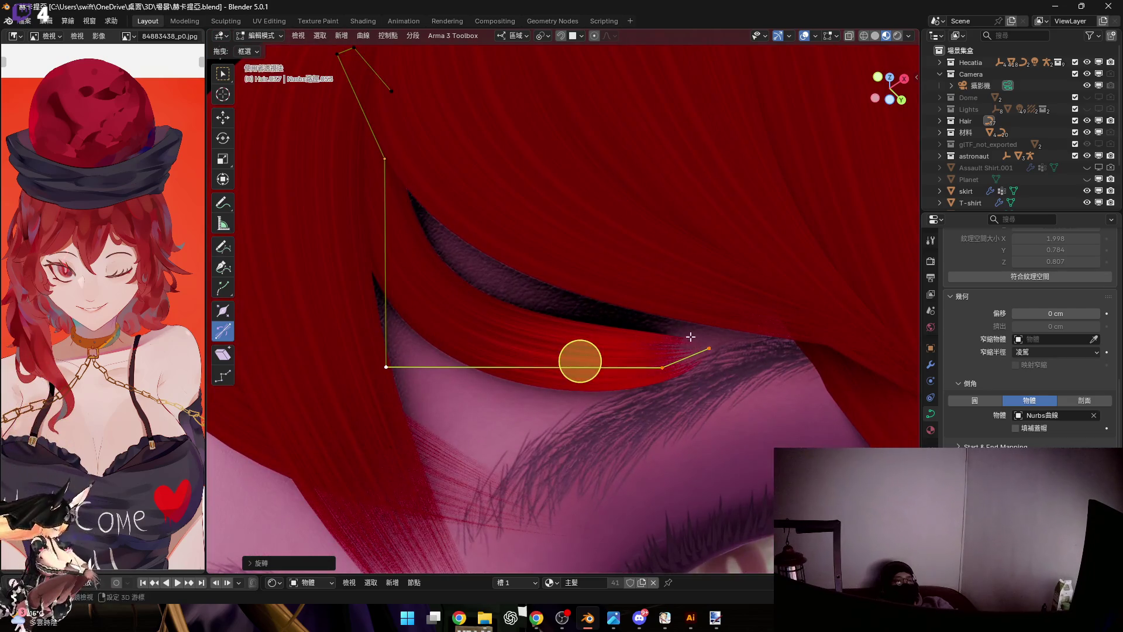
{"action": "middle_click_drag", "start_coordinate": [694, 338], "coordinate": [571, 336], "text": "shift"}
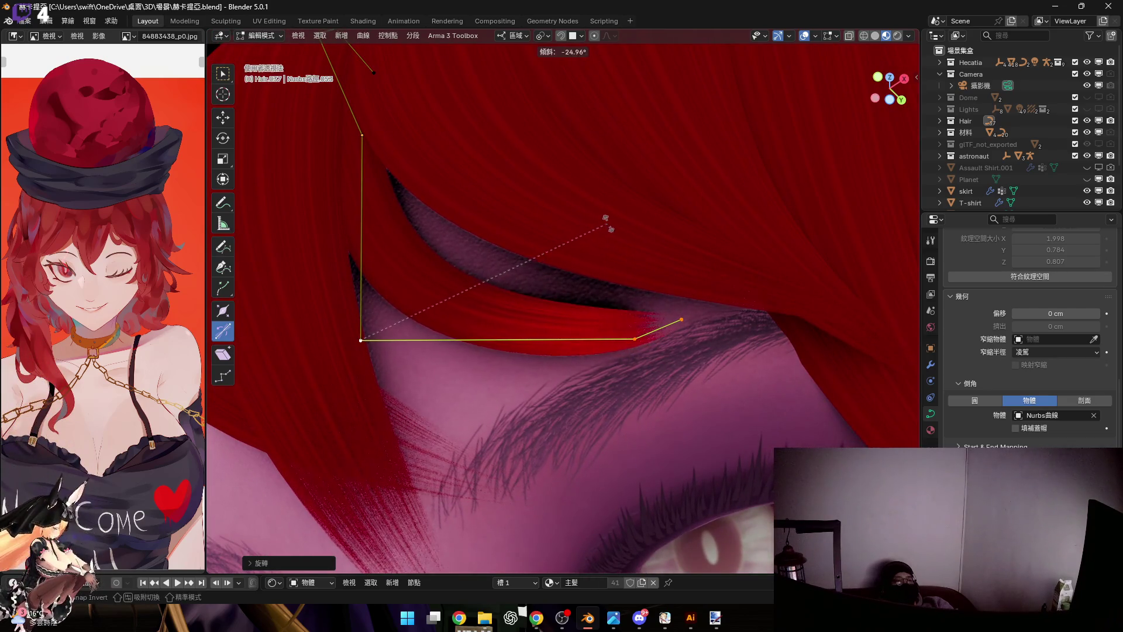
{"action": "right_click", "coordinate": [553, 333]}
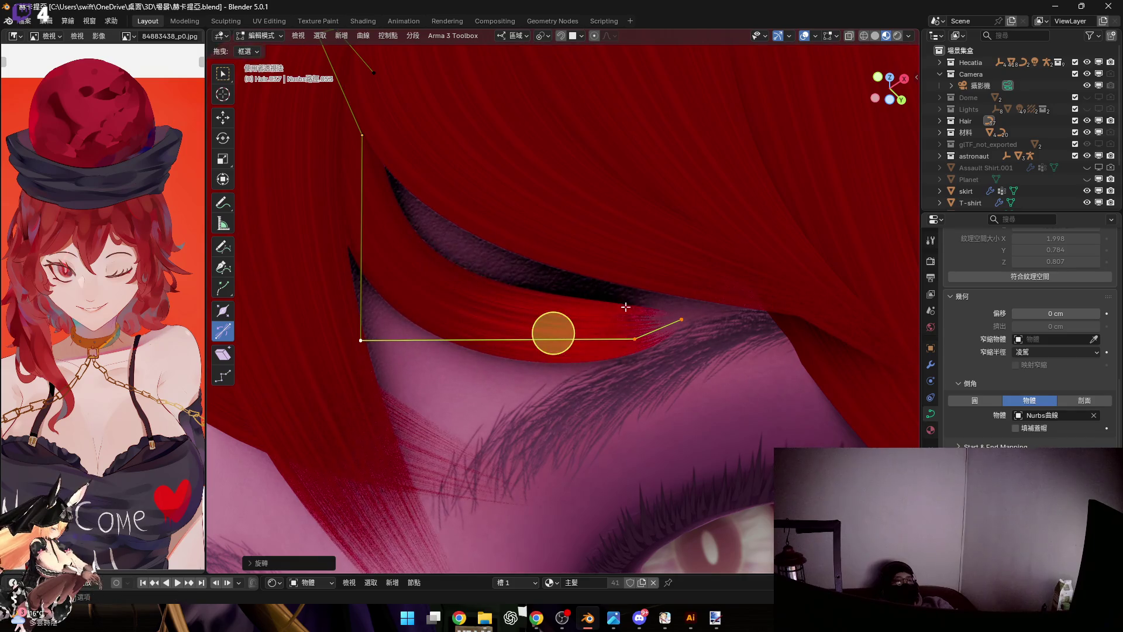
Taper and twist the strand tip with Ctrl+T so it bends along the upper eyelid
{"action": "left_click_drag", "start_coordinate": [658, 330], "coordinate": [684, 348]}
{"action": "key", "text": "ctrl+t"}
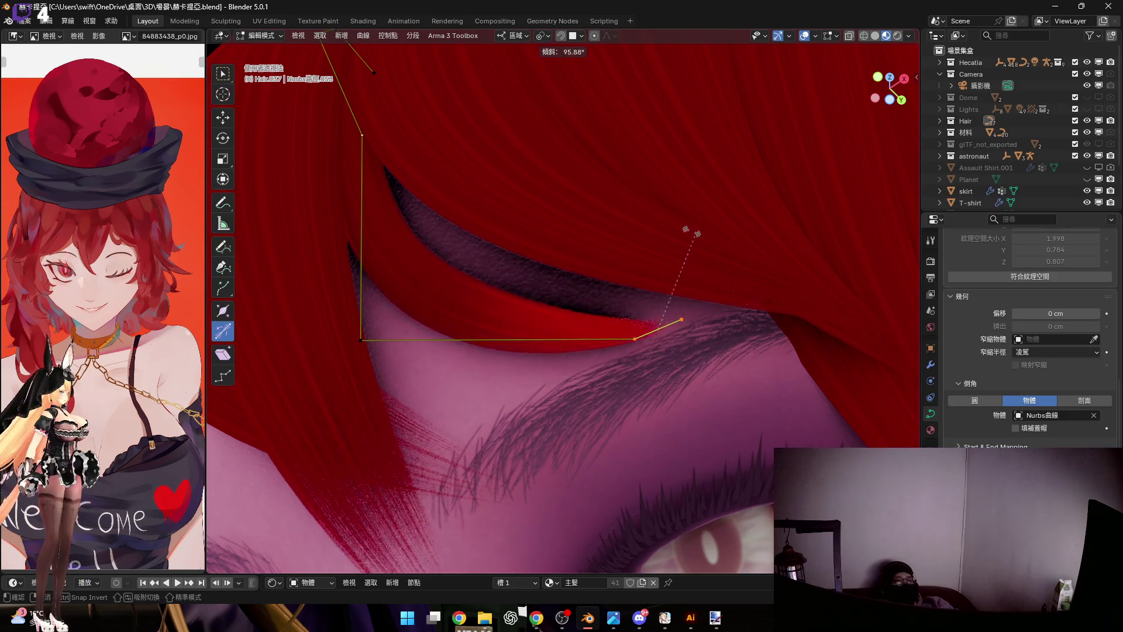
{"action": "left_click", "coordinate": [658, 214]}
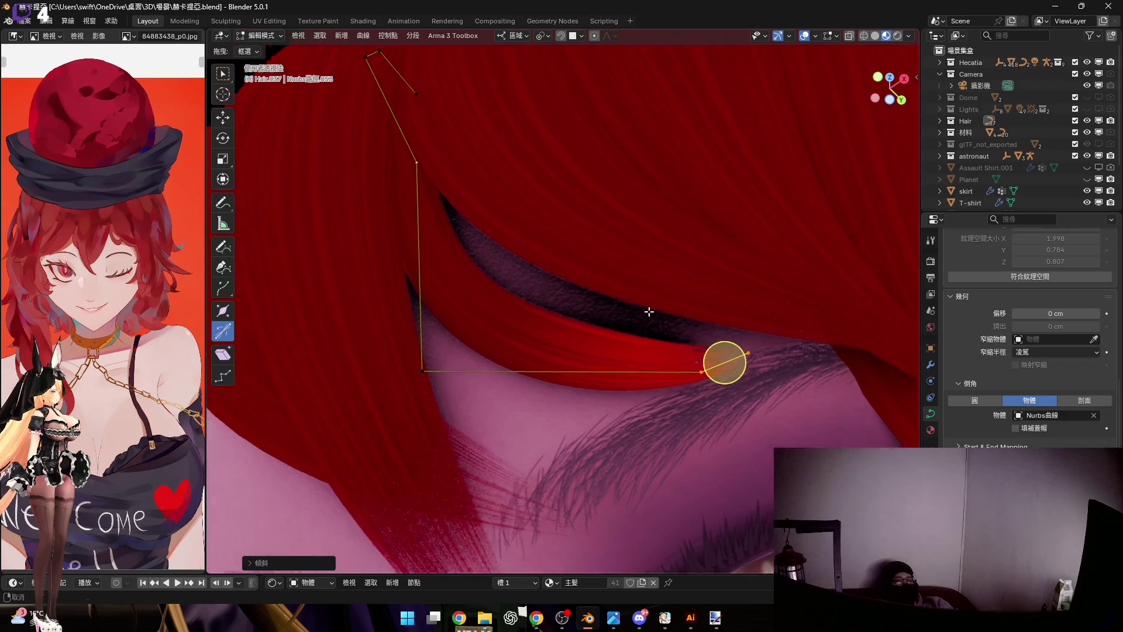
{"action": "middle_click_drag", "start_coordinate": [702, 359], "coordinate": [545, 355]}
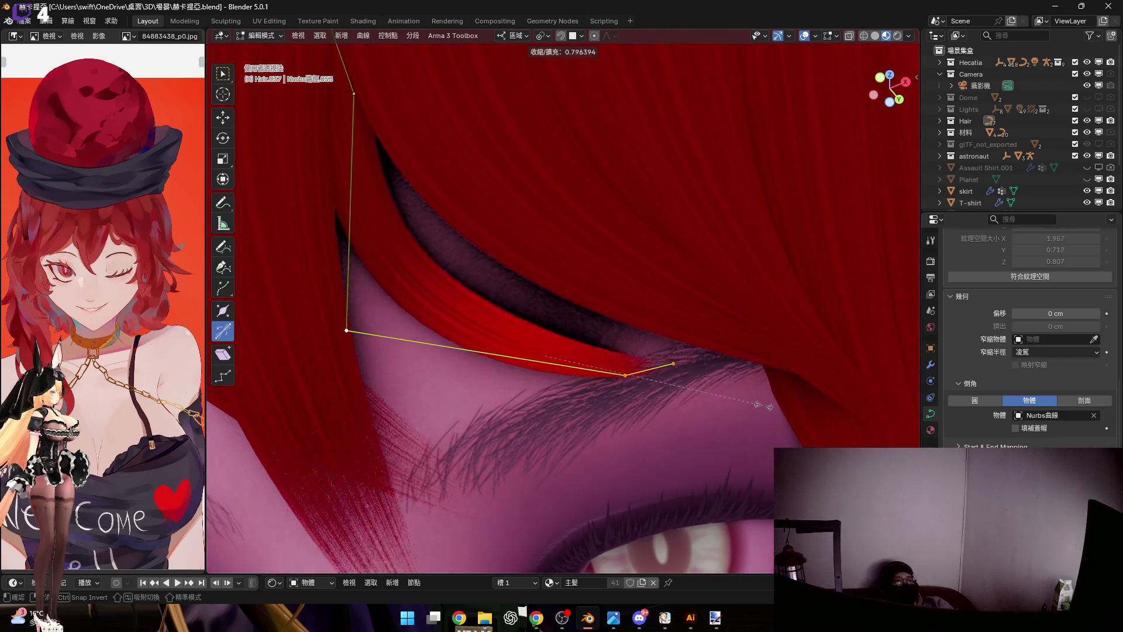
{"action": "middle_click_drag", "start_coordinate": [711, 395], "coordinate": [575, 331]}
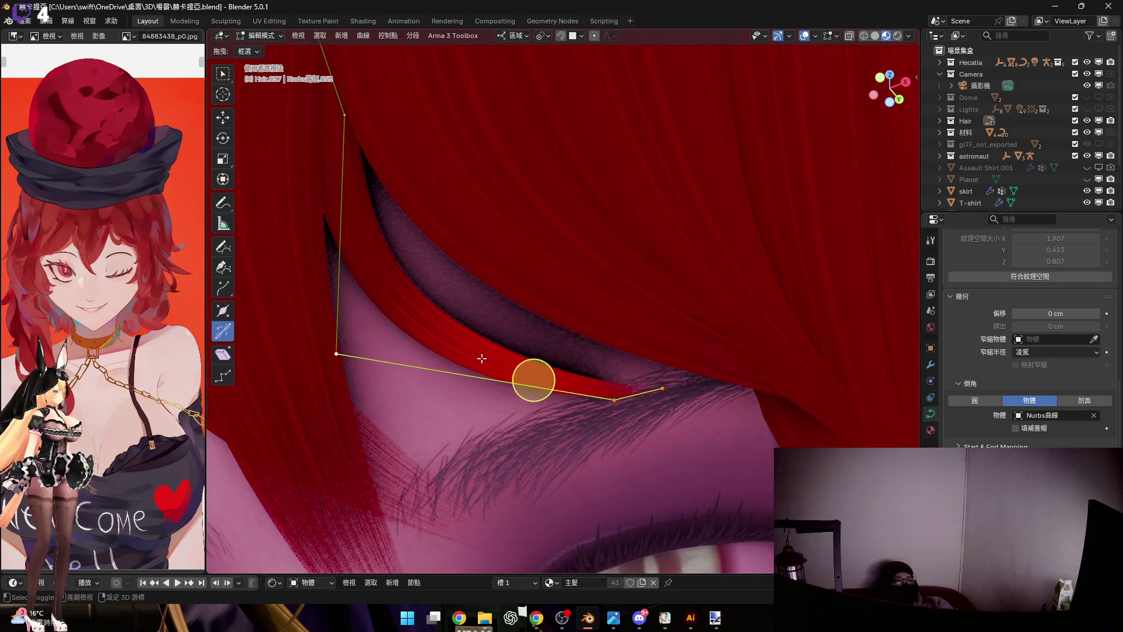
{"action": "middle_click_drag", "start_coordinate": [481, 359], "coordinate": [736, 392]}
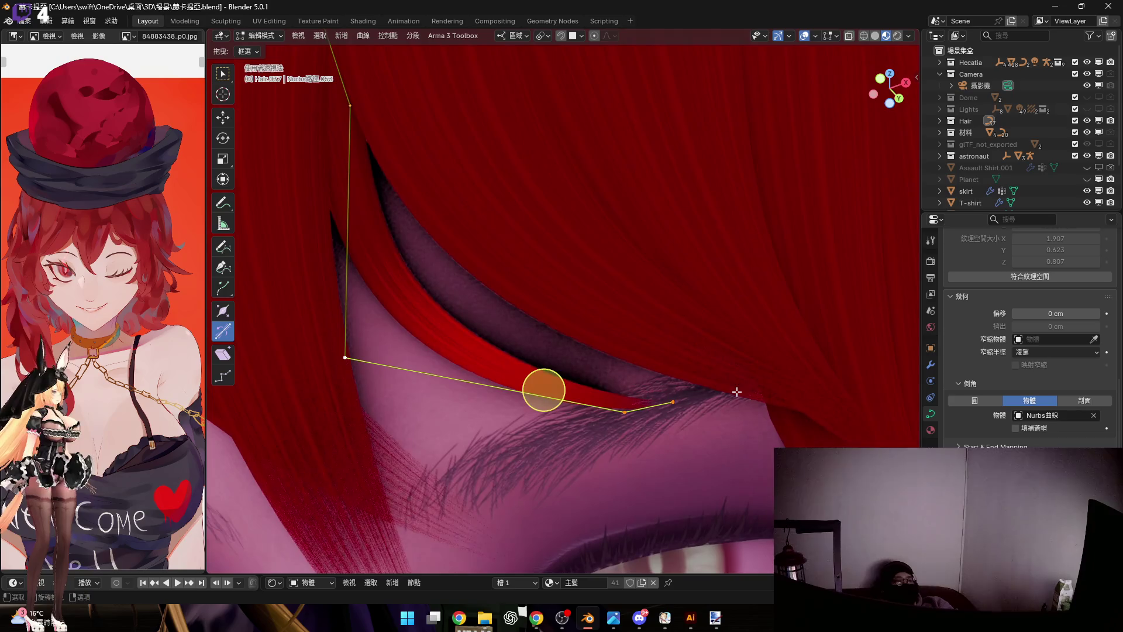
Rotate the tip about local Z, rescale it, then rotate it about local X after one cancelled try
{"action": "key", "text": "r"}
{"action": "key", "text": "z"}
{"action": "left_click", "coordinate": [515, 363]}
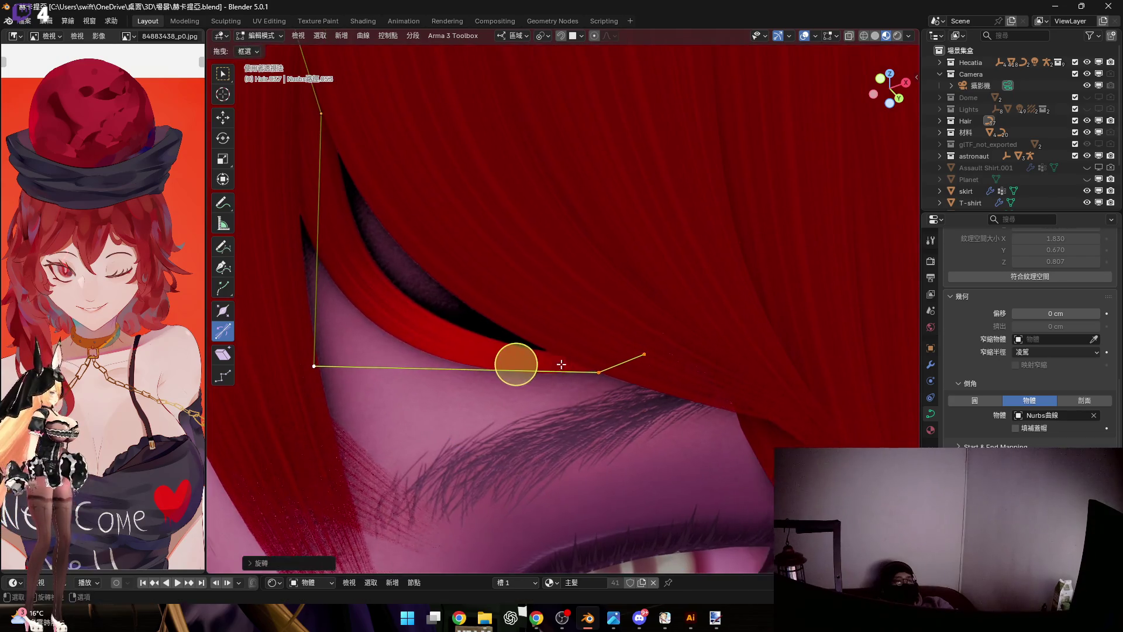
{"action": "key", "text": "s"}
{"action": "left_click", "coordinate": [628, 389]}
{"action": "middle_click_drag", "start_coordinate": [628, 389], "coordinate": [476, 328]}
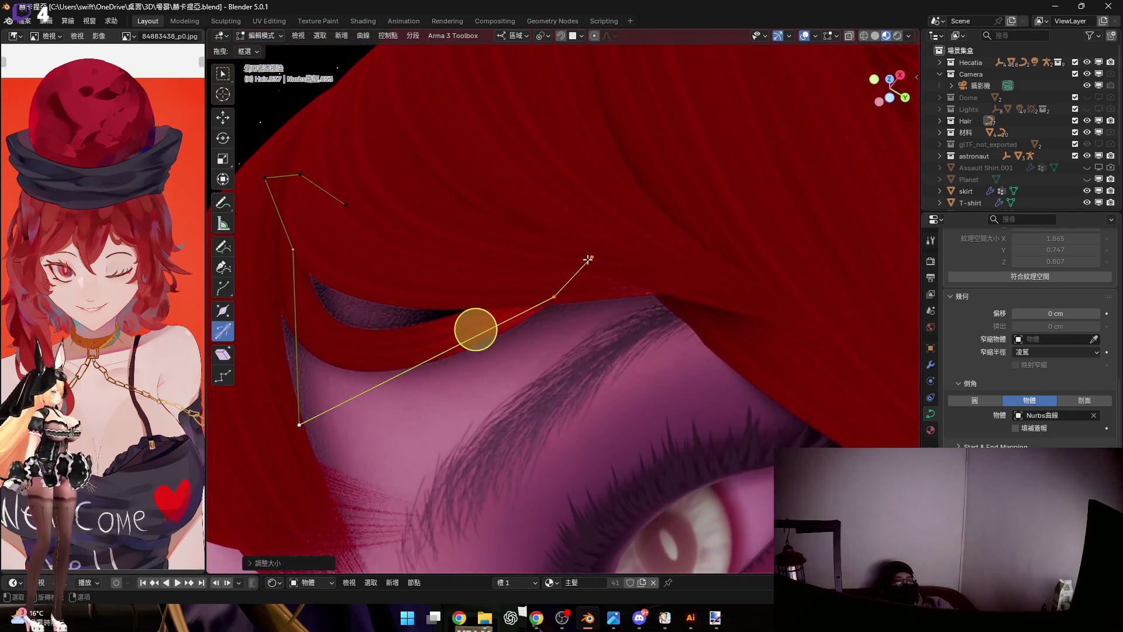
{"action": "mouse_move", "coordinate": [571, 273]}
{"action": "middle_mouse_down"}
{"action": "mouse_move", "coordinate": [575, 307]}
{"action": "mouse_move", "coordinate": [562, 311]}
{"action": "middle_mouse_up"}
{"action": "key", "text": "r"}
{"action": "key", "text": "x"}
{"action": "right_click", "coordinate": [704, 359]}
{"action": "key", "text": "r"}
{"action": "key", "text": "x"}
{"action": "key", "text": "x"}
{"action": "left_click", "coordinate": [742, 486]}
{"action": "mouse_move", "coordinate": [561, 336]}
{"action": "middle_mouse_down"}
{"action": "mouse_move", "coordinate": [597, 388]}
{"action": "mouse_move", "coordinate": [591, 370]}
{"action": "middle_mouse_up"}
{"action": "scroll", "coordinate": [618, 387], "scroll_direction": "up", "scroll_amount": 2}
{"action": "scroll", "coordinate": [569, 356], "scroll_direction": "up", "scroll_amount": 3}
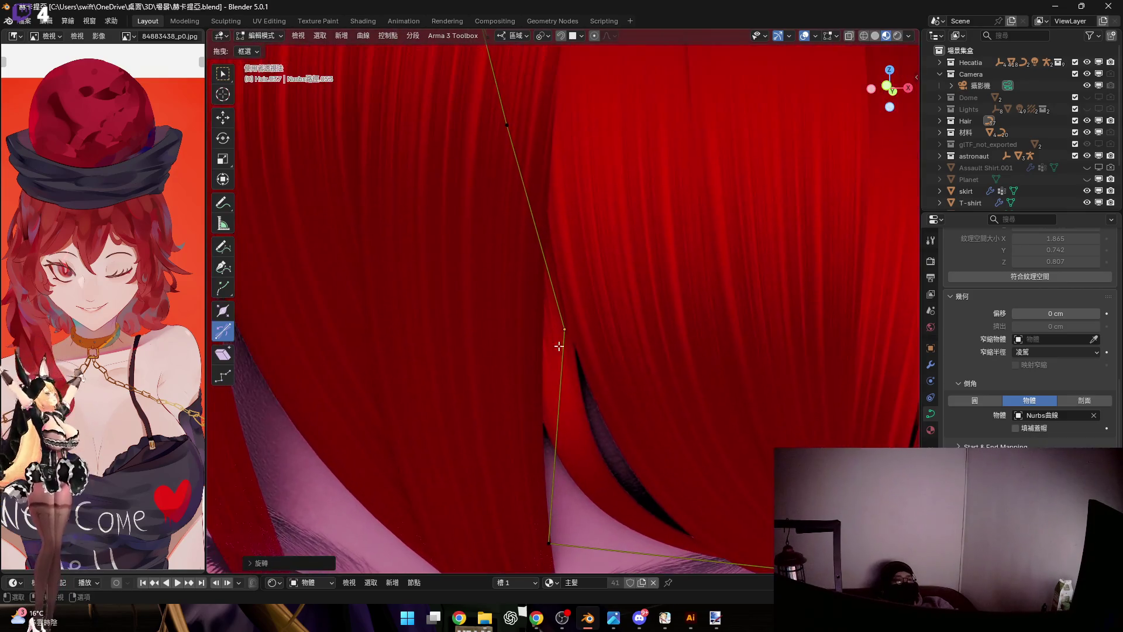
{"action": "scroll", "coordinate": [562, 339], "scroll_direction": "down", "scroll_amount": 2}
Move the selected lower strand point along local X toward the eyelid
{"action": "mouse_move", "coordinate": [561, 339]}
{"action": "middle_mouse_down"}
{"action": "mouse_move", "coordinate": [594, 296]}
{"action": "mouse_move", "coordinate": [629, 331]}
{"action": "middle_mouse_up"}
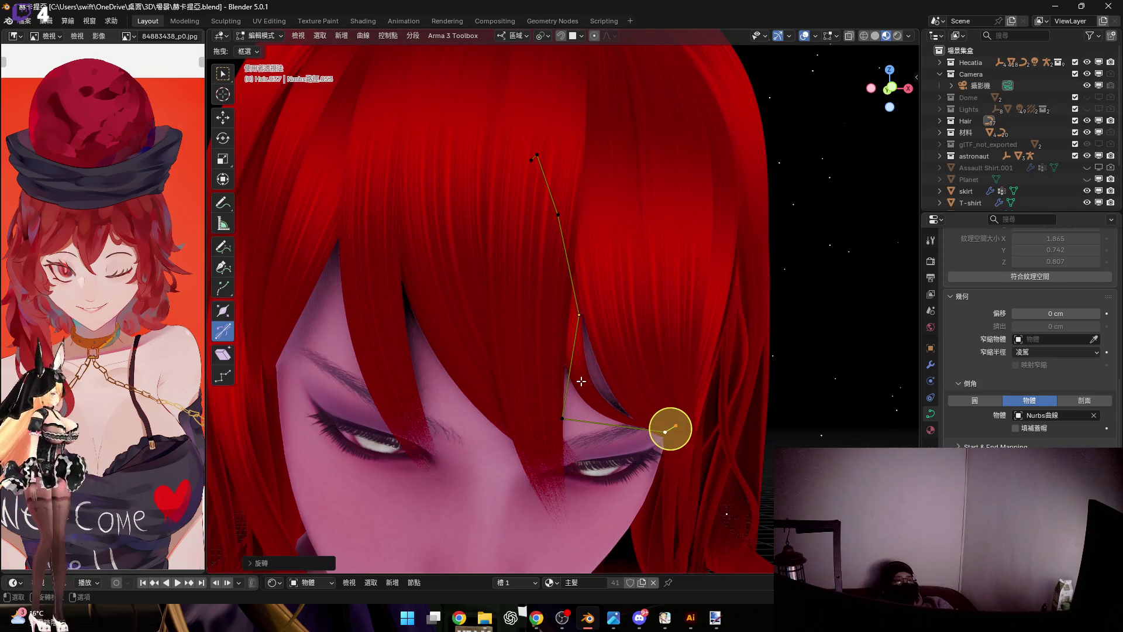
{"action": "mouse_move", "coordinate": [583, 385]}
{"action": "middle_mouse_down"}
{"action": "mouse_move", "coordinate": [577, 326]}
{"action": "mouse_move", "coordinate": [572, 343]}
{"action": "middle_mouse_up"}
{"action": "scroll", "coordinate": [541, 324], "scroll_direction": "up", "scroll_amount": 2}
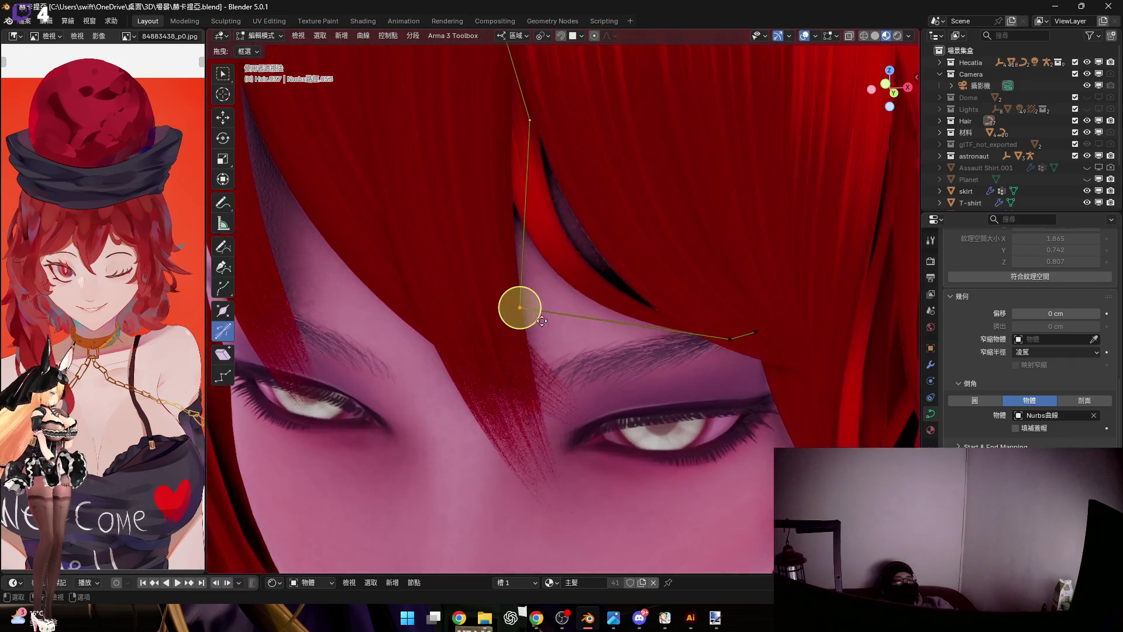
{"action": "key", "text": "g"}
{"action": "key", "text": "x"}
{"action": "key", "text": "x"}
{"action": "key", "text": "x"}
{"action": "key", "text": "x"}
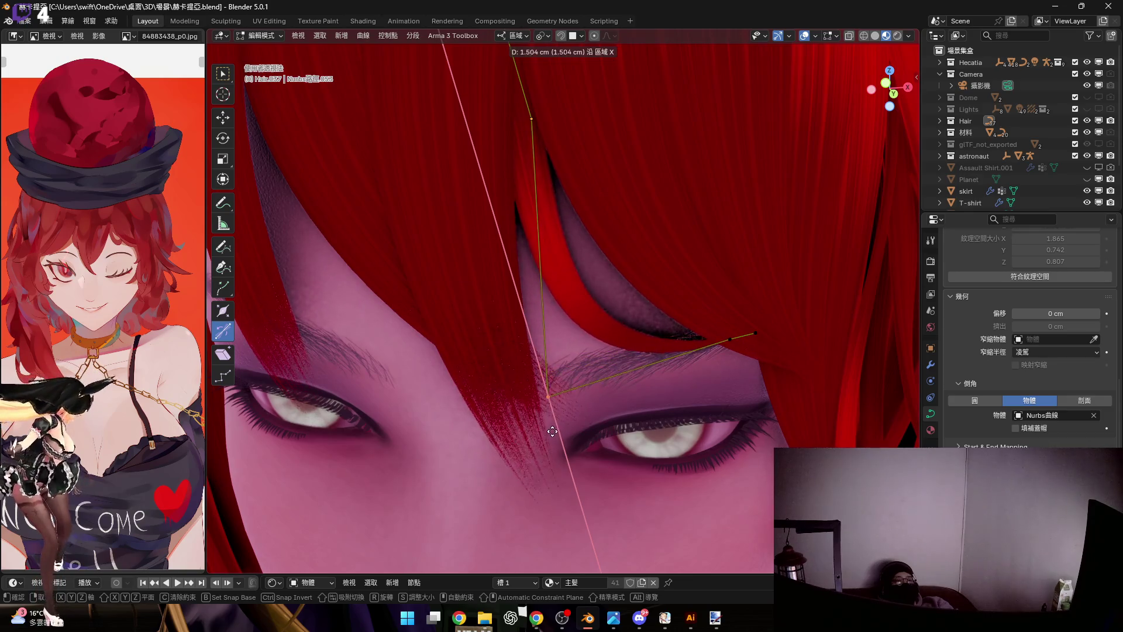
{"action": "left_click", "coordinate": [544, 378]}
Move the strand's end point along local X so the tip sweeps above the eye
{"action": "left_click", "coordinate": [664, 342]}
{"action": "mouse_move", "coordinate": [544, 378]}
{"action": "middle_mouse_down"}
{"action": "mouse_move", "coordinate": [679, 337]}
{"action": "mouse_move", "coordinate": [563, 378]}
{"action": "mouse_move", "coordinate": [662, 382]}
{"action": "middle_mouse_up"}
{"action": "key", "text": "g"}
{"action": "key", "text": "x"}
{"action": "key", "text": "x"}
{"action": "left_click", "coordinate": [677, 388]}
In Object Mode, slide the strand along Y, tilt it on local X and nudge it freely toward the eye
{"action": "key", "text": "Tab"}
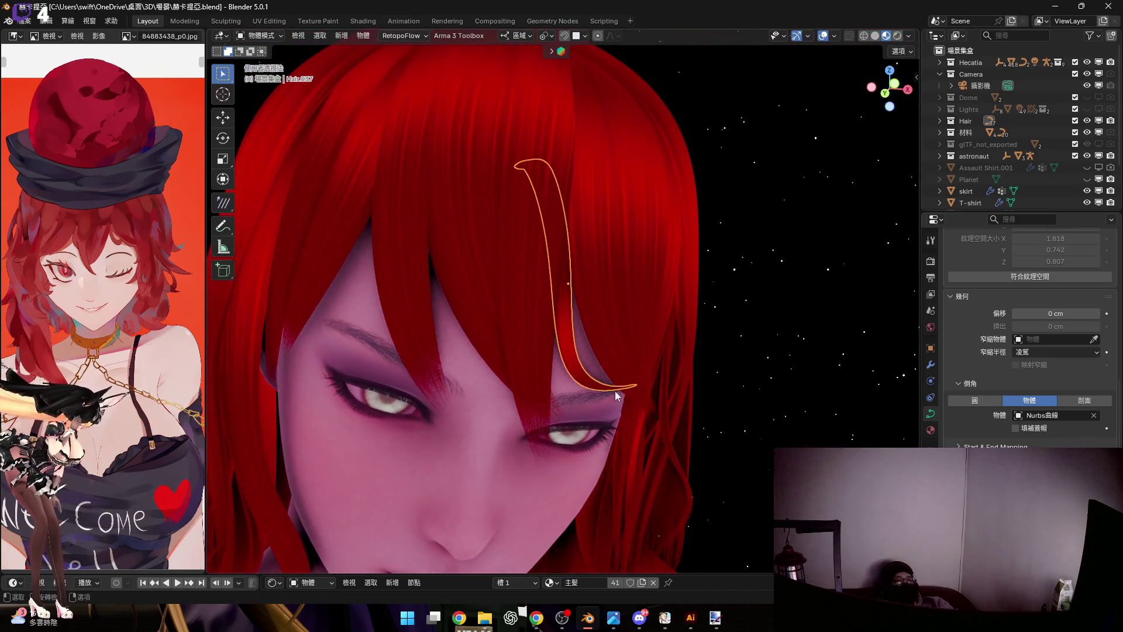
{"action": "middle_click_drag", "start_coordinate": [584, 347], "coordinate": [566, 335]}
{"action": "scroll", "coordinate": [595, 326], "scroll_direction": "up", "scroll_amount": 2}
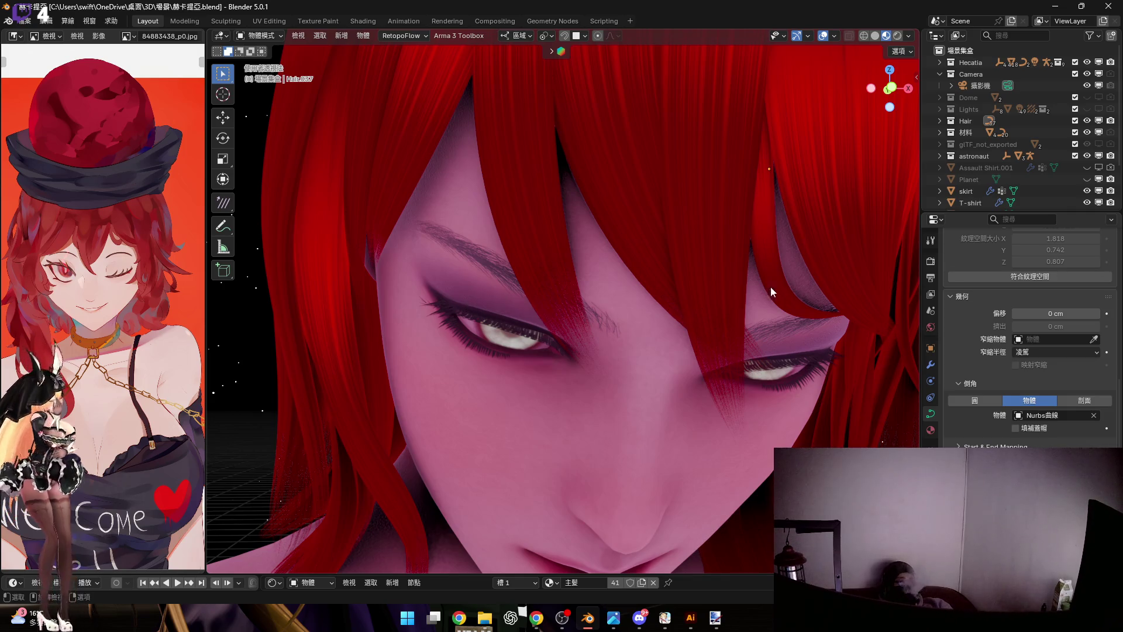
{"action": "scroll", "coordinate": [603, 202], "scroll_direction": "down", "scroll_amount": 2}
{"action": "scroll", "coordinate": [621, 250], "scroll_direction": "down", "scroll_amount": 2}
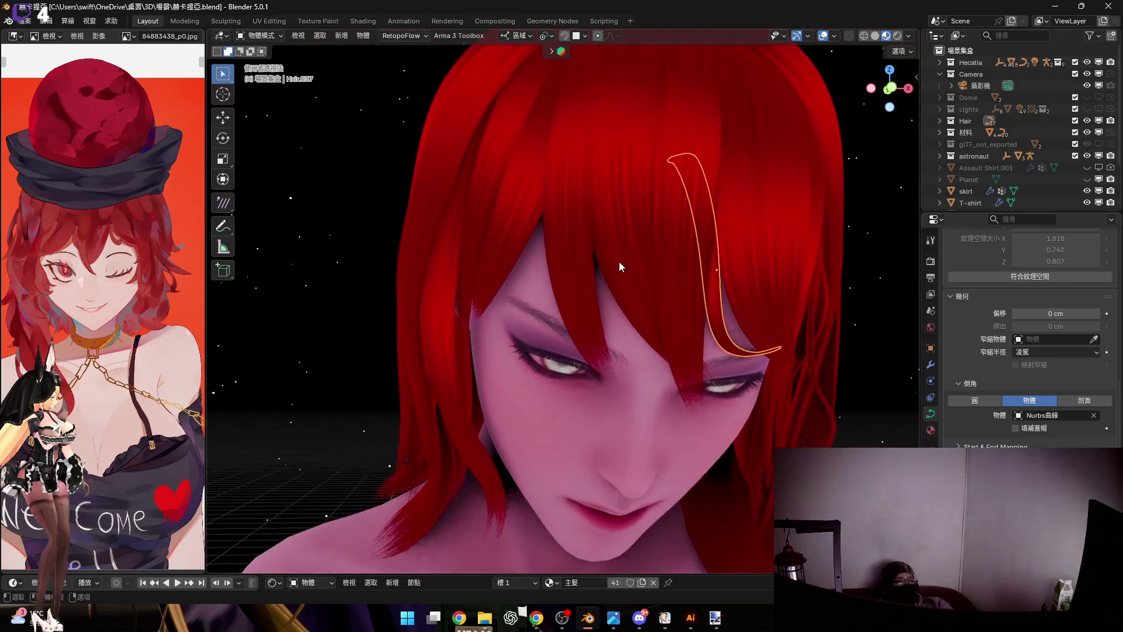
{"action": "scroll", "coordinate": [617, 261], "scroll_direction": "down", "scroll_amount": 2}
{"action": "scroll", "coordinate": [631, 260], "scroll_direction": "up", "scroll_amount": 1}
{"action": "key", "text": "g"}
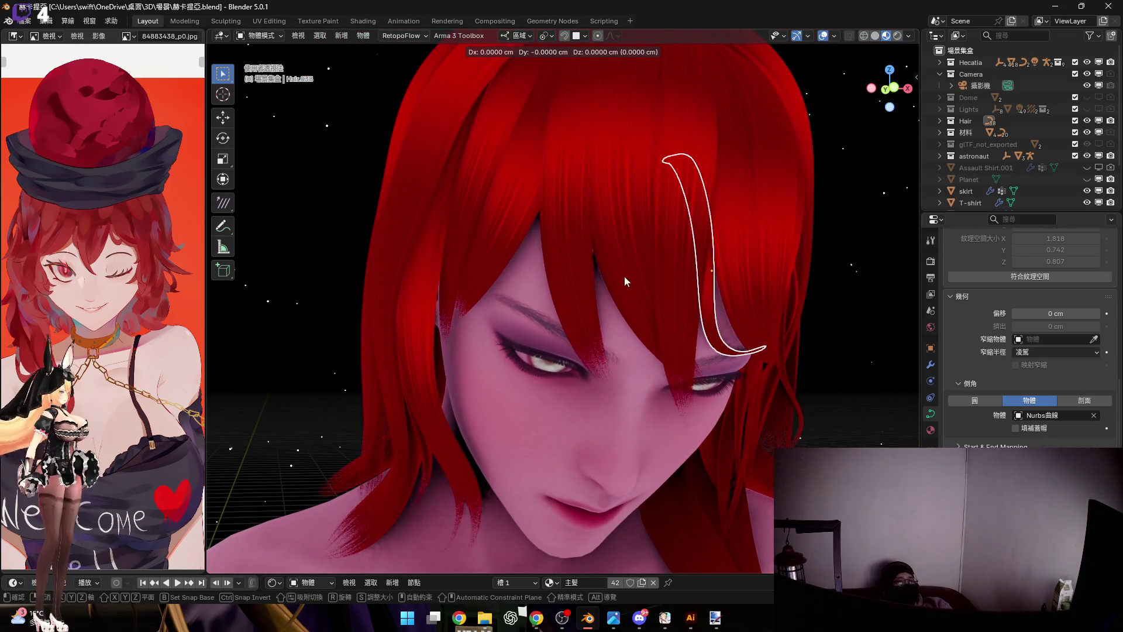
{"action": "scroll", "coordinate": [624, 281], "scroll_direction": "up", "scroll_amount": 2}
{"action": "scroll", "coordinate": [640, 304], "scroll_direction": "up", "scroll_amount": 2}
{"action": "key", "text": "y"}
{"action": "key", "text": "y"}
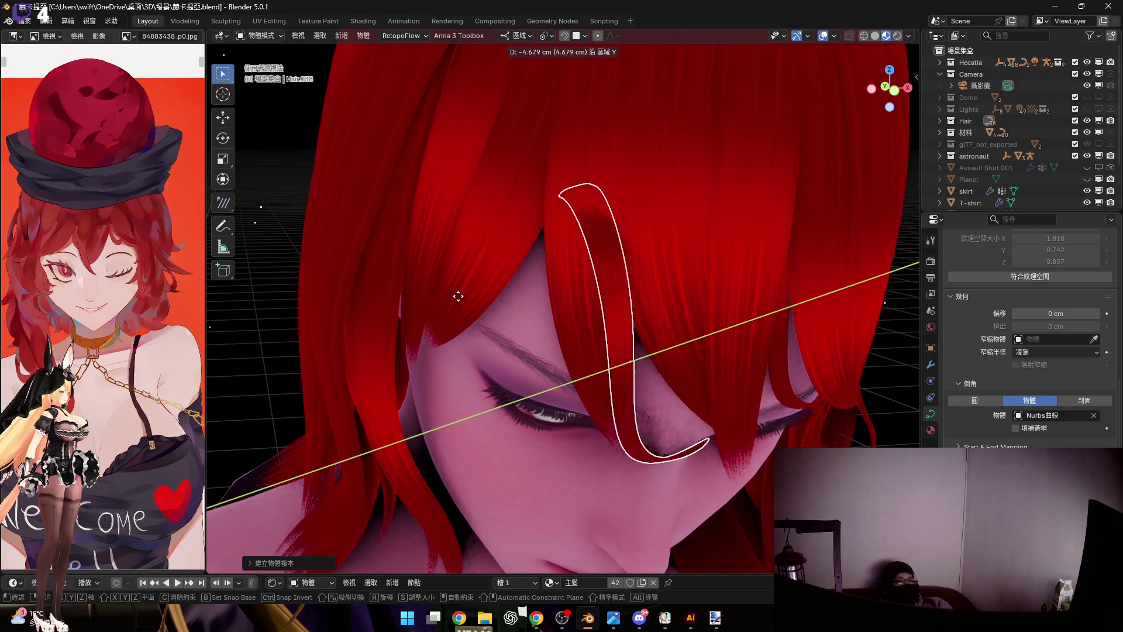
{"action": "left_click", "coordinate": [587, 291]}
{"action": "middle_click_drag", "start_coordinate": [587, 290], "coordinate": [599, 286]}
{"action": "key", "text": "r"}
{"action": "key", "text": "x"}
{"action": "key", "text": "x"}
{"action": "left_click", "coordinate": [665, 377]}
{"action": "middle_click_drag", "start_coordinate": [665, 377], "coordinate": [650, 374]}
{"action": "key", "text": "g"}
{"action": "key", "text": "z"}
{"action": "key", "text": "z"}
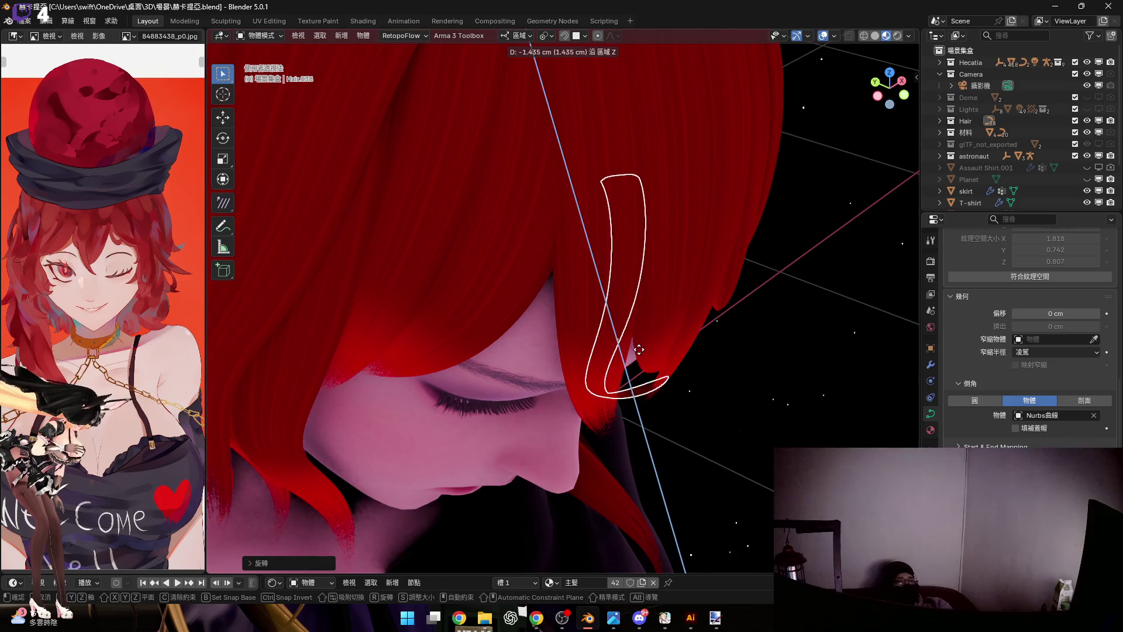
{"action": "key", "text": "z"}
{"action": "scroll", "coordinate": [694, 351], "scroll_direction": "up", "scroll_amount": 2}
{"action": "scroll", "coordinate": [731, 368], "scroll_direction": "up", "scroll_amount": 2}
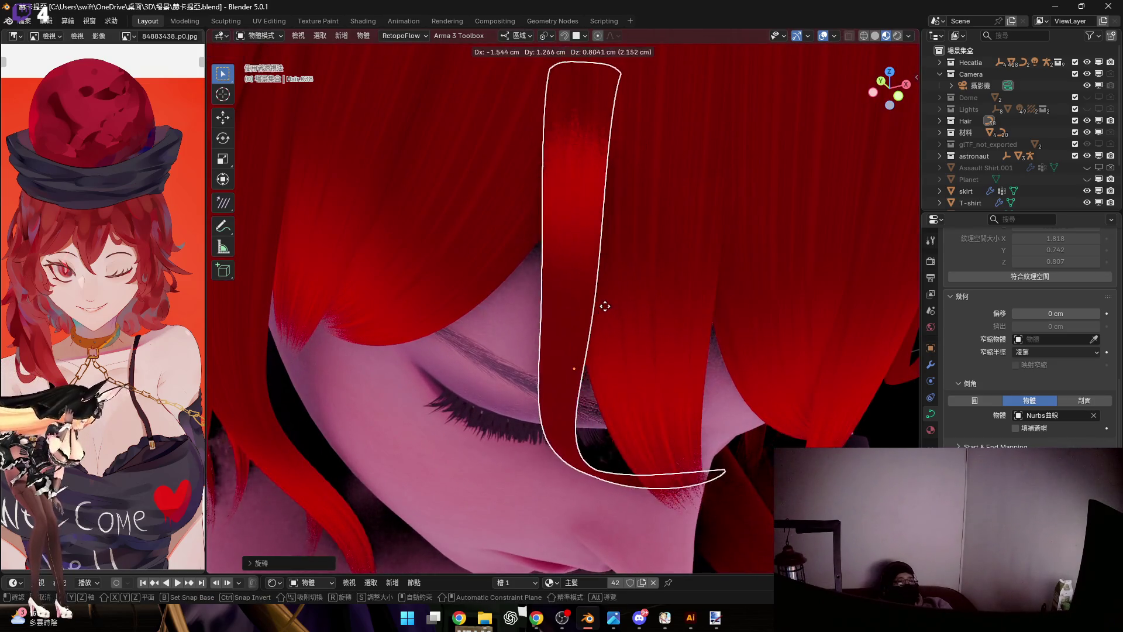
{"action": "left_click", "coordinate": [601, 293]}
Refine the strand's height and Y/X tilt until its tip curls above the eye, then return to Edit Mode
{"action": "middle_click_drag", "start_coordinate": [602, 292], "coordinate": [679, 272]}
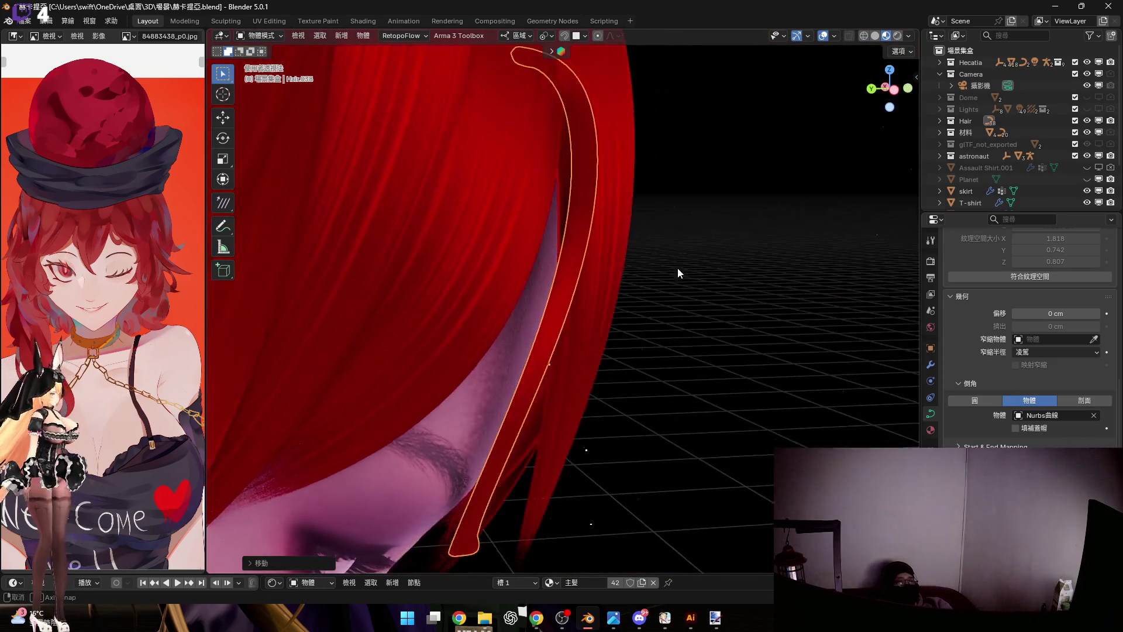
{"action": "key", "text": "g"}
{"action": "key", "text": "z"}
{"action": "key", "text": "z"}
{"action": "key", "text": "z"}
{"action": "key", "text": "z"}
{"action": "key", "text": "z"}
{"action": "key", "text": "r"}
{"action": "key", "text": "y"}
{"action": "key", "text": "y"}
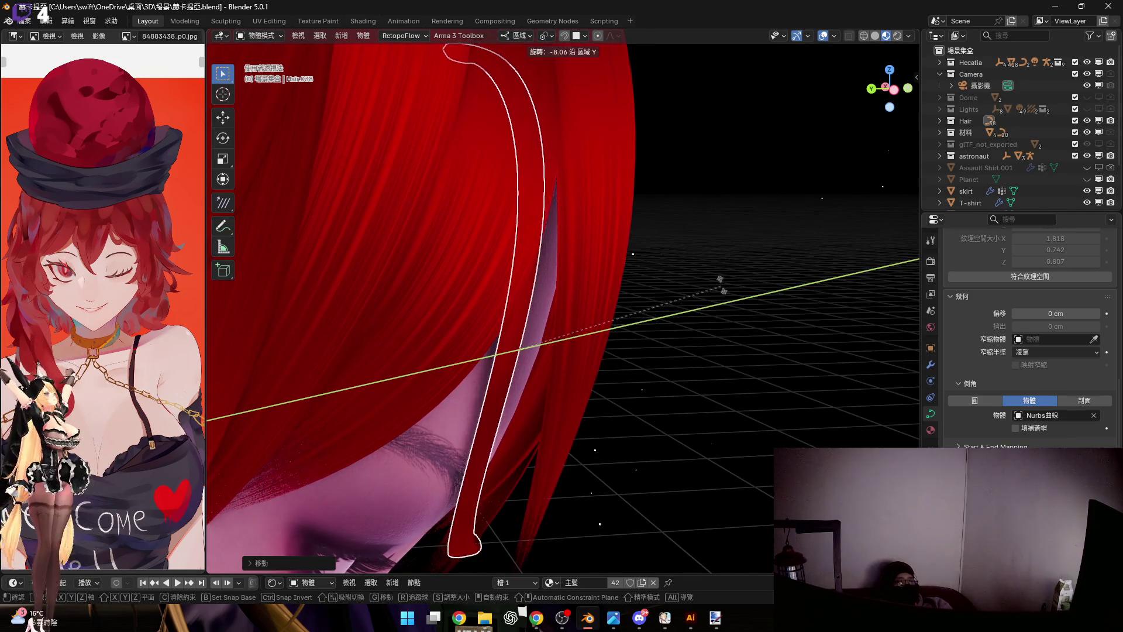
{"action": "left_click", "coordinate": [721, 282]}
{"action": "key", "text": "g"}
{"action": "key", "text": "z"}
{"action": "key", "text": "z"}
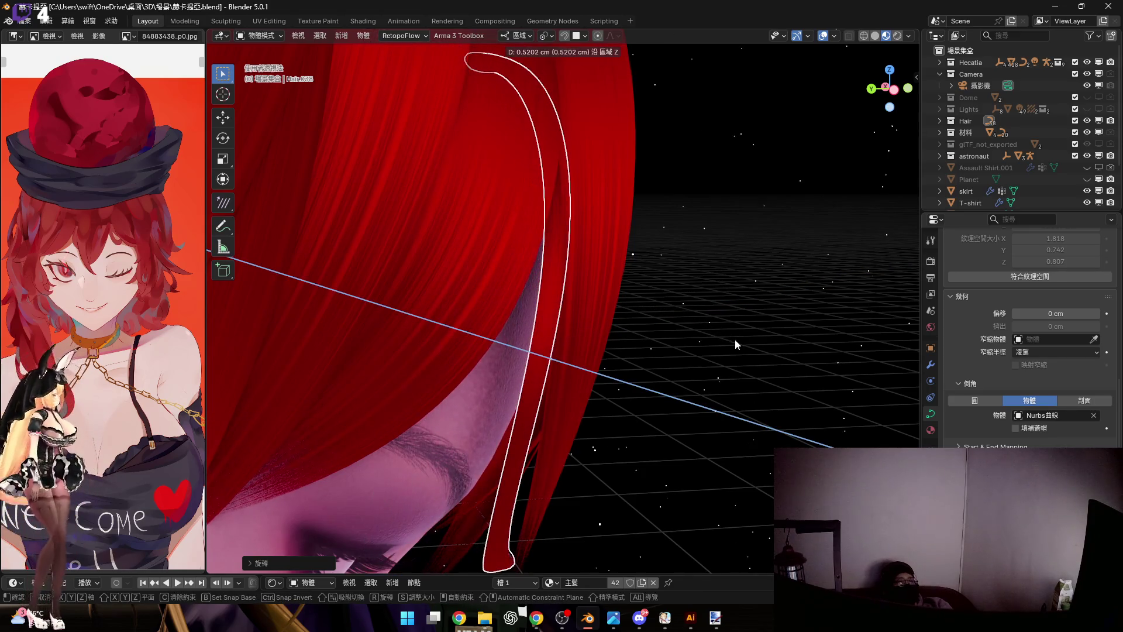
{"action": "left_click", "coordinate": [736, 338]}
{"action": "scroll", "coordinate": [517, 288], "scroll_direction": "up", "scroll_amount": 5}
{"action": "middle_click_drag", "start_coordinate": [547, 245], "coordinate": [615, 255]}
{"action": "key", "text": "r"}
{"action": "key", "text": "x"}
{"action": "key", "text": "x"}
{"action": "left_click", "coordinate": [601, 318]}
{"action": "mouse_move", "coordinate": [602, 319]}
{"action": "middle_mouse_down"}
{"action": "mouse_move", "coordinate": [619, 184]}
{"action": "mouse_move", "coordinate": [590, 345]}
{"action": "mouse_move", "coordinate": [568, 300]}
{"action": "mouse_move", "coordinate": [560, 342]}
{"action": "middle_mouse_up"}
{"action": "scroll", "coordinate": [560, 349], "scroll_direction": "down", "scroll_amount": 3}
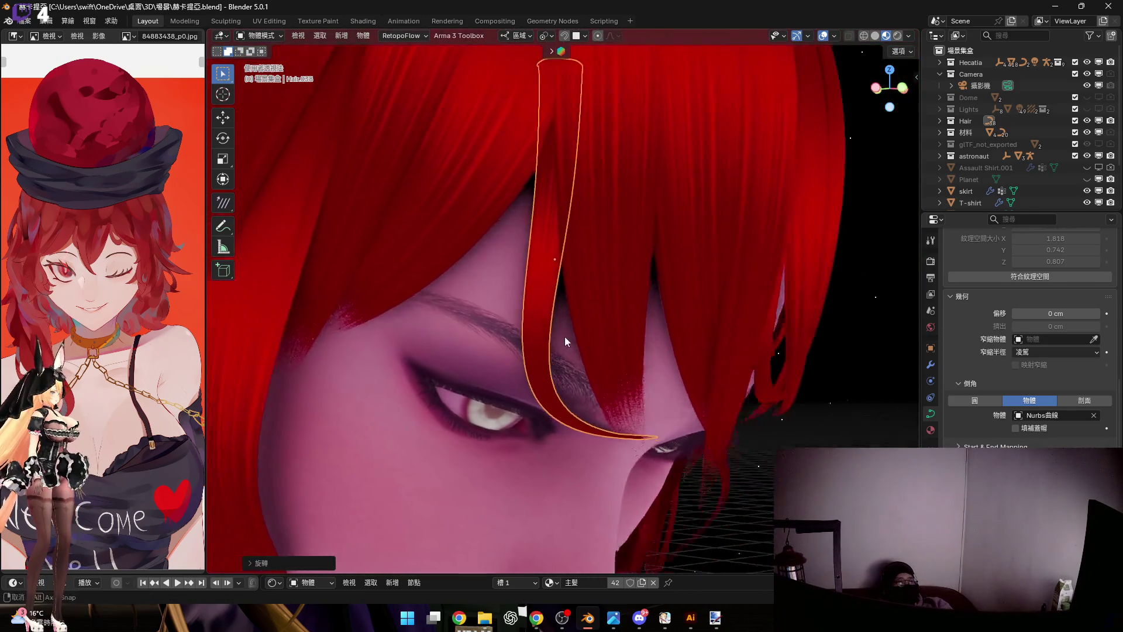
{"action": "key", "text": "Tab"}
{"action": "scroll", "coordinate": [429, 369], "scroll_direction": "up", "scroll_amount": 2}
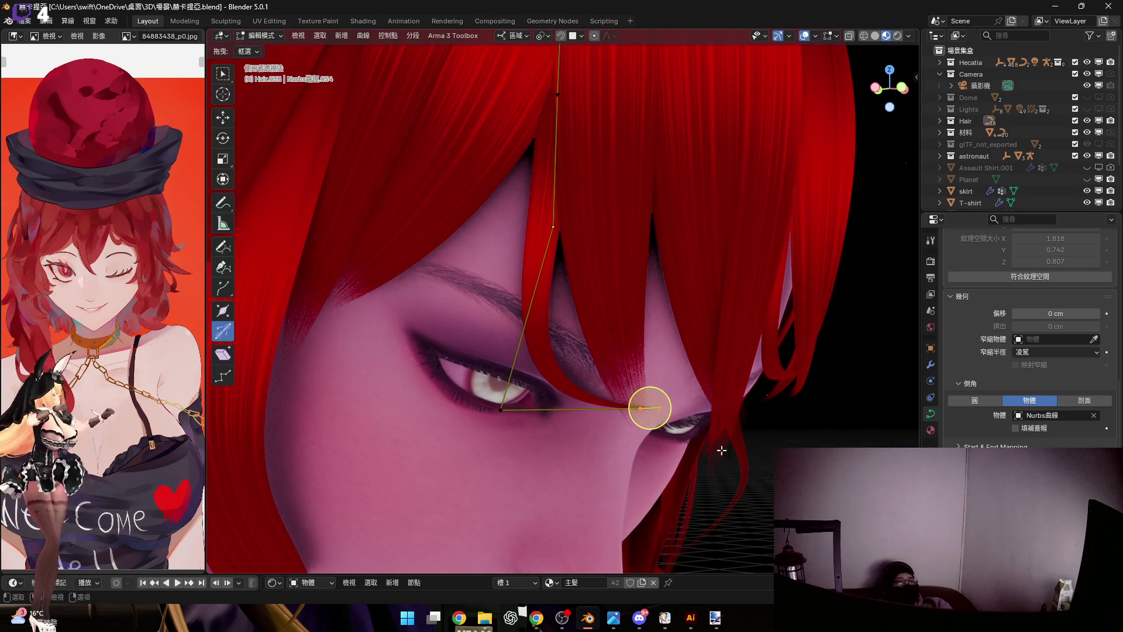
Rotate the tip points around local Z so the strand runs down past the eye's outer corner
{"action": "middle_click_drag", "start_coordinate": [743, 464], "coordinate": [738, 342]}
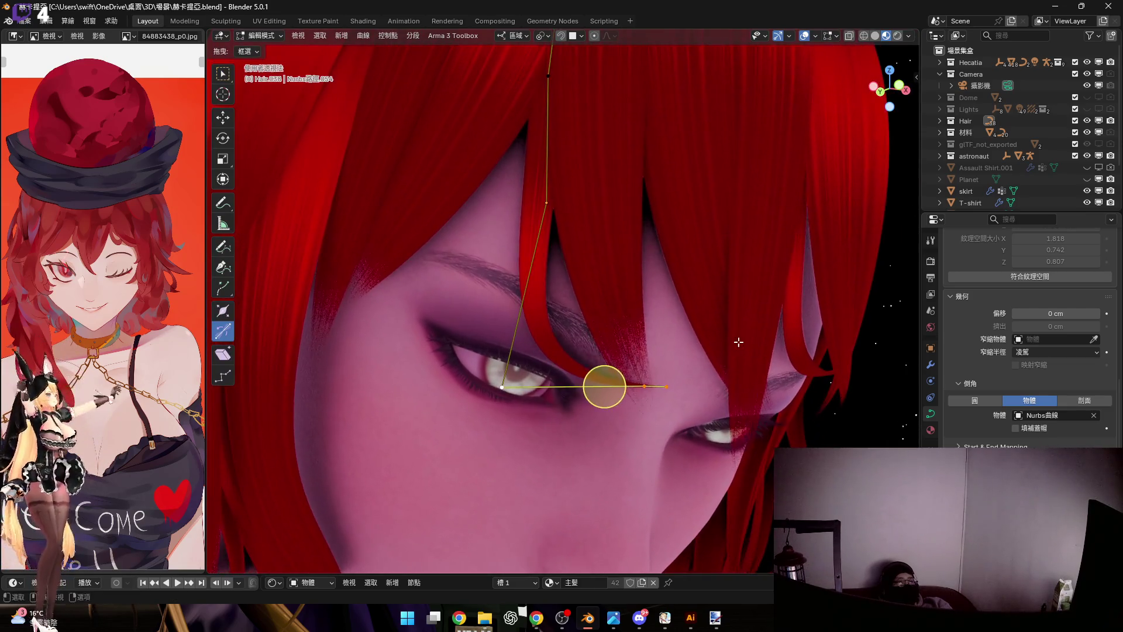
{"action": "key", "text": "r"}
{"action": "key", "text": "y"}
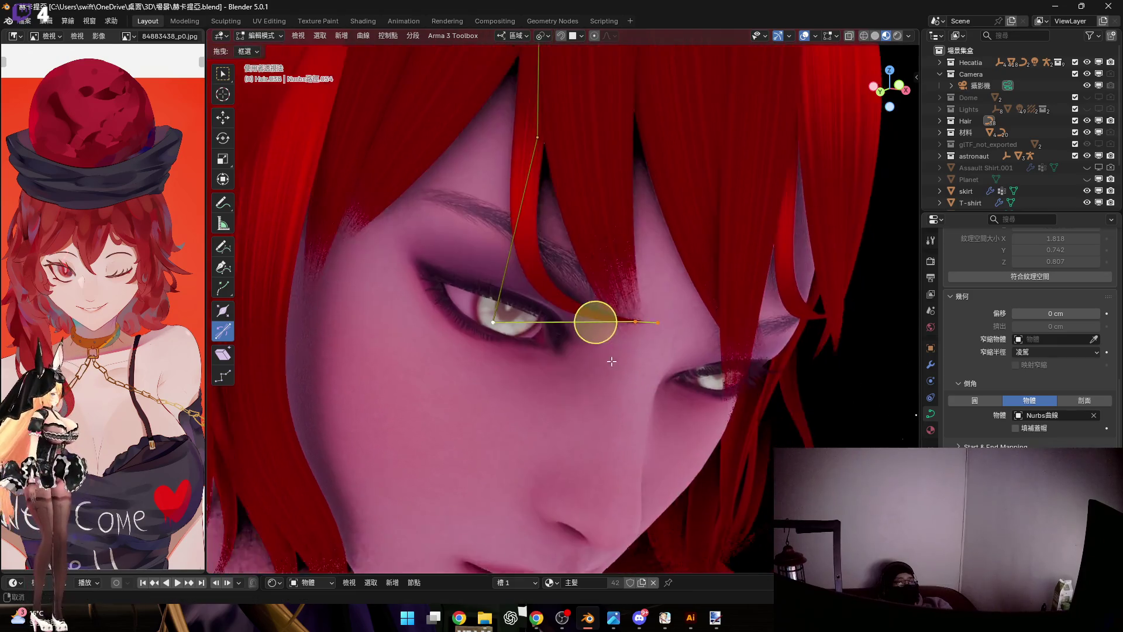
{"action": "middle_click_drag", "start_coordinate": [595, 319], "coordinate": [587, 363]}
{"action": "key", "text": "z"}
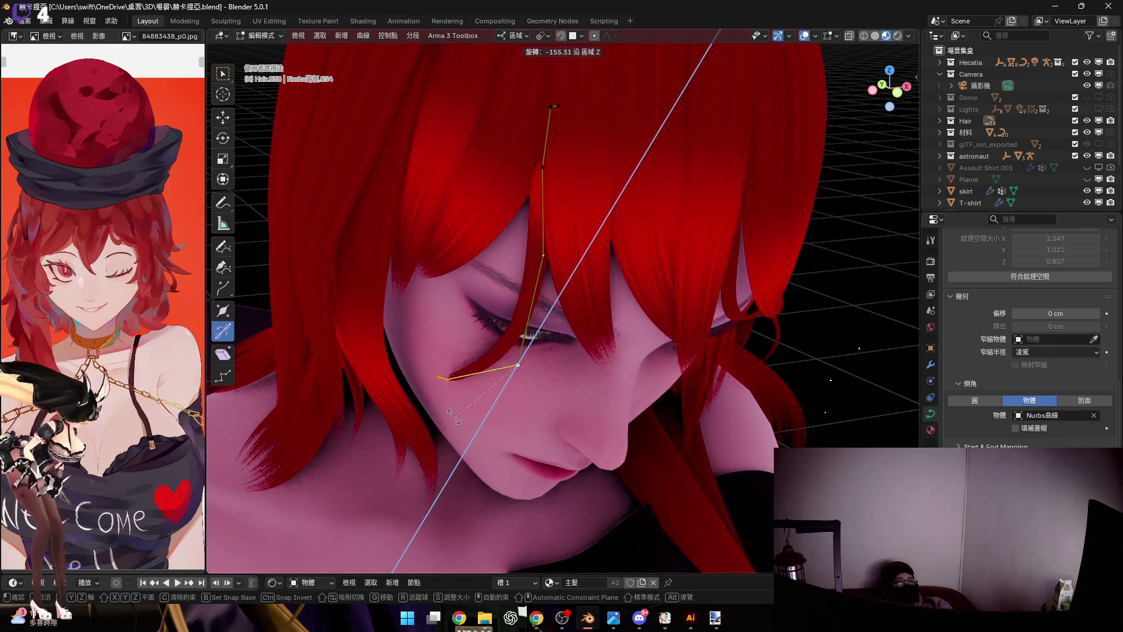
{"action": "left_click", "coordinate": [515, 368]}
{"action": "middle_click_drag", "start_coordinate": [515, 368], "coordinate": [543, 321]}
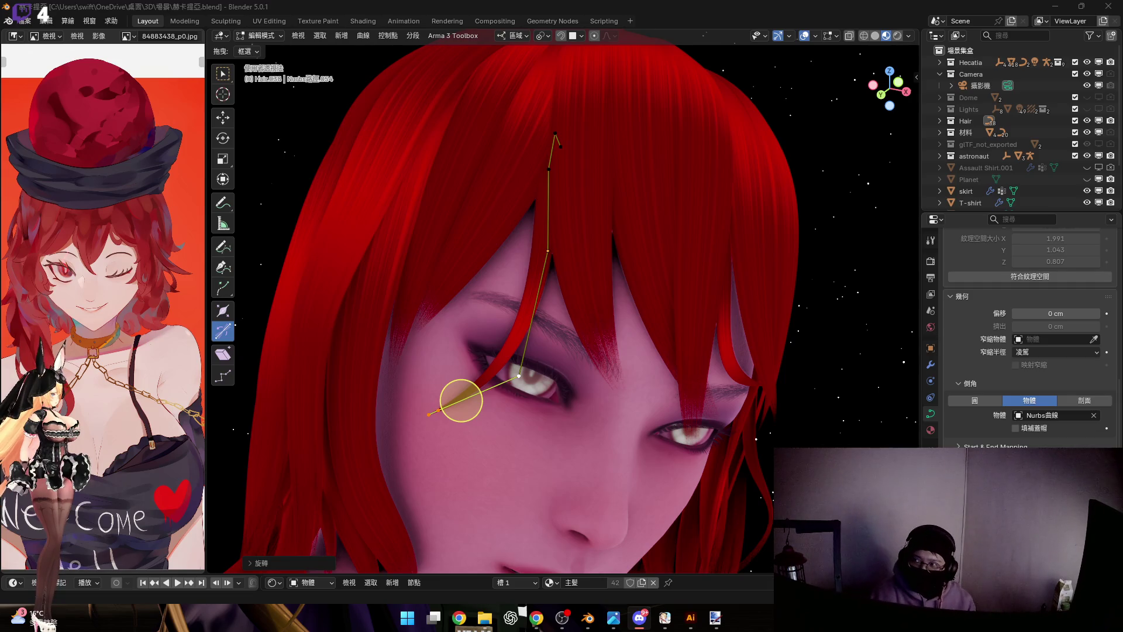
{"action": "scroll", "coordinate": [557, 431], "scroll_direction": "up", "scroll_amount": 3}
Rotate the tip points twice, freely then on local Z, so the tip curls up over the eyelid
{"action": "mouse_move", "coordinate": [556, 431]}
{"action": "middle_mouse_down"}
{"action": "mouse_move", "coordinate": [534, 409]}
{"action": "mouse_move", "coordinate": [526, 350]}
{"action": "middle_mouse_up"}
{"action": "key", "text": "r"}
{"action": "left_click", "coordinate": [729, 375]}
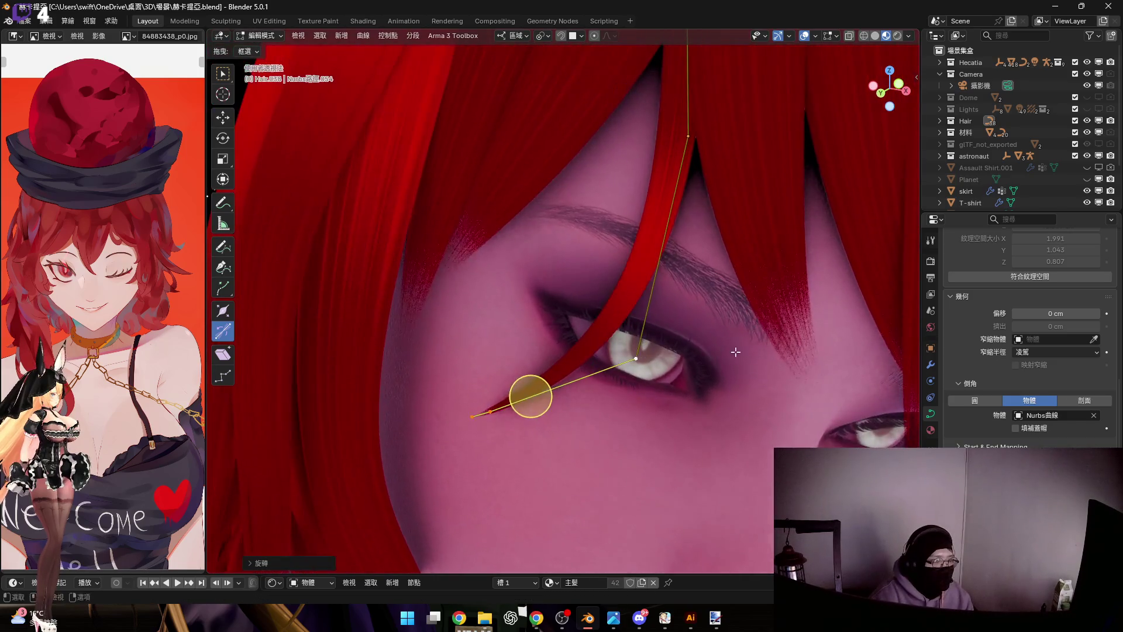
{"action": "middle_click_drag", "start_coordinate": [723, 386], "coordinate": [746, 403]}
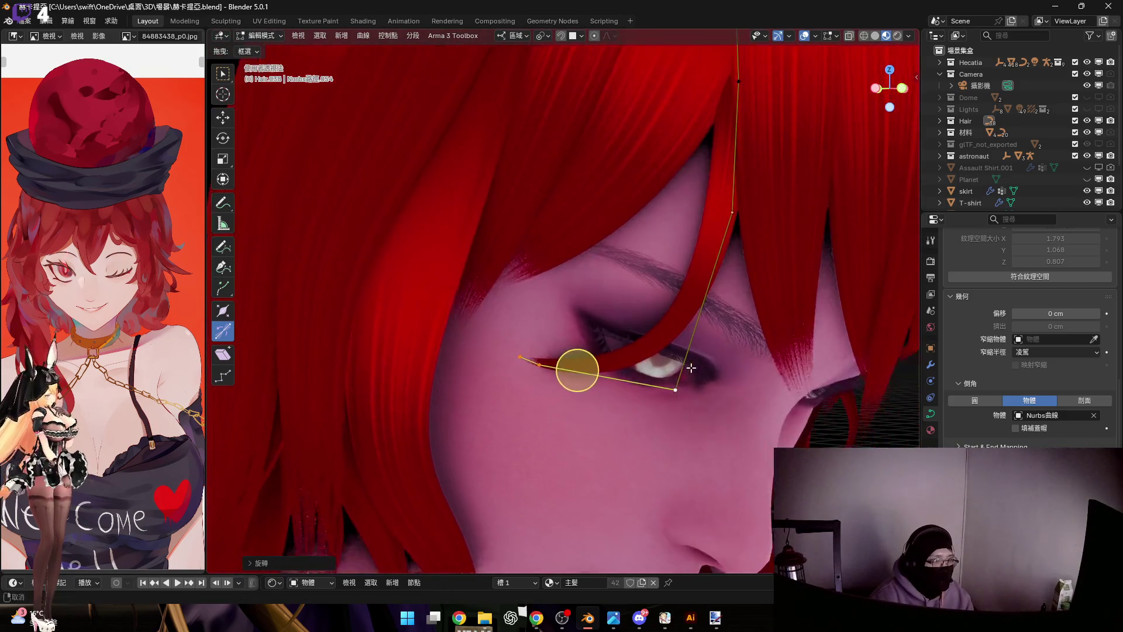
{"action": "key", "text": "r"}
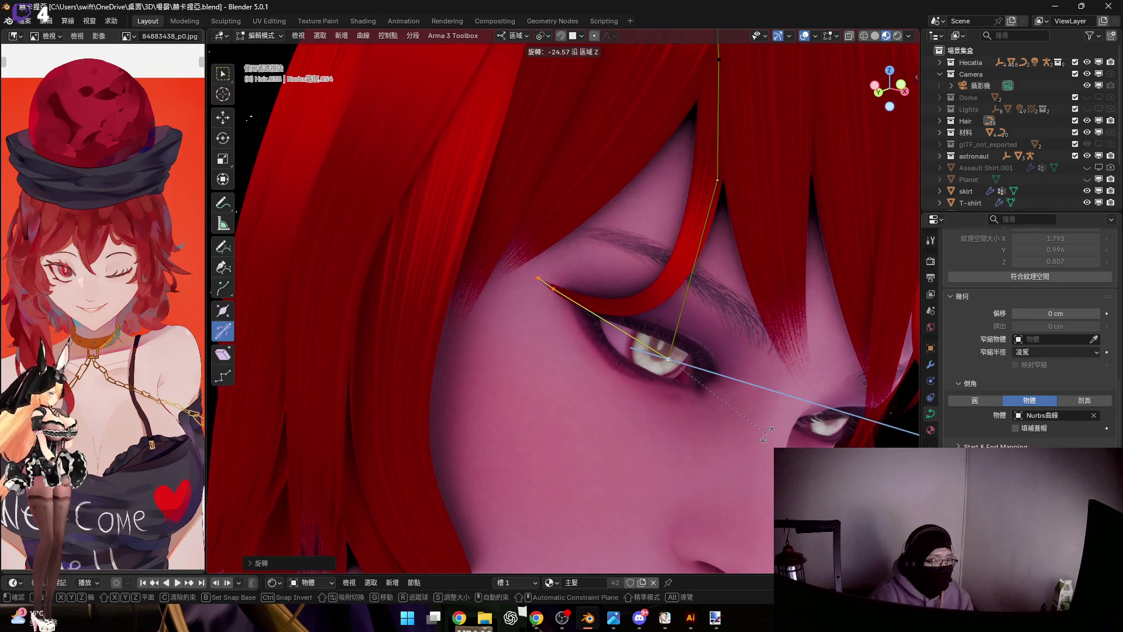
{"action": "left_click", "coordinate": [766, 433]}
{"action": "middle_click_drag", "start_coordinate": [570, 311], "coordinate": [594, 319]}
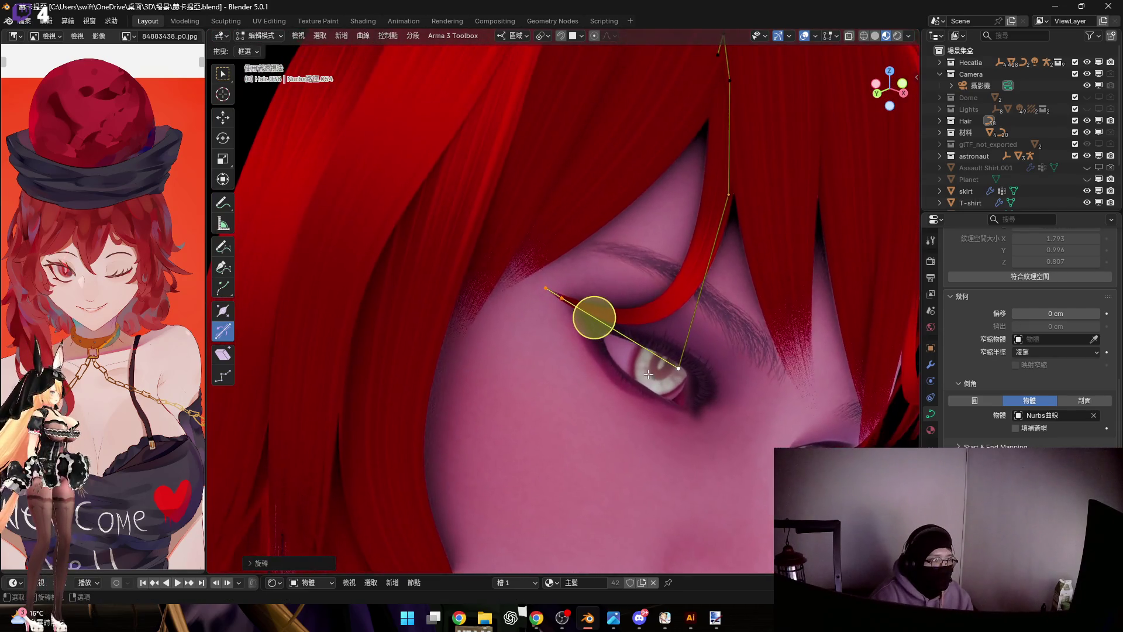
{"action": "scroll", "coordinate": [595, 318], "scroll_direction": "up", "scroll_amount": 2}
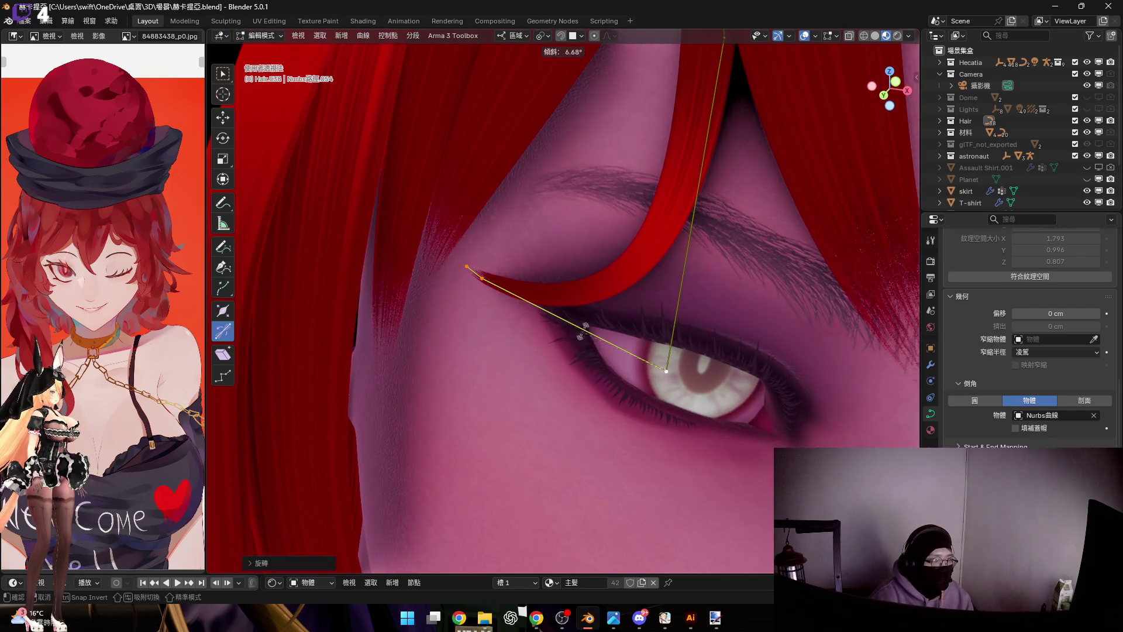
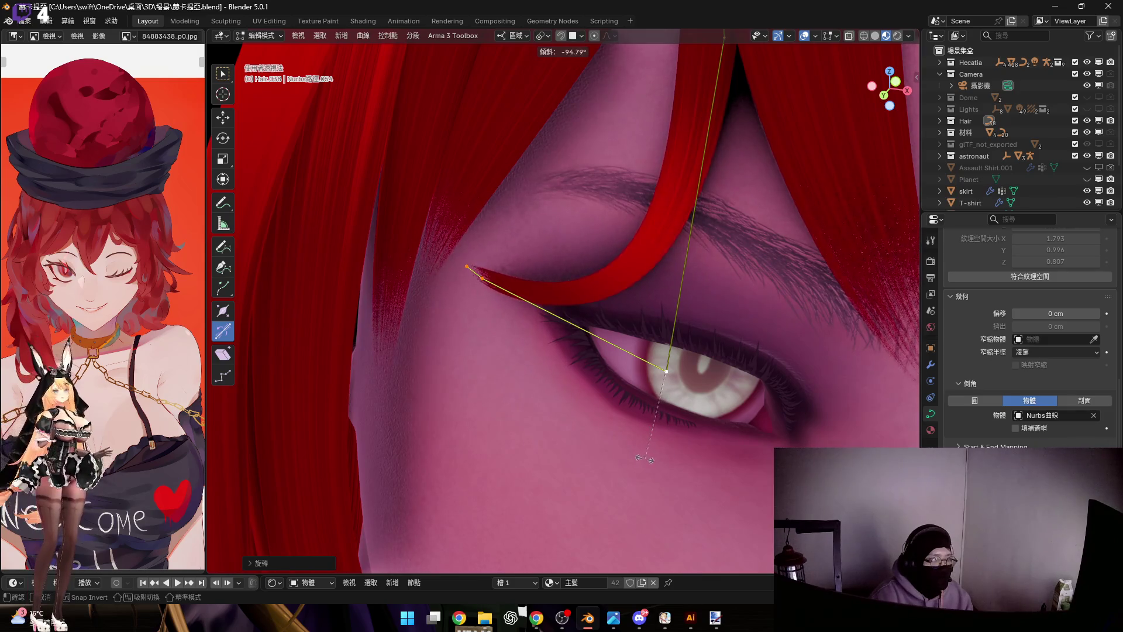
Tilt and scale the strand's control points so the strand begins to loop over the eye
{"action": "left_click", "coordinate": [646, 458]}
{"action": "middle_click_drag", "start_coordinate": [521, 319], "coordinate": [567, 343]}
{"action": "key", "text": "s"}
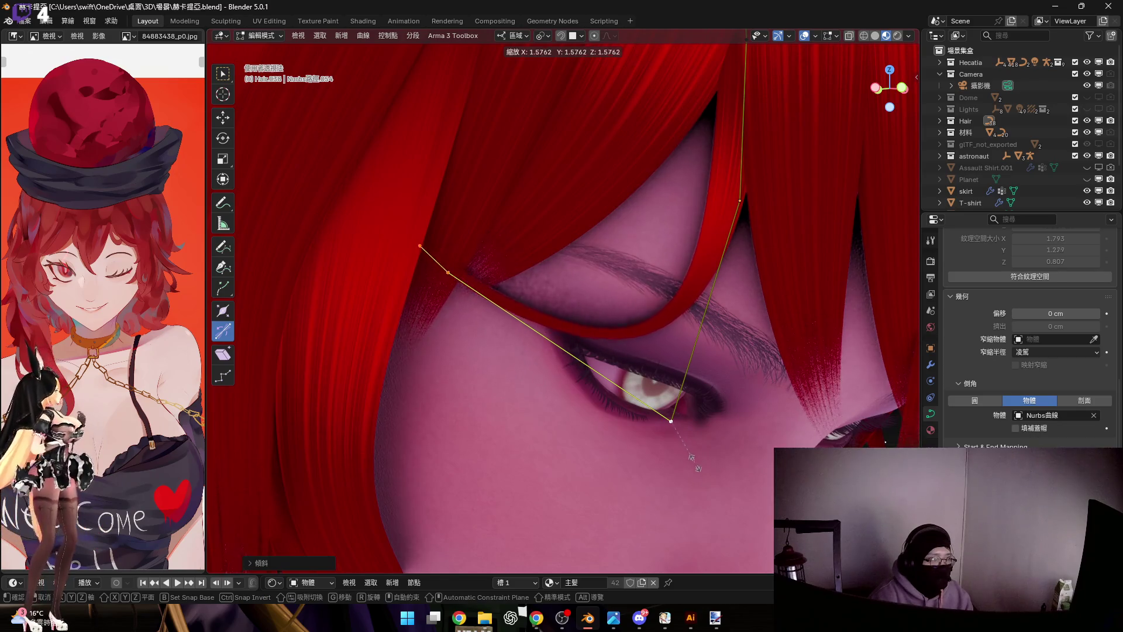
{"action": "left_click", "coordinate": [701, 479]}
{"action": "middle_click_drag", "start_coordinate": [463, 276], "coordinate": [521, 291]}
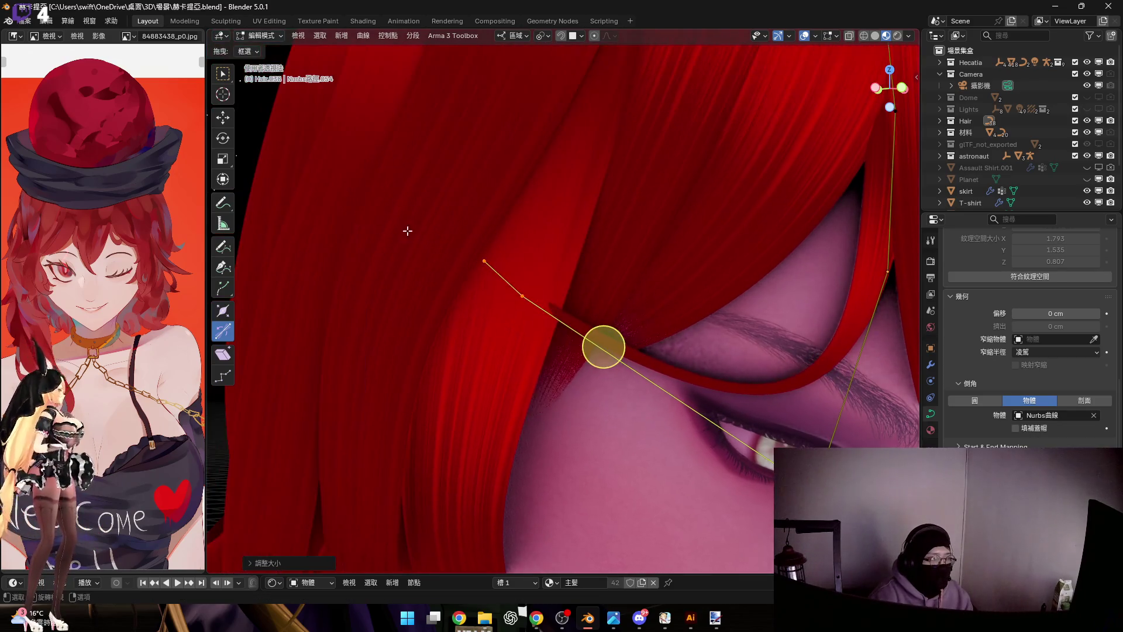
{"action": "key", "text": "ctrl+t"}
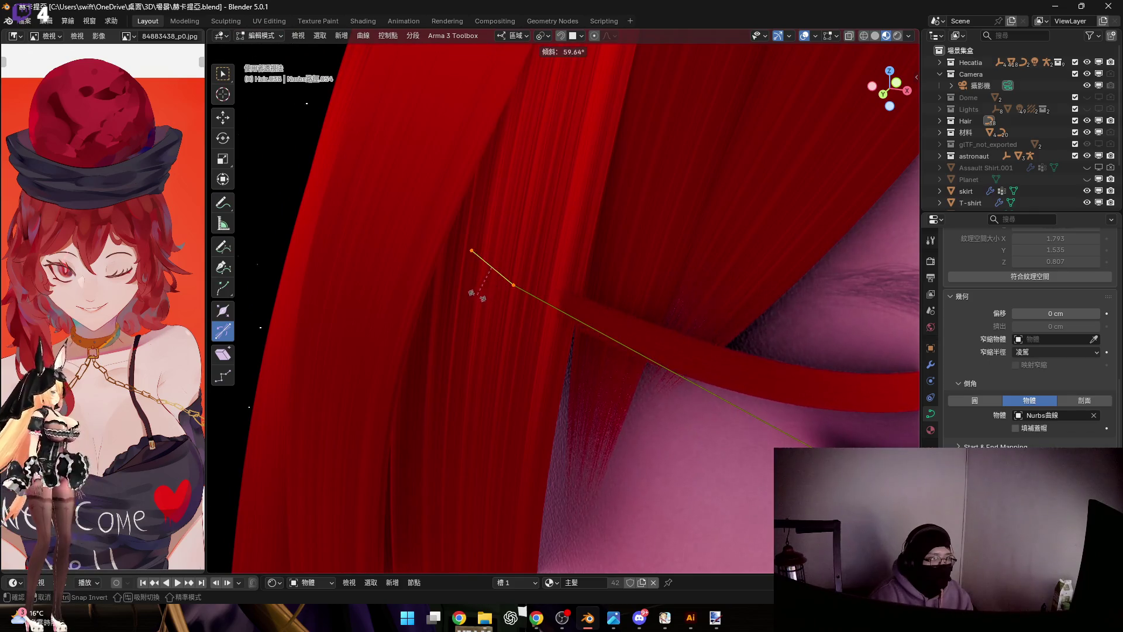
{"action": "left_click", "coordinate": [487, 297]}
Lift the strand's points along the Z axis to arch the loop above the eye
{"action": "middle_click_drag", "start_coordinate": [466, 286], "coordinate": [476, 372]}
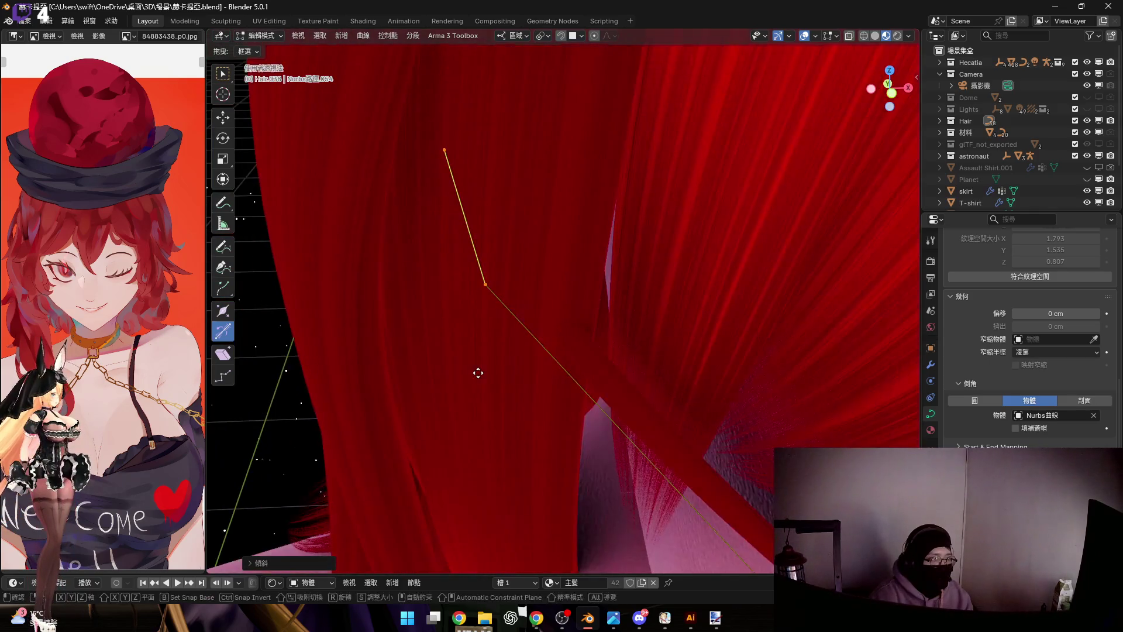
{"action": "key", "text": "g"}
{"action": "key", "text": "z"}
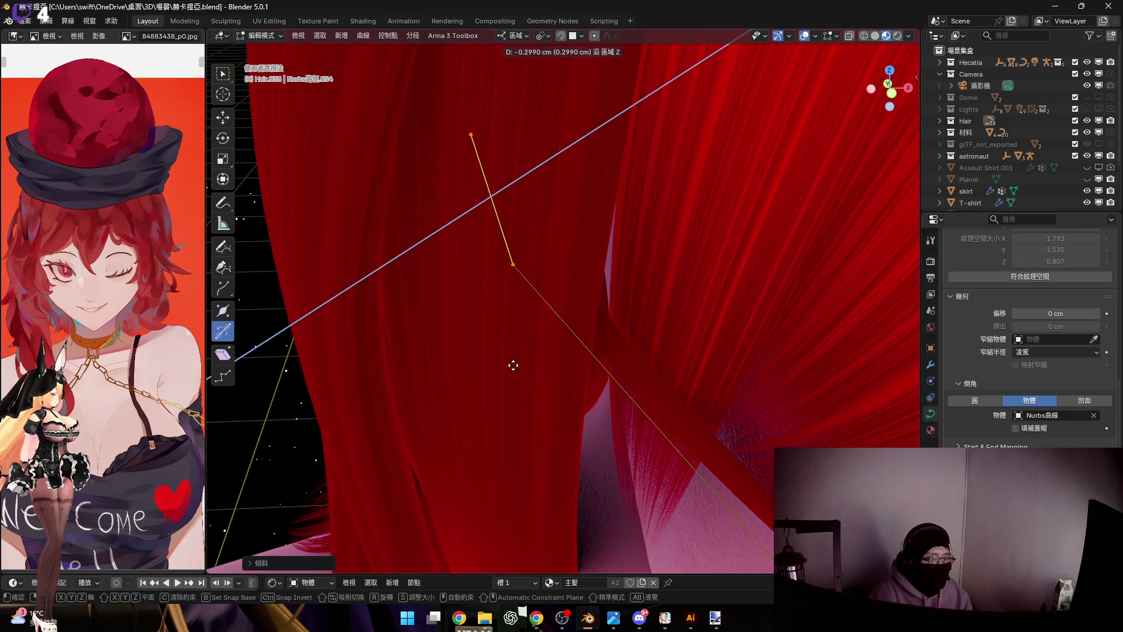
{"action": "left_click", "coordinate": [513, 365]}
{"action": "middle_click_drag", "start_coordinate": [551, 369], "coordinate": [500, 324]}
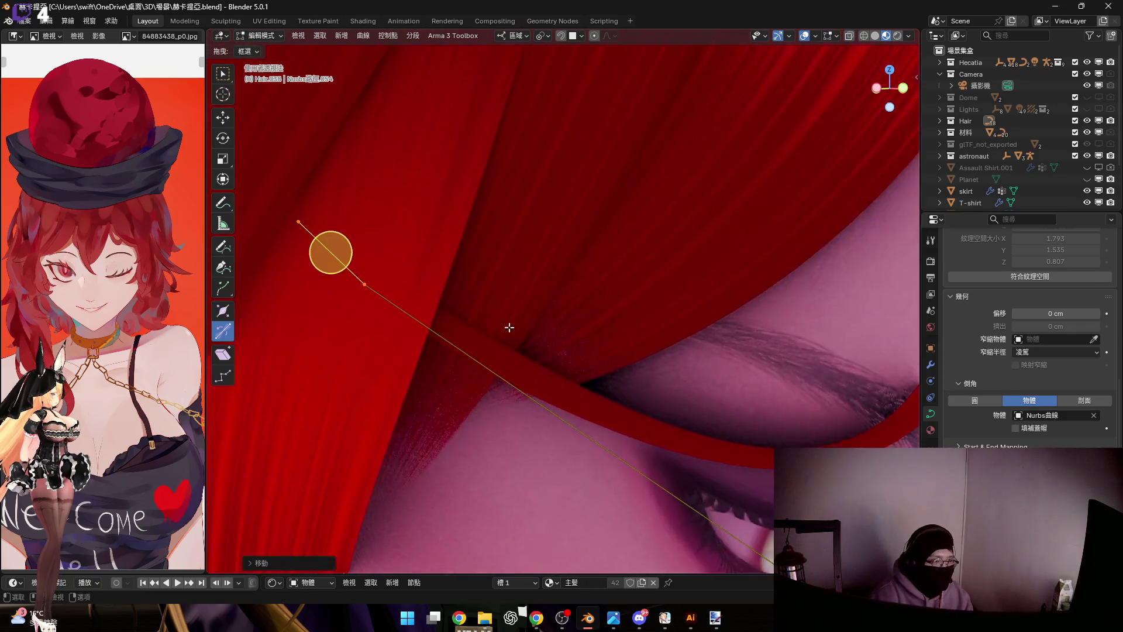
{"action": "scroll", "coordinate": [499, 324], "scroll_direction": "down", "scroll_amount": 3}
{"action": "middle_click_drag", "start_coordinate": [641, 344], "coordinate": [620, 362], "text": "shift"}
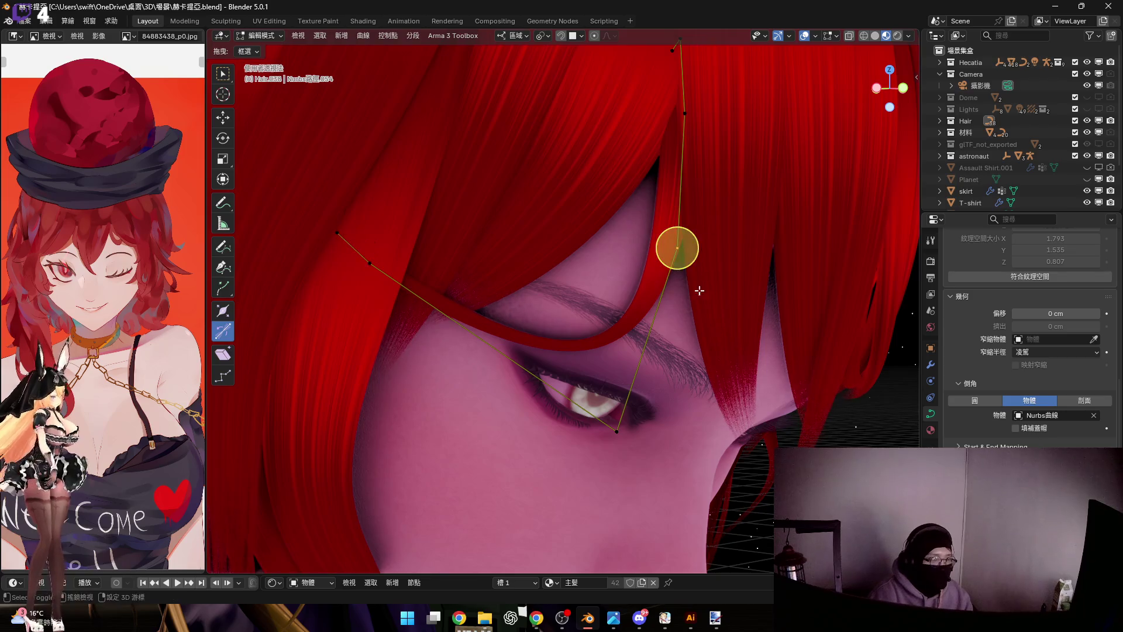
{"action": "middle_click_drag", "start_coordinate": [705, 301], "coordinate": [745, 251]}
{"action": "scroll", "coordinate": [740, 195], "scroll_direction": "up", "scroll_amount": 3}
{"action": "mouse_move", "coordinate": [740, 195]}
{"action": "middle_mouse_down"}
{"action": "mouse_move", "coordinate": [715, 243]}
{"action": "mouse_move", "coordinate": [684, 263]}
{"action": "middle_mouse_up"}
{"action": "key", "text": "g"}
{"action": "key", "text": "z"}
{"action": "left_click", "coordinate": [709, 254]}
{"action": "scroll", "coordinate": [684, 264], "scroll_direction": "down", "scroll_amount": 2}
{"action": "scroll", "coordinate": [630, 190], "scroll_direction": "up", "scroll_amount": 2}
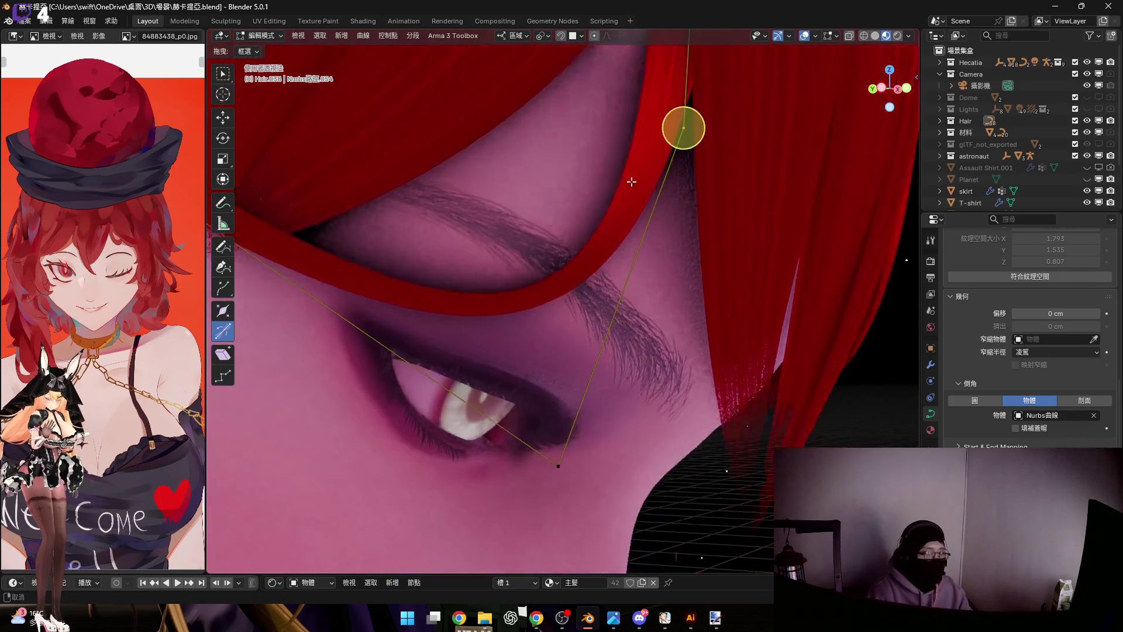
Adjust the strand's thickness and pull its end point down onto the cheek
{"action": "middle_click_drag", "start_coordinate": [630, 190], "coordinate": [557, 329]}
{"action": "middle_click_drag", "start_coordinate": [621, 441], "coordinate": [607, 358]}
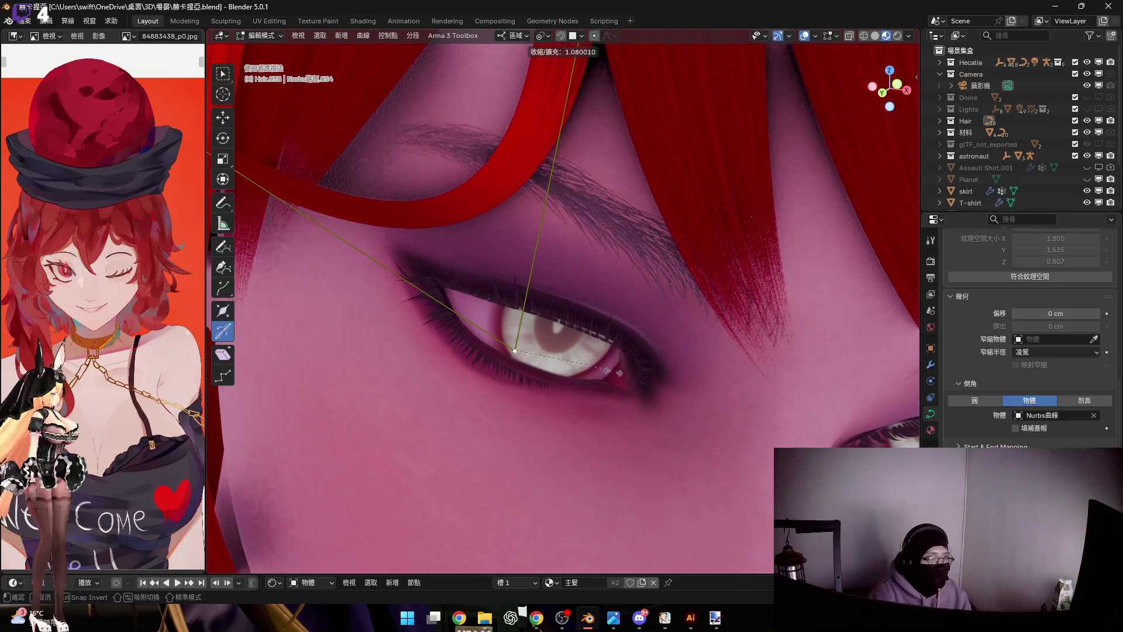
{"action": "left_click", "coordinate": [647, 395]}
{"action": "mouse_move", "coordinate": [646, 395]}
{"action": "middle_mouse_down"}
{"action": "mouse_move", "coordinate": [603, 359]}
{"action": "mouse_move", "coordinate": [633, 379]}
{"action": "middle_mouse_up"}
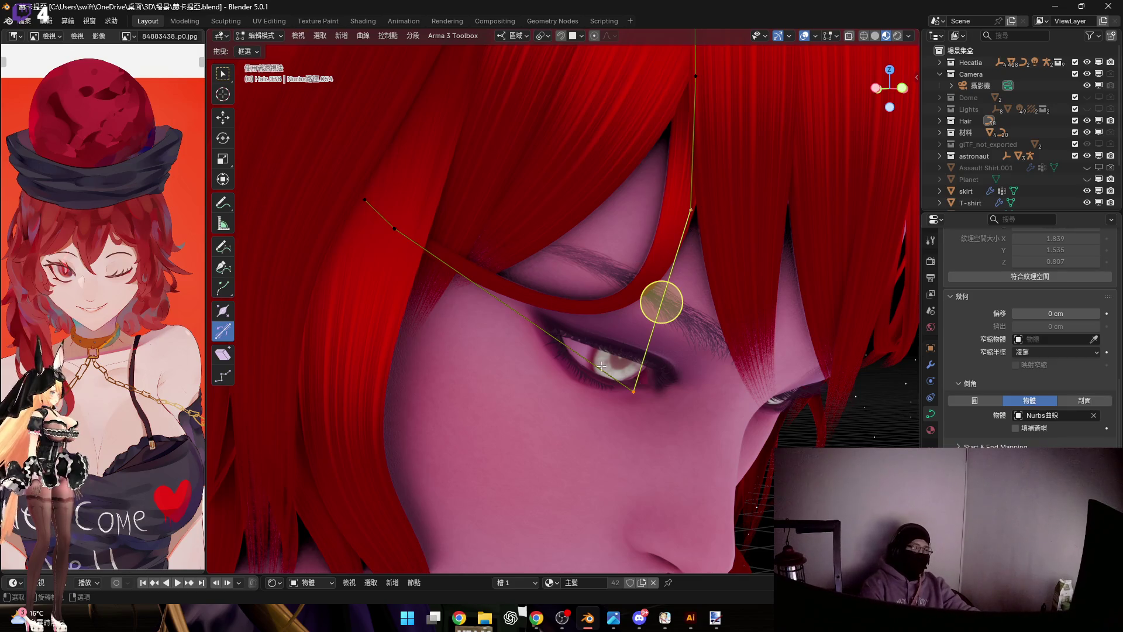
{"action": "mouse_move", "coordinate": [654, 401]}
{"action": "middle_mouse_down"}
{"action": "mouse_move", "coordinate": [630, 415]}
{"action": "mouse_move", "coordinate": [584, 347]}
{"action": "middle_mouse_up"}
{"action": "key", "text": "g"}
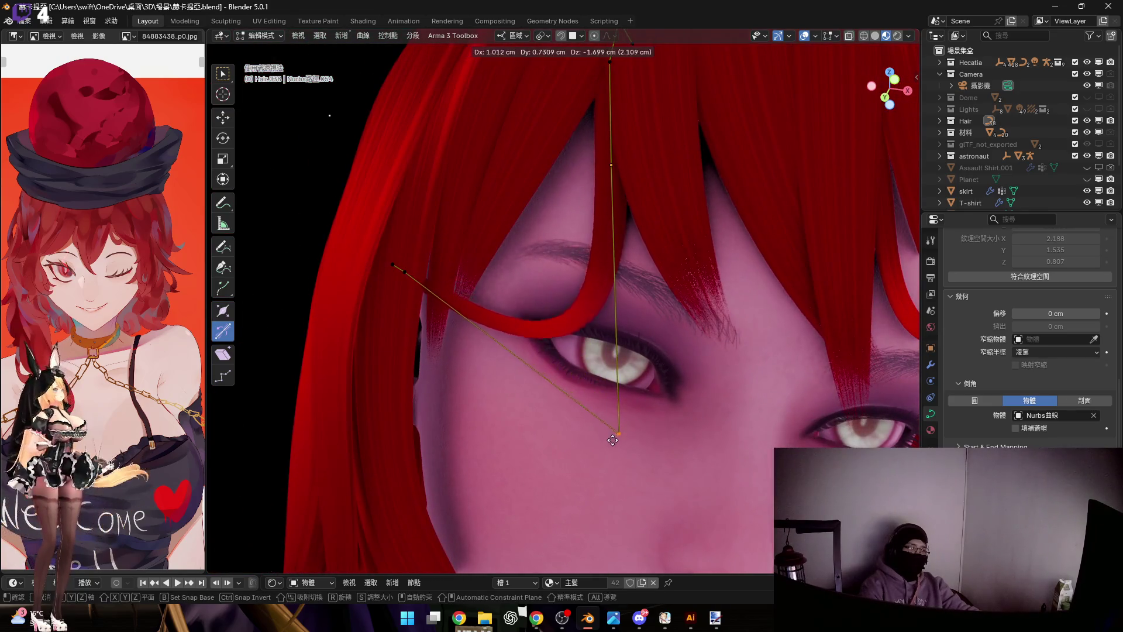
{"action": "left_click", "coordinate": [613, 491]}
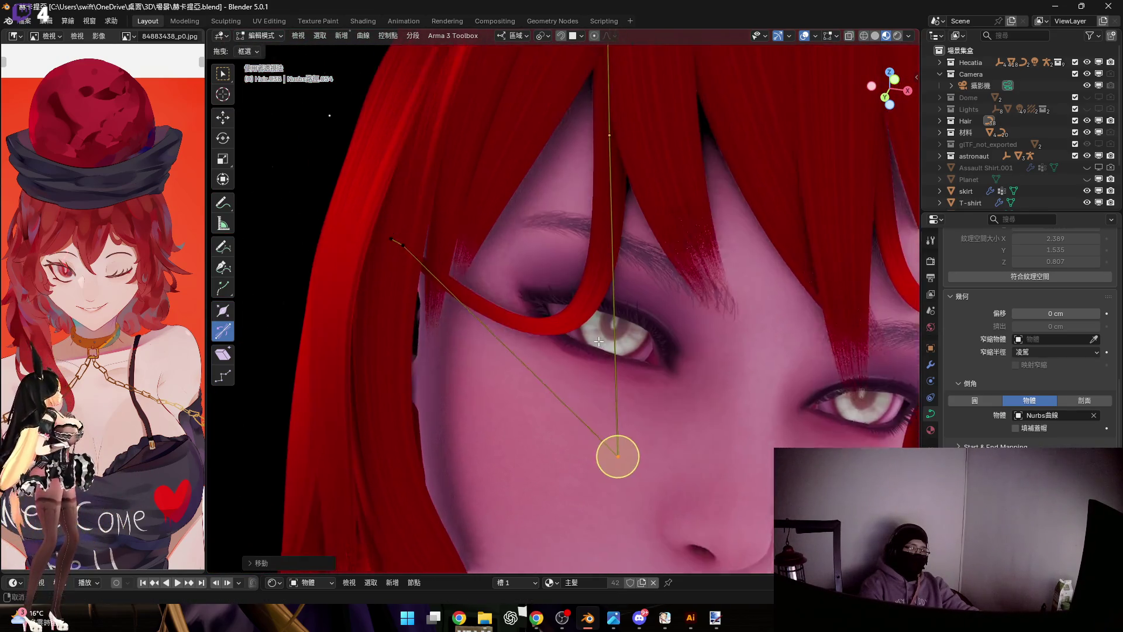
Drop the strand's lower tip further down the cheek
{"action": "middle_click_drag", "start_coordinate": [614, 490], "coordinate": [647, 377]}
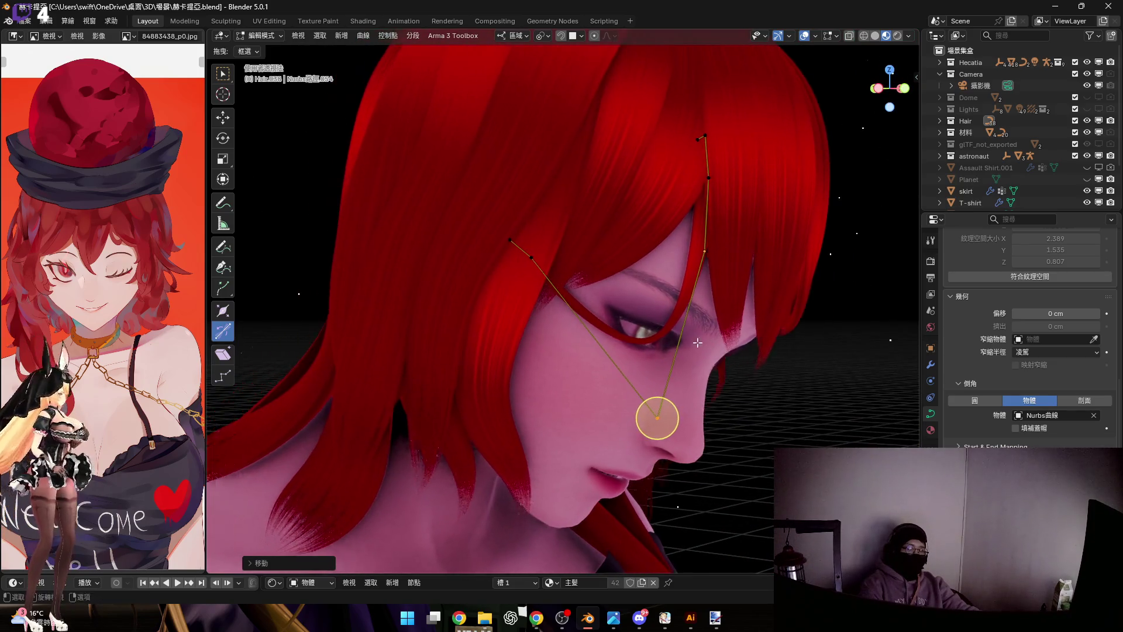
{"action": "middle_click_drag", "start_coordinate": [837, 134], "coordinate": [741, 280]}
{"action": "scroll", "coordinate": [742, 280], "scroll_direction": "up", "scroll_amount": 4}
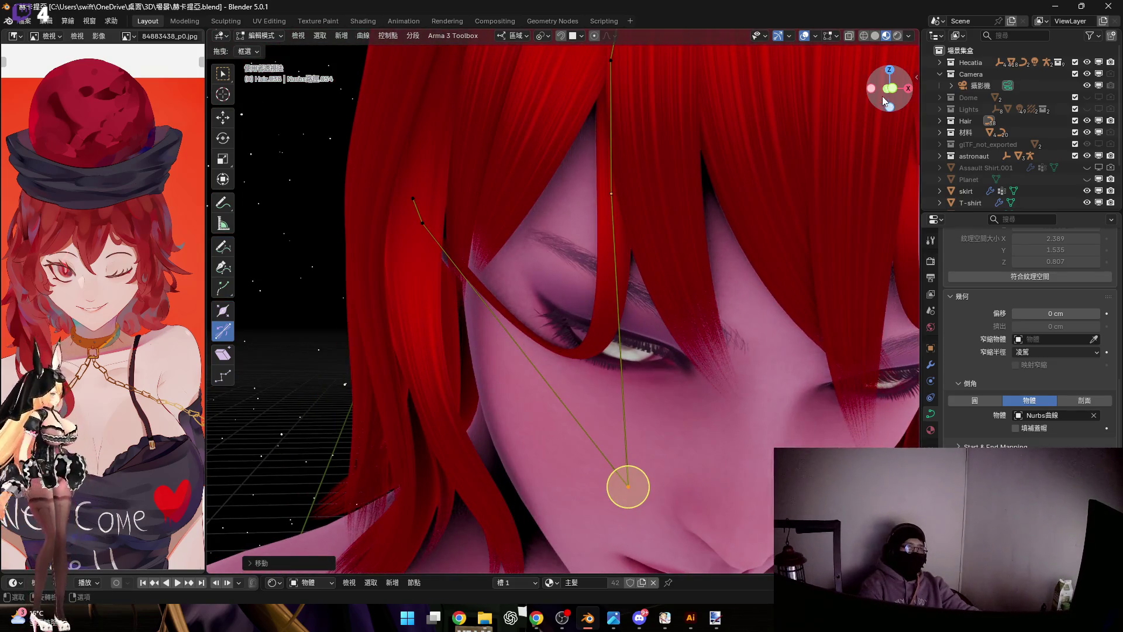
{"action": "left_click_drag", "start_coordinate": [884, 103], "coordinate": [620, 351]}
{"action": "middle_click_drag", "start_coordinate": [888, 95], "coordinate": [596, 367]}
{"action": "scroll", "coordinate": [596, 368], "scroll_direction": "up", "scroll_amount": 2}
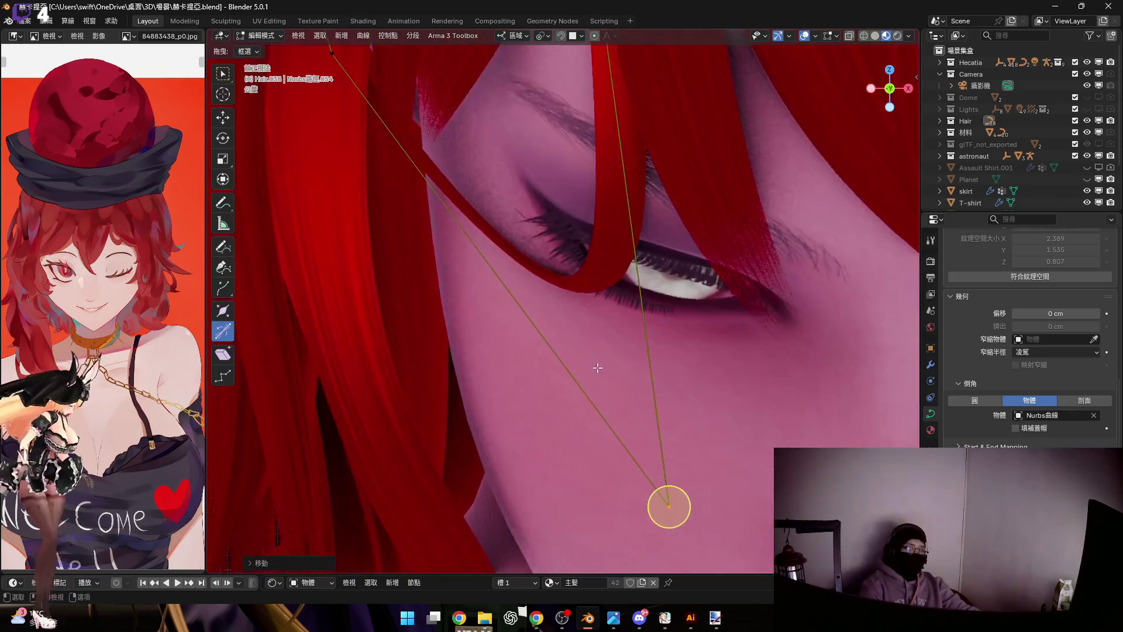
{"action": "key", "text": "g"}
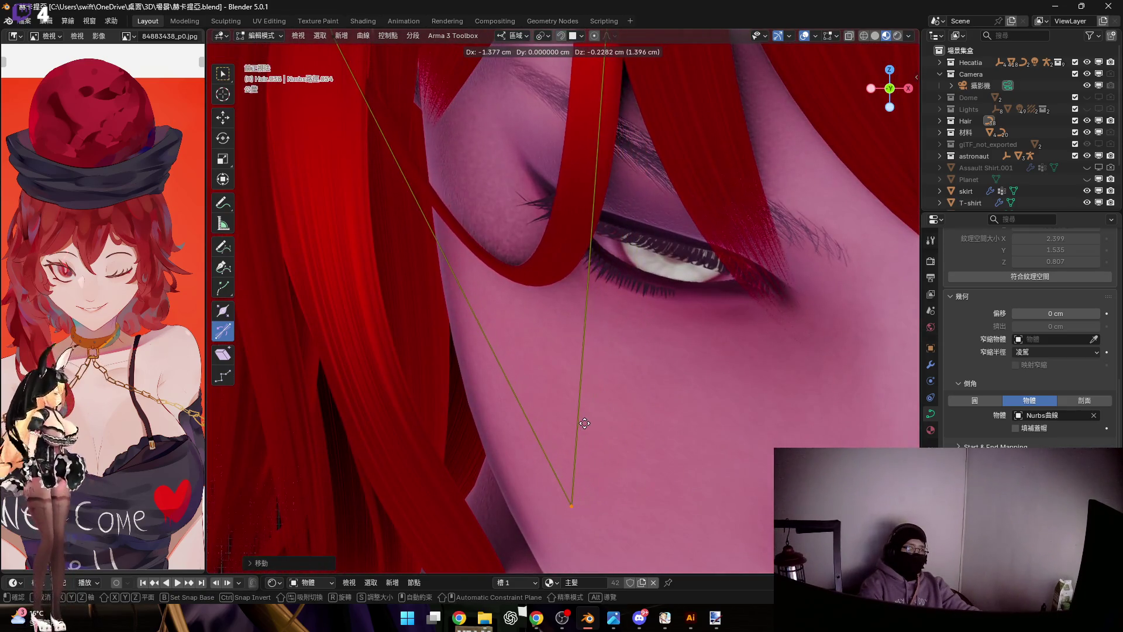
{"action": "scroll", "coordinate": [584, 423], "scroll_direction": "down", "scroll_amount": 4}
{"action": "scroll", "coordinate": [588, 420], "scroll_direction": "up", "scroll_amount": 4}
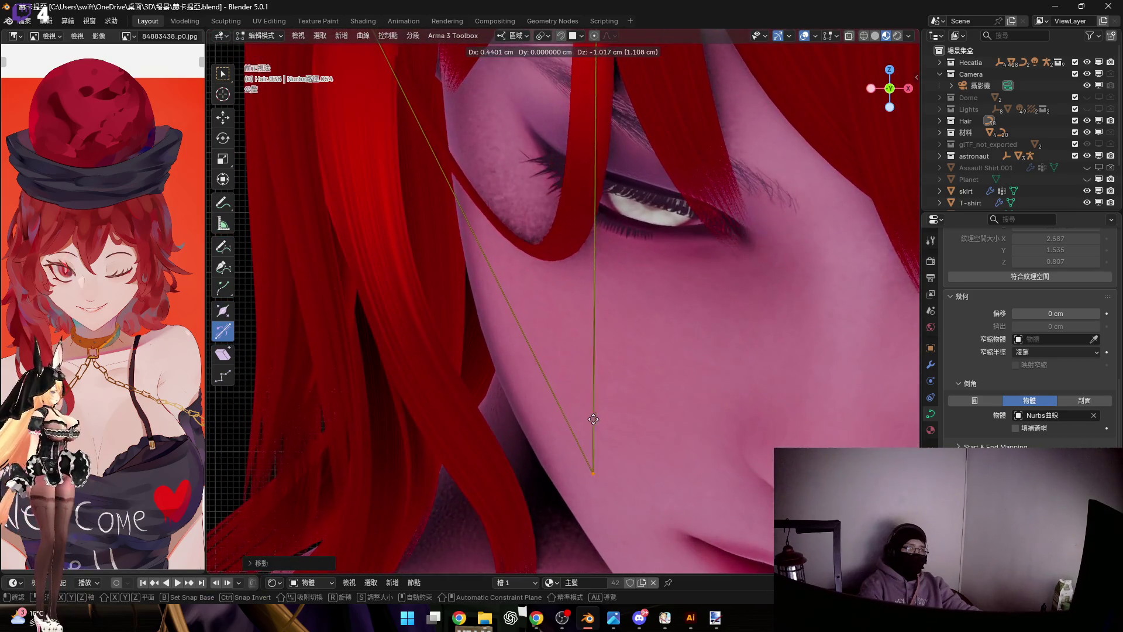
{"action": "left_click", "coordinate": [592, 416]}
Shift the strand's upper control points so they sit within the bangs
{"action": "middle_click_drag", "start_coordinate": [591, 416], "coordinate": [695, 352]}
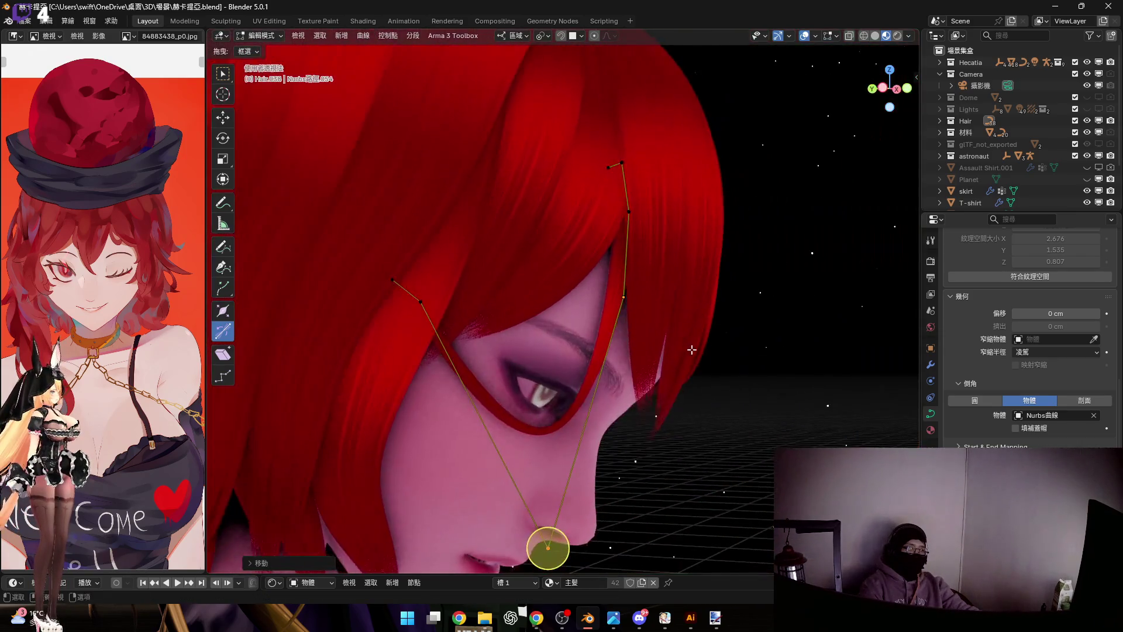
{"action": "scroll", "coordinate": [609, 324], "scroll_direction": "up", "scroll_amount": 2}
{"action": "scroll", "coordinate": [632, 316], "scroll_direction": "up", "scroll_amount": 1}
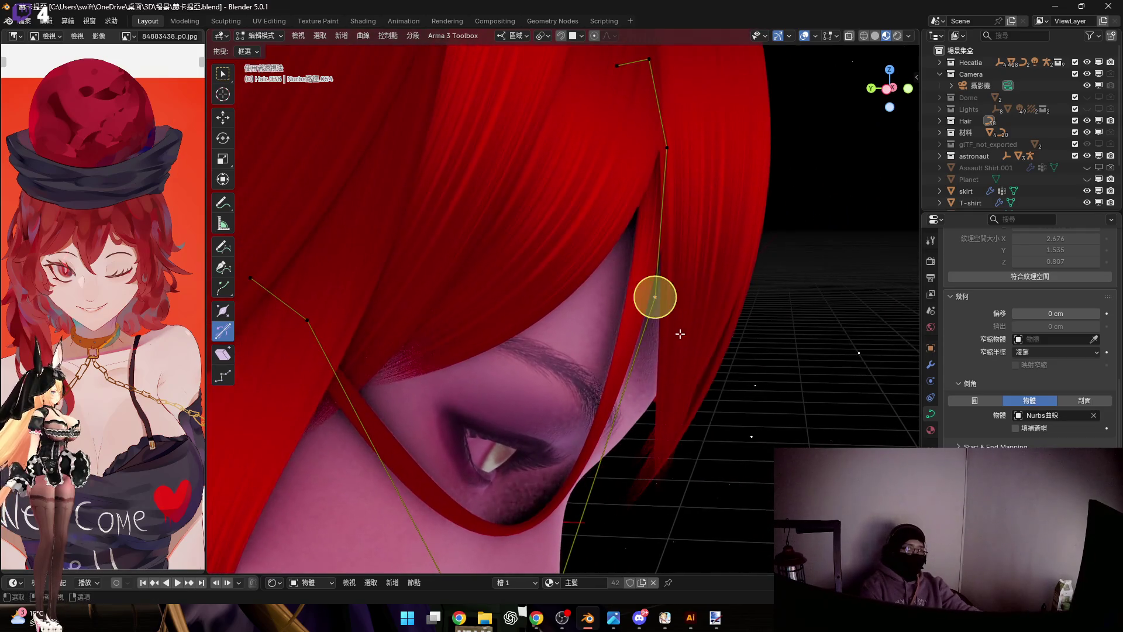
{"action": "scroll", "coordinate": [662, 327], "scroll_direction": "up", "scroll_amount": 1}
{"action": "scroll", "coordinate": [663, 326], "scroll_direction": "up", "scroll_amount": 1}
{"action": "key", "text": "g"}
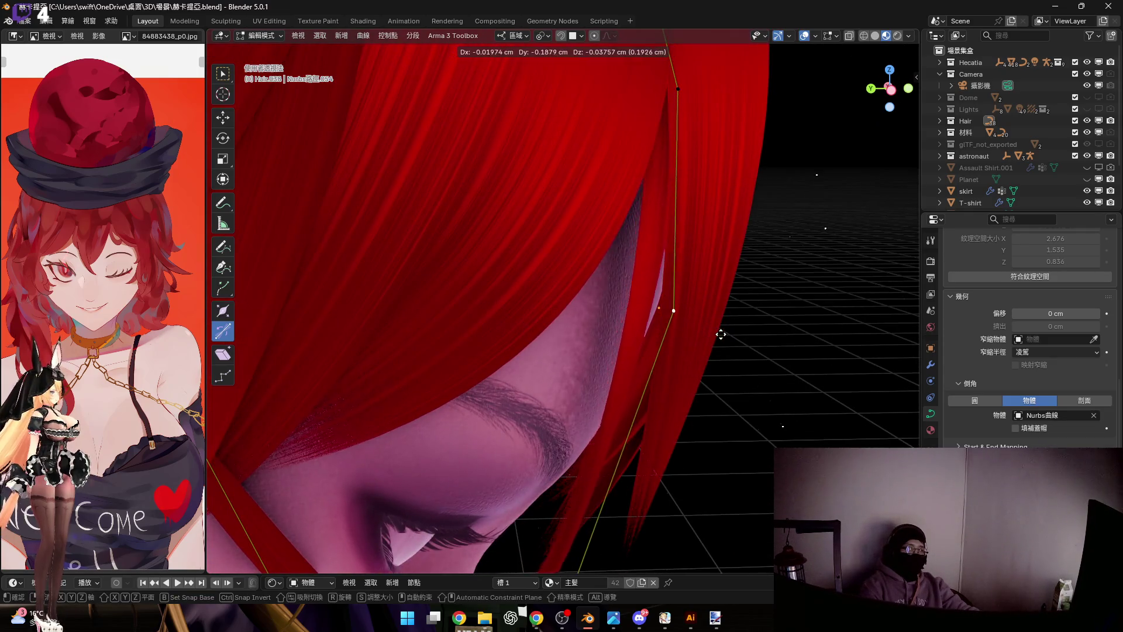
{"action": "left_click", "coordinate": [723, 334]}
{"action": "mouse_move", "coordinate": [721, 334]}
{"action": "middle_mouse_down"}
{"action": "mouse_move", "coordinate": [647, 319]}
{"action": "mouse_move", "coordinate": [620, 300]}
{"action": "mouse_move", "coordinate": [668, 255]}
{"action": "mouse_move", "coordinate": [666, 226]}
{"action": "mouse_move", "coordinate": [688, 223]}
{"action": "mouse_move", "coordinate": [649, 246]}
{"action": "mouse_move", "coordinate": [638, 296]}
{"action": "mouse_move", "coordinate": [664, 233]}
{"action": "mouse_move", "coordinate": [690, 251]}
{"action": "mouse_move", "coordinate": [655, 247]}
{"action": "mouse_move", "coordinate": [652, 319]}
{"action": "mouse_move", "coordinate": [734, 97]}
{"action": "mouse_move", "coordinate": [704, 128]}
{"action": "middle_mouse_up"}
{"action": "key", "text": "g"}
{"action": "left_click", "coordinate": [677, 269]}
{"action": "mouse_move", "coordinate": [633, 247]}
{"action": "middle_mouse_down"}
{"action": "mouse_move", "coordinate": [564, 220]}
{"action": "mouse_move", "coordinate": [512, 168]}
{"action": "middle_mouse_up"}
{"action": "scroll", "coordinate": [513, 168], "scroll_direction": "up", "scroll_amount": 2}
{"action": "scroll", "coordinate": [579, 233], "scroll_direction": "up", "scroll_amount": 2}
{"action": "key", "text": "g"}
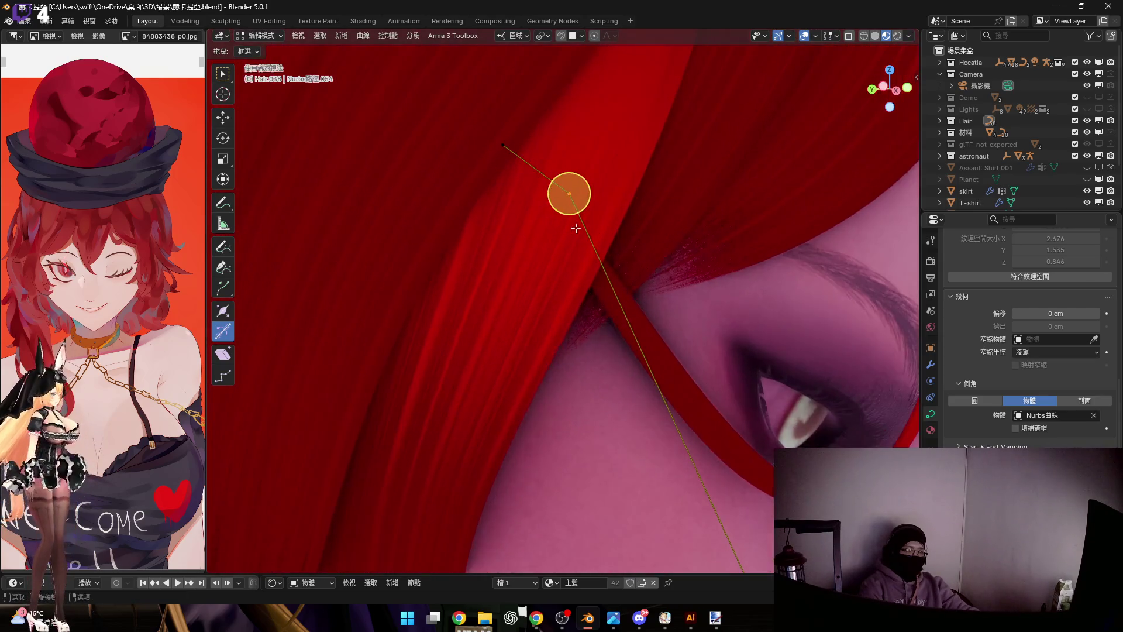
Twist the strand's upper point around its local Z and Y axes
{"action": "key", "text": "r"}
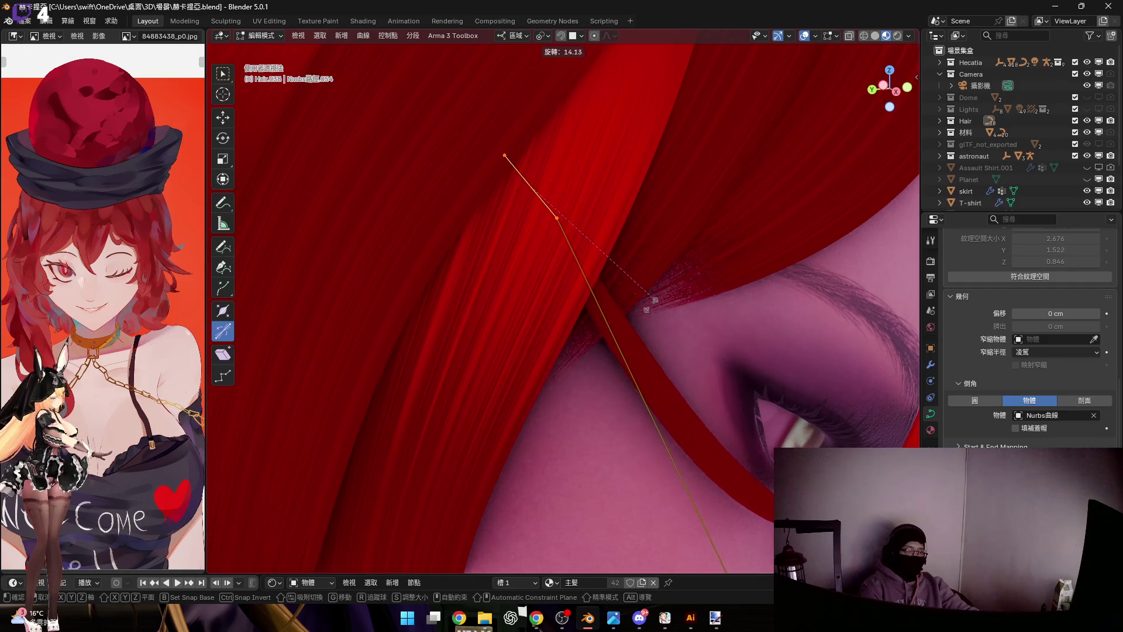
{"action": "key", "text": "z"}
{"action": "key", "text": "z"}
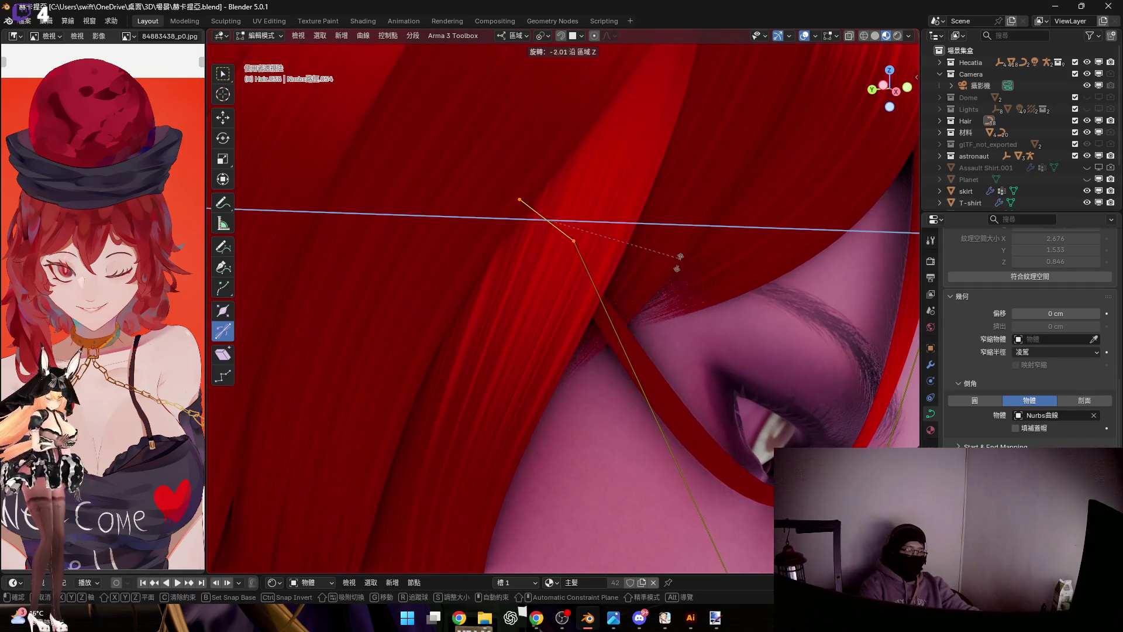
{"action": "left_click", "coordinate": [665, 360]}
{"action": "mouse_move", "coordinate": [664, 360]}
{"action": "middle_mouse_down"}
{"action": "mouse_move", "coordinate": [494, 287]}
{"action": "mouse_move", "coordinate": [670, 263]}
{"action": "middle_mouse_up"}
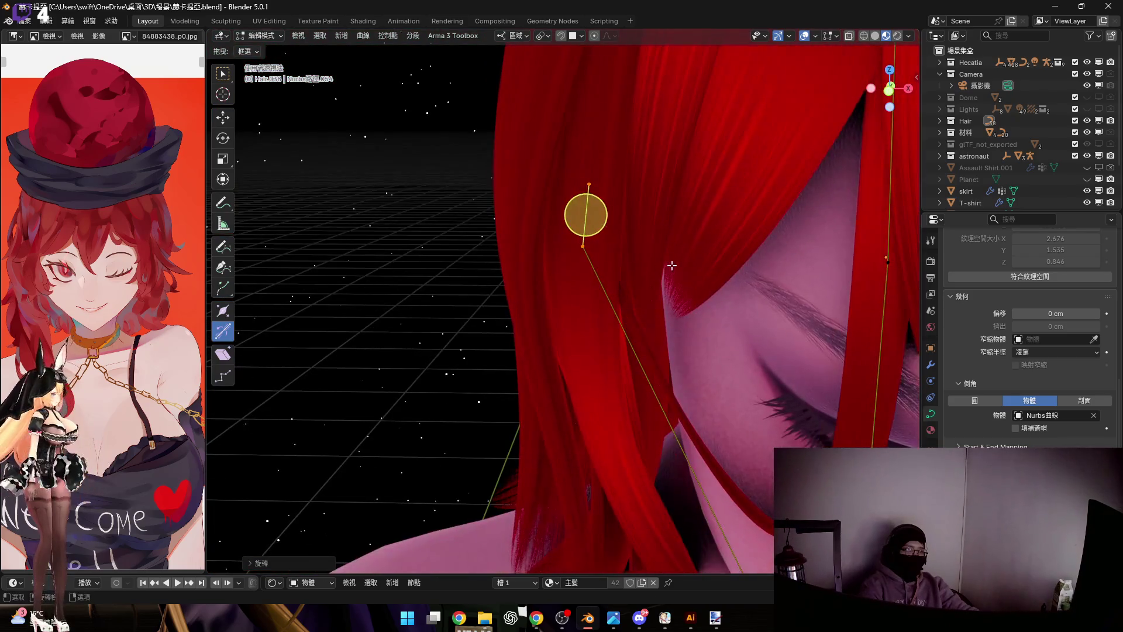
{"action": "key", "text": "r"}
{"action": "key", "text": "y"}
{"action": "key", "text": "y"}
{"action": "left_click", "coordinate": [703, 211]}
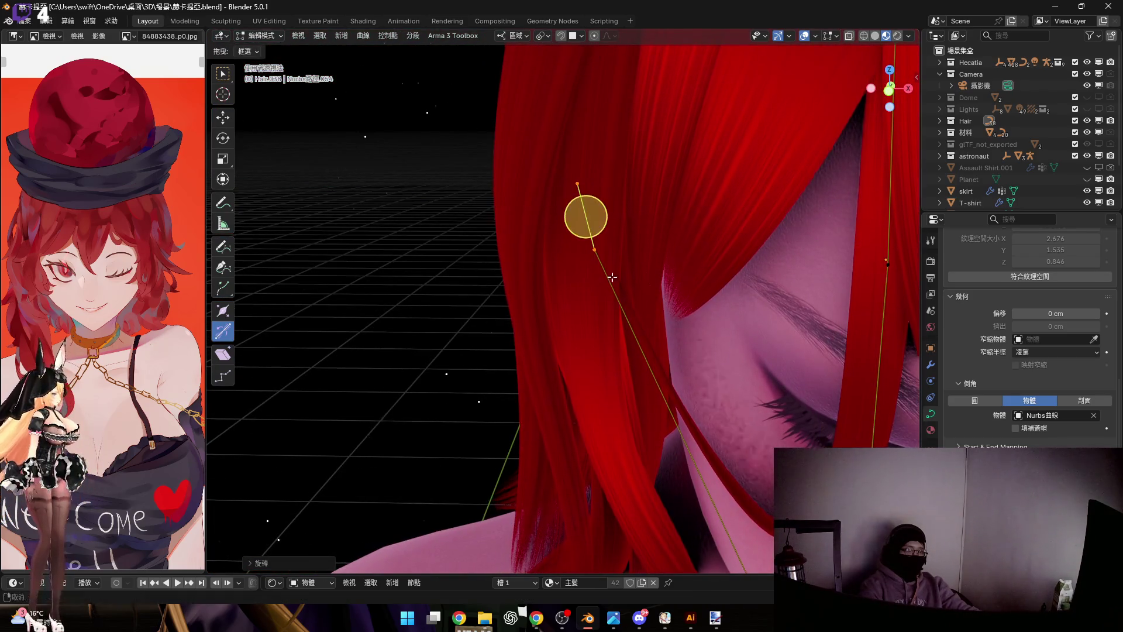
Move and rotate the upper end so it blends into the surrounding red hair
{"action": "middle_click_drag", "start_coordinate": [702, 211], "coordinate": [553, 257]}
{"action": "key", "text": "g"}
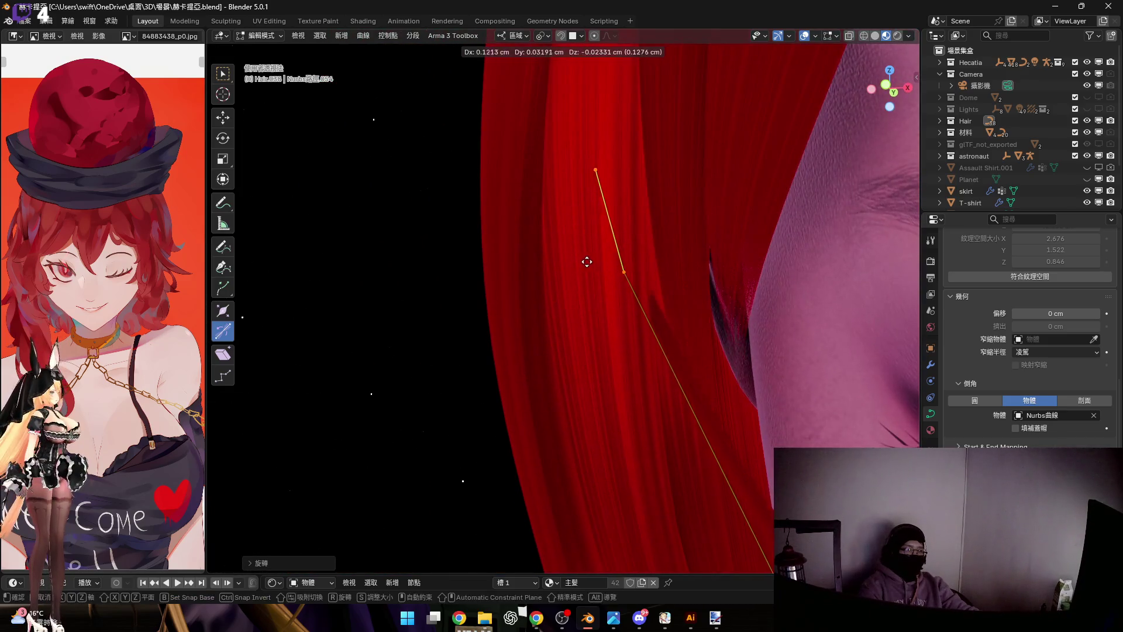
{"action": "left_click", "coordinate": [592, 261]}
{"action": "mouse_move", "coordinate": [593, 260]}
{"action": "middle_mouse_down"}
{"action": "mouse_move", "coordinate": [651, 336]}
{"action": "mouse_move", "coordinate": [642, 288]}
{"action": "middle_mouse_up"}
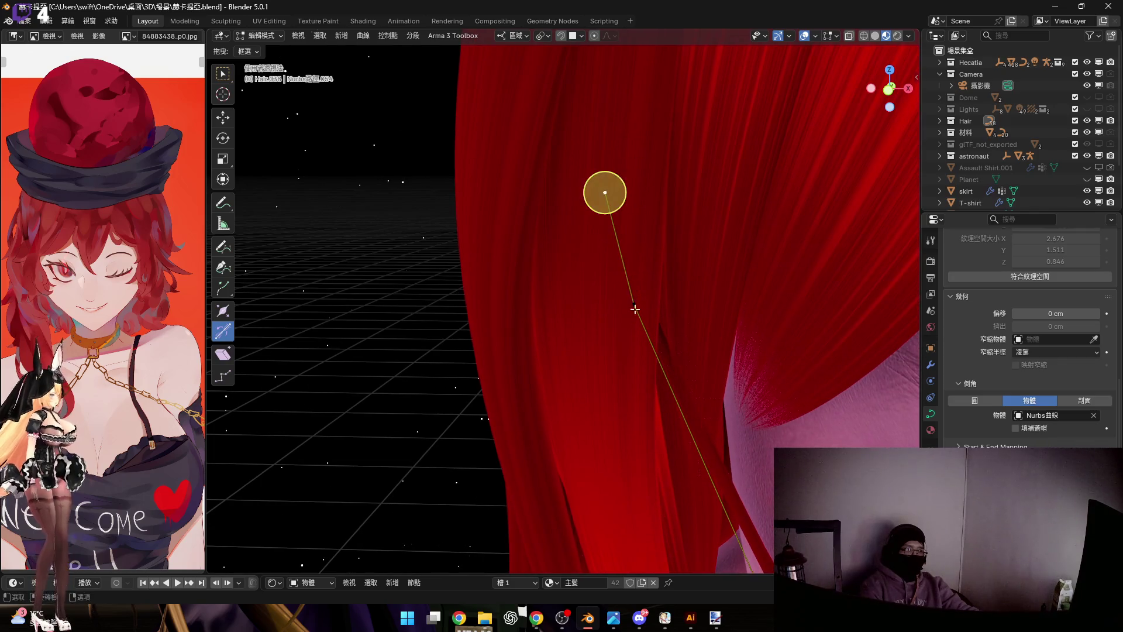
{"action": "key", "text": "r"}
{"action": "left_click", "coordinate": [770, 253]}
{"action": "mouse_move", "coordinate": [769, 253]}
{"action": "middle_mouse_down"}
{"action": "mouse_move", "coordinate": [679, 343]}
{"action": "mouse_move", "coordinate": [702, 322]}
{"action": "middle_mouse_up"}
{"action": "middle_click_drag", "start_coordinate": [549, 117], "coordinate": [552, 118]}
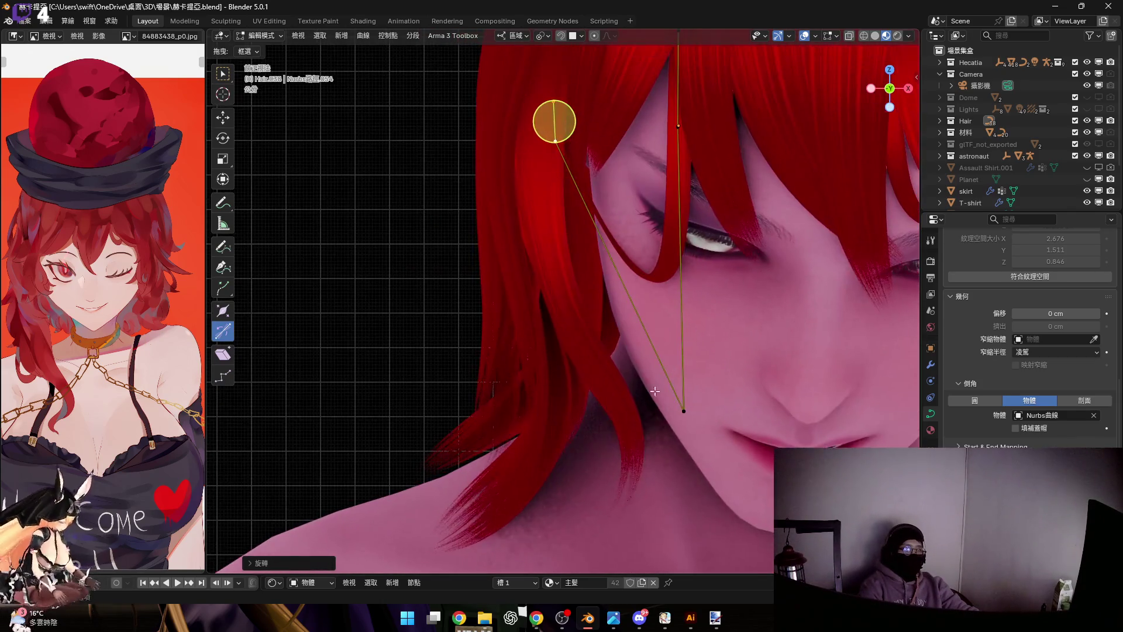
Pull the strand's bottom point down near the lips and reposition its top point from the side view
{"action": "middle_click_drag", "start_coordinate": [684, 406], "coordinate": [672, 427]}
{"action": "key", "text": "g"}
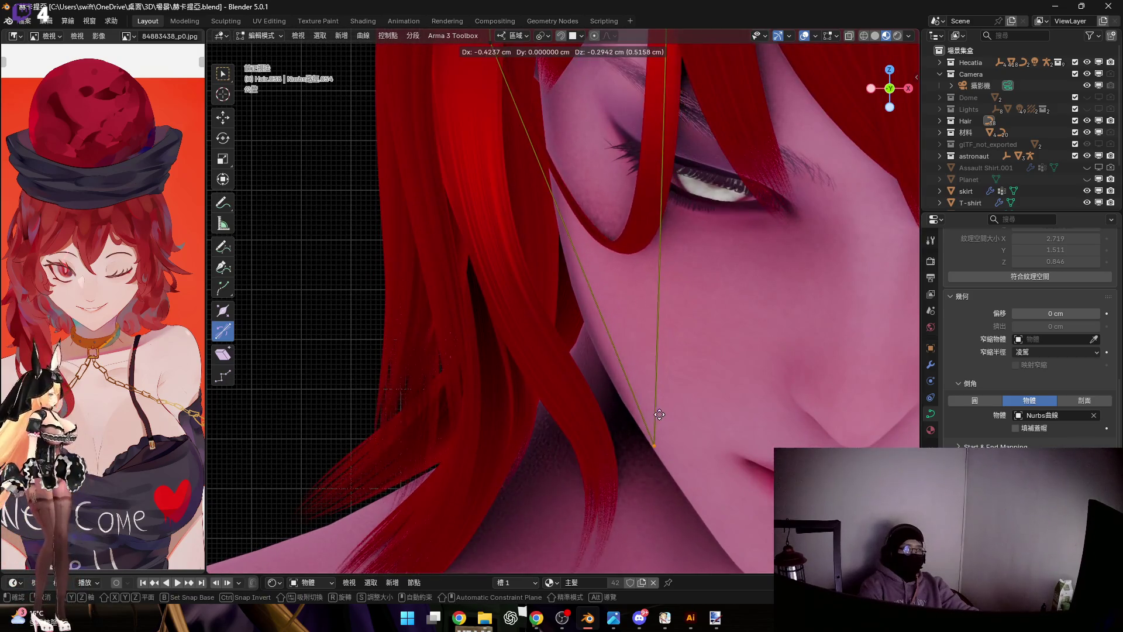
{"action": "left_click", "coordinate": [640, 419]}
{"action": "middle_click_drag", "start_coordinate": [629, 451], "coordinate": [646, 460]}
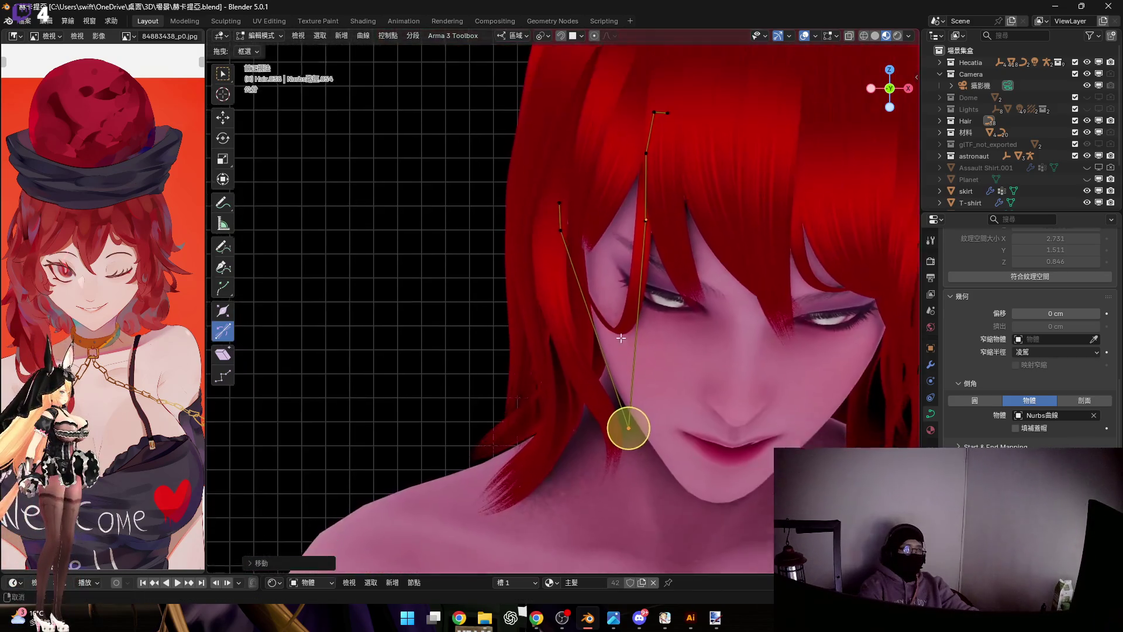
{"action": "left_click", "coordinate": [872, 88]}
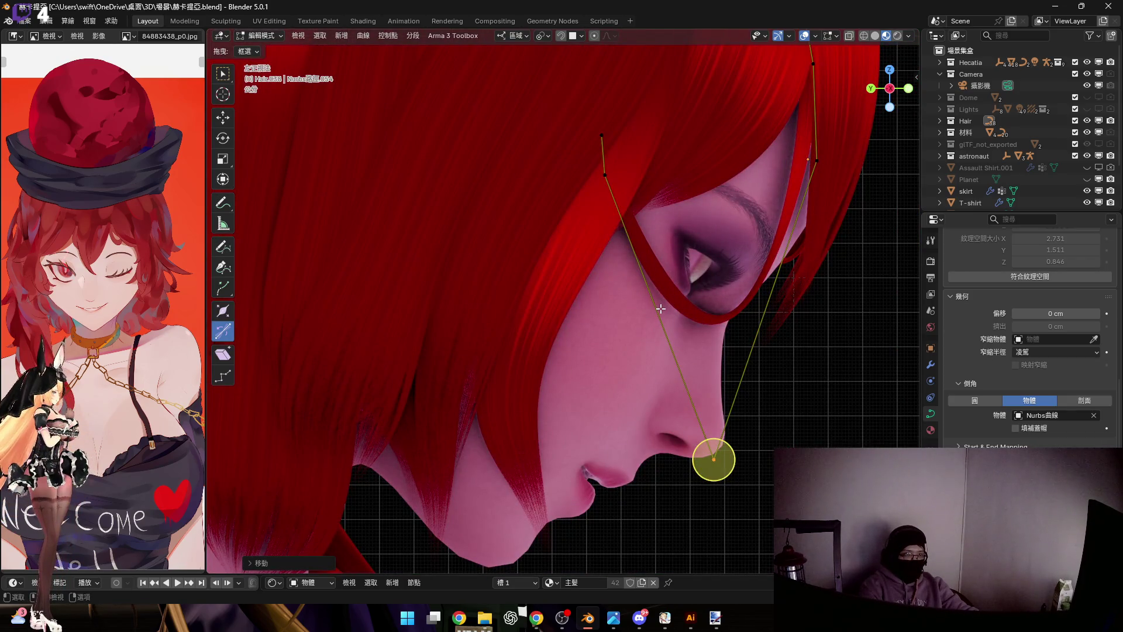
{"action": "left_click", "coordinate": [603, 139]}
{"action": "scroll", "coordinate": [602, 149], "scroll_direction": "up", "scroll_amount": 3}
{"action": "key", "text": "g"}
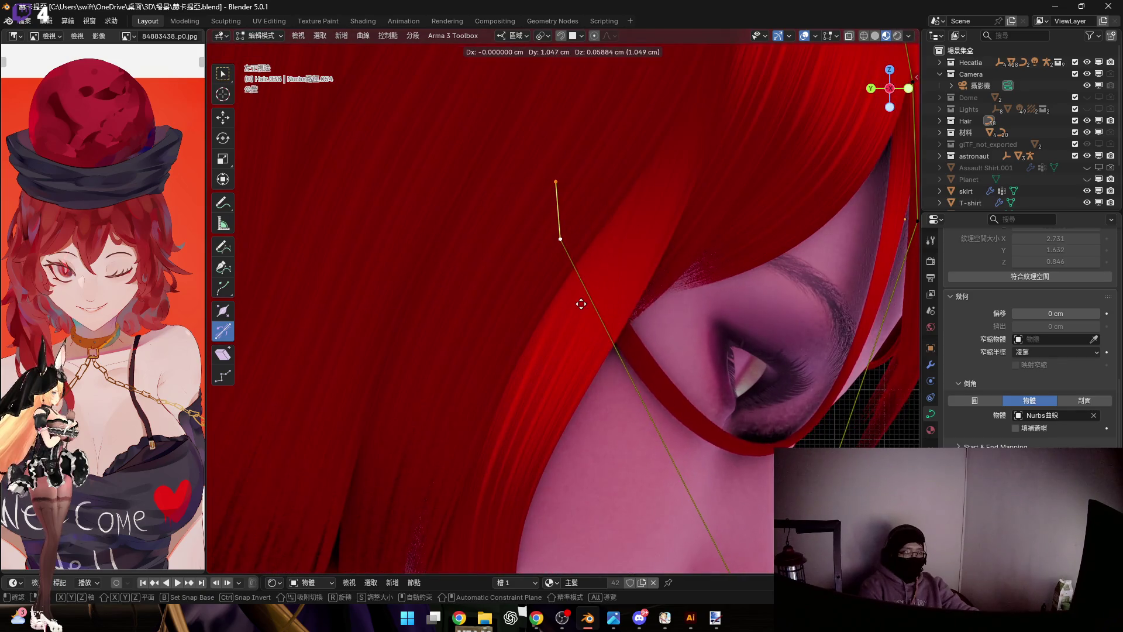
{"action": "left_click", "coordinate": [543, 300]}
Thin the strand at a mid point with Shrink/Fatten and check the drape from several angles
{"action": "mouse_move", "coordinate": [541, 299]}
{"action": "middle_mouse_down"}
{"action": "mouse_move", "coordinate": [501, 361]}
{"action": "mouse_move", "coordinate": [572, 279]}
{"action": "mouse_move", "coordinate": [641, 291]}
{"action": "mouse_move", "coordinate": [614, 315]}
{"action": "mouse_move", "coordinate": [620, 358]}
{"action": "middle_mouse_up"}
{"action": "scroll", "coordinate": [650, 386], "scroll_direction": "down", "scroll_amount": 4}
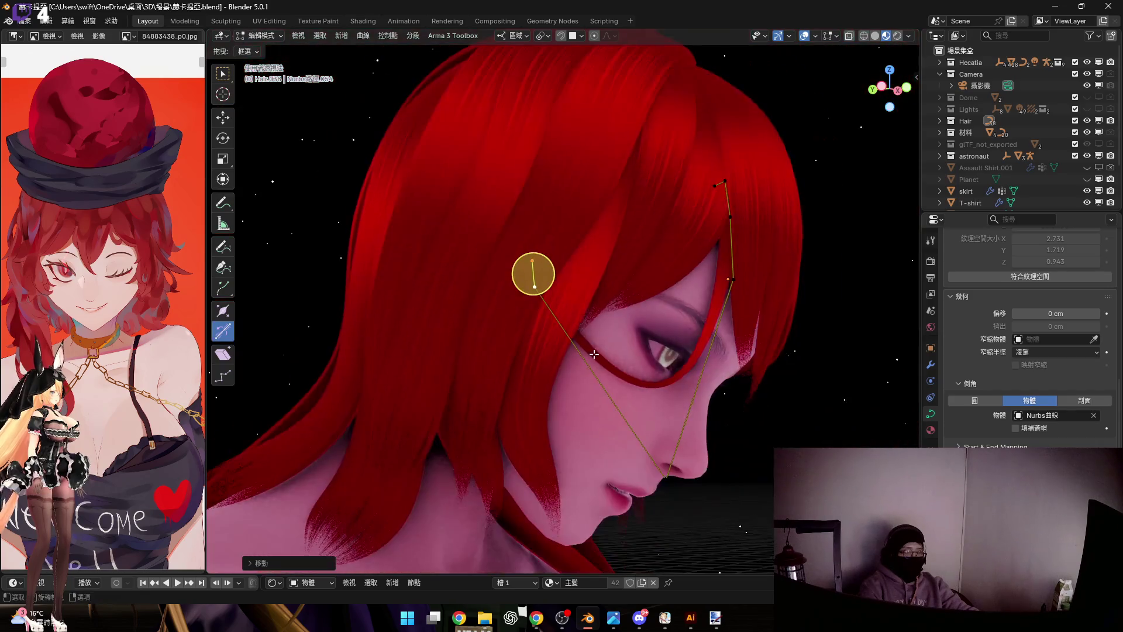
{"action": "scroll", "coordinate": [601, 363], "scroll_direction": "up", "scroll_amount": 3}
{"action": "mouse_move", "coordinate": [641, 388]}
{"action": "middle_mouse_down"}
{"action": "mouse_move", "coordinate": [545, 360]}
{"action": "mouse_move", "coordinate": [631, 313]}
{"action": "middle_mouse_up"}
{"action": "scroll", "coordinate": [668, 462], "scroll_direction": "up", "scroll_amount": 3}
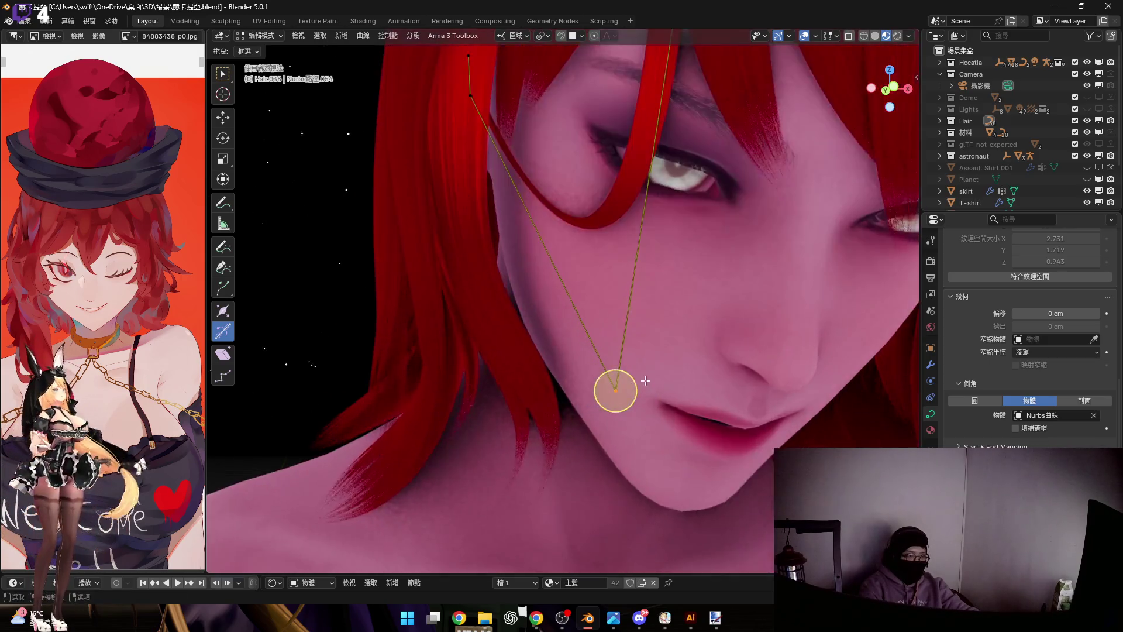
{"action": "key", "text": "alt+s"}
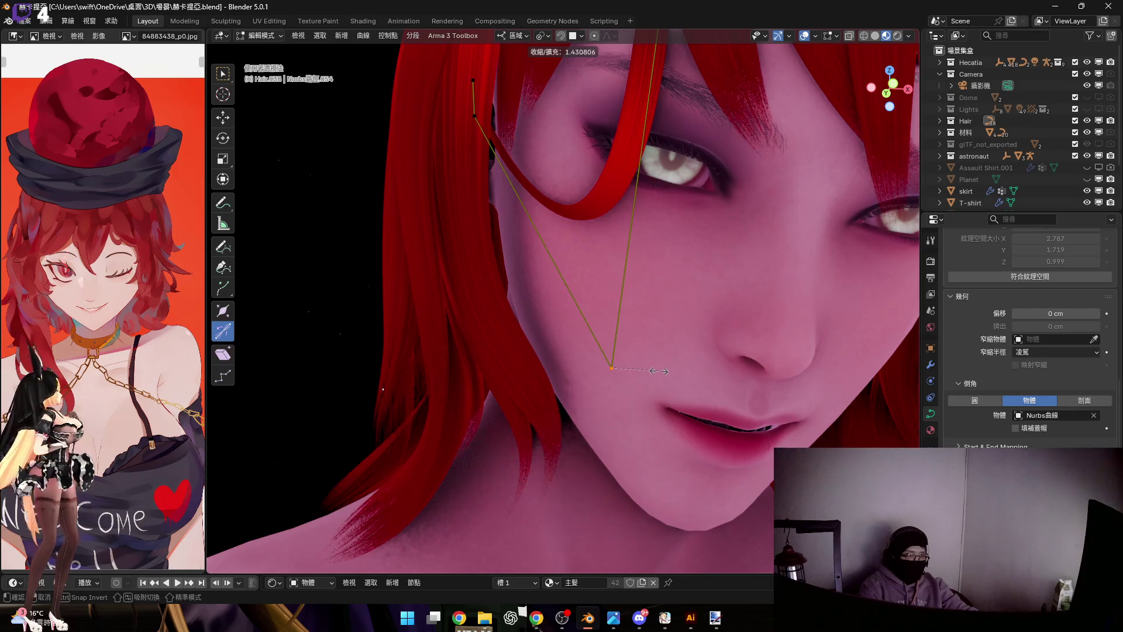
{"action": "left_click", "coordinate": [658, 371]}
{"action": "middle_click_drag", "start_coordinate": [658, 372], "coordinate": [651, 437]}
{"action": "middle_click_drag", "start_coordinate": [648, 313], "coordinate": [689, 297]}
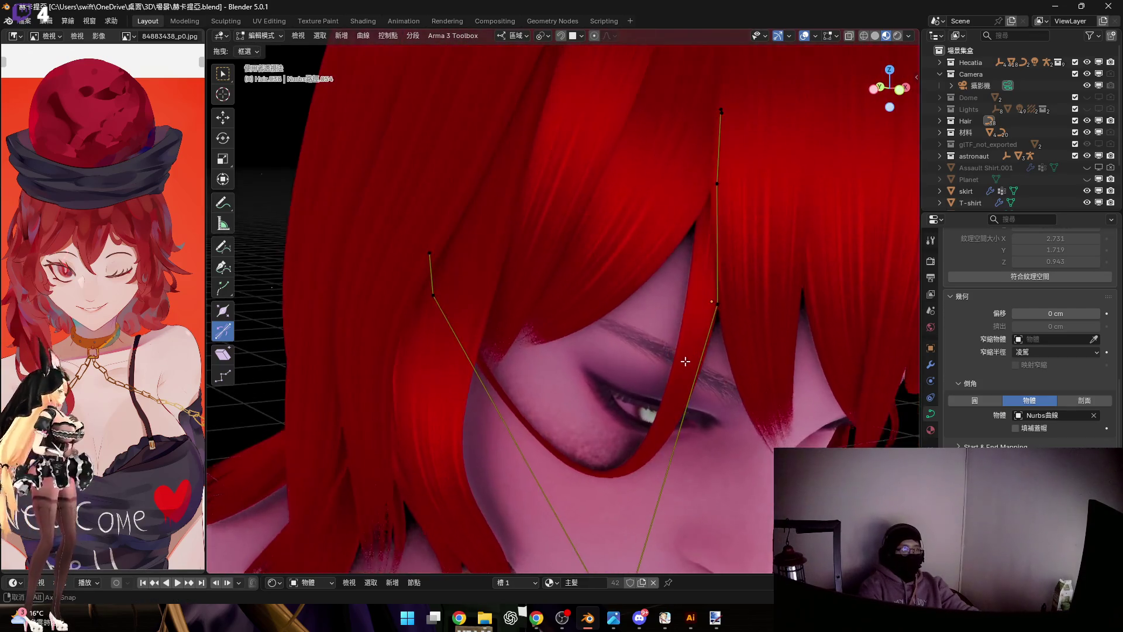
{"action": "scroll", "coordinate": [690, 344], "scroll_direction": "down", "scroll_amount": 3}
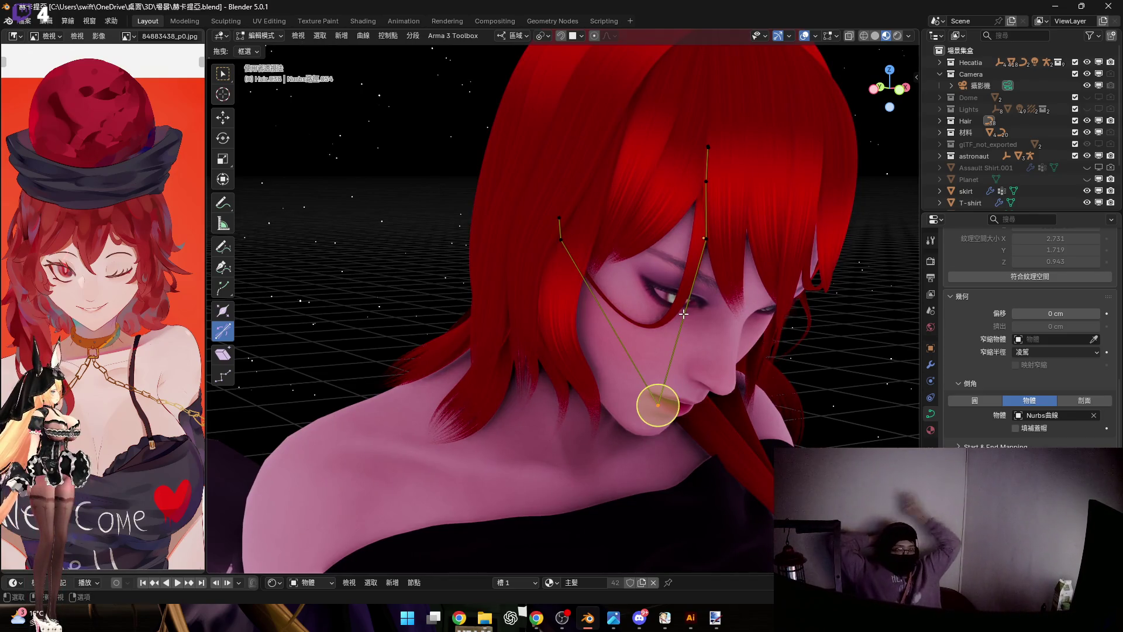
{"action": "middle_click_drag", "start_coordinate": [683, 314], "coordinate": [650, 306]}
{"action": "scroll", "coordinate": [641, 295], "scroll_direction": "up", "scroll_amount": 3}
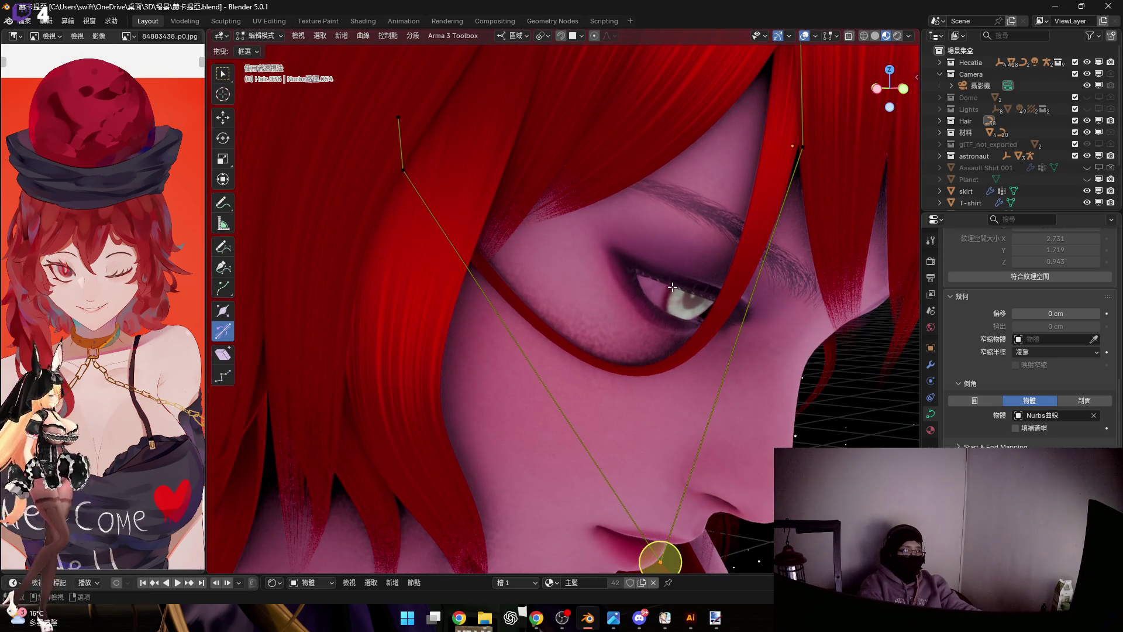
Leave Edit Mode and duplicate the finished hair strand
{"action": "key", "text": "Tab"}
{"action": "middle_click_drag", "start_coordinate": [674, 283], "coordinate": [672, 345]}
{"action": "key", "text": "g"}
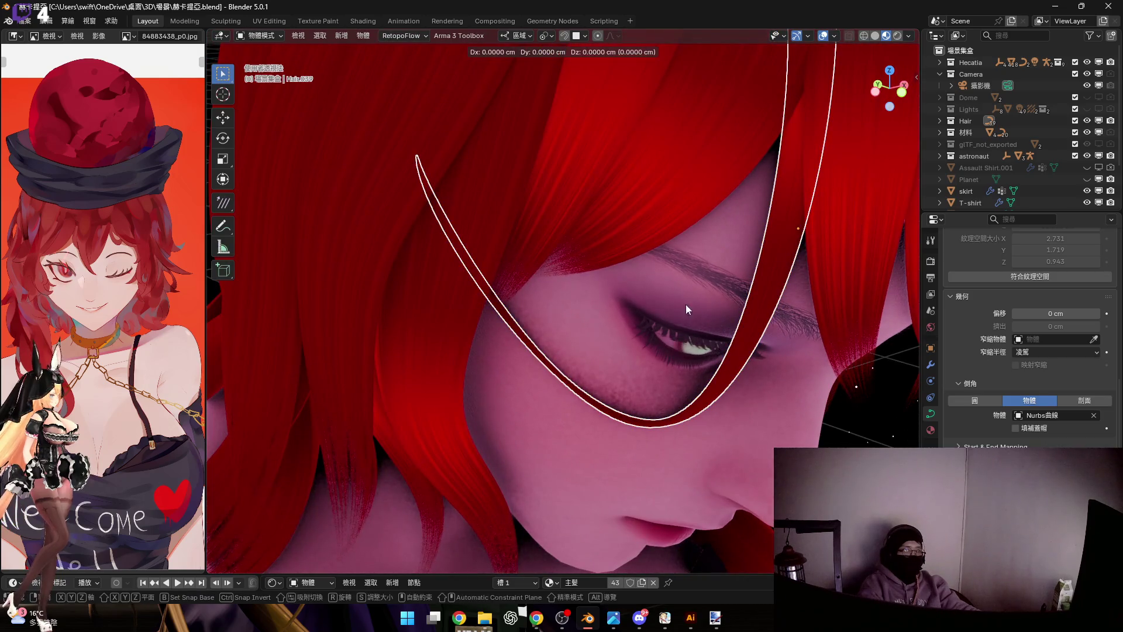
Keep the duplicate in place and shift its lower points sideways along X toward the jaw
{"action": "right_click", "coordinate": [684, 312]}
{"action": "key", "text": "Tab"}
{"action": "mouse_move", "coordinate": [696, 302]}
{"action": "middle_mouse_down"}
{"action": "mouse_move", "coordinate": [690, 344]}
{"action": "mouse_move", "coordinate": [705, 395]}
{"action": "middle_mouse_up"}
{"action": "key", "text": "g"}
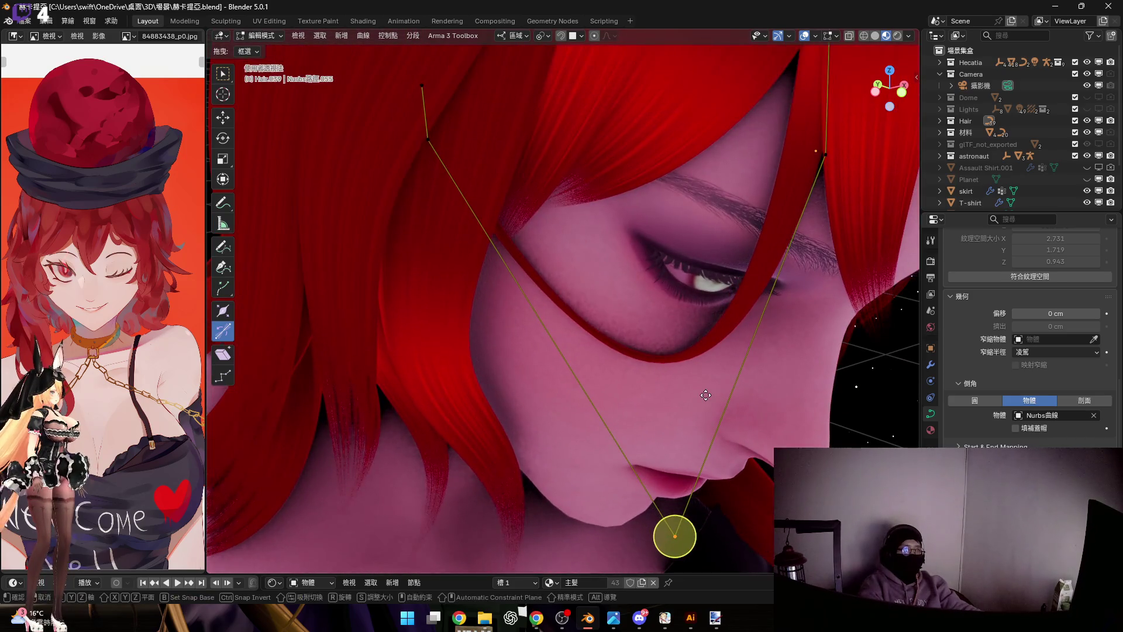
{"action": "key", "text": "x"}
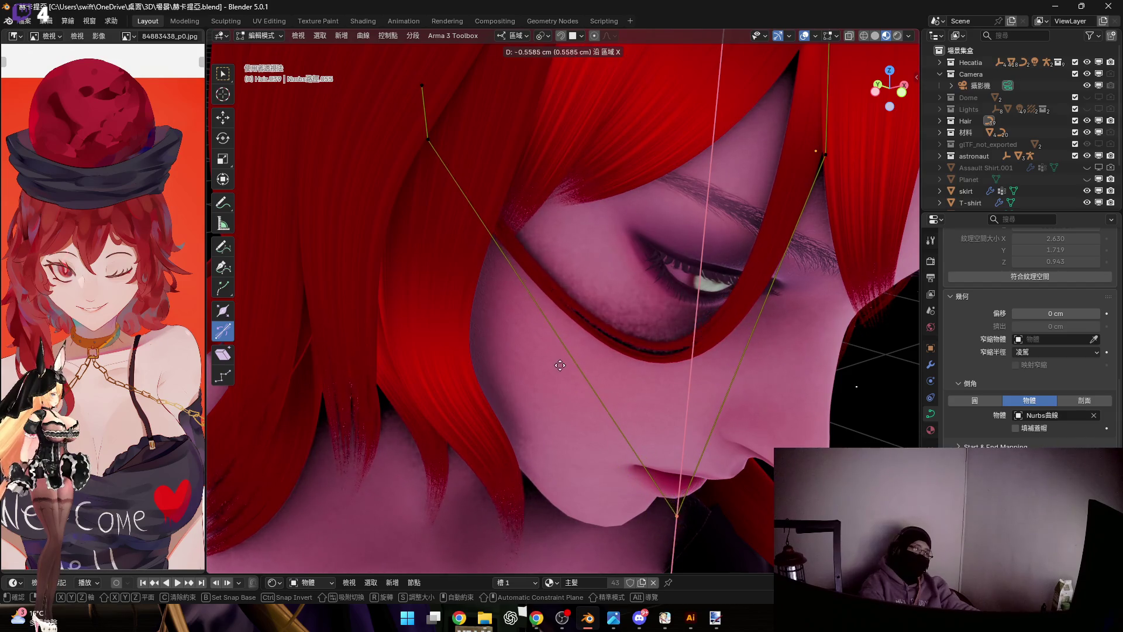
{"action": "left_click", "coordinate": [676, 516]}
{"action": "scroll", "coordinate": [652, 365], "scroll_direction": "up", "scroll_amount": 5}
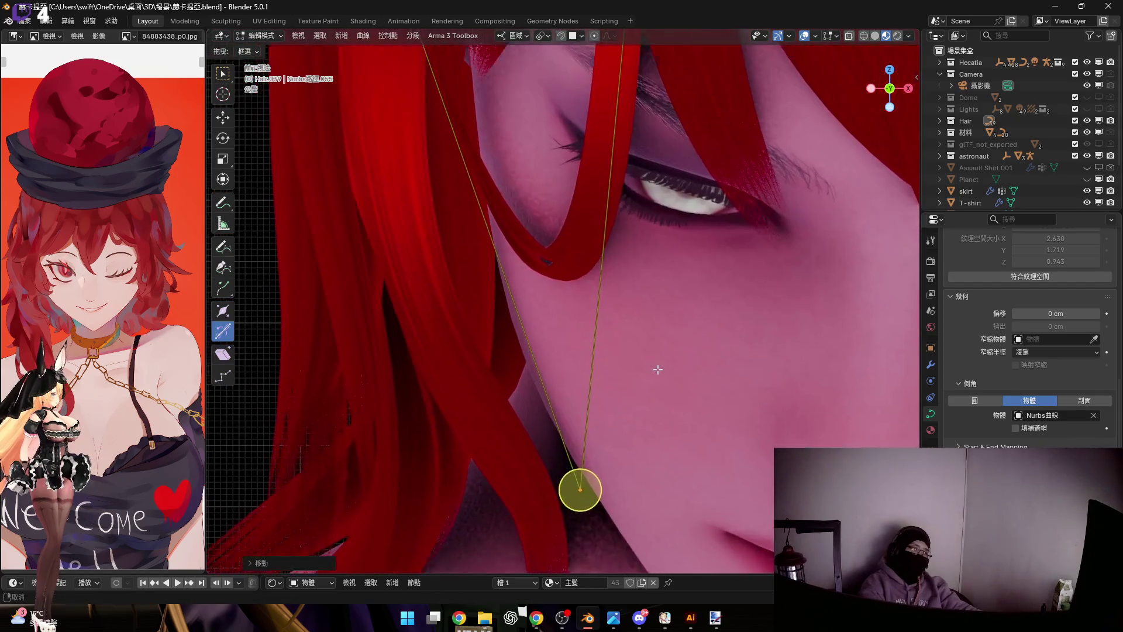
{"action": "key", "text": "g"}
{"action": "key", "text": "x"}
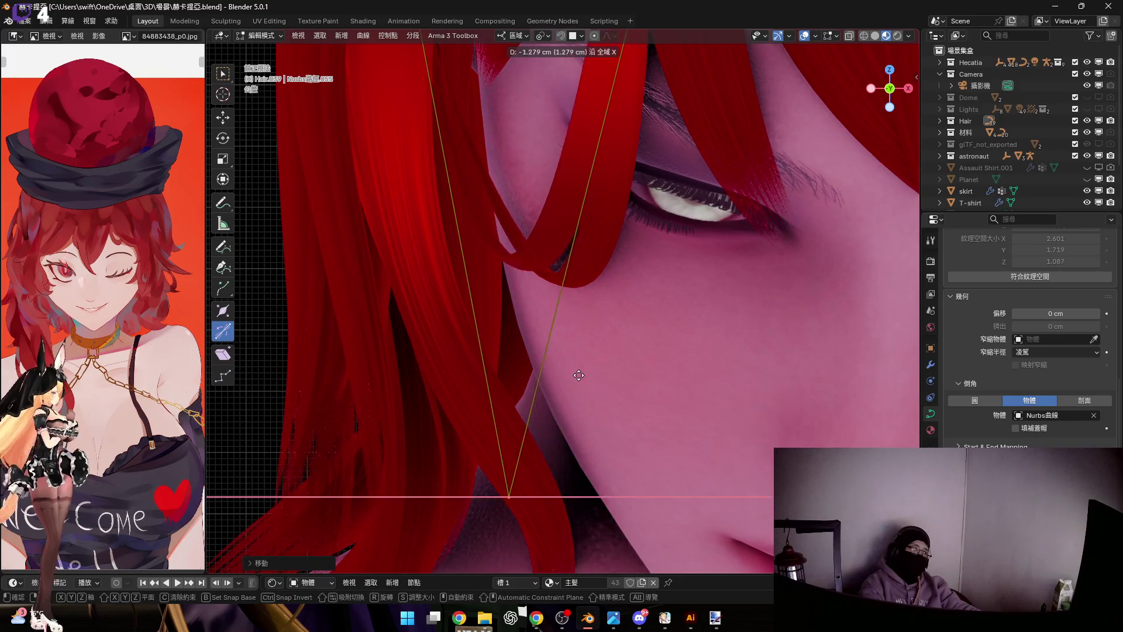
{"action": "left_click", "coordinate": [526, 465]}
{"action": "scroll", "coordinate": [531, 448], "scroll_direction": "down", "scroll_amount": 2}
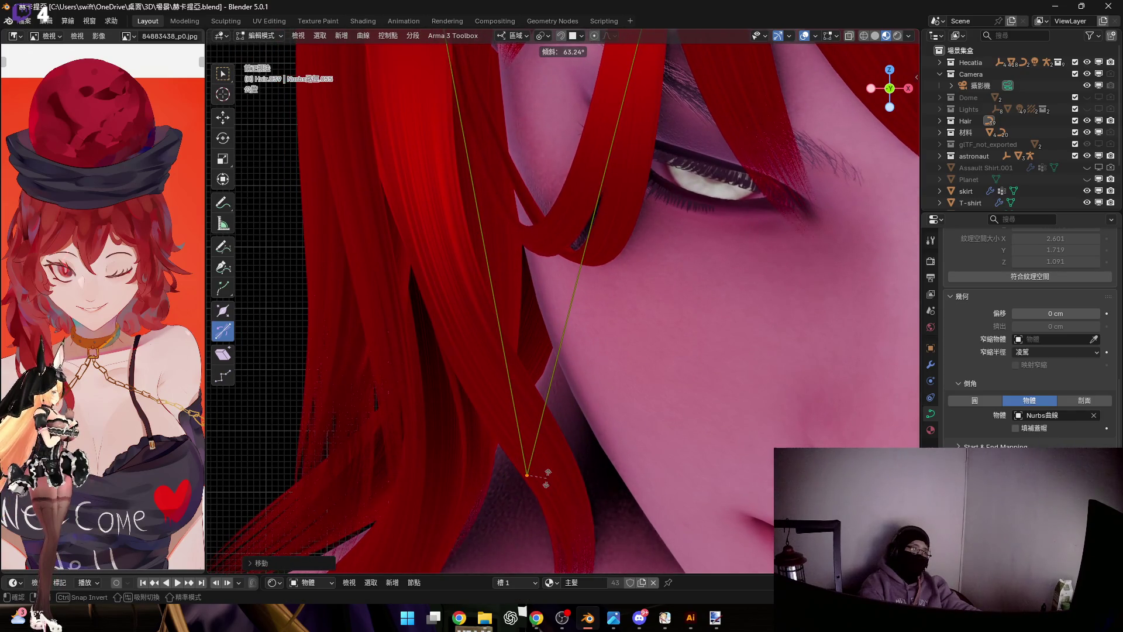
{"action": "scroll", "coordinate": [534, 419], "scroll_direction": "up", "scroll_amount": 2}
{"action": "scroll", "coordinate": [602, 326], "scroll_direction": "up", "scroll_amount": 1}
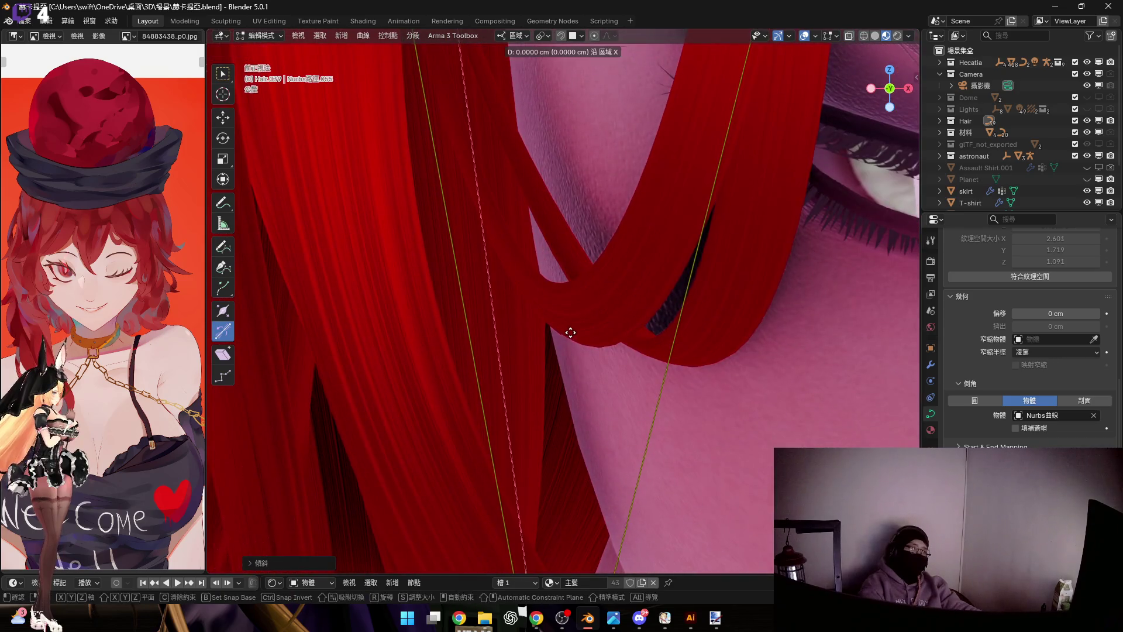
Offset more points sideways and vertically so the second strand lies alongside the first
{"action": "left_click", "coordinate": [610, 336]}
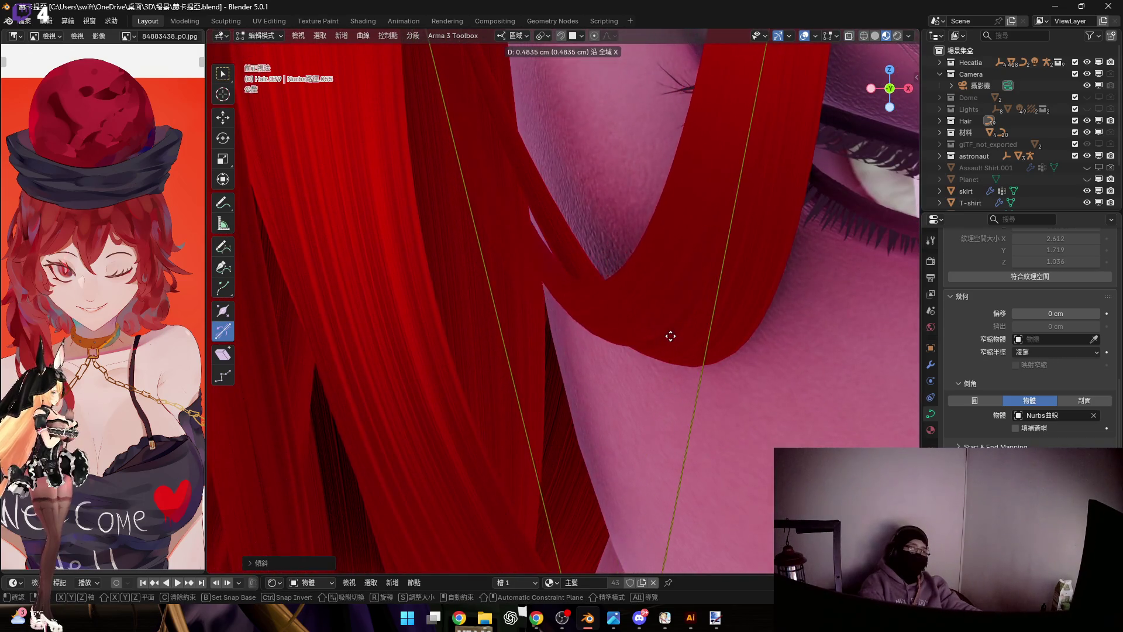
{"action": "left_click", "coordinate": [641, 337]}
{"action": "scroll", "coordinate": [625, 318], "scroll_direction": "down", "scroll_amount": 1}
{"action": "mouse_move", "coordinate": [624, 318]}
{"action": "middle_mouse_down"}
{"action": "mouse_move", "coordinate": [714, 313]}
{"action": "mouse_move", "coordinate": [609, 331]}
{"action": "mouse_move", "coordinate": [690, 339]}
{"action": "mouse_move", "coordinate": [663, 358]}
{"action": "middle_mouse_up"}
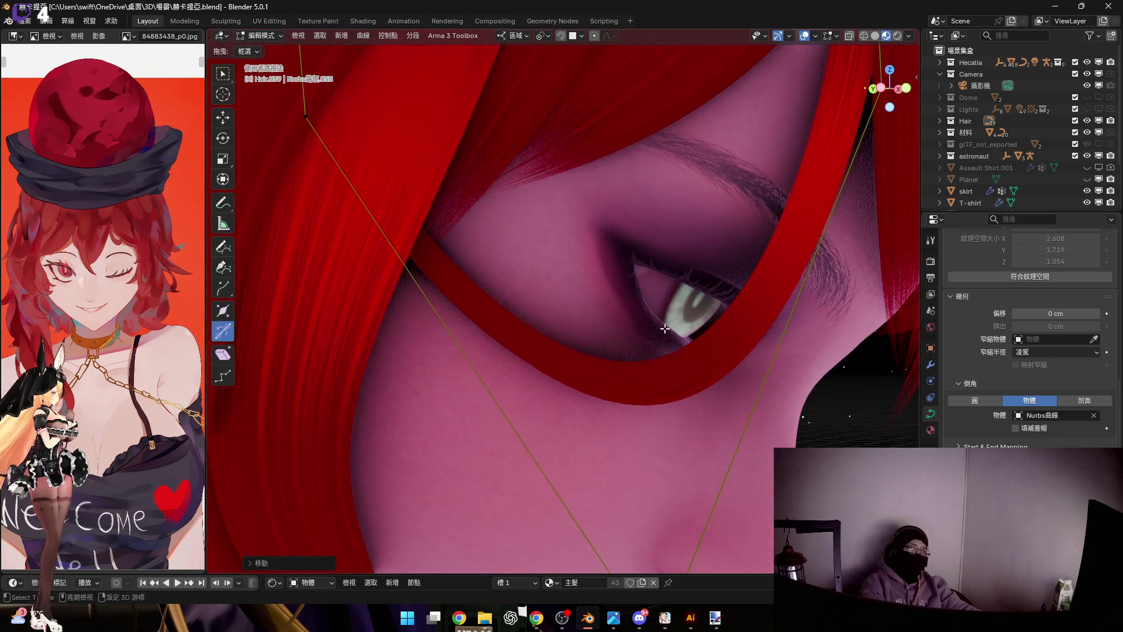
{"action": "key", "text": "g"}
{"action": "scroll", "coordinate": [662, 342], "scroll_direction": "down", "scroll_amount": 2}
{"action": "scroll", "coordinate": [658, 352], "scroll_direction": "up", "scroll_amount": 1}
{"action": "scroll", "coordinate": [654, 364], "scroll_direction": "up", "scroll_amount": 1}
{"action": "key", "text": "z"}
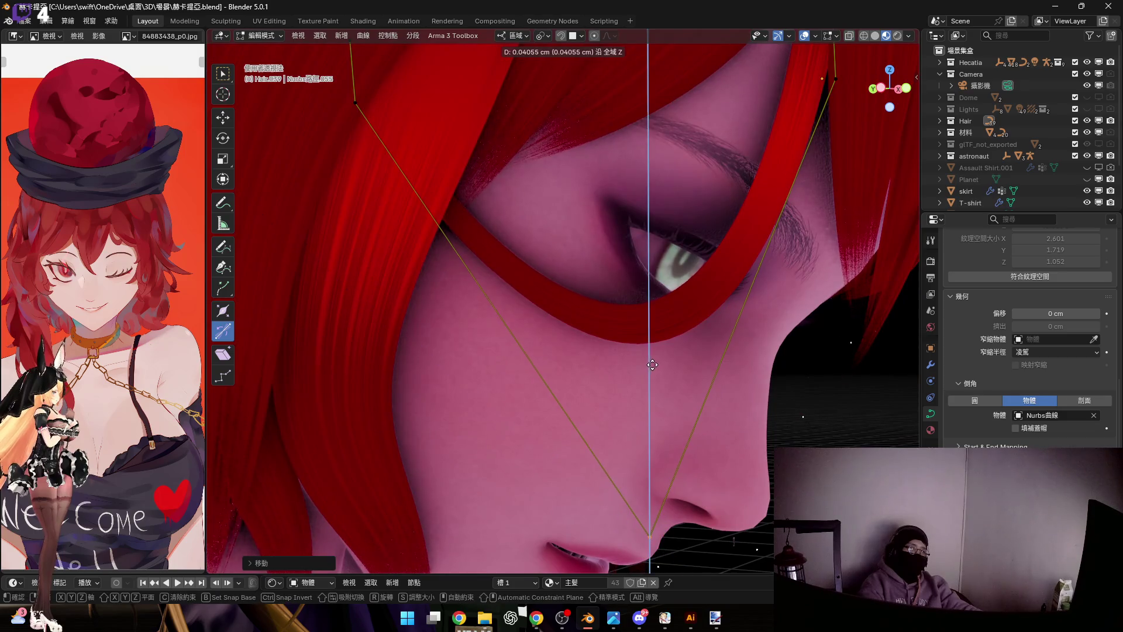
{"action": "left_click", "coordinate": [663, 330]}
Inspect the tightened loop, box-select its points and return to Object Mode
{"action": "mouse_move", "coordinate": [663, 330]}
{"action": "middle_mouse_down"}
{"action": "mouse_move", "coordinate": [604, 331]}
{"action": "mouse_move", "coordinate": [631, 389]}
{"action": "mouse_move", "coordinate": [640, 359]}
{"action": "mouse_move", "coordinate": [724, 300]}
{"action": "mouse_move", "coordinate": [684, 335]}
{"action": "mouse_move", "coordinate": [695, 307]}
{"action": "mouse_move", "coordinate": [688, 331]}
{"action": "mouse_move", "coordinate": [697, 320]}
{"action": "mouse_move", "coordinate": [705, 255]}
{"action": "mouse_move", "coordinate": [727, 314]}
{"action": "middle_mouse_up"}
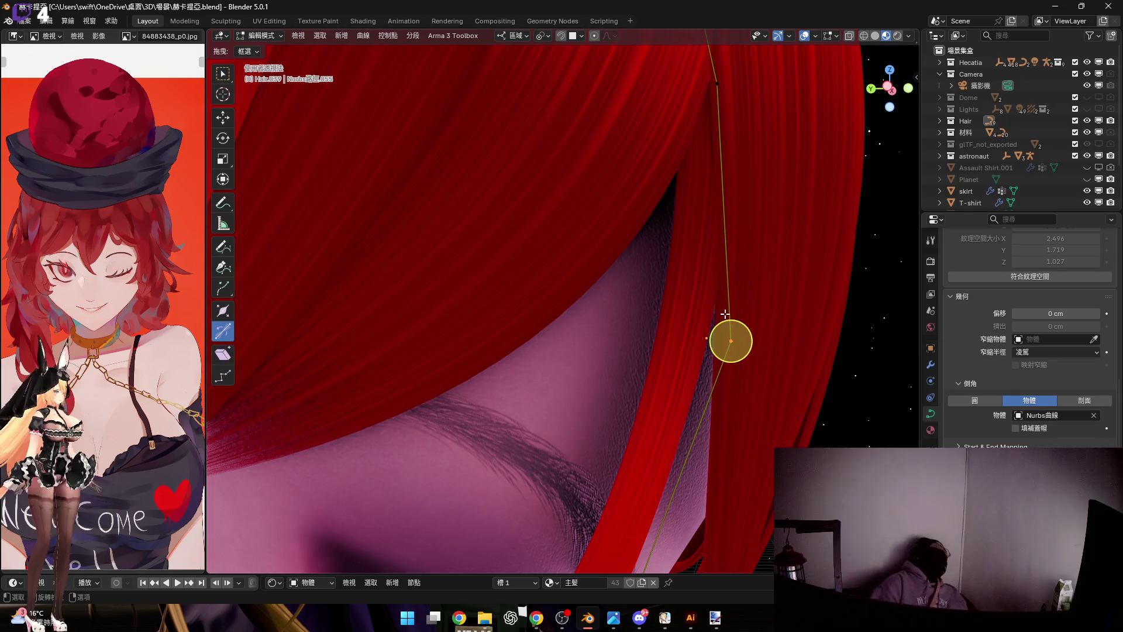
{"action": "mouse_move", "coordinate": [746, 328]}
{"action": "middle_mouse_down", "text": "shift"}
{"action": "mouse_move", "coordinate": [762, 368]}
{"action": "mouse_move", "coordinate": [661, 191]}
{"action": "mouse_move", "coordinate": [795, 377]}
{"action": "middle_mouse_up", "text": "shift"}
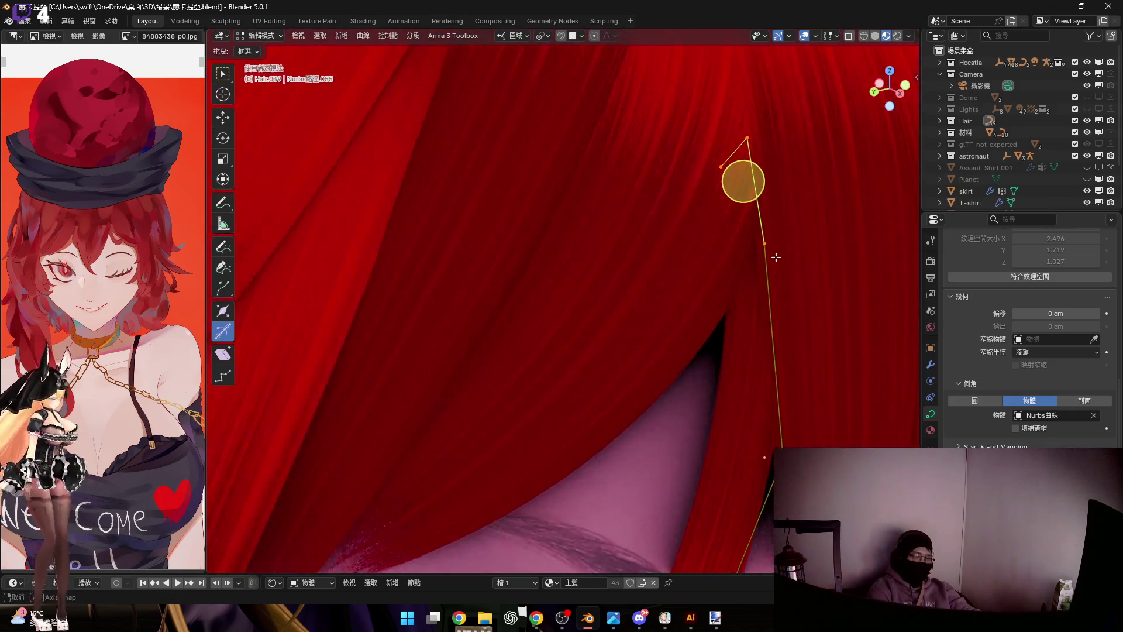
{"action": "scroll", "coordinate": [794, 377], "scroll_direction": "up", "scroll_amount": 3}
{"action": "middle_click_drag", "start_coordinate": [712, 439], "coordinate": [526, 396]}
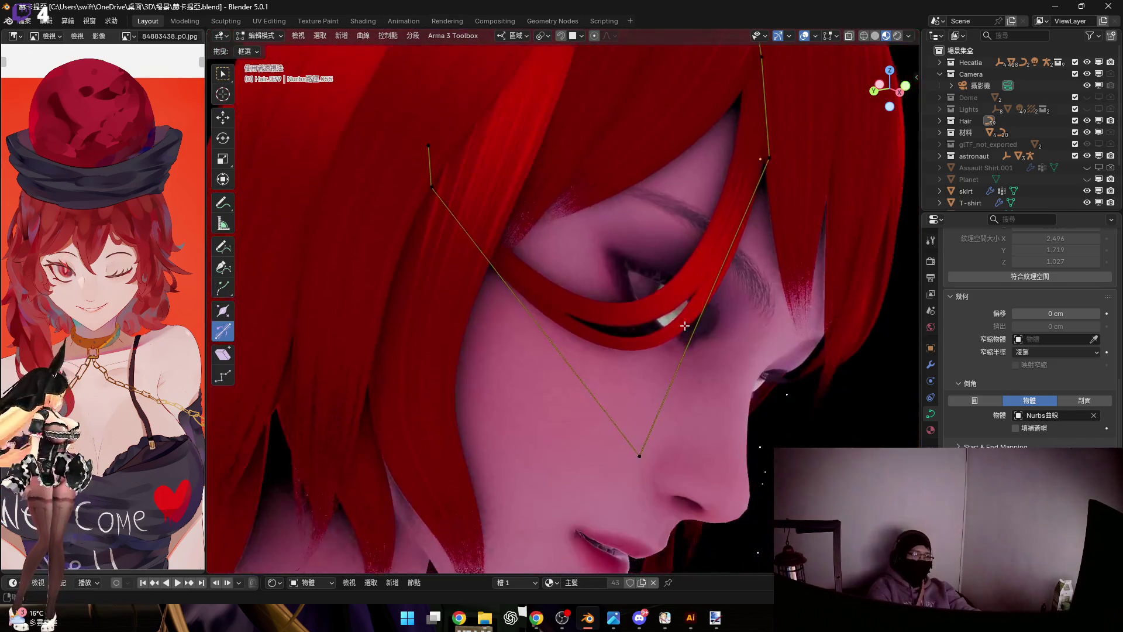
{"action": "left_click_drag", "start_coordinate": [526, 396], "coordinate": [666, 495]}
{"action": "key", "text": "Tab"}
{"action": "middle_click_drag", "start_coordinate": [667, 496], "coordinate": [601, 284]}
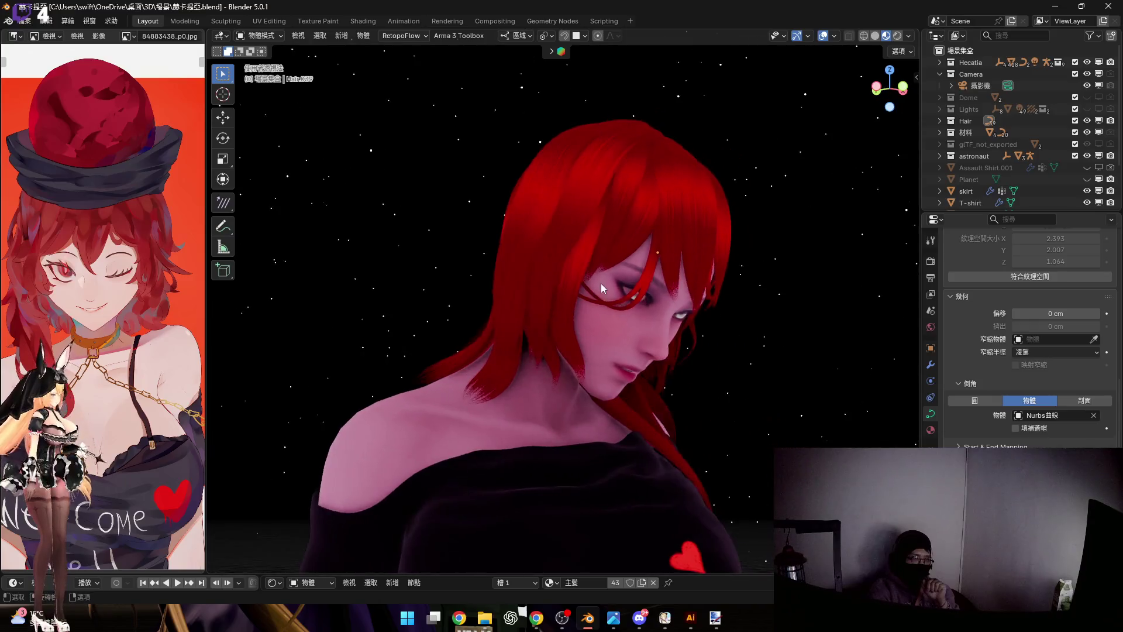
{"action": "scroll", "coordinate": [620, 285], "scroll_direction": "up", "scroll_amount": 3}
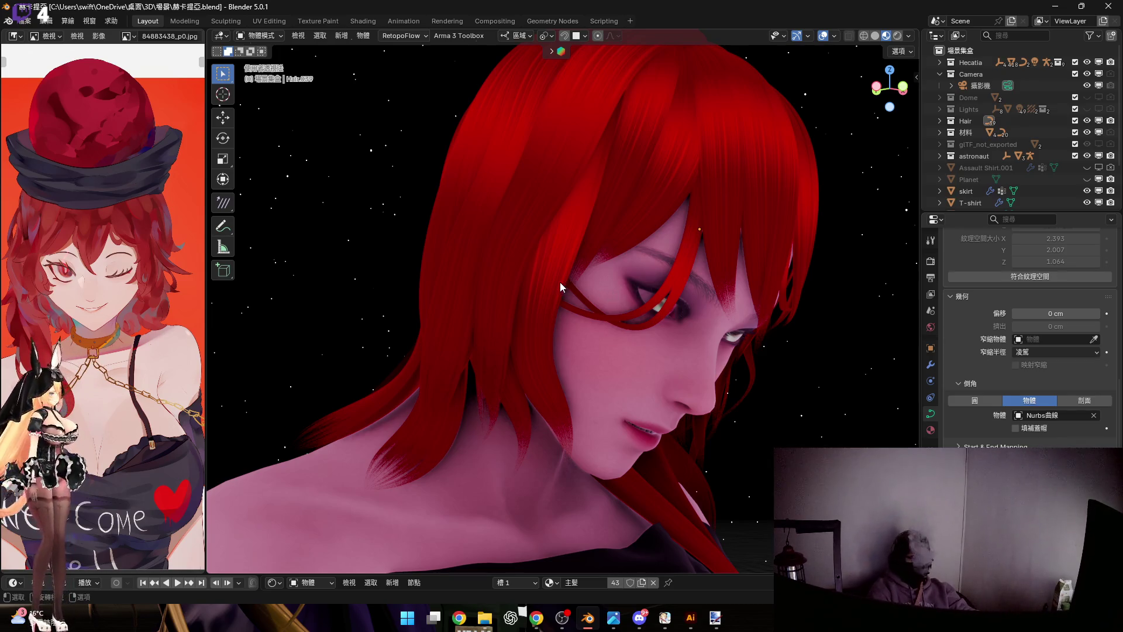
{"action": "left_click", "coordinate": [598, 310]}
{"action": "scroll", "coordinate": [560, 293], "scroll_direction": "up", "scroll_amount": 2}
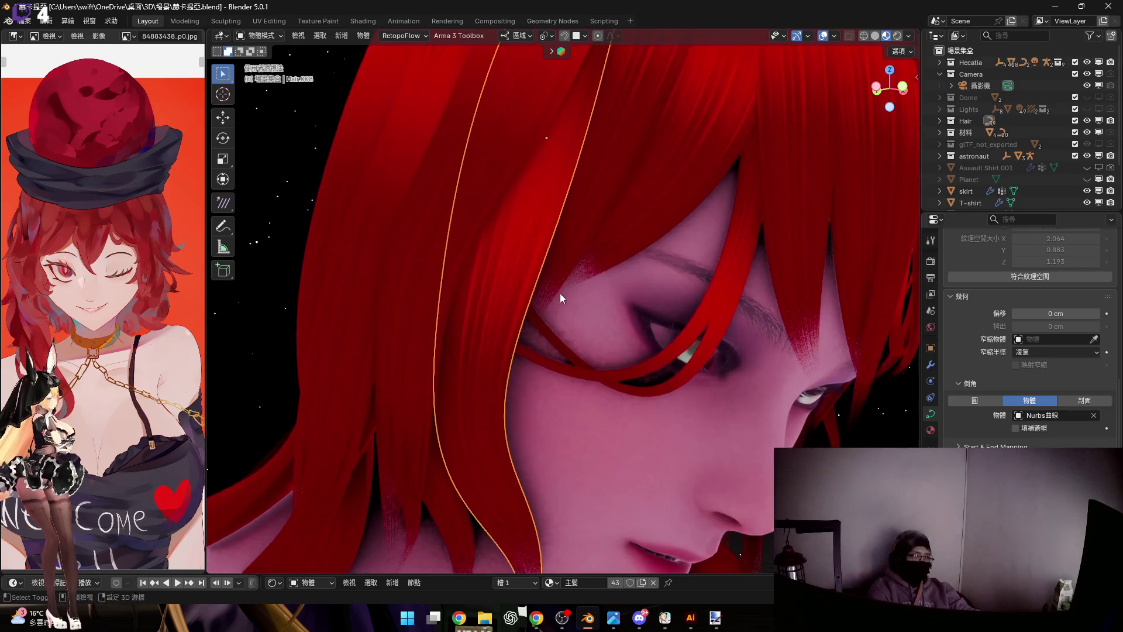
{"action": "scroll", "coordinate": [516, 260], "scroll_direction": "up", "scroll_amount": 2}
{"action": "scroll", "coordinate": [527, 258], "scroll_direction": "down", "scroll_amount": 2}
{"action": "scroll", "coordinate": [562, 254], "scroll_direction": "down", "scroll_amount": 2}
{"action": "mouse_move", "coordinate": [578, 252]}
{"action": "middle_mouse_down"}
{"action": "mouse_move", "coordinate": [498, 305]}
{"action": "mouse_move", "coordinate": [560, 310]}
{"action": "mouse_move", "coordinate": [550, 308]}
{"action": "middle_mouse_up"}
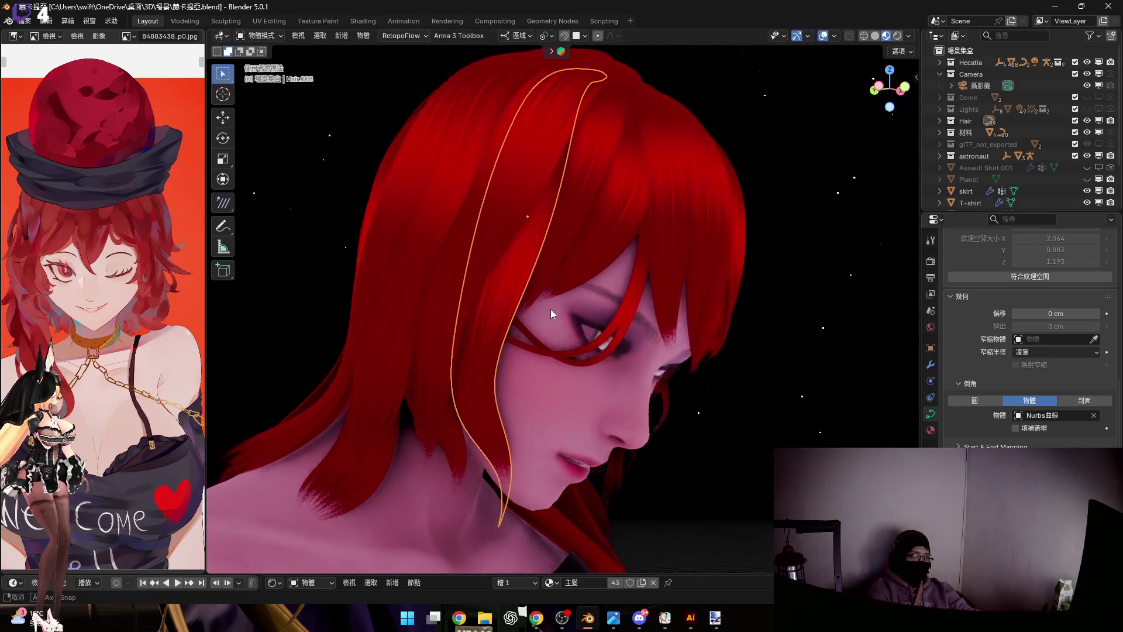
{"action": "scroll", "coordinate": [674, 360], "scroll_direction": "down", "scroll_amount": 4}
{"action": "middle_click_drag", "start_coordinate": [674, 360], "coordinate": [515, 372], "text": "shift"}
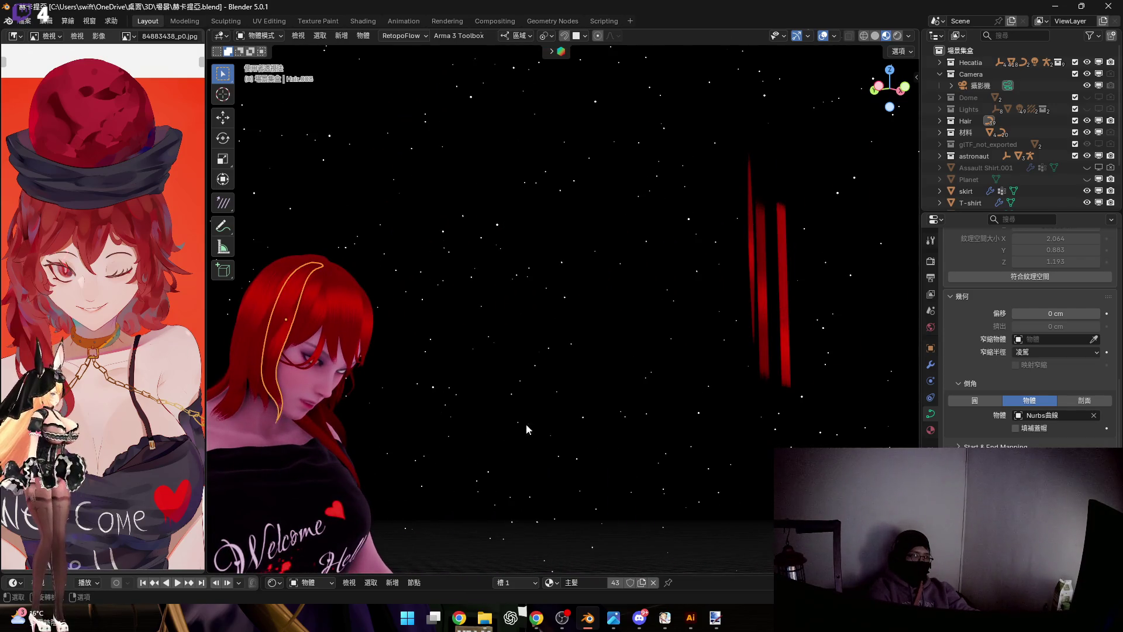
{"action": "scroll", "coordinate": [544, 395], "scroll_direction": "up", "scroll_amount": 2}
{"action": "scroll", "coordinate": [449, 297], "scroll_direction": "up", "scroll_amount": 3}
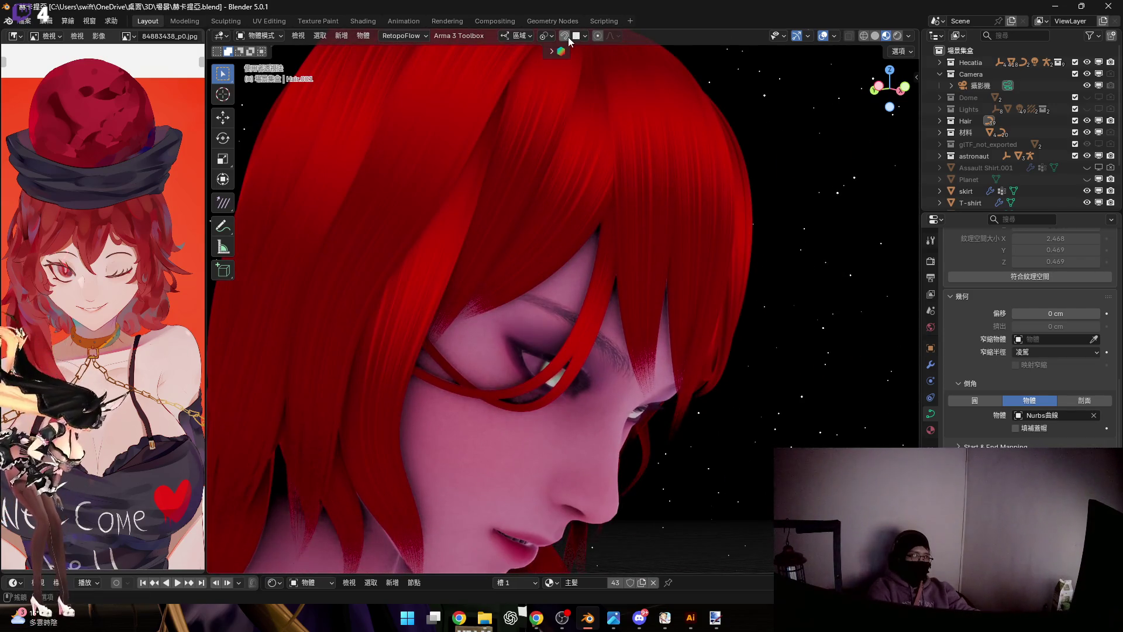
Duplicate the Hair.001 strand and move the copy along Y to stand above the head
{"action": "key", "text": "shift+d"}
{"action": "key", "text": "Escape"}
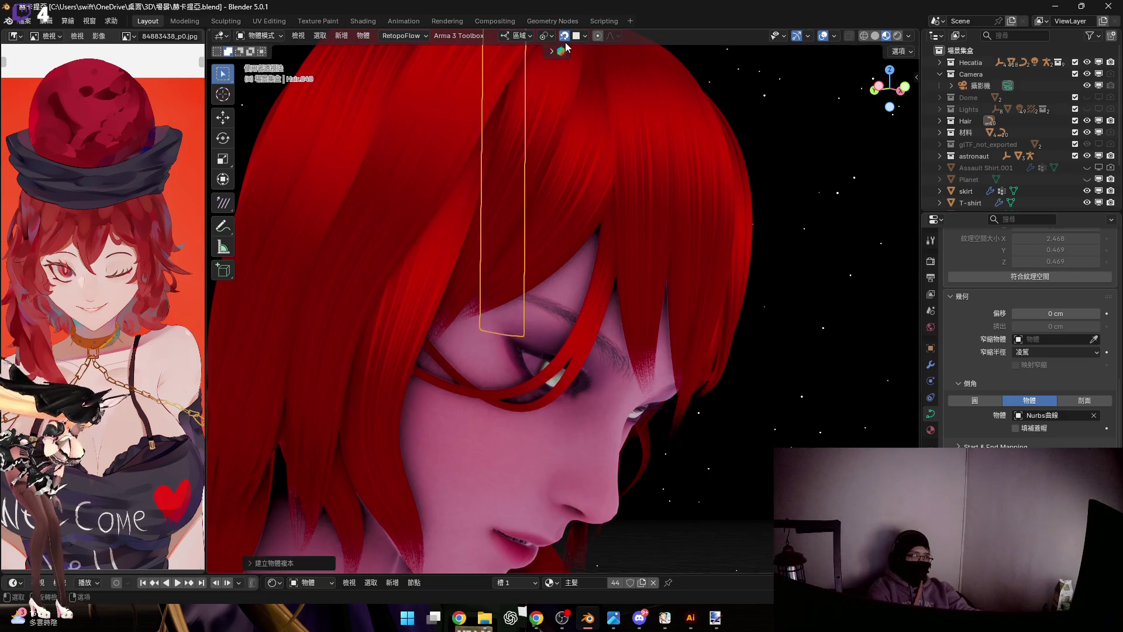
{"action": "middle_click_drag", "start_coordinate": [571, 162], "coordinate": [536, 343]}
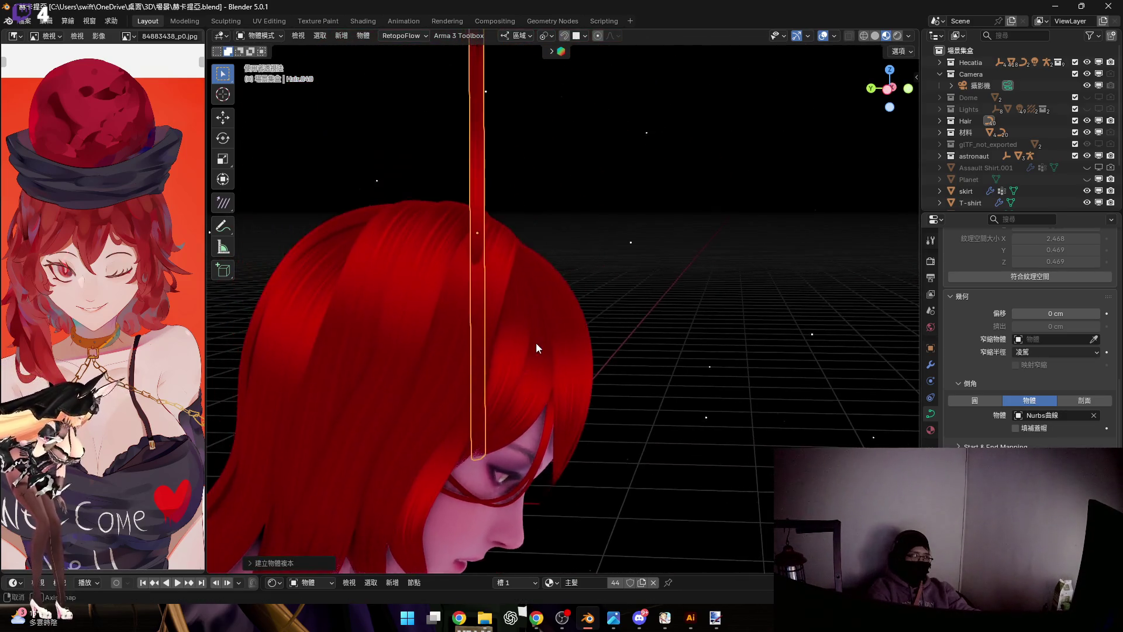
{"action": "key", "text": "g"}
{"action": "key", "text": "y"}
{"action": "key", "text": "y"}
{"action": "key", "text": "y"}
{"action": "left_click", "coordinate": [530, 268]}
Tilt the copy around the X axis and enter Edit Mode on its control points
{"action": "middle_click_drag", "start_coordinate": [530, 273], "coordinate": [560, 268]}
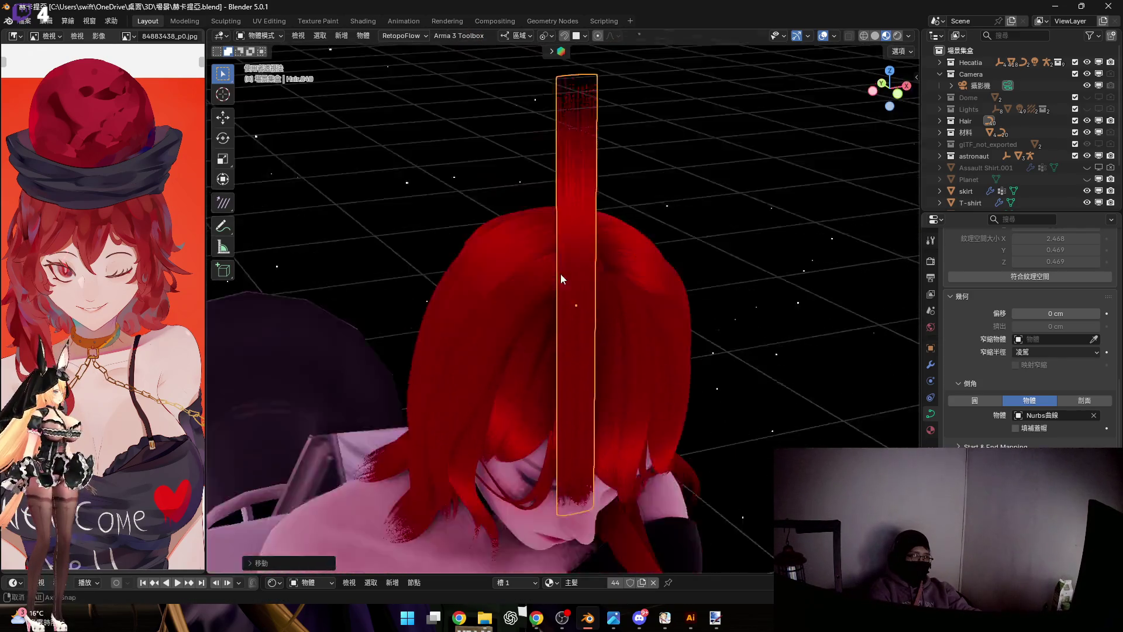
{"action": "key", "text": "r"}
{"action": "key", "text": "x"}
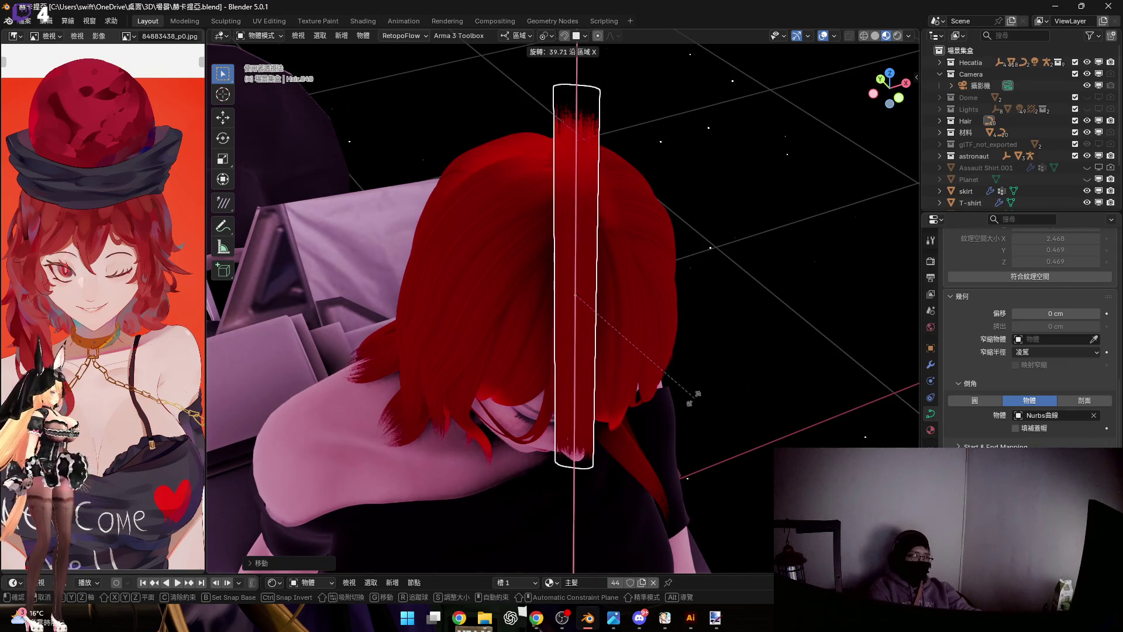
{"action": "left_click", "coordinate": [572, 286]}
{"action": "key", "text": "Tab"}
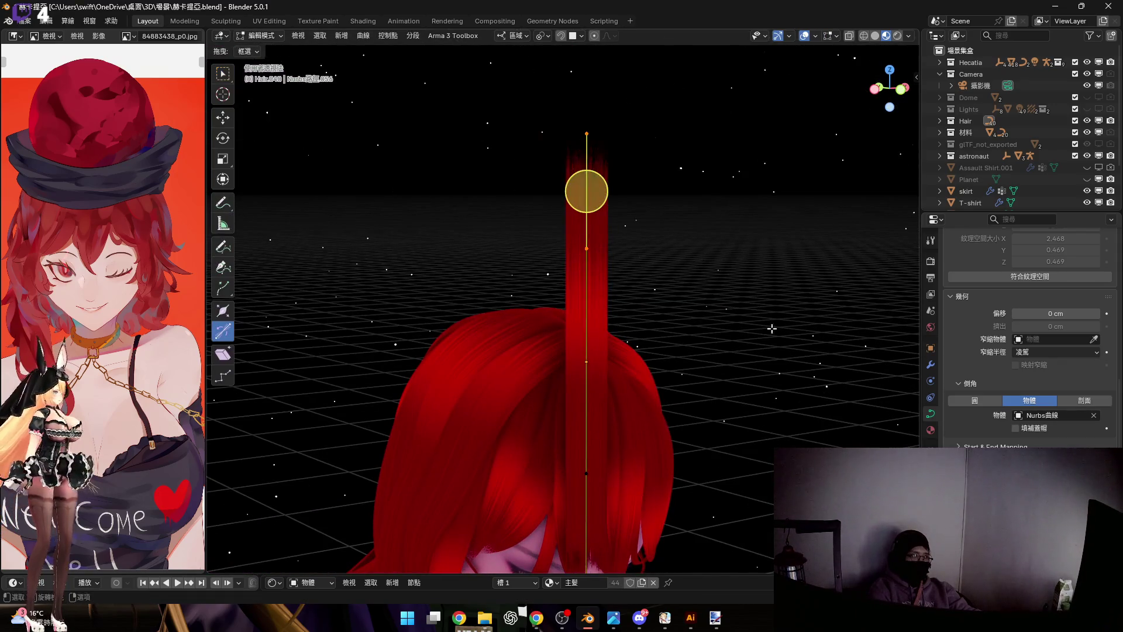
Narrow the strand's tip with Shrink/Fatten and scale the tip point down
{"action": "key", "text": "alt+s"}
{"action": "key", "text": "Escape"}
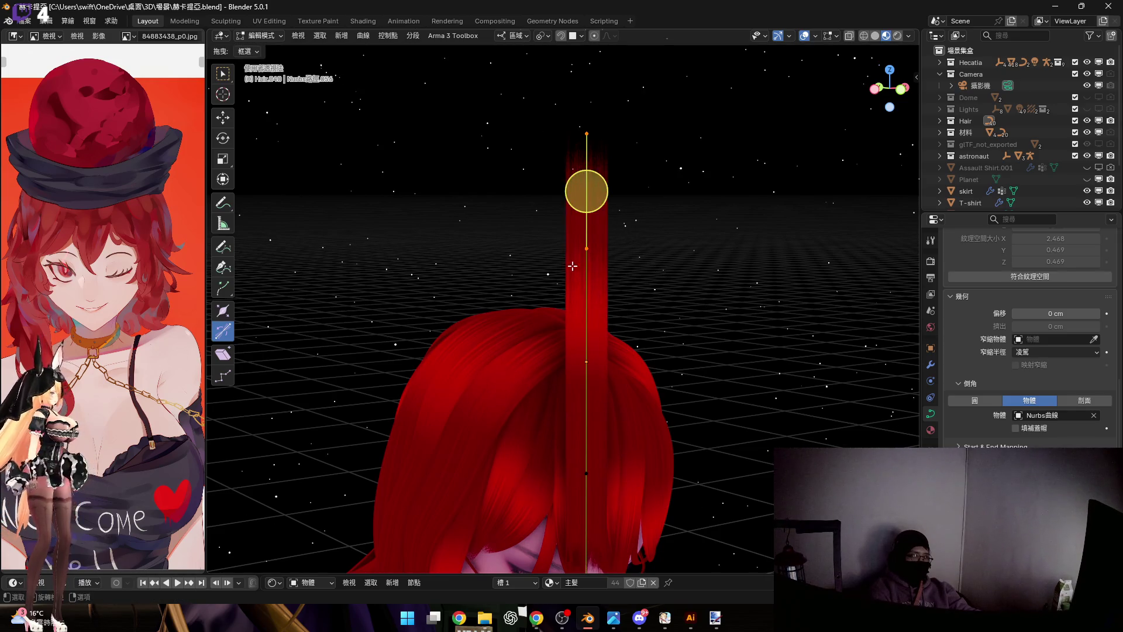
{"action": "middle_click_drag", "start_coordinate": [626, 415], "coordinate": [632, 355]}
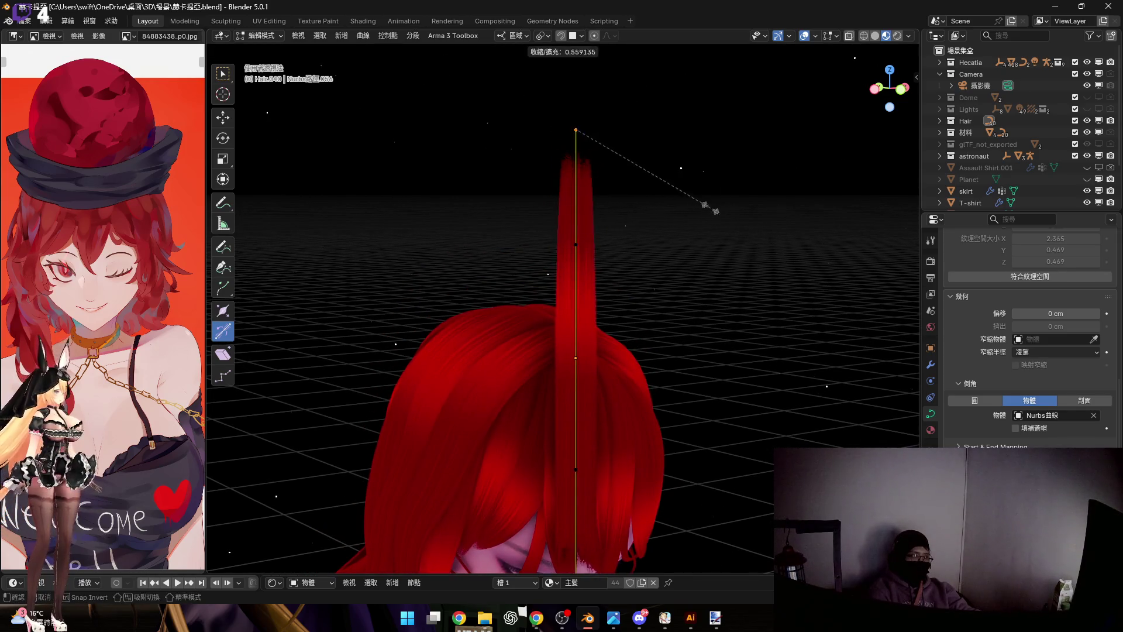
{"action": "left_click", "coordinate": [595, 156]}
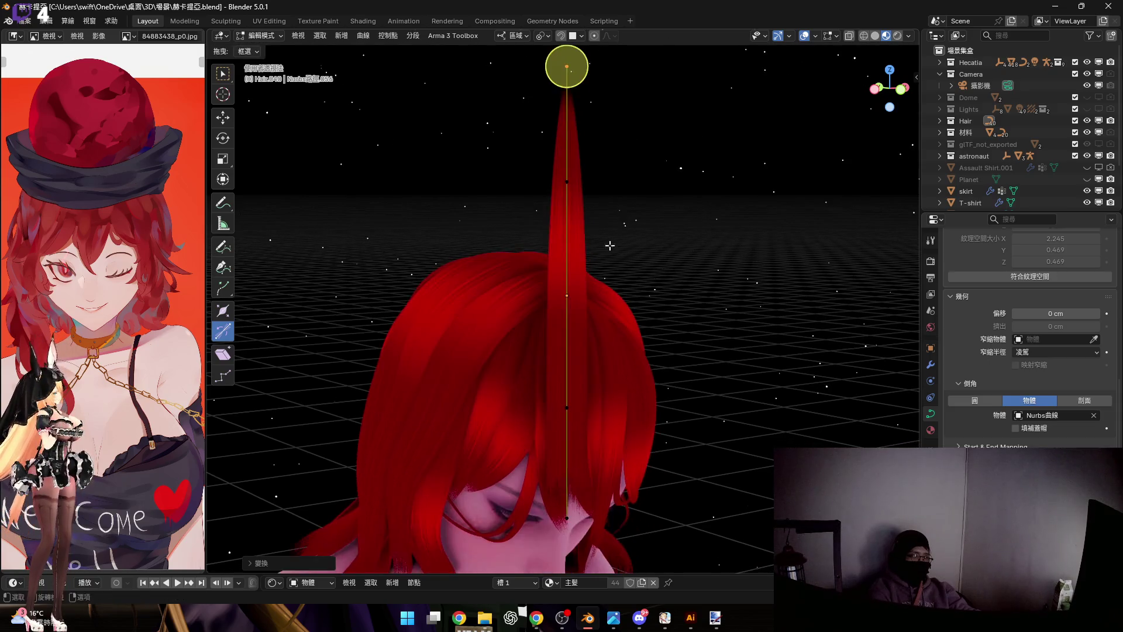
{"action": "key", "text": "s"}
{"action": "left_click", "coordinate": [647, 355]}
Subdivide the strand twice to add more control points along its length
{"action": "middle_click_drag", "start_coordinate": [648, 355], "coordinate": [567, 316], "text": "shift"}
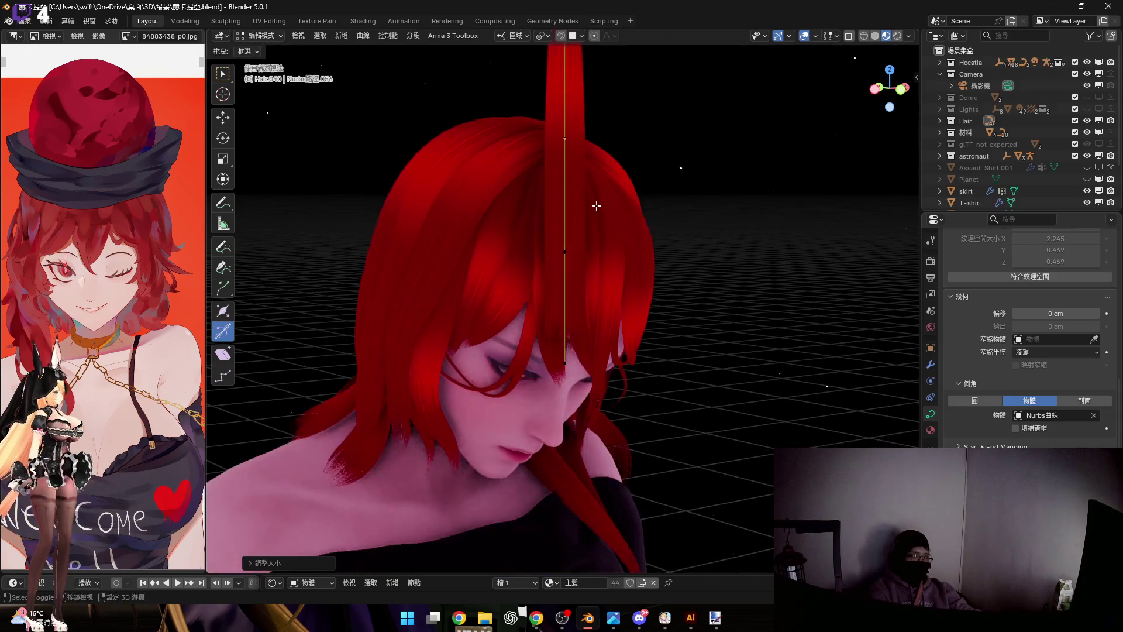
{"action": "middle_click_drag", "start_coordinate": [590, 267], "coordinate": [567, 286]}
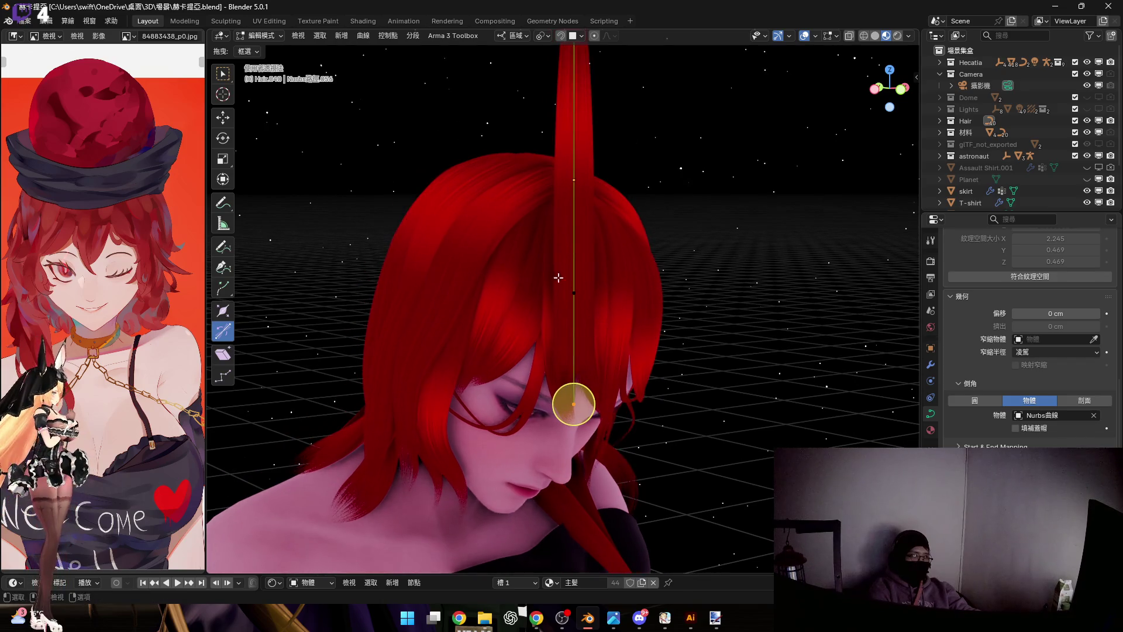
{"action": "right_click", "coordinate": [723, 194]}
{"action": "left_click", "coordinate": [717, 85]}
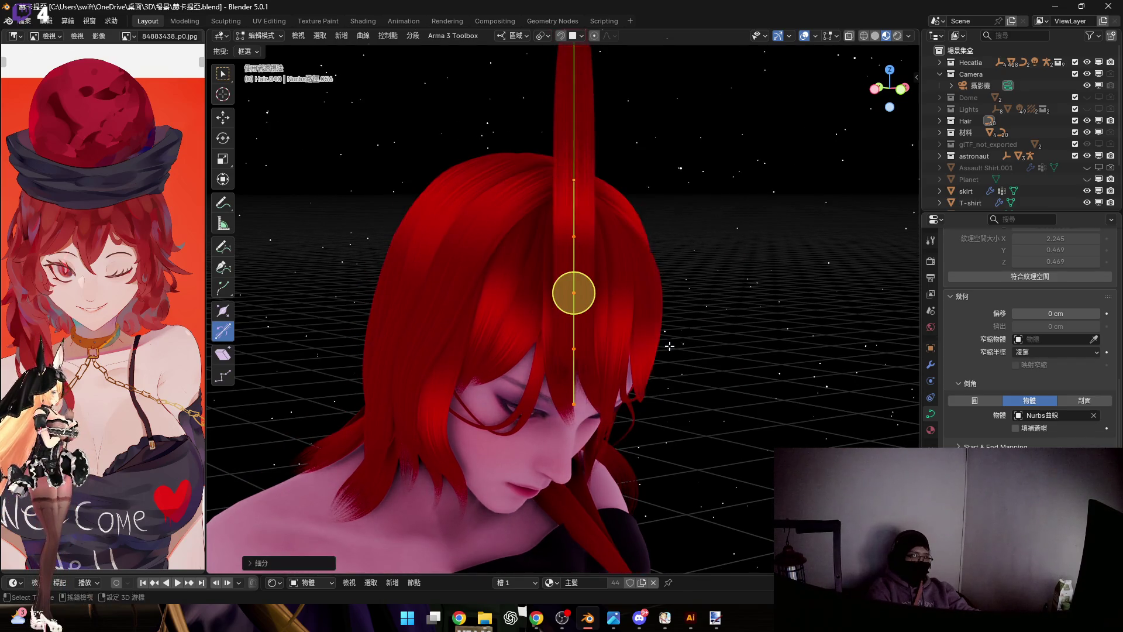
{"action": "middle_click_drag", "start_coordinate": [640, 313], "coordinate": [654, 314]}
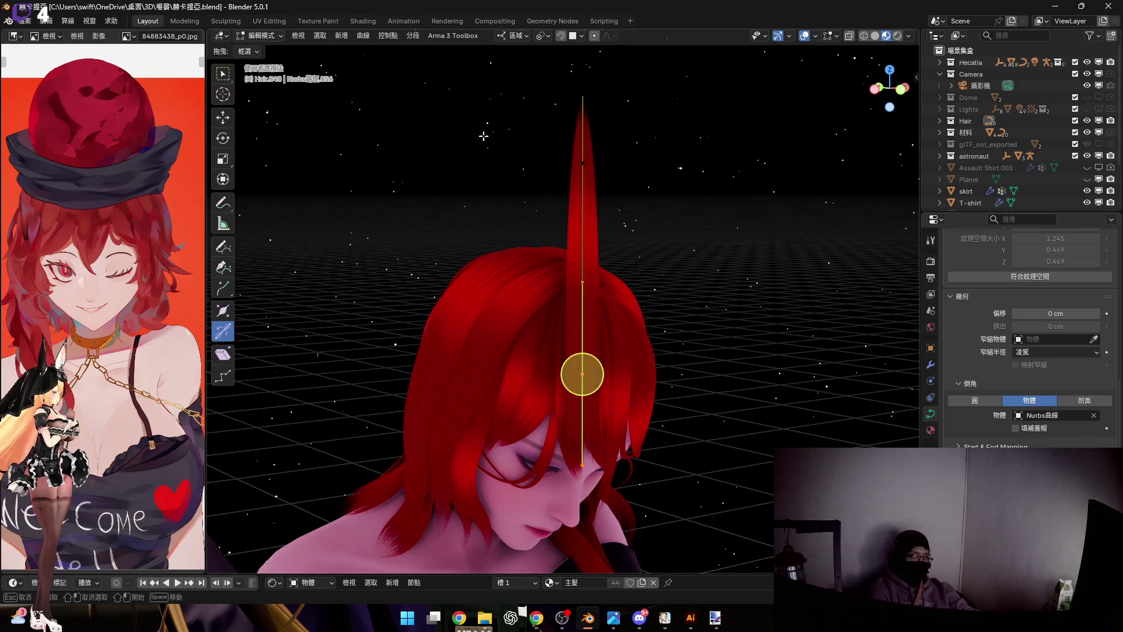
{"action": "right_click", "coordinate": [722, 262]}
{"action": "left_click", "coordinate": [722, 262]}
Scale the strand points thinner and undo the last adjustment
{"action": "mouse_move", "coordinate": [721, 262]}
{"action": "middle_mouse_down"}
{"action": "mouse_move", "coordinate": [626, 360]}
{"action": "mouse_move", "coordinate": [612, 333]}
{"action": "middle_mouse_up"}
{"action": "left_click", "coordinate": [662, 376]}
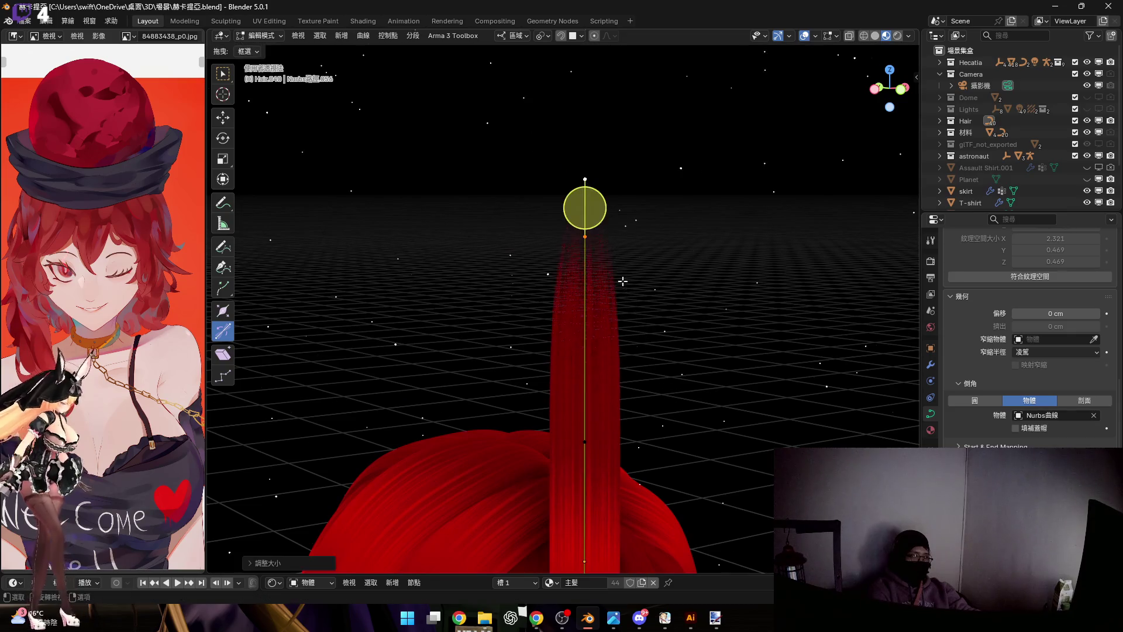
{"action": "scroll", "coordinate": [629, 389], "scroll_direction": "up", "scroll_amount": 2}
{"action": "scroll", "coordinate": [590, 313], "scroll_direction": "up", "scroll_amount": 3}
{"action": "mouse_move", "coordinate": [585, 224]}
{"action": "middle_mouse_down"}
{"action": "mouse_move", "coordinate": [585, 345]}
{"action": "mouse_move", "coordinate": [573, 219]}
{"action": "middle_mouse_up"}
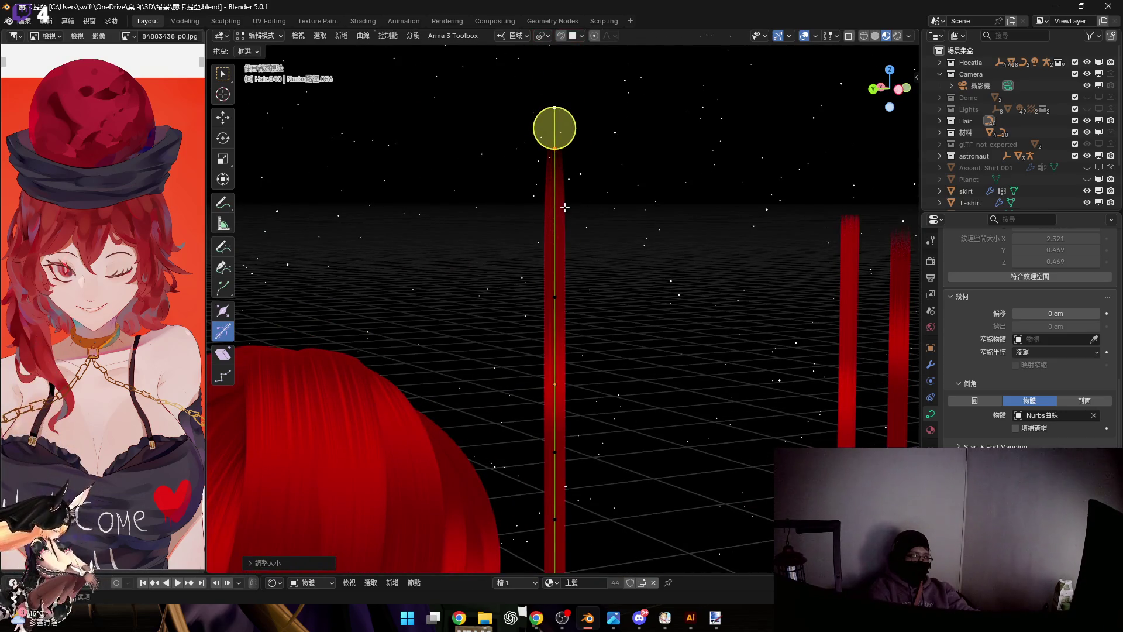
{"action": "key", "text": "ctrl+z"}
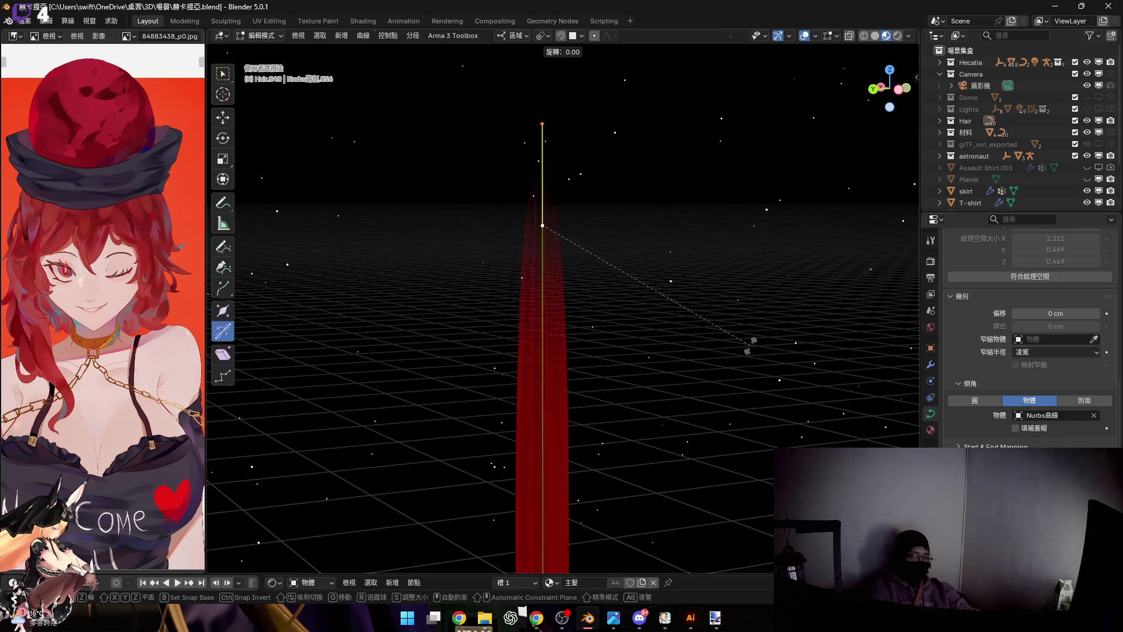
Bend the strand's top point, including a rotation around the Y axis
{"action": "left_click", "coordinate": [560, 301]}
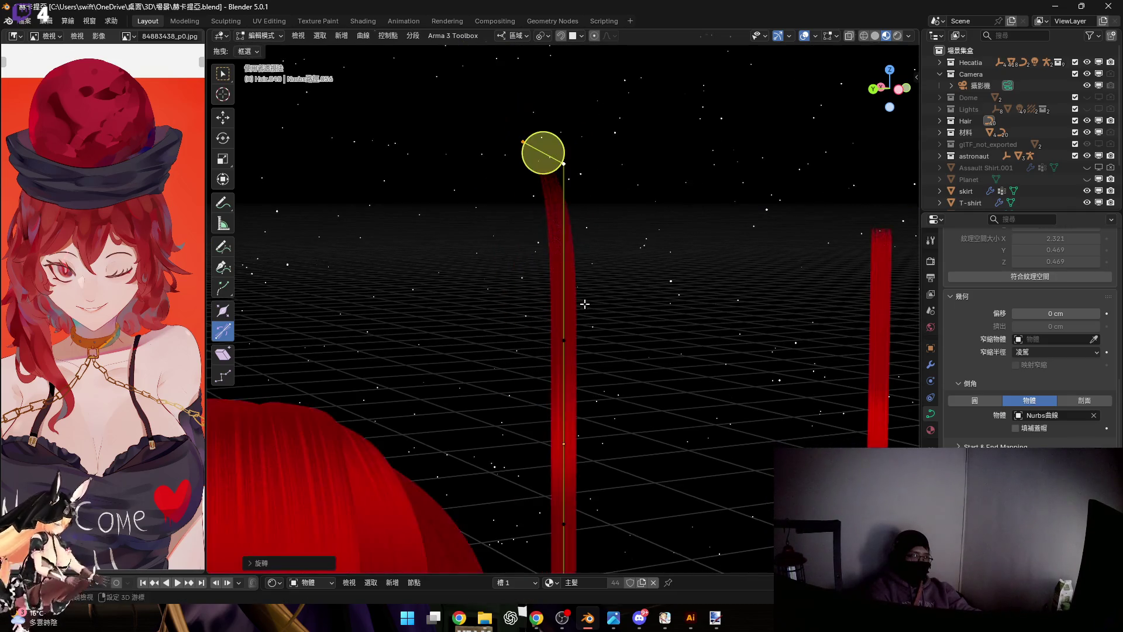
{"action": "middle_click_drag", "start_coordinate": [561, 300], "coordinate": [563, 254]}
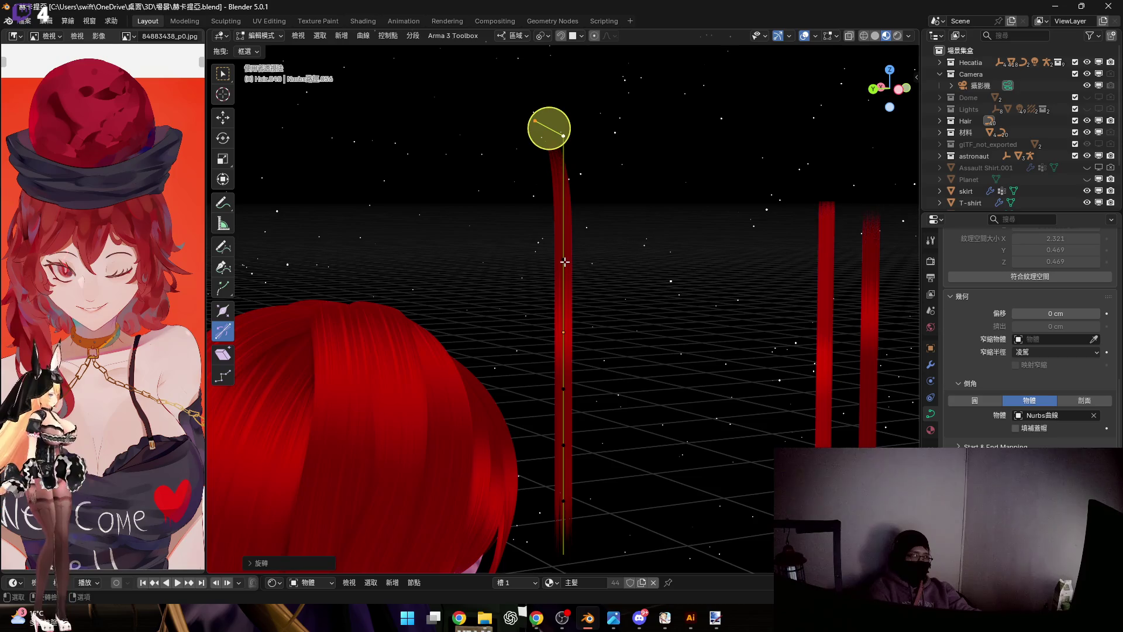
{"action": "key", "text": "r"}
{"action": "key", "text": "y"}
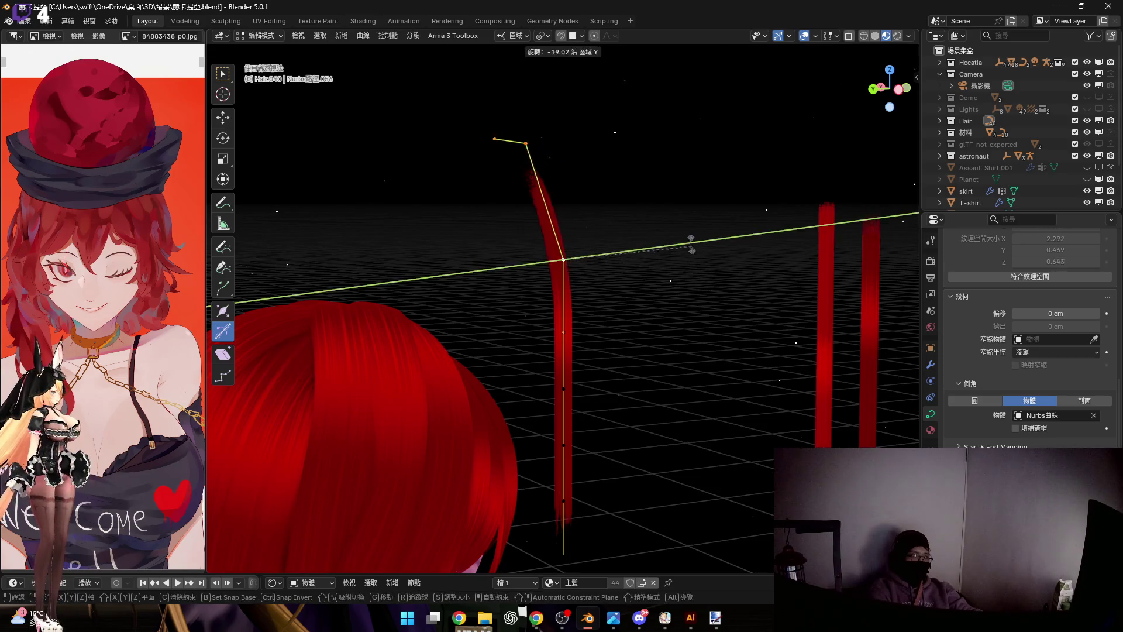
{"action": "left_click", "coordinate": [692, 252]}
{"action": "mouse_move", "coordinate": [692, 252]}
{"action": "middle_mouse_down"}
{"action": "mouse_move", "coordinate": [534, 277]}
{"action": "mouse_move", "coordinate": [613, 322]}
{"action": "middle_mouse_up"}
{"action": "middle_click_drag", "start_coordinate": [597, 257], "coordinate": [612, 268]}
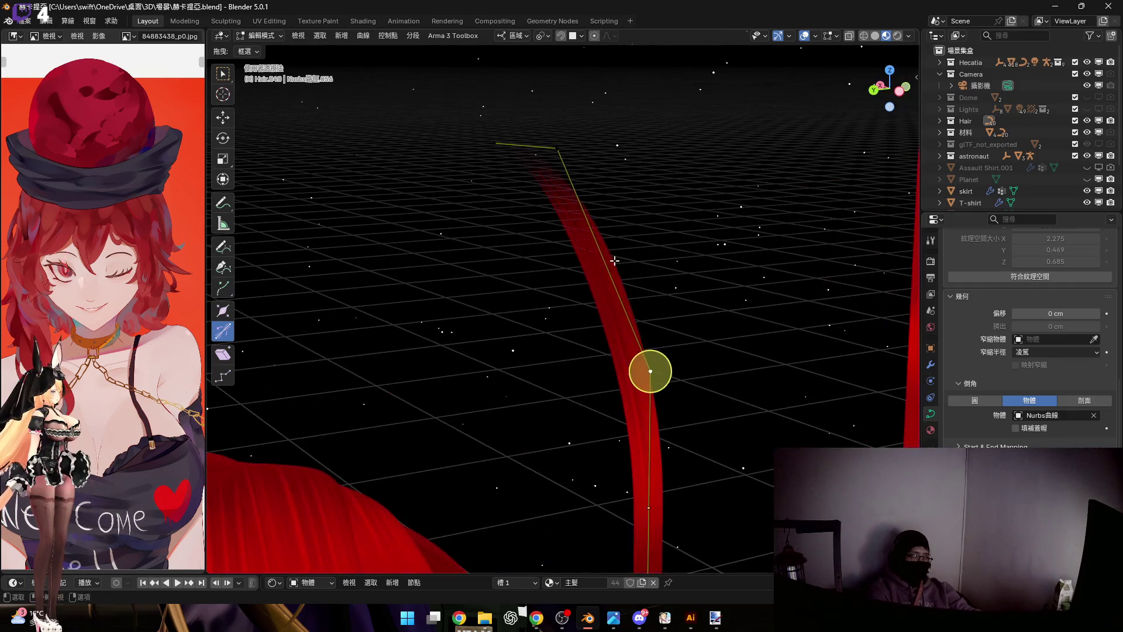
Thin the strand and set the radius at individual points so both ends taper
{"action": "key", "text": "s"}
{"action": "left_click", "coordinate": [677, 340]}
{"action": "mouse_move", "coordinate": [677, 338]}
{"action": "middle_mouse_down"}
{"action": "mouse_move", "coordinate": [461, 288]}
{"action": "mouse_move", "coordinate": [572, 358]}
{"action": "middle_mouse_up"}
{"action": "scroll", "coordinate": [461, 288], "scroll_direction": "up", "scroll_amount": 3}
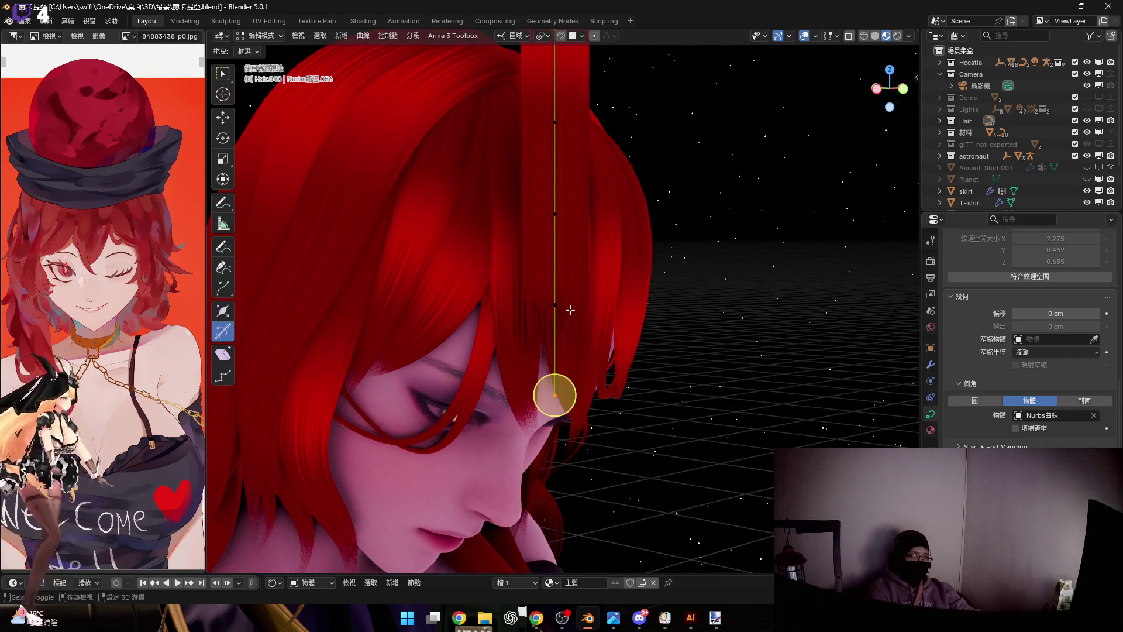
{"action": "middle_click_drag", "start_coordinate": [654, 326], "coordinate": [577, 322]}
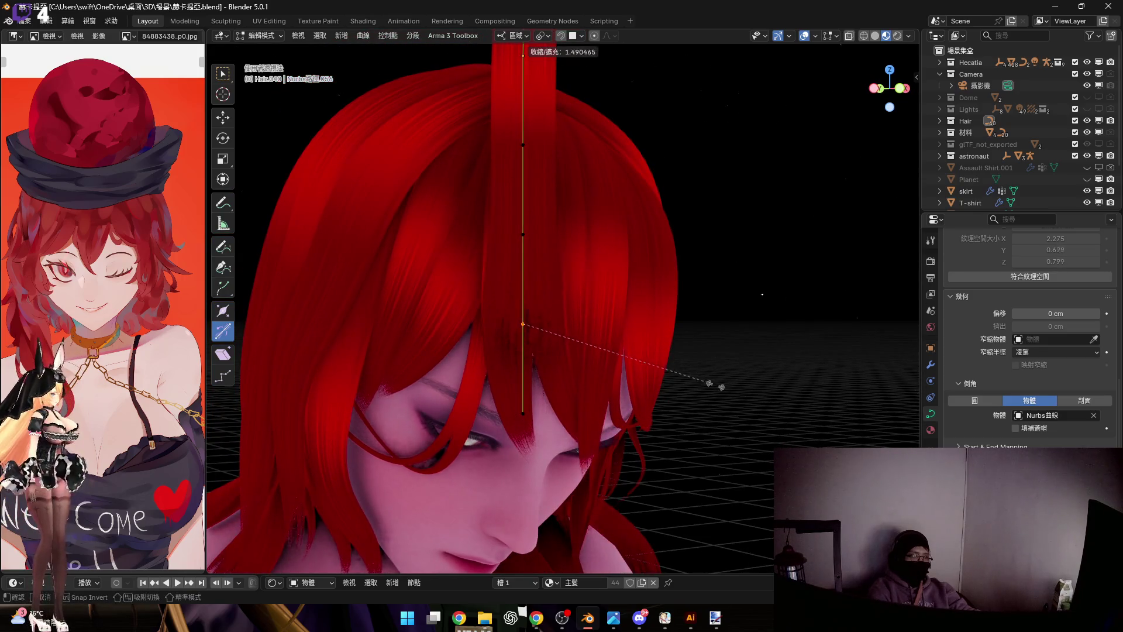
{"action": "left_click", "coordinate": [717, 385]}
{"action": "middle_click_drag", "start_coordinate": [717, 385], "coordinate": [482, 221]}
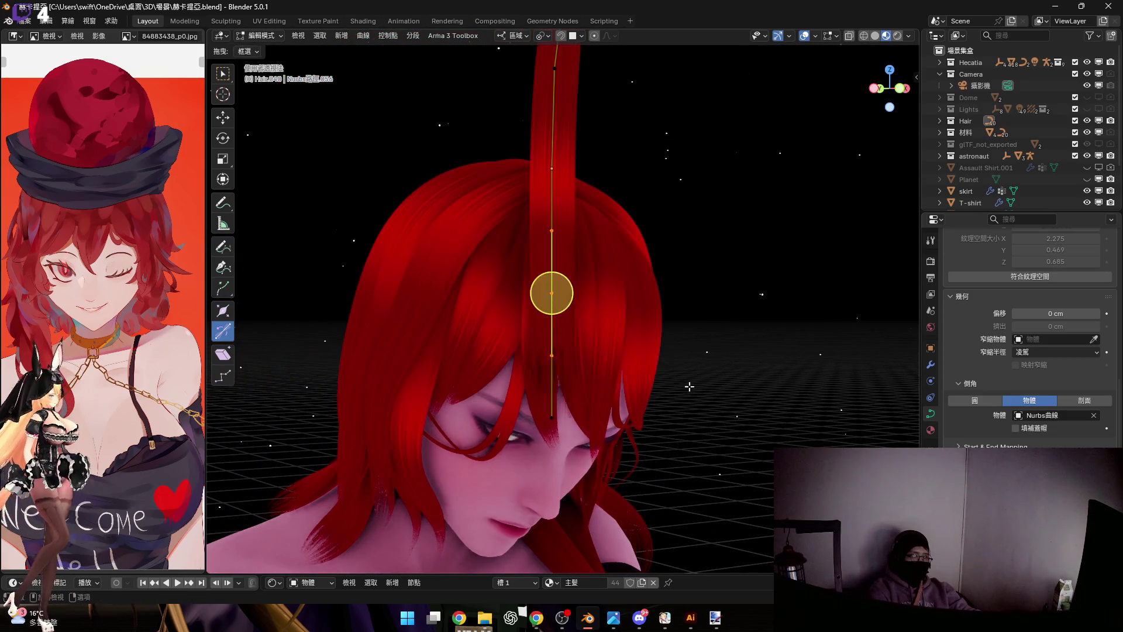
{"action": "left_click", "coordinate": [739, 410]}
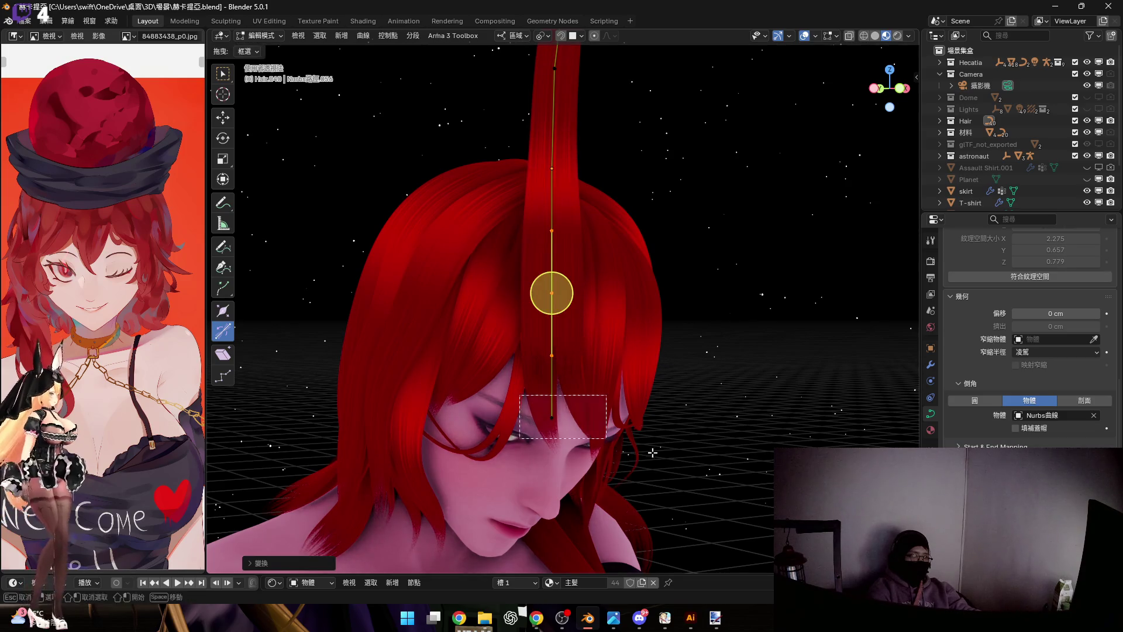
{"action": "left_click", "coordinate": [683, 451]}
{"action": "scroll", "coordinate": [653, 442], "scroll_direction": "up", "scroll_amount": 3}
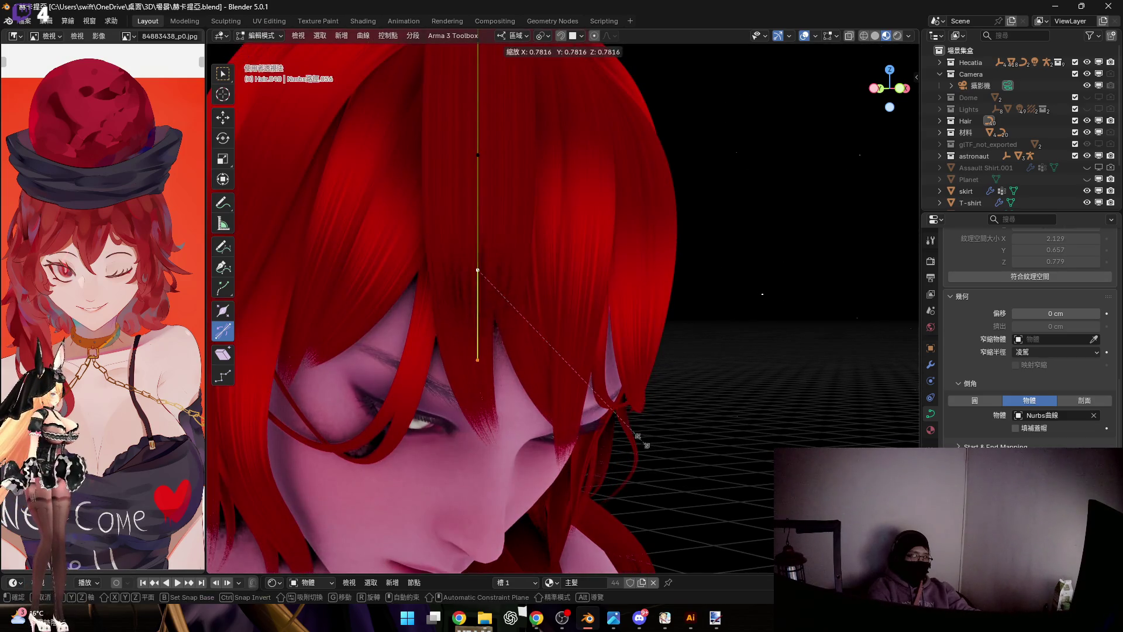
Box-select the lower points above the eye and return to Object Mode
{"action": "middle_click_drag", "start_coordinate": [525, 303], "coordinate": [434, 373]}
{"action": "left_click_drag", "start_coordinate": [434, 373], "coordinate": [683, 443]}
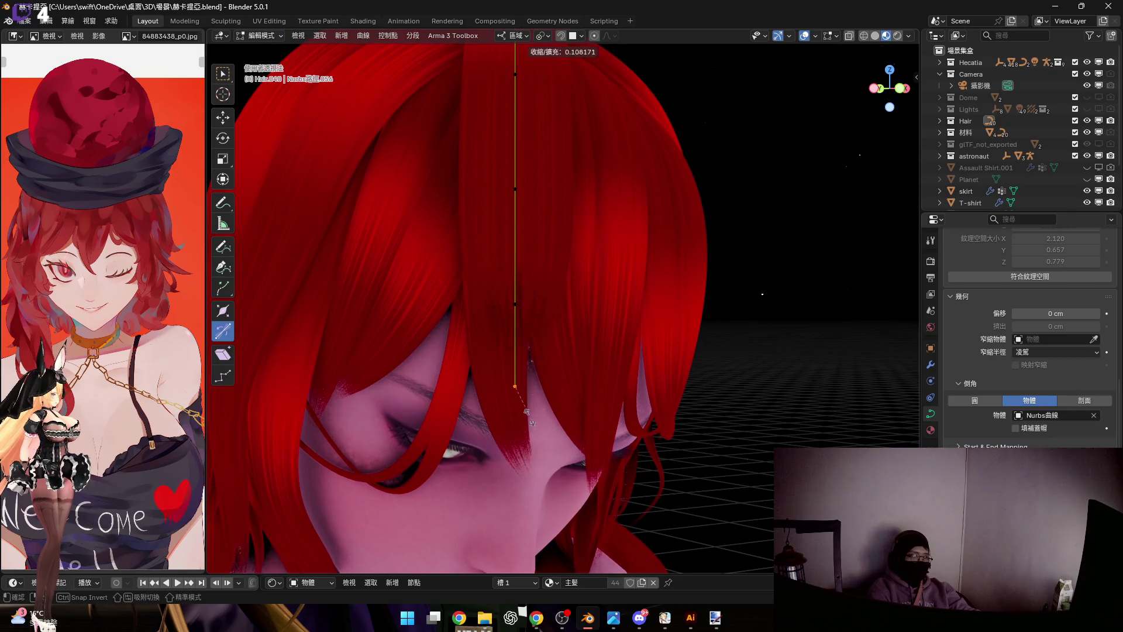
{"action": "middle_click_drag", "start_coordinate": [586, 388], "coordinate": [581, 348]}
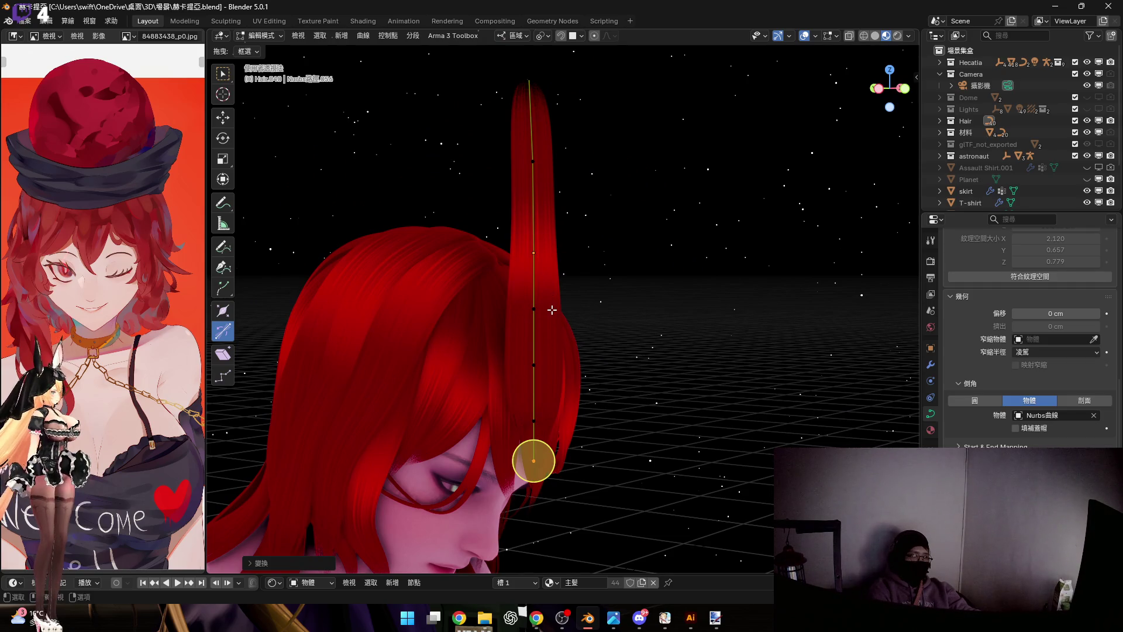
{"action": "key", "text": "Tab"}
Shrink the whole strand and bring it down in front of the character's face
{"action": "key", "text": "s"}
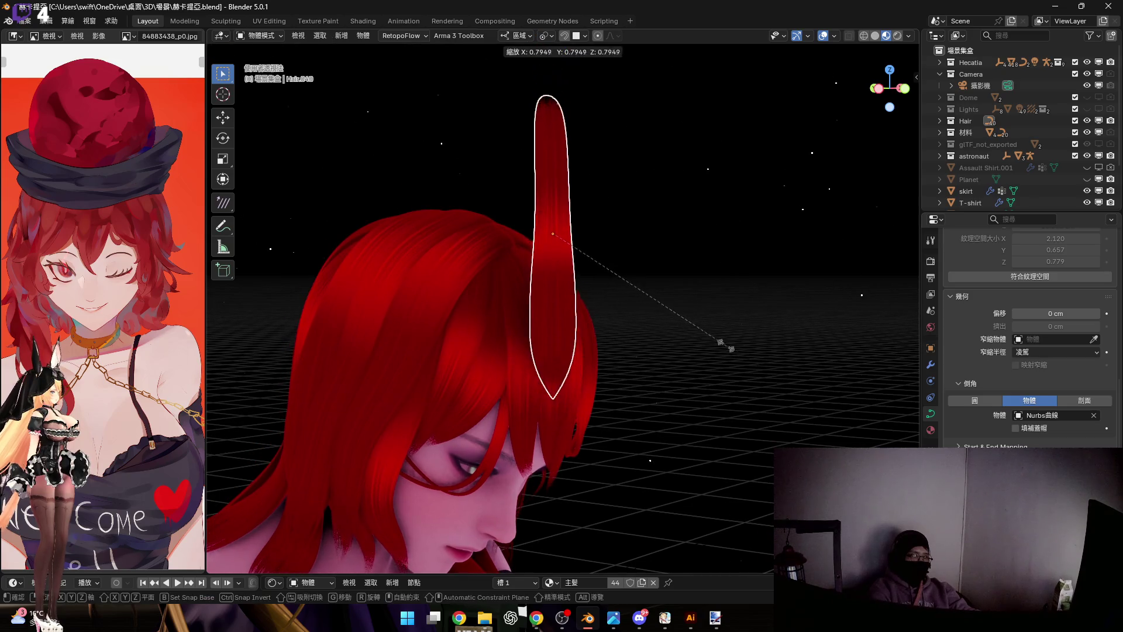
{"action": "left_click", "coordinate": [628, 282]}
{"action": "middle_click_drag", "start_coordinate": [628, 282], "coordinate": [687, 239]}
{"action": "key", "text": "g"}
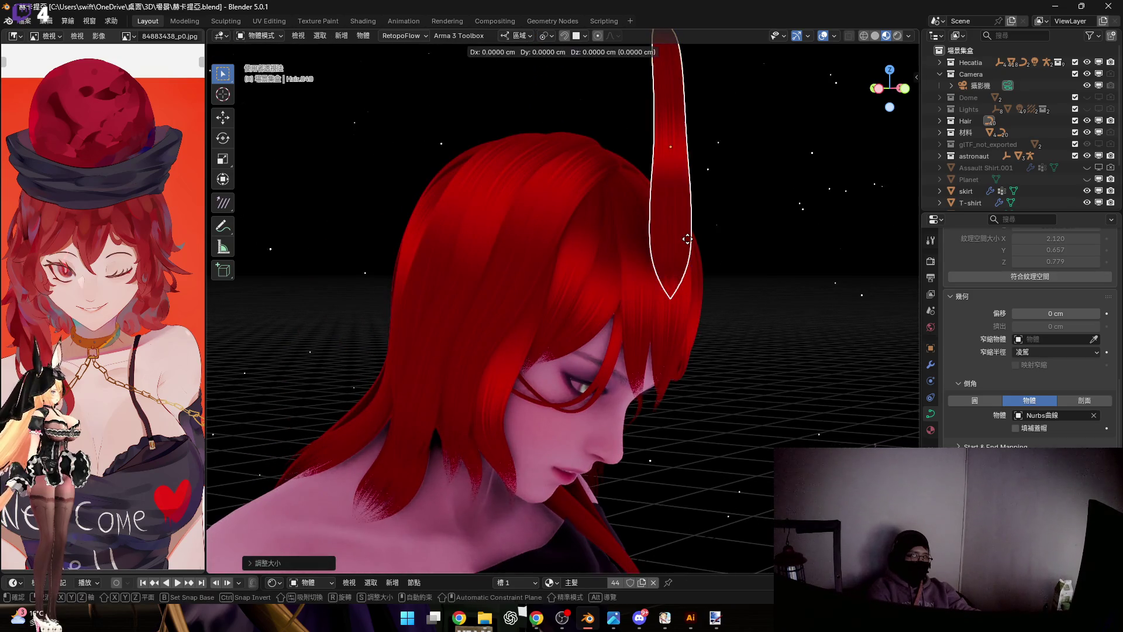
{"action": "left_click", "coordinate": [669, 367]}
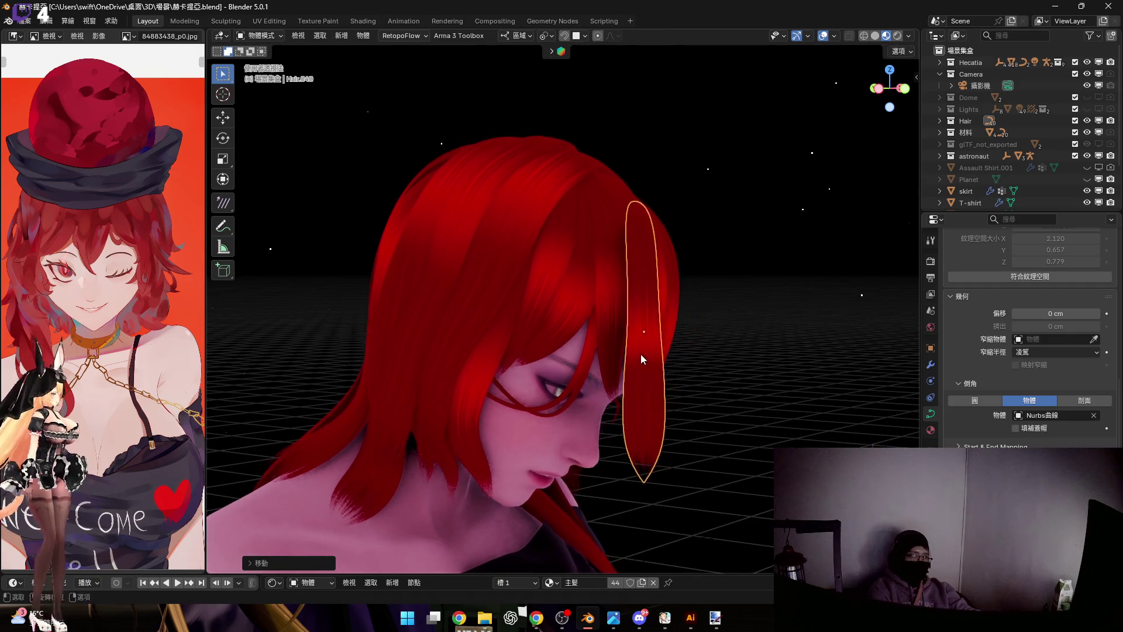
{"action": "middle_click_drag", "start_coordinate": [640, 357], "coordinate": [615, 360]}
{"action": "key", "text": "g"}
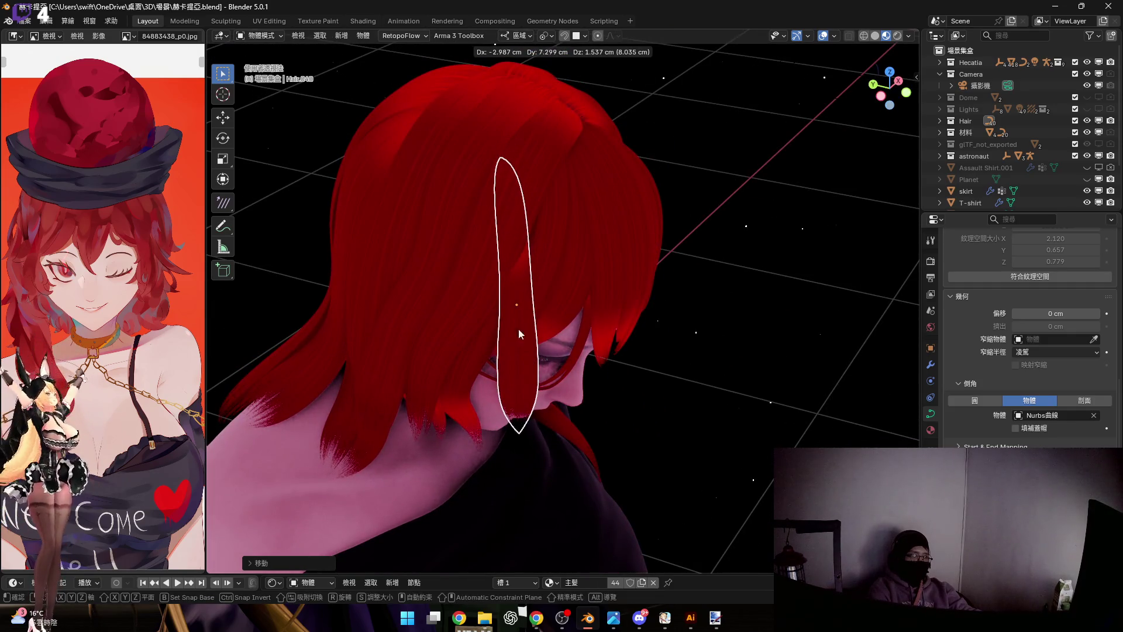
{"action": "left_click", "coordinate": [524, 347]}
Tilt the strand about its own X axis so it hangs over the eye among the bangs
{"action": "middle_click_drag", "start_coordinate": [531, 339], "coordinate": [587, 277]}
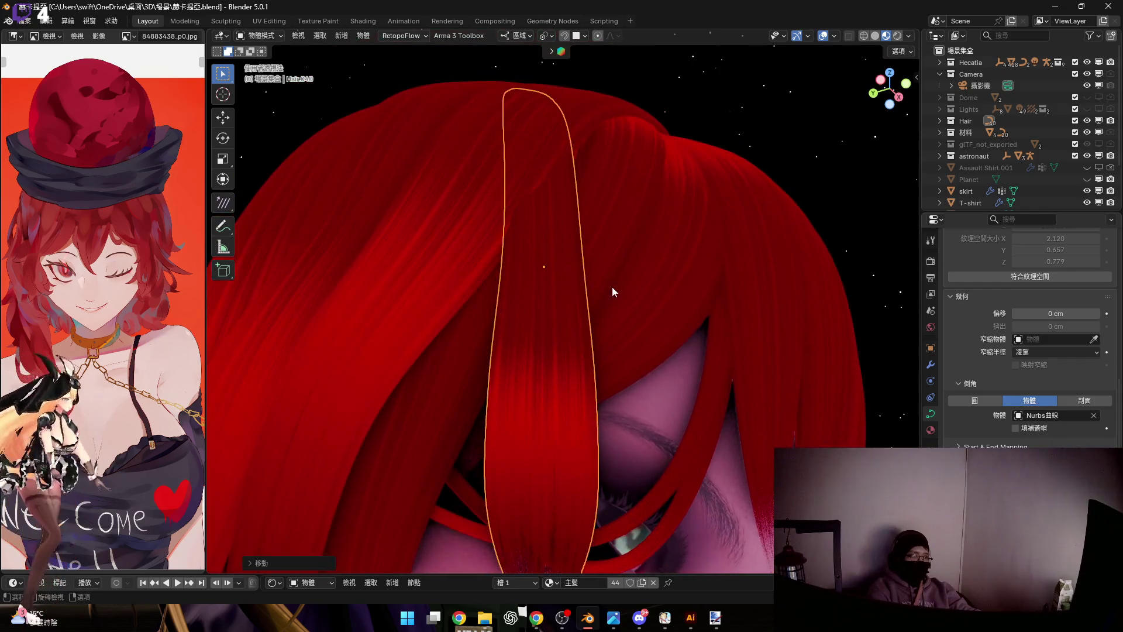
{"action": "key", "text": "r"}
{"action": "key", "text": "x"}
{"action": "key", "text": "x"}
{"action": "left_click", "coordinate": [705, 268]}
{"action": "mouse_move", "coordinate": [613, 263]}
{"action": "middle_mouse_down"}
{"action": "mouse_move", "coordinate": [623, 284]}
{"action": "mouse_move", "coordinate": [721, 327]}
{"action": "mouse_move", "coordinate": [622, 255]}
{"action": "mouse_move", "coordinate": [585, 259]}
{"action": "mouse_move", "coordinate": [559, 233]}
{"action": "mouse_move", "coordinate": [584, 242]}
{"action": "mouse_move", "coordinate": [587, 208]}
{"action": "mouse_move", "coordinate": [696, 226]}
{"action": "middle_mouse_up"}
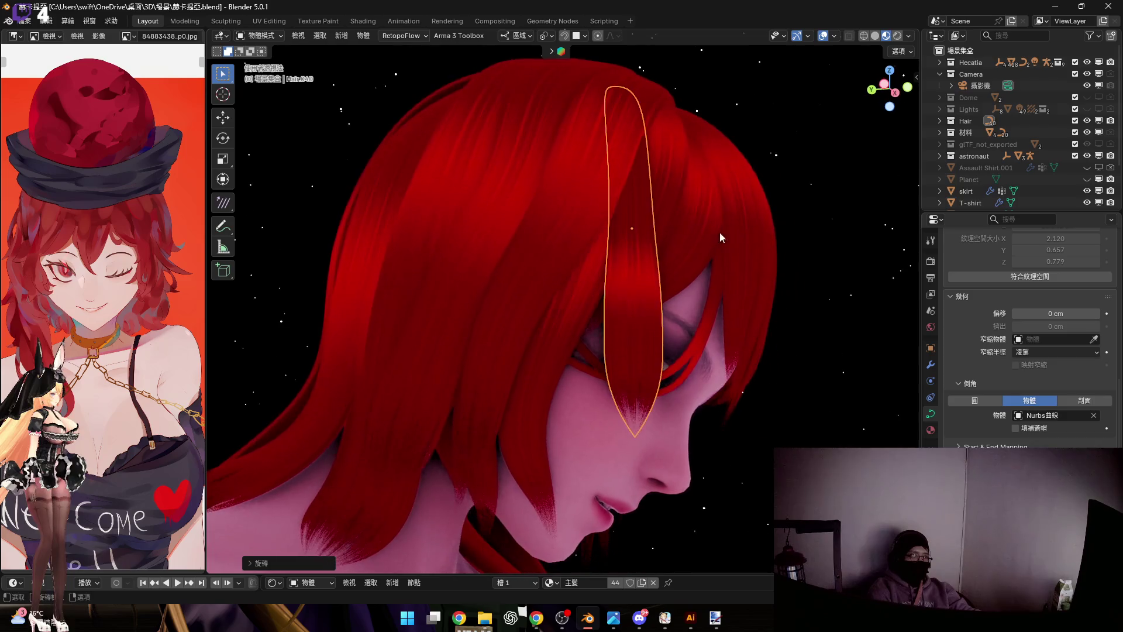
Rotate the strand about its Z then X axis and slide it along Y toward the hair
{"action": "key", "text": "r"}
{"action": "key", "text": "z"}
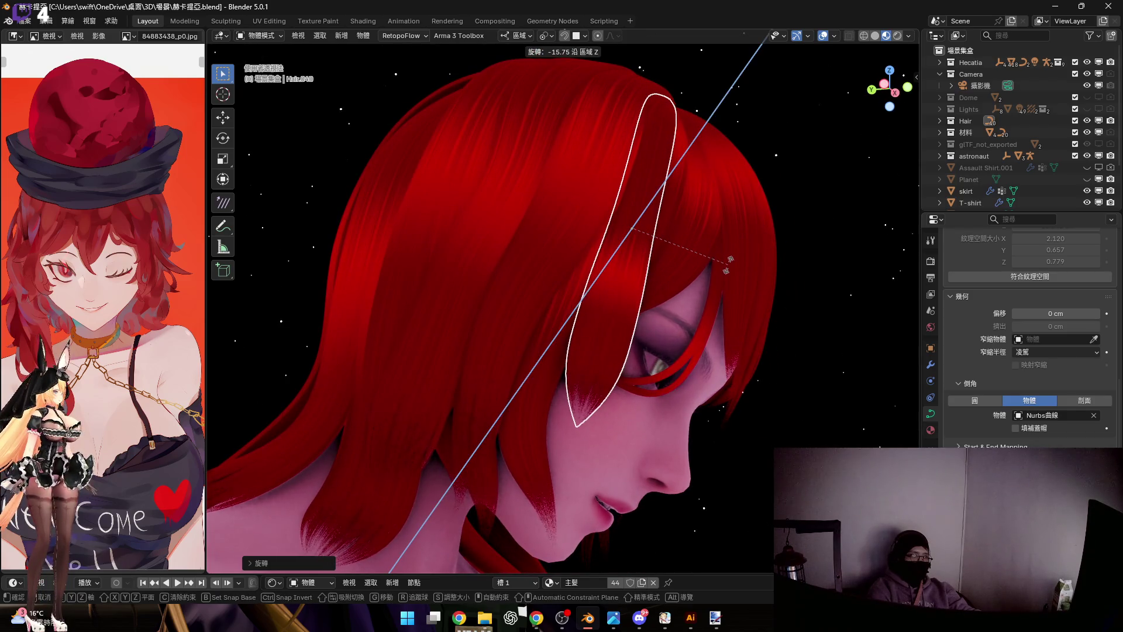
{"action": "scroll", "coordinate": [652, 248], "scroll_direction": "up", "scroll_amount": 3}
{"action": "scroll", "coordinate": [652, 248], "scroll_direction": "up", "scroll_amount": 3}
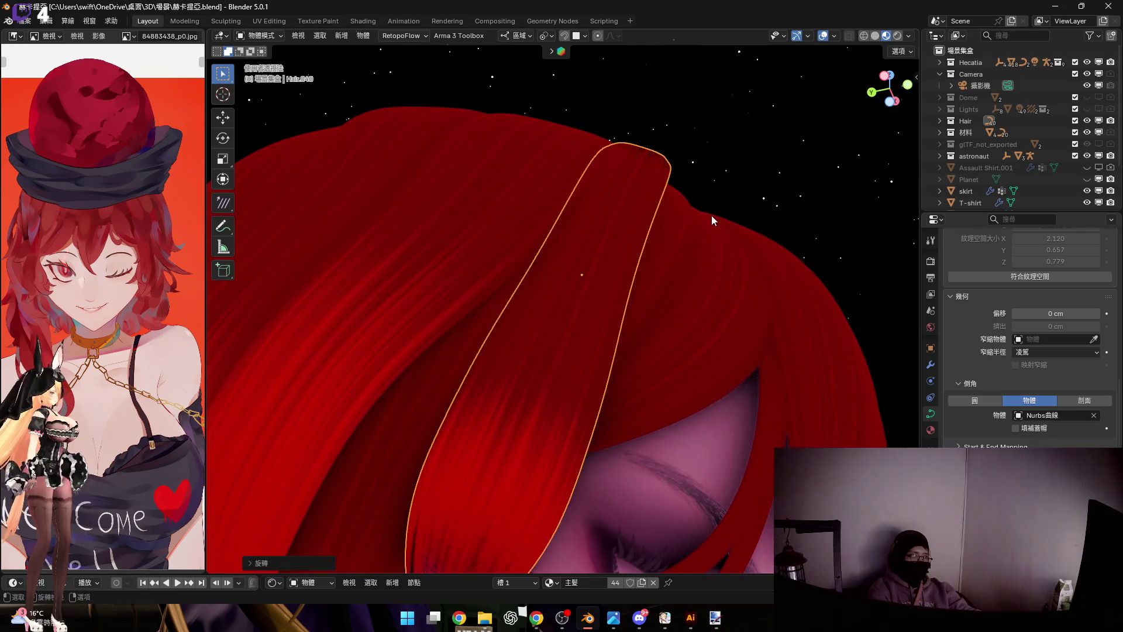
{"action": "key", "text": "x"}
{"action": "left_click", "coordinate": [670, 234]}
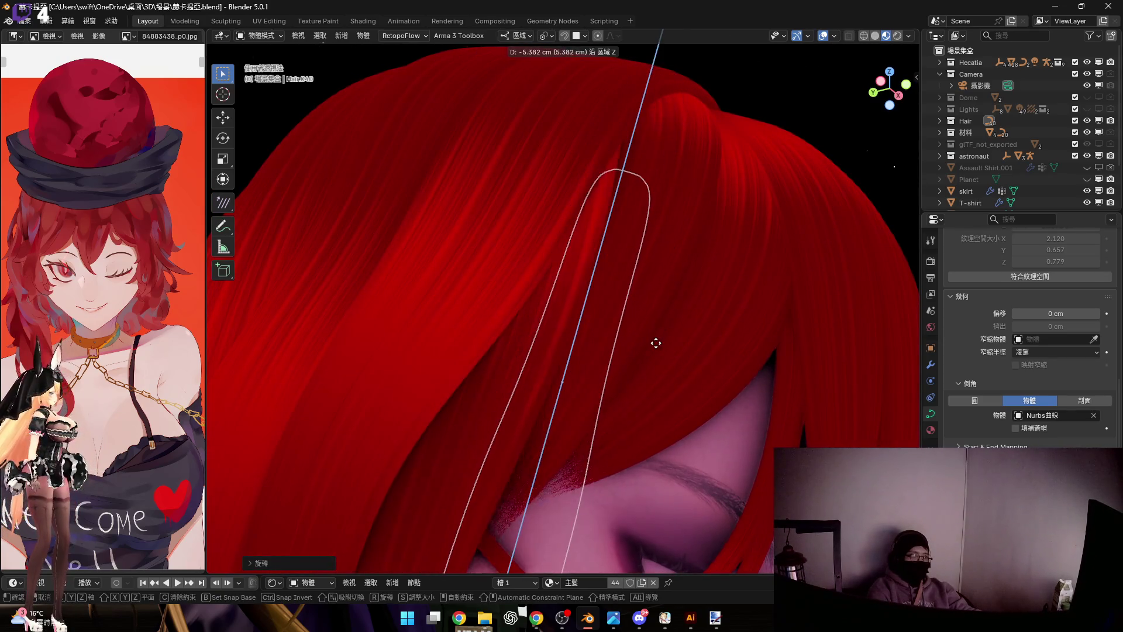
{"action": "key", "text": "y"}
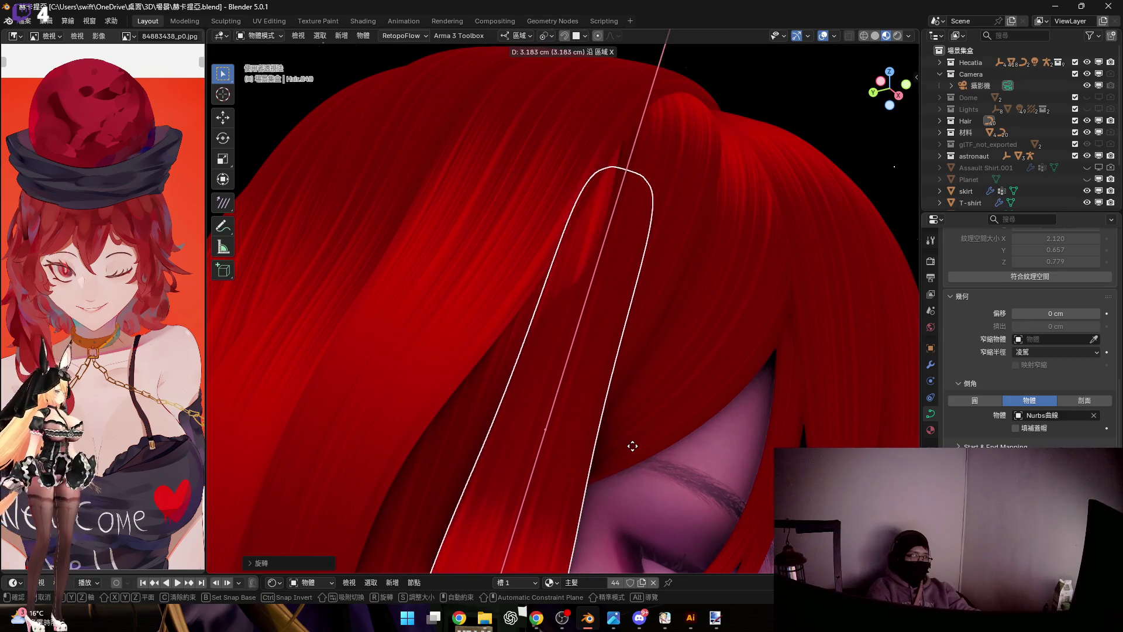
{"action": "left_click", "coordinate": [644, 354]}
{"action": "middle_click_drag", "start_coordinate": [645, 354], "coordinate": [585, 260]}
Shift the strand sideways along X and rotate it about Y to lie beside the eye
{"action": "key", "text": "g"}
{"action": "key", "text": "x"}
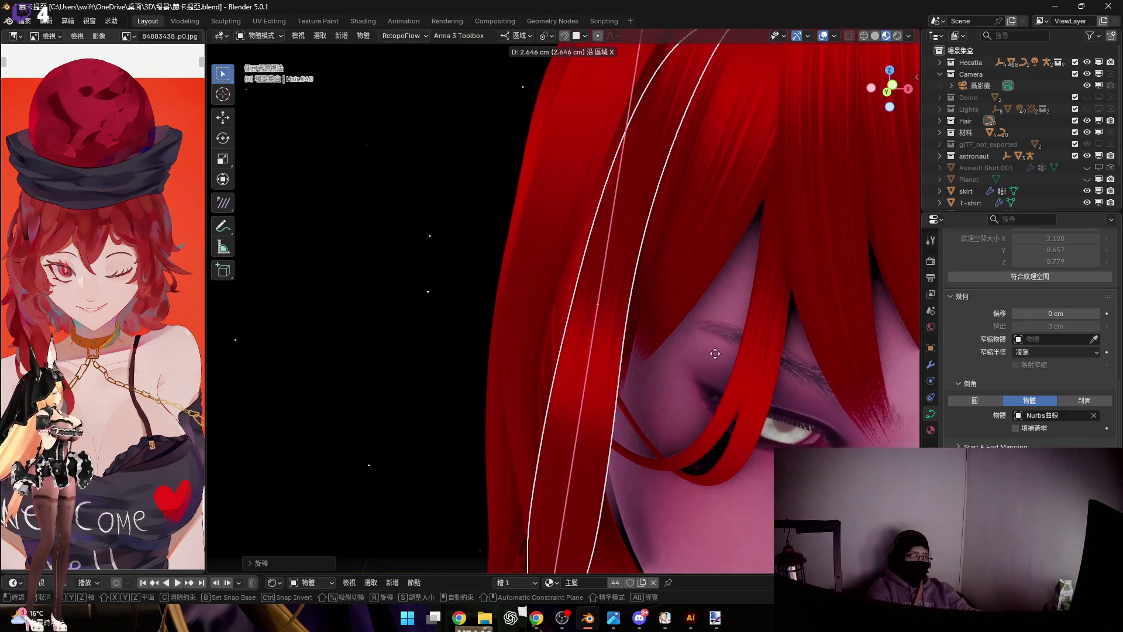
{"action": "left_click", "coordinate": [708, 381]}
{"action": "middle_click_drag", "start_coordinate": [708, 380], "coordinate": [663, 313]}
{"action": "key", "text": "r"}
{"action": "key", "text": "y"}
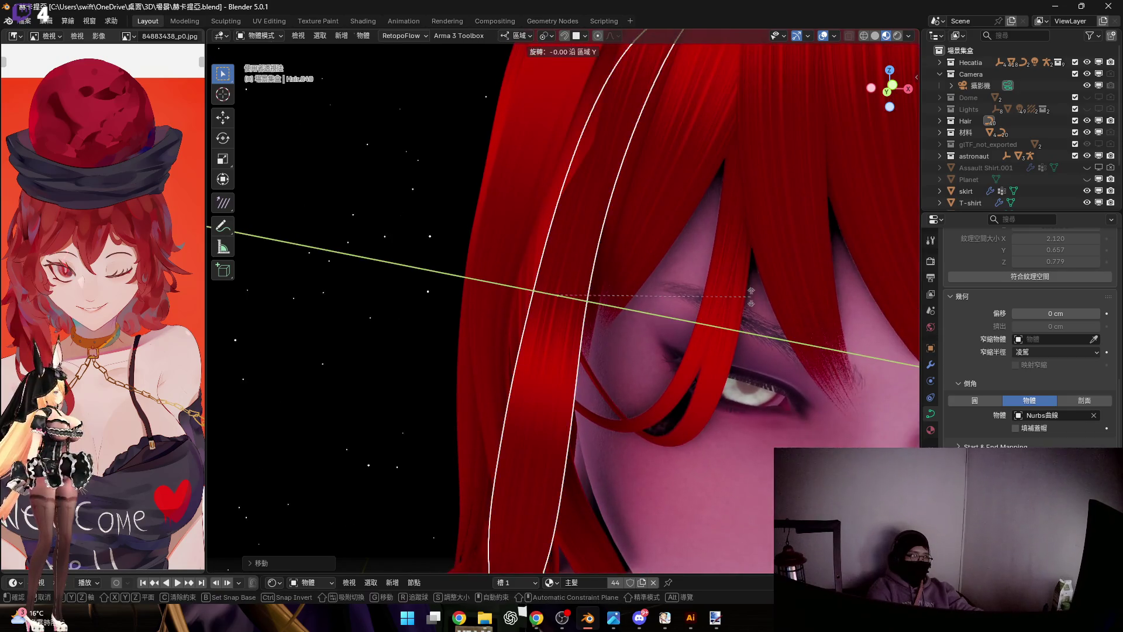
{"action": "left_click", "coordinate": [630, 180]}
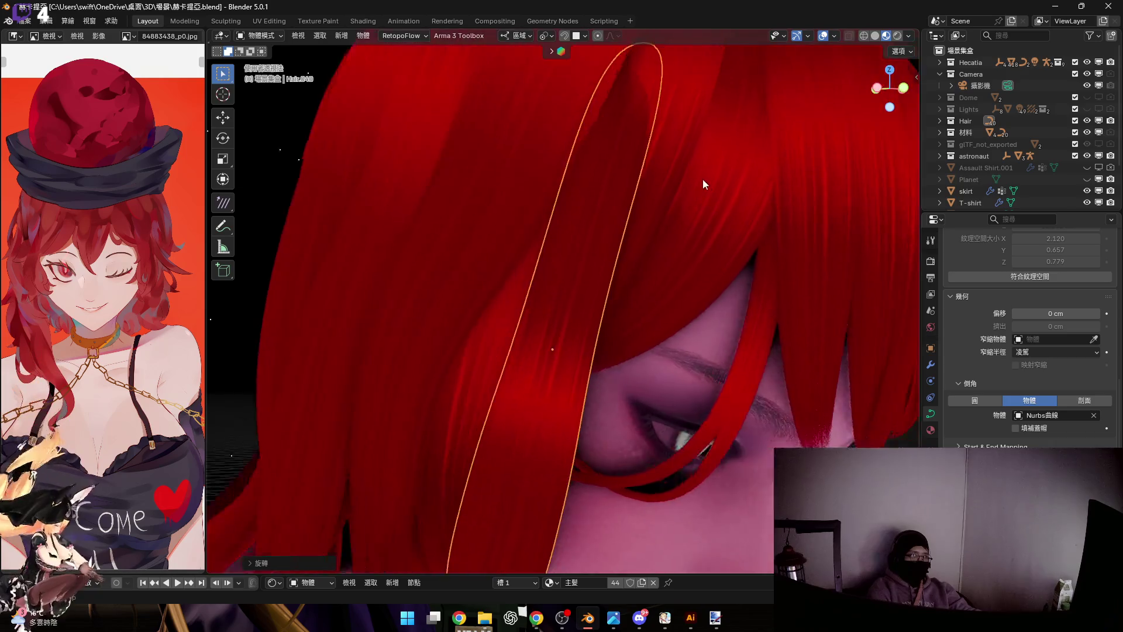
Rotate the strand's top control points about local Y in Edit Mode, then return to the whole strand
{"action": "mouse_move", "coordinate": [631, 180]}
{"action": "middle_mouse_down"}
{"action": "mouse_move", "coordinate": [710, 176]}
{"action": "mouse_move", "coordinate": [693, 151]}
{"action": "mouse_move", "coordinate": [634, 128]}
{"action": "mouse_move", "coordinate": [733, 146]}
{"action": "mouse_move", "coordinate": [591, 141]}
{"action": "mouse_move", "coordinate": [672, 141]}
{"action": "mouse_move", "coordinate": [699, 127]}
{"action": "mouse_move", "coordinate": [588, 233]}
{"action": "mouse_move", "coordinate": [596, 209]}
{"action": "mouse_move", "coordinate": [629, 265]}
{"action": "mouse_move", "coordinate": [602, 299]}
{"action": "mouse_move", "coordinate": [576, 177]}
{"action": "middle_mouse_up"}
{"action": "key", "text": "Tab"}
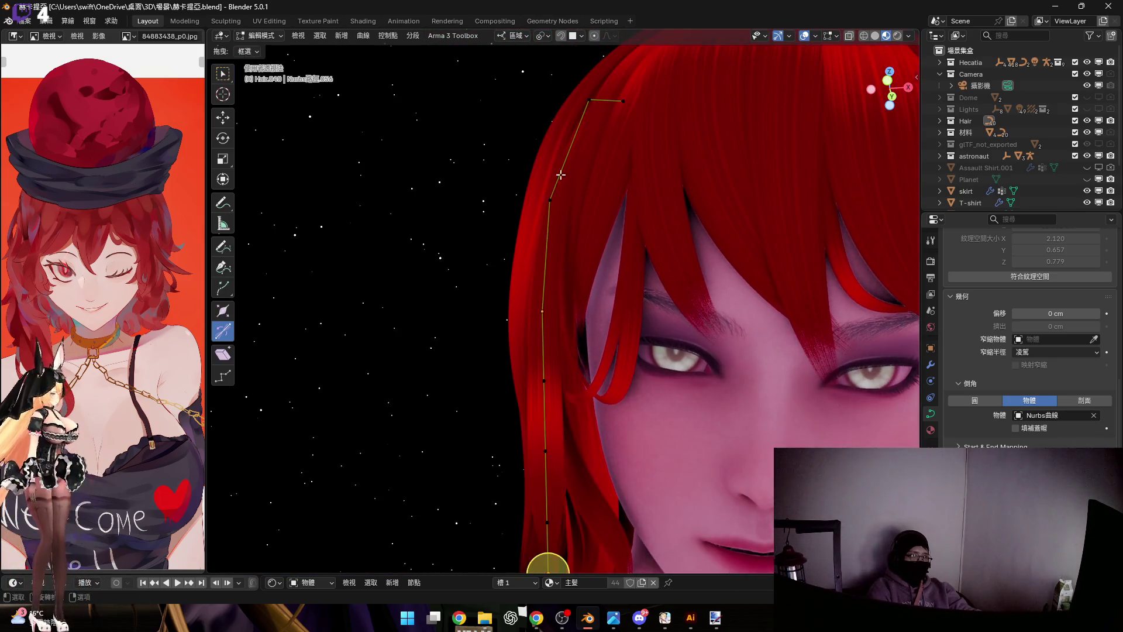
{"action": "left_click_drag", "start_coordinate": [509, 81], "coordinate": [693, 188]}
{"action": "middle_click_drag", "start_coordinate": [695, 188], "coordinate": [494, 361]}
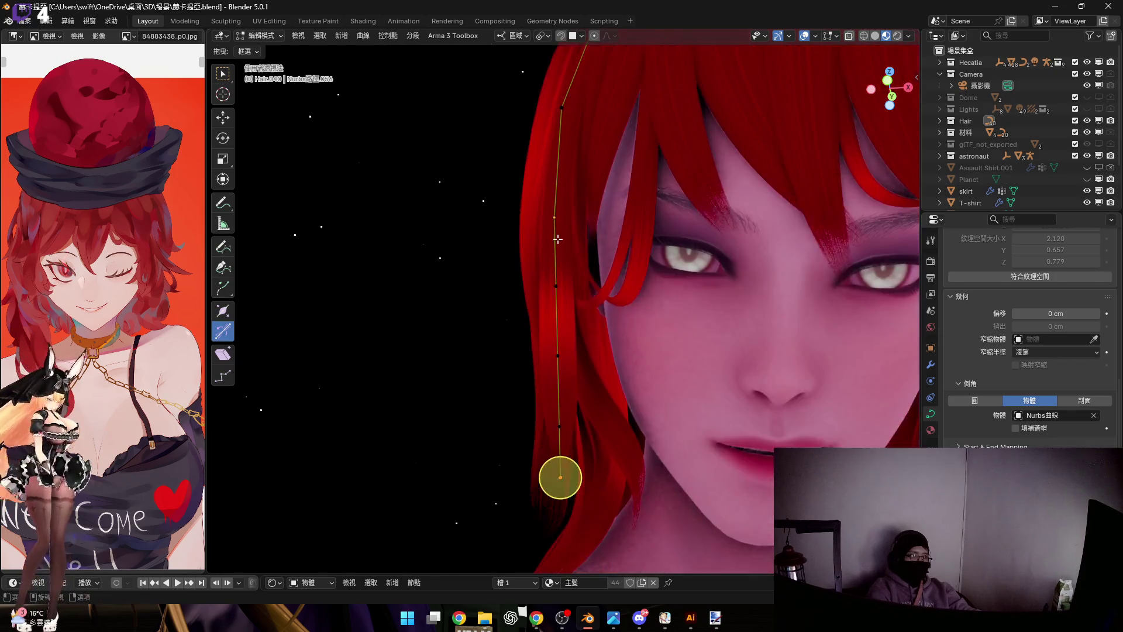
{"action": "scroll", "coordinate": [607, 382], "scroll_direction": "up", "scroll_amount": 3}
{"action": "mouse_move", "coordinate": [574, 228]}
{"action": "middle_mouse_down"}
{"action": "mouse_move", "coordinate": [556, 308]}
{"action": "mouse_move", "coordinate": [614, 325]}
{"action": "middle_mouse_up"}
{"action": "key", "text": "r"}
{"action": "key", "text": "y"}
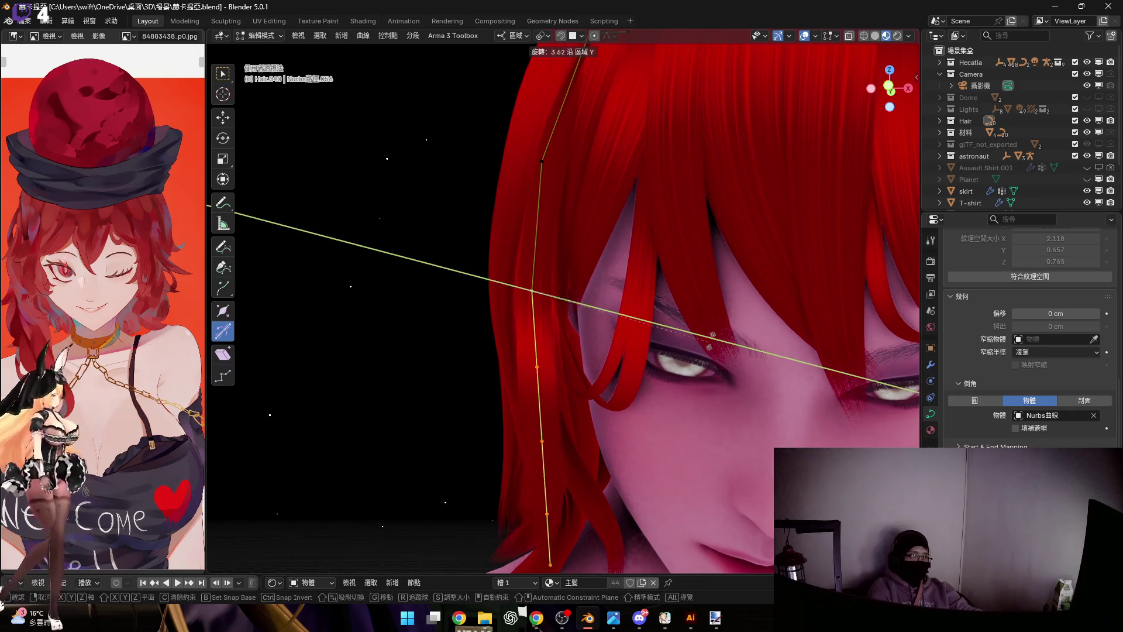
{"action": "left_click", "coordinate": [777, 278]}
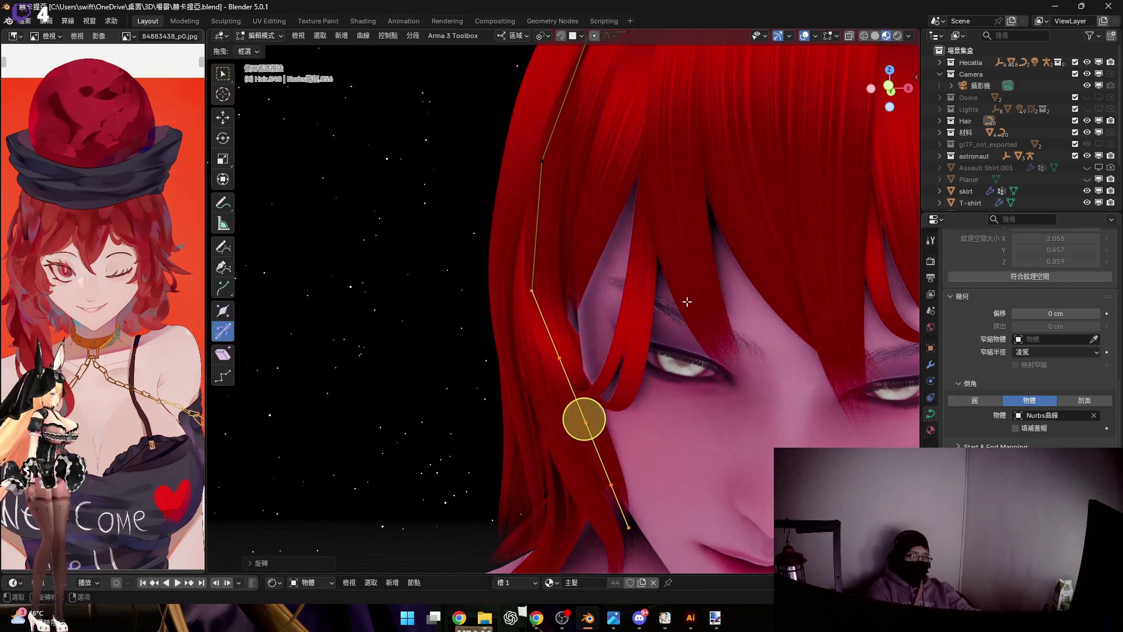
{"action": "mouse_move", "coordinate": [778, 278]}
{"action": "middle_mouse_down"}
{"action": "mouse_move", "coordinate": [605, 301]}
{"action": "mouse_move", "coordinate": [626, 303]}
{"action": "mouse_move", "coordinate": [661, 263]}
{"action": "middle_mouse_up"}
{"action": "key", "text": "Tab"}
Move the strand along local Y and rotate it about Y so it hangs past the eye
{"action": "key", "text": "g"}
{"action": "key", "text": "y"}
{"action": "left_click", "coordinate": [671, 268]}
{"action": "key", "text": "r"}
{"action": "key", "text": "y"}
{"action": "left_click", "coordinate": [689, 269]}
{"action": "mouse_move", "coordinate": [690, 269]}
{"action": "middle_mouse_down"}
{"action": "mouse_move", "coordinate": [637, 233]}
{"action": "mouse_move", "coordinate": [643, 265]}
{"action": "mouse_move", "coordinate": [702, 248]}
{"action": "mouse_move", "coordinate": [777, 285]}
{"action": "mouse_move", "coordinate": [751, 296]}
{"action": "mouse_move", "coordinate": [709, 264]}
{"action": "mouse_move", "coordinate": [695, 288]}
{"action": "mouse_move", "coordinate": [651, 279]}
{"action": "mouse_move", "coordinate": [651, 255]}
{"action": "mouse_move", "coordinate": [721, 299]}
{"action": "middle_mouse_up"}
Rotate the strand about Z and shift it along Z and Y further into the side hair
{"action": "key", "text": "r"}
{"action": "key", "text": "z"}
{"action": "left_click", "coordinate": [741, 280]}
{"action": "key", "text": "g"}
{"action": "key", "text": "z"}
{"action": "left_click", "coordinate": [678, 253]}
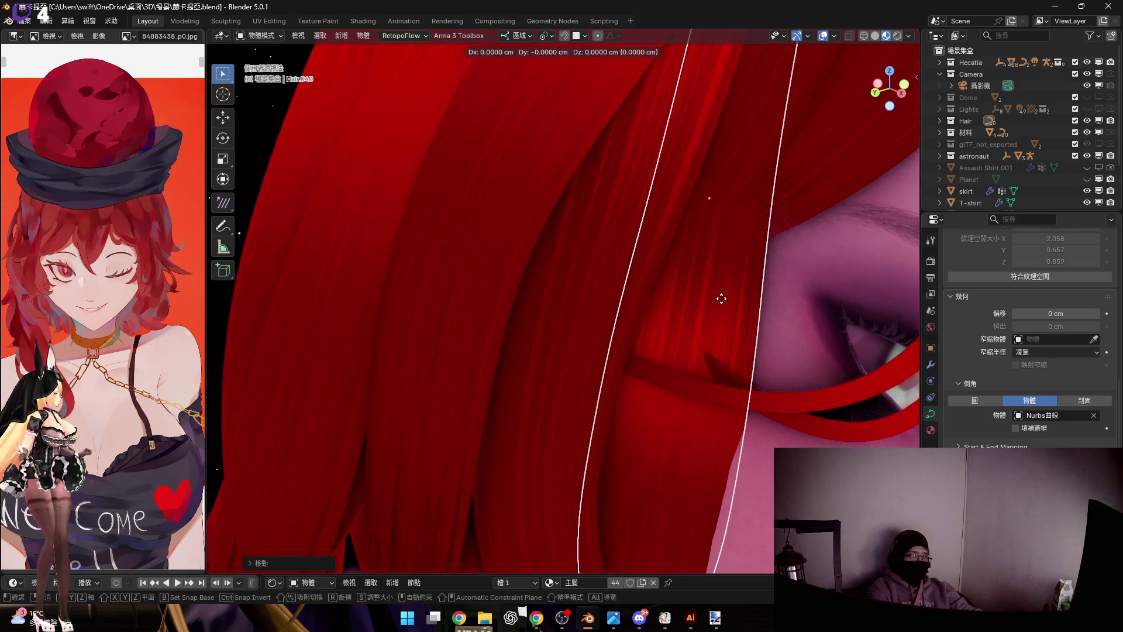
{"action": "left_click", "coordinate": [649, 287]}
Rotate a lower curve point about local Z to start bending the strand's end
{"action": "mouse_move", "coordinate": [649, 287]}
{"action": "middle_mouse_down"}
{"action": "mouse_move", "coordinate": [528, 364]}
{"action": "mouse_move", "coordinate": [586, 302]}
{"action": "mouse_move", "coordinate": [592, 390]}
{"action": "mouse_move", "coordinate": [620, 378]}
{"action": "middle_mouse_up"}
{"action": "key", "text": "Tab"}
{"action": "mouse_move", "coordinate": [489, 336]}
{"action": "middle_mouse_down"}
{"action": "mouse_move", "coordinate": [625, 347]}
{"action": "mouse_move", "coordinate": [658, 333]}
{"action": "middle_mouse_up"}
{"action": "key", "text": "r"}
{"action": "key", "text": "z"}
{"action": "key", "text": "z"}
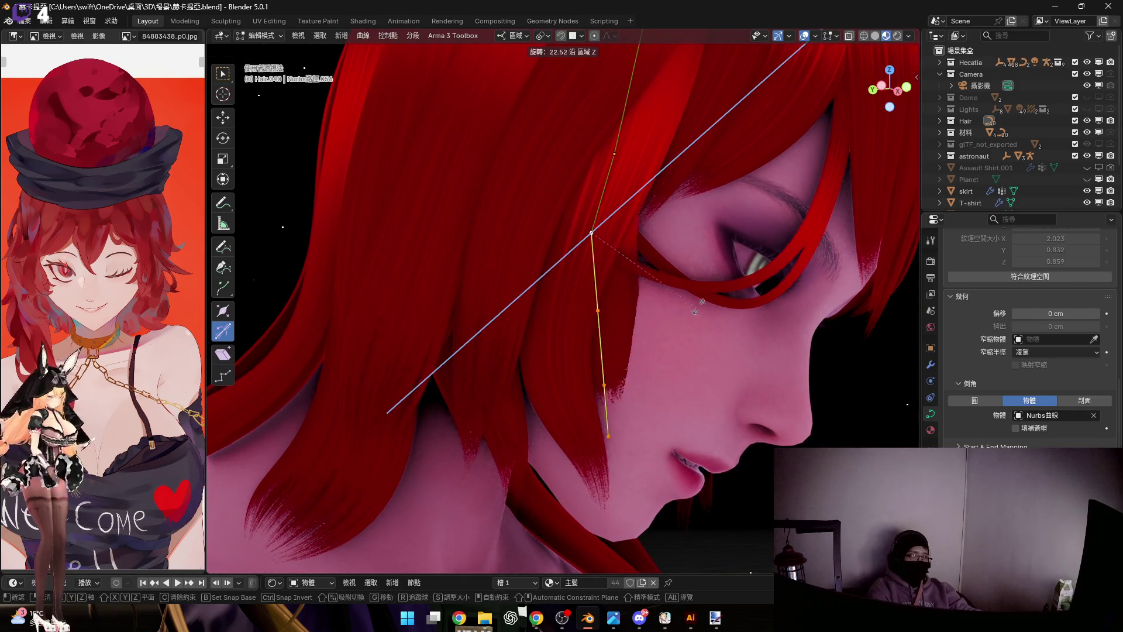
{"action": "left_click", "coordinate": [728, 283]}
{"action": "middle_click_drag", "start_coordinate": [728, 283], "coordinate": [670, 308]}
Pull the lower control points out along the cheek so the strand sweeps toward the jaw
{"action": "key", "text": "g"}
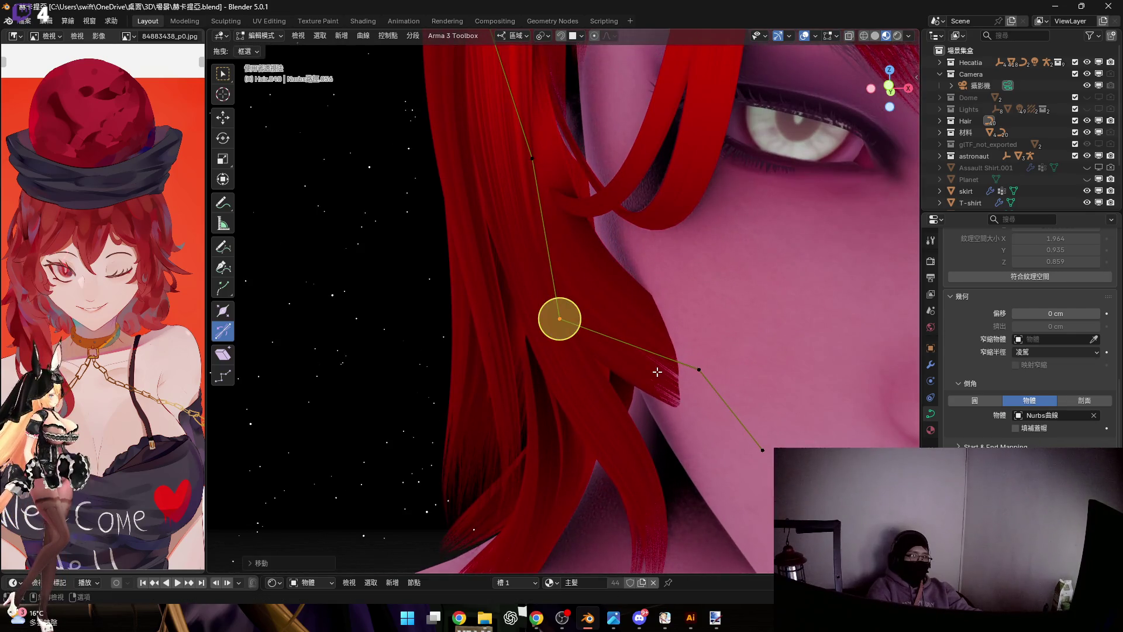
{"action": "middle_click_drag", "start_coordinate": [557, 319], "coordinate": [667, 446]}
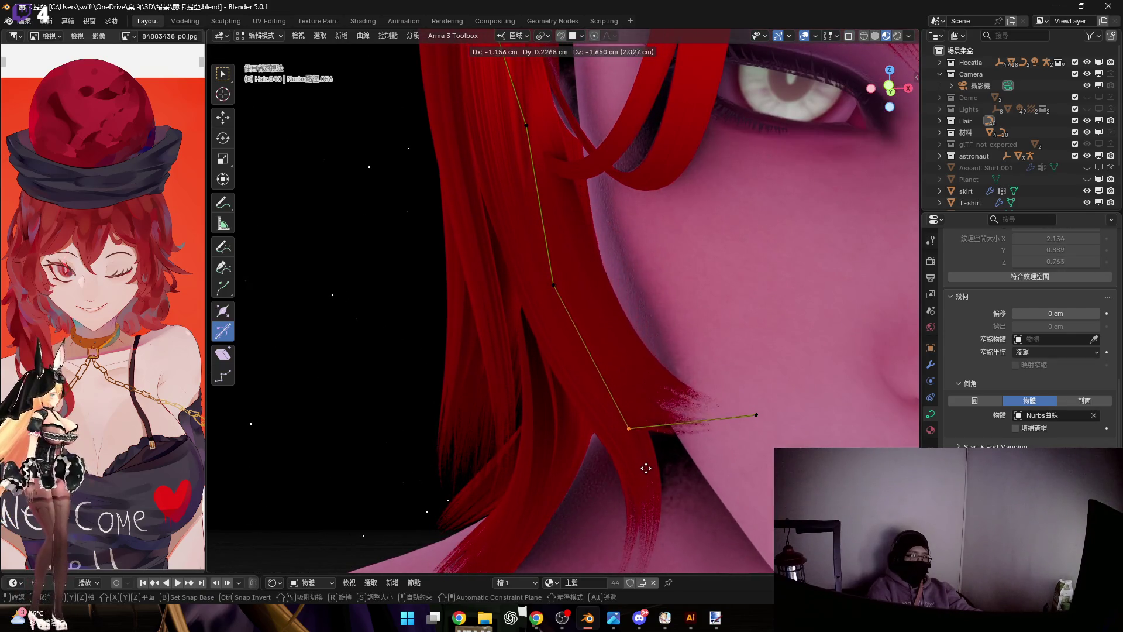
{"action": "left_click", "coordinate": [667, 446]}
{"action": "scroll", "coordinate": [707, 315], "scroll_direction": "up", "scroll_amount": 3}
{"action": "mouse_move", "coordinate": [709, 315]}
{"action": "middle_mouse_down"}
{"action": "mouse_move", "coordinate": [578, 322]}
{"action": "mouse_move", "coordinate": [658, 375]}
{"action": "middle_mouse_up"}
{"action": "key", "text": "g"}
{"action": "left_click", "coordinate": [654, 453]}
{"action": "mouse_move", "coordinate": [602, 319]}
{"action": "middle_mouse_down"}
{"action": "mouse_move", "coordinate": [518, 330]}
{"action": "mouse_move", "coordinate": [618, 345]}
{"action": "middle_mouse_up"}
{"action": "middle_click_drag", "start_coordinate": [577, 410], "coordinate": [601, 399]}
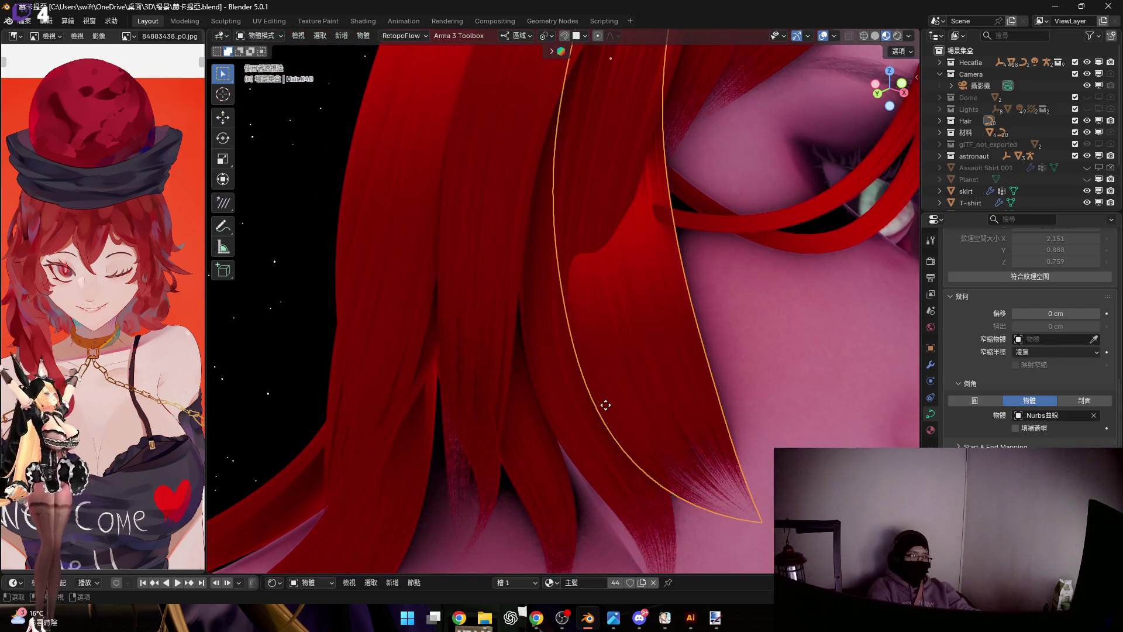
Move lower strand points vertically and apply a tilt so the strand twists along the jaw
{"action": "left_click_drag", "start_coordinate": [423, 233], "coordinate": [639, 487]}
{"action": "mouse_move", "coordinate": [646, 489]}
{"action": "middle_mouse_down"}
{"action": "mouse_move", "coordinate": [646, 412]}
{"action": "mouse_move", "coordinate": [632, 384]}
{"action": "middle_mouse_up"}
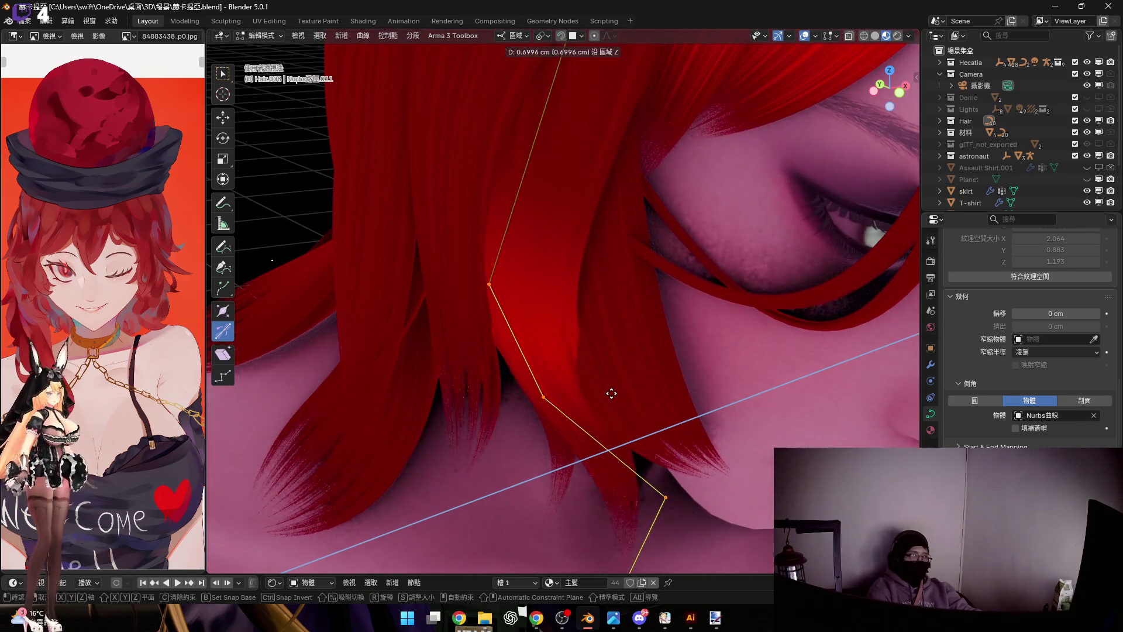
{"action": "left_click", "coordinate": [615, 394]}
{"action": "middle_click_drag", "start_coordinate": [609, 396], "coordinate": [569, 372]}
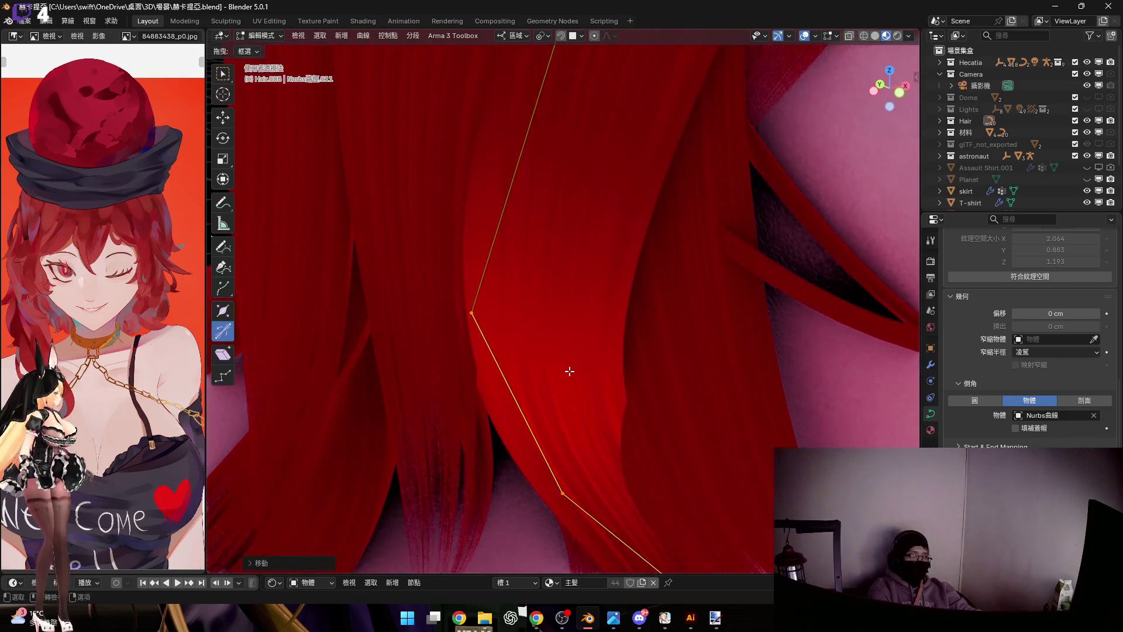
{"action": "mouse_move", "coordinate": [602, 413]}
{"action": "middle_mouse_down"}
{"action": "mouse_move", "coordinate": [548, 314]}
{"action": "mouse_move", "coordinate": [627, 390]}
{"action": "middle_mouse_up"}
{"action": "key", "text": "g"}
{"action": "key", "text": "z"}
{"action": "left_click", "coordinate": [596, 379]}
{"action": "left_click", "coordinate": [562, 300]}
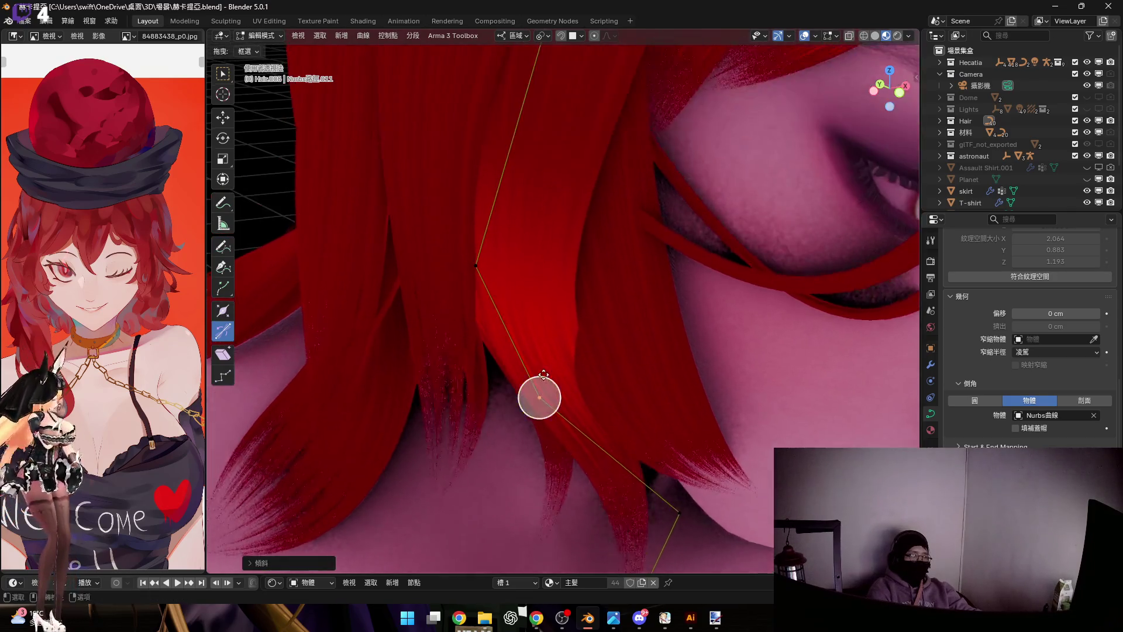
{"action": "scroll", "coordinate": [644, 409], "scroll_direction": "up", "scroll_amount": 1}
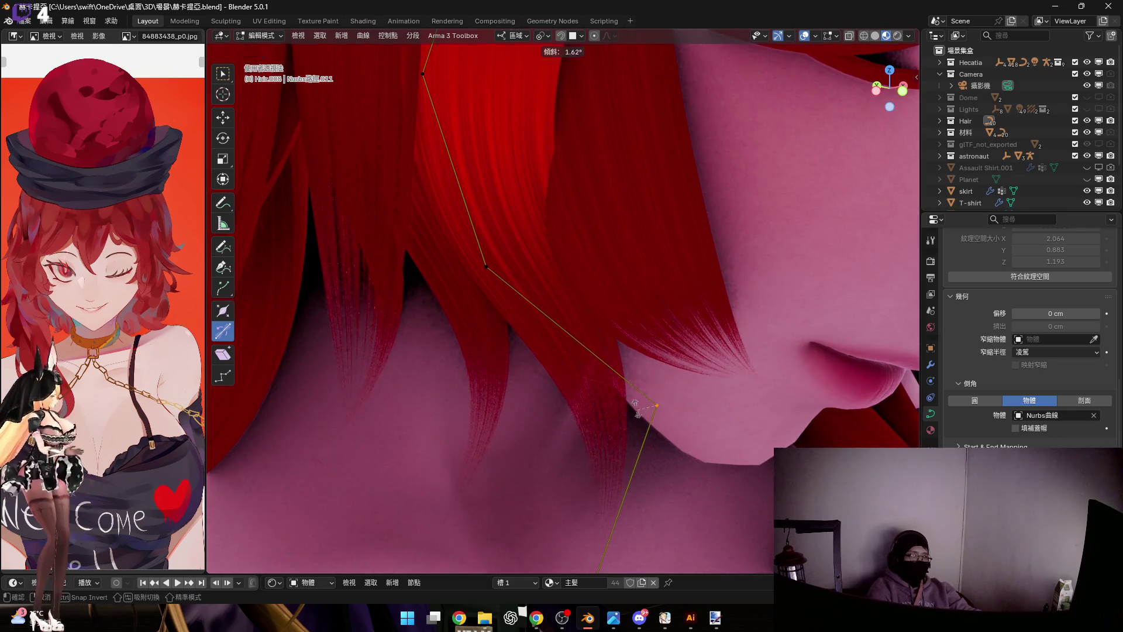
Nudge the points near the jaw along local Z so the strand runs down toward the neck
{"action": "middle_click_drag", "start_coordinate": [647, 419], "coordinate": [682, 444]}
{"action": "left_click_drag", "start_coordinate": [659, 401], "coordinate": [501, 271]}
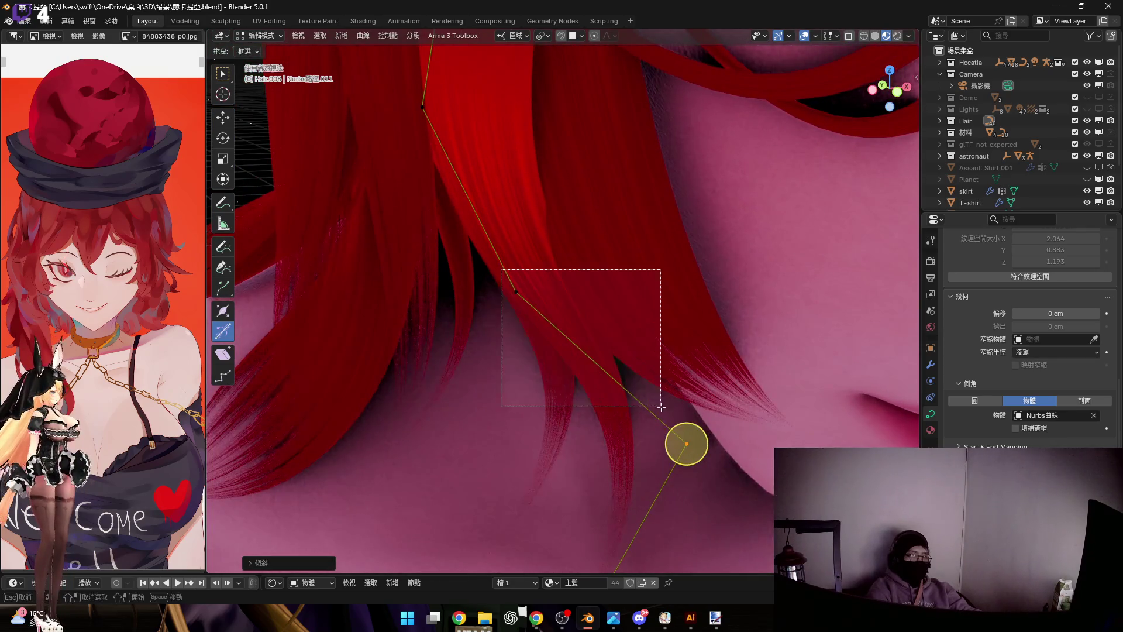
{"action": "key", "text": "g"}
{"action": "key", "text": "z"}
{"action": "left_click", "coordinate": [646, 414]}
{"action": "mouse_move", "coordinate": [646, 415]}
{"action": "middle_mouse_down"}
{"action": "mouse_move", "coordinate": [489, 329]}
{"action": "mouse_move", "coordinate": [582, 374]}
{"action": "middle_mouse_up"}
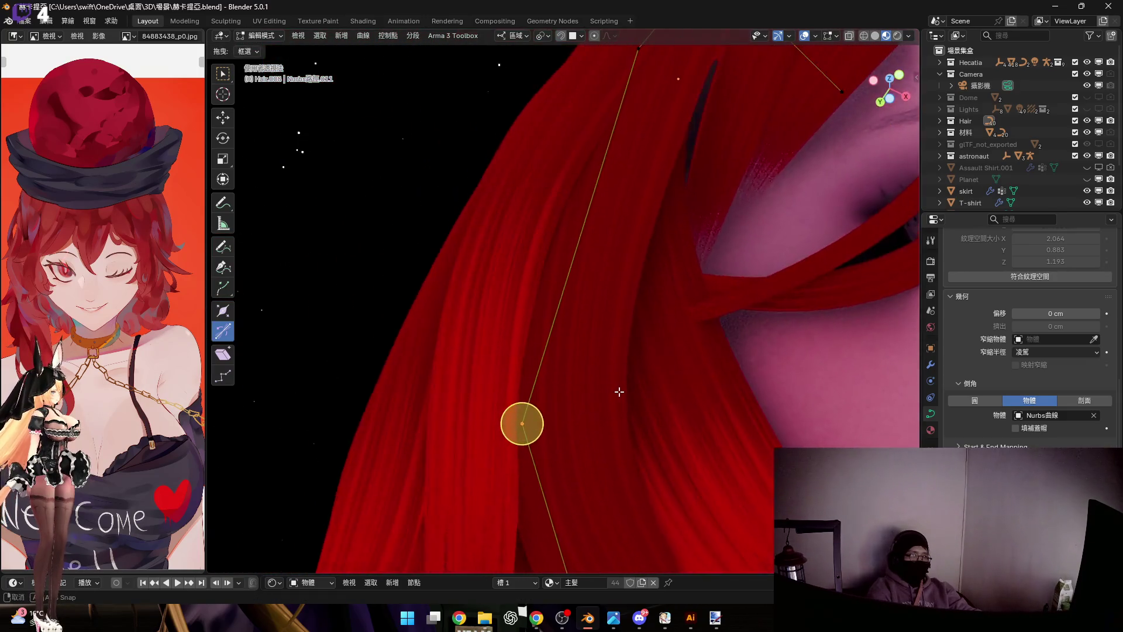
{"action": "key", "text": "g"}
{"action": "key", "text": "z"}
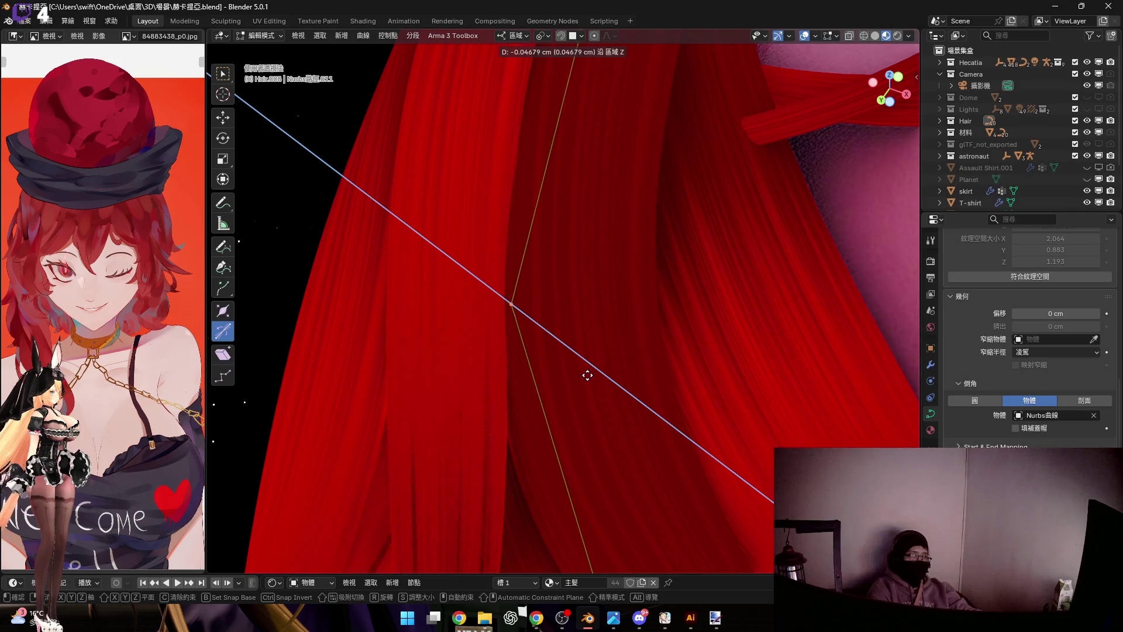
{"action": "left_click", "coordinate": [592, 377]}
{"action": "middle_click_drag", "start_coordinate": [591, 376], "coordinate": [552, 364]}
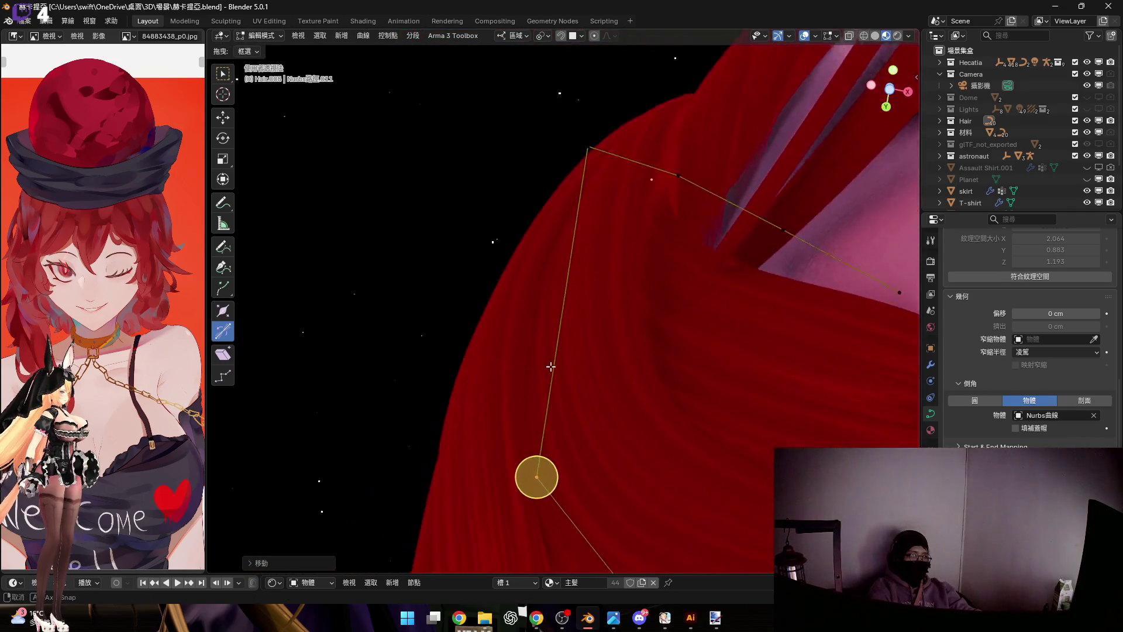
{"action": "scroll", "coordinate": [621, 369], "scroll_direction": "up", "scroll_amount": 3}
{"action": "middle_click_drag", "start_coordinate": [621, 369], "coordinate": [715, 459]}
{"action": "scroll", "coordinate": [622, 389], "scroll_direction": "down", "scroll_amount": 5}
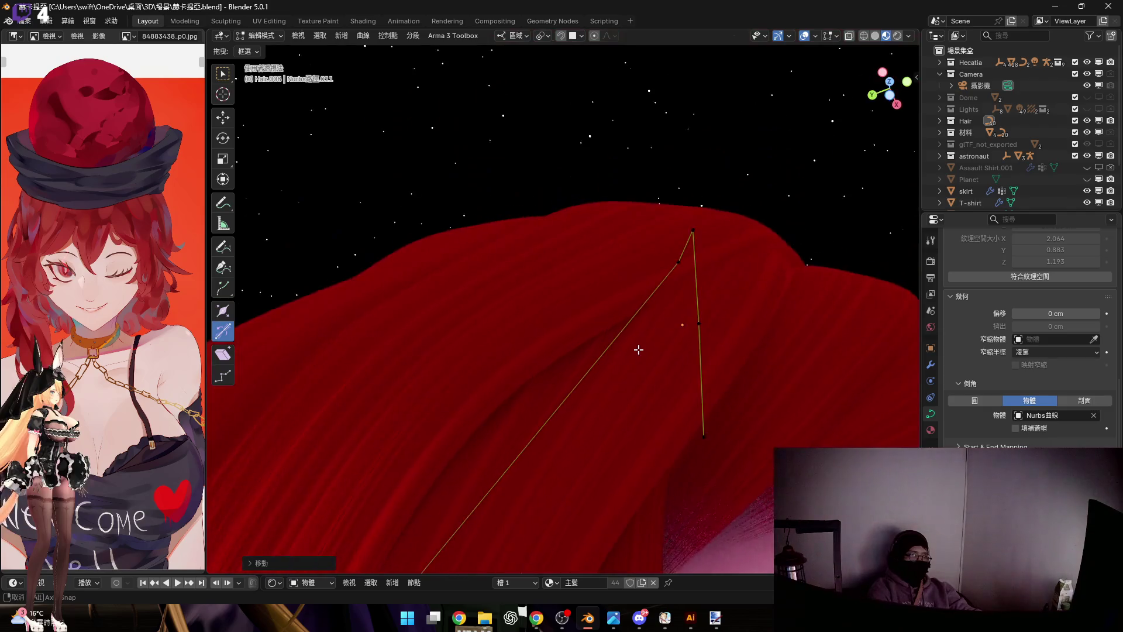
{"action": "middle_click_drag", "start_coordinate": [639, 351], "coordinate": [742, 307]}
{"action": "scroll", "coordinate": [685, 234], "scroll_direction": "up", "scroll_amount": 3}
{"action": "middle_click_drag", "start_coordinate": [685, 233], "coordinate": [529, 449]}
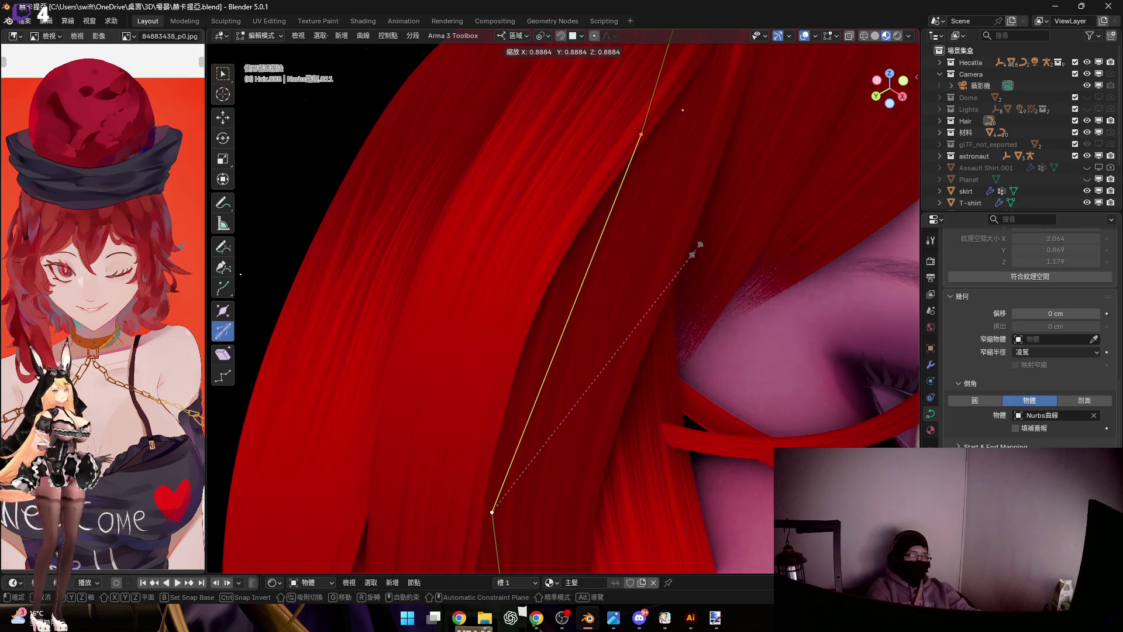
Scale the strand's upper points to adjust their spacing near the top of the hair
{"action": "key", "text": "Escape"}
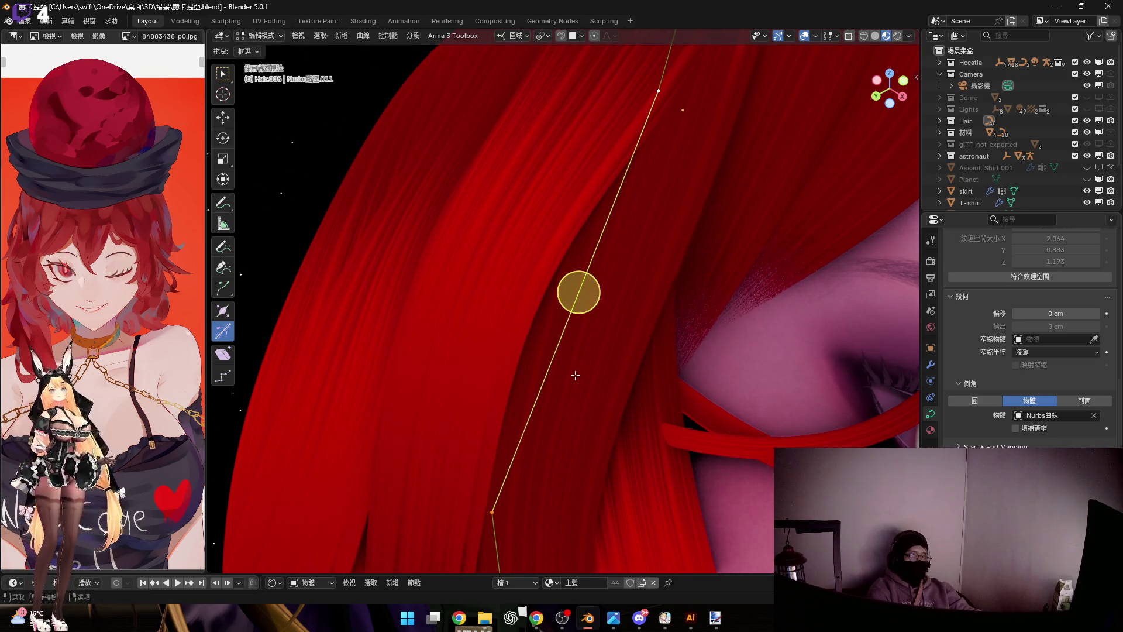
{"action": "key", "text": "s"}
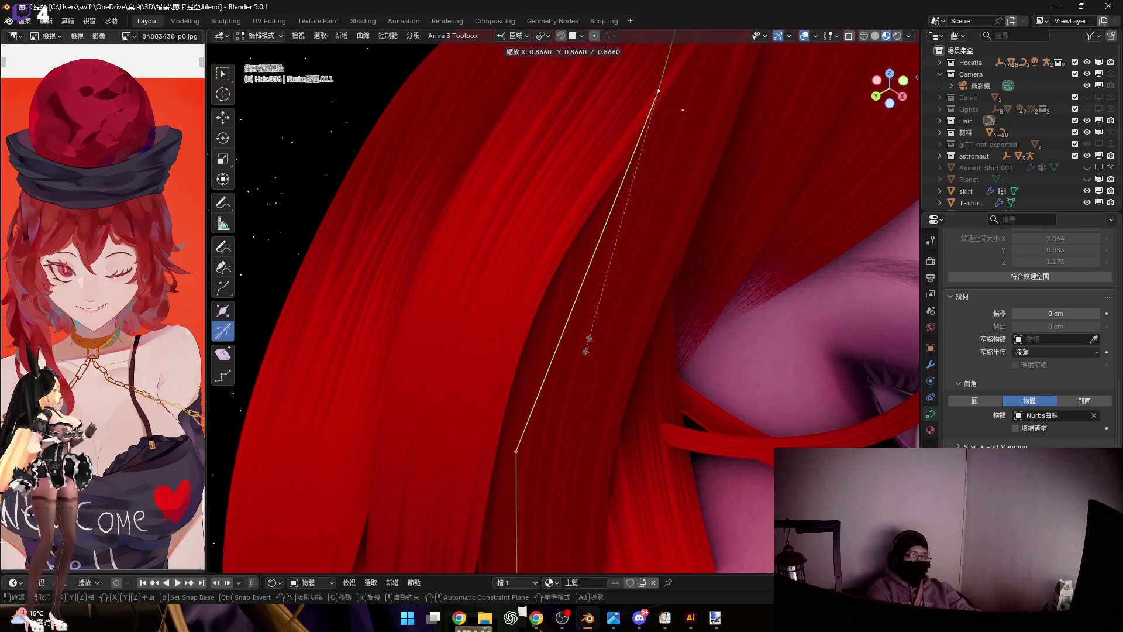
{"action": "left_click", "coordinate": [586, 349]}
{"action": "middle_click_drag", "start_coordinate": [587, 350], "coordinate": [610, 317]}
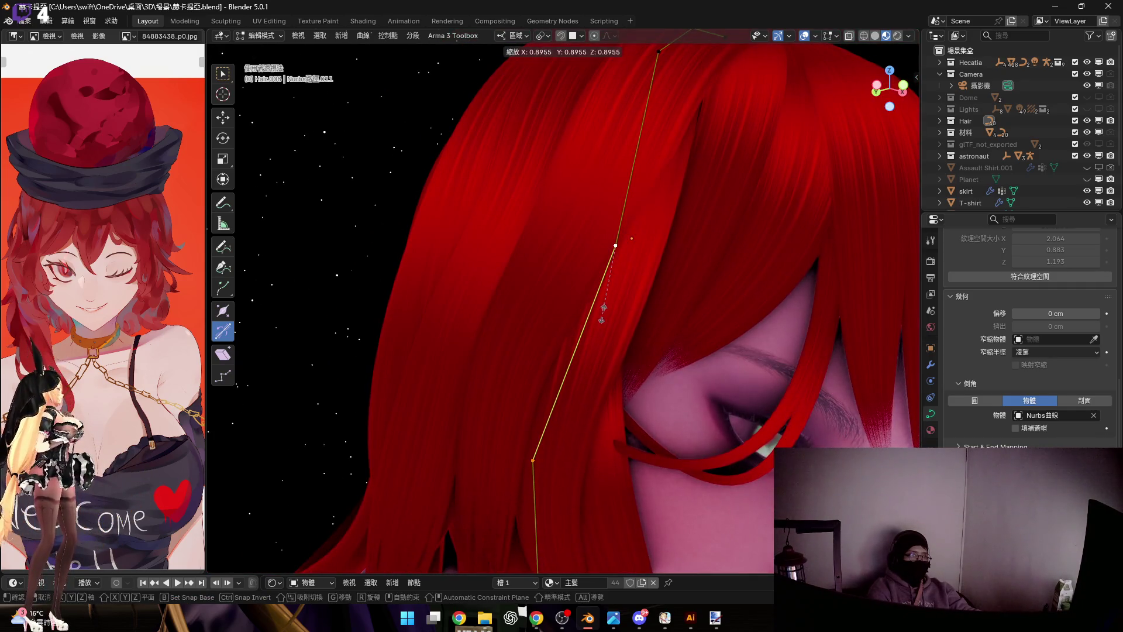
{"action": "left_click", "coordinate": [599, 316]}
{"action": "middle_click_drag", "start_coordinate": [599, 315], "coordinate": [612, 288], "text": "shift"}
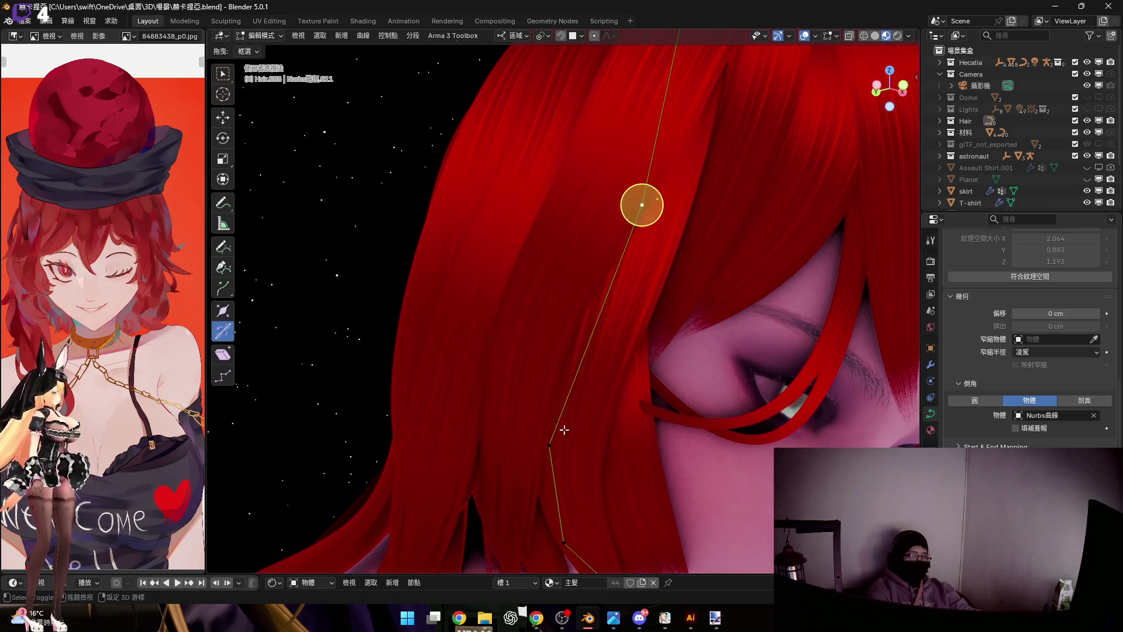
{"action": "scroll", "coordinate": [565, 431], "scroll_direction": "up", "scroll_amount": 2}
{"action": "key", "text": "s"}
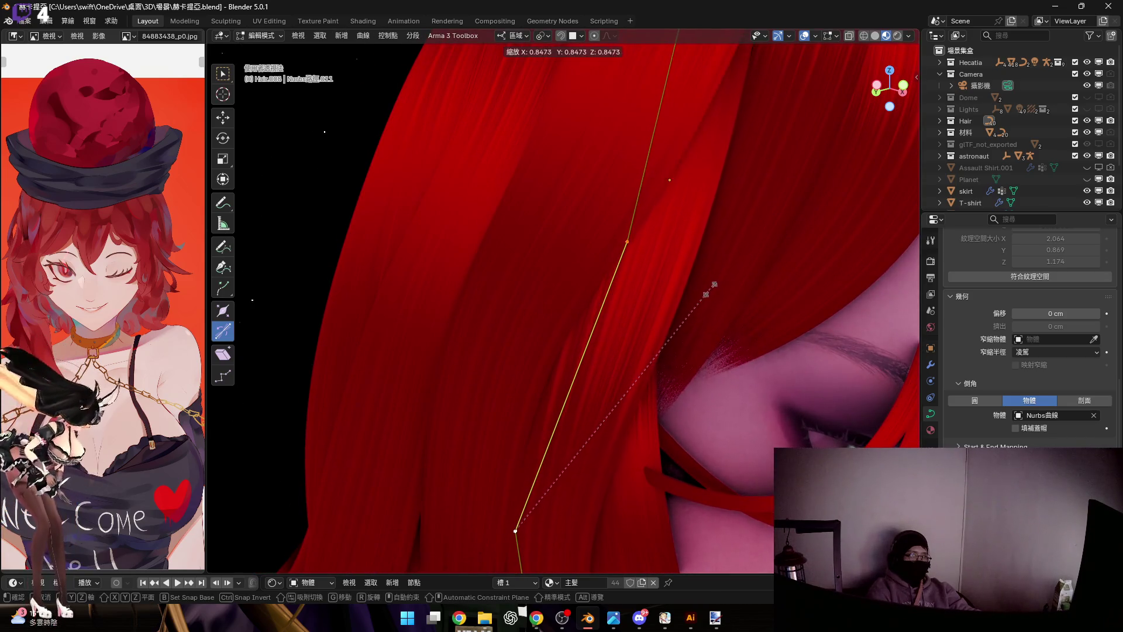
{"action": "left_click", "coordinate": [708, 287]}
{"action": "mouse_move", "coordinate": [707, 276]}
{"action": "middle_mouse_down"}
{"action": "mouse_move", "coordinate": [671, 265]}
{"action": "mouse_move", "coordinate": [647, 377]}
{"action": "middle_mouse_up"}
{"action": "scroll", "coordinate": [635, 379], "scroll_direction": "down", "scroll_amount": 2}
Fatten the strand's radius at its root and upper points with shrink/fatten
{"action": "left_click_drag", "start_coordinate": [581, 198], "coordinate": [650, 257]}
{"action": "scroll", "coordinate": [640, 327], "scroll_direction": "up", "scroll_amount": 2}
{"action": "middle_click_drag", "start_coordinate": [639, 326], "coordinate": [658, 291]}
{"action": "scroll", "coordinate": [549, 89], "scroll_direction": "up", "scroll_amount": 3}
{"action": "middle_click_drag", "start_coordinate": [548, 90], "coordinate": [611, 209], "text": "shift"}
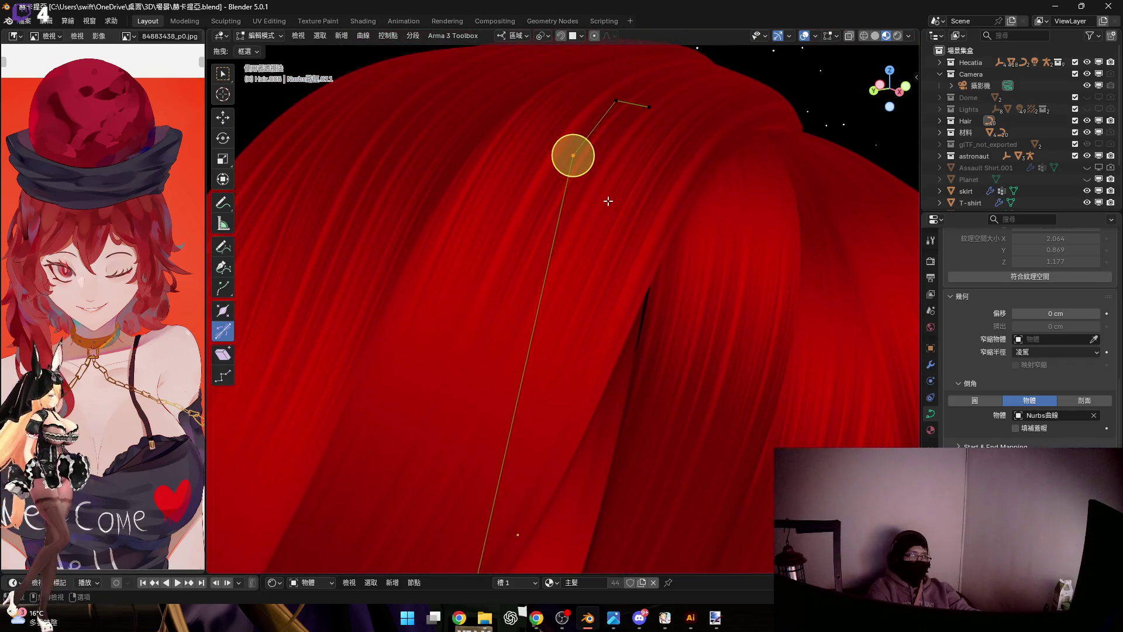
{"action": "key", "text": "alt+s"}
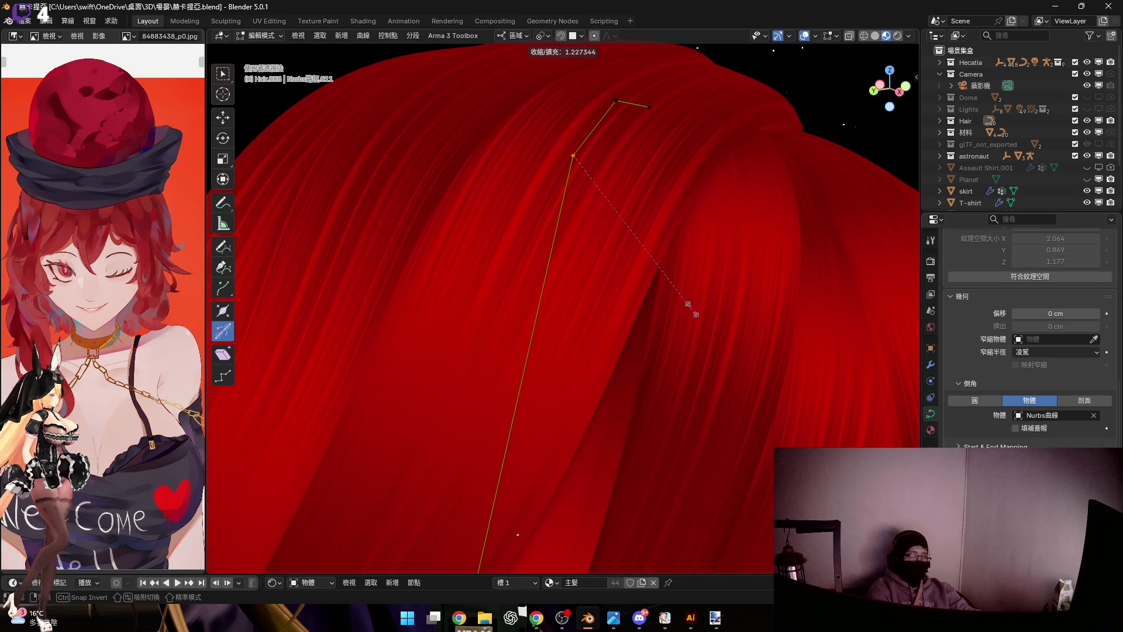
{"action": "left_click", "coordinate": [700, 316]}
{"action": "middle_click_drag", "start_coordinate": [670, 161], "coordinate": [575, 355]}
{"action": "left_click_drag", "start_coordinate": [642, 377], "coordinate": [614, 376]}
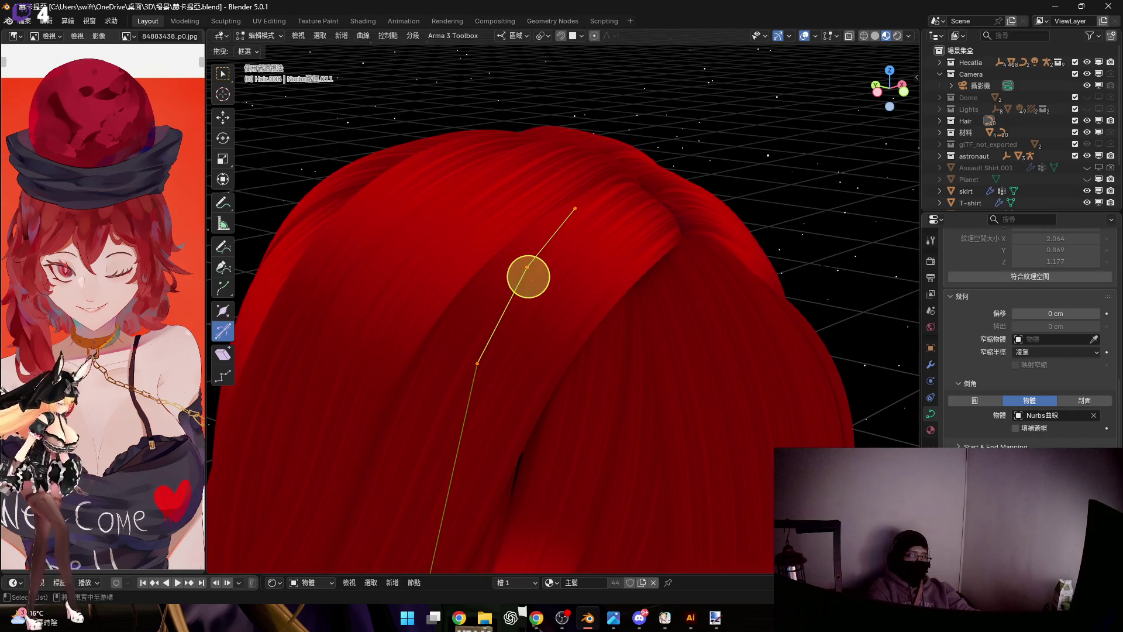
{"action": "key", "text": "alt+s"}
{"action": "middle_click_drag", "start_coordinate": [637, 397], "coordinate": [662, 223]}
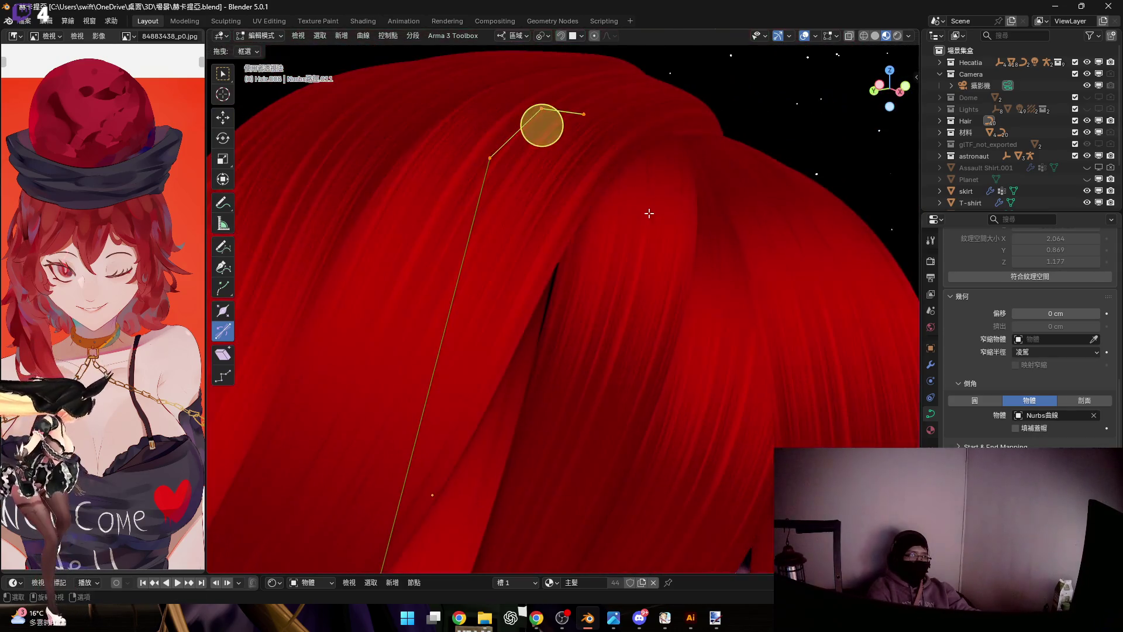
{"action": "left_click", "coordinate": [702, 243]}
Shift the thickened upper points into place where the strand meets the scalp
{"action": "middle_click_drag", "start_coordinate": [539, 121], "coordinate": [518, 228]}
{"action": "key", "text": "g"}
{"action": "left_click", "coordinate": [595, 336]}
{"action": "mouse_move", "coordinate": [569, 358]}
{"action": "middle_mouse_down"}
{"action": "mouse_move", "coordinate": [551, 223]}
{"action": "mouse_move", "coordinate": [538, 238]}
{"action": "middle_mouse_up"}
{"action": "scroll", "coordinate": [577, 371], "scroll_direction": "up", "scroll_amount": 3}
{"action": "scroll", "coordinate": [526, 296], "scroll_direction": "up", "scroll_amount": 2}
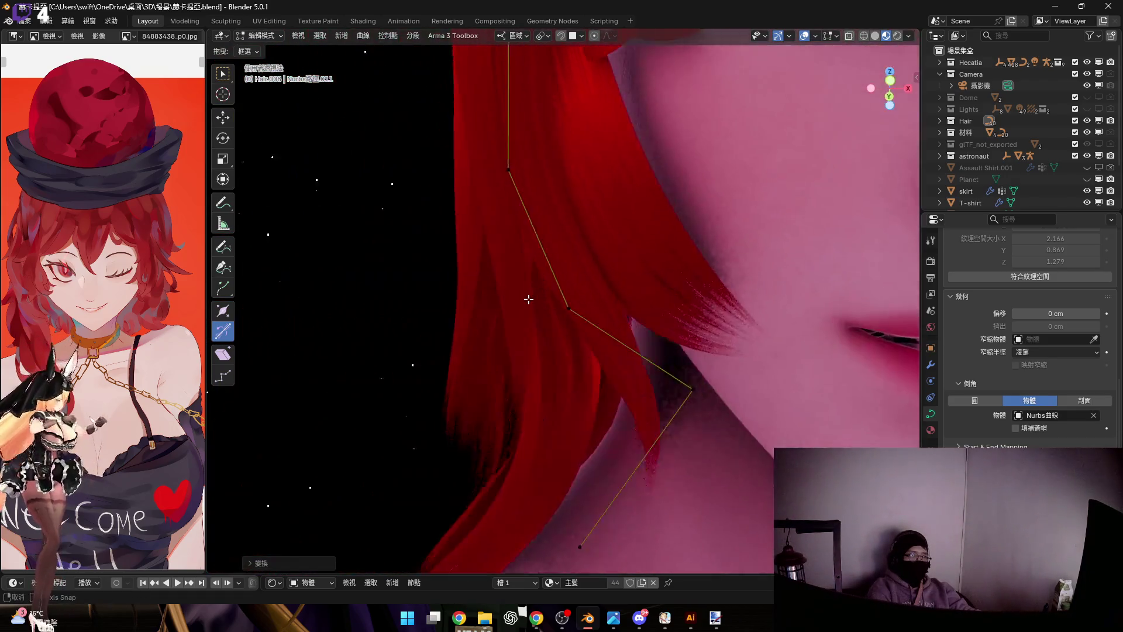
Twist an upper strand point and nudge it along local Z with proportional editing
{"action": "middle_click_drag", "start_coordinate": [512, 309], "coordinate": [507, 298]}
{"action": "scroll", "coordinate": [510, 290], "scroll_direction": "up", "scroll_amount": 3}
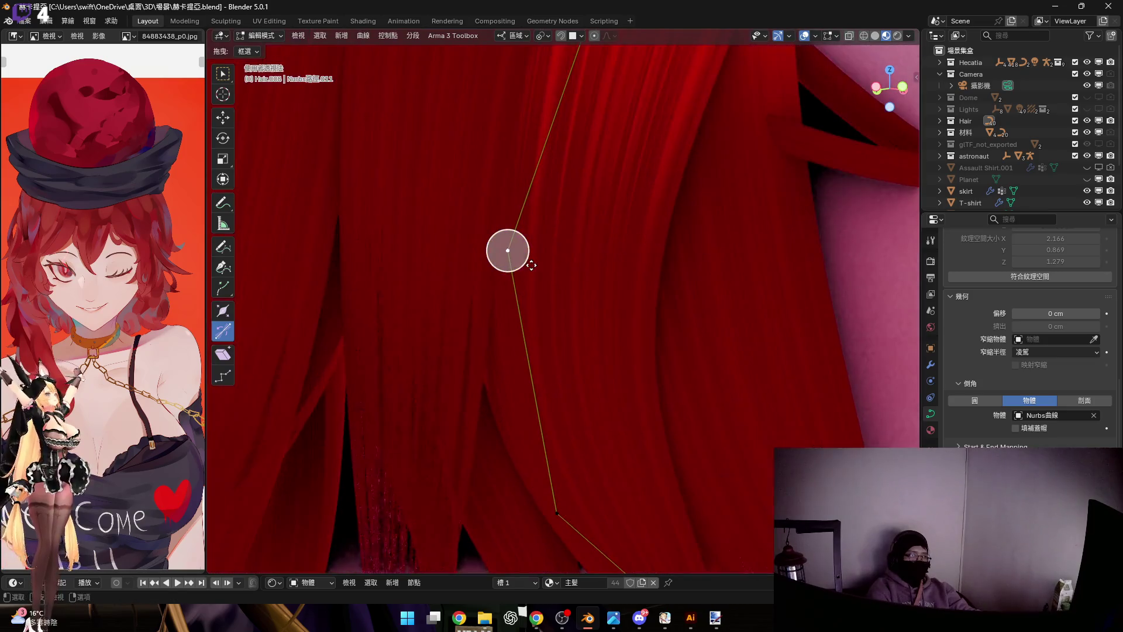
{"action": "left_click_drag", "start_coordinate": [503, 290], "coordinate": [502, 283]}
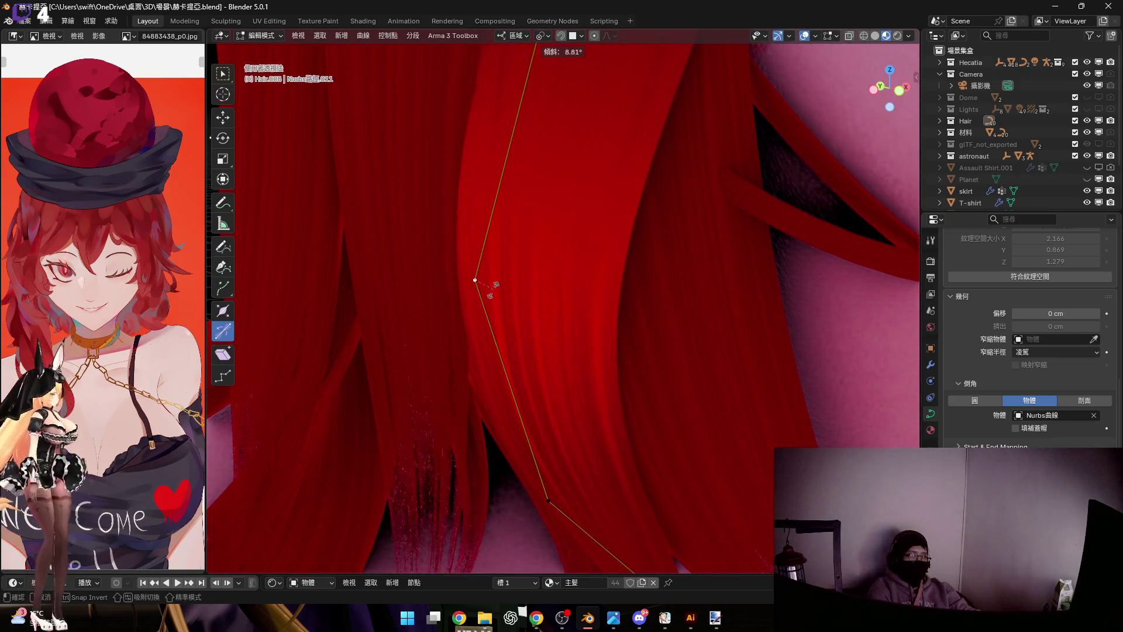
{"action": "middle_click_drag", "start_coordinate": [499, 275], "coordinate": [502, 316]}
{"action": "key", "text": "g"}
{"action": "key", "text": "z"}
{"action": "key", "text": "z"}
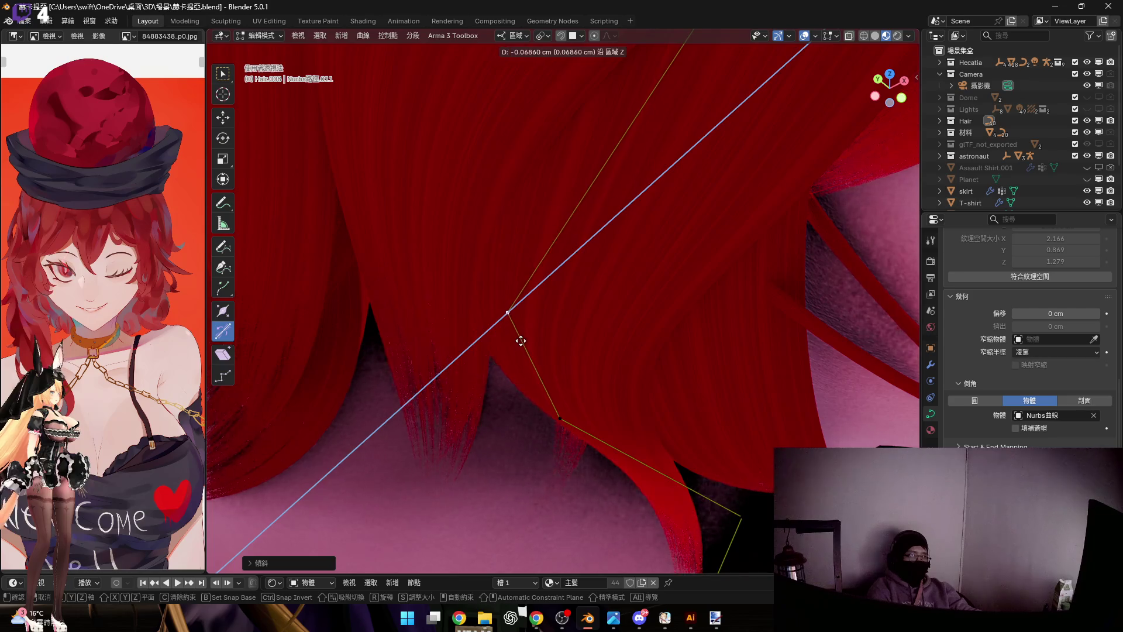
{"action": "left_click", "coordinate": [528, 334]}
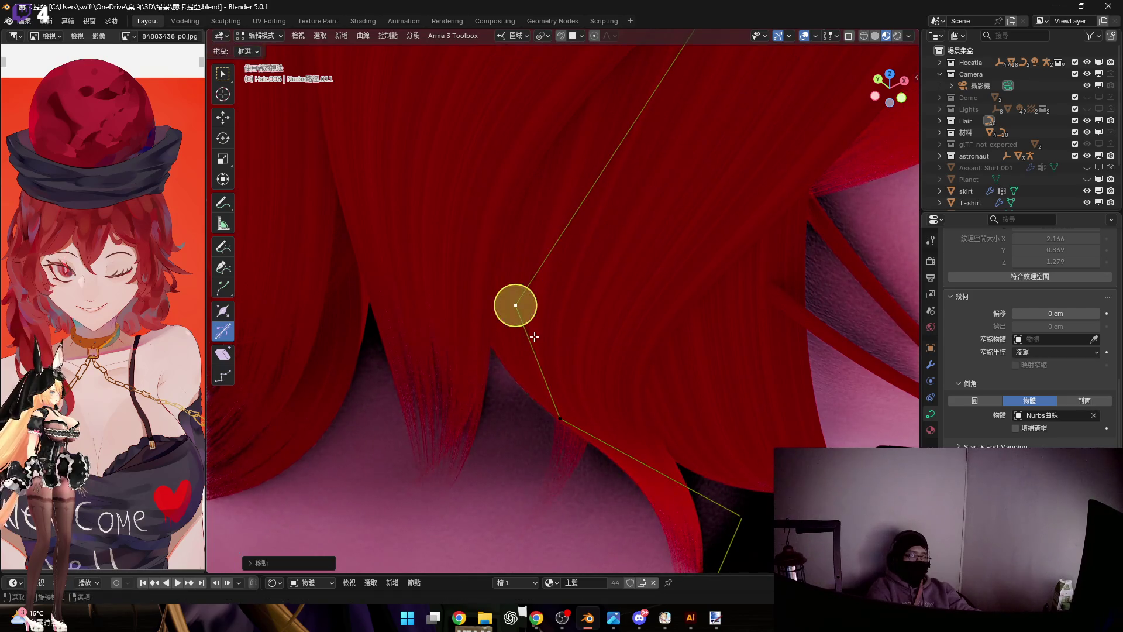
Select another strand point near the cheek and begin moving it
{"action": "middle_click_drag", "start_coordinate": [528, 335], "coordinate": [527, 246]}
{"action": "scroll", "coordinate": [562, 281], "scroll_direction": "down", "scroll_amount": 2}
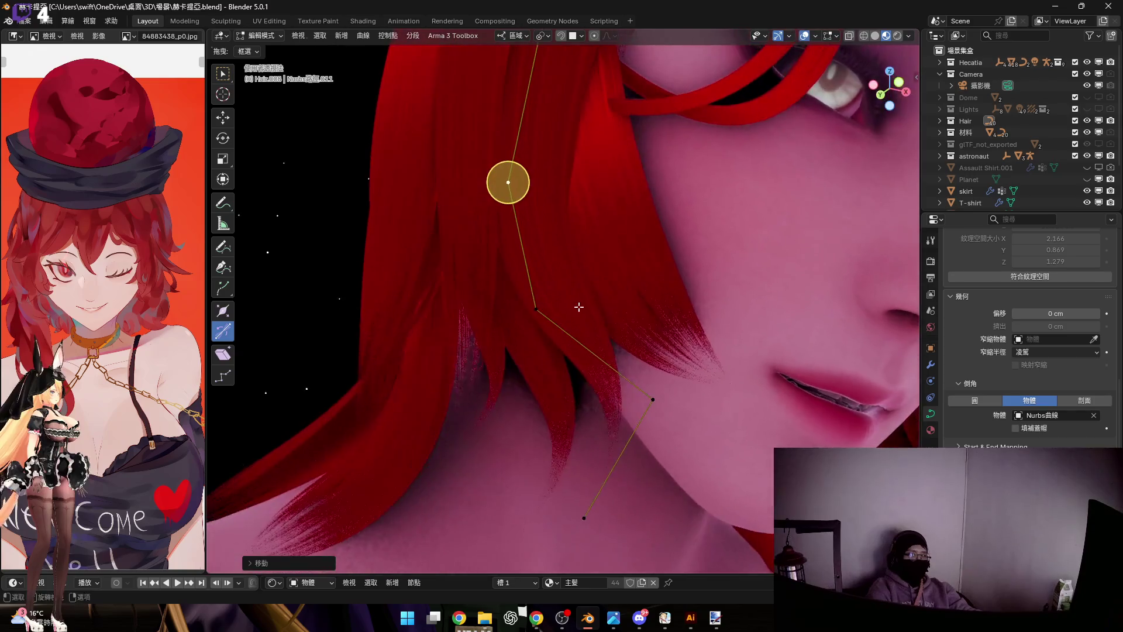
{"action": "middle_click_drag", "start_coordinate": [562, 281], "coordinate": [583, 307]}
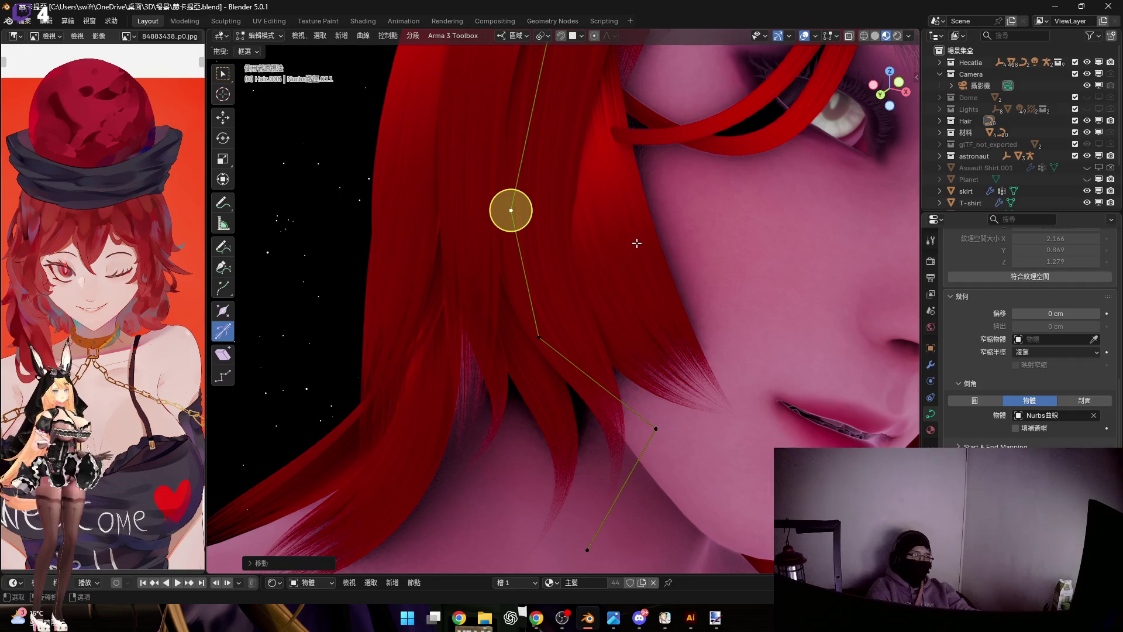
{"action": "left_click", "coordinate": [635, 244]}
{"action": "key", "text": "g"}
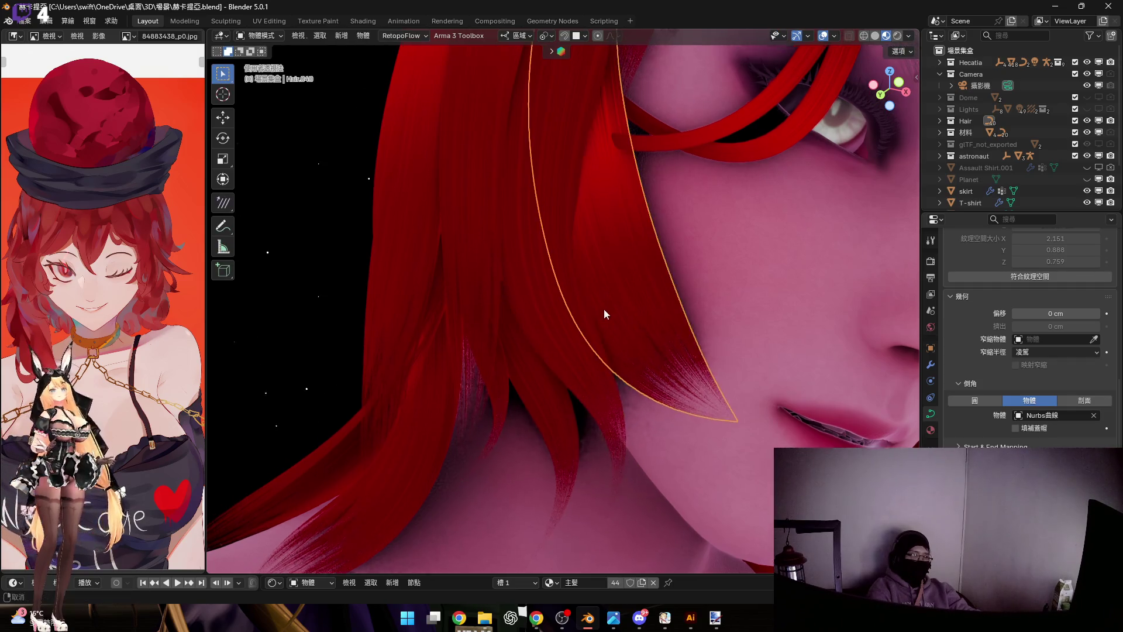
{"action": "scroll", "coordinate": [632, 329], "scroll_direction": "up", "scroll_amount": 3}
{"action": "scroll", "coordinate": [633, 333], "scroll_direction": "up", "scroll_amount": 3}
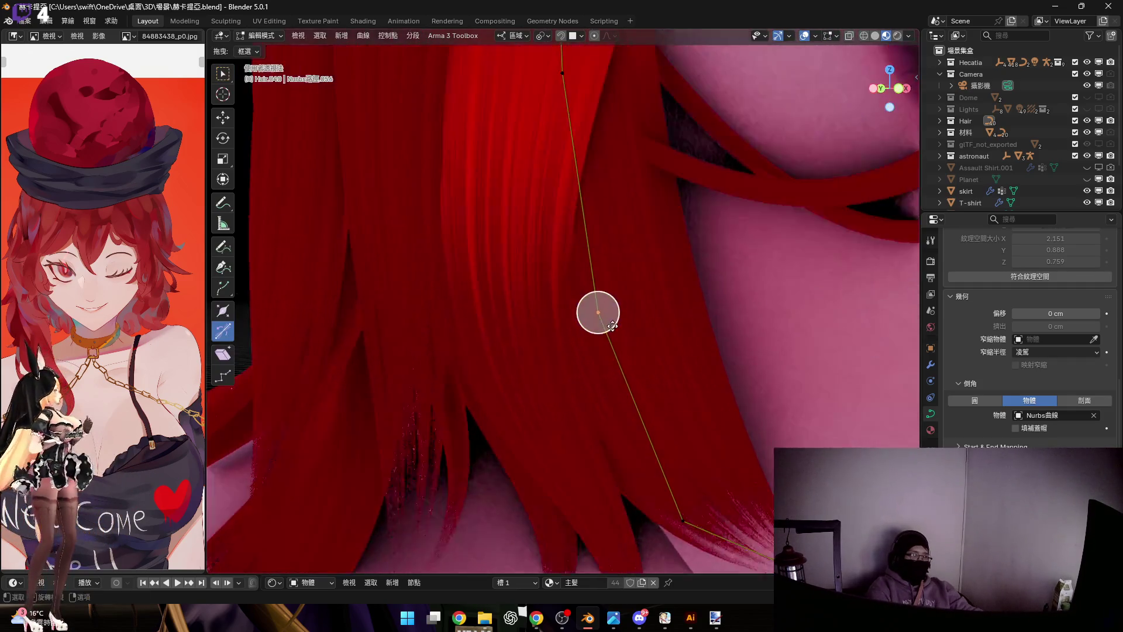
Finish placing the strand point, then rotate the strand's lower points about local Z toward the lips
{"action": "key", "text": "z"}
{"action": "key", "text": "z"}
{"action": "left_click", "coordinate": [629, 346]}
{"action": "mouse_move", "coordinate": [626, 343]}
{"action": "middle_mouse_down"}
{"action": "mouse_move", "coordinate": [634, 318]}
{"action": "mouse_move", "coordinate": [672, 446]}
{"action": "mouse_move", "coordinate": [622, 427]}
{"action": "middle_mouse_up"}
{"action": "left_click", "coordinate": [623, 428]}
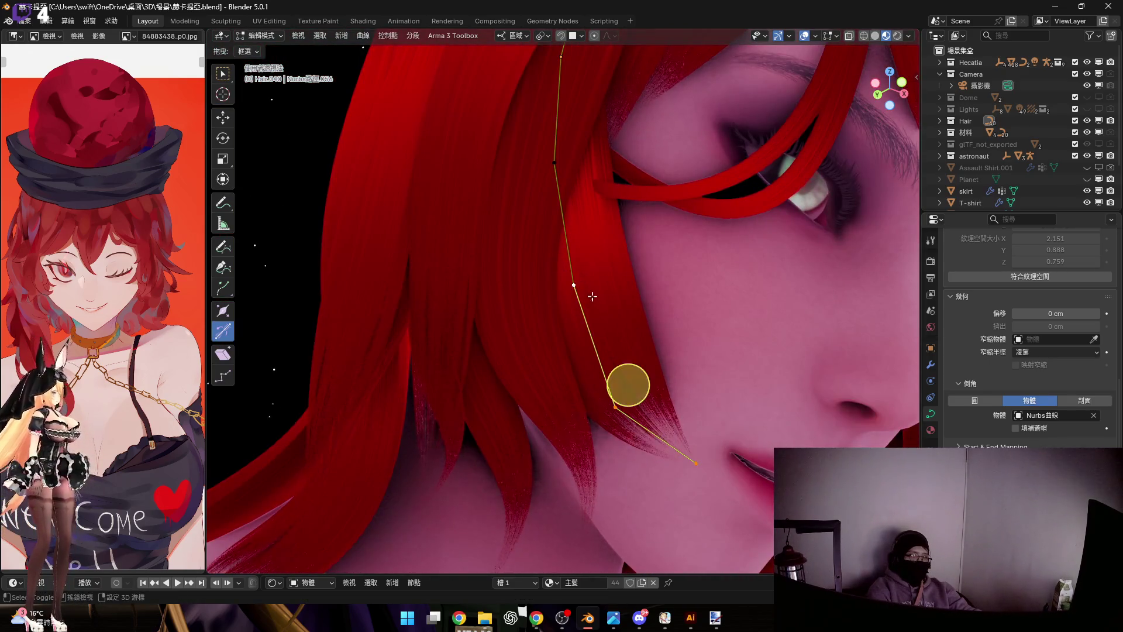
{"action": "middle_click_drag", "start_coordinate": [627, 384], "coordinate": [630, 383]}
{"action": "key", "text": "r"}
{"action": "key", "text": "y"}
{"action": "key", "text": "y"}
{"action": "key", "text": "z"}
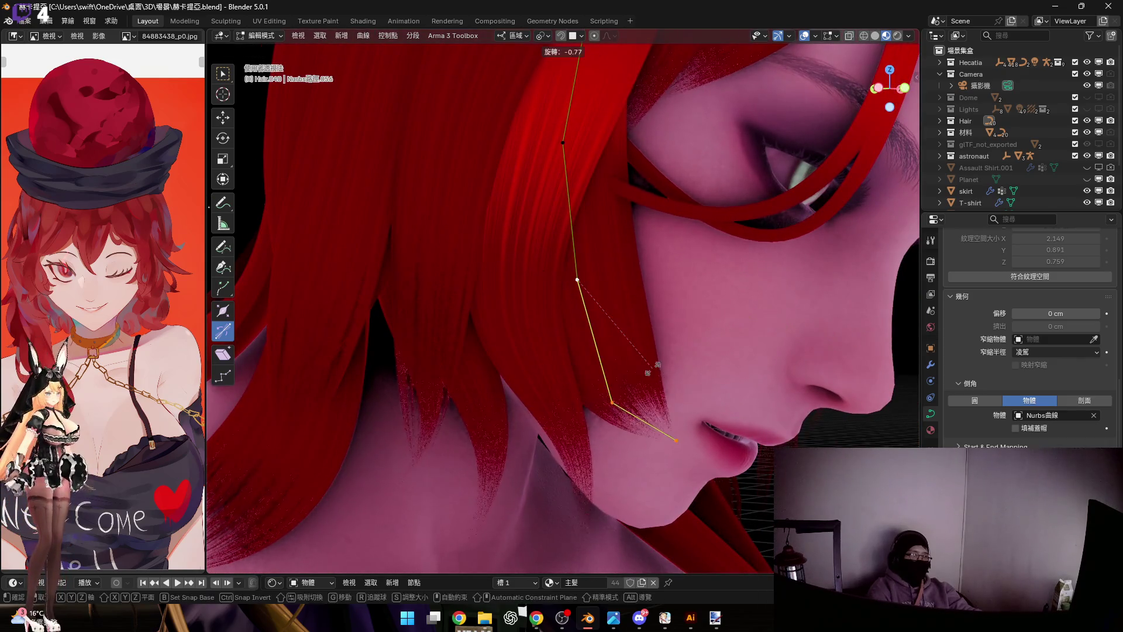
{"action": "key", "text": "z"}
{"action": "left_click", "coordinate": [700, 341]}
Thin the lower points' radius with Alt+S and rotate them about local Y
{"action": "mouse_move", "coordinate": [684, 377]}
{"action": "middle_mouse_down"}
{"action": "mouse_move", "coordinate": [668, 394]}
{"action": "mouse_move", "coordinate": [622, 382]}
{"action": "mouse_move", "coordinate": [751, 398]}
{"action": "middle_mouse_up"}
{"action": "key", "text": "alt+s"}
{"action": "left_click", "coordinate": [655, 369]}
{"action": "key", "text": "r"}
{"action": "key", "text": "y"}
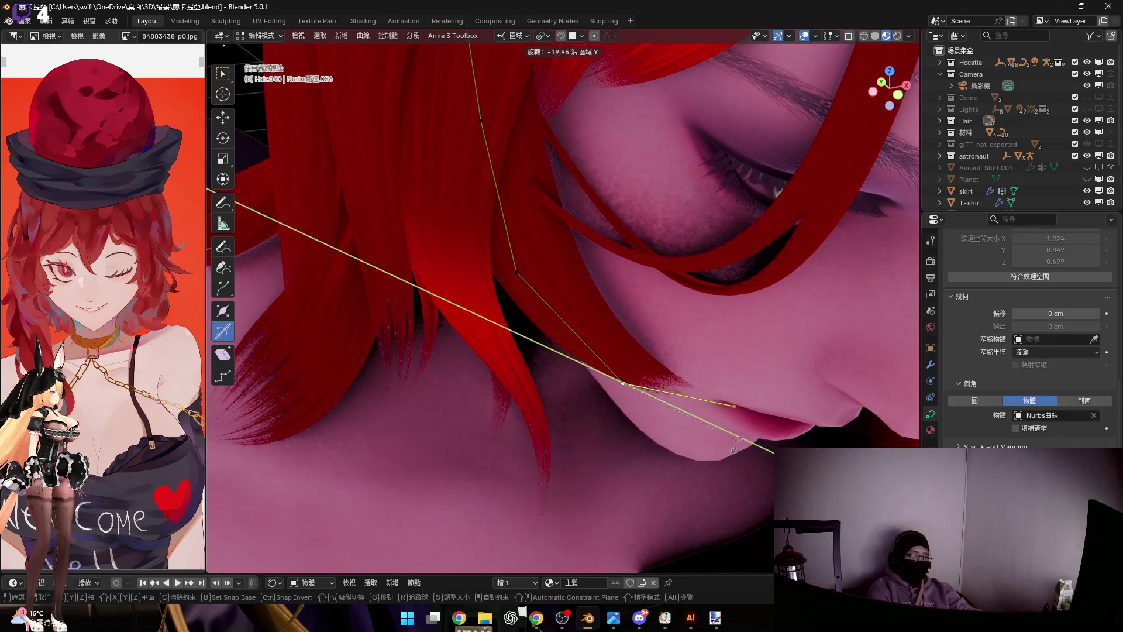
{"action": "left_click", "coordinate": [739, 441]}
Shift the selected strand point freely and then along local Y into place beside the lips
{"action": "middle_click_drag", "start_coordinate": [738, 441], "coordinate": [675, 323]}
{"action": "mouse_move", "coordinate": [497, 269]}
{"action": "middle_mouse_down"}
{"action": "mouse_move", "coordinate": [623, 445]}
{"action": "mouse_move", "coordinate": [609, 381]}
{"action": "mouse_move", "coordinate": [569, 465]}
{"action": "mouse_move", "coordinate": [597, 319]}
{"action": "mouse_move", "coordinate": [621, 370]}
{"action": "mouse_move", "coordinate": [594, 352]}
{"action": "middle_mouse_up"}
{"action": "key", "text": "g"}
{"action": "left_click", "coordinate": [587, 392]}
{"action": "key", "text": "g"}
{"action": "key", "text": "y"}
{"action": "left_click", "coordinate": [580, 344]}
{"action": "middle_click_drag", "start_coordinate": [581, 344], "coordinate": [573, 336]}
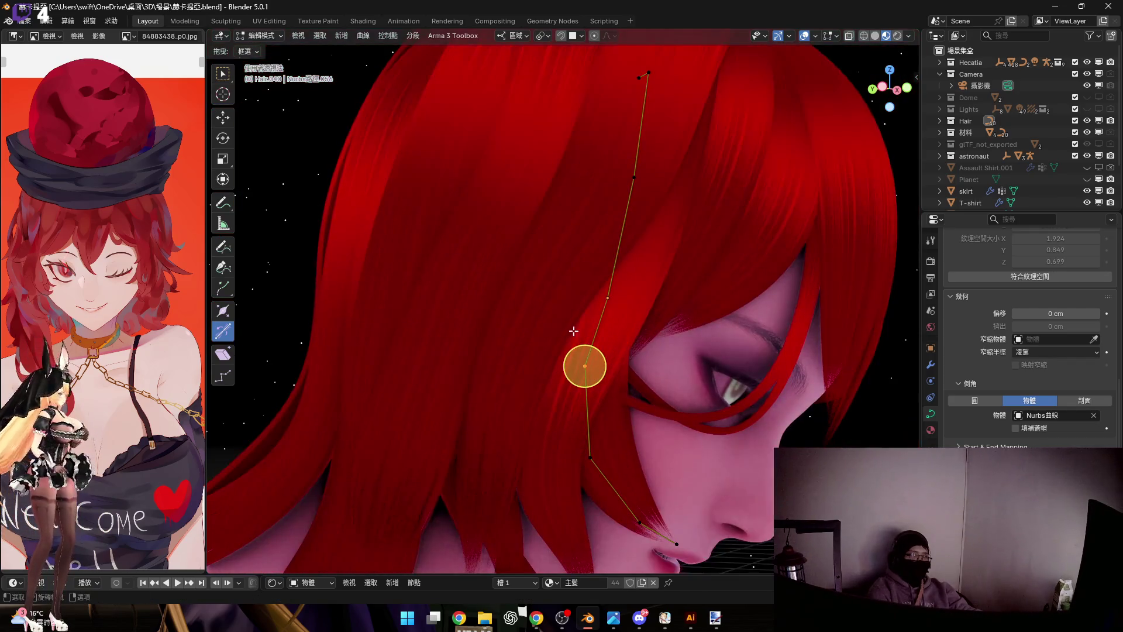
Box-select the strand's middle point and move it along local Y and local Z toward the face
{"action": "left_click_drag", "start_coordinate": [561, 151], "coordinate": [752, 395]}
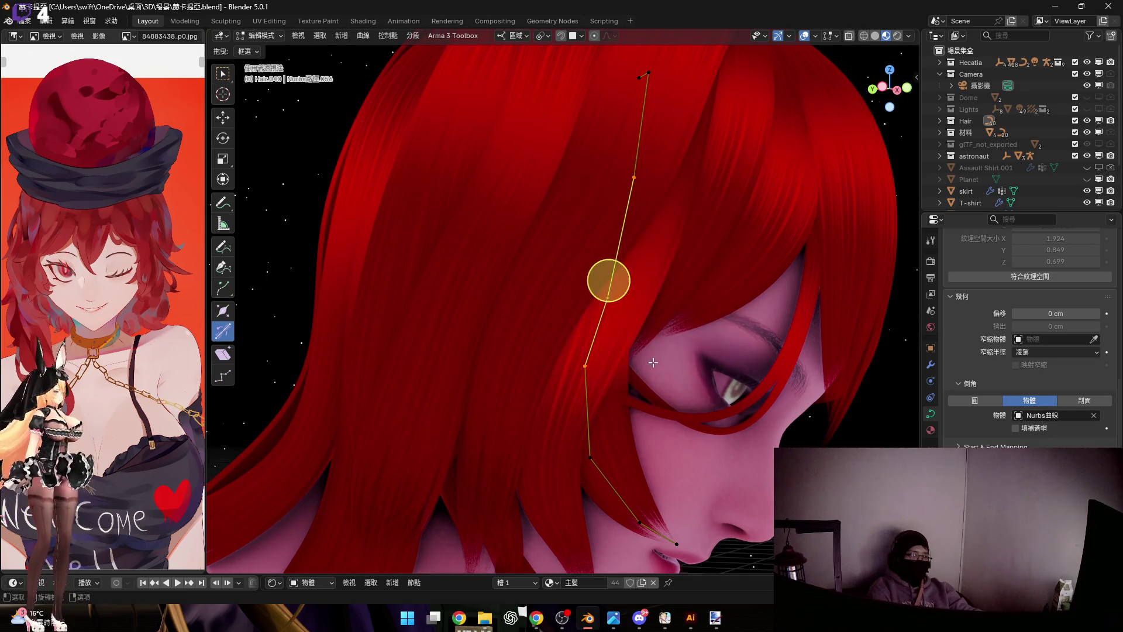
{"action": "key", "text": "g"}
{"action": "key", "text": "y"}
{"action": "left_click", "coordinate": [622, 359]}
{"action": "mouse_move", "coordinate": [623, 358]}
{"action": "middle_mouse_down"}
{"action": "mouse_move", "coordinate": [581, 406]}
{"action": "mouse_move", "coordinate": [625, 431]}
{"action": "mouse_move", "coordinate": [619, 393]}
{"action": "mouse_move", "coordinate": [602, 389]}
{"action": "mouse_move", "coordinate": [644, 385]}
{"action": "middle_mouse_up"}
{"action": "key", "text": "g"}
{"action": "key", "text": "z"}
{"action": "left_click", "coordinate": [618, 384]}
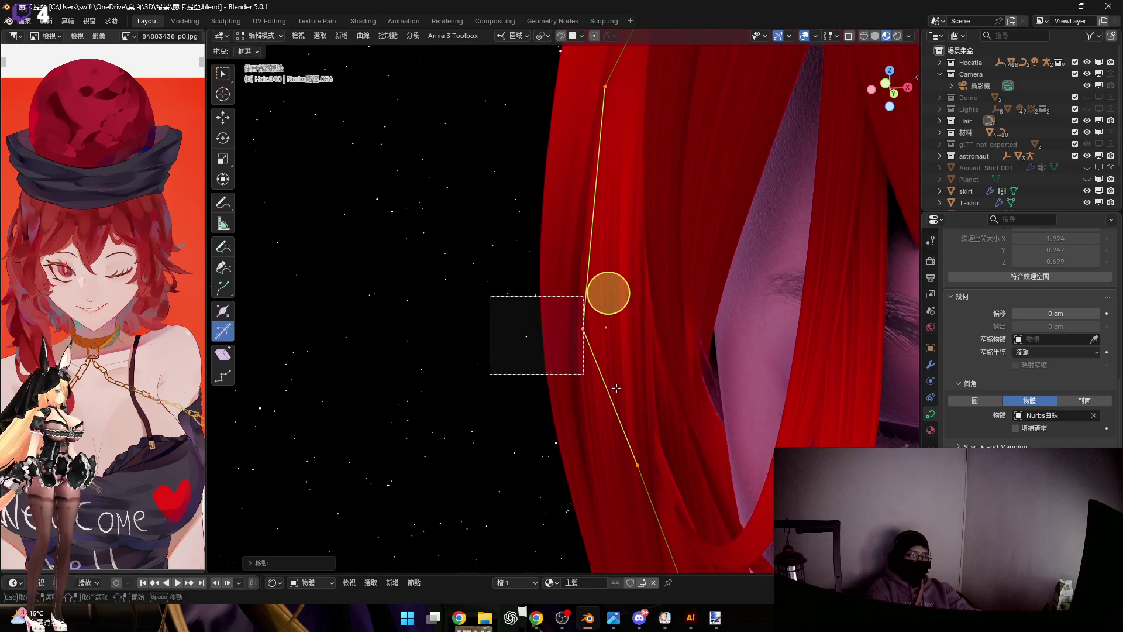
Nudge the middle point further along local Z so the strand sits against the side of the face
{"action": "key", "text": "g"}
{"action": "key", "text": "z"}
{"action": "key", "text": "z"}
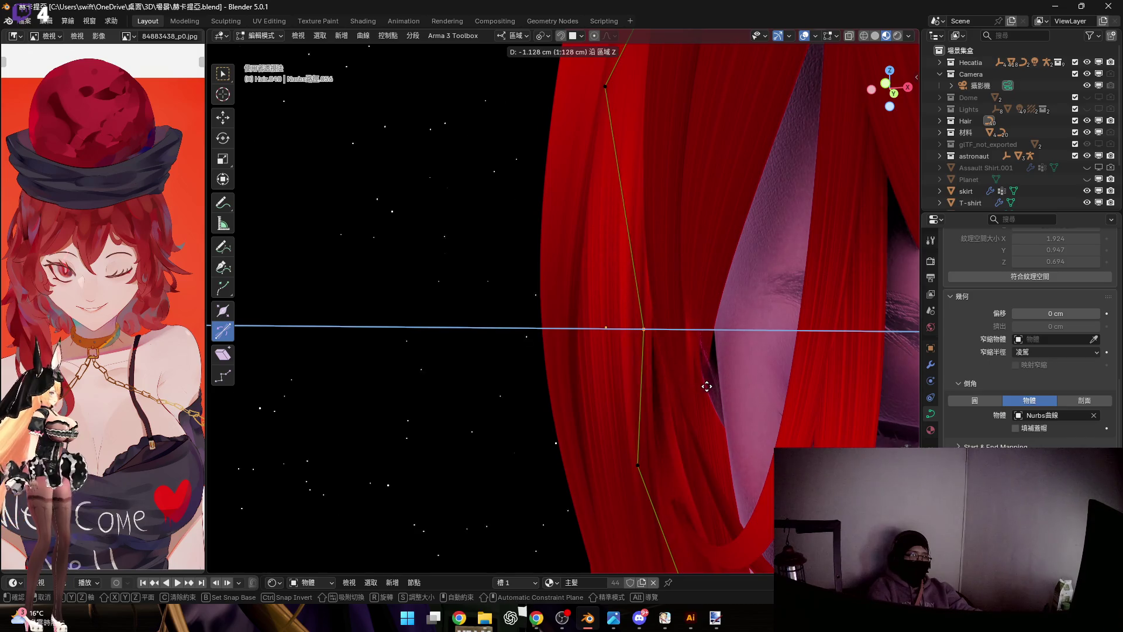
{"action": "left_click", "coordinate": [710, 387]}
{"action": "mouse_move", "coordinate": [710, 386]}
{"action": "middle_mouse_down"}
{"action": "mouse_move", "coordinate": [720, 370]}
{"action": "mouse_move", "coordinate": [687, 384]}
{"action": "middle_mouse_up"}
{"action": "key", "text": "g"}
{"action": "key", "text": "z"}
{"action": "key", "text": "z"}
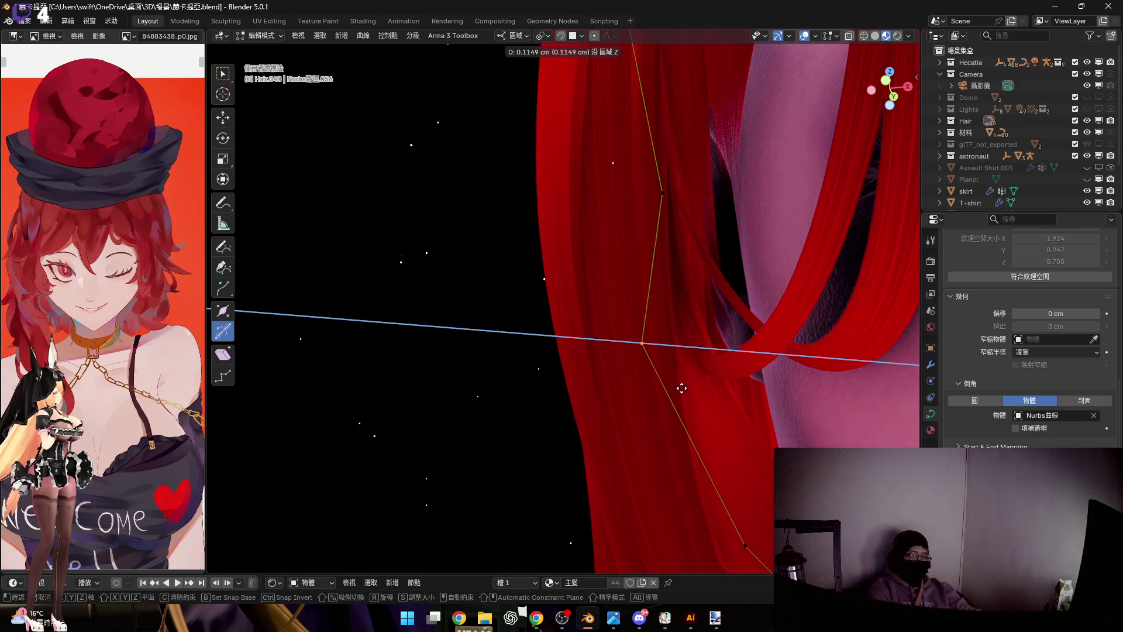
{"action": "left_click", "coordinate": [696, 483]}
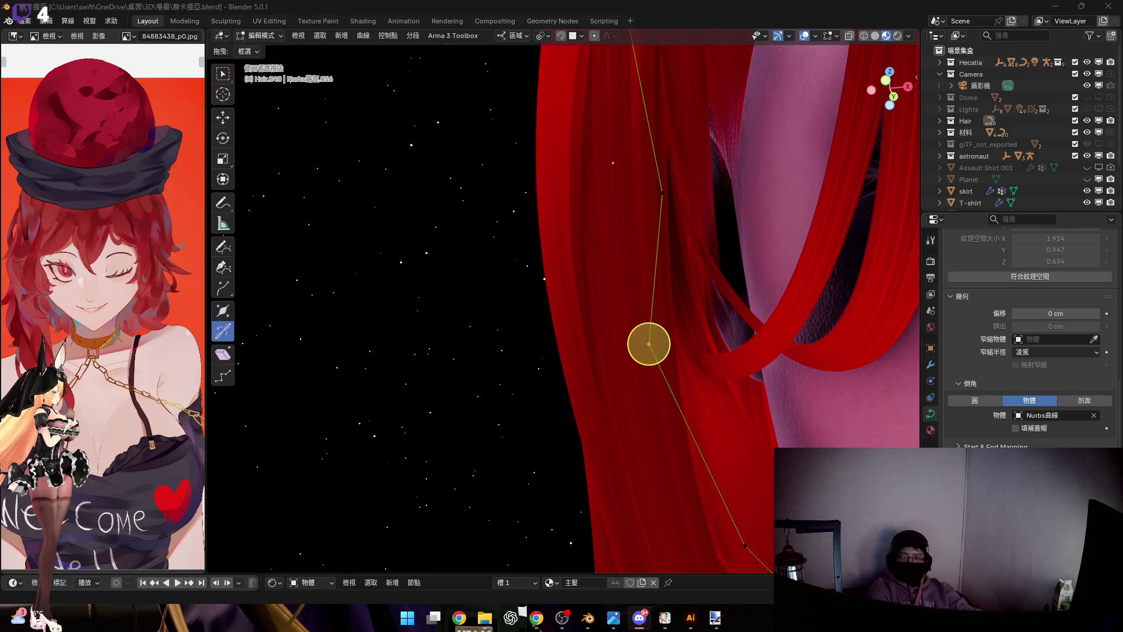
Twist the strand at this point with Ctrl+T, ease it back, and pull out to view the whole figure
{"action": "mouse_move", "coordinate": [529, 272]}
{"action": "middle_mouse_down"}
{"action": "mouse_move", "coordinate": [509, 364]}
{"action": "mouse_move", "coordinate": [510, 326]}
{"action": "middle_mouse_up"}
{"action": "key", "text": "ctrl+t"}
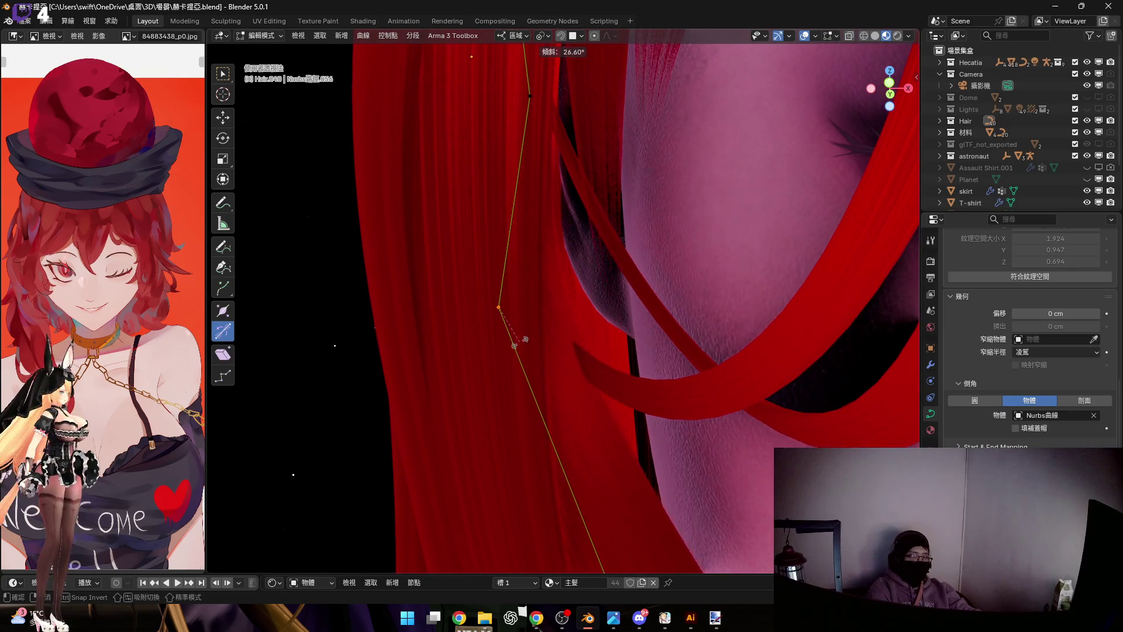
{"action": "left_click", "coordinate": [523, 370]}
{"action": "middle_click_drag", "start_coordinate": [523, 369], "coordinate": [527, 306]}
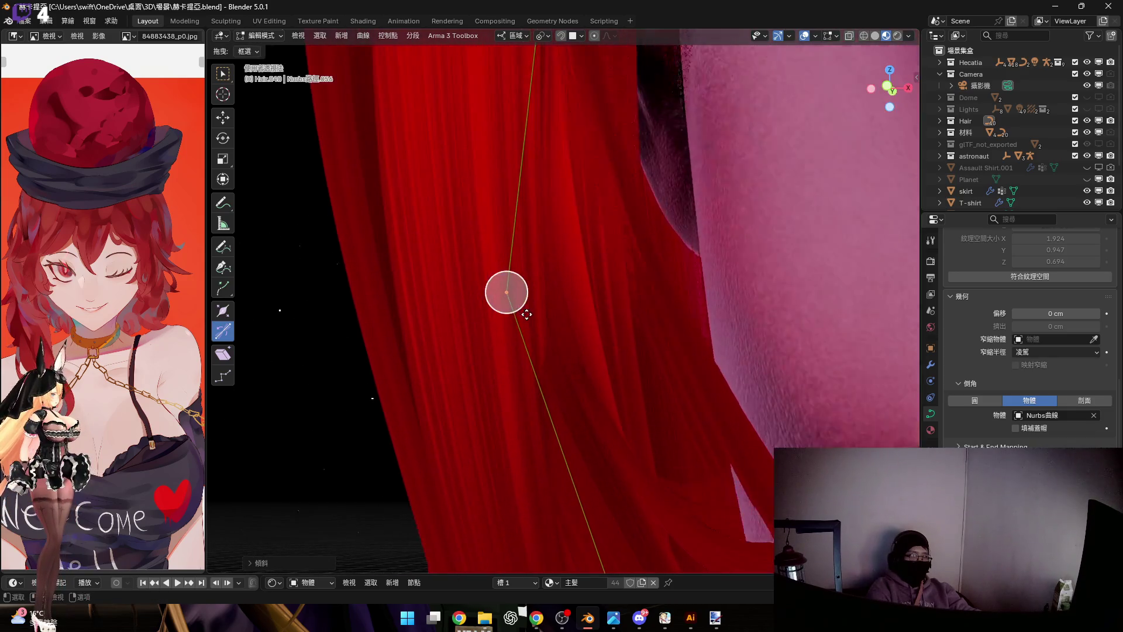
{"action": "left_click_drag", "start_coordinate": [528, 327], "coordinate": [533, 319]}
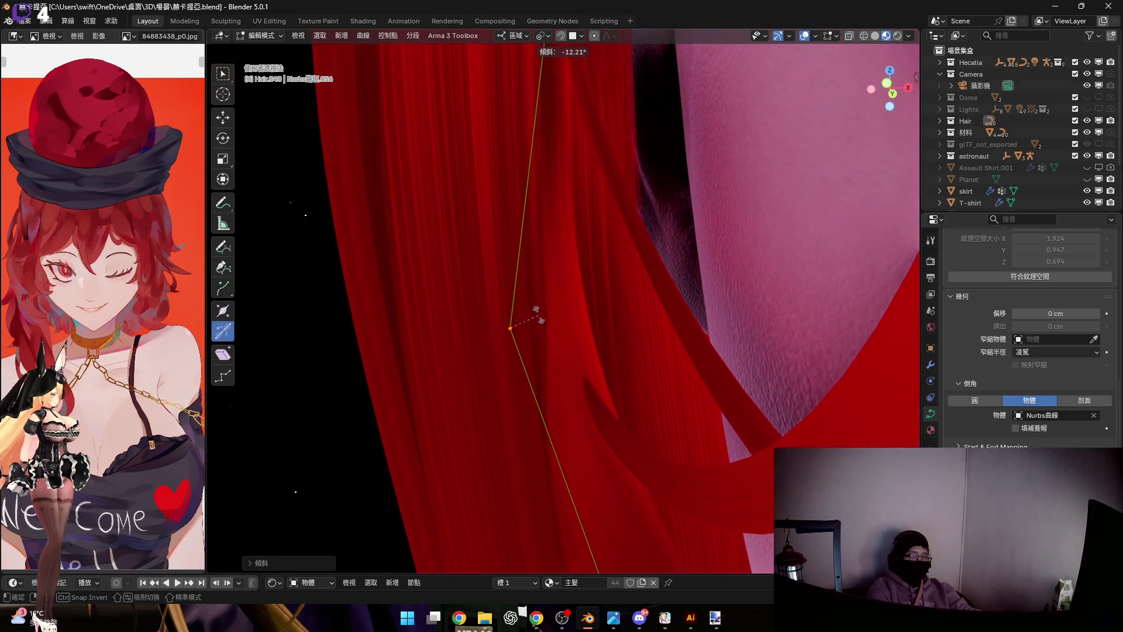
{"action": "left_click", "coordinate": [556, 306]}
{"action": "middle_click_drag", "start_coordinate": [582, 338], "coordinate": [518, 319]}
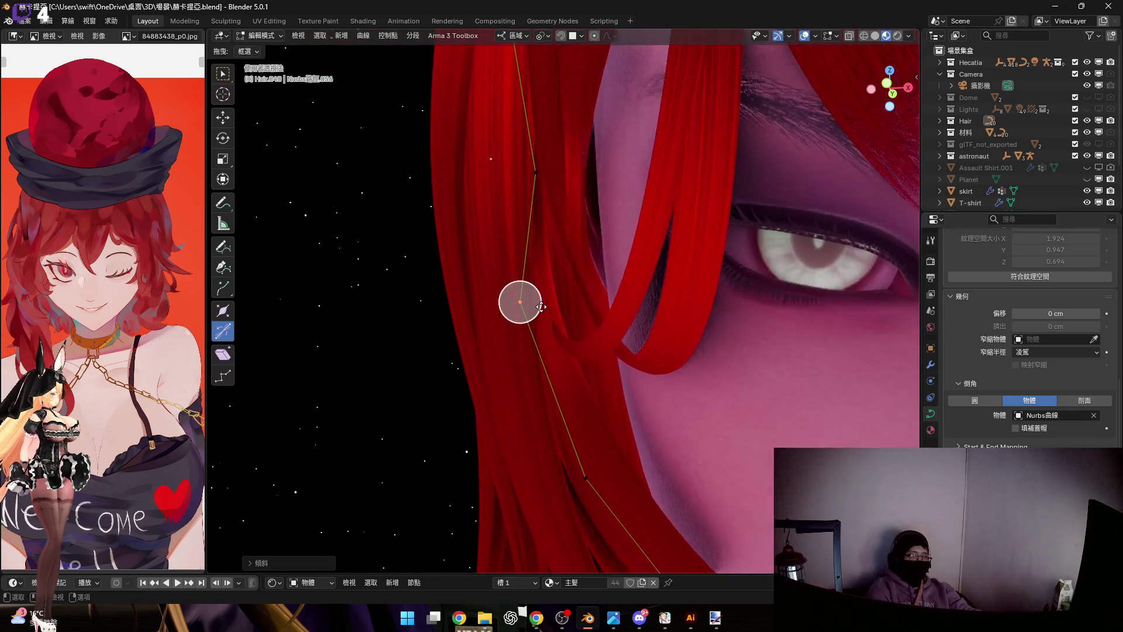
{"action": "scroll", "coordinate": [518, 318], "scroll_direction": "down", "scroll_amount": 3}
{"action": "scroll", "coordinate": [535, 303], "scroll_direction": "down", "scroll_amount": 3}
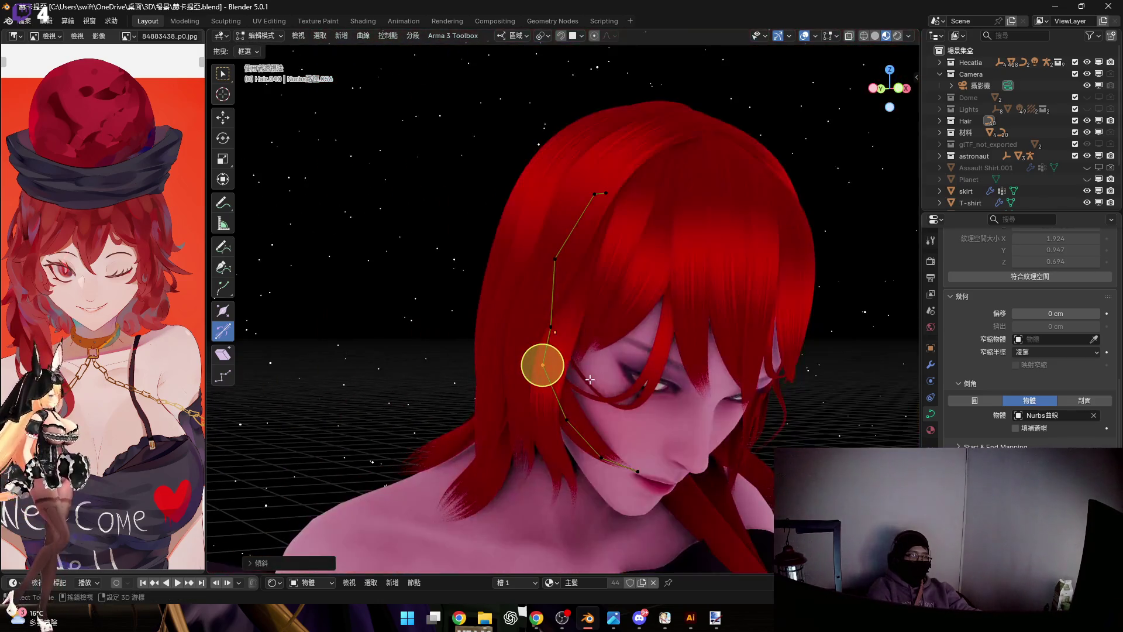
{"action": "scroll", "coordinate": [553, 289], "scroll_direction": "down", "scroll_amount": 3}
{"action": "scroll", "coordinate": [578, 270], "scroll_direction": "down", "scroll_amount": 2}
{"action": "scroll", "coordinate": [578, 270], "scroll_direction": "down", "scroll_amount": 2}
{"action": "scroll", "coordinate": [577, 270], "scroll_direction": "down", "scroll_amount": 3}
{"action": "mouse_move", "coordinate": [577, 269]}
{"action": "middle_mouse_down"}
{"action": "mouse_move", "coordinate": [668, 425]}
{"action": "mouse_move", "coordinate": [747, 441]}
{"action": "middle_mouse_up"}
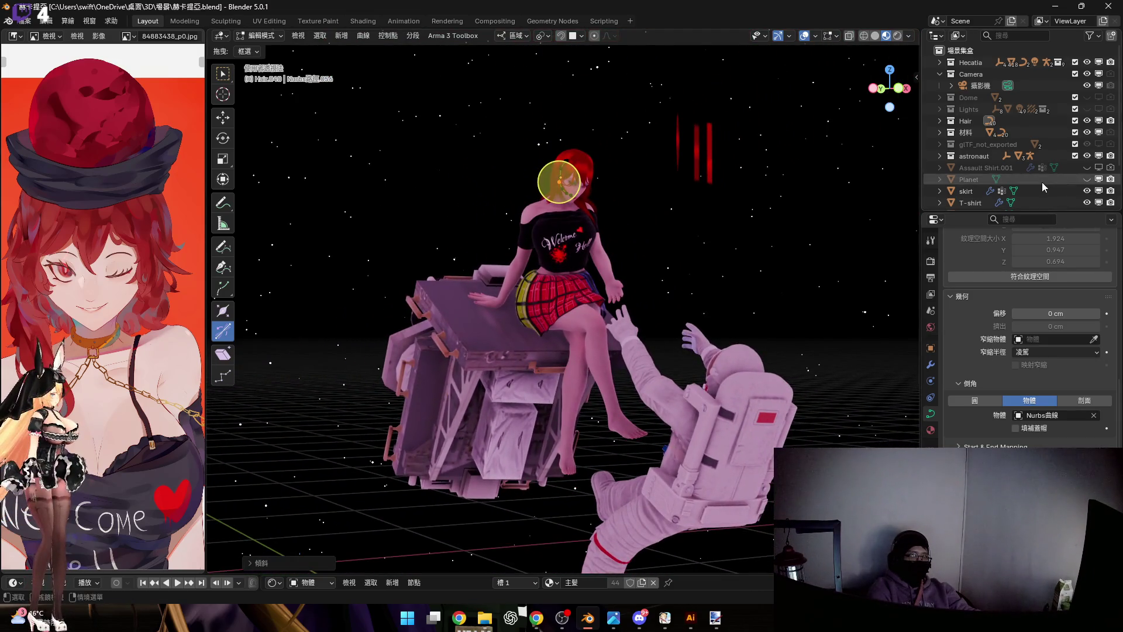
{"action": "scroll", "coordinate": [1042, 180], "scroll_direction": "down", "scroll_amount": 3}
Show the space station and planet again, hide viewport overlays, and return to Object Mode
{"action": "left_click", "coordinate": [1088, 163]}
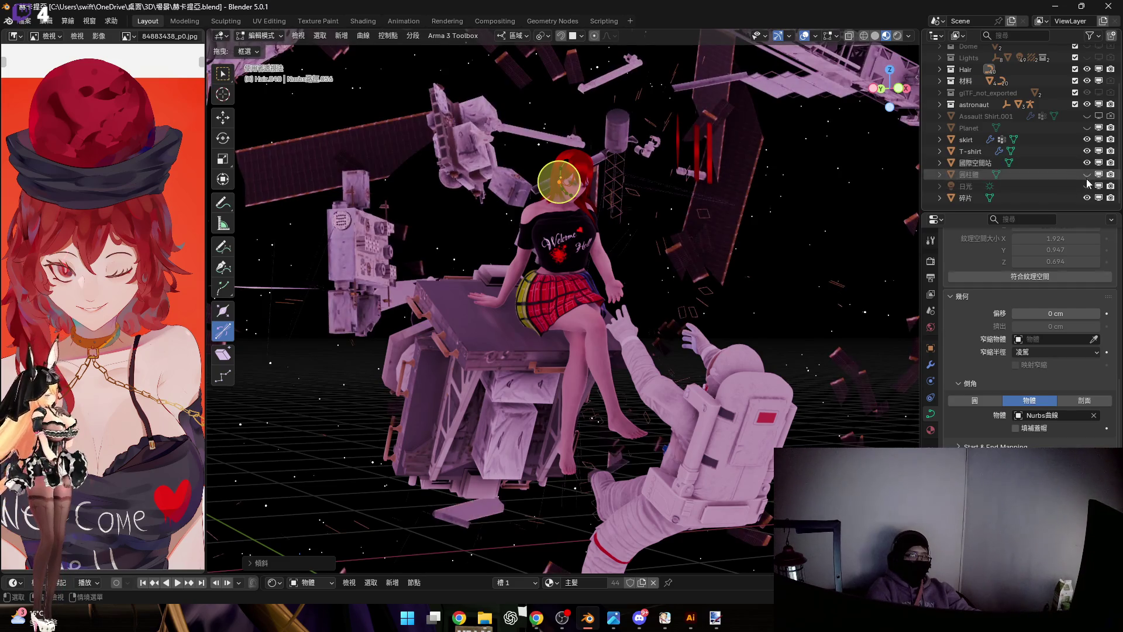
{"action": "key", "text": "ctrl+z"}
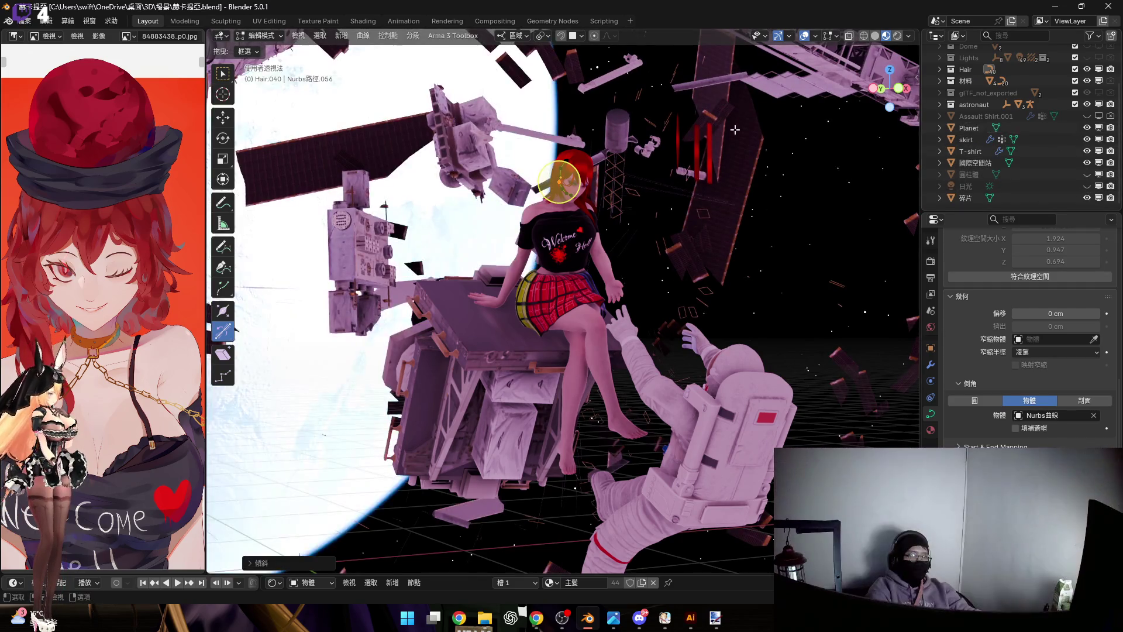
{"action": "left_click", "coordinate": [805, 37]}
{"action": "key", "text": "Tab"}
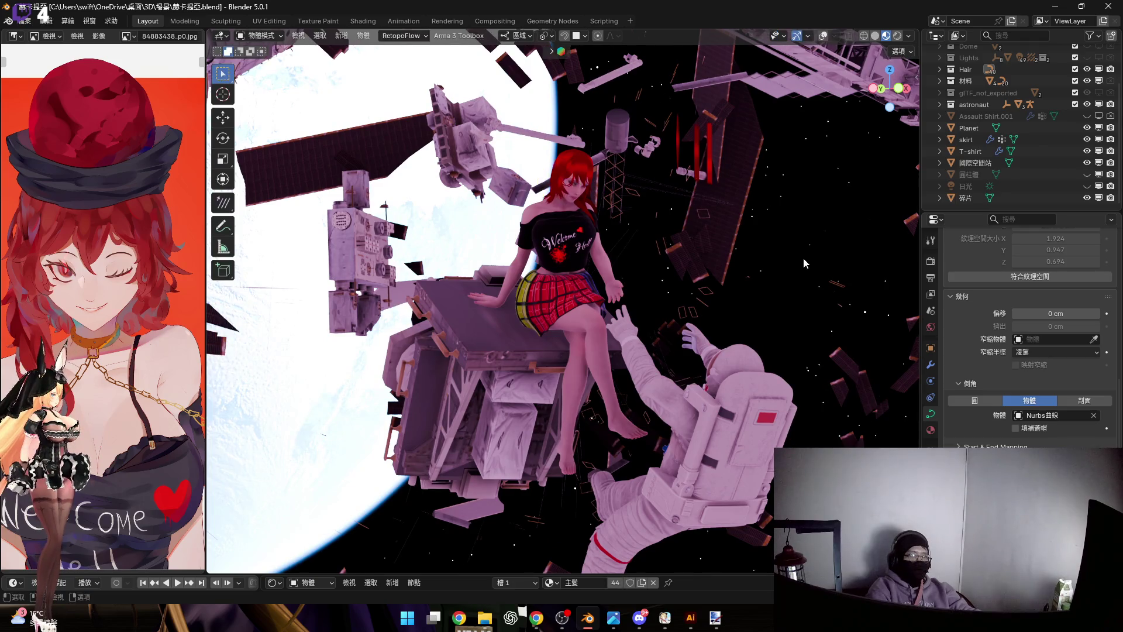
Check the scene through the camera, then maximize the 3D view and orbit over the character
{"action": "key", "text": "KP_0"}
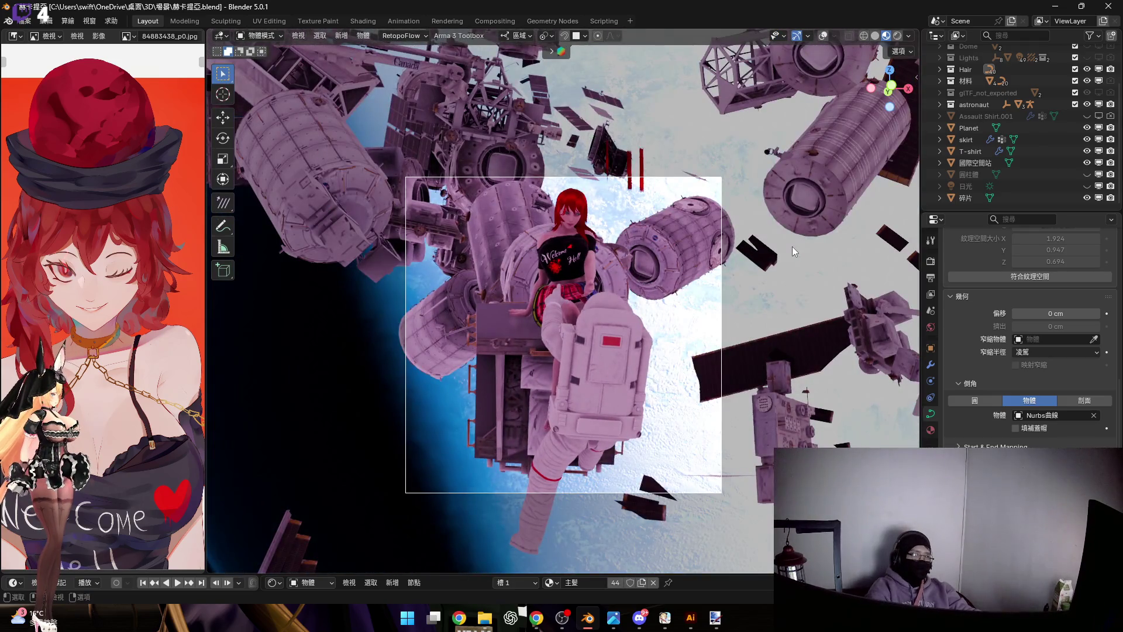
{"action": "key", "text": "KP_0"}
{"action": "middle_click_drag", "start_coordinate": [590, 357], "coordinate": [596, 343]}
{"action": "scroll", "coordinate": [594, 348], "scroll_direction": "down", "scroll_amount": 2}
{"action": "scroll", "coordinate": [593, 348], "scroll_direction": "up", "scroll_amount": 1}
{"action": "key", "text": "ctrl+space"}
{"action": "mouse_move", "coordinate": [635, 395]}
{"action": "middle_mouse_down"}
{"action": "mouse_move", "coordinate": [620, 333]}
{"action": "mouse_move", "coordinate": [611, 381]}
{"action": "mouse_move", "coordinate": [622, 387]}
{"action": "mouse_move", "coordinate": [589, 399]}
{"action": "middle_mouse_up"}
{"action": "scroll", "coordinate": [623, 333], "scroll_direction": "down", "scroll_amount": 2}
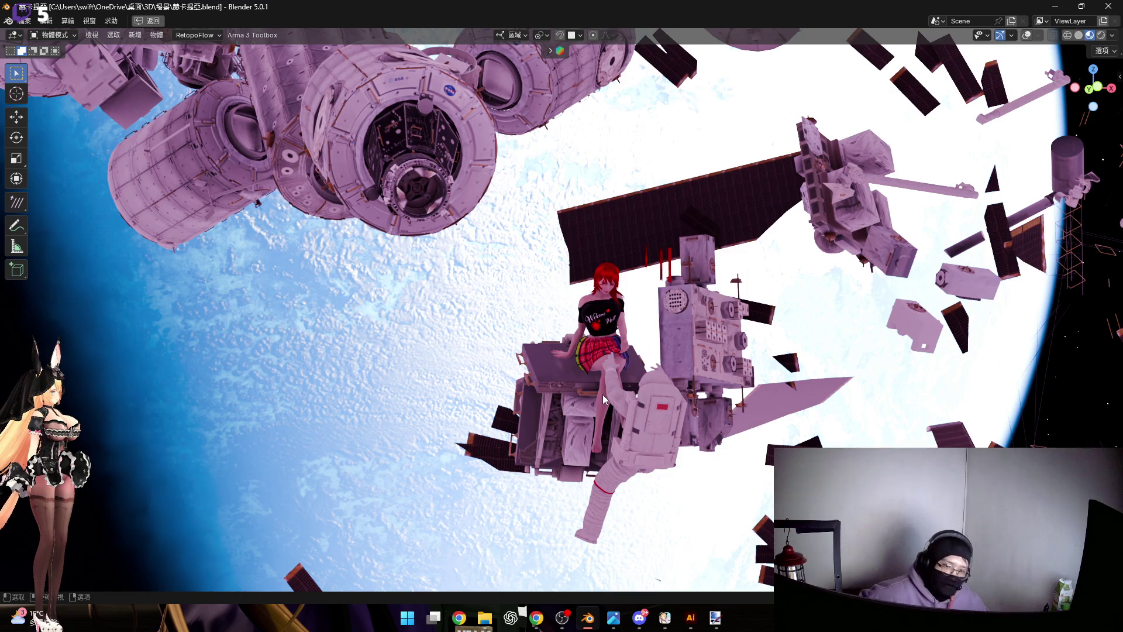
{"action": "scroll", "coordinate": [604, 284], "scroll_direction": "up", "scroll_amount": 2}
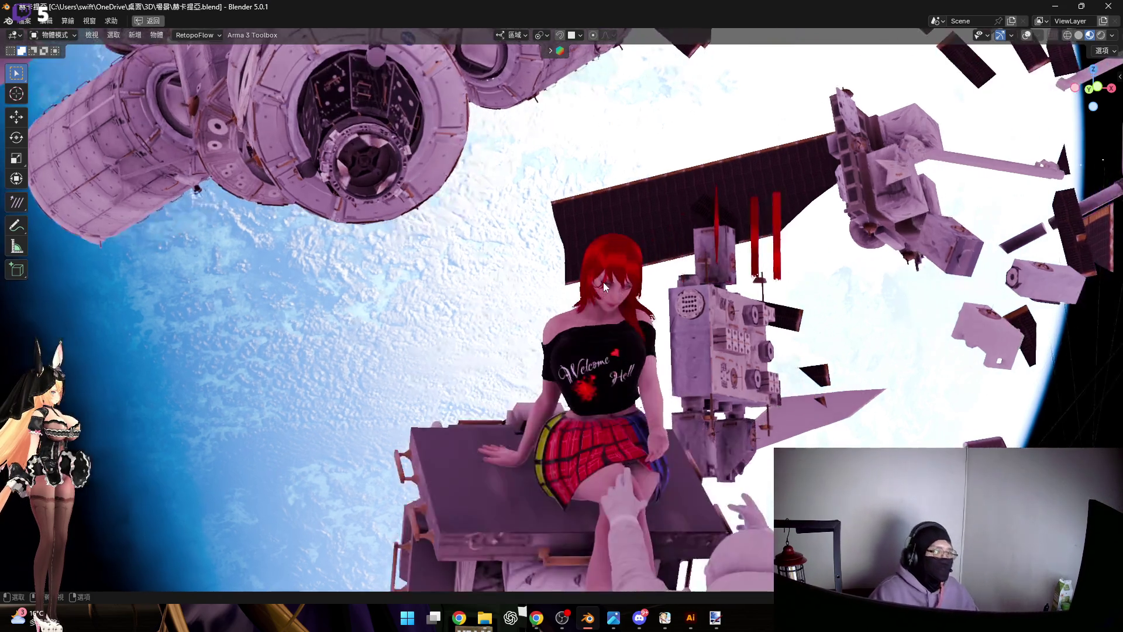
{"action": "scroll", "coordinate": [603, 281], "scroll_direction": "up", "scroll_amount": 2}
{"action": "scroll", "coordinate": [600, 290], "scroll_direction": "up", "scroll_amount": 2}
{"action": "scroll", "coordinate": [614, 286], "scroll_direction": "up", "scroll_amount": 1}
{"action": "scroll", "coordinate": [618, 287], "scroll_direction": "down", "scroll_amount": 1}
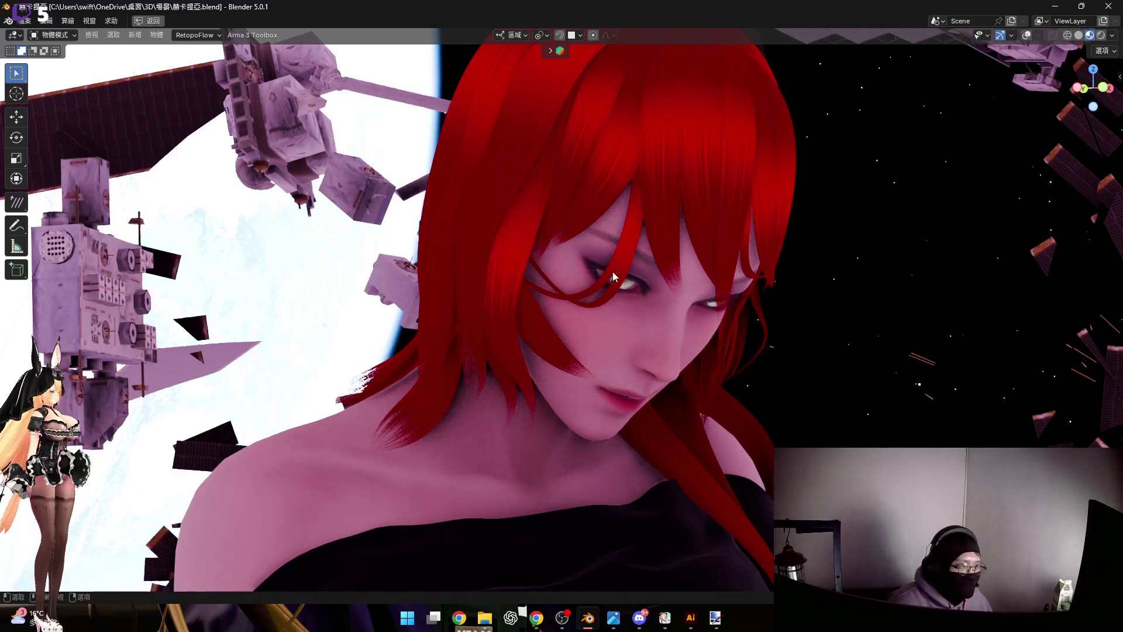
Restore the normal layout and hide the space station and planet in the Outliner
{"action": "key", "text": "ctrl+space"}
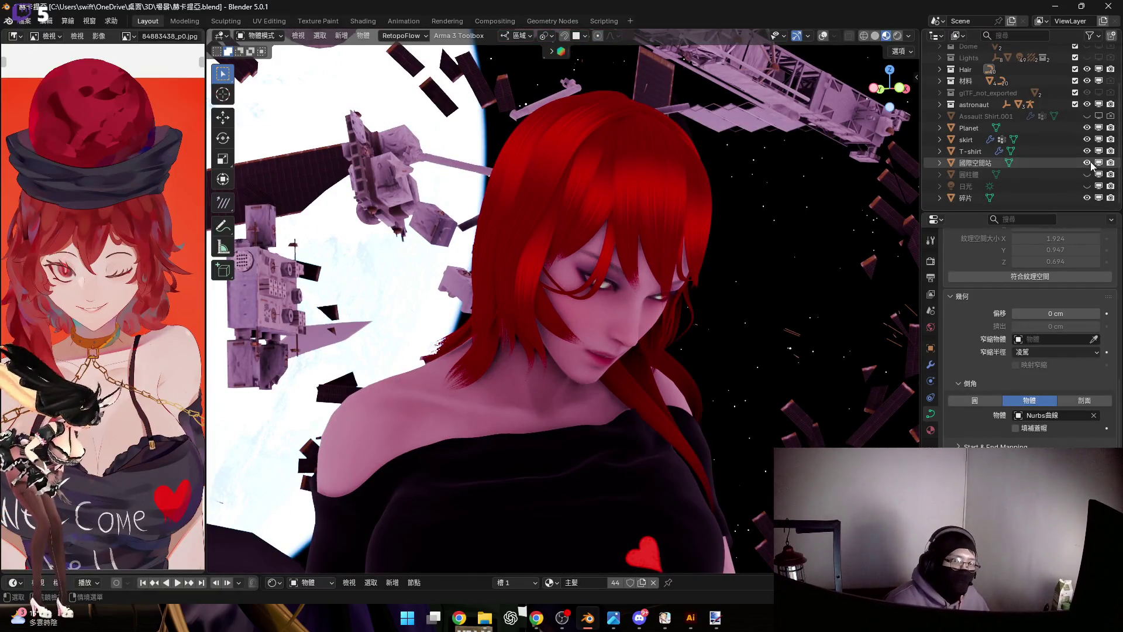
{"action": "left_click", "coordinate": [1086, 162]}
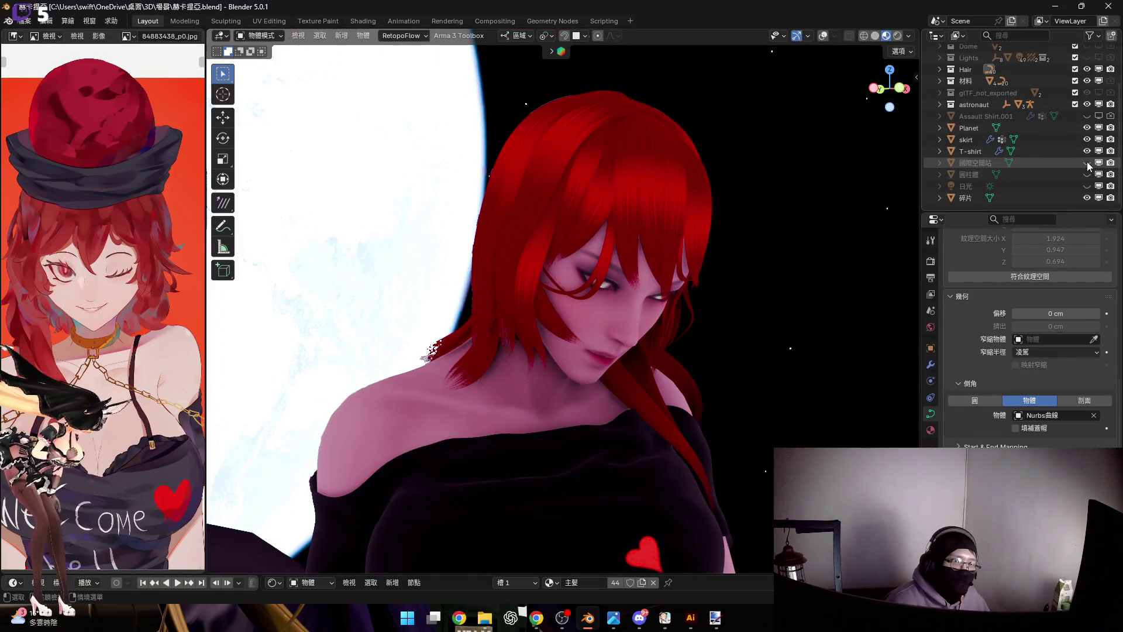
{"action": "left_click", "coordinate": [1086, 128]}
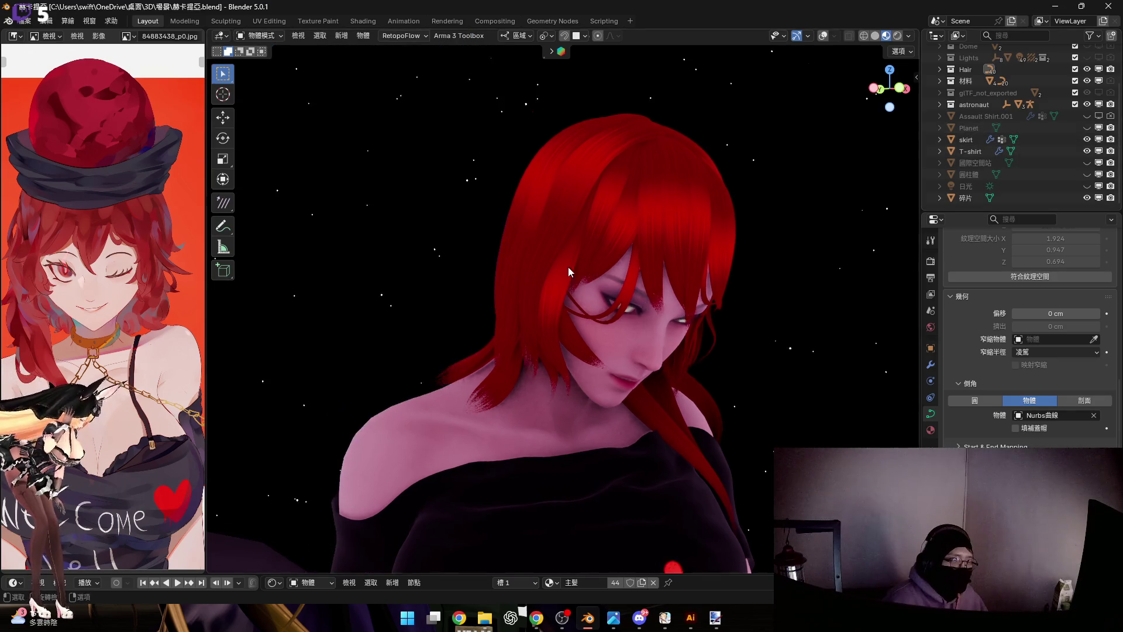
{"action": "scroll", "coordinate": [569, 266], "scroll_direction": "up", "scroll_amount": 3}
{"action": "scroll", "coordinate": [589, 309], "scroll_direction": "up", "scroll_amount": 3}
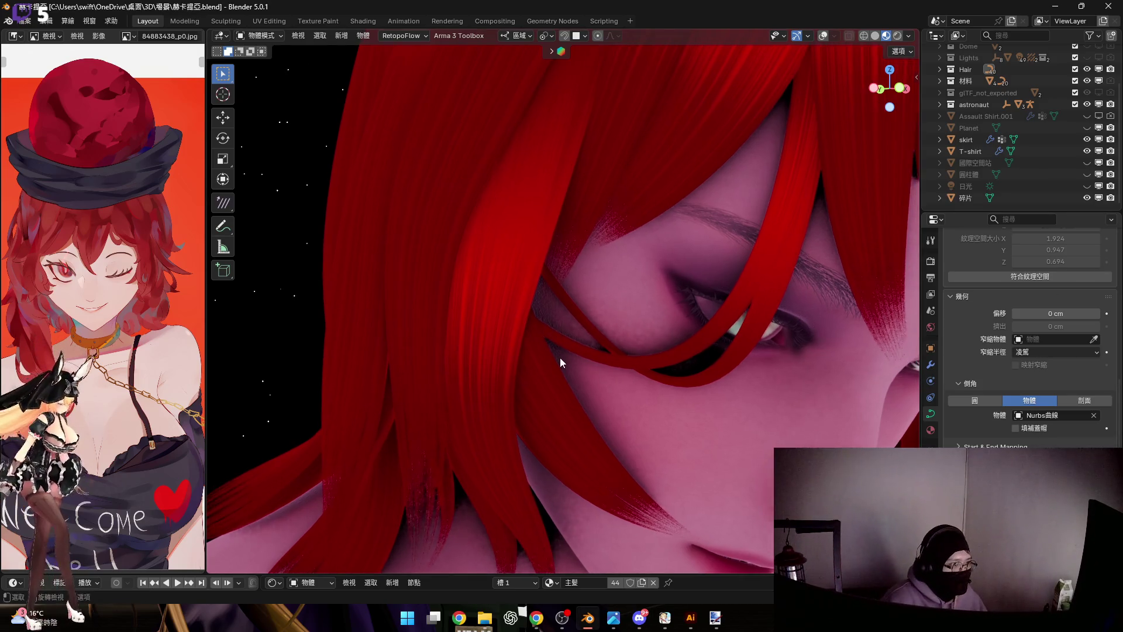
Enter point editing and move the strand point along local Z and local Y down across the cheek
{"action": "key", "text": "Tab"}
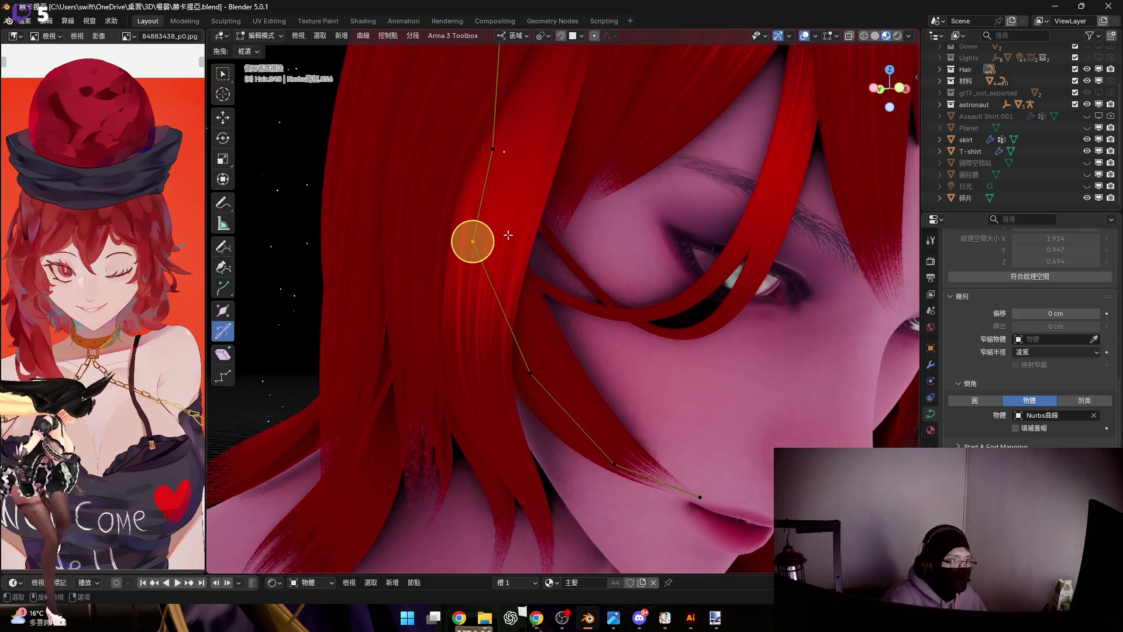
{"action": "middle_click_drag", "start_coordinate": [474, 254], "coordinate": [478, 292]}
{"action": "scroll", "coordinate": [492, 326], "scroll_direction": "up", "scroll_amount": 3}
{"action": "key", "text": "g"}
{"action": "key", "text": "z"}
{"action": "key", "text": "z"}
{"action": "left_click", "coordinate": [549, 343]}
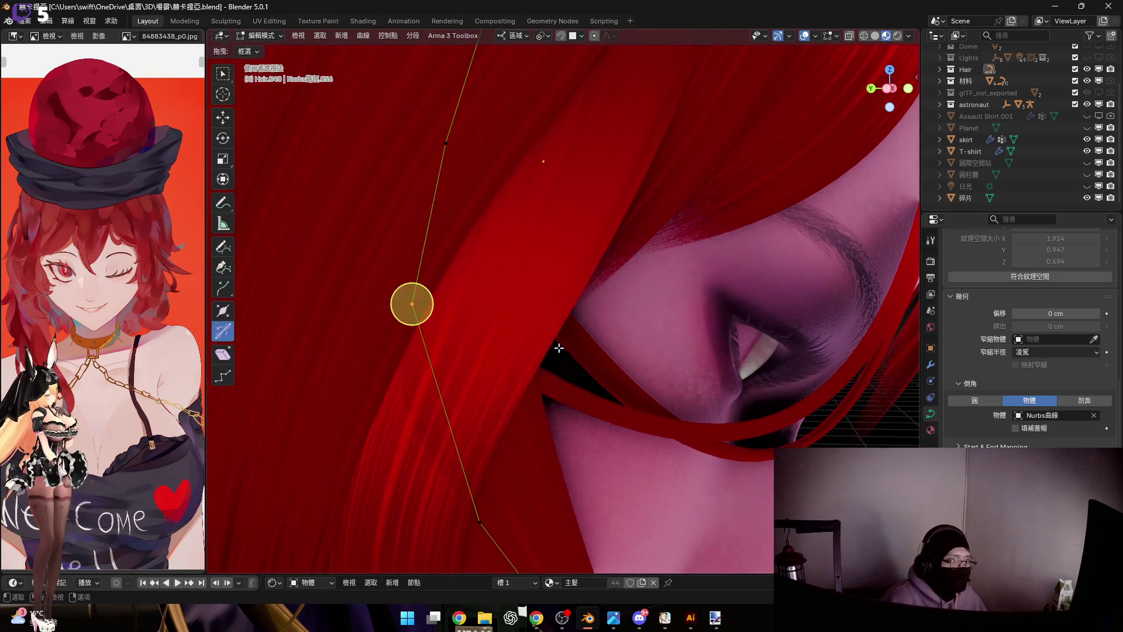
{"action": "middle_click_drag", "start_coordinate": [549, 343], "coordinate": [500, 364]}
{"action": "key", "text": "g"}
{"action": "key", "text": "y"}
{"action": "key", "text": "y"}
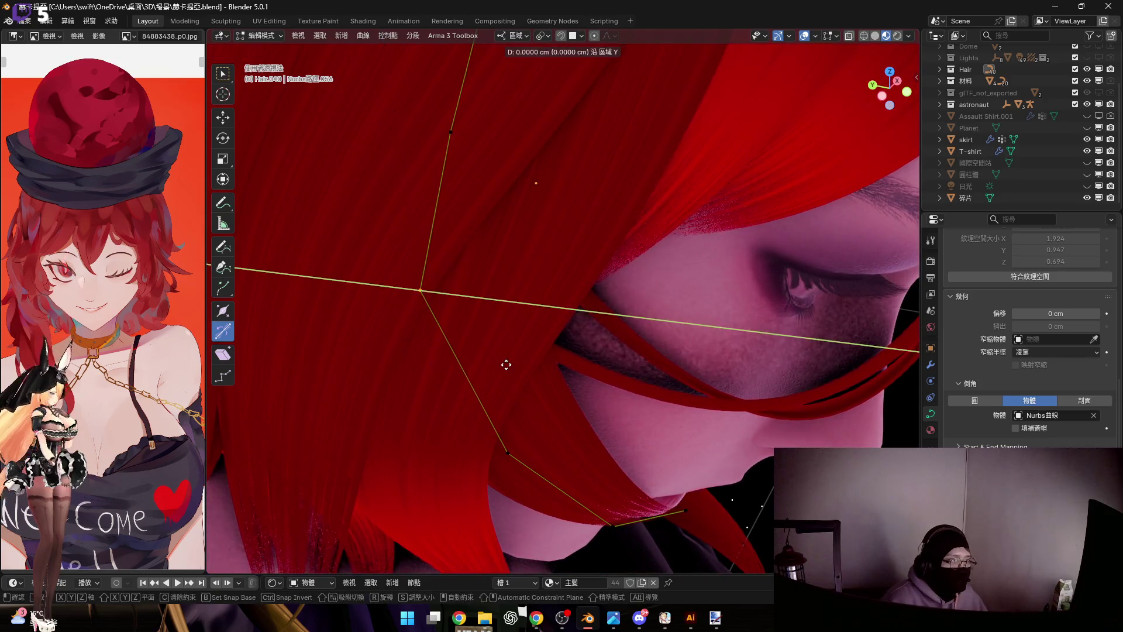
{"action": "left_click", "coordinate": [563, 359]}
Scale the selected strand points, then select and scale down the strand's end point
{"action": "mouse_move", "coordinate": [563, 361]}
{"action": "middle_mouse_down"}
{"action": "mouse_move", "coordinate": [503, 247]}
{"action": "mouse_move", "coordinate": [526, 256]}
{"action": "middle_mouse_up"}
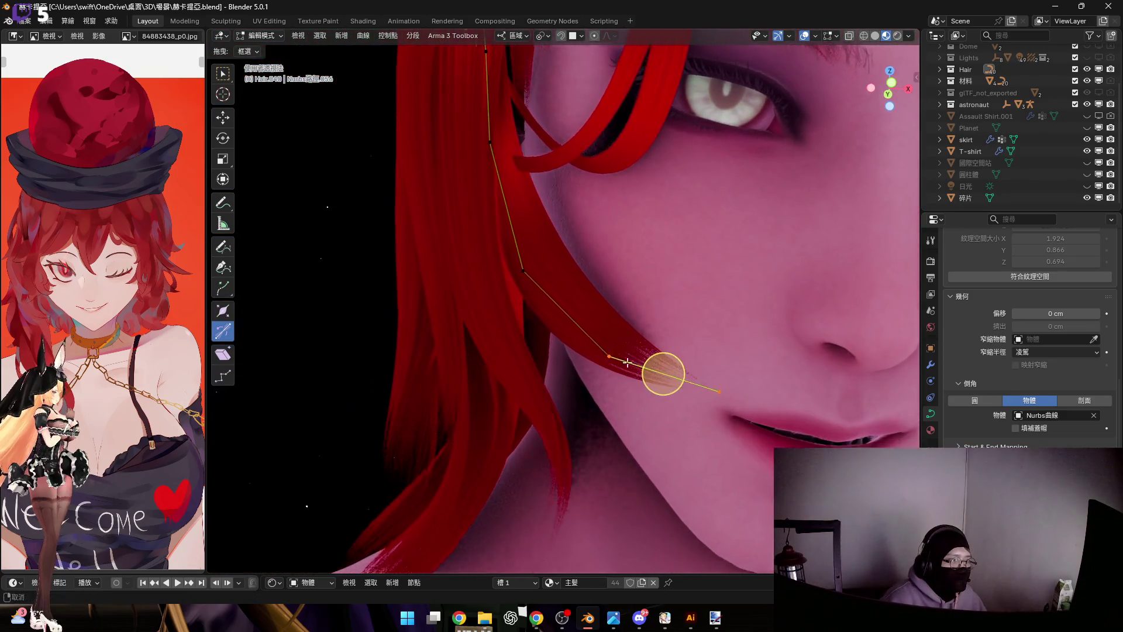
{"action": "key", "text": "s"}
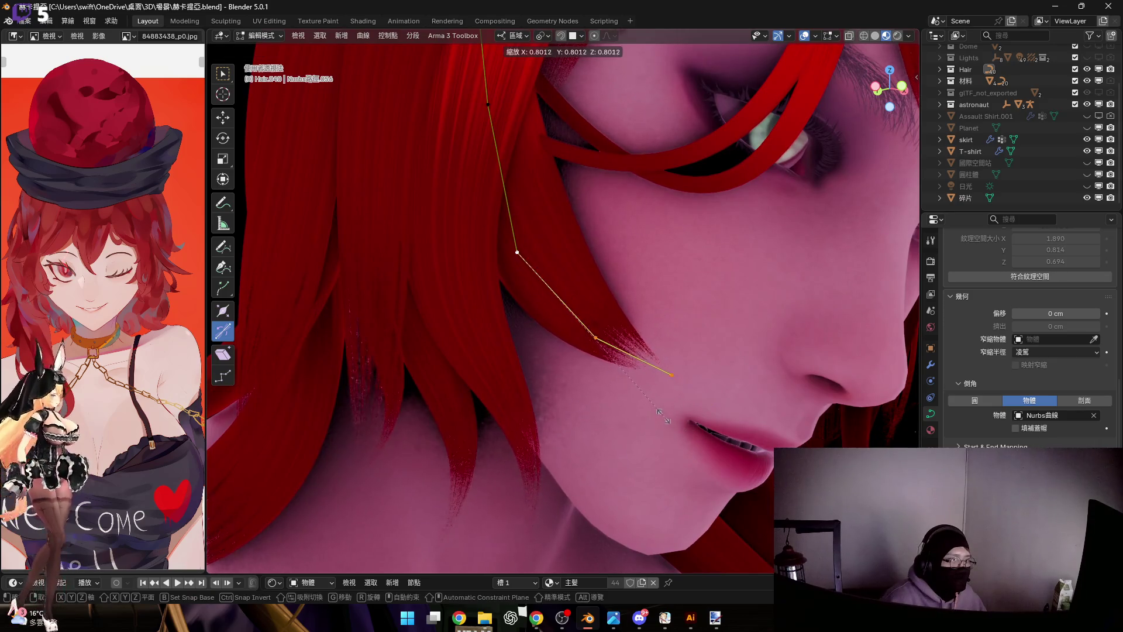
{"action": "left_click", "coordinate": [658, 409]}
{"action": "middle_click_drag", "start_coordinate": [657, 410], "coordinate": [579, 319]}
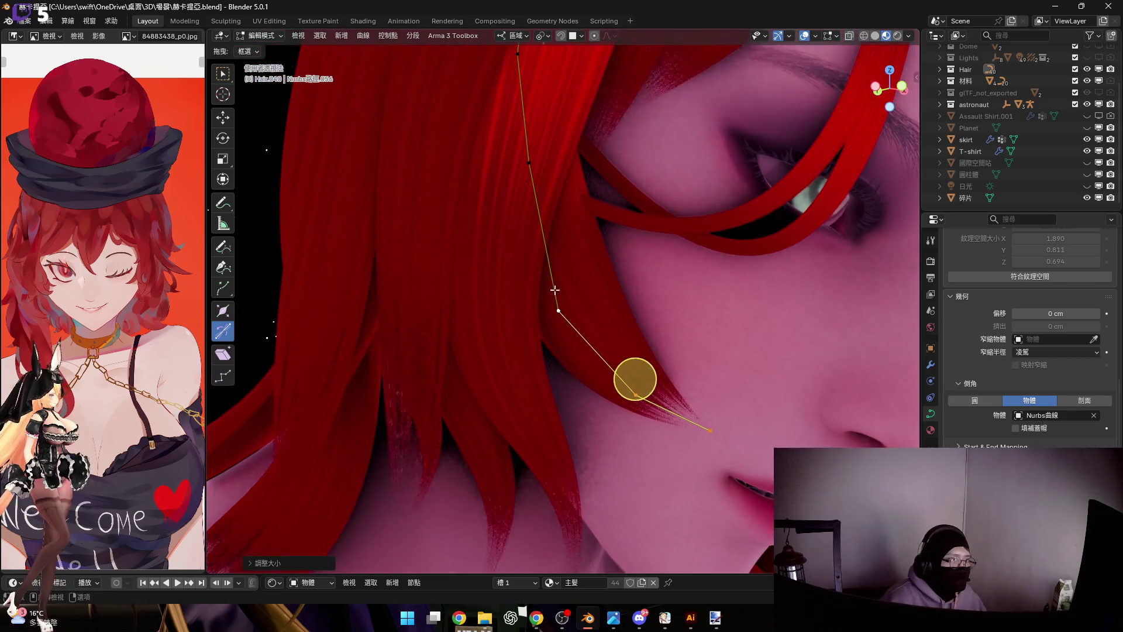
{"action": "left_click", "coordinate": [676, 361]}
{"action": "middle_click_drag", "start_coordinate": [676, 361], "coordinate": [695, 376]}
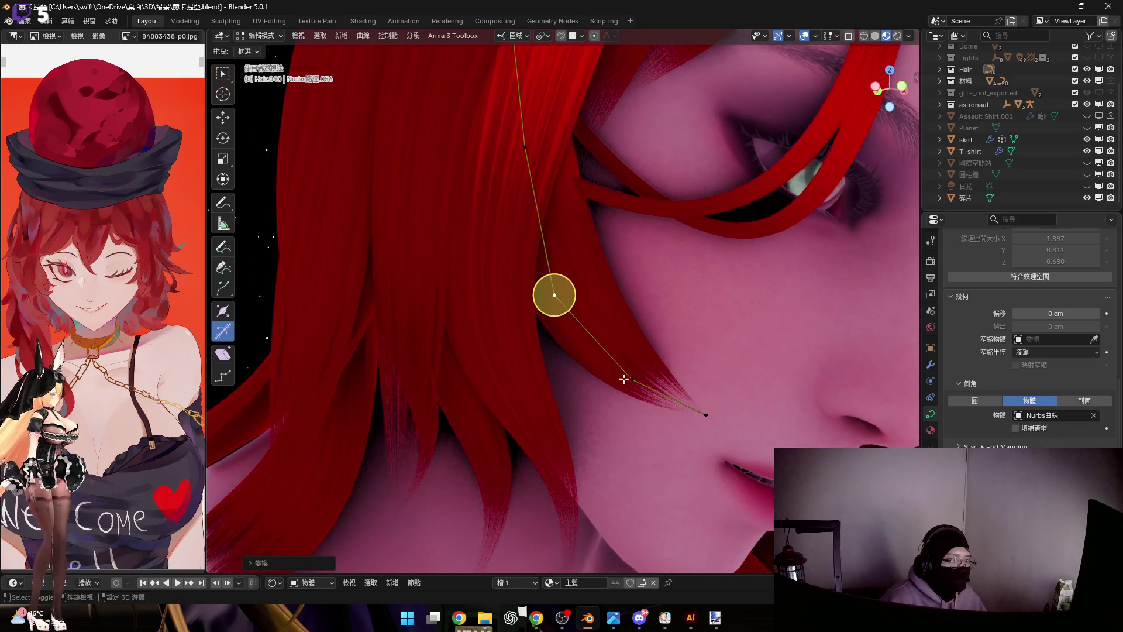
{"action": "left_click", "coordinate": [705, 413]}
{"action": "key", "text": "s"}
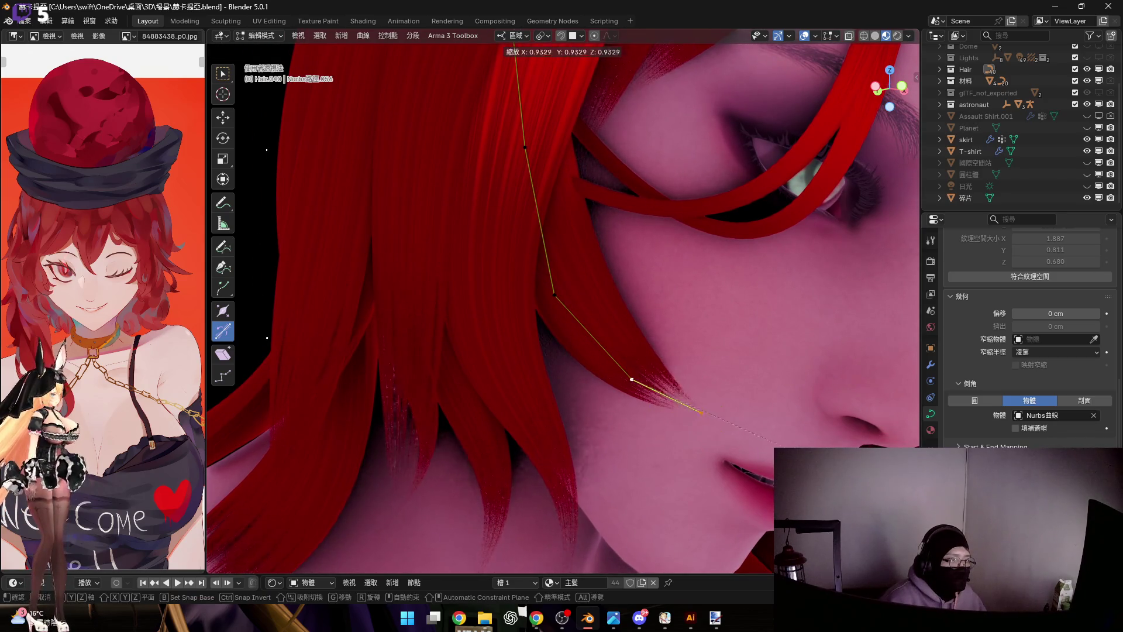
{"action": "left_click", "coordinate": [733, 423]}
{"action": "scroll", "coordinate": [703, 406], "scroll_direction": "up", "scroll_amount": 3}
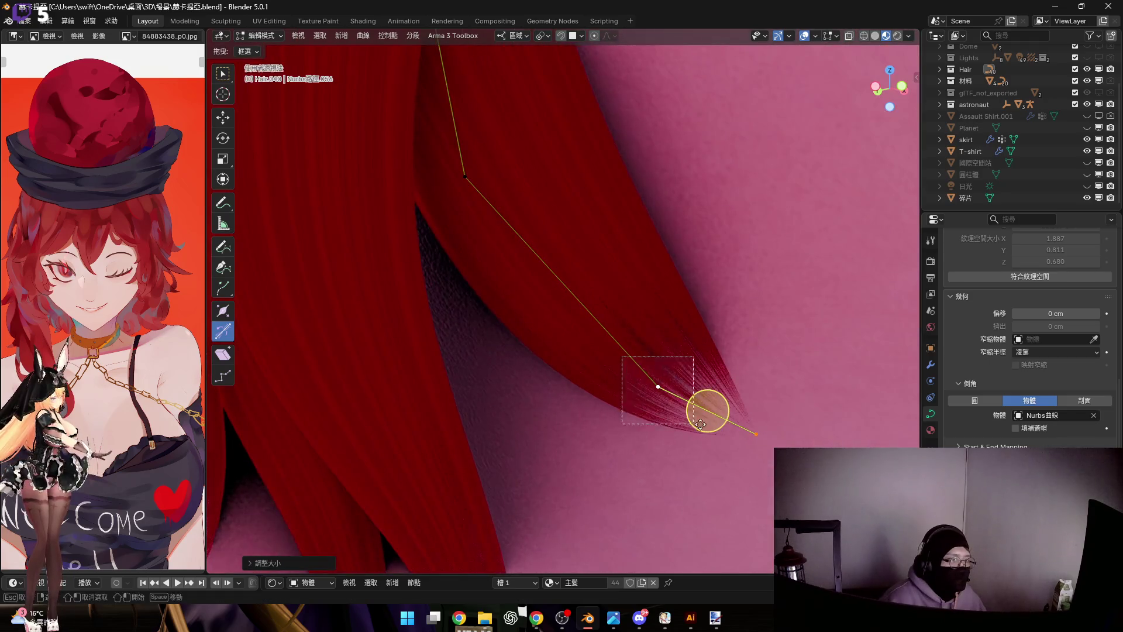
Thin the tip's radius with Alt+S and rotate it about local Z to angle it on the cheek
{"action": "key", "text": "alt+s"}
{"action": "left_click", "coordinate": [698, 429]}
{"action": "middle_click_drag", "start_coordinate": [665, 394], "coordinate": [667, 417]}
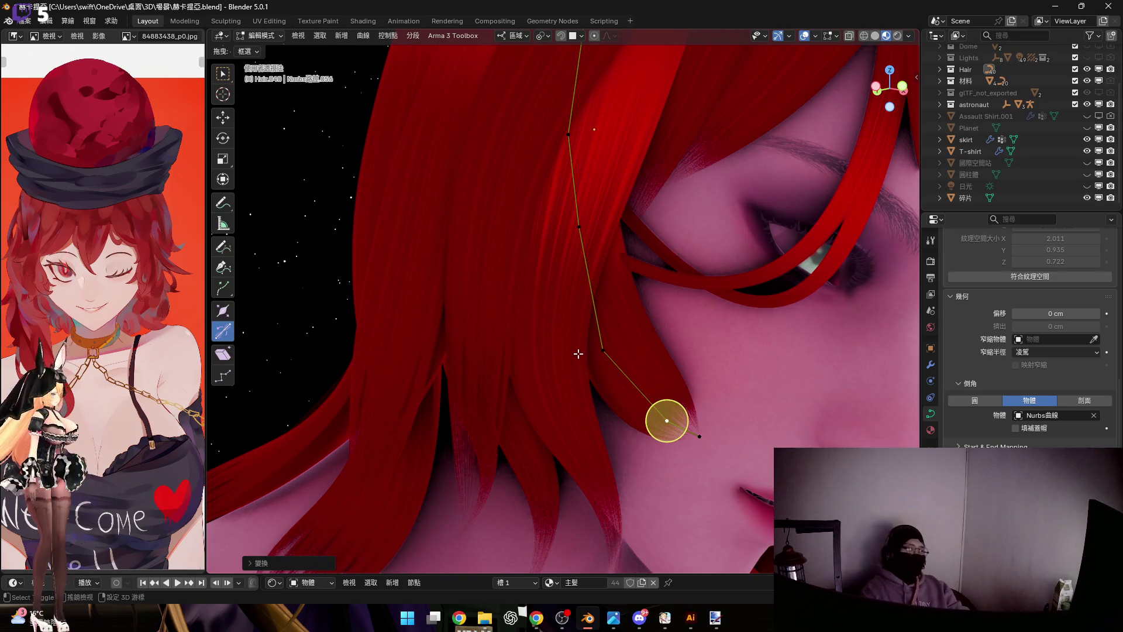
{"action": "scroll", "coordinate": [676, 365], "scroll_direction": "up", "scroll_amount": 3}
{"action": "mouse_move", "coordinate": [681, 367]}
{"action": "middle_mouse_down"}
{"action": "mouse_move", "coordinate": [567, 324]}
{"action": "mouse_move", "coordinate": [609, 359]}
{"action": "mouse_move", "coordinate": [581, 389]}
{"action": "middle_mouse_up"}
{"action": "scroll", "coordinate": [666, 364], "scroll_direction": "up", "scroll_amount": 2}
{"action": "left_click", "coordinate": [591, 335]}
{"action": "scroll", "coordinate": [585, 334], "scroll_direction": "down", "scroll_amount": 2}
{"action": "key", "text": "r"}
{"action": "key", "text": "z"}
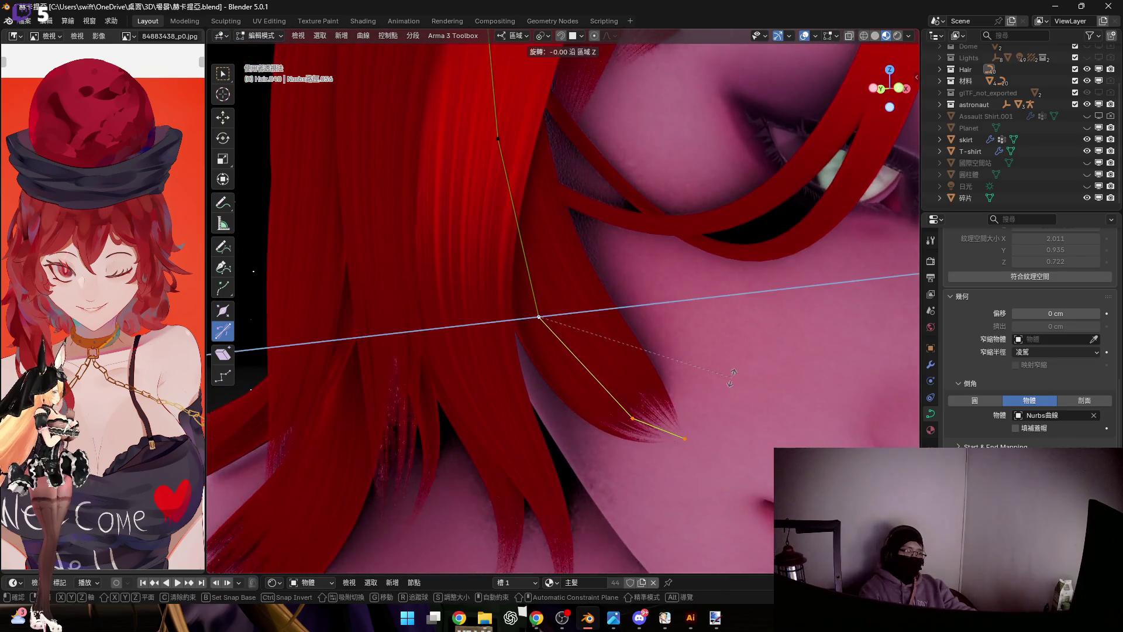
{"action": "left_click", "coordinate": [723, 405]}
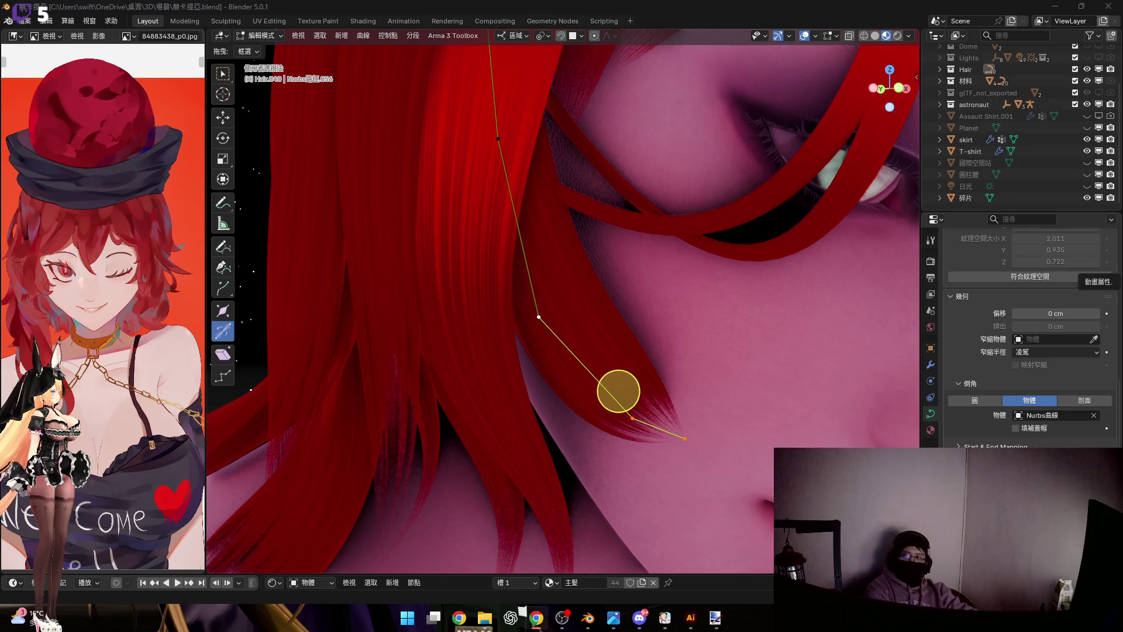
{"action": "mouse_move", "coordinate": [392, 295]}
{"action": "middle_mouse_down"}
{"action": "mouse_move", "coordinate": [579, 334]}
{"action": "mouse_move", "coordinate": [579, 295]}
{"action": "mouse_move", "coordinate": [622, 376]}
{"action": "middle_mouse_up"}
{"action": "scroll", "coordinate": [622, 376], "scroll_direction": "up", "scroll_amount": 1}
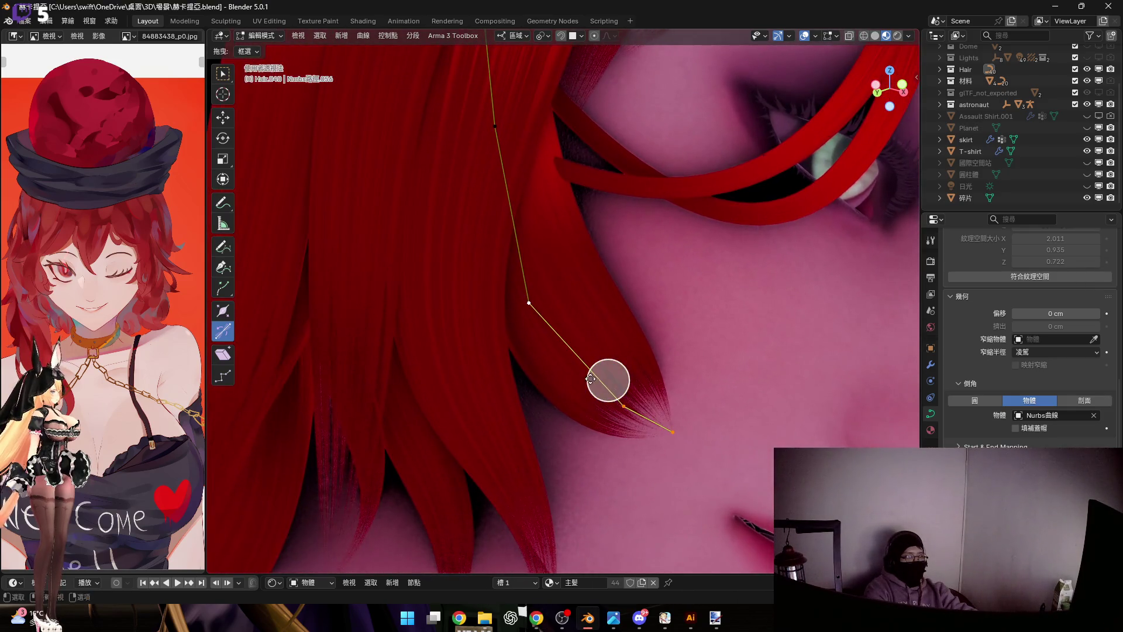
{"action": "scroll", "coordinate": [610, 381], "scroll_direction": "up", "scroll_amount": 1}
{"action": "scroll", "coordinate": [594, 366], "scroll_direction": "up", "scroll_amount": 1}
Shrink the strand tip's radius with Alt+S and rotate it about local Z
{"action": "key", "text": "alt+s"}
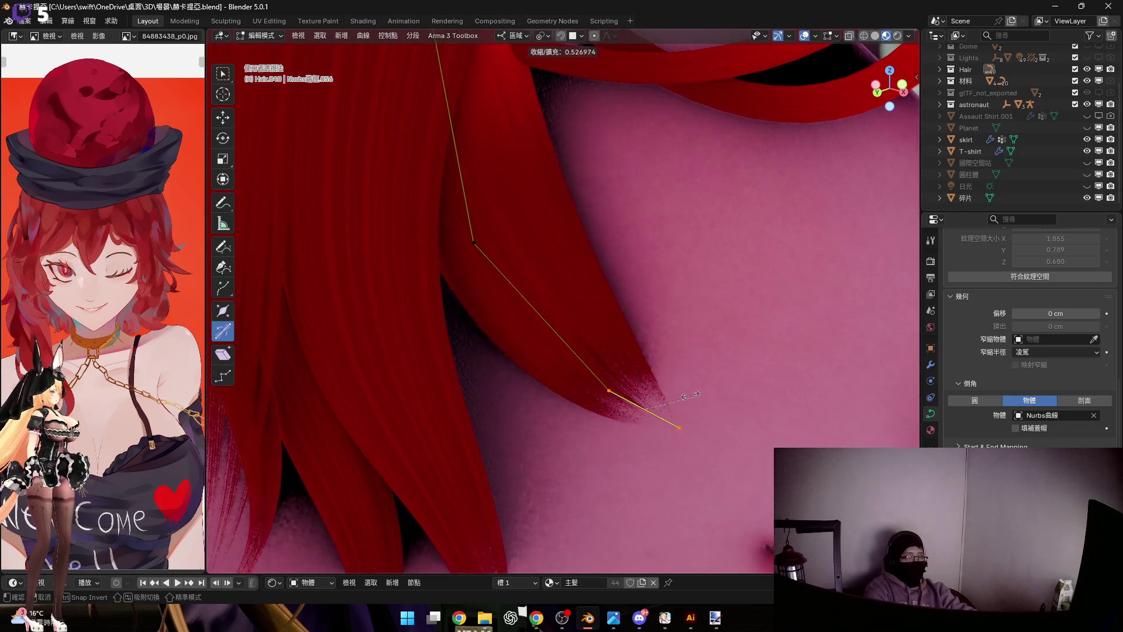
{"action": "left_click", "coordinate": [647, 400]}
{"action": "mouse_move", "coordinate": [641, 405]}
{"action": "middle_mouse_down"}
{"action": "mouse_move", "coordinate": [588, 411]}
{"action": "mouse_move", "coordinate": [600, 361]}
{"action": "middle_mouse_up"}
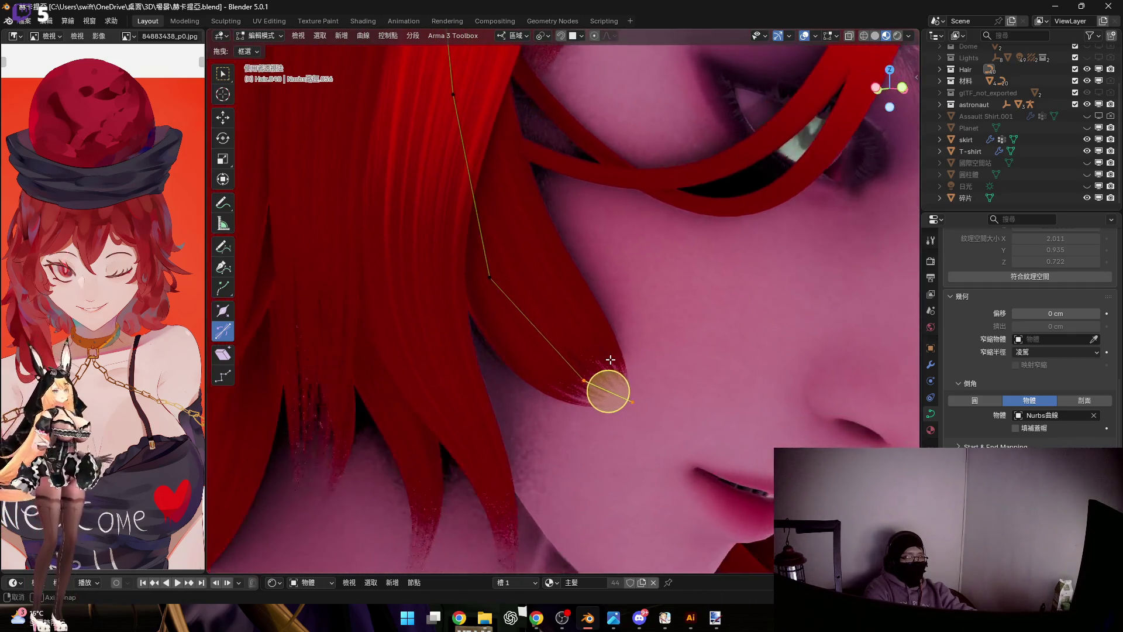
{"action": "scroll", "coordinate": [600, 362], "scroll_direction": "up", "scroll_amount": 2}
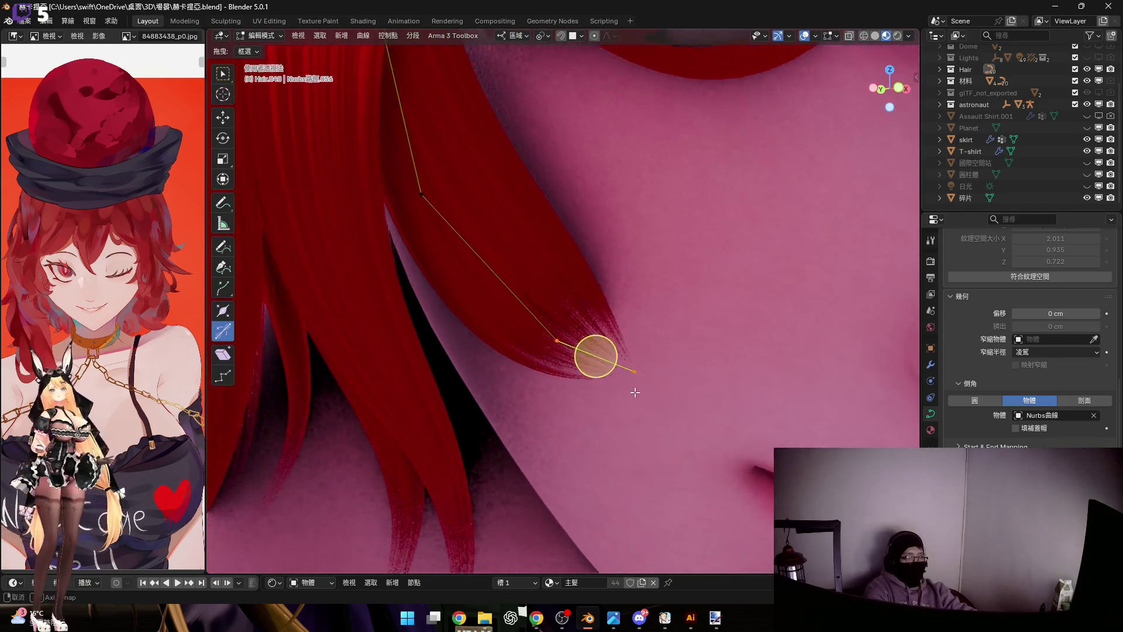
{"action": "middle_click_drag", "start_coordinate": [600, 361], "coordinate": [559, 374]}
{"action": "key", "text": "r"}
{"action": "key", "text": "z"}
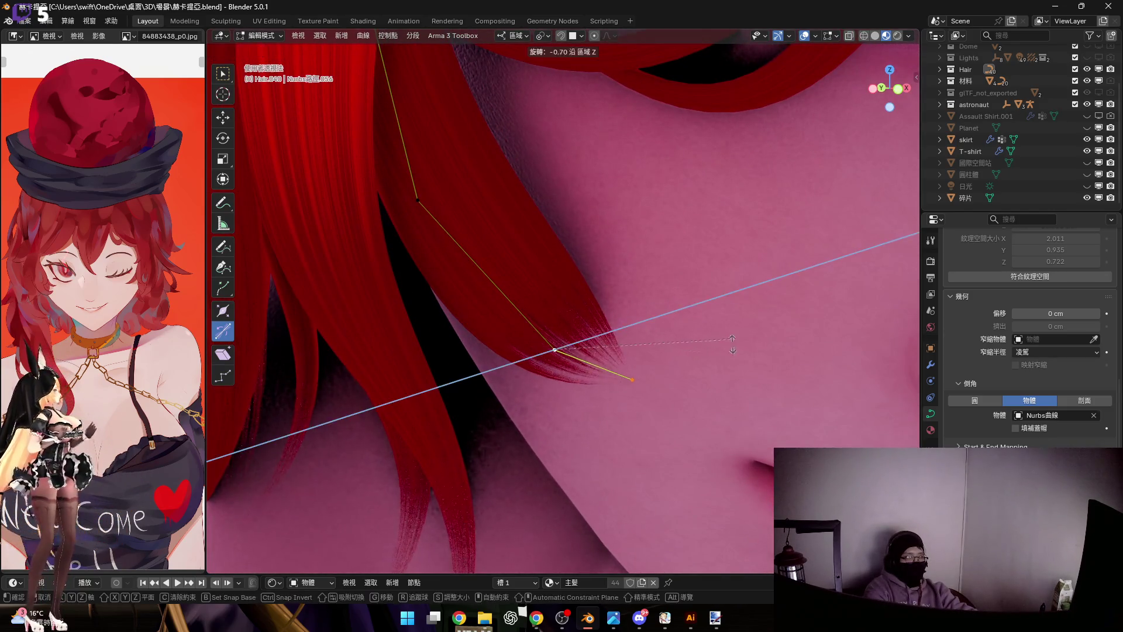
{"action": "left_click", "coordinate": [627, 351]}
Rotate the tip about local Y toward the mouth and switch to a straight side view of the face
{"action": "mouse_move", "coordinate": [627, 351]}
{"action": "middle_mouse_down"}
{"action": "mouse_move", "coordinate": [707, 307]}
{"action": "mouse_move", "coordinate": [641, 366]}
{"action": "mouse_move", "coordinate": [604, 369]}
{"action": "middle_mouse_up"}
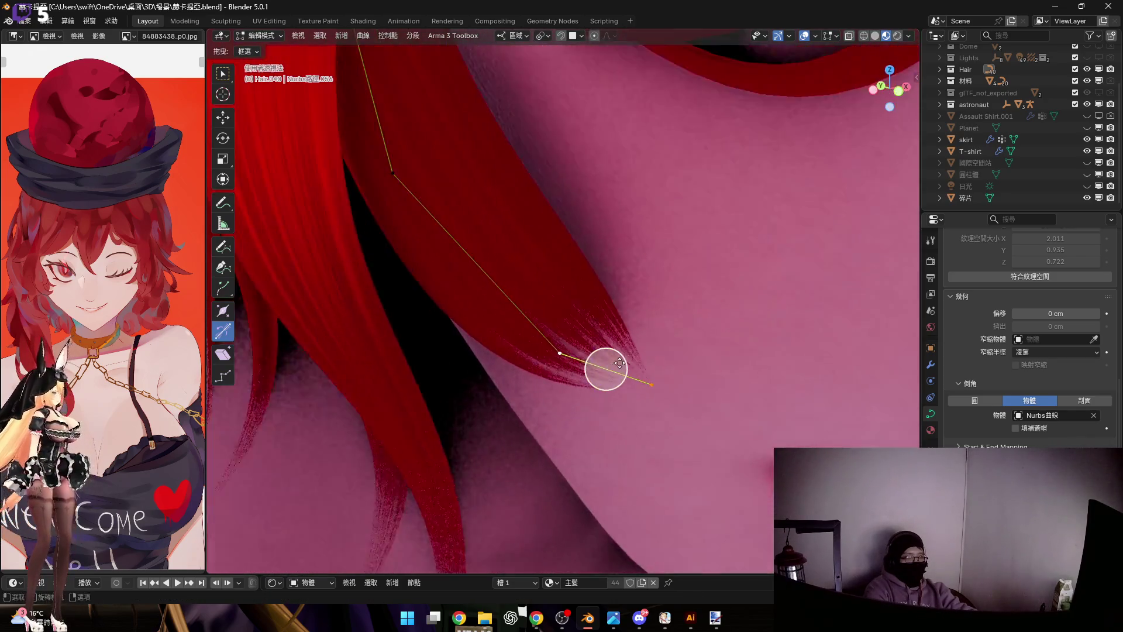
{"action": "key", "text": "r"}
{"action": "key", "text": "y"}
{"action": "left_click", "coordinate": [665, 455]}
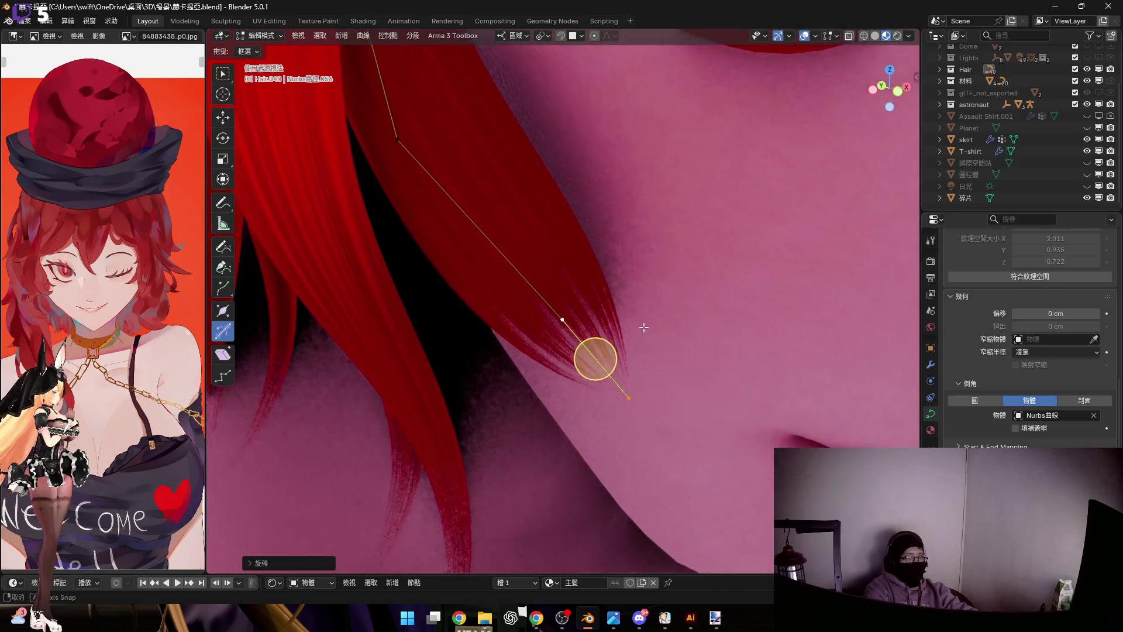
{"action": "middle_click_drag", "start_coordinate": [664, 455], "coordinate": [895, 132]}
{"action": "left_click", "coordinate": [887, 83]}
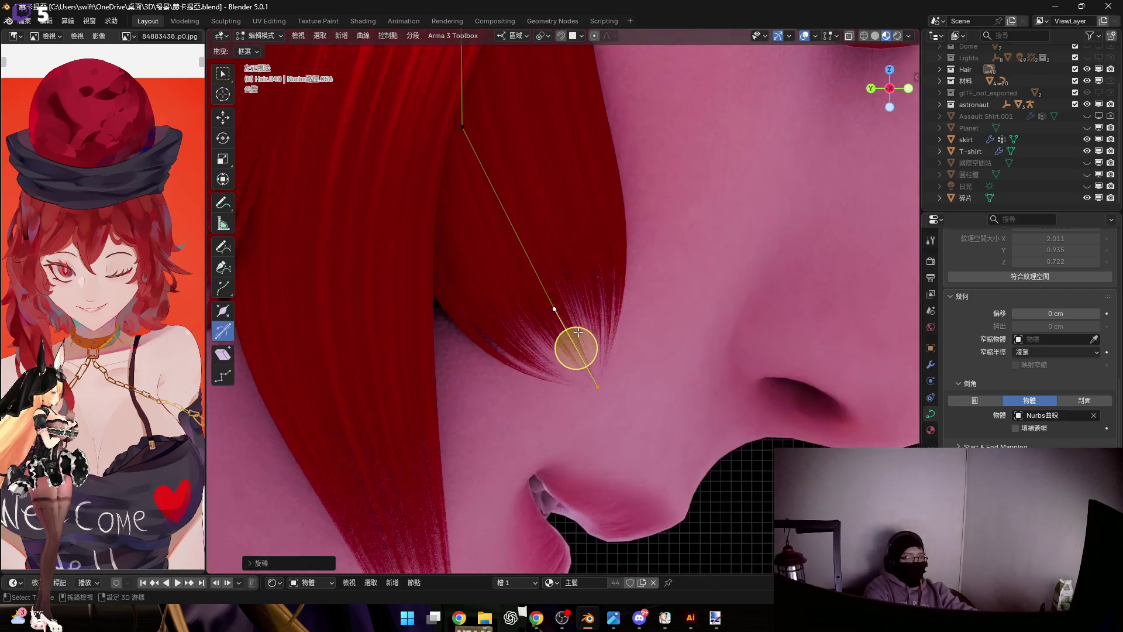
Thin the strand's tip points with the curve radius tool (Alt+S)
{"action": "key", "text": "alt+s"}
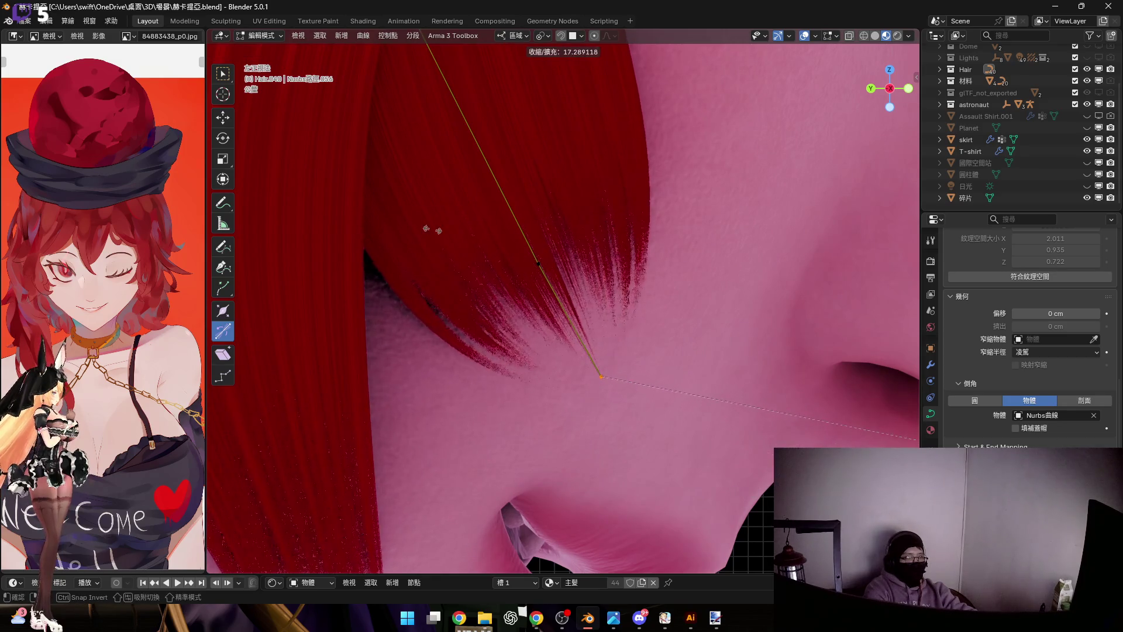
{"action": "key", "text": "Escape"}
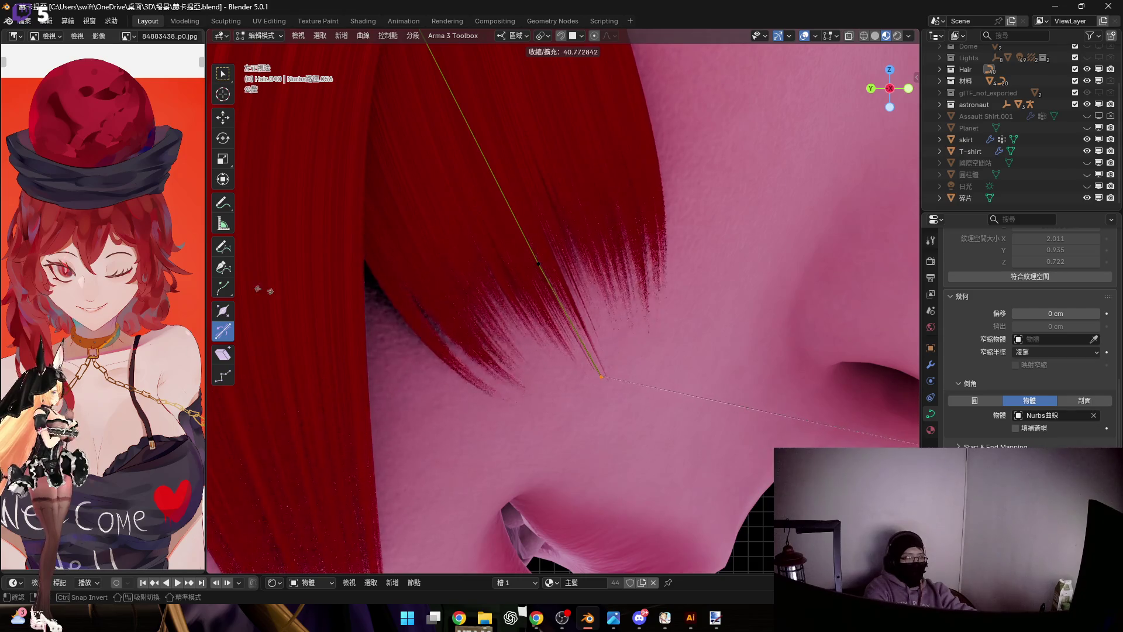
{"action": "scroll", "coordinate": [650, 247], "scroll_direction": "up", "scroll_amount": 3}
{"action": "key", "text": "b"}
{"action": "left_click_drag", "start_coordinate": [419, 284], "coordinate": [638, 386]}
{"action": "key", "text": "alt+s"}
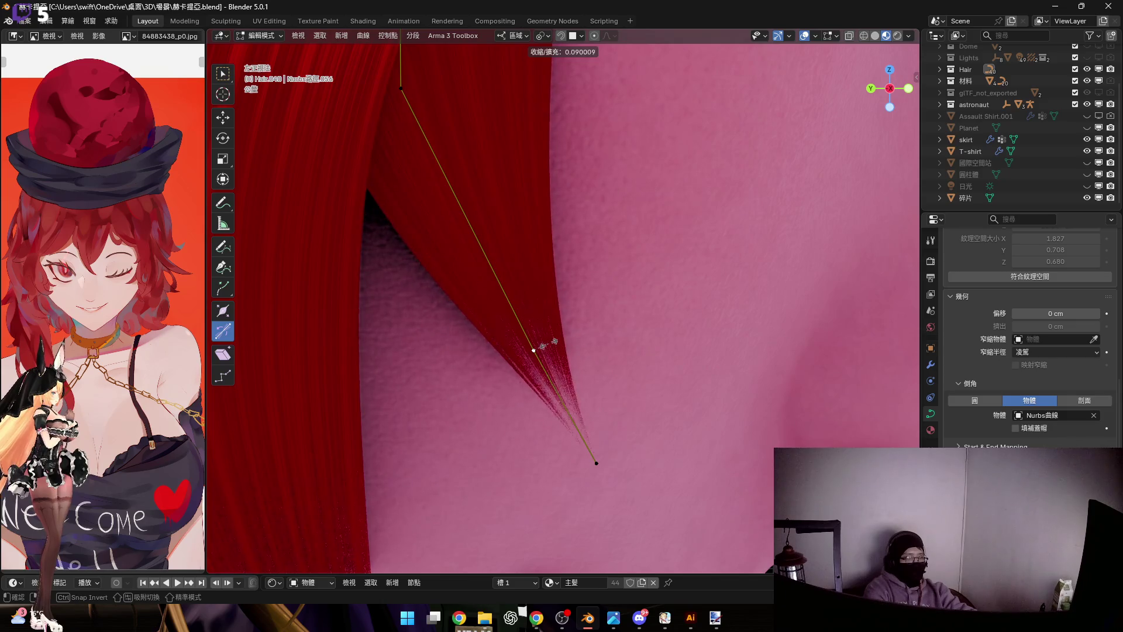
{"action": "middle_click_drag", "start_coordinate": [548, 344], "coordinate": [534, 489], "text": "shift"}
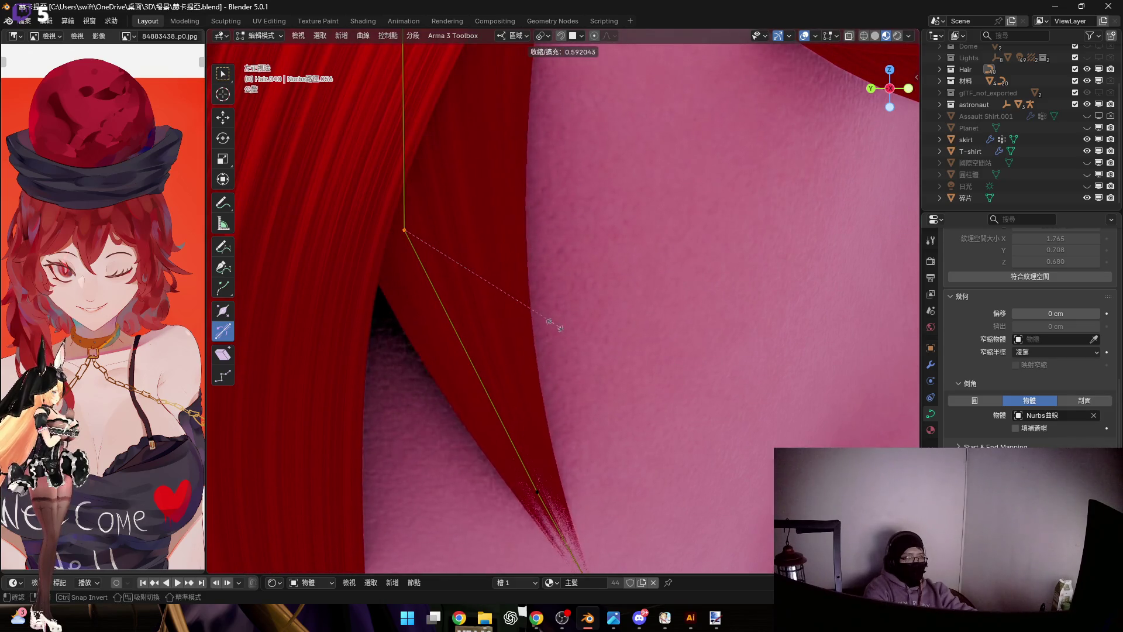
{"action": "left_click", "coordinate": [499, 296]}
{"action": "mouse_move", "coordinate": [529, 368]}
{"action": "middle_mouse_down", "text": "shift"}
{"action": "mouse_move", "coordinate": [510, 350]}
{"action": "mouse_move", "coordinate": [505, 303]}
{"action": "middle_mouse_up", "text": "shift"}
Scale the strand's end point smaller and pull it inward along local Z
{"action": "left_click_drag", "start_coordinate": [519, 389], "coordinate": [652, 464]}
{"action": "middle_click_drag", "start_coordinate": [428, 434], "coordinate": [429, 477], "text": "shift"}
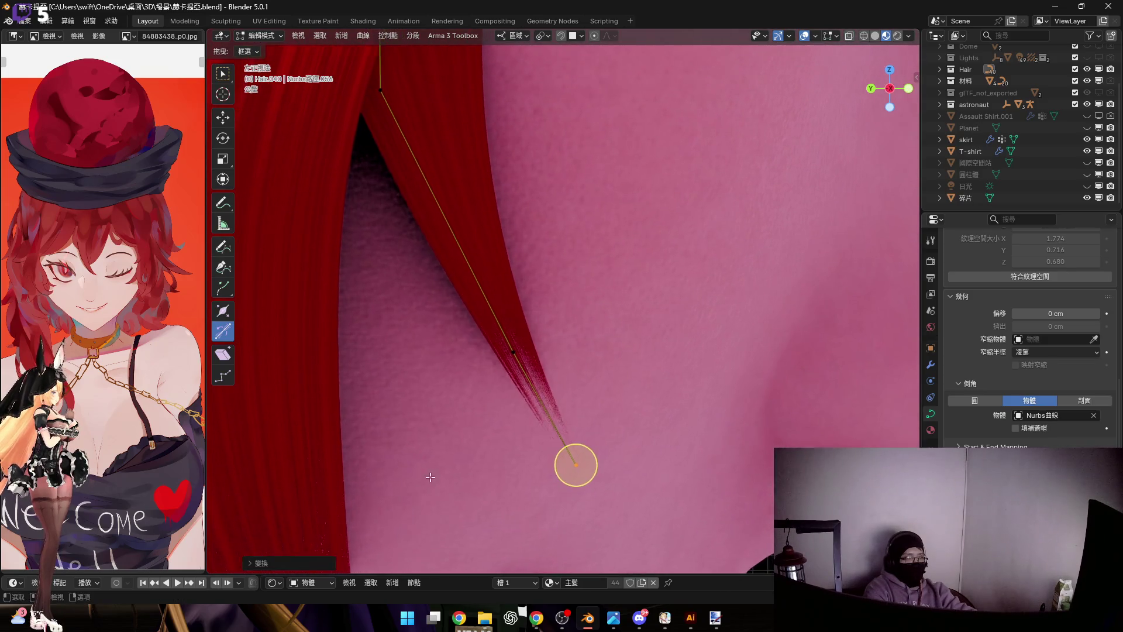
{"action": "scroll", "coordinate": [429, 476], "scroll_direction": "down", "scroll_amount": 3}
{"action": "scroll", "coordinate": [526, 492], "scroll_direction": "up", "scroll_amount": 3}
{"action": "key", "text": "s"}
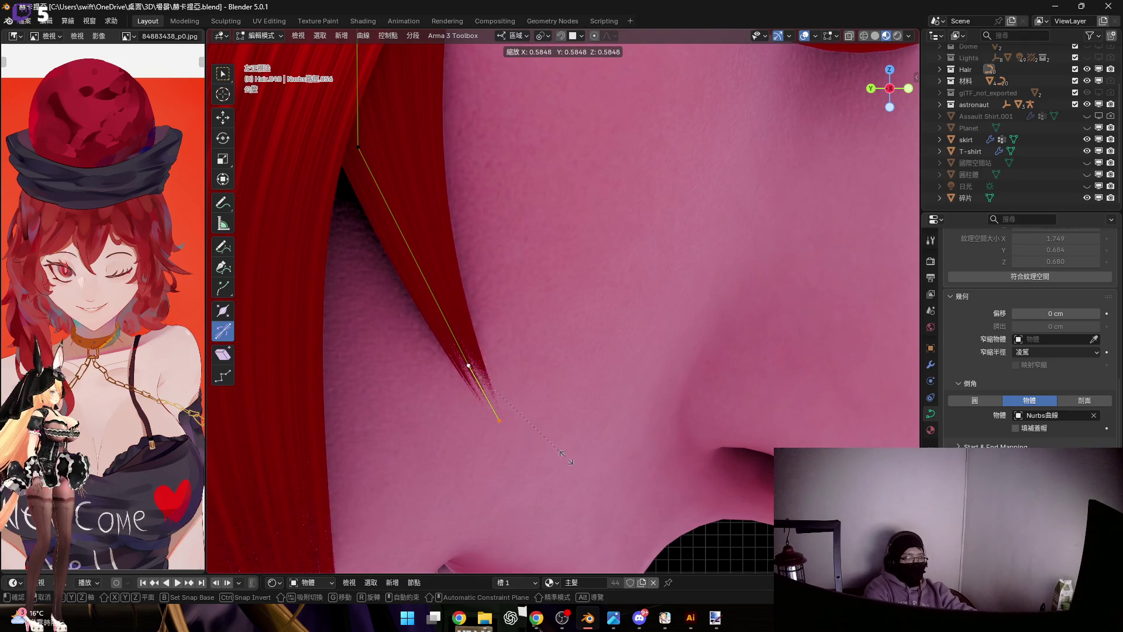
{"action": "left_click", "coordinate": [577, 472]}
{"action": "scroll", "coordinate": [576, 472], "scroll_direction": "down", "scroll_amount": 2}
{"action": "mouse_move", "coordinate": [577, 471]}
{"action": "middle_mouse_down"}
{"action": "mouse_move", "coordinate": [474, 287]}
{"action": "mouse_move", "coordinate": [588, 442]}
{"action": "middle_mouse_up"}
{"action": "scroll", "coordinate": [482, 357], "scroll_direction": "up", "scroll_amount": 3}
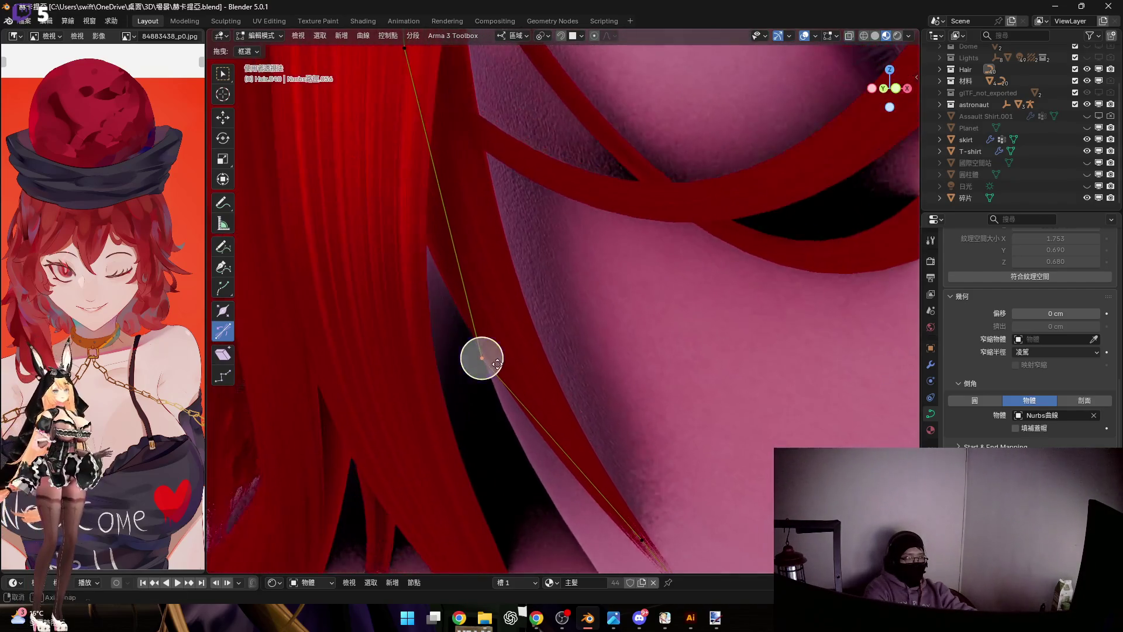
{"action": "key", "text": "g"}
{"action": "key", "text": "z"}
{"action": "key", "text": "z"}
{"action": "left_click", "coordinate": [404, 372]}
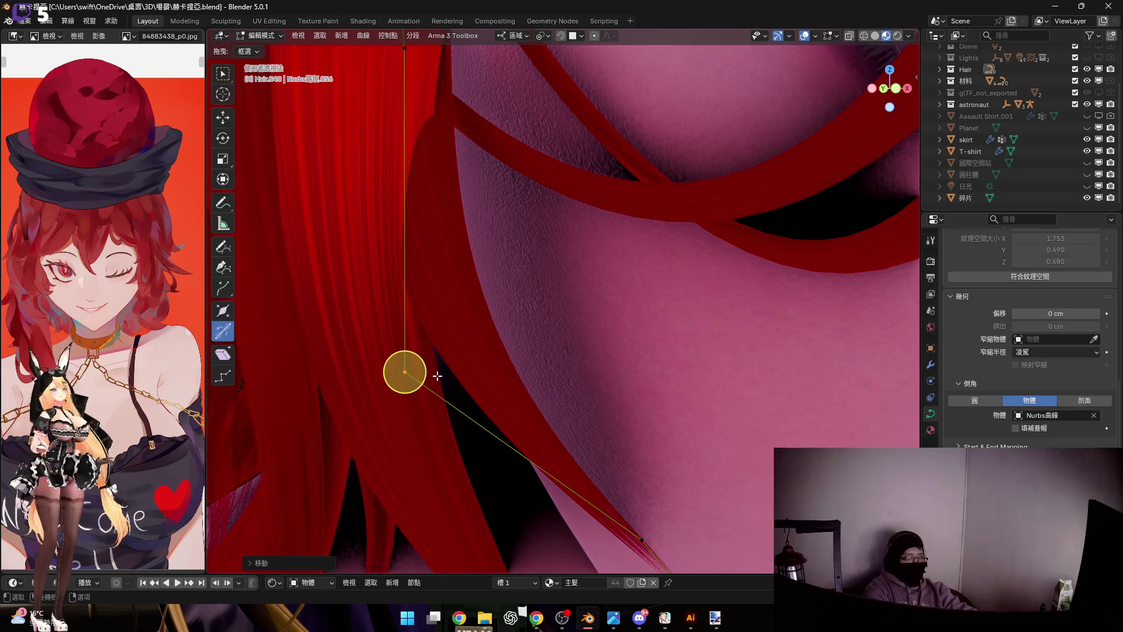
Twist a mid-strand point (Ctrl+T) and shrink the tip points from the side view
{"action": "left_click", "coordinate": [439, 369]}
{"action": "mouse_move", "coordinate": [439, 369]}
{"action": "middle_mouse_down"}
{"action": "mouse_move", "coordinate": [459, 362]}
{"action": "mouse_move", "coordinate": [448, 319]}
{"action": "mouse_move", "coordinate": [519, 363]}
{"action": "middle_mouse_up"}
{"action": "key", "text": "ctrl+t"}
{"action": "left_click", "coordinate": [441, 377]}
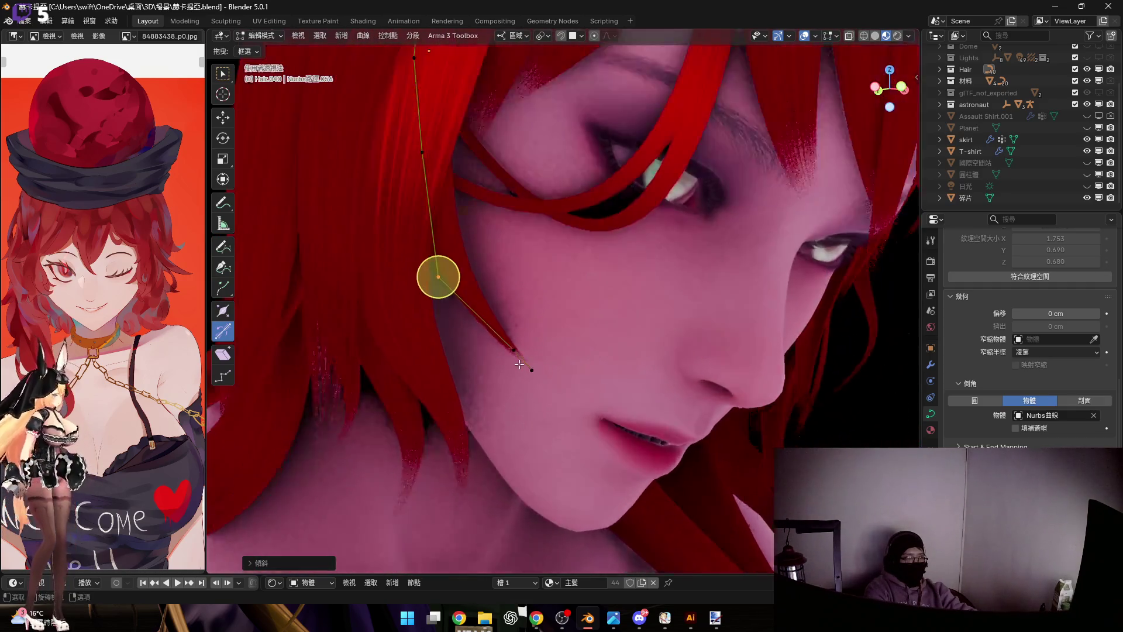
{"action": "scroll", "coordinate": [518, 363], "scroll_direction": "up", "scroll_amount": 3}
{"action": "left_click", "coordinate": [525, 355]}
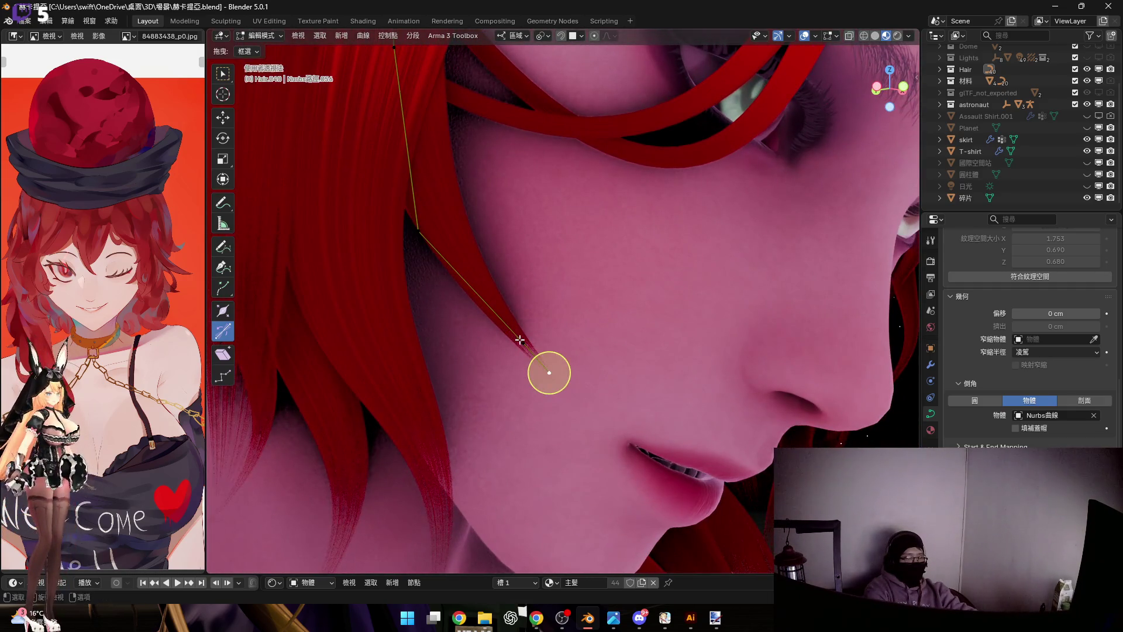
{"action": "scroll", "coordinate": [527, 357], "scroll_direction": "up", "scroll_amount": 2}
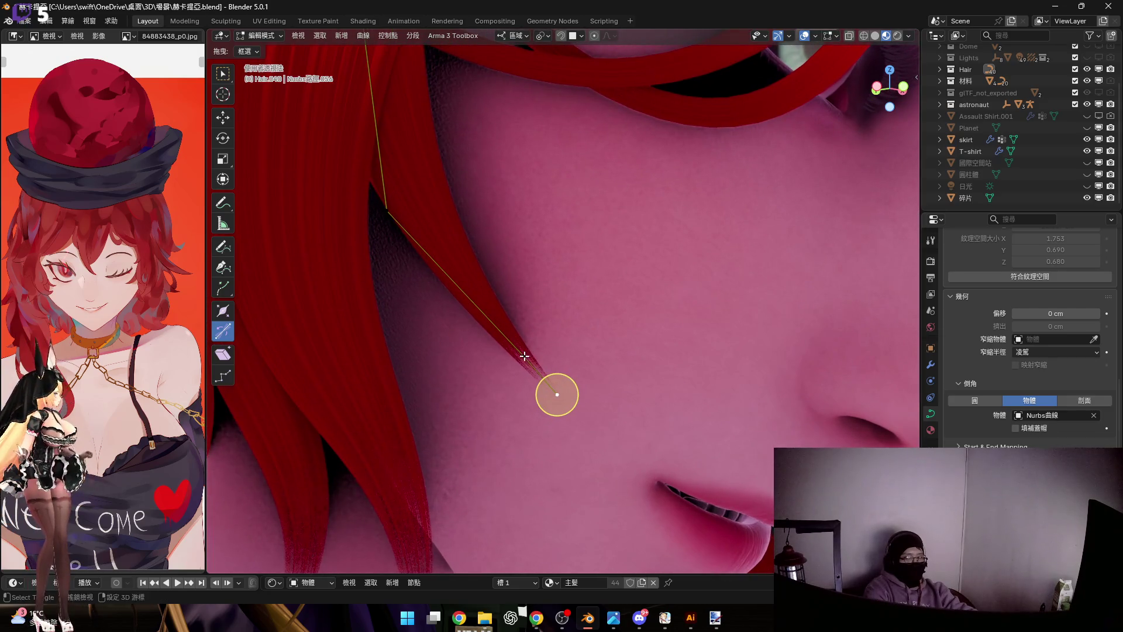
{"action": "scroll", "coordinate": [589, 361], "scroll_direction": "down", "scroll_amount": 1}
{"action": "middle_click_drag", "start_coordinate": [569, 363], "coordinate": [504, 328]}
{"action": "key", "text": "s"}
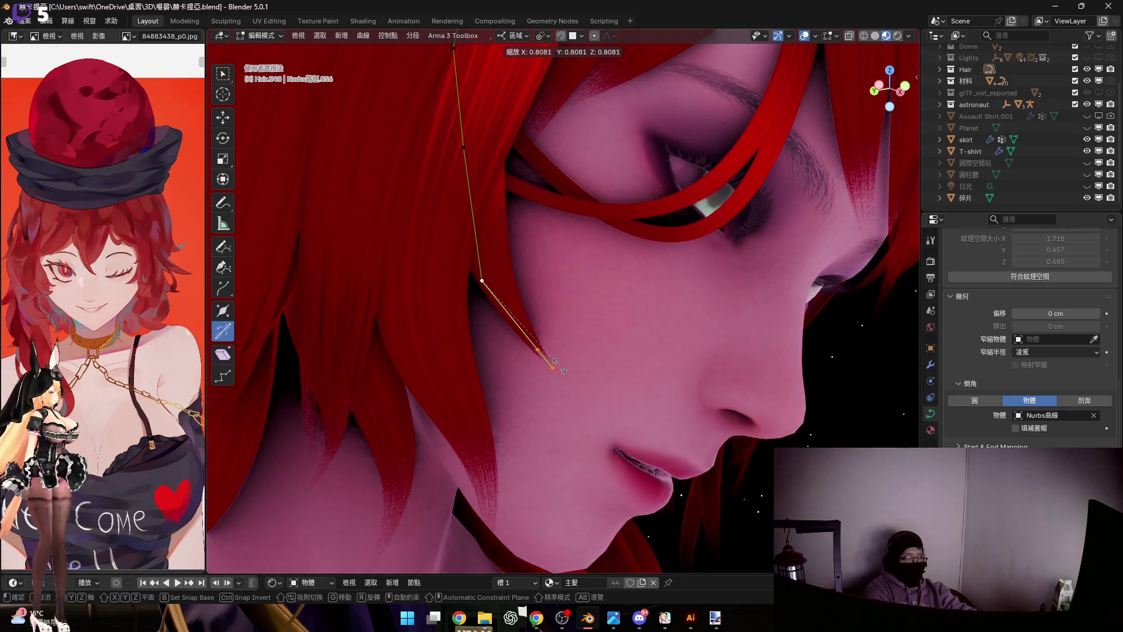
{"action": "left_click", "coordinate": [562, 369]}
{"action": "scroll", "coordinate": [571, 387], "scroll_direction": "up", "scroll_amount": 2}
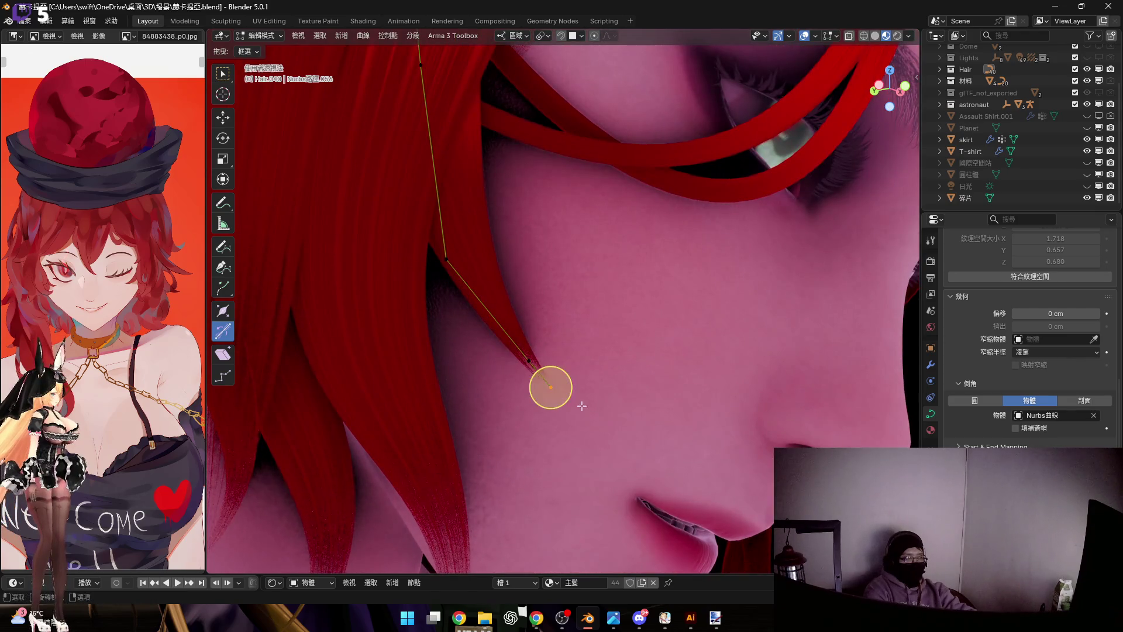
Rotate and resize the tip handle repeatedly so the strand end bends across the cheek
{"action": "key", "text": "r"}
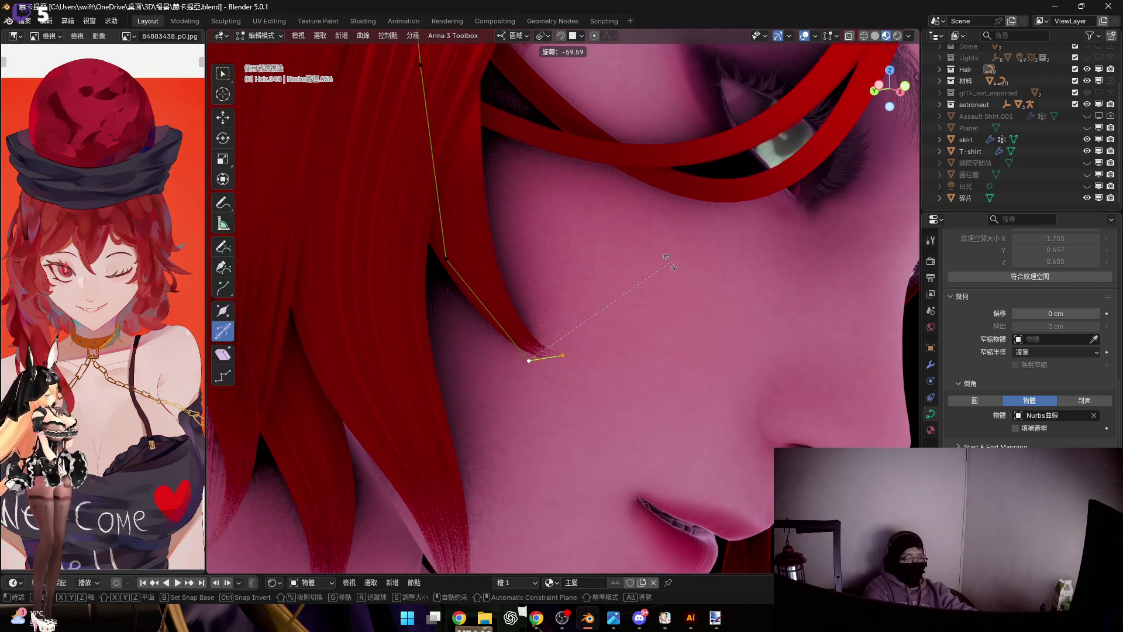
{"action": "left_click", "coordinate": [666, 261]}
{"action": "key", "text": "s"}
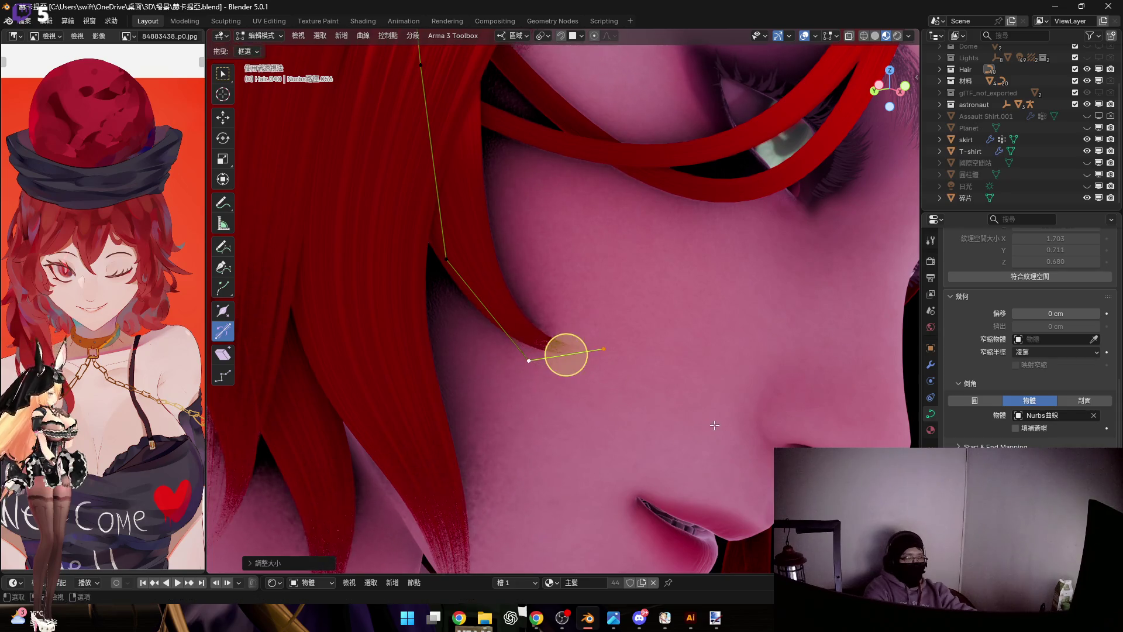
{"action": "left_click", "coordinate": [714, 425]}
{"action": "middle_click_drag", "start_coordinate": [713, 425], "coordinate": [631, 397]}
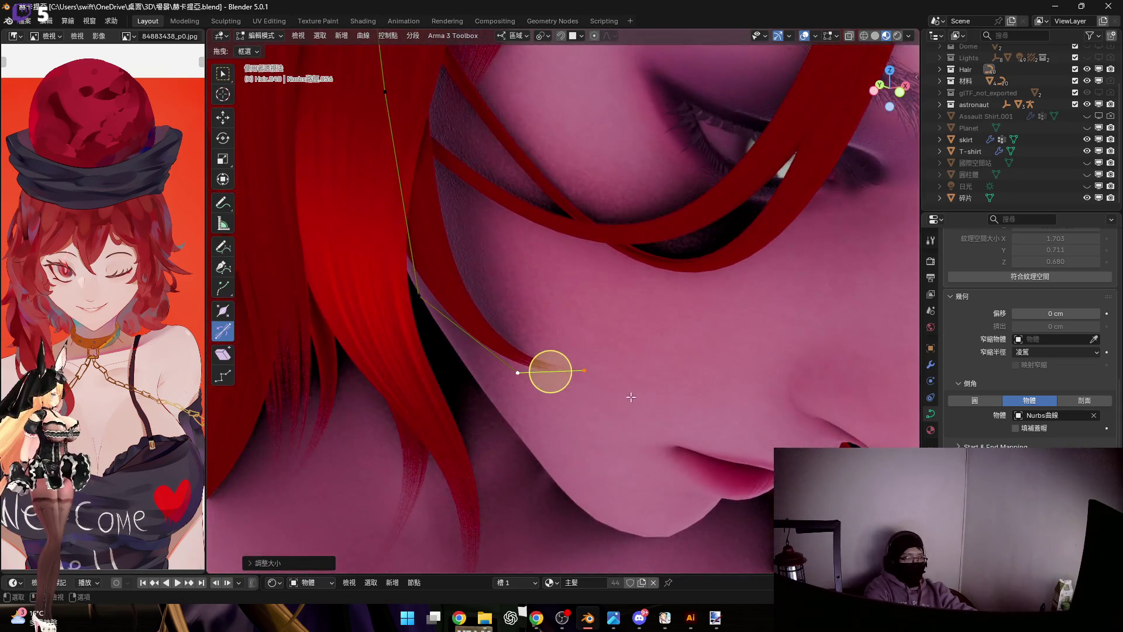
{"action": "key", "text": "r"}
{"action": "left_click", "coordinate": [643, 368]}
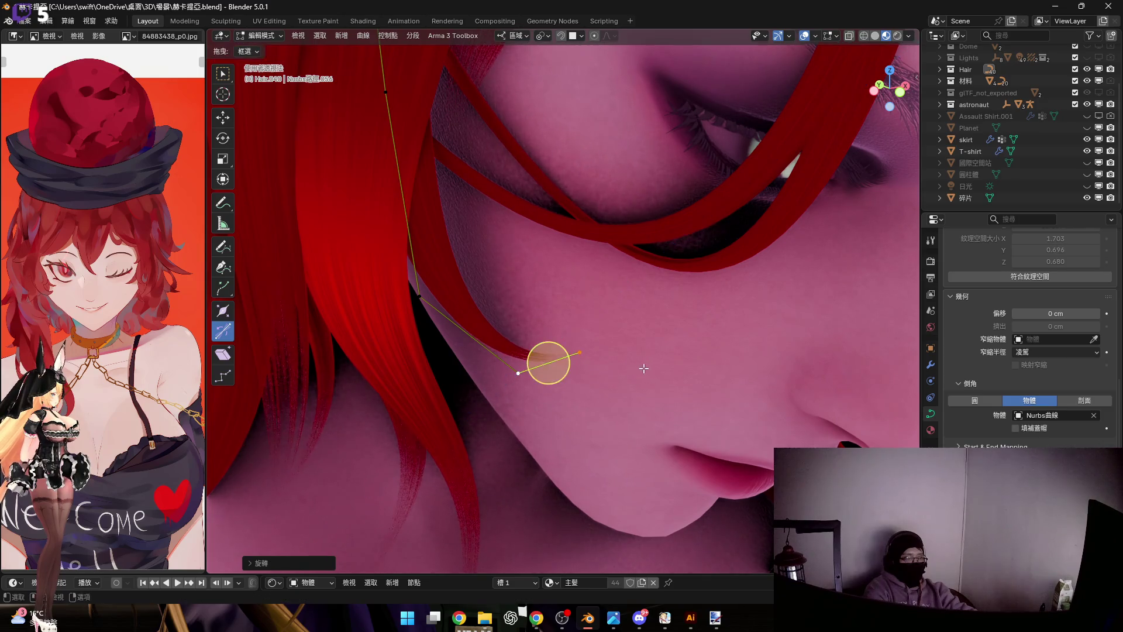
{"action": "middle_click_drag", "start_coordinate": [643, 368], "coordinate": [625, 341]}
{"action": "key", "text": "s"}
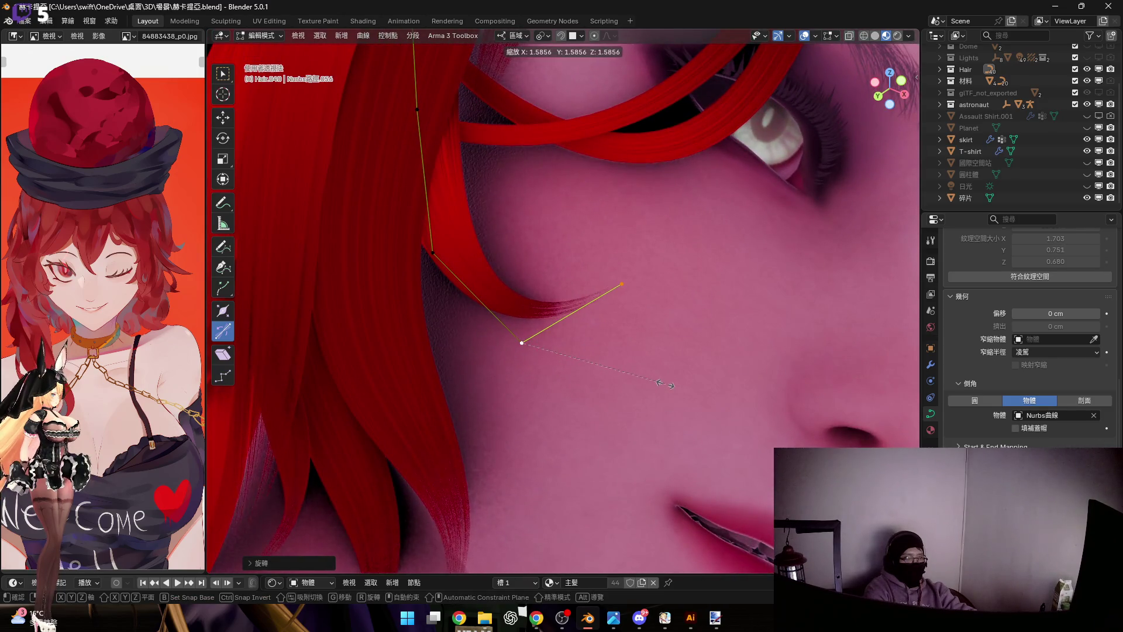
{"action": "left_click", "coordinate": [580, 312]}
{"action": "middle_click_drag", "start_coordinate": [577, 309], "coordinate": [569, 334]}
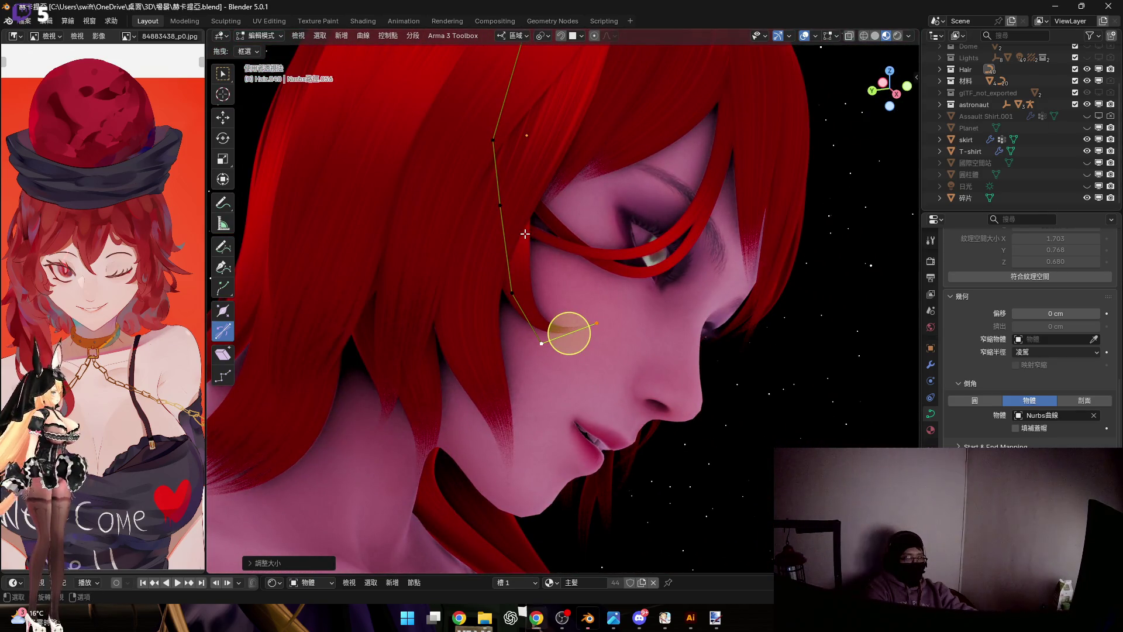
{"action": "scroll", "coordinate": [497, 264], "scroll_direction": "up", "scroll_amount": 2}
{"action": "scroll", "coordinate": [498, 263], "scroll_direction": "up", "scroll_amount": 2}
Reposition the curve point near the cheek along local Z, then local Y
{"action": "left_click", "coordinate": [497, 263]}
{"action": "mouse_move", "coordinate": [497, 264]}
{"action": "middle_mouse_down"}
{"action": "mouse_move", "coordinate": [559, 308]}
{"action": "mouse_move", "coordinate": [516, 258]}
{"action": "middle_mouse_up"}
{"action": "key", "text": "g"}
{"action": "key", "text": "z"}
{"action": "key", "text": "z"}
{"action": "key", "text": "Escape"}
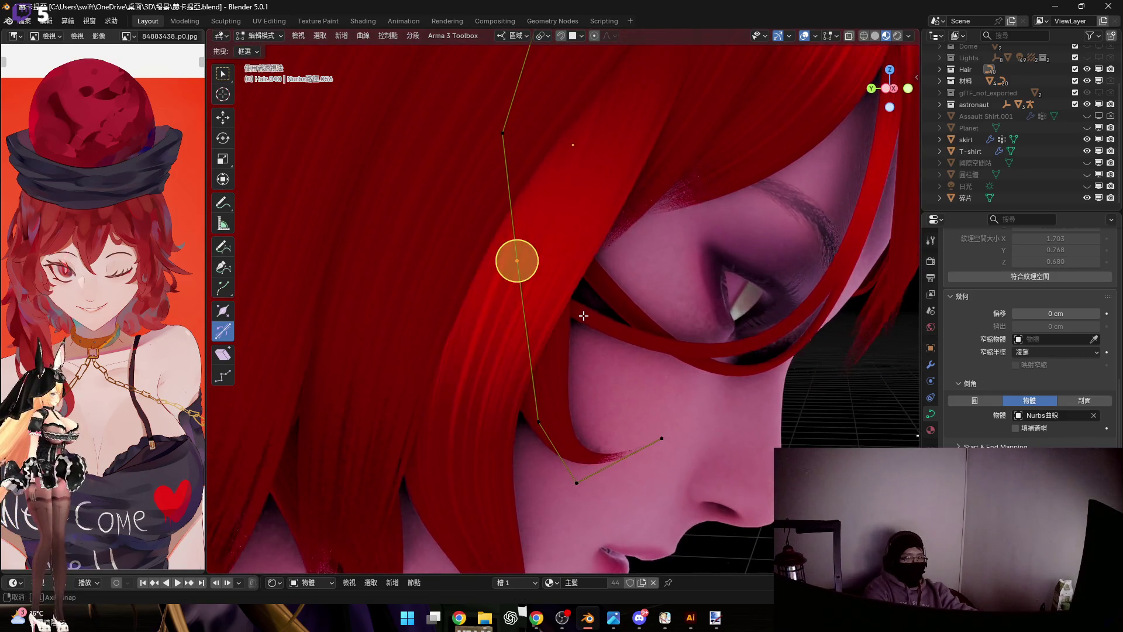
{"action": "key", "text": "g"}
{"action": "key", "text": "y"}
{"action": "key", "text": "y"}
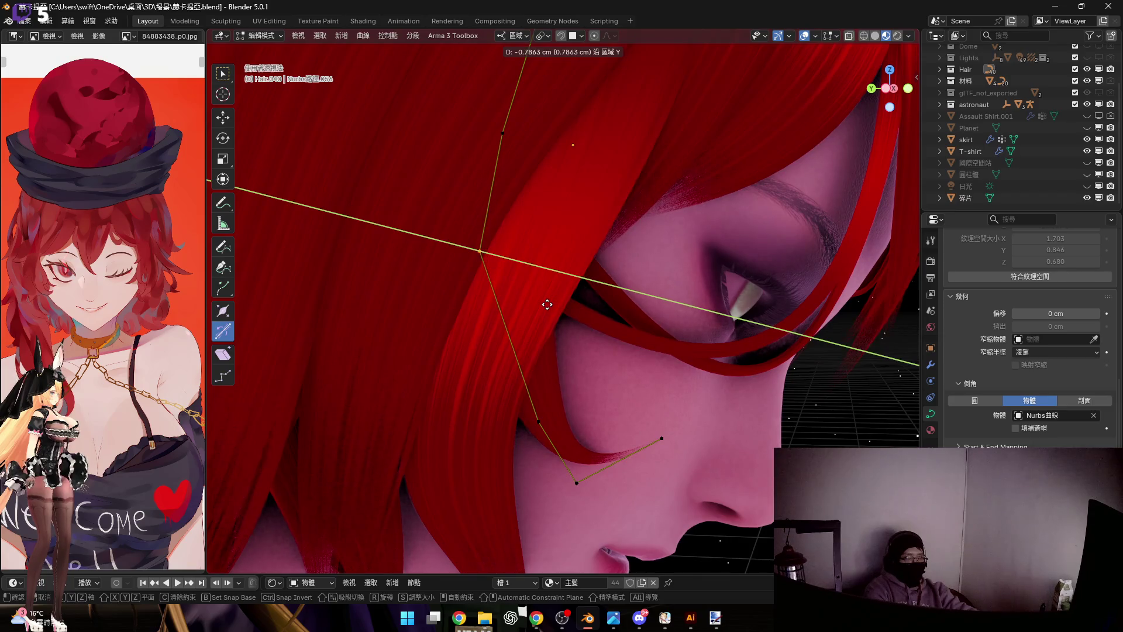
{"action": "left_click", "coordinate": [547, 305]}
{"action": "mouse_move", "coordinate": [547, 305]}
{"action": "middle_mouse_down"}
{"action": "mouse_move", "coordinate": [609, 291]}
{"action": "mouse_move", "coordinate": [559, 305]}
{"action": "mouse_move", "coordinate": [529, 296]}
{"action": "mouse_move", "coordinate": [550, 261]}
{"action": "mouse_move", "coordinate": [551, 273]}
{"action": "middle_mouse_up"}
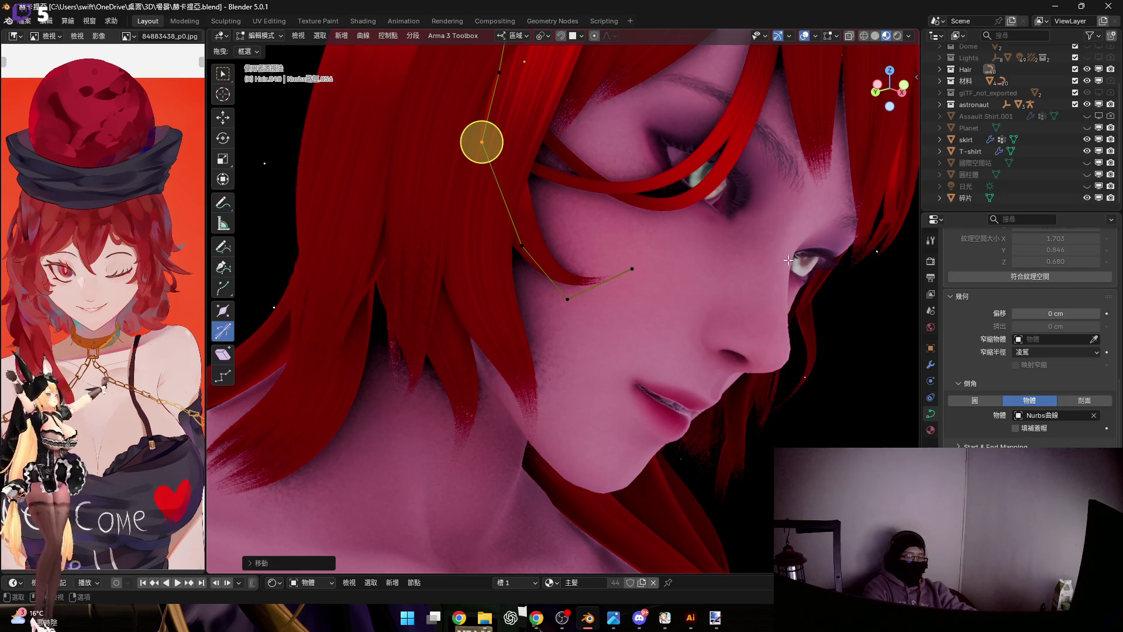
Leave Edit Mode, duplicate the strand and start shifting the copy vertically
{"action": "key", "text": "Tab"}
{"action": "middle_click_drag", "start_coordinate": [582, 218], "coordinate": [603, 268]}
{"action": "key", "text": "shift+d"}
{"action": "key", "text": "Escape"}
{"action": "scroll", "coordinate": [604, 272], "scroll_direction": "down", "scroll_amount": 4}
{"action": "key", "text": "g"}
{"action": "key", "text": "z"}
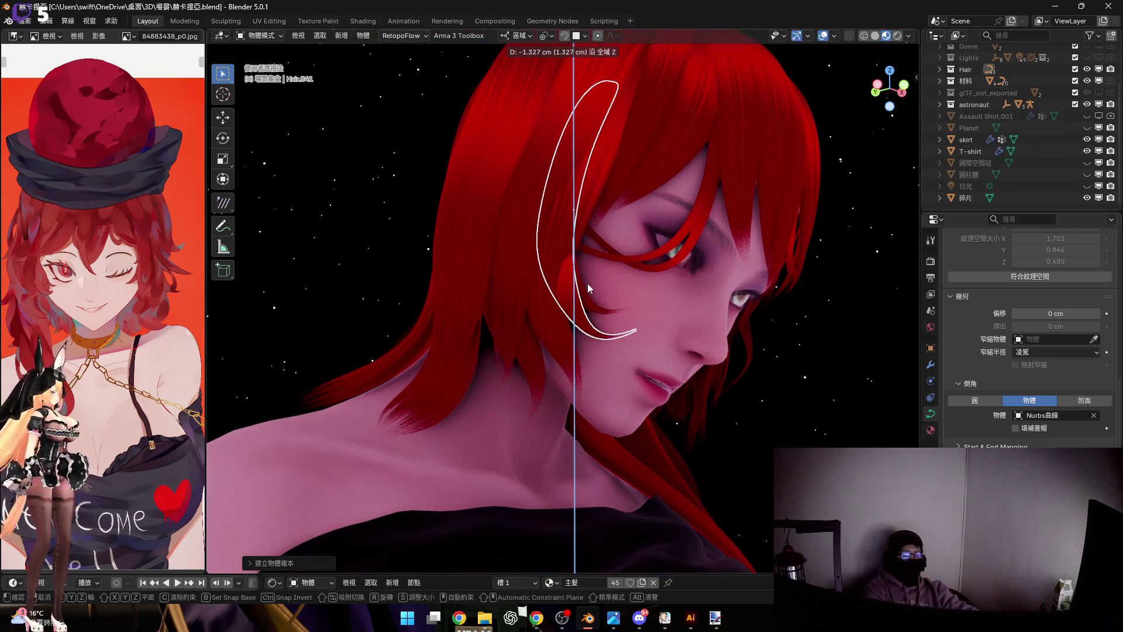
Place the copied strand slightly lower and nudge its points along local Z
{"action": "left_click", "coordinate": [588, 283]}
{"action": "scroll", "coordinate": [577, 286], "scroll_direction": "up", "scroll_amount": 5}
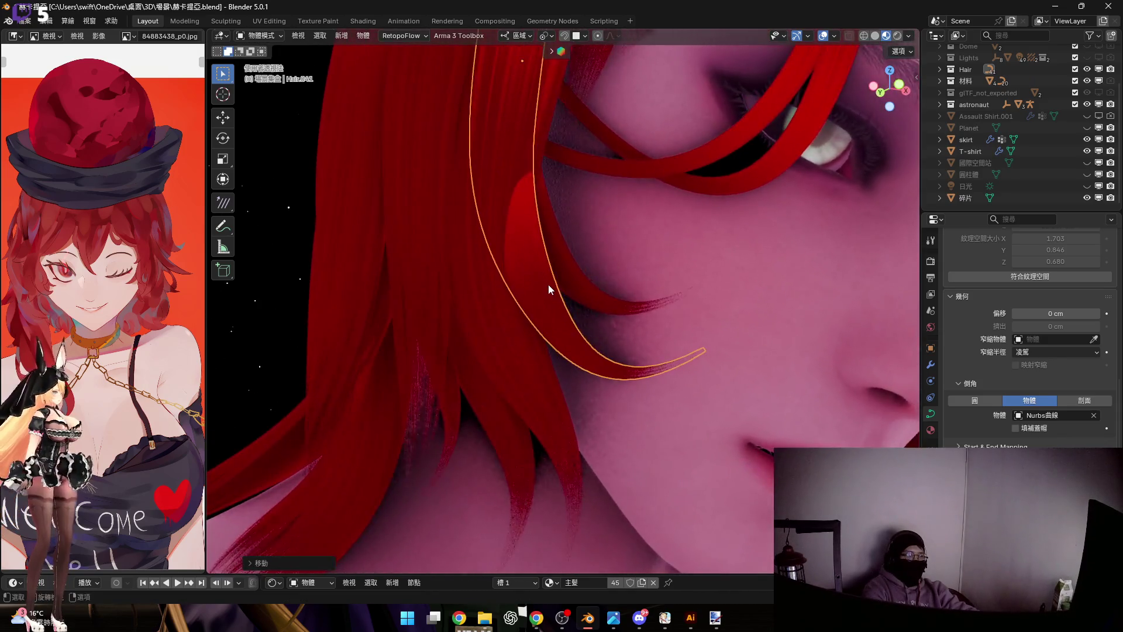
{"action": "key", "text": "Tab"}
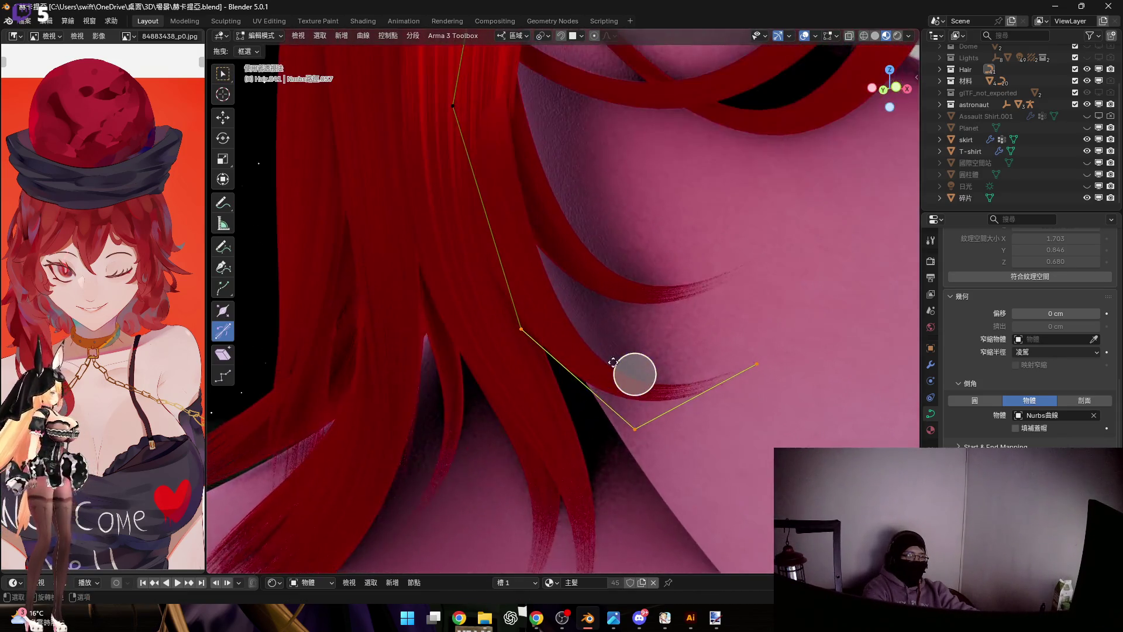
{"action": "key", "text": "g"}
{"action": "key", "text": "z"}
{"action": "key", "text": "z"}
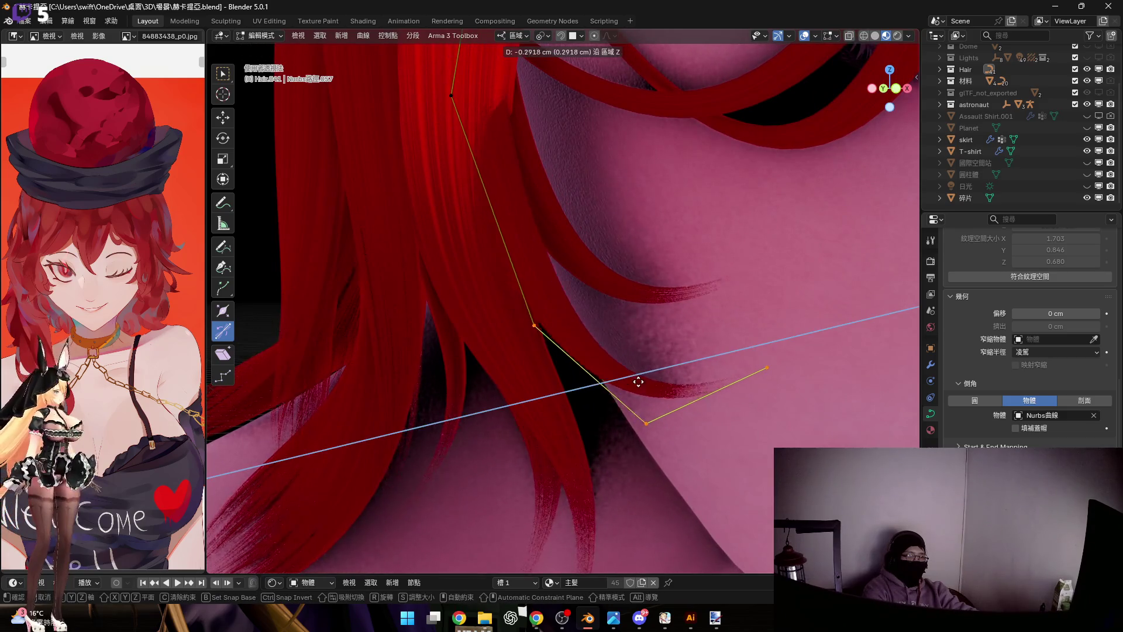
{"action": "left_click", "coordinate": [676, 364]}
{"action": "scroll", "coordinate": [598, 319], "scroll_direction": "up", "scroll_amount": 2}
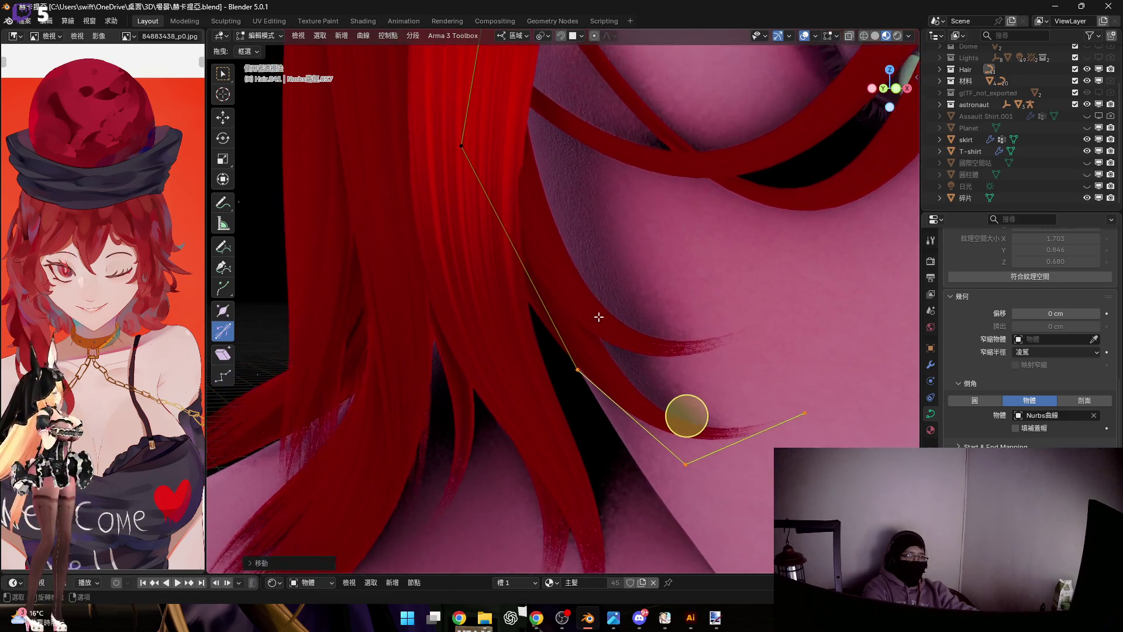
{"action": "key", "text": "Tab"}
{"action": "key", "text": "Tab"}
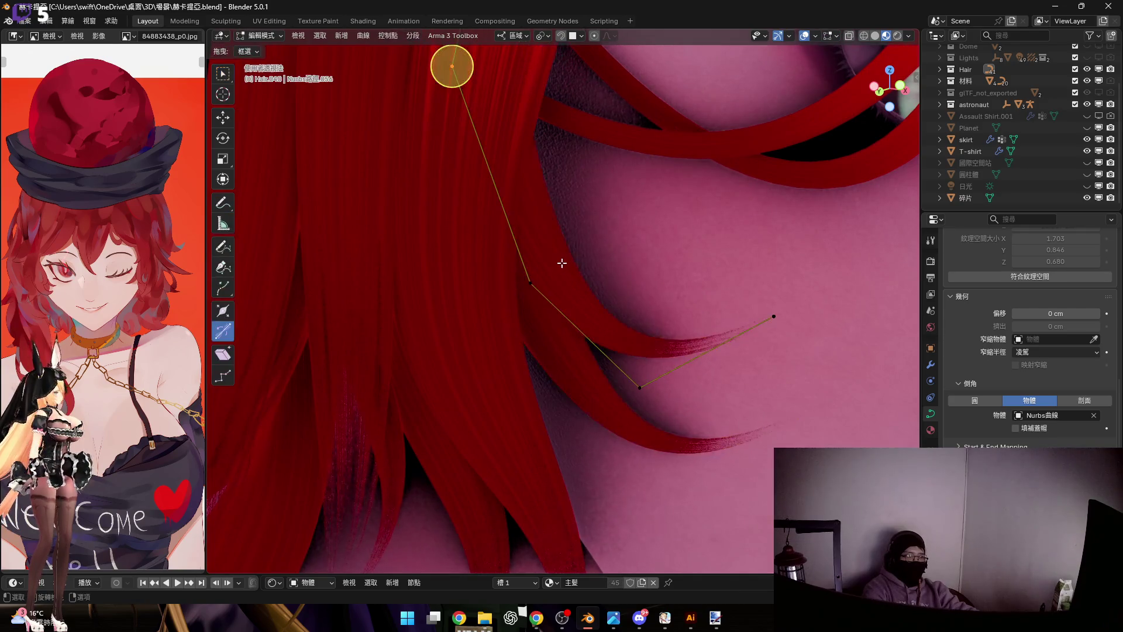
Move the strand along local Z again and select its tip point plus neighbours
{"action": "left_click_drag", "start_coordinate": [422, 208], "coordinate": [702, 351]}
{"action": "key", "text": "g"}
{"action": "key", "text": "z"}
{"action": "key", "text": "z"}
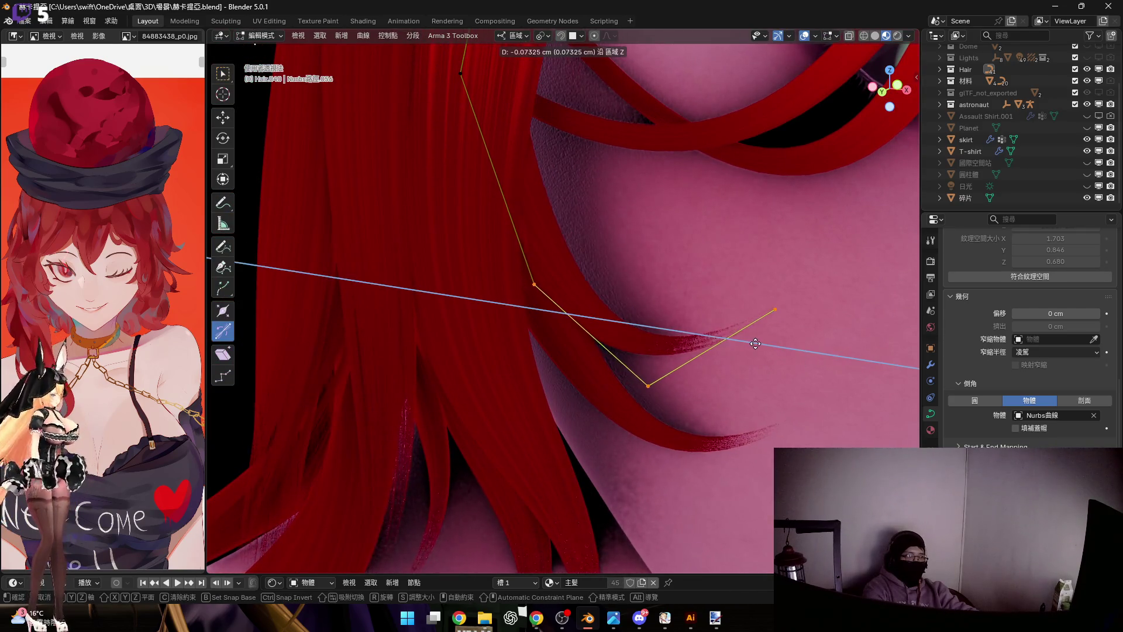
{"action": "left_click", "coordinate": [755, 344]}
{"action": "left_click", "coordinate": [625, 397]}
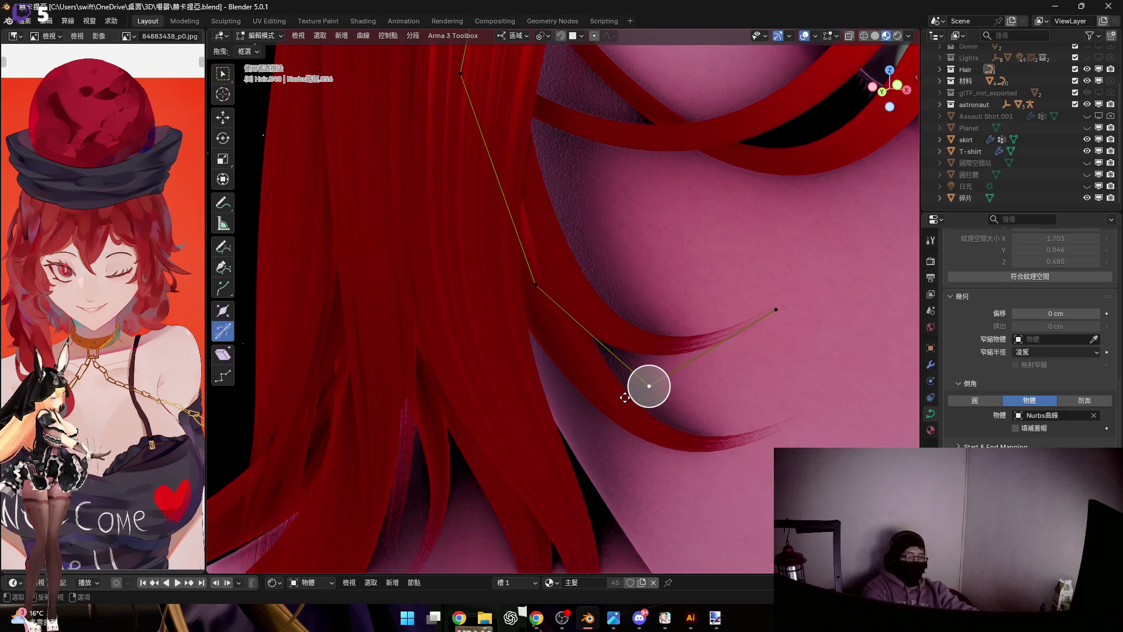
{"action": "key", "text": "ctrl+KP_Add"}
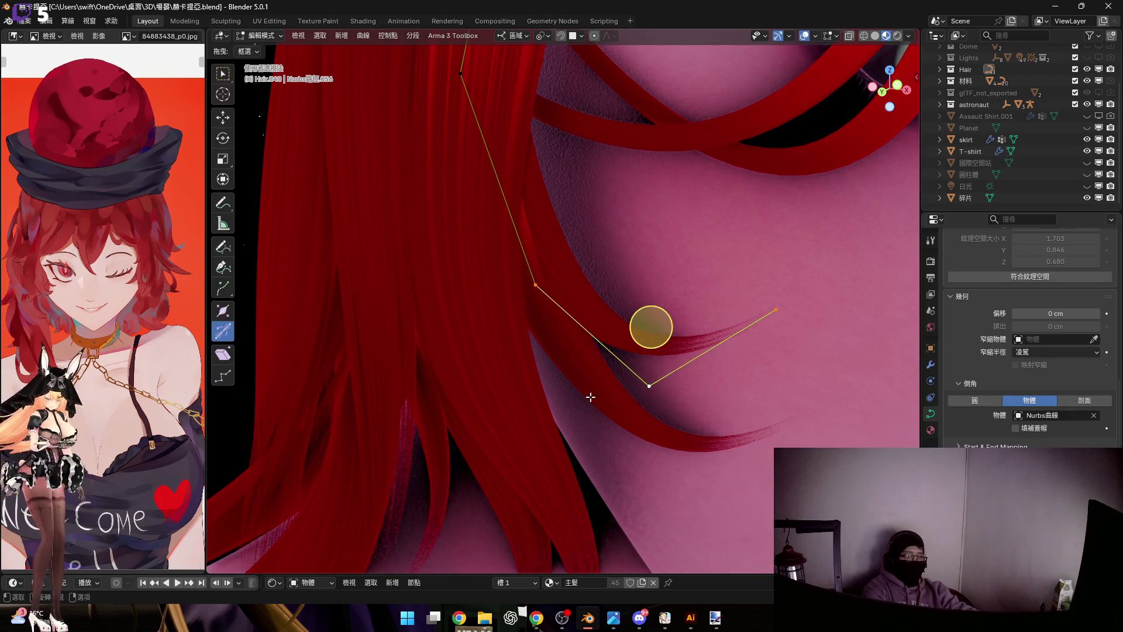
{"action": "key", "text": "Tab"}
{"action": "key", "text": "Tab"}
Pull a curve point along local Z so the strand sweeps down the cheek
{"action": "mouse_move", "coordinate": [603, 376]}
{"action": "middle_mouse_down"}
{"action": "mouse_move", "coordinate": [524, 331]}
{"action": "mouse_move", "coordinate": [522, 358]}
{"action": "mouse_move", "coordinate": [472, 326]}
{"action": "middle_mouse_up"}
{"action": "left_click", "coordinate": [466, 233]}
{"action": "mouse_move", "coordinate": [466, 234]}
{"action": "middle_mouse_down"}
{"action": "mouse_move", "coordinate": [505, 277]}
{"action": "mouse_move", "coordinate": [476, 272]}
{"action": "mouse_move", "coordinate": [501, 276]}
{"action": "mouse_move", "coordinate": [494, 220]}
{"action": "mouse_move", "coordinate": [597, 291]}
{"action": "mouse_move", "coordinate": [392, 302]}
{"action": "mouse_move", "coordinate": [856, 145]}
{"action": "middle_mouse_up"}
{"action": "key", "text": "g"}
{"action": "key", "text": "z"}
{"action": "left_click", "coordinate": [515, 276]}
{"action": "mouse_move", "coordinate": [881, 88]}
{"action": "middle_mouse_down"}
{"action": "mouse_move", "coordinate": [706, 392]}
{"action": "mouse_move", "coordinate": [765, 359]}
{"action": "middle_mouse_up"}
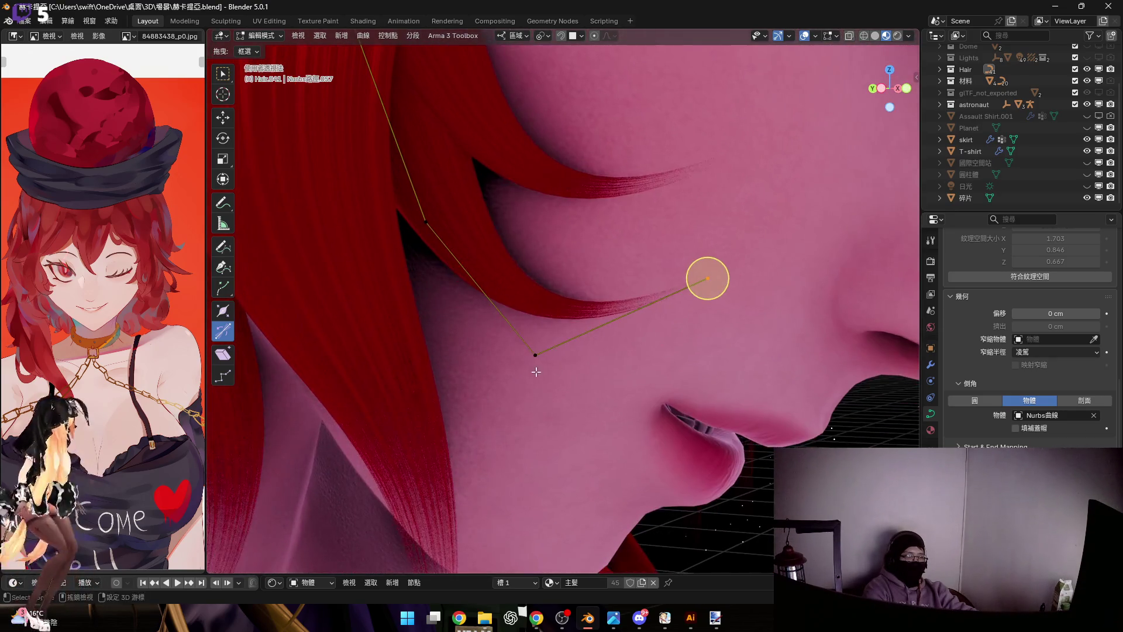
Rotate the selected points around local Z and thicken the strand there (Alt+S)
{"action": "key", "text": "r"}
{"action": "key", "text": "y"}
{"action": "key", "text": "y"}
{"action": "key", "text": "z"}
{"action": "key", "text": "z"}
{"action": "left_click", "coordinate": [782, 360]}
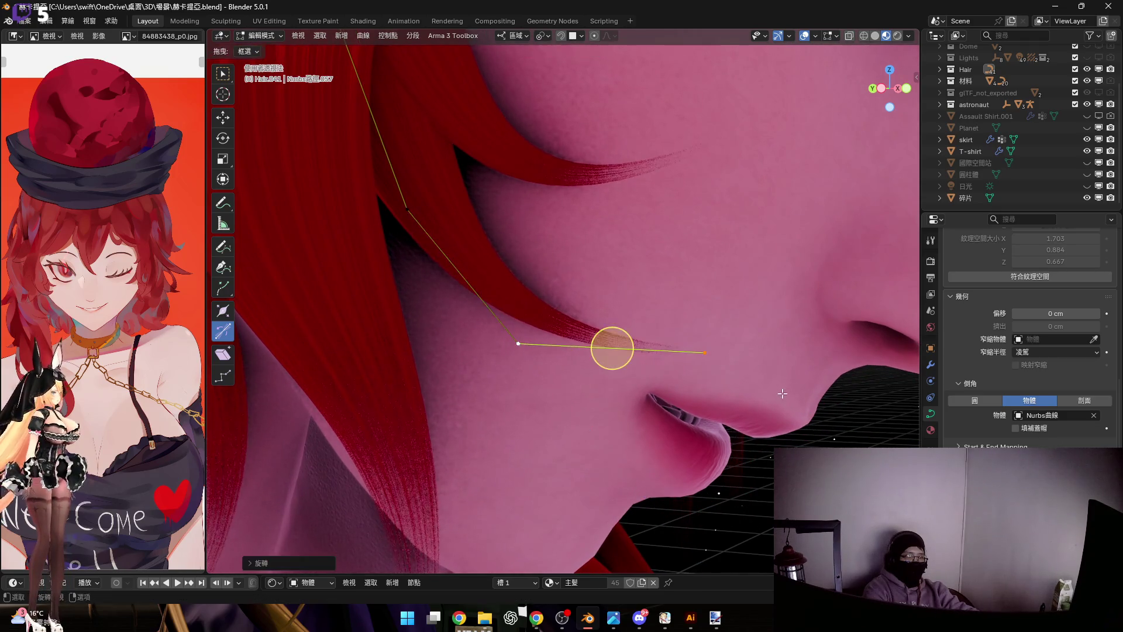
{"action": "middle_click_drag", "start_coordinate": [655, 351], "coordinate": [644, 351]}
{"action": "key", "text": "alt+s"}
{"action": "left_click", "coordinate": [553, 343]}
Scale and rotate the upper points so the tip reaches toward the mouth, then leave Edit Mode
{"action": "middle_click_drag", "start_coordinate": [505, 307], "coordinate": [554, 342], "text": "shift"}
{"action": "left_click", "coordinate": [473, 249]}
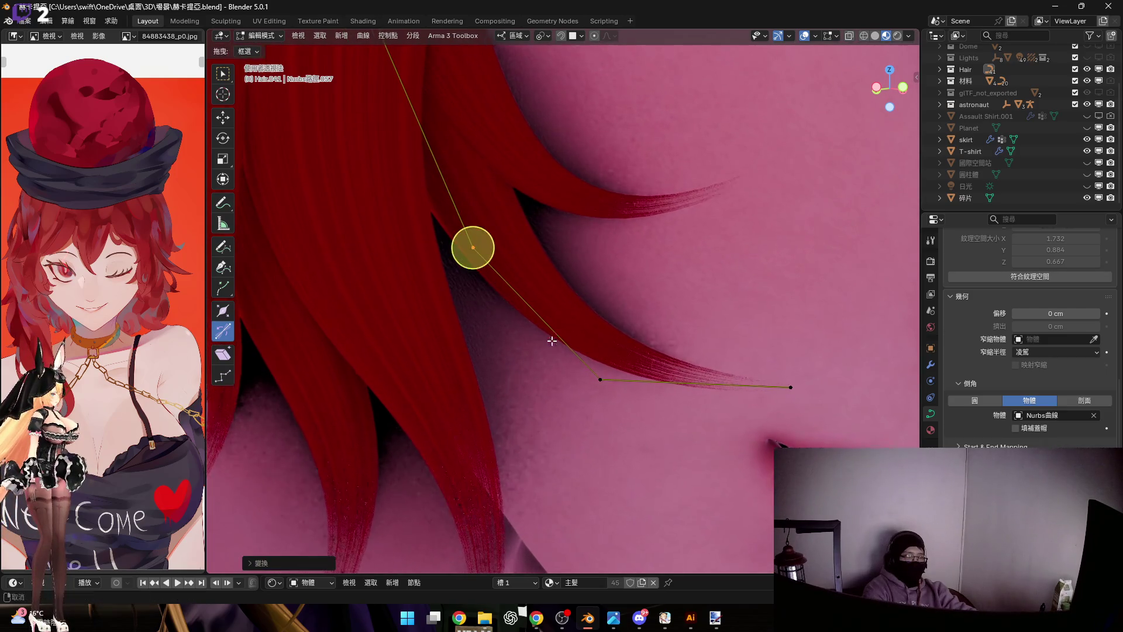
{"action": "scroll", "coordinate": [553, 339], "scroll_direction": "down", "scroll_amount": 3}
{"action": "scroll", "coordinate": [525, 183], "scroll_direction": "up", "scroll_amount": 1}
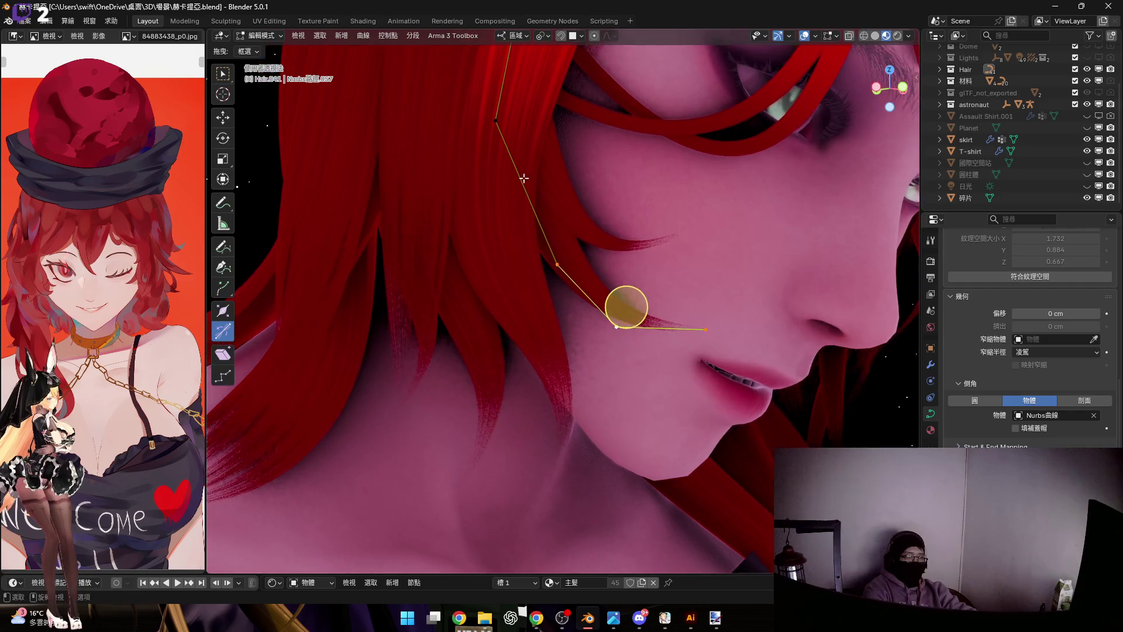
{"action": "key", "text": "s"}
{"action": "left_click", "coordinate": [561, 361]}
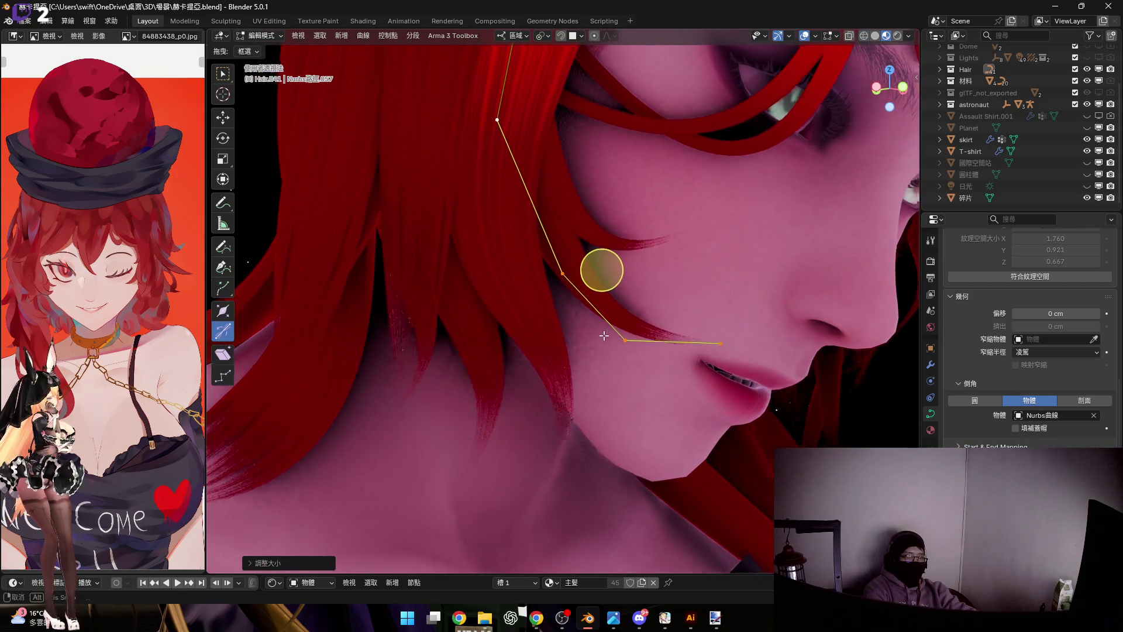
{"action": "middle_click_drag", "start_coordinate": [603, 337], "coordinate": [586, 248]}
{"action": "key", "text": "r"}
{"action": "key", "text": "z"}
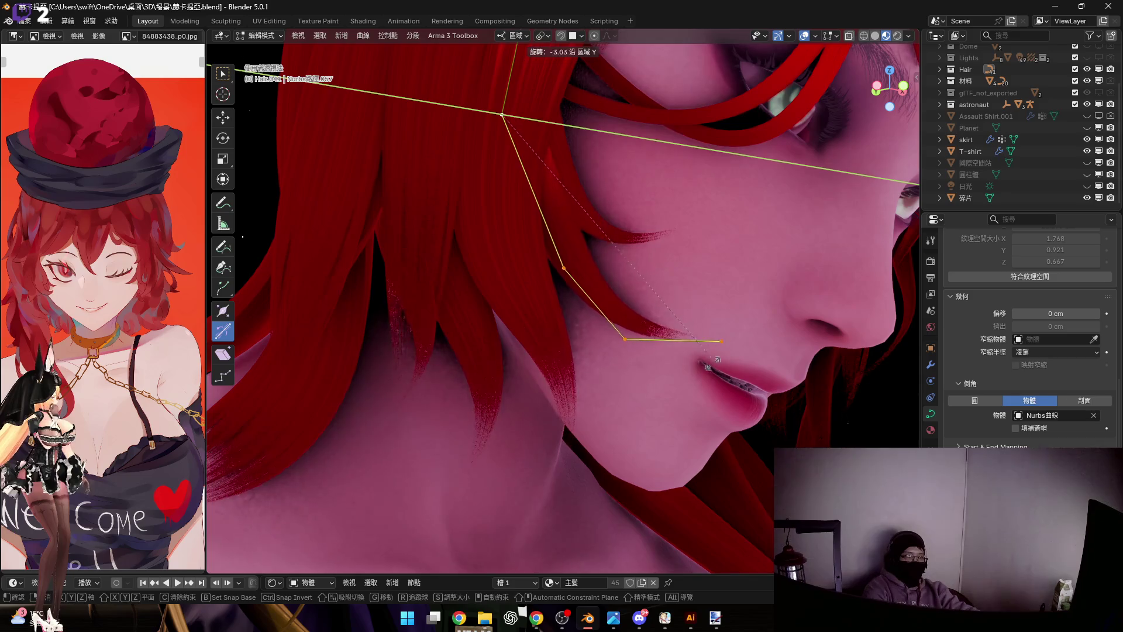
{"action": "key", "text": "z"}
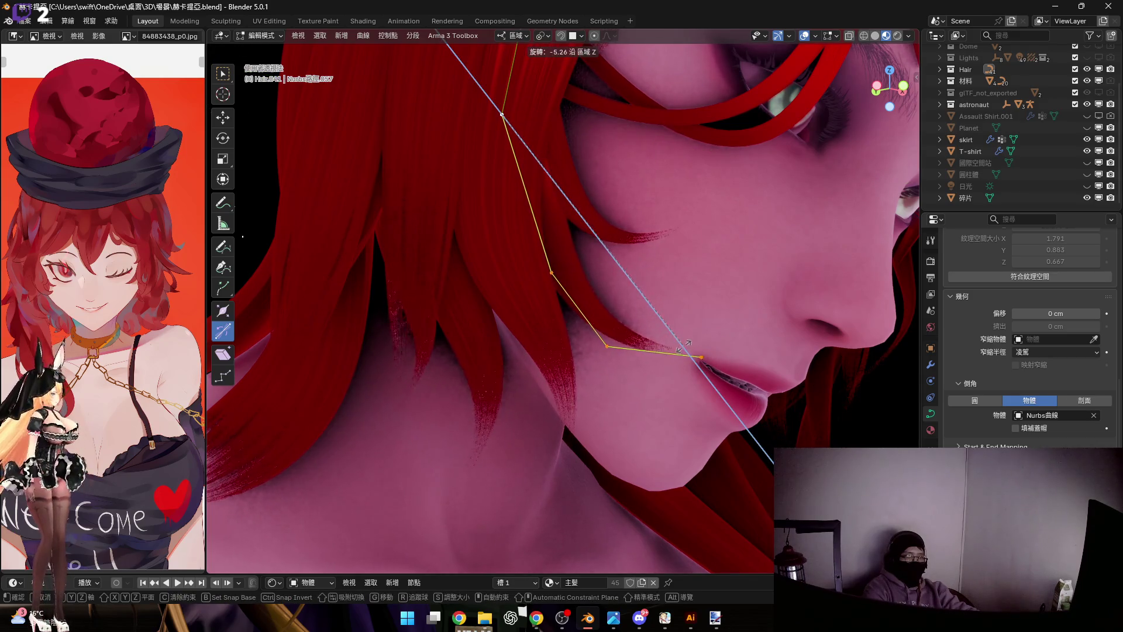
{"action": "scroll", "coordinate": [545, 259], "scroll_direction": "up", "scroll_amount": 3}
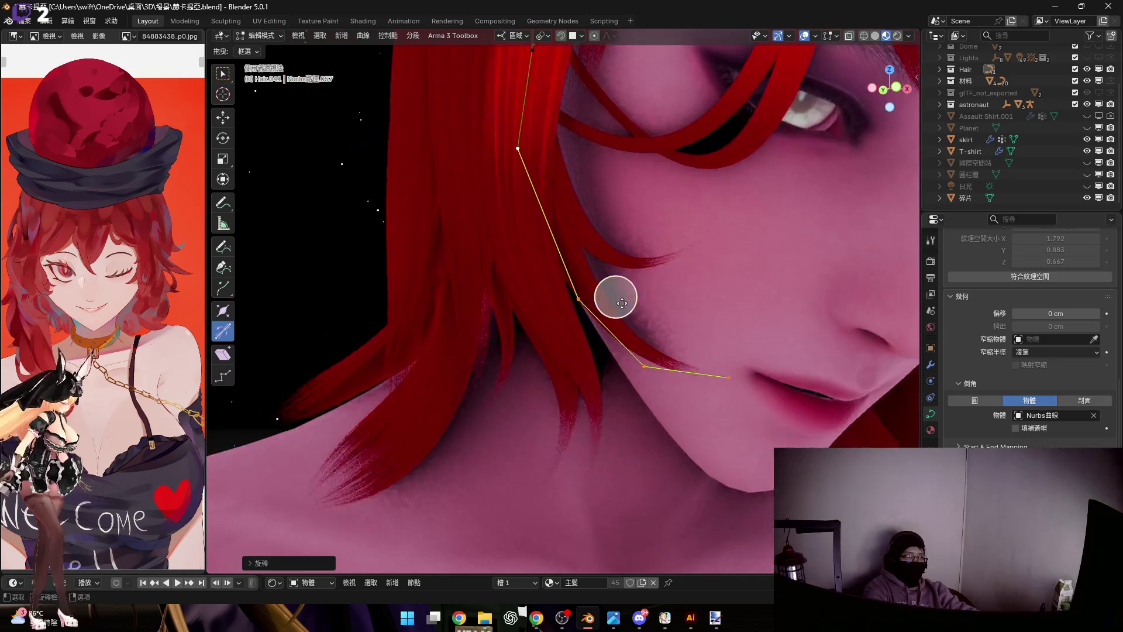
{"action": "scroll", "coordinate": [561, 272], "scroll_direction": "up", "scroll_amount": 3}
{"action": "middle_click_drag", "start_coordinate": [588, 292], "coordinate": [584, 279]}
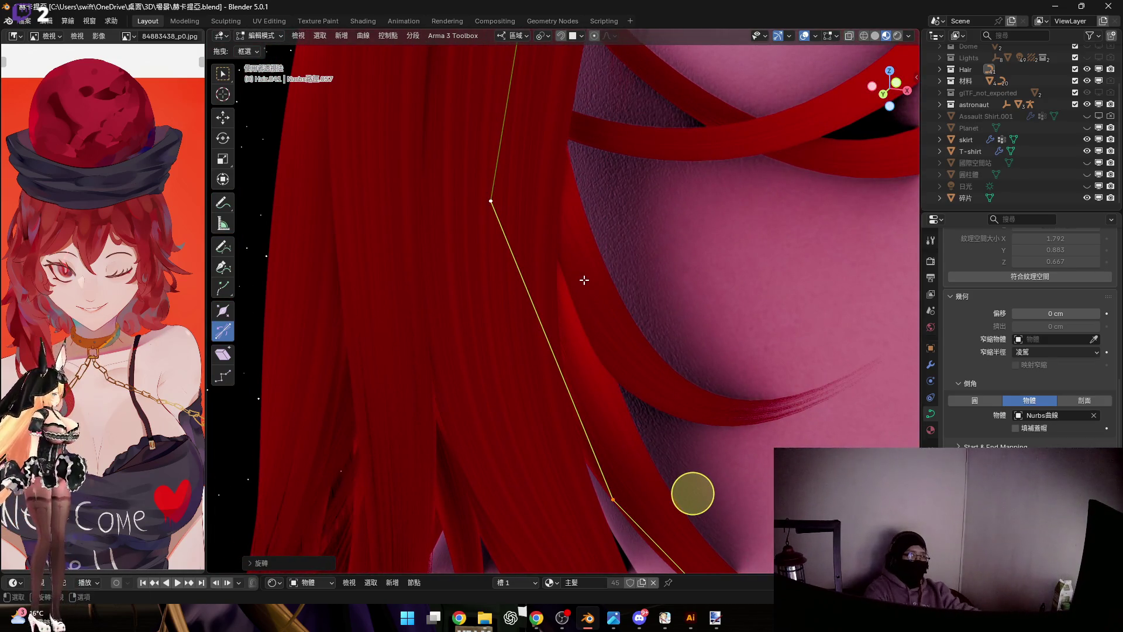
{"action": "scroll", "coordinate": [583, 279], "scroll_direction": "down", "scroll_amount": 5}
{"action": "middle_click_drag", "start_coordinate": [584, 280], "coordinate": [654, 231]}
{"action": "key", "text": "Tab"}
{"action": "scroll", "coordinate": [655, 213], "scroll_direction": "up", "scroll_amount": 3}
Enter Edit Mode on the next strand and subdivide it to add a control point
{"action": "key", "text": "Tab"}
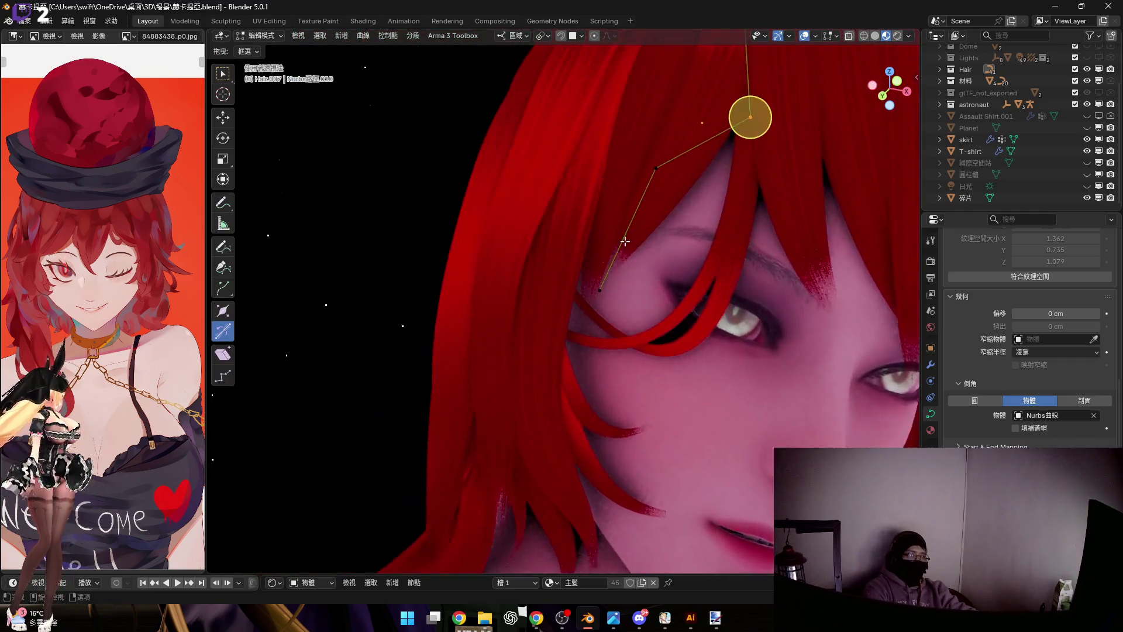
{"action": "scroll", "coordinate": [612, 227], "scroll_direction": "up", "scroll_amount": 3}
{"action": "mouse_move", "coordinate": [567, 316]}
{"action": "middle_mouse_down"}
{"action": "mouse_move", "coordinate": [689, 202]}
{"action": "mouse_move", "coordinate": [661, 278]}
{"action": "middle_mouse_up"}
{"action": "right_click", "coordinate": [689, 202]}
{"action": "left_click", "coordinate": [690, 202]}
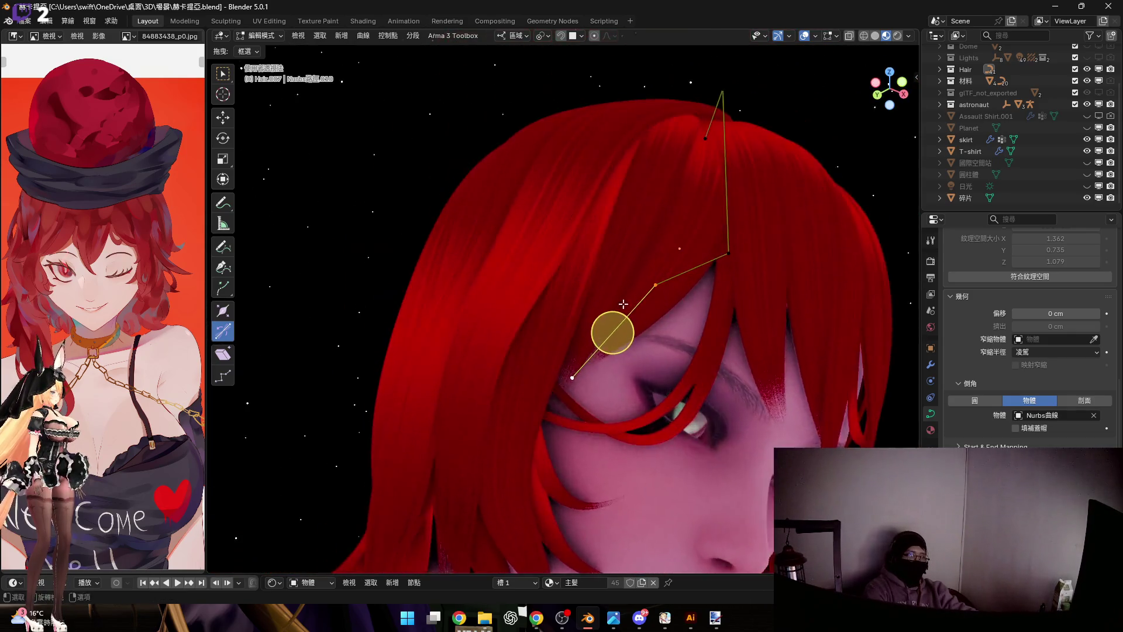
{"action": "mouse_move", "coordinate": [660, 278]}
{"action": "middle_mouse_down"}
{"action": "mouse_move", "coordinate": [622, 276]}
{"action": "mouse_move", "coordinate": [634, 291]}
{"action": "middle_mouse_up"}
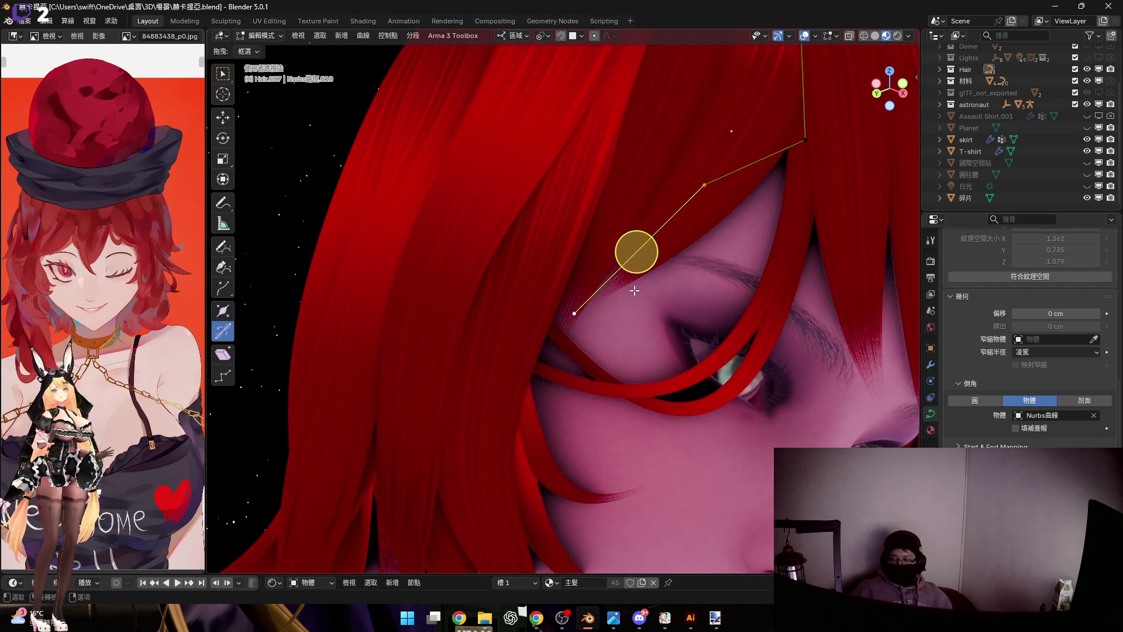
{"action": "mouse_move", "coordinate": [635, 290]}
{"action": "middle_mouse_down"}
{"action": "mouse_move", "coordinate": [620, 310]}
{"action": "mouse_move", "coordinate": [628, 282]}
{"action": "middle_mouse_up"}
{"action": "scroll", "coordinate": [624, 309], "scroll_direction": "up", "scroll_amount": 2}
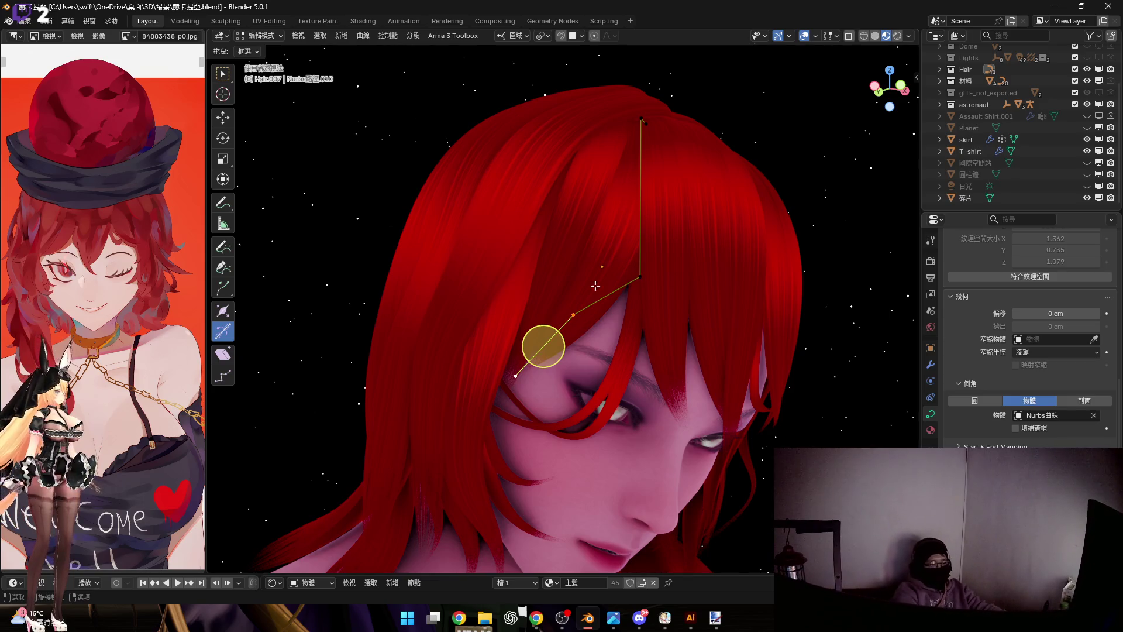
{"action": "scroll", "coordinate": [597, 294], "scroll_direction": "up", "scroll_amount": 2}
{"action": "scroll", "coordinate": [614, 281], "scroll_direction": "up", "scroll_amount": 2}
{"action": "scroll", "coordinate": [632, 270], "scroll_direction": "up", "scroll_amount": 1}
Rotate the upper point so the red strand sweeps down across the eye
{"action": "mouse_move", "coordinate": [638, 266]}
{"action": "middle_mouse_down"}
{"action": "mouse_move", "coordinate": [621, 158]}
{"action": "mouse_move", "coordinate": [591, 193]}
{"action": "mouse_move", "coordinate": [615, 250]}
{"action": "mouse_move", "coordinate": [636, 267]}
{"action": "middle_mouse_up"}
{"action": "scroll", "coordinate": [597, 209], "scroll_direction": "down", "scroll_amount": 3}
{"action": "scroll", "coordinate": [618, 256], "scroll_direction": "up", "scroll_amount": 2}
{"action": "key", "text": "r"}
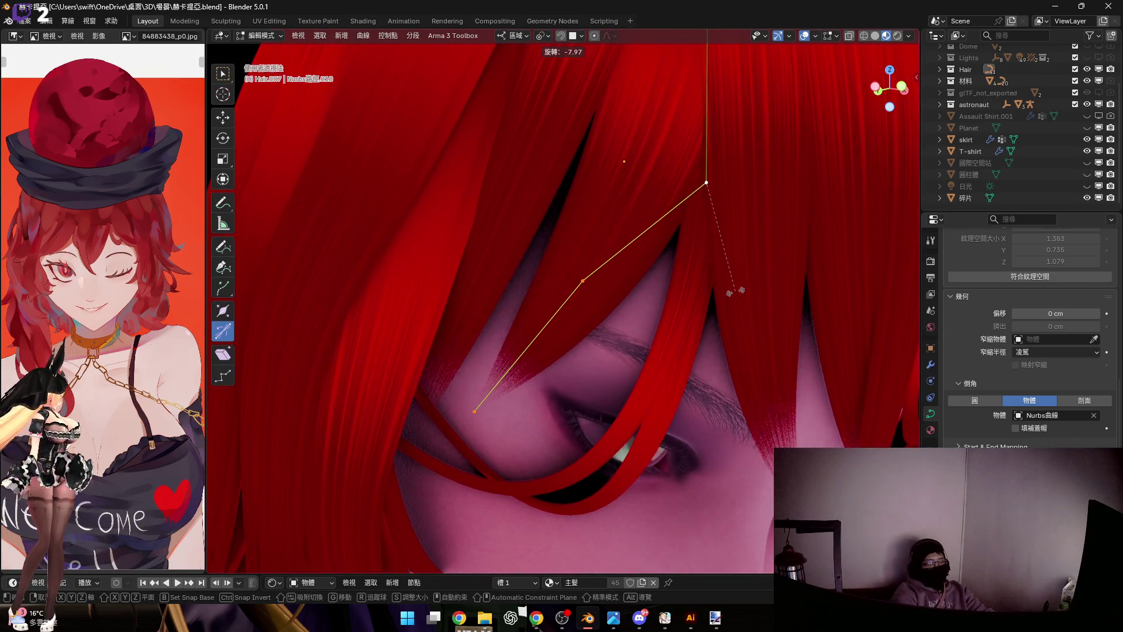
{"action": "left_click", "coordinate": [737, 291]}
{"action": "mouse_move", "coordinate": [738, 291]}
{"action": "middle_mouse_down"}
{"action": "mouse_move", "coordinate": [653, 252]}
{"action": "mouse_move", "coordinate": [628, 279]}
{"action": "mouse_move", "coordinate": [572, 258]}
{"action": "middle_mouse_up"}
{"action": "scroll", "coordinate": [629, 279], "scroll_direction": "down", "scroll_amount": 5}
{"action": "key", "text": "Tab"}
{"action": "mouse_move", "coordinate": [783, 272]}
{"action": "middle_mouse_down"}
{"action": "mouse_move", "coordinate": [540, 247]}
{"action": "mouse_move", "coordinate": [632, 252]}
{"action": "middle_mouse_up"}
{"action": "middle_click_drag", "start_coordinate": [667, 220], "coordinate": [598, 250]}
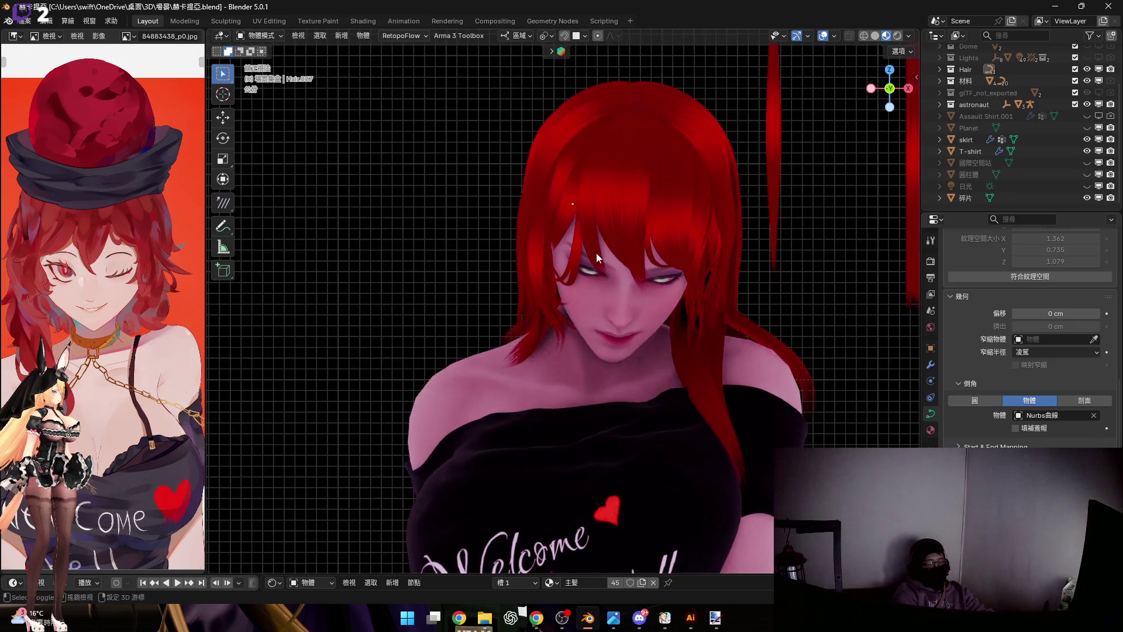
{"action": "scroll", "coordinate": [598, 250], "scroll_direction": "up", "scroll_amount": 2}
{"action": "middle_click_drag", "start_coordinate": [928, 104], "coordinate": [654, 329]}
{"action": "scroll", "coordinate": [653, 329], "scroll_direction": "up", "scroll_amount": 3}
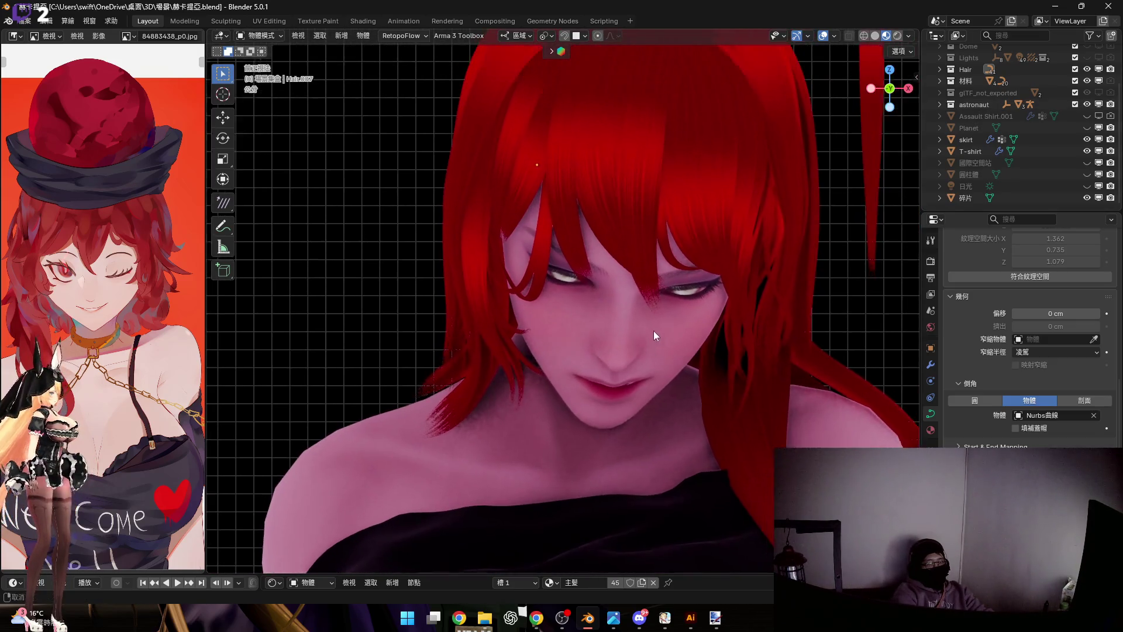
{"action": "mouse_move", "coordinate": [648, 255]}
{"action": "middle_mouse_down"}
{"action": "mouse_move", "coordinate": [577, 283]}
{"action": "mouse_move", "coordinate": [633, 247]}
{"action": "mouse_move", "coordinate": [697, 272]}
{"action": "mouse_move", "coordinate": [697, 257]}
{"action": "mouse_move", "coordinate": [668, 250]}
{"action": "middle_mouse_up"}
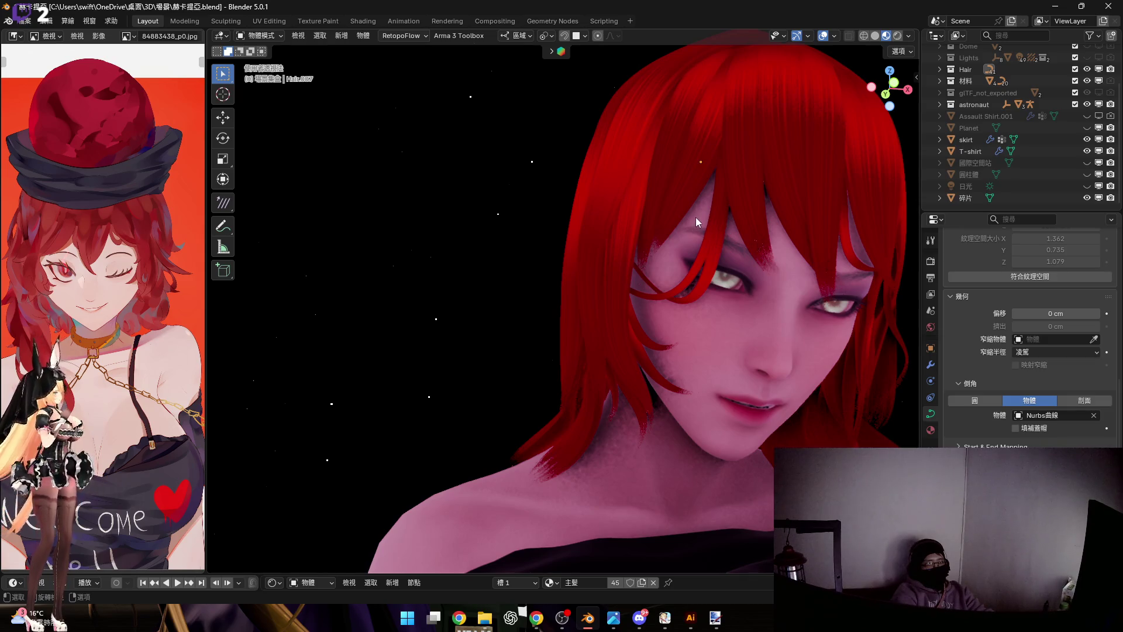
{"action": "key", "text": "KP_4"}
{"action": "key", "text": "Tab"}
{"action": "scroll", "coordinate": [670, 242], "scroll_direction": "up", "scroll_amount": 2}
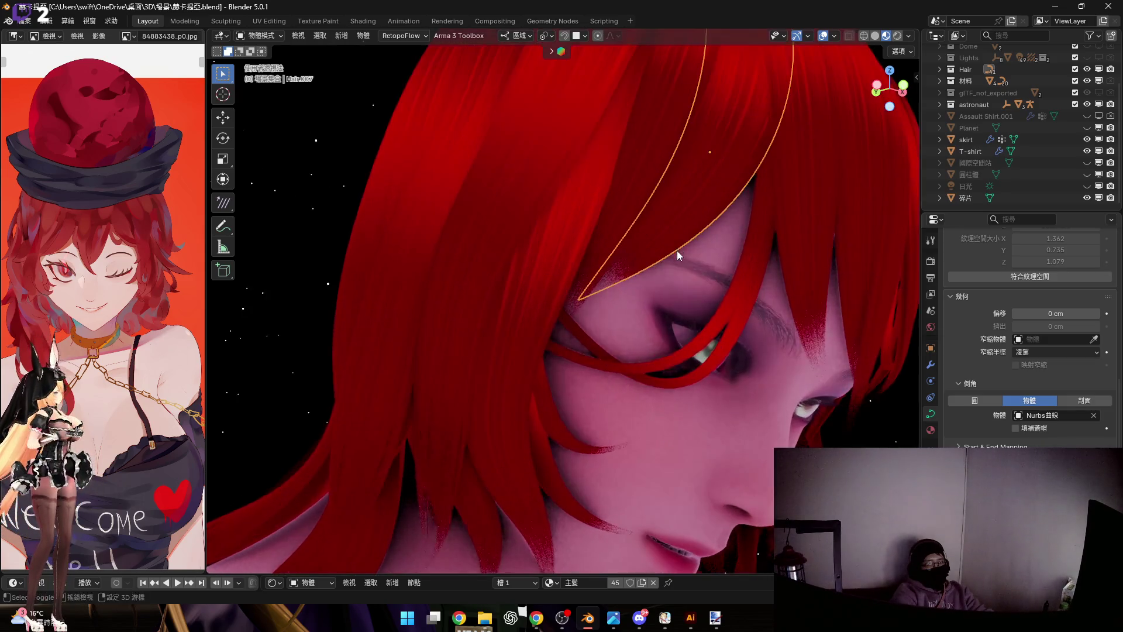
{"action": "left_click", "coordinate": [696, 194], "text": "ctrl"}
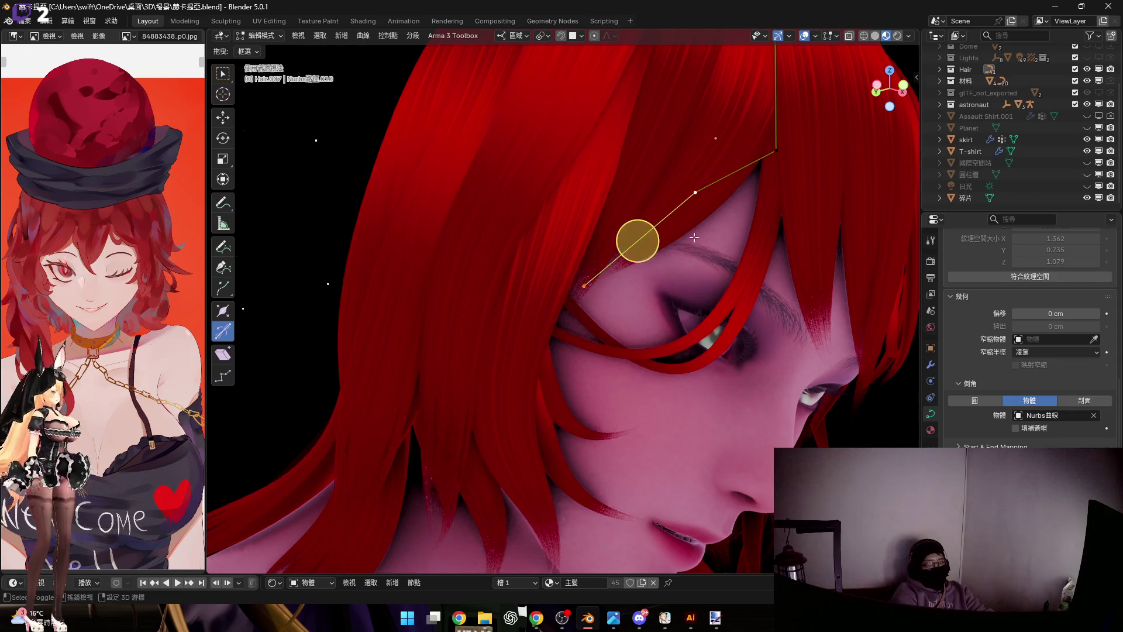
{"action": "scroll", "coordinate": [676, 272], "scroll_direction": "down", "scroll_amount": 3}
Subdivide the strand's selected segment twice to add control points near the crown
{"action": "mouse_move", "coordinate": [676, 271]}
{"action": "middle_mouse_down"}
{"action": "mouse_move", "coordinate": [679, 285]}
{"action": "mouse_move", "coordinate": [676, 265]}
{"action": "mouse_move", "coordinate": [717, 271]}
{"action": "mouse_move", "coordinate": [691, 243]}
{"action": "mouse_move", "coordinate": [754, 186]}
{"action": "middle_mouse_up"}
{"action": "right_click", "coordinate": [678, 285]}
{"action": "left_click", "coordinate": [678, 285]}
{"action": "scroll", "coordinate": [676, 265], "scroll_direction": "up", "scroll_amount": 3}
{"action": "right_click", "coordinate": [742, 195]}
{"action": "left_click", "coordinate": [745, 195]}
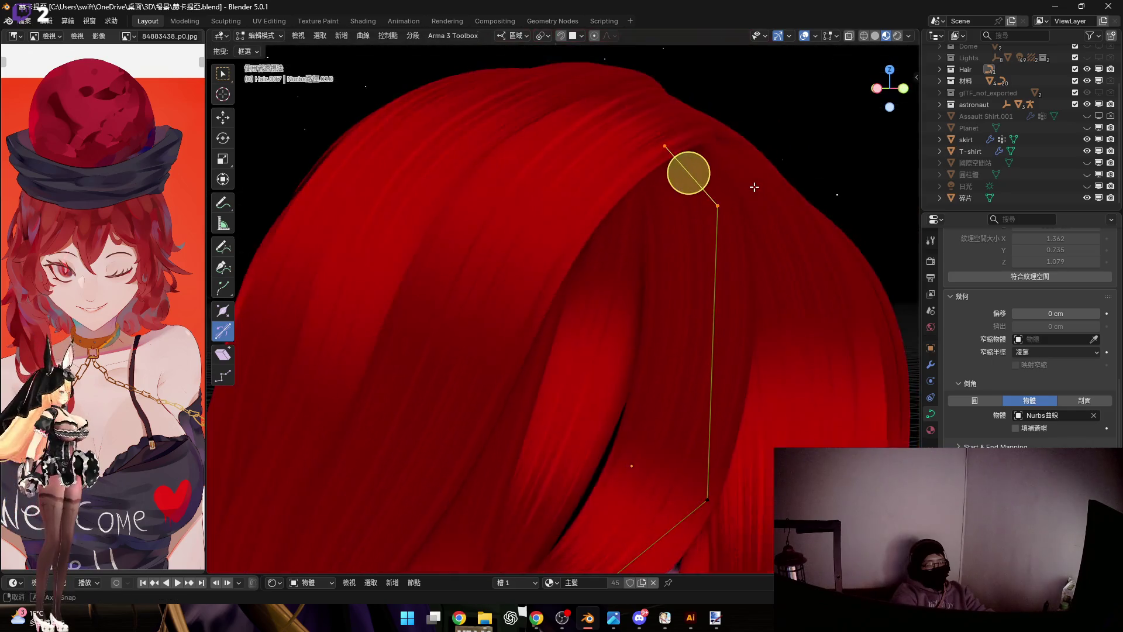
Raise the strand's top point along local Z and scale the strand around its end point
{"action": "key", "text": "g"}
{"action": "key", "text": "z"}
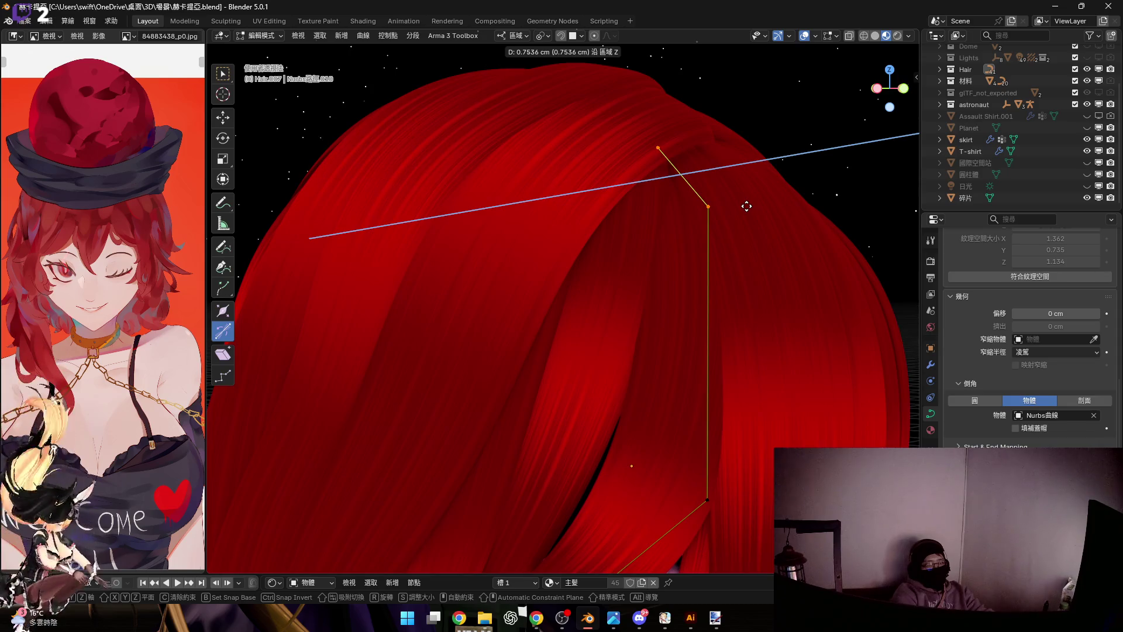
{"action": "middle_click_drag", "start_coordinate": [746, 206], "coordinate": [702, 70]}
{"action": "mouse_move", "coordinate": [727, 384]}
{"action": "middle_mouse_down"}
{"action": "mouse_move", "coordinate": [762, 391]}
{"action": "mouse_move", "coordinate": [591, 297]}
{"action": "middle_mouse_up"}
{"action": "left_click", "coordinate": [761, 396]}
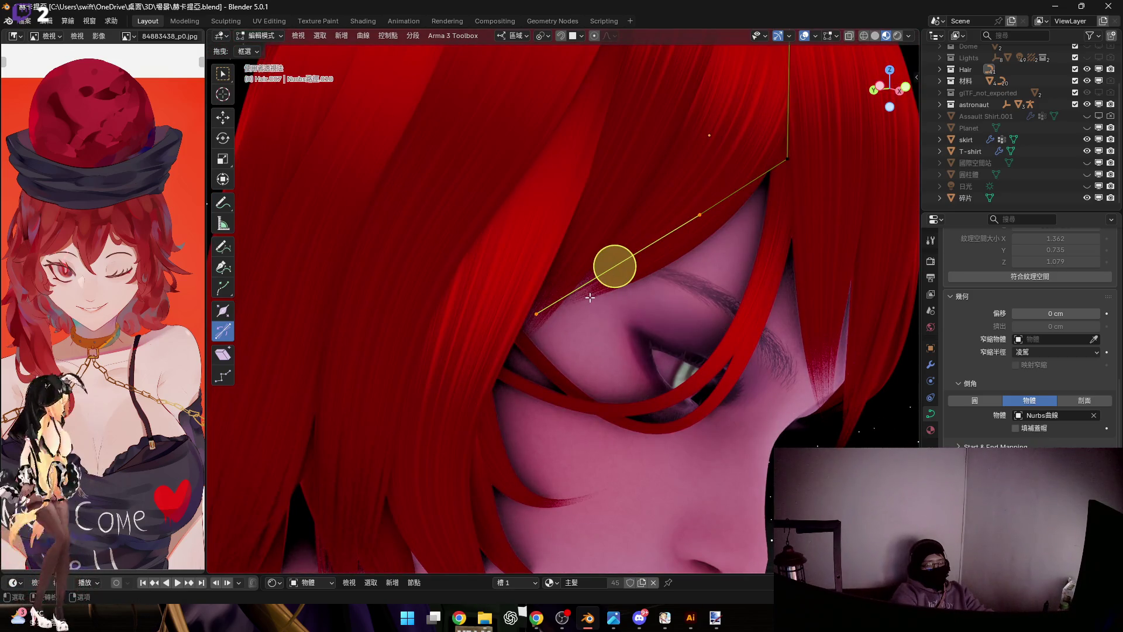
{"action": "left_click", "coordinate": [532, 314]}
{"action": "scroll", "coordinate": [579, 303], "scroll_direction": "down", "scroll_amount": 5}
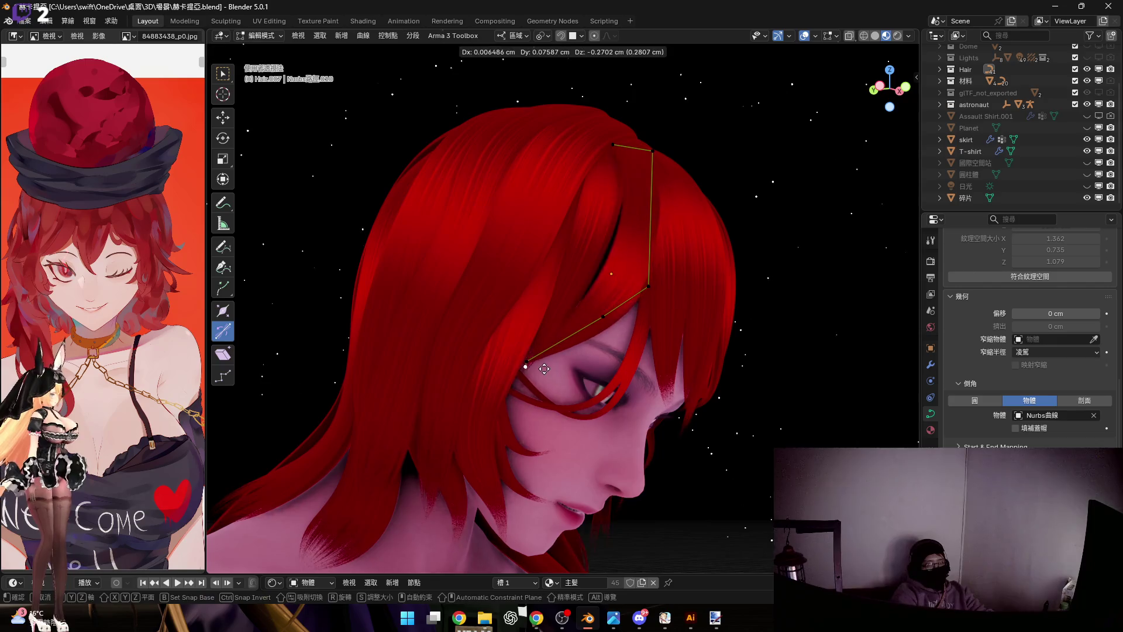
{"action": "scroll", "coordinate": [566, 343], "scroll_direction": "up", "scroll_amount": 5}
{"action": "scroll", "coordinate": [565, 343], "scroll_direction": "down", "scroll_amount": 2}
{"action": "scroll", "coordinate": [566, 343], "scroll_direction": "down", "scroll_amount": 2}
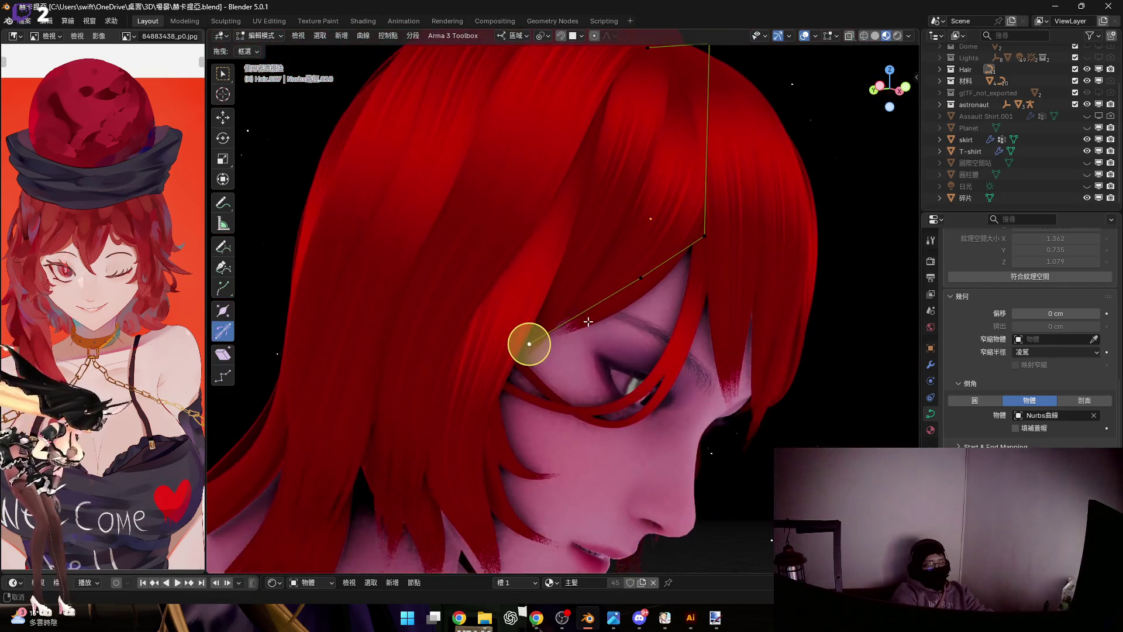
{"action": "scroll", "coordinate": [589, 345], "scroll_direction": "up", "scroll_amount": 4}
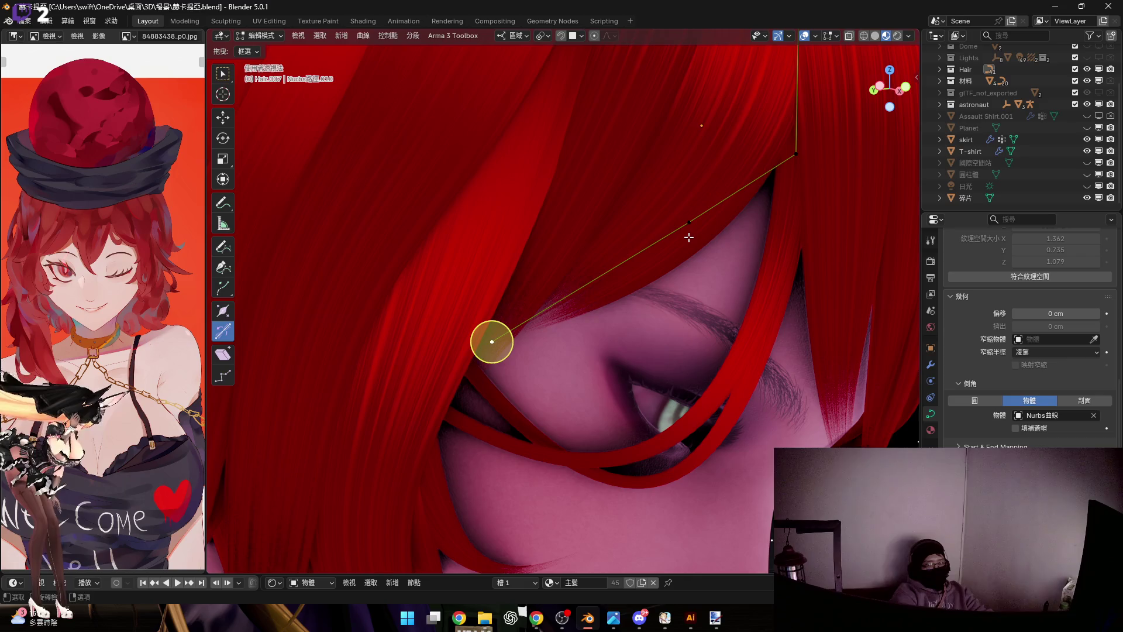
{"action": "key", "text": "s"}
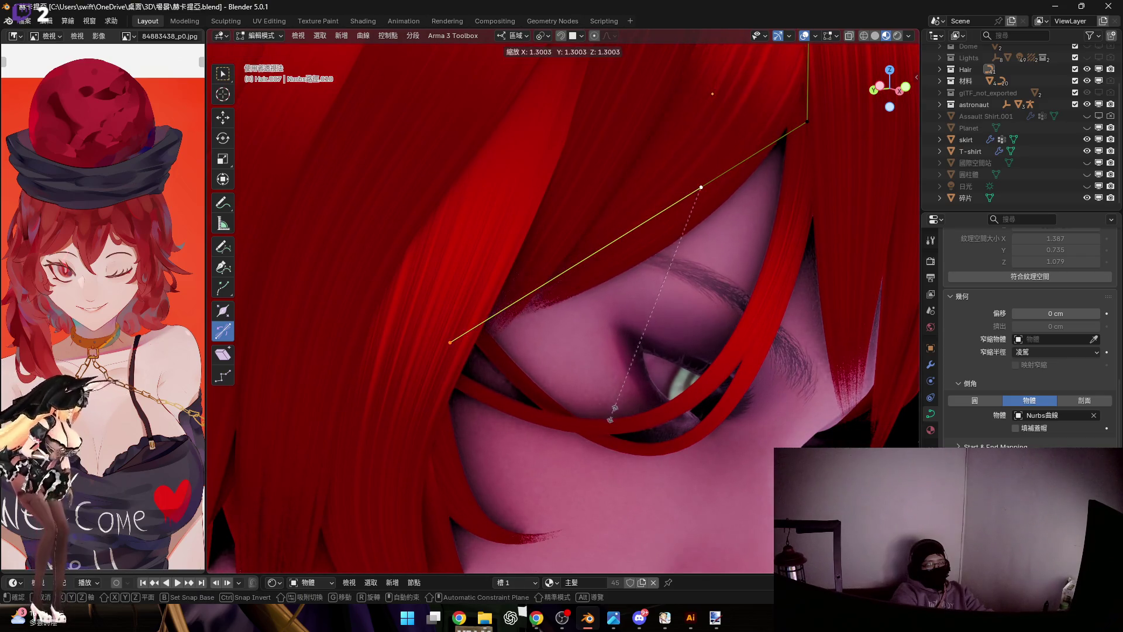
{"action": "left_click", "coordinate": [611, 429]}
Rotate the strand near the eye about local Z, then local Y, so it angles toward the eyelid
{"action": "mouse_move", "coordinate": [556, 275]}
{"action": "middle_mouse_down"}
{"action": "mouse_move", "coordinate": [542, 366]}
{"action": "mouse_move", "coordinate": [581, 318]}
{"action": "mouse_move", "coordinate": [570, 320]}
{"action": "middle_mouse_up"}
{"action": "key", "text": "r"}
{"action": "key", "text": "z"}
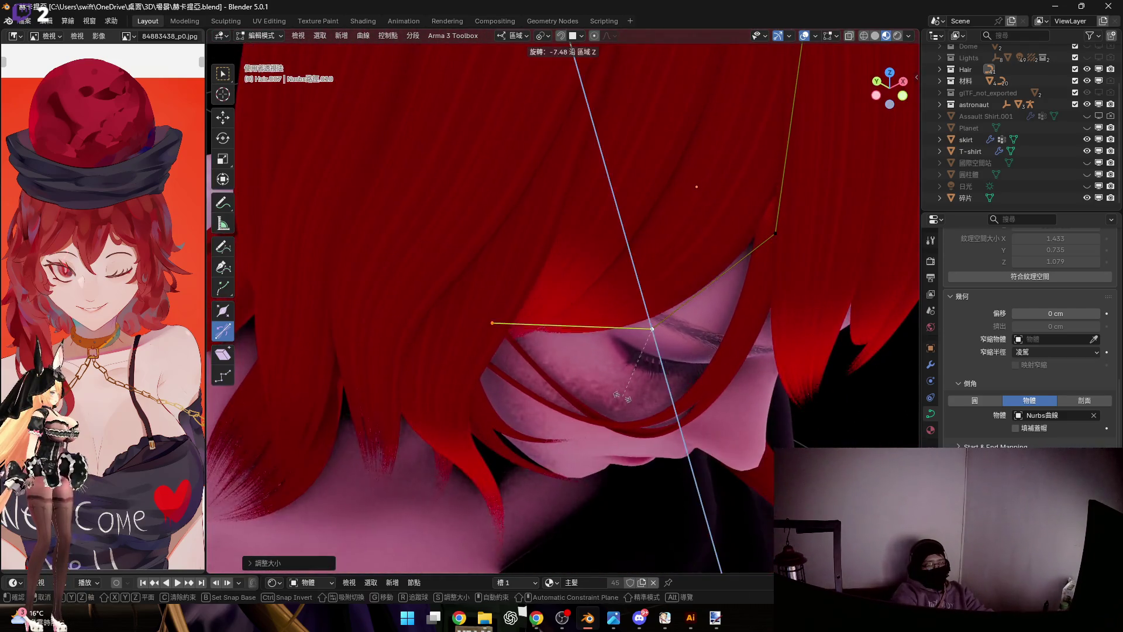
{"action": "middle_click_drag", "start_coordinate": [638, 391], "coordinate": [792, 389]}
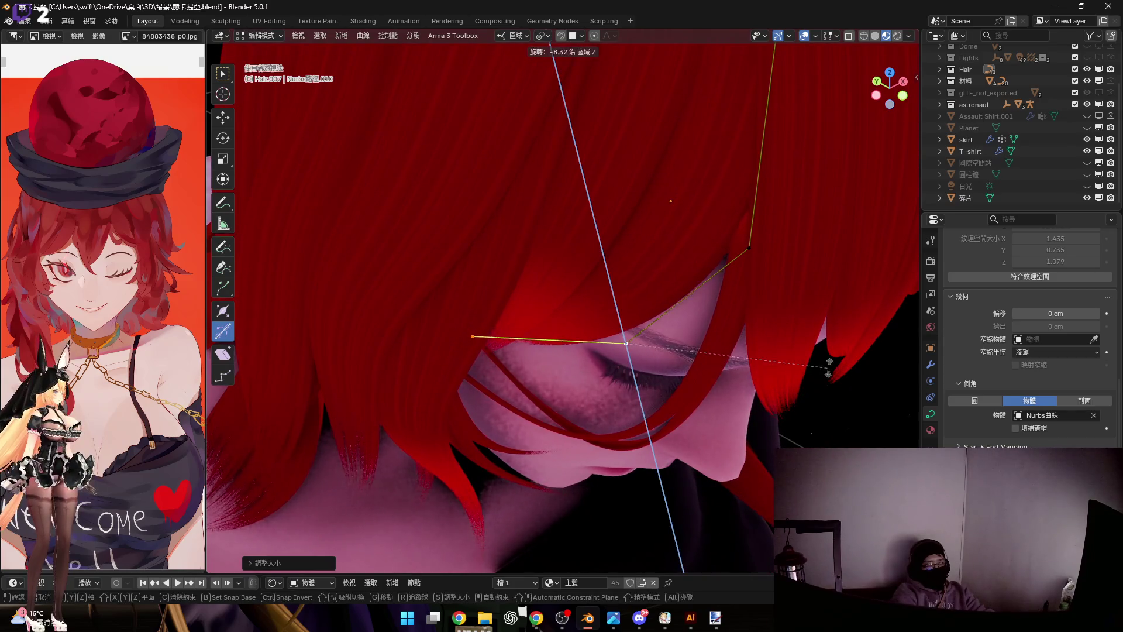
{"action": "key", "text": "y"}
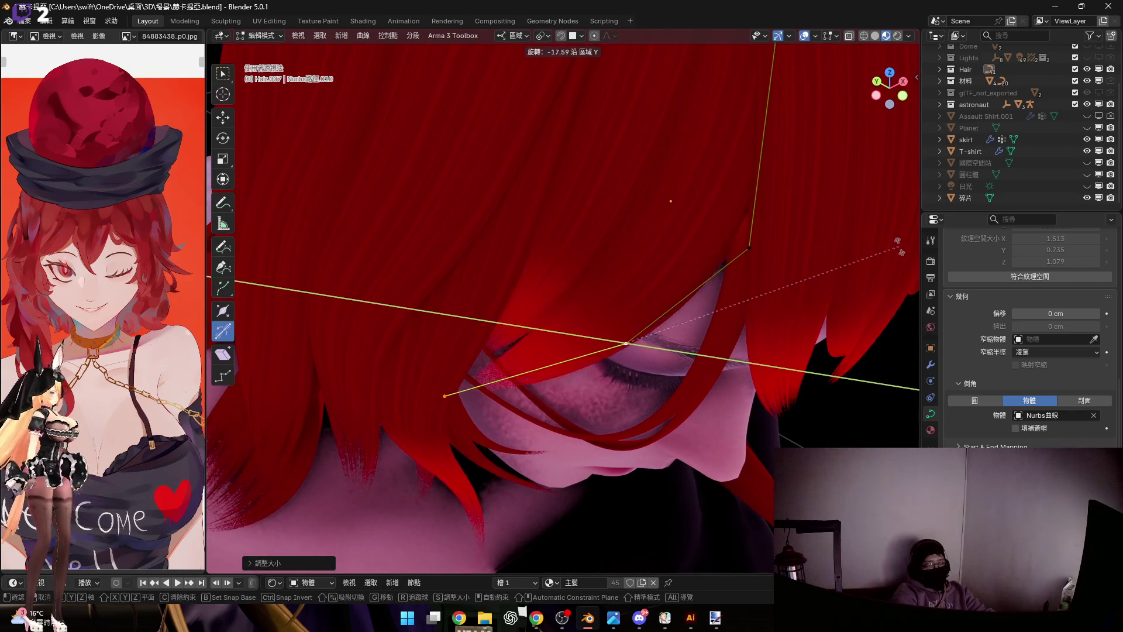
{"action": "left_click", "coordinate": [527, 372]}
Subdivide a selected group of points, the section near the eye, then the whole strand
{"action": "mouse_move", "coordinate": [526, 371]}
{"action": "middle_mouse_down"}
{"action": "mouse_move", "coordinate": [597, 291]}
{"action": "mouse_move", "coordinate": [694, 342]}
{"action": "mouse_move", "coordinate": [657, 339]}
{"action": "mouse_move", "coordinate": [676, 243]}
{"action": "mouse_move", "coordinate": [646, 346]}
{"action": "mouse_move", "coordinate": [724, 283]}
{"action": "mouse_move", "coordinate": [669, 298]}
{"action": "mouse_move", "coordinate": [655, 290]}
{"action": "middle_mouse_up"}
{"action": "right_click", "coordinate": [724, 284]}
{"action": "left_click_drag", "start_coordinate": [527, 101], "coordinate": [727, 324]}
{"action": "right_click", "coordinate": [727, 323]}
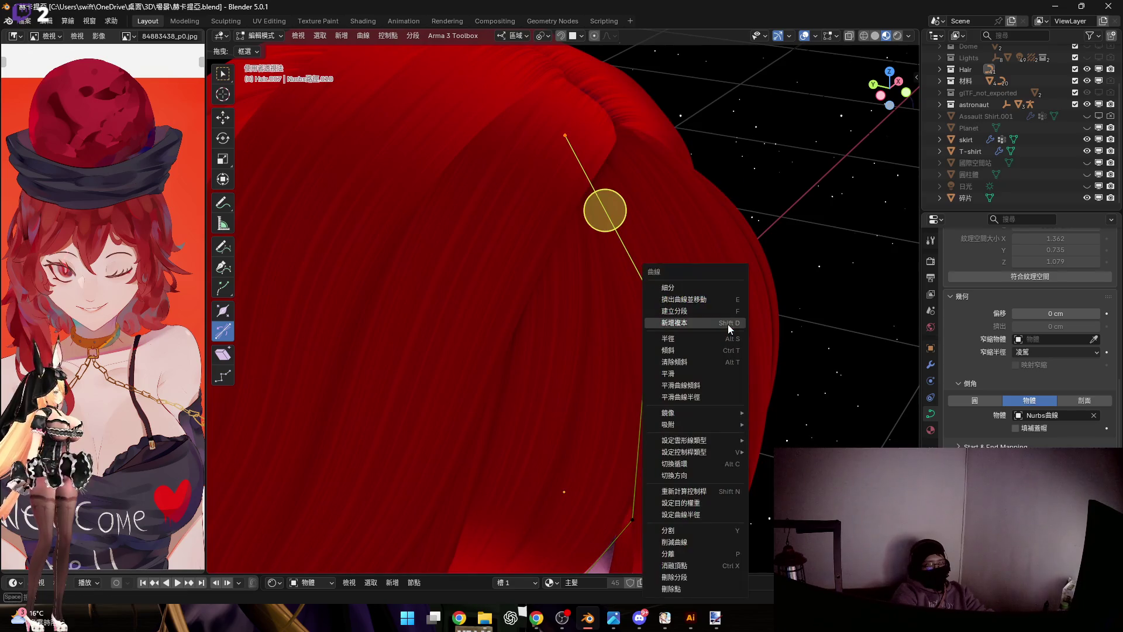
{"action": "left_click", "coordinate": [724, 288]}
{"action": "mouse_move", "coordinate": [578, 151]}
{"action": "middle_mouse_down"}
{"action": "mouse_move", "coordinate": [649, 271]}
{"action": "mouse_move", "coordinate": [637, 305]}
{"action": "mouse_move", "coordinate": [470, 319]}
{"action": "middle_mouse_up"}
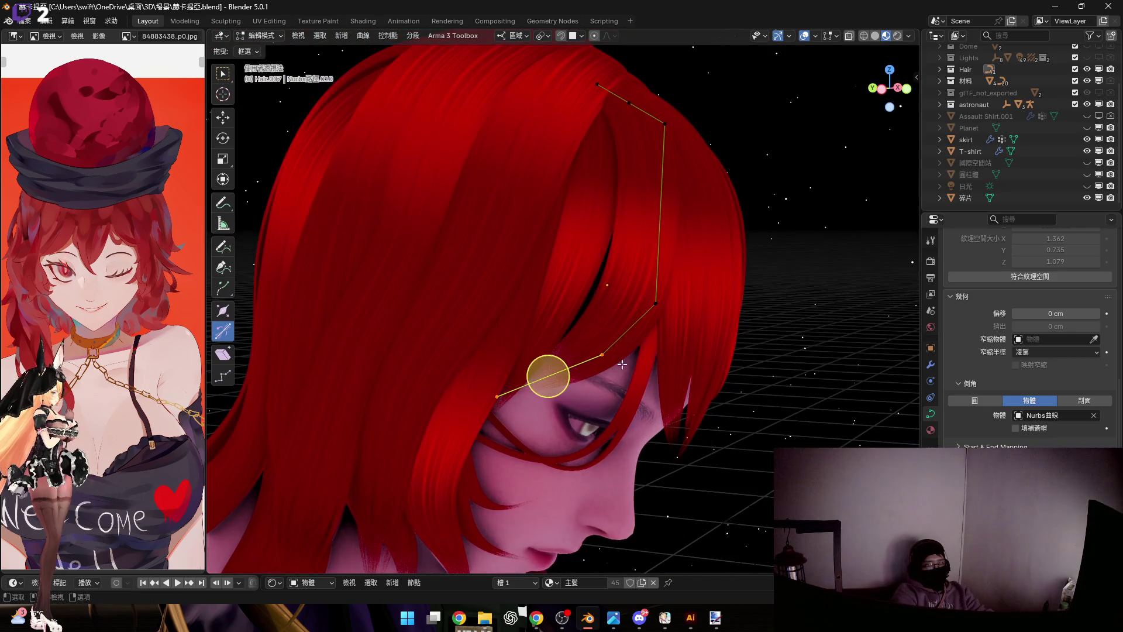
{"action": "right_click", "coordinate": [625, 386]}
{"action": "left_click", "coordinate": [622, 290]}
{"action": "scroll", "coordinate": [578, 342], "scroll_direction": "up", "scroll_amount": 2}
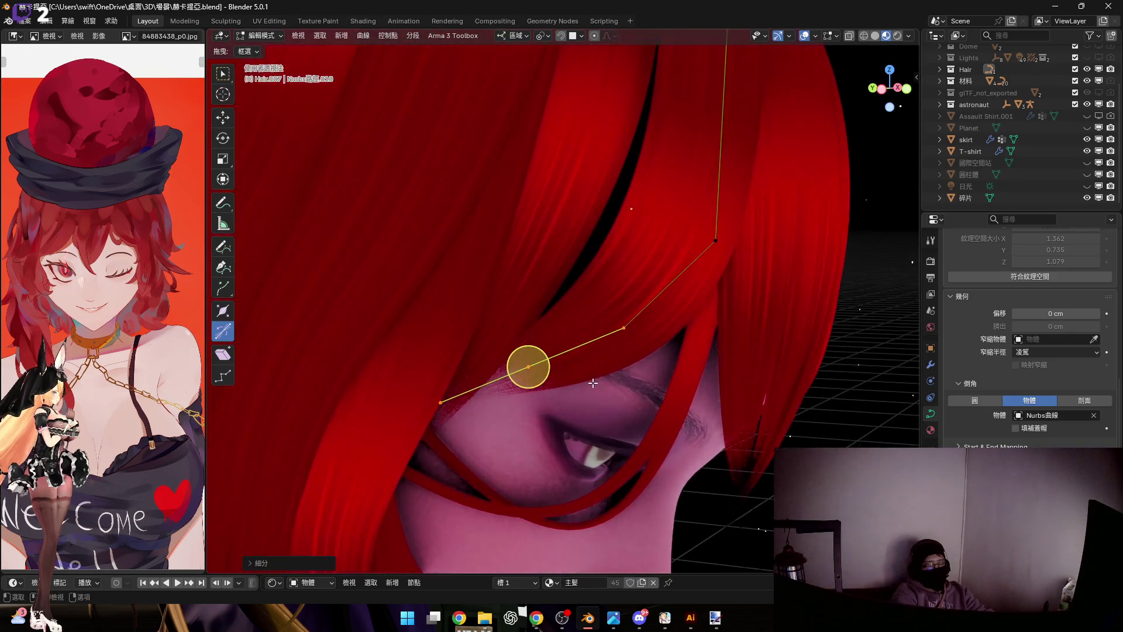
{"action": "scroll", "coordinate": [579, 341], "scroll_direction": "up", "scroll_amount": 2}
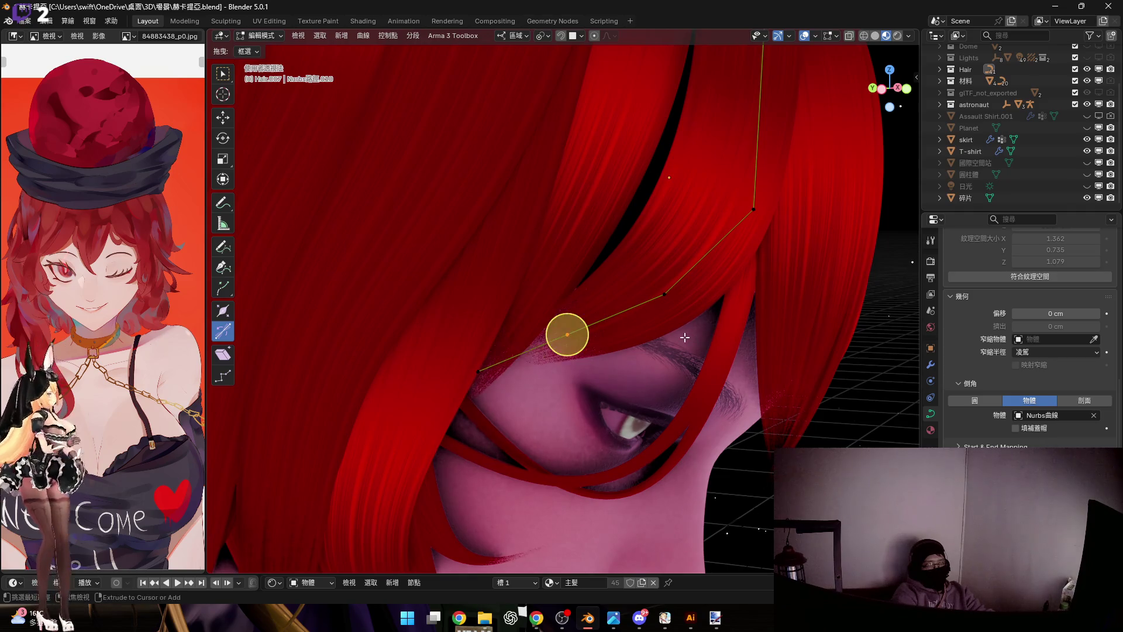
{"action": "scroll", "coordinate": [649, 376], "scroll_direction": "down", "scroll_amount": 2}
{"action": "scroll", "coordinate": [650, 375], "scroll_direction": "down", "scroll_amount": 2}
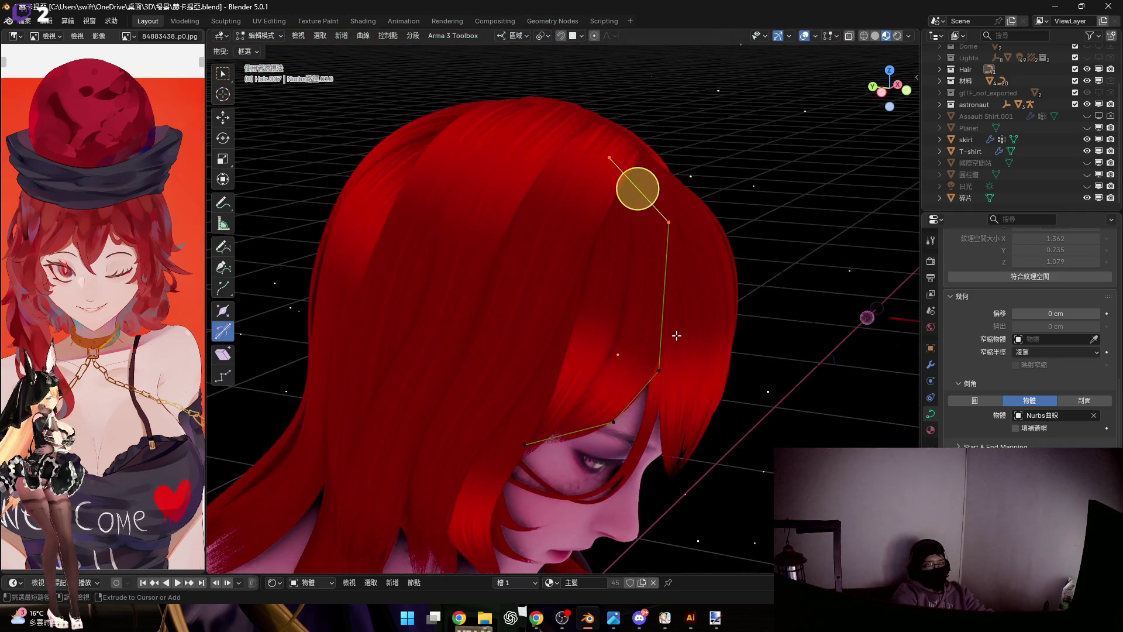
{"action": "key", "text": "a"}
{"action": "right_click", "coordinate": [653, 288]}
{"action": "left_click", "coordinate": [708, 286]}
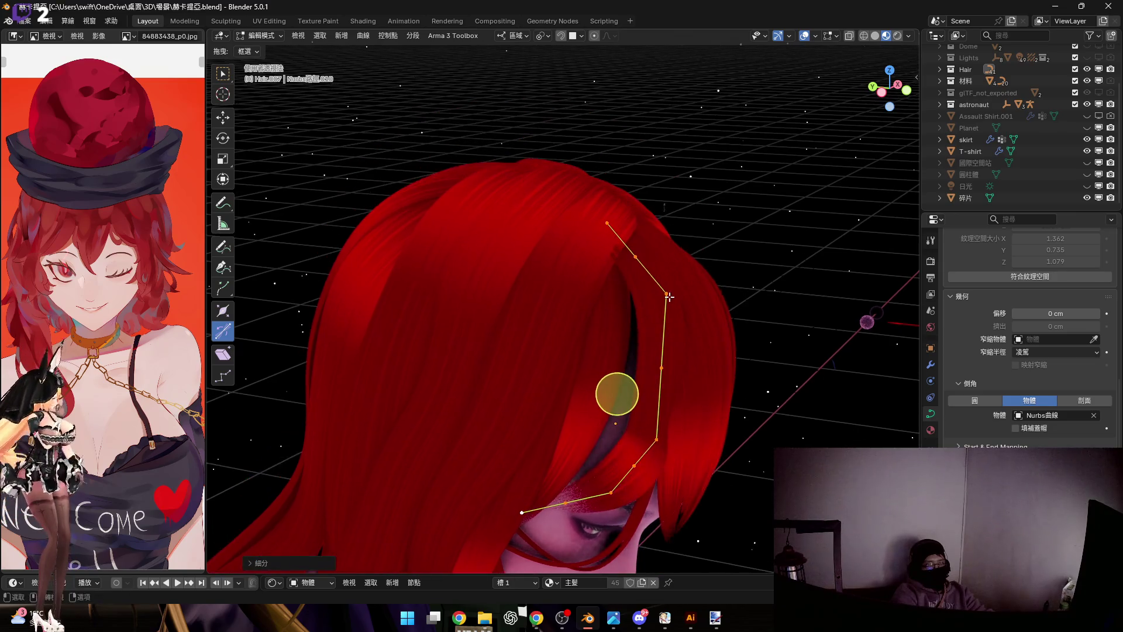
{"action": "scroll", "coordinate": [593, 243], "scroll_direction": "up", "scroll_amount": 2}
{"action": "scroll", "coordinate": [592, 242], "scroll_direction": "up", "scroll_amount": 2}
{"action": "scroll", "coordinate": [557, 171], "scroll_direction": "up", "scroll_amount": 2}
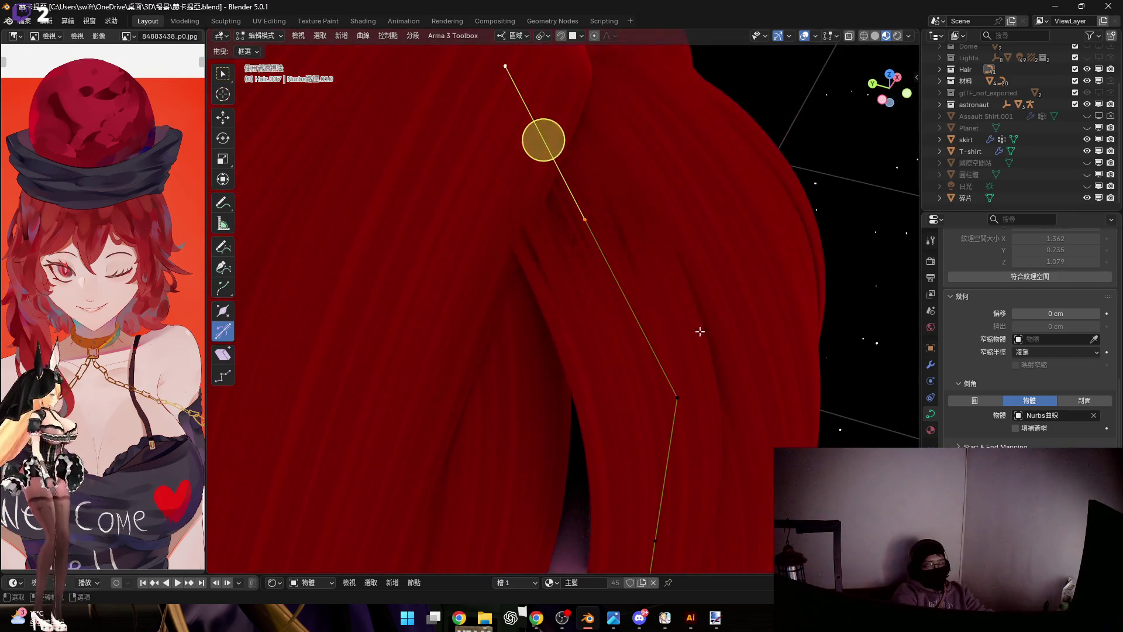
Scale the strand points and reposition the top point along local Z after one cancelled try
{"action": "key", "text": "s"}
{"action": "left_click", "coordinate": [640, 251]}
{"action": "middle_click_drag", "start_coordinate": [640, 251], "coordinate": [644, 220]}
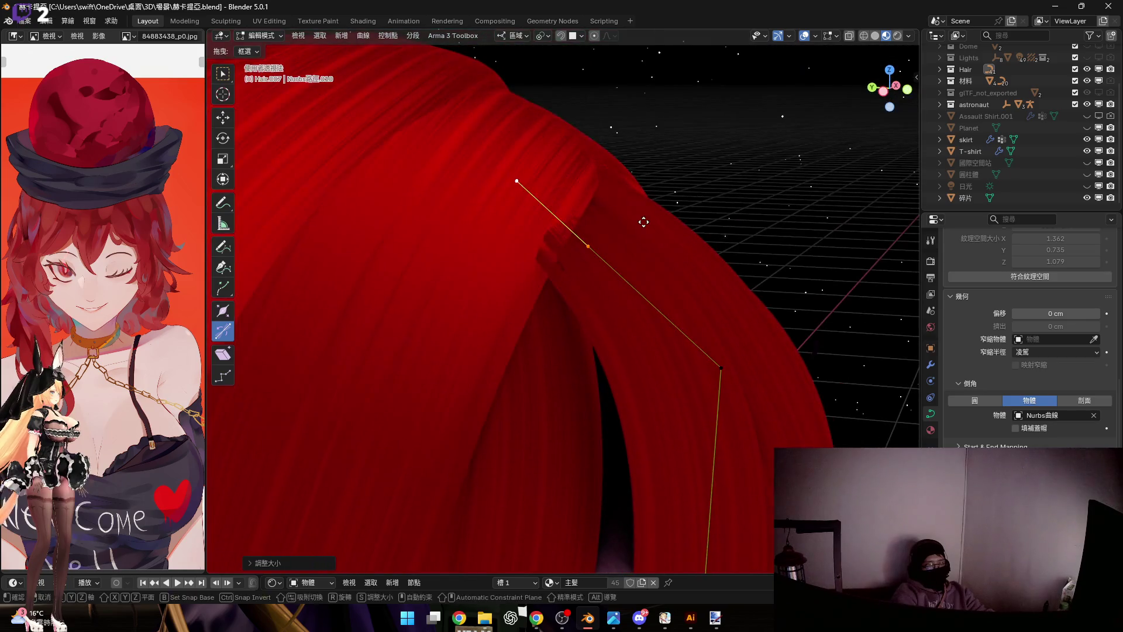
{"action": "key", "text": "g"}
{"action": "key", "text": "z"}
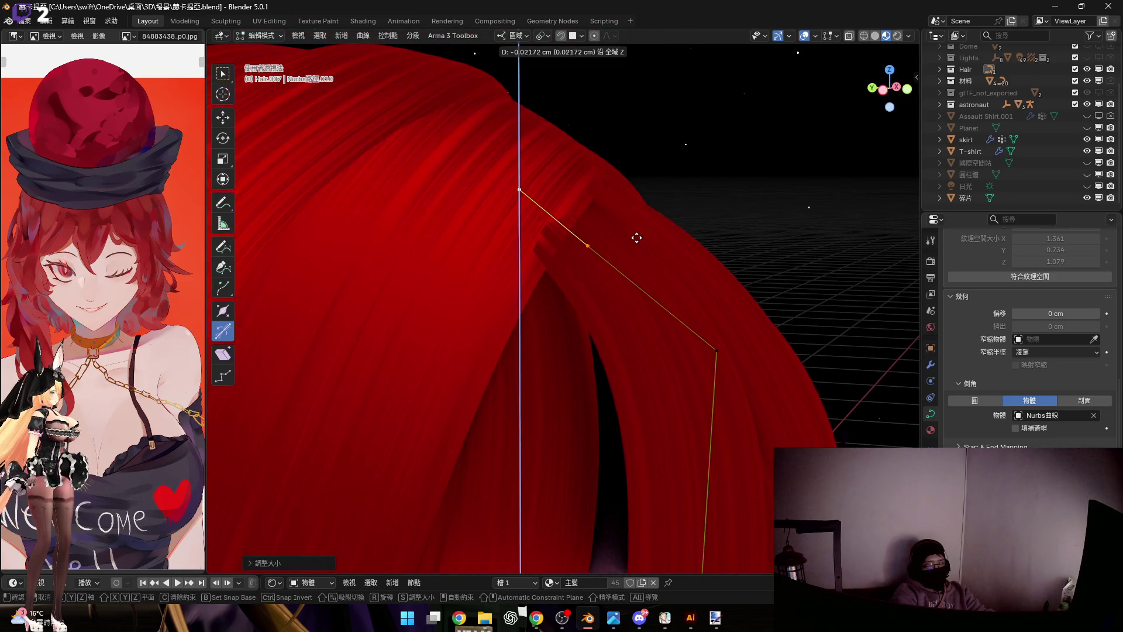
{"action": "key", "text": "Escape"}
{"action": "scroll", "coordinate": [703, 343], "scroll_direction": "up", "scroll_amount": 3}
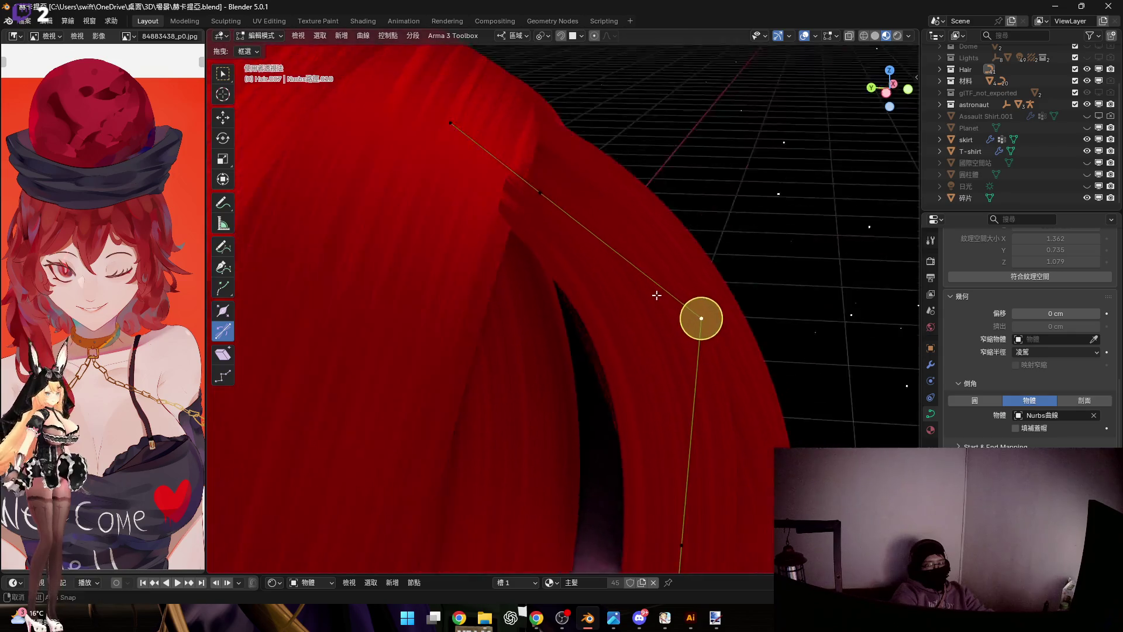
{"action": "middle_click_drag", "start_coordinate": [693, 325], "coordinate": [655, 316]}
{"action": "key", "text": "g"}
{"action": "key", "text": "z"}
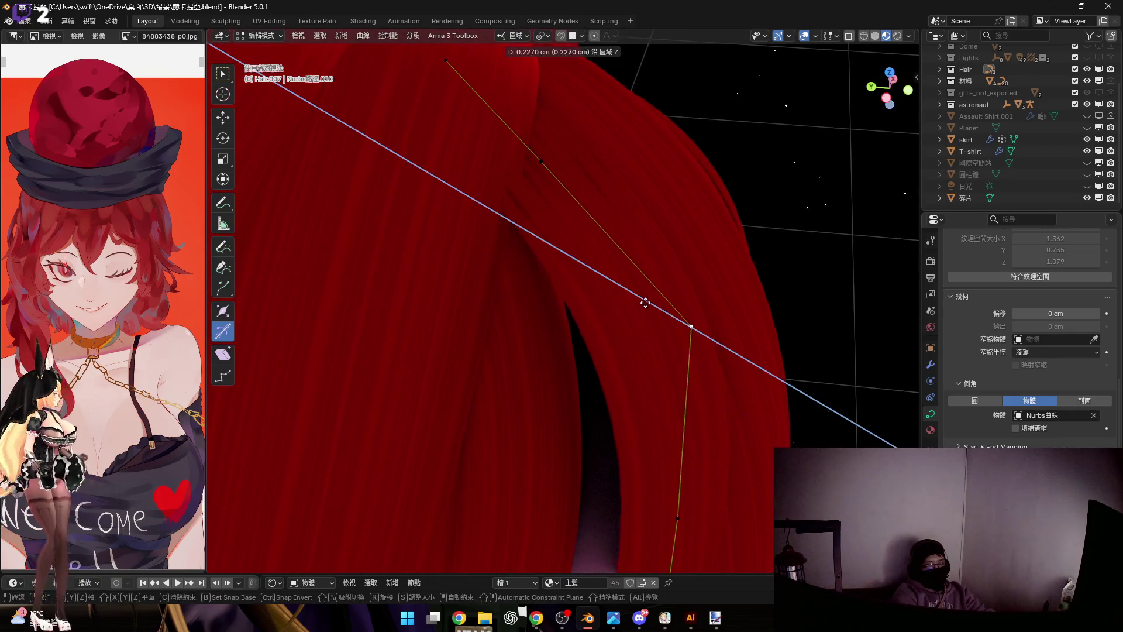
{"action": "left_click", "coordinate": [606, 255]}
Nudge the top point sideways along local X in several passes, with a -11.44° strand twist
{"action": "mouse_move", "coordinate": [605, 255]}
{"action": "middle_mouse_down"}
{"action": "mouse_move", "coordinate": [596, 259]}
{"action": "mouse_move", "coordinate": [639, 243]}
{"action": "middle_mouse_up"}
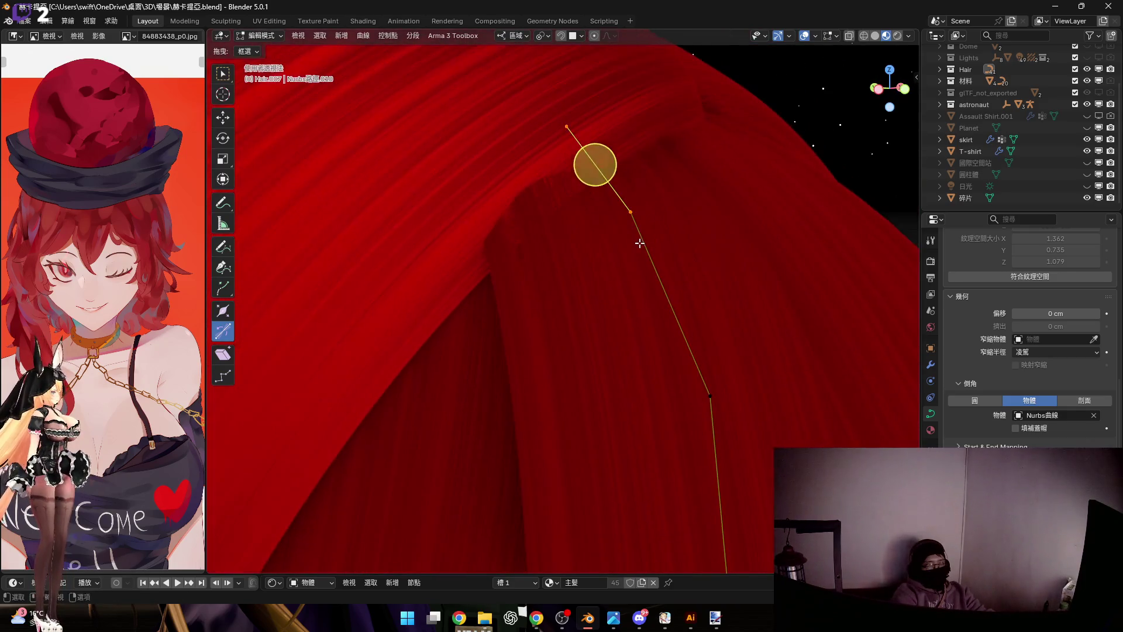
{"action": "key", "text": "g"}
{"action": "key", "text": "z"}
{"action": "key", "text": "x"}
{"action": "key", "text": "x"}
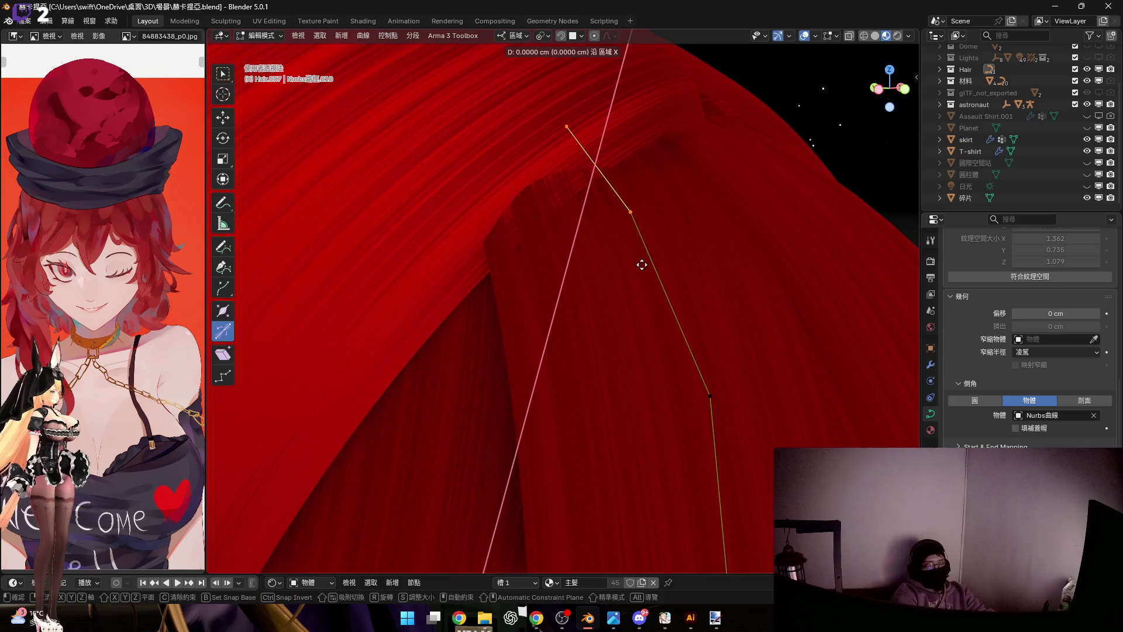
{"action": "left_click", "coordinate": [637, 313]}
{"action": "mouse_move", "coordinate": [582, 208]}
{"action": "middle_mouse_down"}
{"action": "mouse_move", "coordinate": [625, 251]}
{"action": "mouse_move", "coordinate": [615, 268]}
{"action": "middle_mouse_up"}
{"action": "key", "text": "g"}
{"action": "key", "text": "x"}
{"action": "key", "text": "x"}
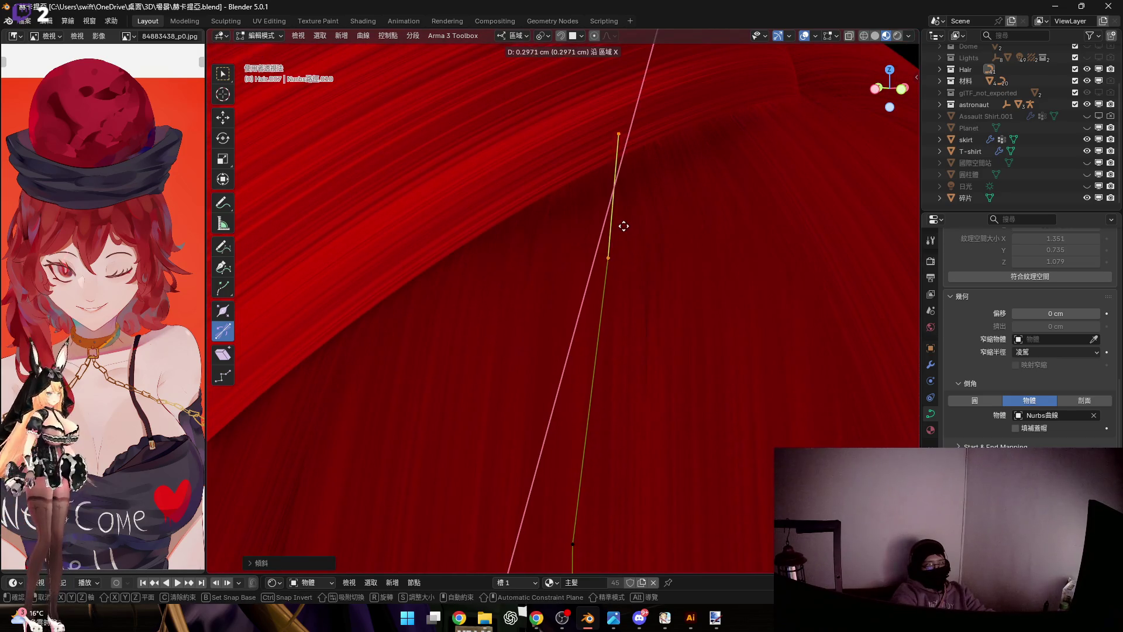
{"action": "left_click", "coordinate": [624, 217]}
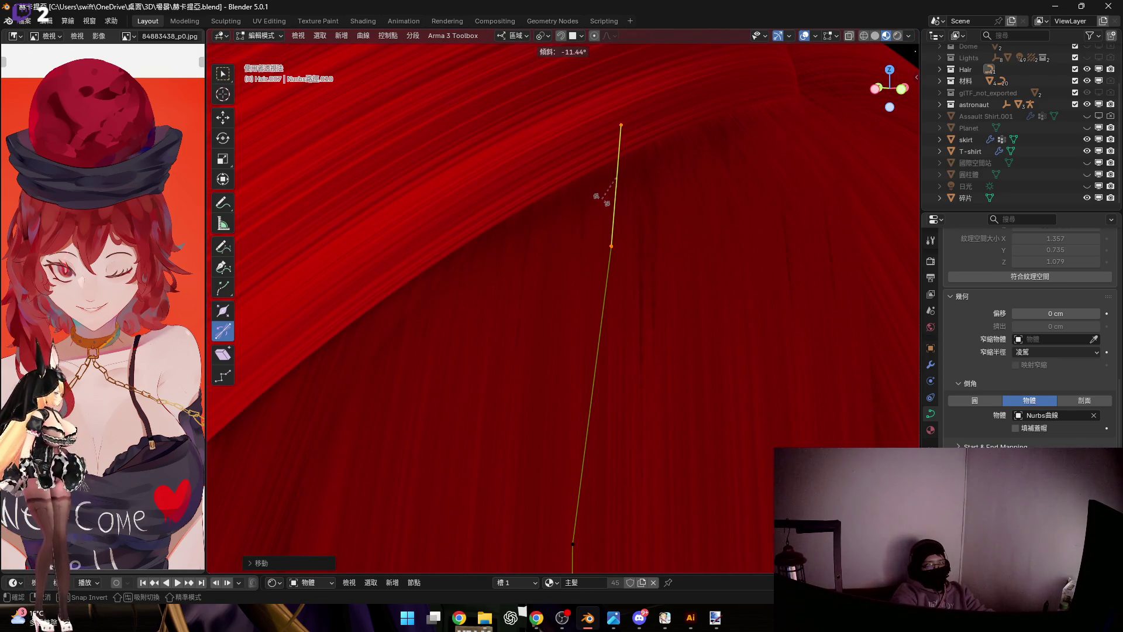
{"action": "left_click", "coordinate": [603, 200]}
{"action": "key", "text": "g"}
{"action": "key", "text": "x"}
{"action": "key", "text": "x"}
{"action": "left_click", "coordinate": [602, 198]}
{"action": "scroll", "coordinate": [603, 199], "scroll_direction": "down", "scroll_amount": 3}
Move the strand points over the eye, check the strand from several angles and leave Edit Mode
{"action": "mouse_move", "coordinate": [602, 198]}
{"action": "middle_mouse_down"}
{"action": "mouse_move", "coordinate": [583, 208]}
{"action": "mouse_move", "coordinate": [618, 266]}
{"action": "mouse_move", "coordinate": [518, 330]}
{"action": "middle_mouse_up"}
{"action": "middle_click_drag", "start_coordinate": [520, 272], "coordinate": [451, 301]}
{"action": "left_click_drag", "start_coordinate": [456, 231], "coordinate": [664, 413]}
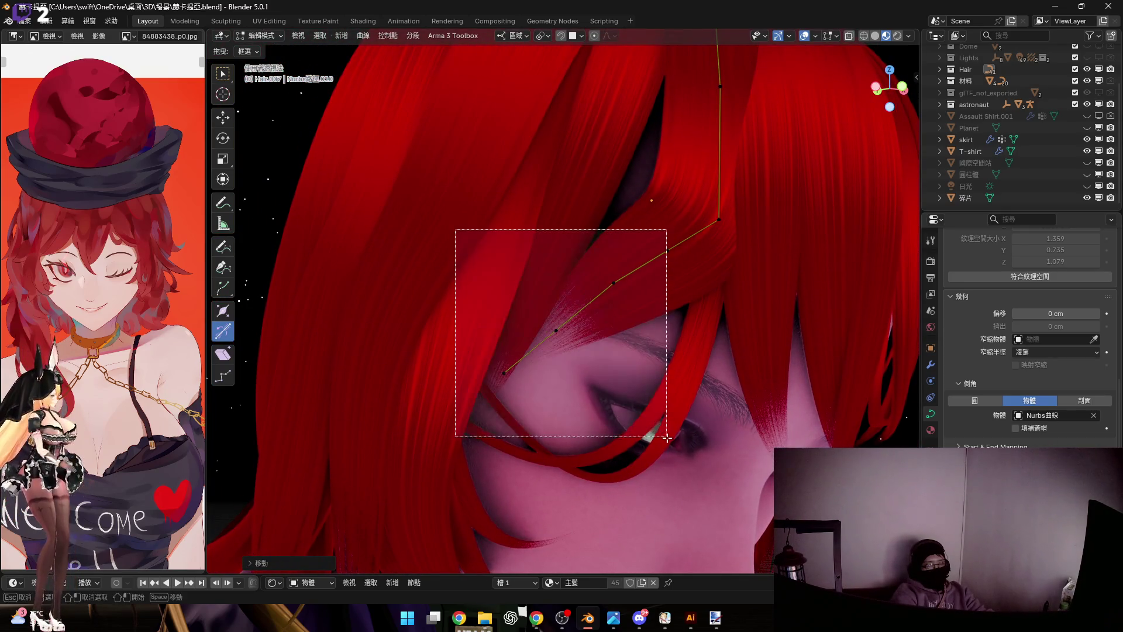
{"action": "key", "text": "g"}
{"action": "middle_click_drag", "start_coordinate": [623, 259], "coordinate": [715, 372]}
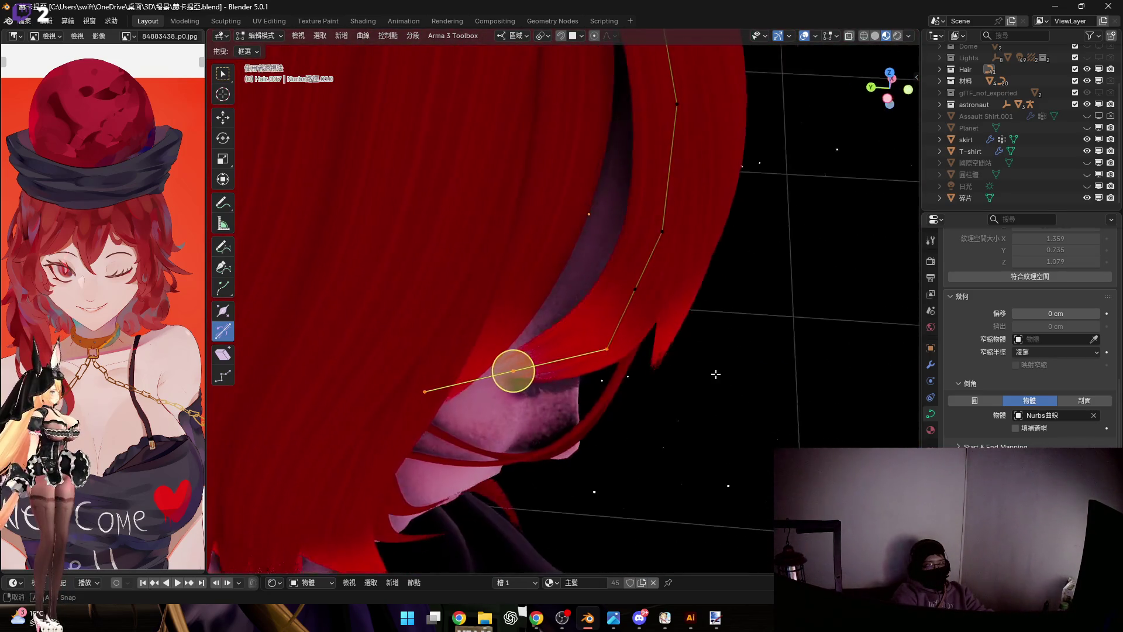
{"action": "mouse_move", "coordinate": [589, 320]}
{"action": "middle_mouse_down"}
{"action": "mouse_move", "coordinate": [628, 352]}
{"action": "mouse_move", "coordinate": [672, 366]}
{"action": "middle_mouse_up"}
{"action": "mouse_move", "coordinate": [621, 334]}
{"action": "middle_mouse_down"}
{"action": "mouse_move", "coordinate": [576, 295]}
{"action": "mouse_move", "coordinate": [728, 322]}
{"action": "mouse_move", "coordinate": [548, 437]}
{"action": "middle_mouse_up"}
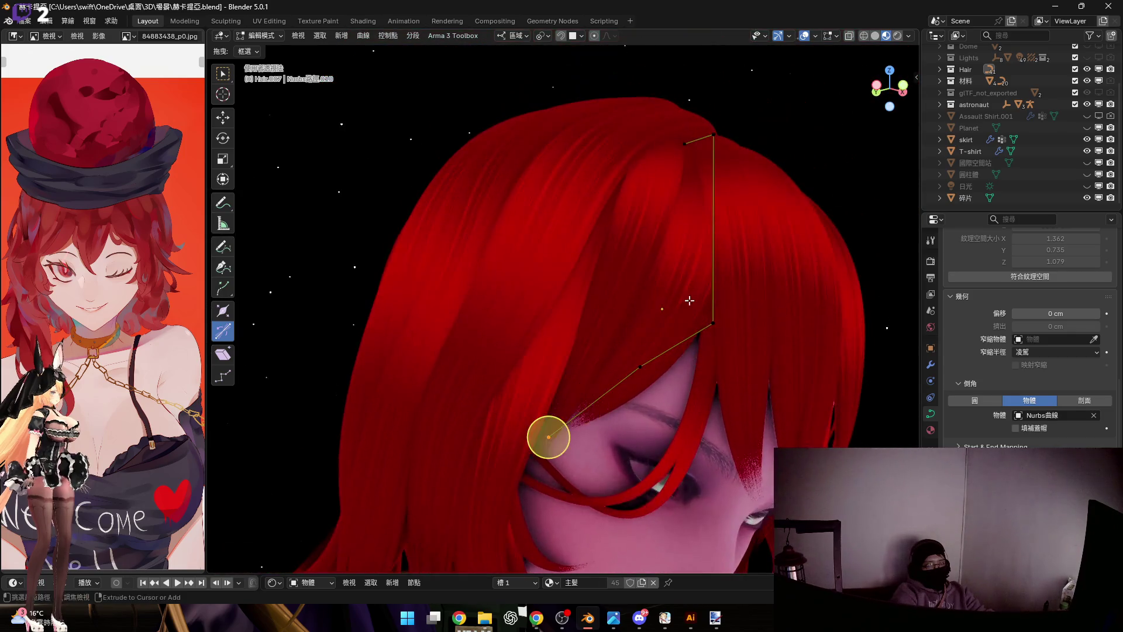
{"action": "key", "text": "Tab"}
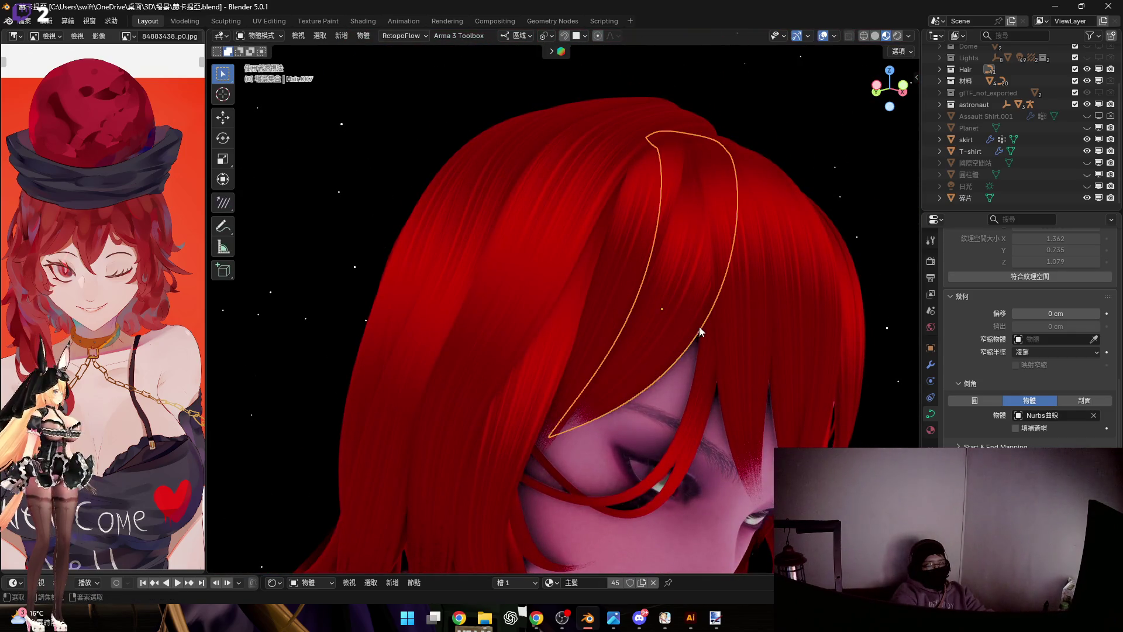
{"action": "middle_click_drag", "start_coordinate": [700, 329], "coordinate": [638, 270]}
{"action": "scroll", "coordinate": [673, 317], "scroll_direction": "down", "scroll_amount": 5}
{"action": "middle_click_drag", "start_coordinate": [732, 338], "coordinate": [777, 289]}
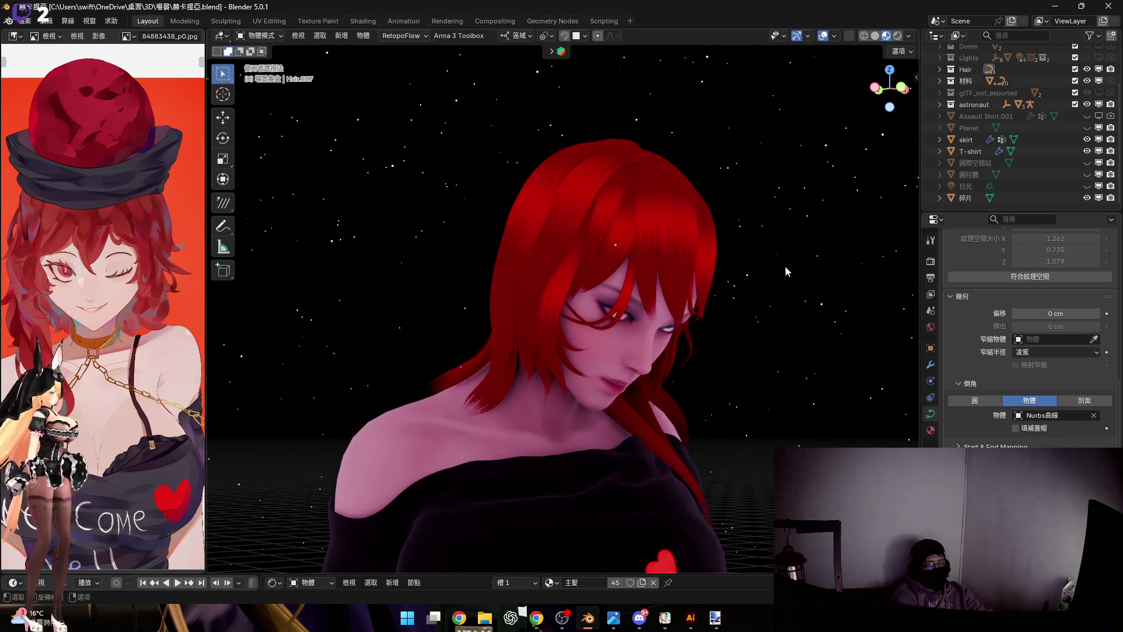
{"action": "mouse_move", "coordinate": [708, 242]}
{"action": "middle_mouse_down"}
{"action": "mouse_move", "coordinate": [671, 201]}
{"action": "mouse_move", "coordinate": [690, 234]}
{"action": "mouse_move", "coordinate": [651, 273]}
{"action": "middle_mouse_up"}
{"action": "scroll", "coordinate": [652, 273], "scroll_direction": "up", "scroll_amount": 4}
{"action": "scroll", "coordinate": [687, 238], "scroll_direction": "up", "scroll_amount": 2}
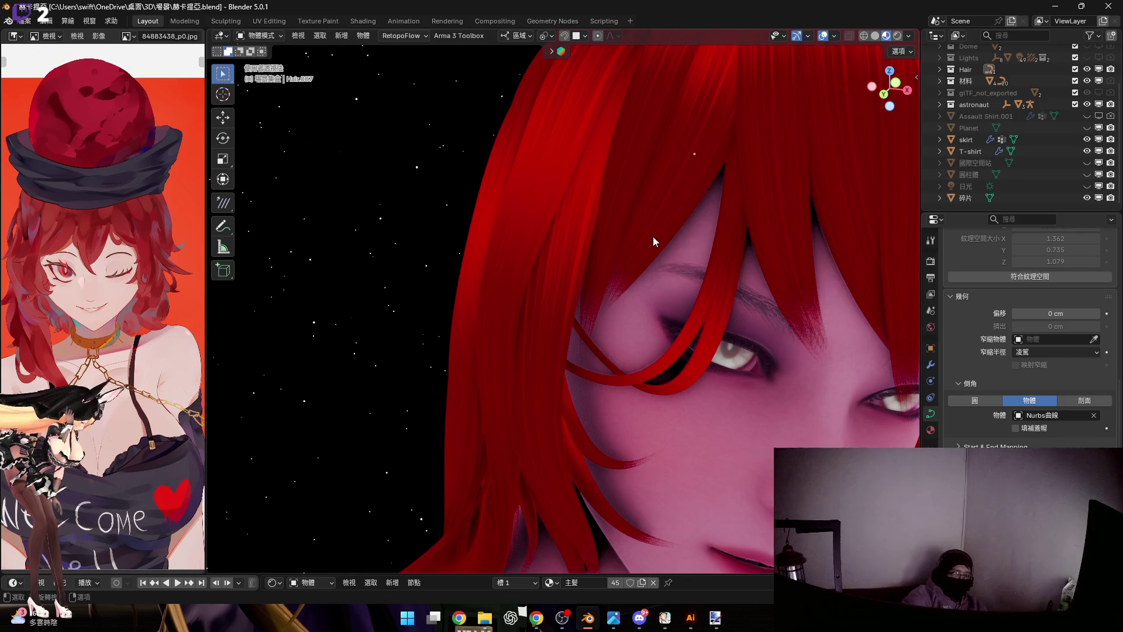
{"action": "scroll", "coordinate": [654, 229], "scroll_direction": "up", "scroll_amount": 2}
{"action": "scroll", "coordinate": [662, 265], "scroll_direction": "up", "scroll_amount": 2}
{"action": "scroll", "coordinate": [639, 254], "scroll_direction": "up", "scroll_amount": 2}
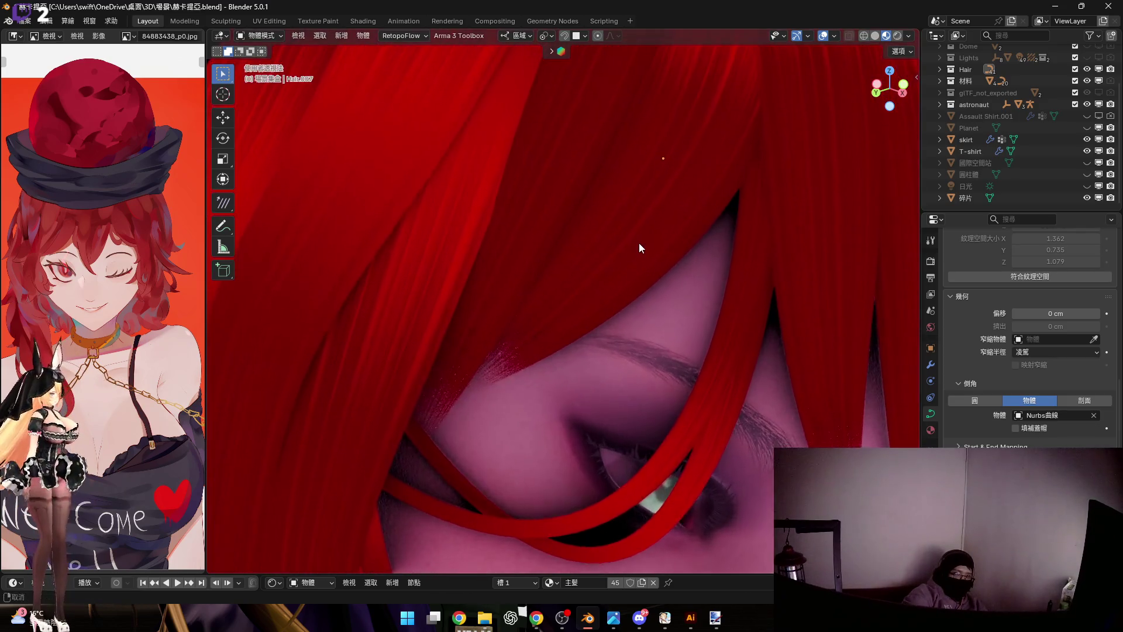
{"action": "scroll", "coordinate": [641, 249], "scroll_direction": "up", "scroll_amount": 1}
{"action": "left_click", "coordinate": [675, 271]}
Rotate the strand's lower points about local Z and shift them along local Z
{"action": "middle_click_drag", "start_coordinate": [667, 263], "coordinate": [664, 298], "text": "shift"}
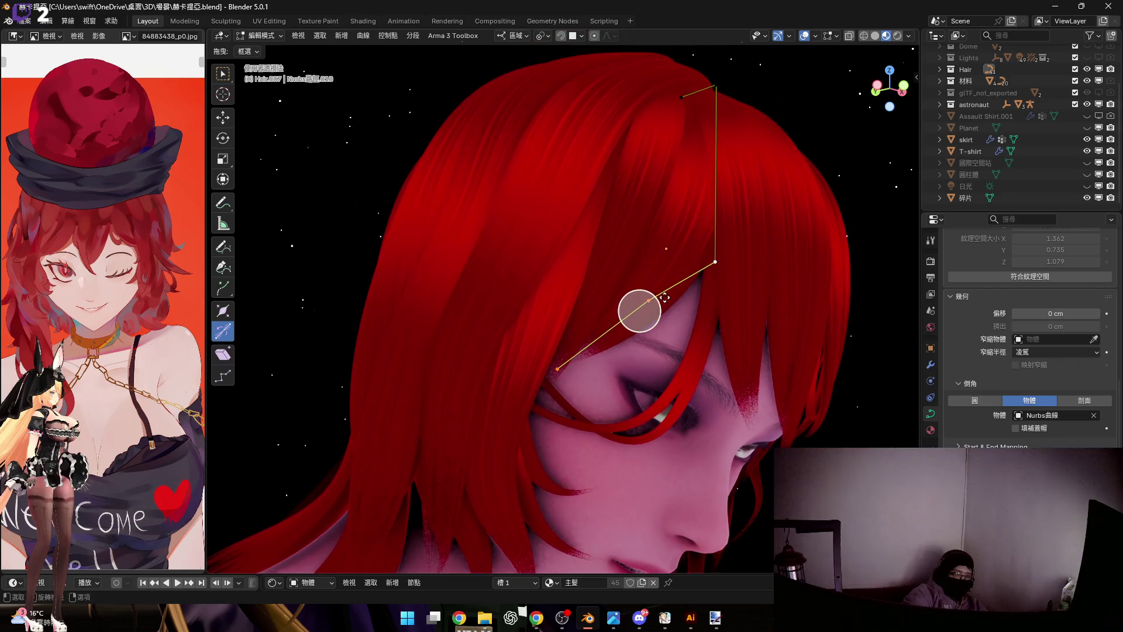
{"action": "left_click_drag", "start_coordinate": [652, 405], "coordinate": [655, 406]}
{"action": "scroll", "coordinate": [706, 279], "scroll_direction": "up", "scroll_amount": 3}
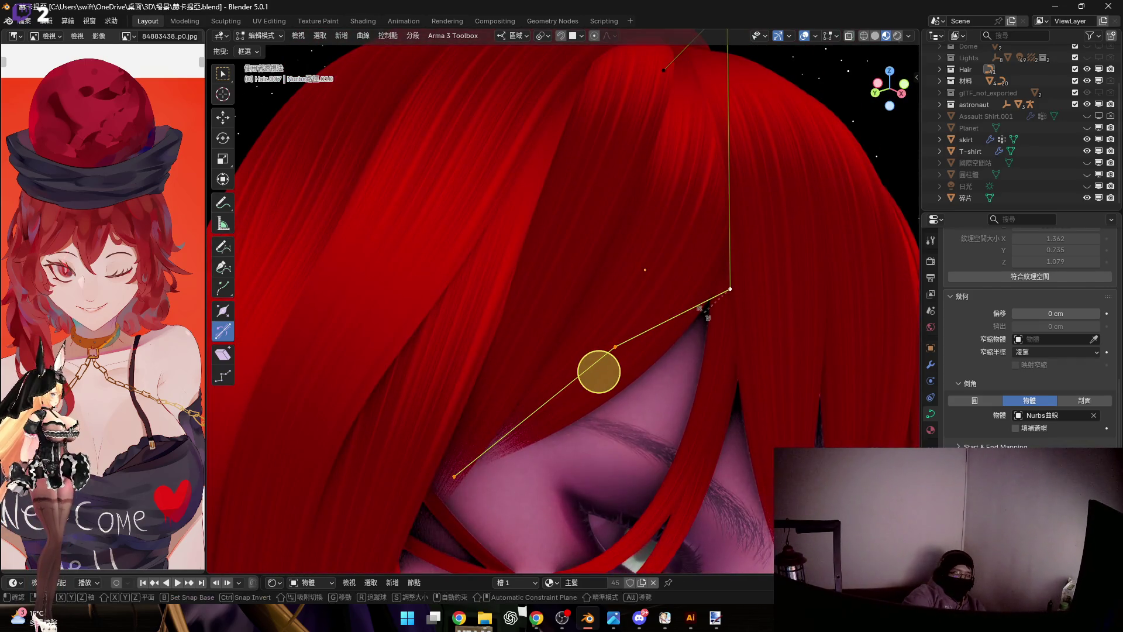
{"action": "key", "text": "r"}
{"action": "key", "text": "z"}
{"action": "key", "text": "z"}
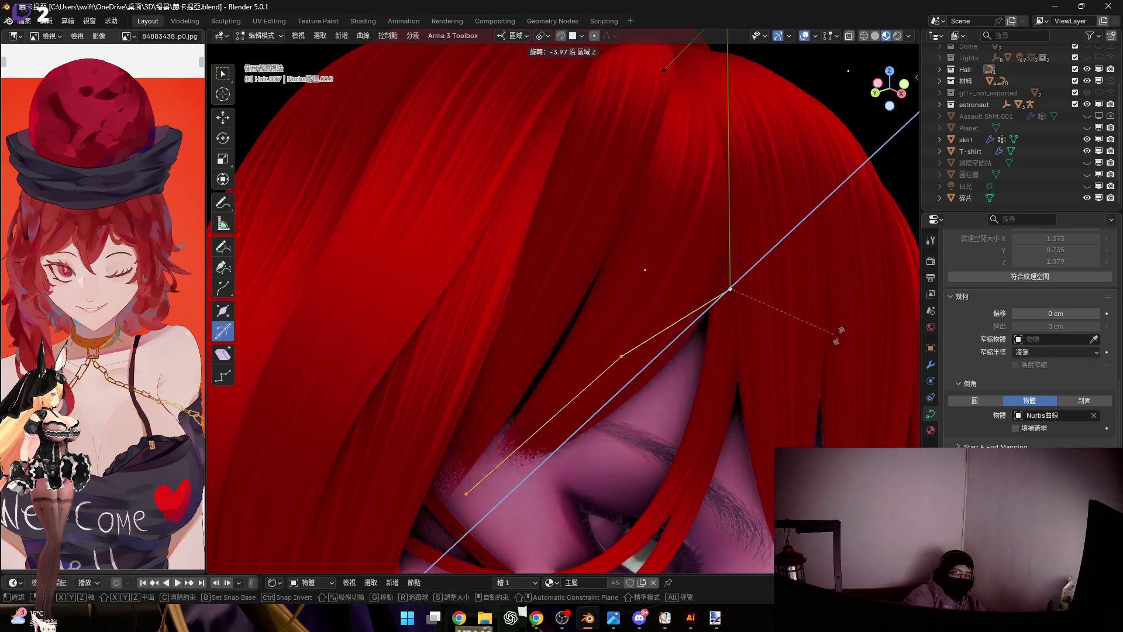
{"action": "left_click", "coordinate": [625, 404]}
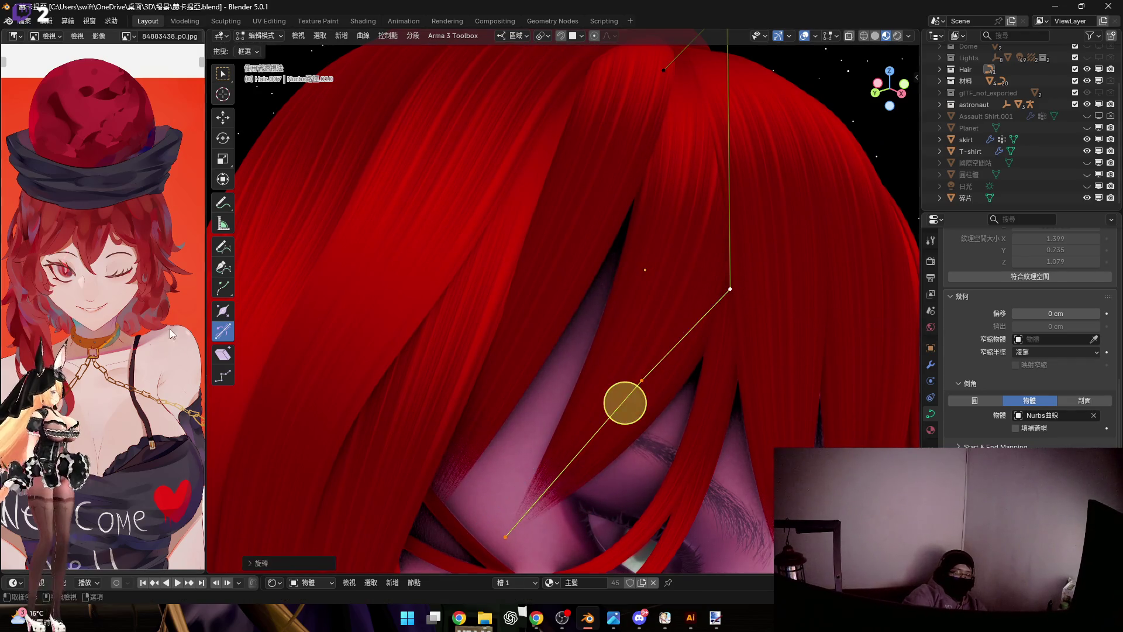
{"action": "mouse_move", "coordinate": [566, 359]}
{"action": "middle_mouse_down"}
{"action": "mouse_move", "coordinate": [716, 243]}
{"action": "mouse_move", "coordinate": [682, 301]}
{"action": "mouse_move", "coordinate": [700, 395]}
{"action": "mouse_move", "coordinate": [660, 414]}
{"action": "mouse_move", "coordinate": [621, 359]}
{"action": "mouse_move", "coordinate": [609, 300]}
{"action": "mouse_move", "coordinate": [601, 326]}
{"action": "middle_mouse_up"}
{"action": "key", "text": "g"}
{"action": "key", "text": "z"}
{"action": "left_click", "coordinate": [699, 398]}
{"action": "scroll", "coordinate": [660, 414], "scroll_direction": "down", "scroll_amount": 3}
{"action": "scroll", "coordinate": [621, 358], "scroll_direction": "up", "scroll_amount": 5}
Move a mid-strand point along local Z and scale the selected points to soften the bend
{"action": "left_click", "coordinate": [616, 280]}
{"action": "key", "text": "g"}
{"action": "key", "text": "z"}
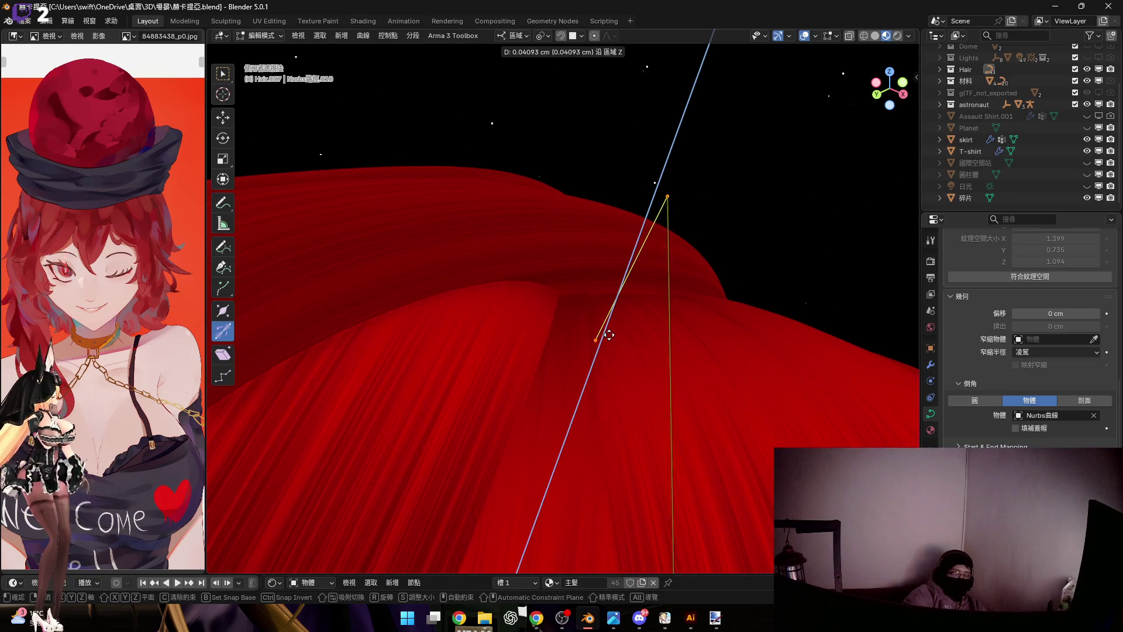
{"action": "left_click", "coordinate": [610, 342]}
{"action": "mouse_move", "coordinate": [610, 342]}
{"action": "middle_mouse_down"}
{"action": "mouse_move", "coordinate": [575, 287]}
{"action": "mouse_move", "coordinate": [594, 264]}
{"action": "mouse_move", "coordinate": [607, 298]}
{"action": "mouse_move", "coordinate": [593, 288]}
{"action": "middle_mouse_up"}
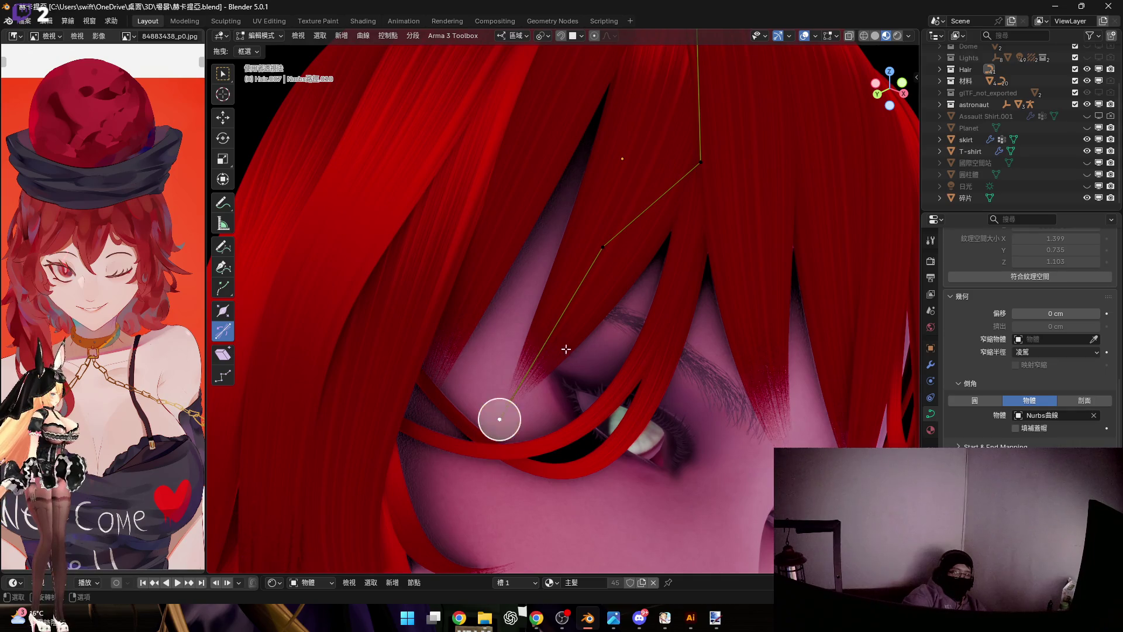
{"action": "mouse_move", "coordinate": [672, 252]}
{"action": "middle_mouse_down"}
{"action": "mouse_move", "coordinate": [646, 327]}
{"action": "mouse_move", "coordinate": [673, 328]}
{"action": "middle_mouse_up"}
{"action": "key", "text": "s"}
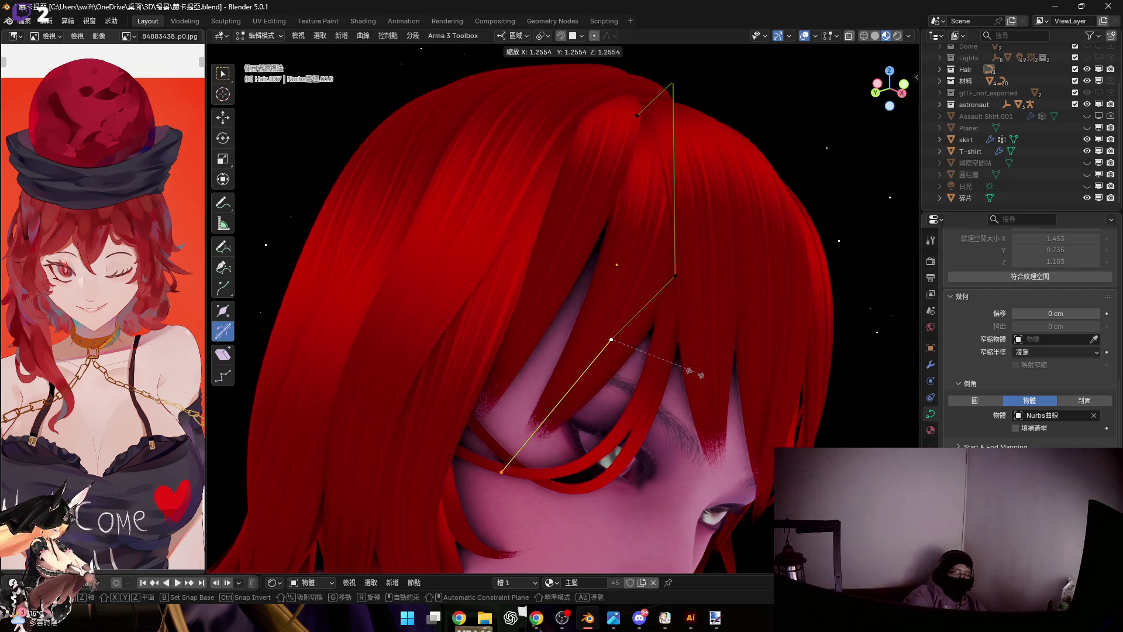
{"action": "left_click", "coordinate": [703, 420]}
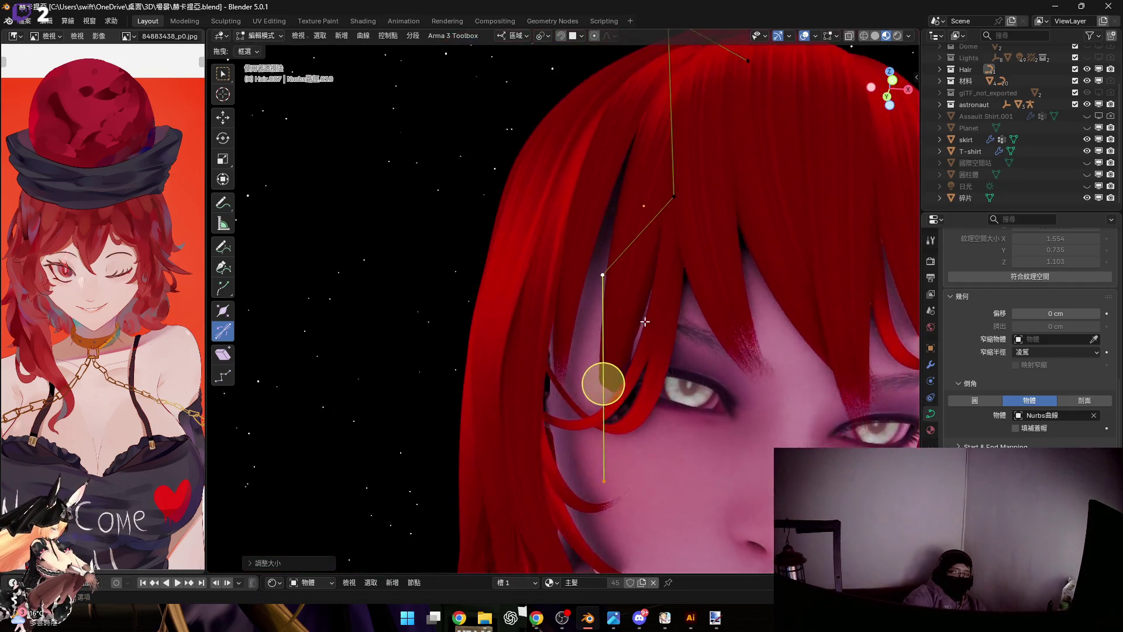
Shift the strand's upper and then lower control points vertically along local Z near the eye
{"action": "middle_click_drag", "start_coordinate": [702, 420], "coordinate": [723, 369]}
{"action": "left_click", "coordinate": [584, 254]}
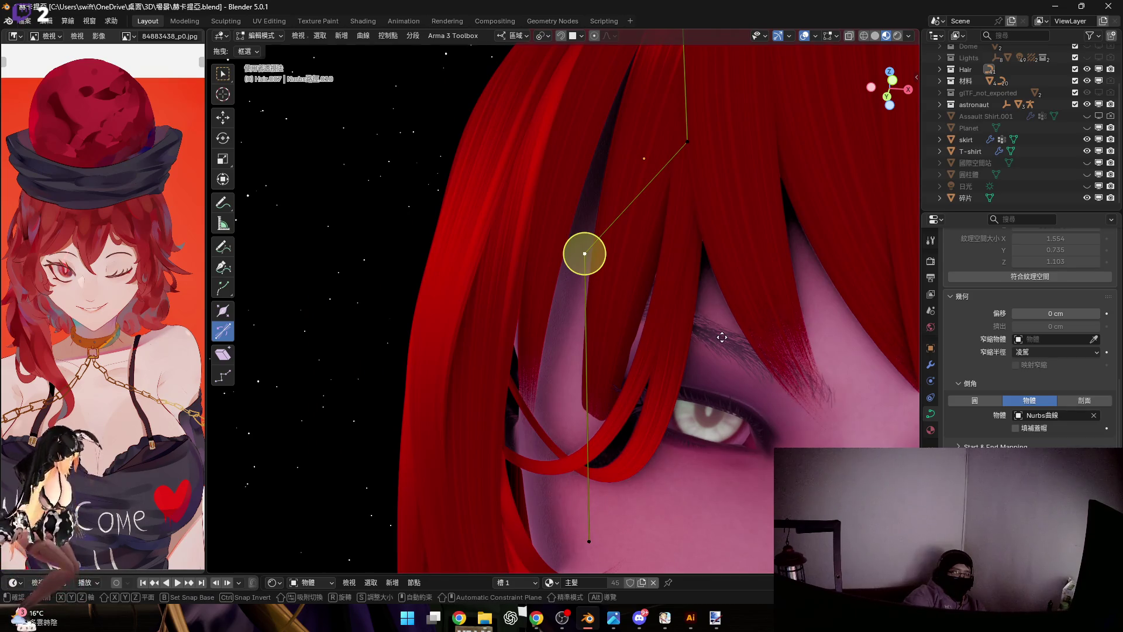
{"action": "mouse_move", "coordinate": [721, 337]}
{"action": "middle_mouse_down"}
{"action": "mouse_move", "coordinate": [677, 281]}
{"action": "mouse_move", "coordinate": [682, 319]}
{"action": "middle_mouse_up"}
{"action": "key", "text": "g"}
{"action": "key", "text": "z"}
{"action": "key", "text": "z"}
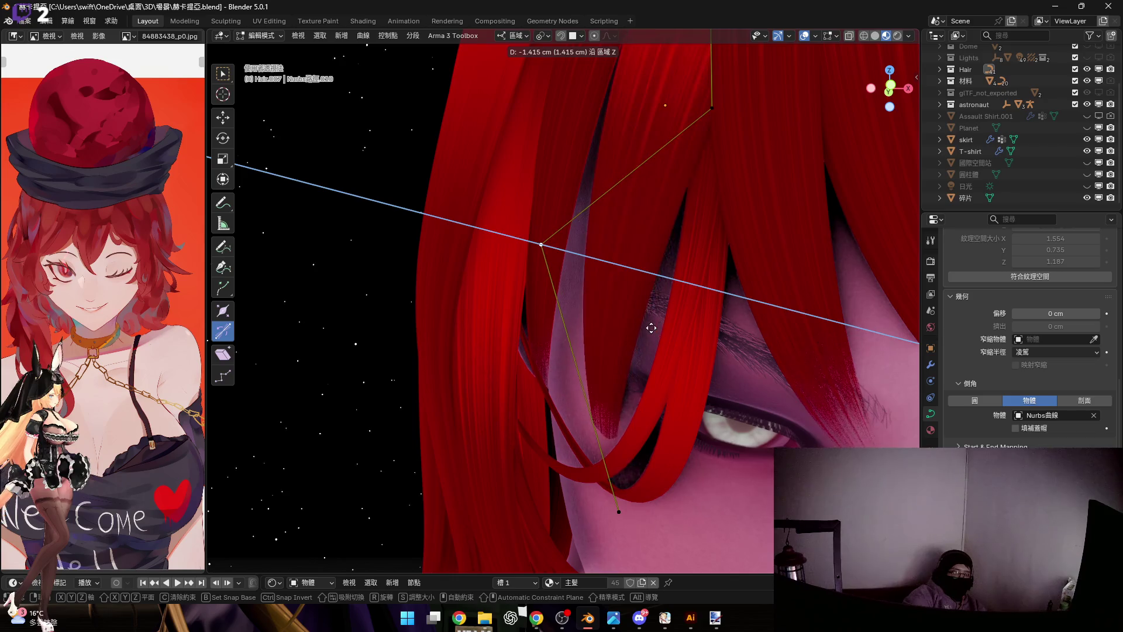
{"action": "left_click", "coordinate": [663, 324]}
{"action": "middle_click_drag", "start_coordinate": [615, 413], "coordinate": [627, 383]}
{"action": "left_click", "coordinate": [624, 433]}
{"action": "key", "text": "g"}
{"action": "key", "text": "z"}
{"action": "key", "text": "z"}
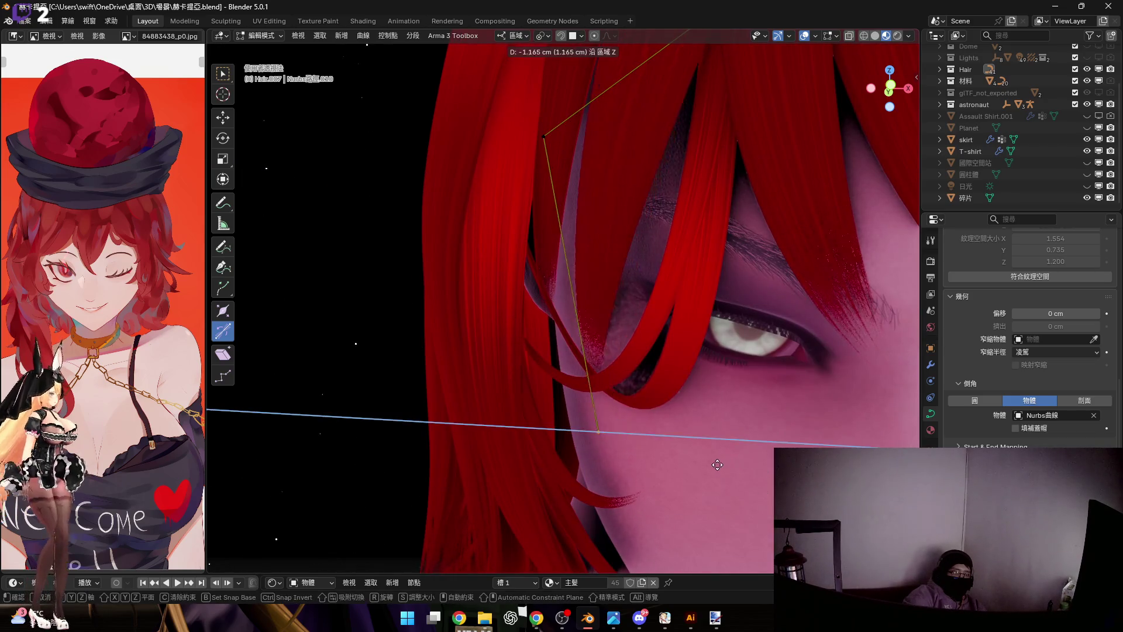
{"action": "left_click", "coordinate": [718, 467]}
Fine-tune the lower point's height once more, view the whole strand and leave Edit Mode
{"action": "mouse_move", "coordinate": [594, 527]}
{"action": "middle_mouse_down"}
{"action": "mouse_move", "coordinate": [451, 532]}
{"action": "mouse_move", "coordinate": [710, 347]}
{"action": "middle_mouse_up"}
{"action": "scroll", "coordinate": [711, 347], "scroll_direction": "up", "scroll_amount": 5}
{"action": "scroll", "coordinate": [739, 406], "scroll_direction": "up", "scroll_amount": 2}
{"action": "key", "text": "g"}
{"action": "key", "text": "z"}
{"action": "key", "text": "z"}
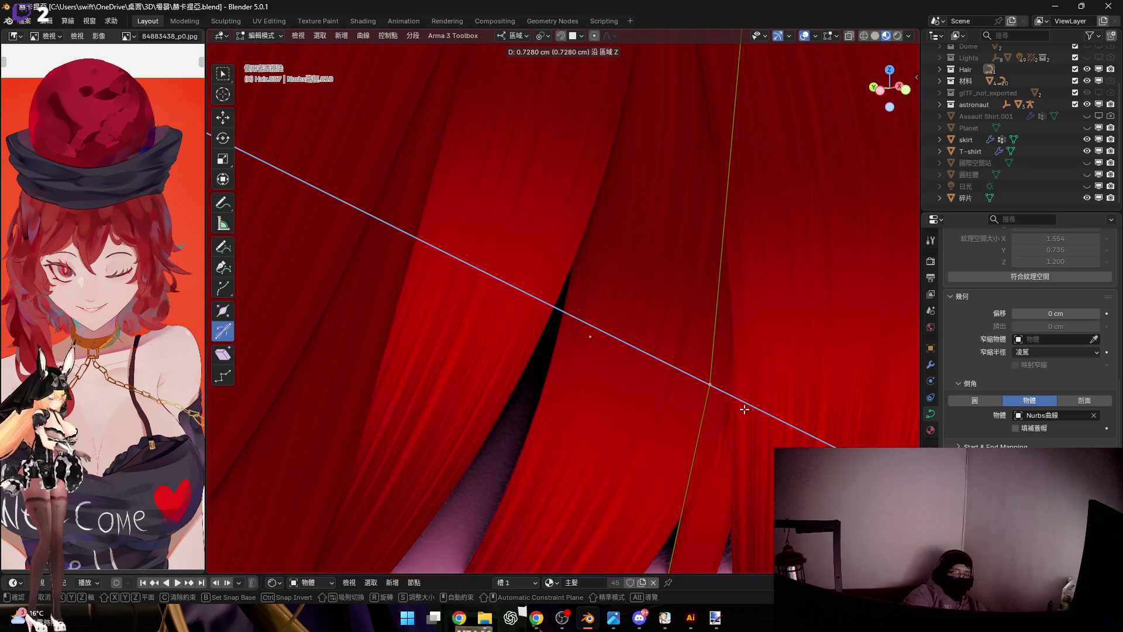
{"action": "left_click", "coordinate": [744, 409]}
{"action": "middle_click_drag", "start_coordinate": [743, 410], "coordinate": [736, 356]}
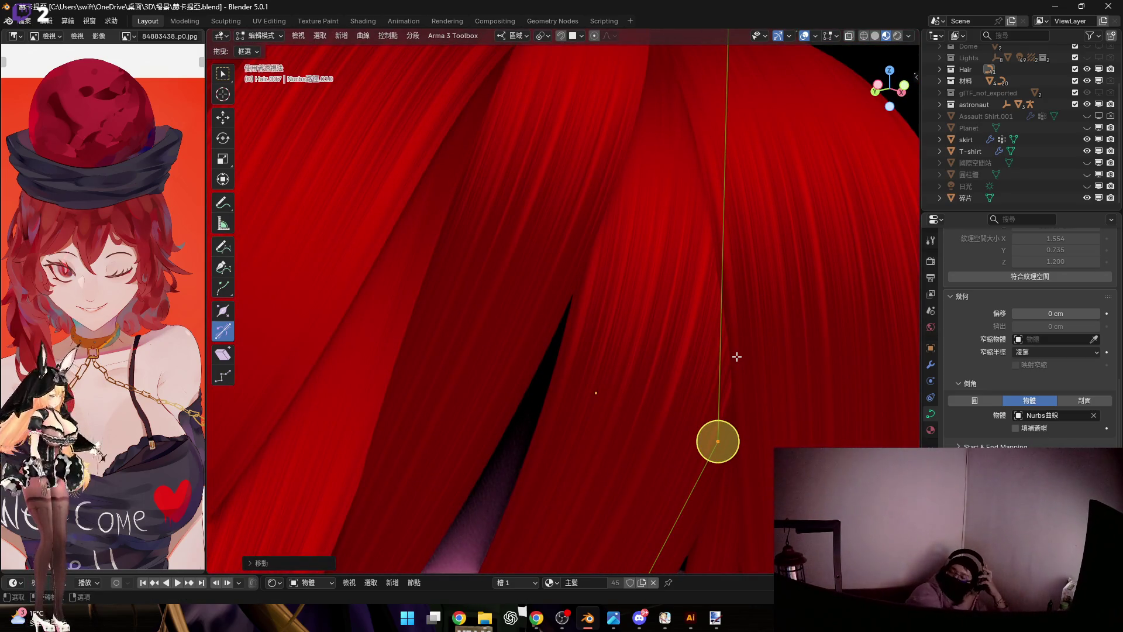
{"action": "scroll", "coordinate": [723, 368], "scroll_direction": "down", "scroll_amount": 5}
{"action": "middle_click_drag", "start_coordinate": [723, 369], "coordinate": [566, 297]}
{"action": "key", "text": "Tab"}
{"action": "key", "text": "Tab"}
Tilt the temple strand's points with a rotation and scale them to adjust the strand's length
{"action": "left_click_drag", "start_coordinate": [418, 279], "coordinate": [605, 455]}
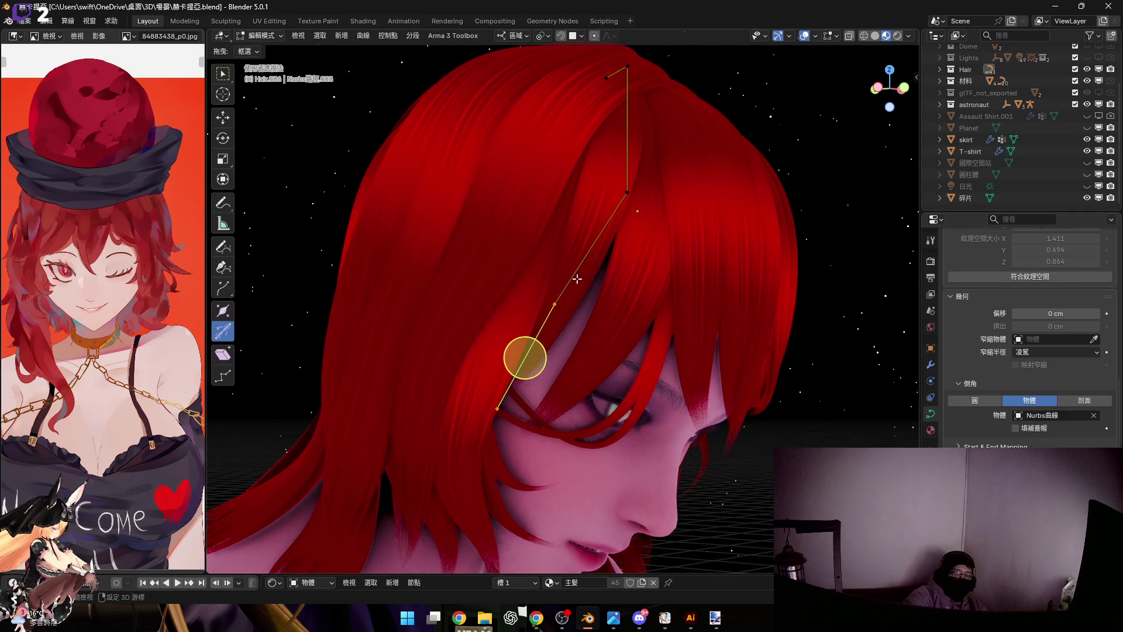
{"action": "scroll", "coordinate": [615, 204], "scroll_direction": "up", "scroll_amount": 2}
{"action": "key", "text": "r"}
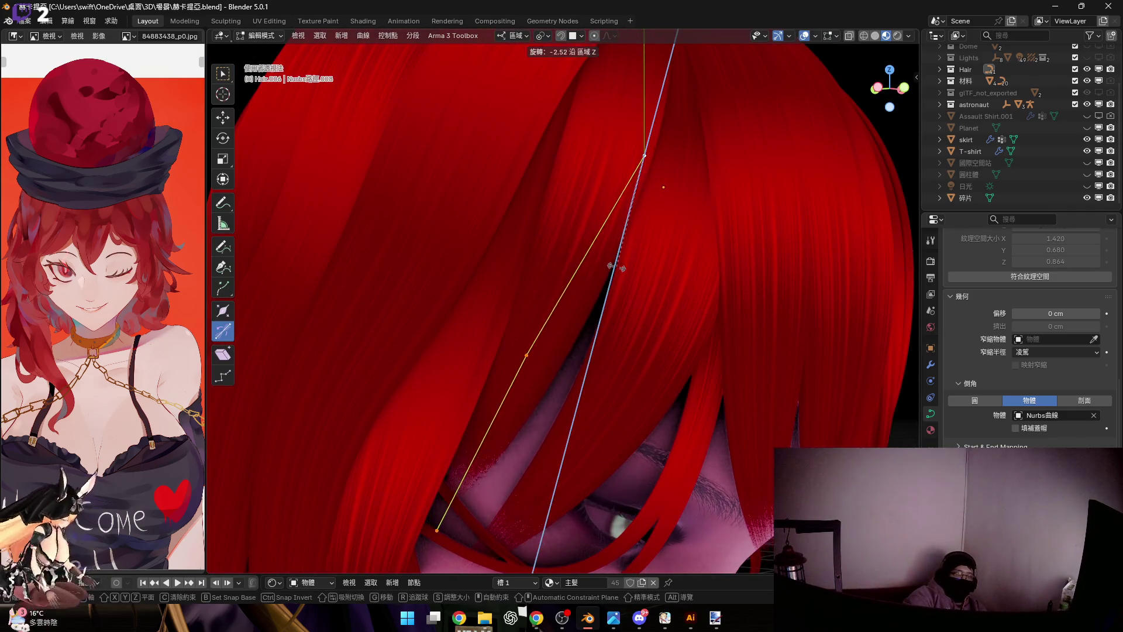
{"action": "left_click", "coordinate": [627, 270]}
{"action": "mouse_move", "coordinate": [533, 321]}
{"action": "middle_mouse_down"}
{"action": "mouse_move", "coordinate": [608, 252]}
{"action": "mouse_move", "coordinate": [598, 381]}
{"action": "middle_mouse_up"}
{"action": "left_click_drag", "start_coordinate": [506, 242], "coordinate": [682, 515]}
{"action": "middle_click_drag", "start_coordinate": [682, 514], "coordinate": [631, 264]}
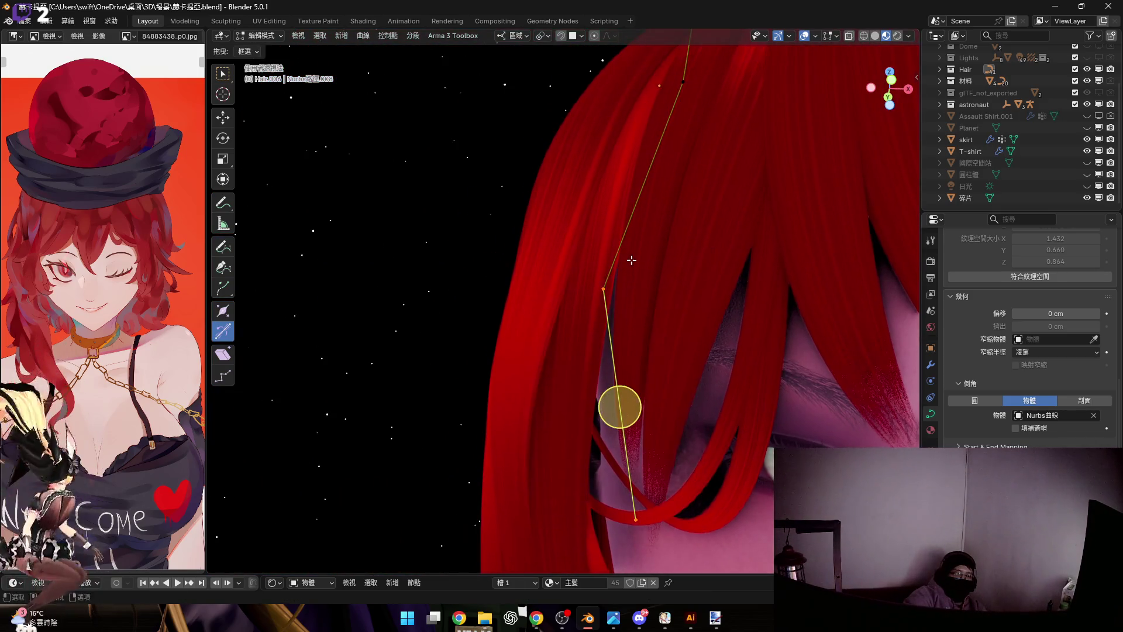
{"action": "middle_click_drag", "start_coordinate": [678, 113], "coordinate": [682, 297]}
{"action": "key", "text": "s"}
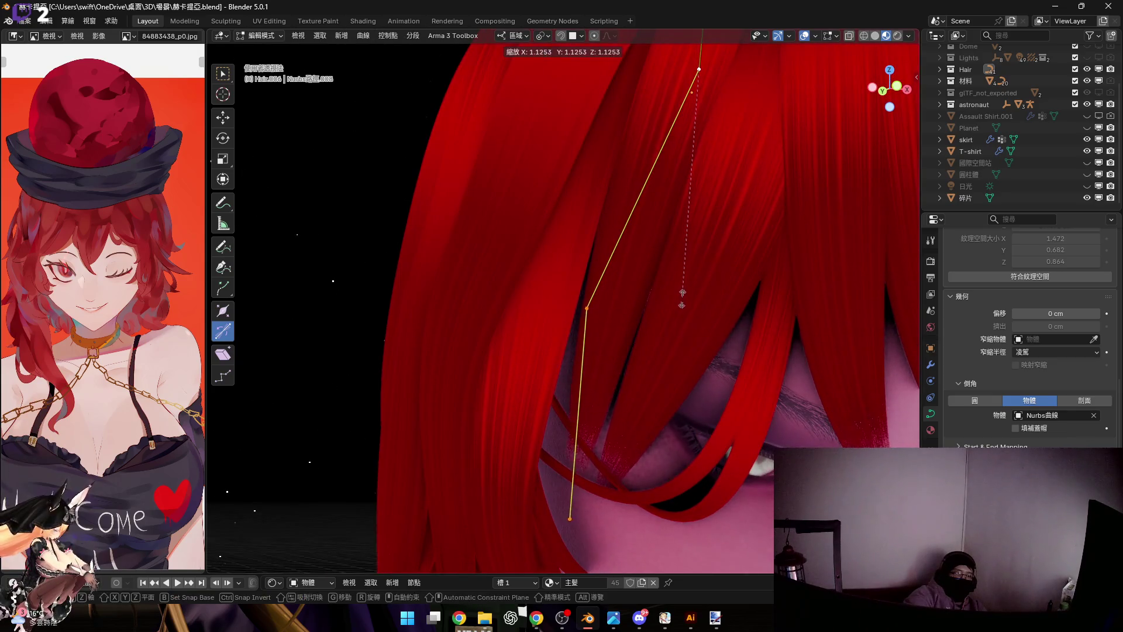
{"action": "left_click", "coordinate": [607, 322]}
Change the strand's thickness at a single point with shrink/fatten (Alt+S)
{"action": "middle_click_drag", "start_coordinate": [606, 323], "coordinate": [671, 293]}
{"action": "left_click_drag", "start_coordinate": [718, 380], "coordinate": [713, 375]}
{"action": "key", "text": "alt+s"}
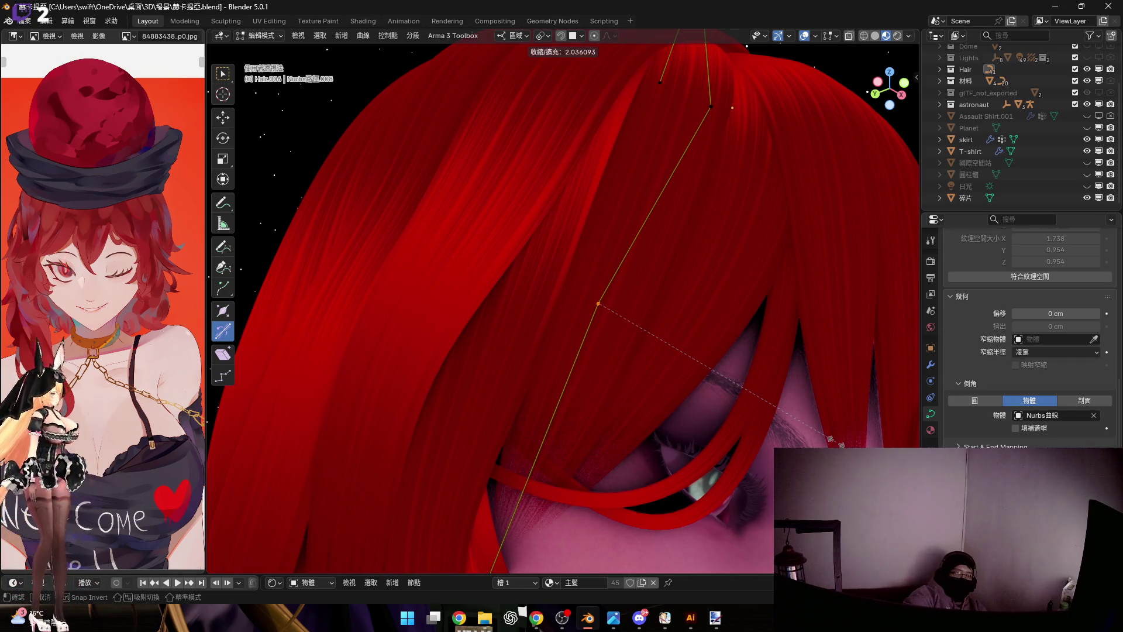
{"action": "mouse_move", "coordinate": [836, 434]}
{"action": "middle_mouse_down"}
{"action": "mouse_move", "coordinate": [667, 271]}
{"action": "mouse_move", "coordinate": [641, 293]}
{"action": "mouse_move", "coordinate": [682, 307]}
{"action": "mouse_move", "coordinate": [679, 277]}
{"action": "mouse_move", "coordinate": [702, 276]}
{"action": "middle_mouse_up"}
{"action": "key", "text": "alt+s"}
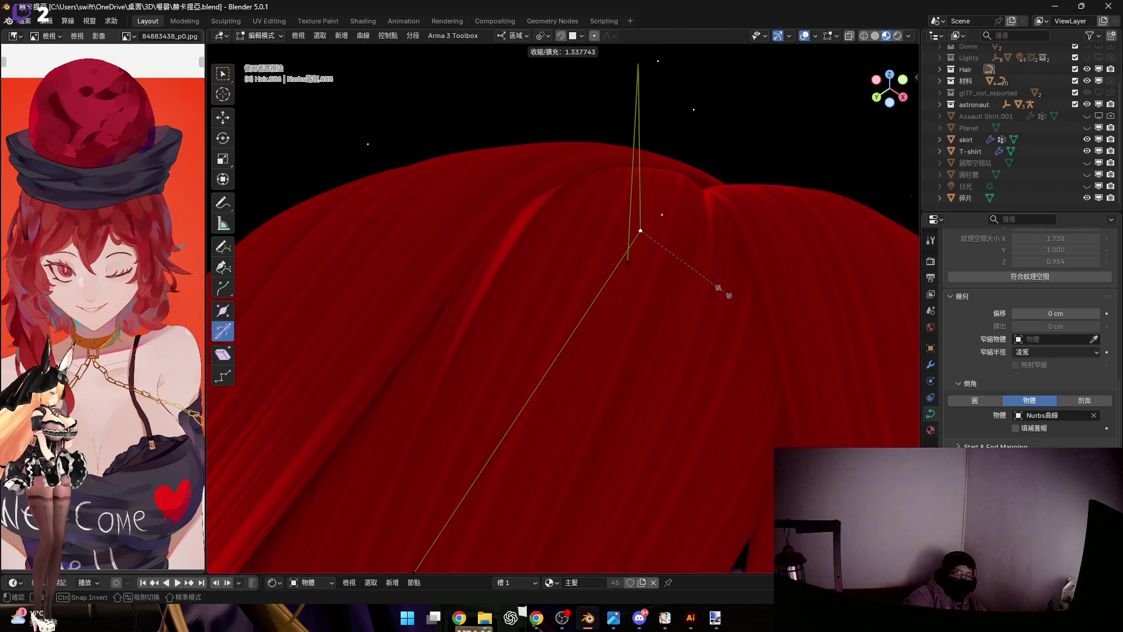
{"action": "left_click", "coordinate": [642, 231]}
Rotate the strand's lower section so its tip hangs down beside the eye onto the cheek
{"action": "mouse_move", "coordinate": [642, 231]}
{"action": "middle_mouse_down"}
{"action": "mouse_move", "coordinate": [616, 483]}
{"action": "mouse_move", "coordinate": [632, 557]}
{"action": "mouse_move", "coordinate": [682, 90]}
{"action": "middle_mouse_up"}
{"action": "scroll", "coordinate": [702, 35], "scroll_direction": "up", "scroll_amount": 2}
{"action": "scroll", "coordinate": [537, 346], "scroll_direction": "up", "scroll_amount": 3}
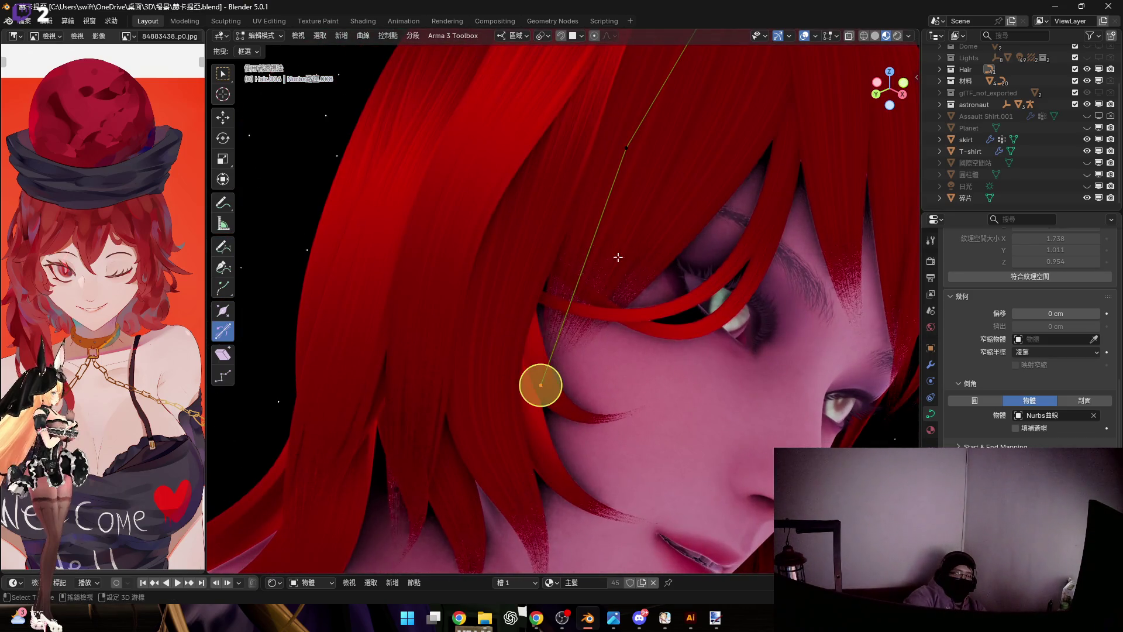
{"action": "middle_click_drag", "start_coordinate": [624, 285], "coordinate": [650, 273]}
{"action": "scroll", "coordinate": [650, 273], "scroll_direction": "up", "scroll_amount": 2}
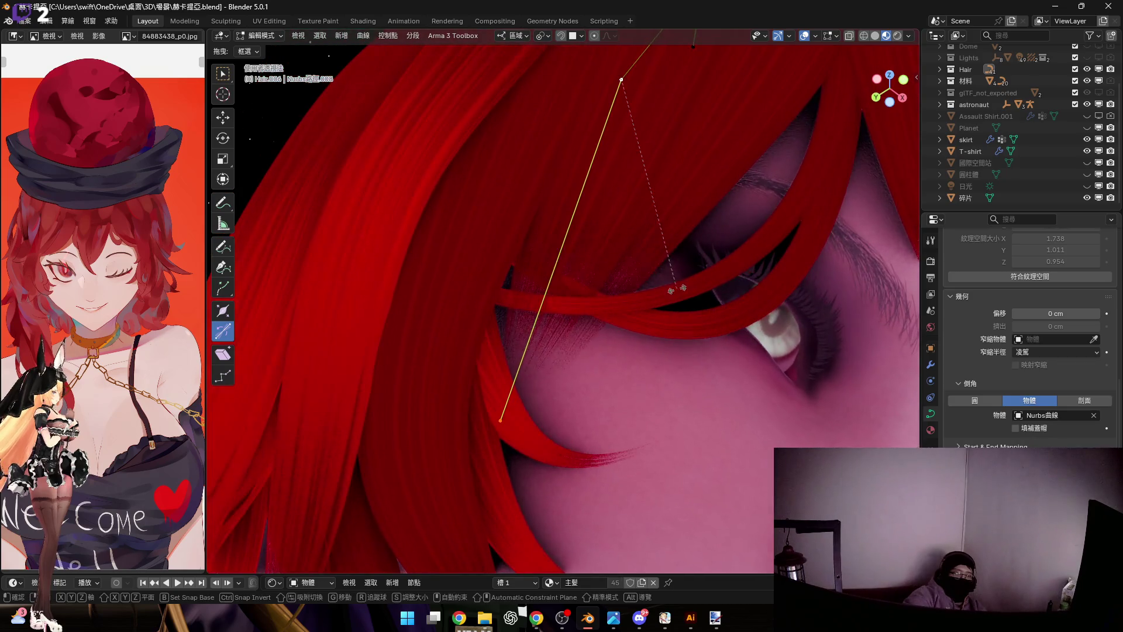
{"action": "key", "text": "r"}
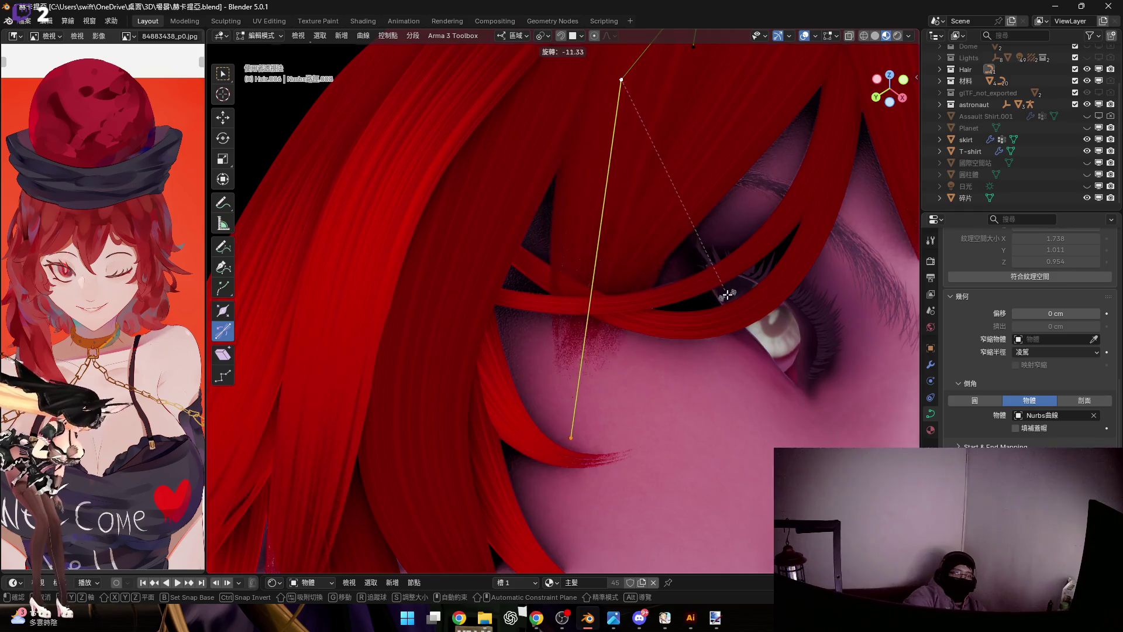
{"action": "left_click", "coordinate": [566, 258]}
{"action": "mouse_move", "coordinate": [565, 259]}
{"action": "middle_mouse_down"}
{"action": "mouse_move", "coordinate": [611, 312]}
{"action": "mouse_move", "coordinate": [614, 295]}
{"action": "middle_mouse_up"}
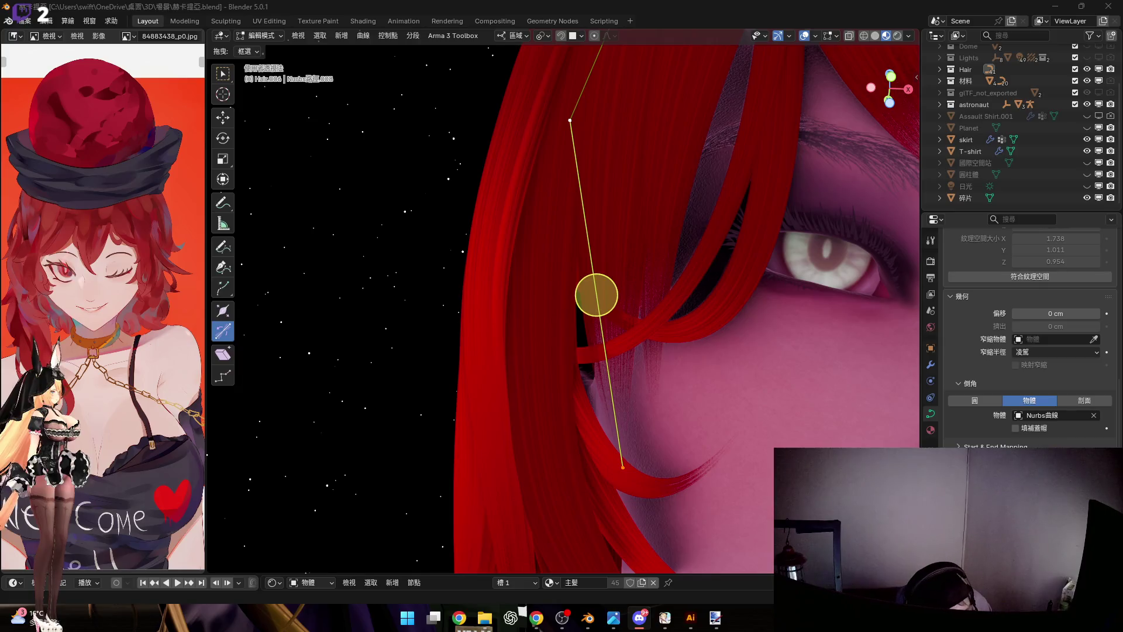
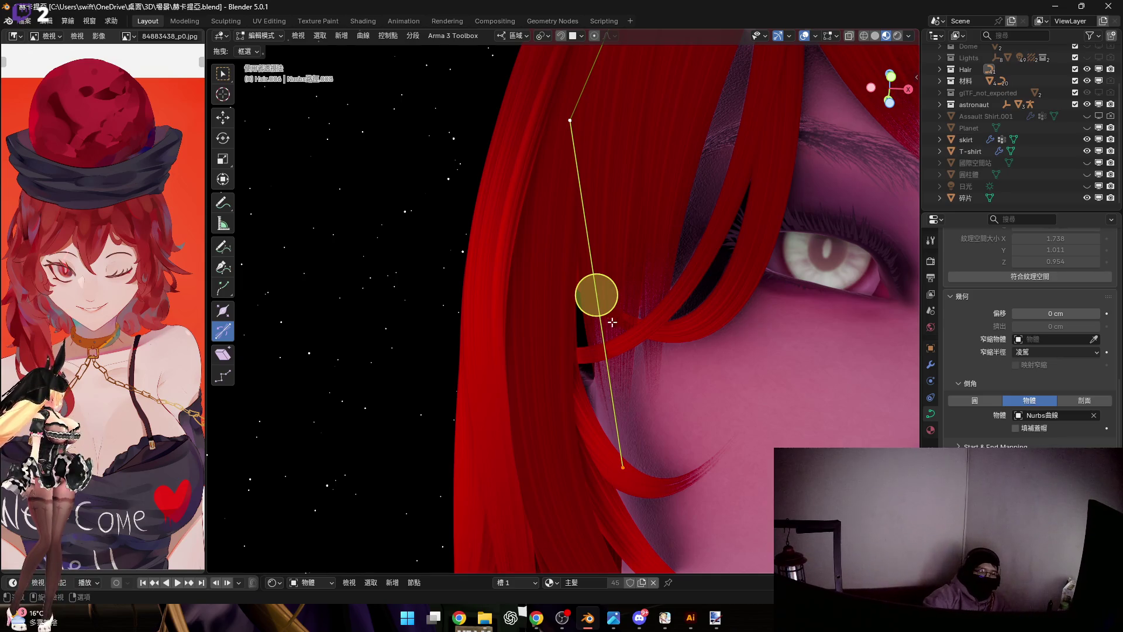
Rotate the strand's control point, then tilt it with Ctrl+T so the lock twists along the head
{"action": "middle_click_drag", "start_coordinate": [610, 255], "coordinate": [606, 268]}
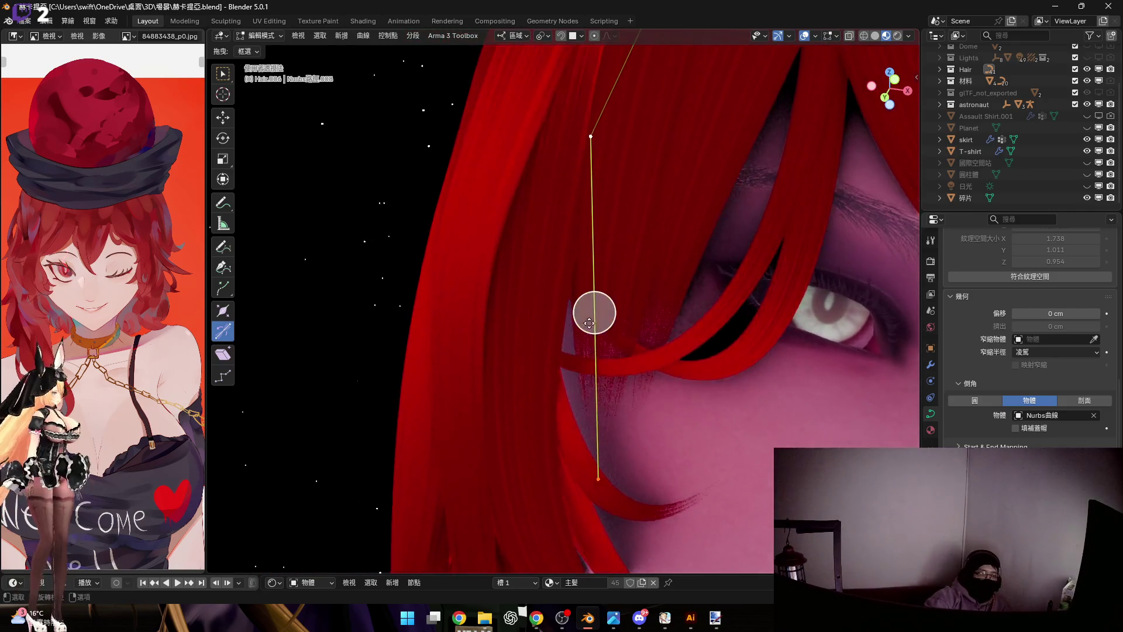
{"action": "middle_click_drag", "start_coordinate": [607, 267], "coordinate": [667, 344]}
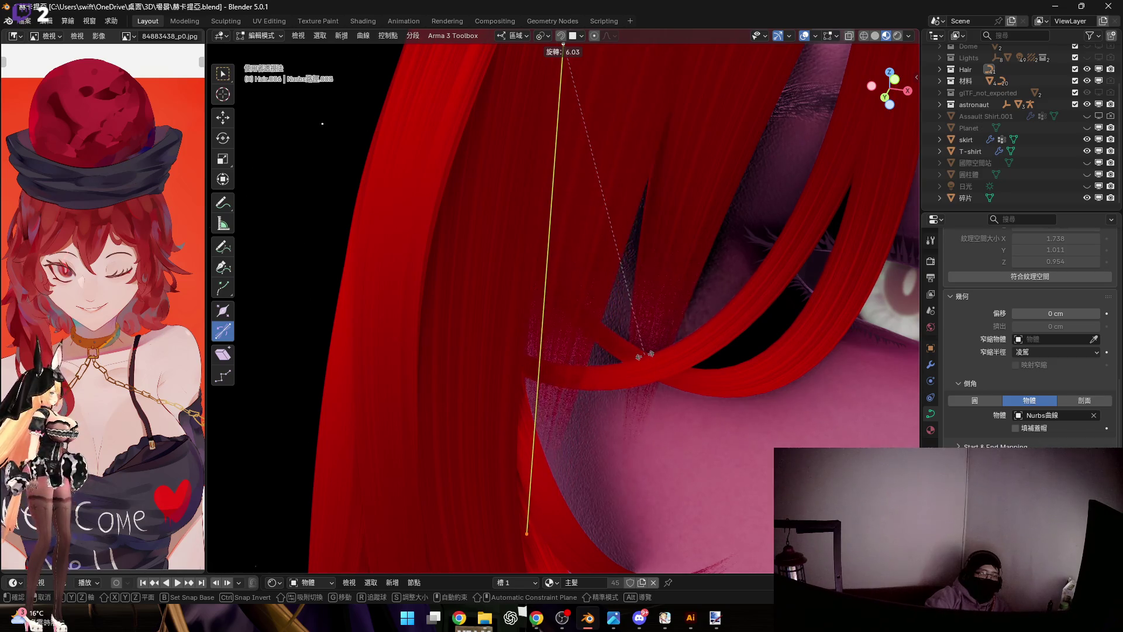
{"action": "left_click", "coordinate": [636, 360]}
{"action": "mouse_move", "coordinate": [635, 360]}
{"action": "middle_mouse_down"}
{"action": "mouse_move", "coordinate": [697, 357]}
{"action": "mouse_move", "coordinate": [603, 321]}
{"action": "mouse_move", "coordinate": [650, 278]}
{"action": "mouse_move", "coordinate": [668, 233]}
{"action": "middle_mouse_up"}
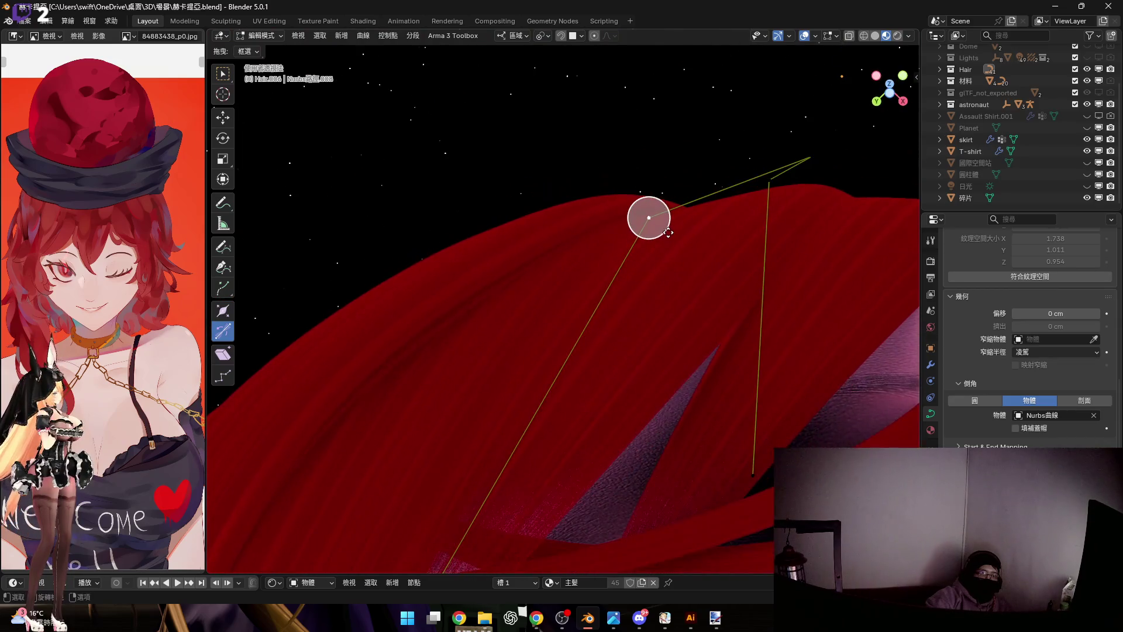
{"action": "key", "text": "ctrl+t"}
{"action": "left_click", "coordinate": [668, 236]}
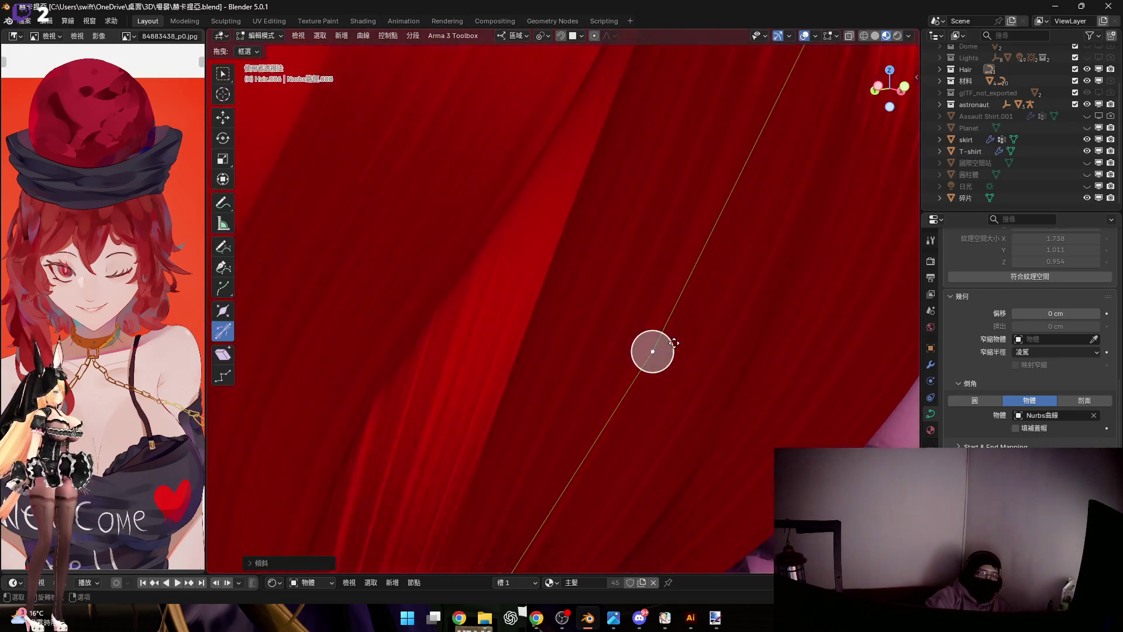
{"action": "mouse_move", "coordinate": [669, 236]}
{"action": "middle_mouse_down"}
{"action": "mouse_move", "coordinate": [752, 344]}
{"action": "mouse_move", "coordinate": [689, 278]}
{"action": "middle_mouse_up"}
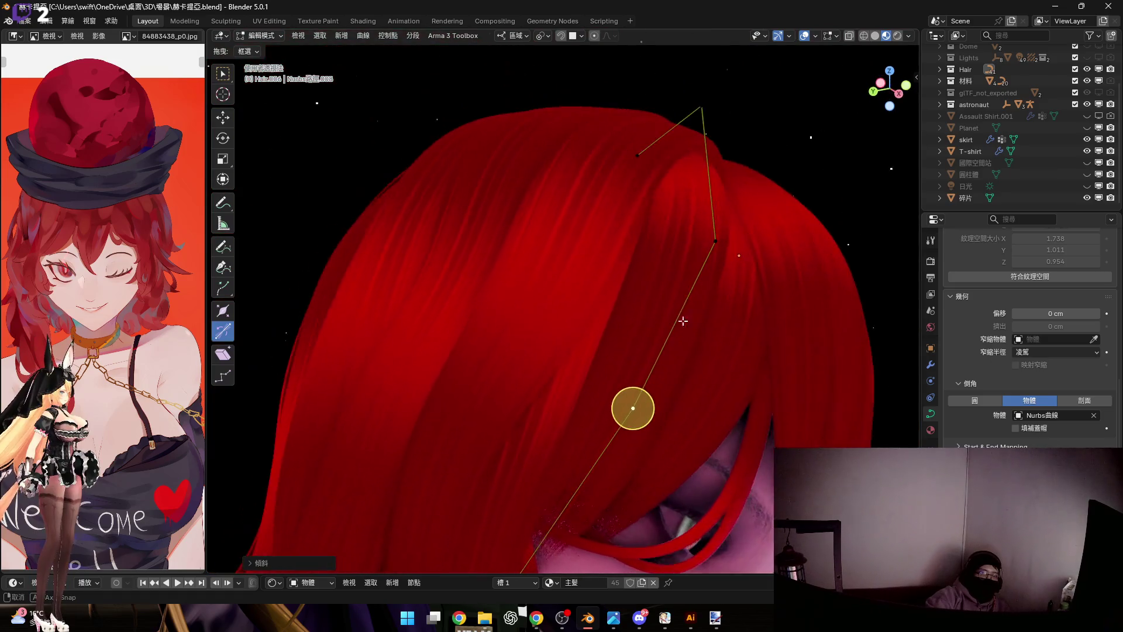
{"action": "scroll", "coordinate": [689, 278], "scroll_direction": "up", "scroll_amount": 3}
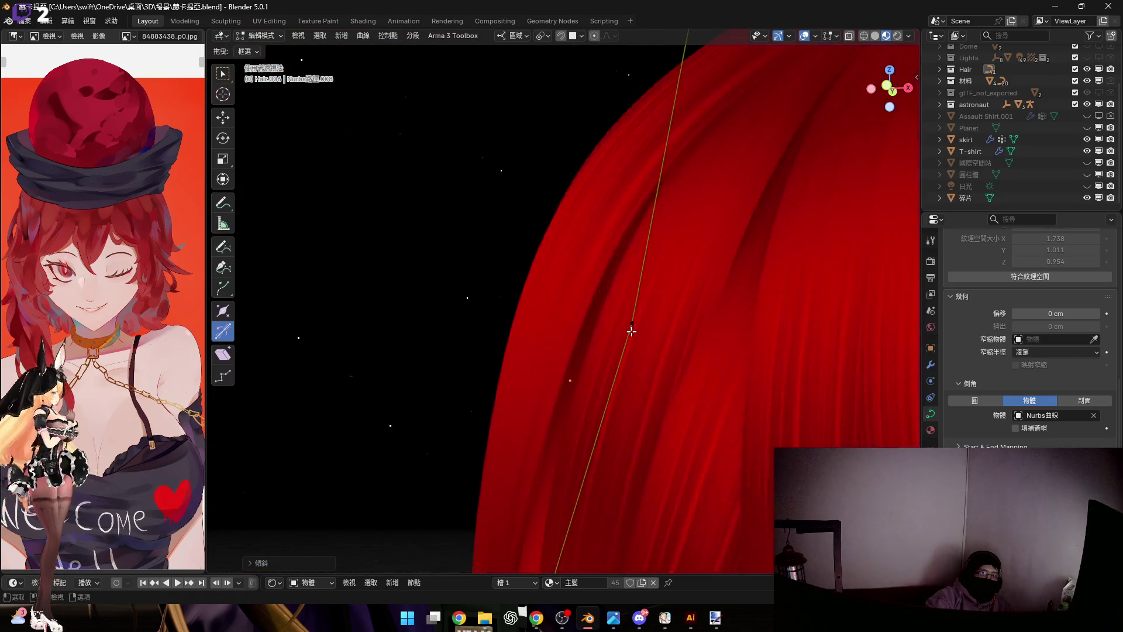
{"action": "scroll", "coordinate": [666, 317], "scroll_direction": "up", "scroll_amount": 3}
{"action": "scroll", "coordinate": [664, 327], "scroll_direction": "up", "scroll_amount": 2}
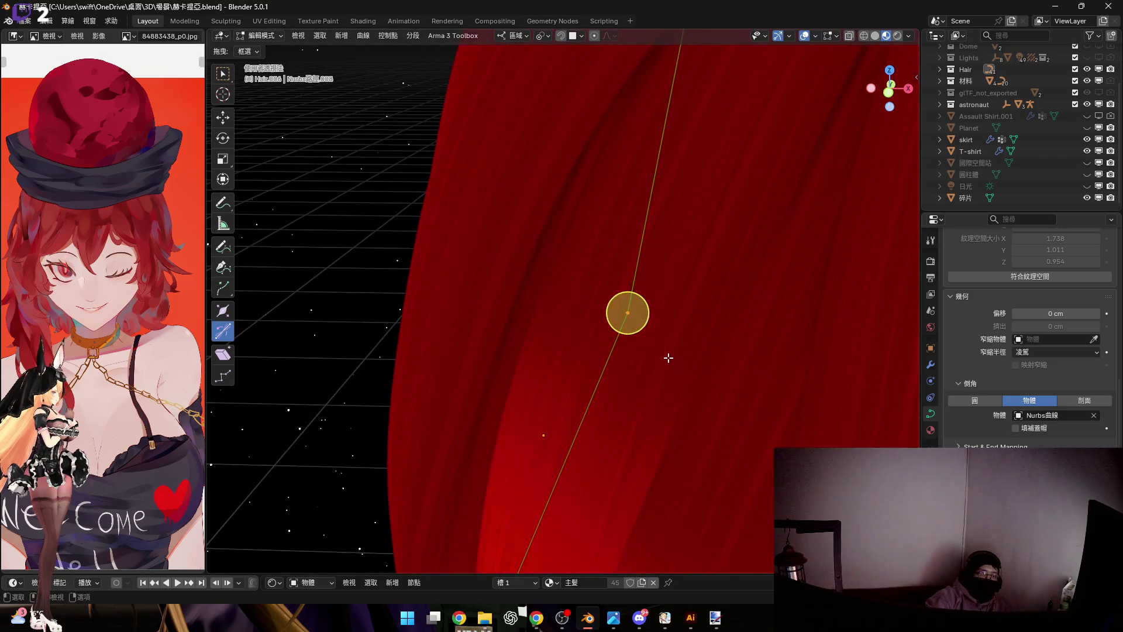
Try moving the point along local Z, then X/Y, cancelling both, and attempt F to make a segment
{"action": "key", "text": "g"}
{"action": "key", "text": "z"}
{"action": "key", "text": "z"}
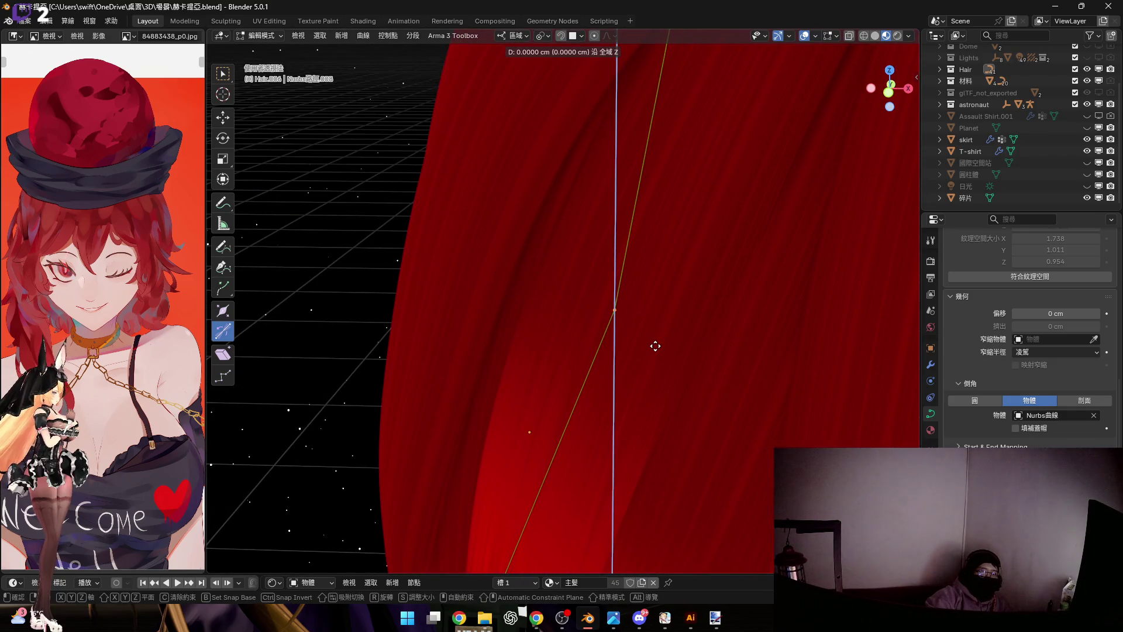
{"action": "key", "text": "Escape"}
{"action": "middle_click_drag", "start_coordinate": [655, 346], "coordinate": [752, 333]}
{"action": "key", "text": "g"}
{"action": "key", "text": "x"}
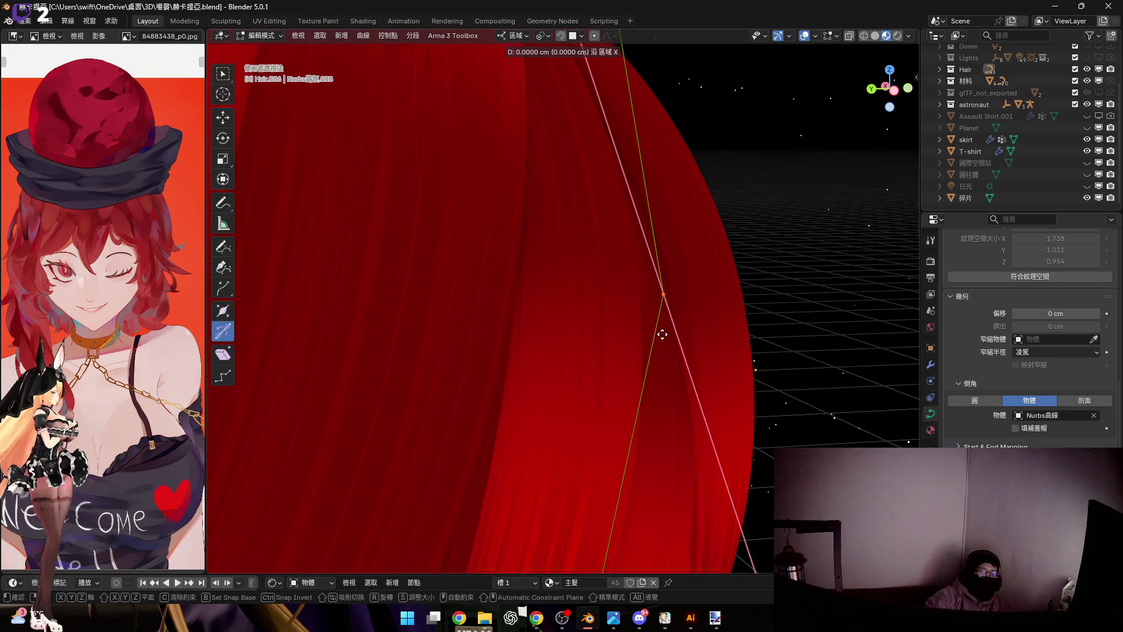
{"action": "key", "text": "y"}
{"action": "key", "text": "y"}
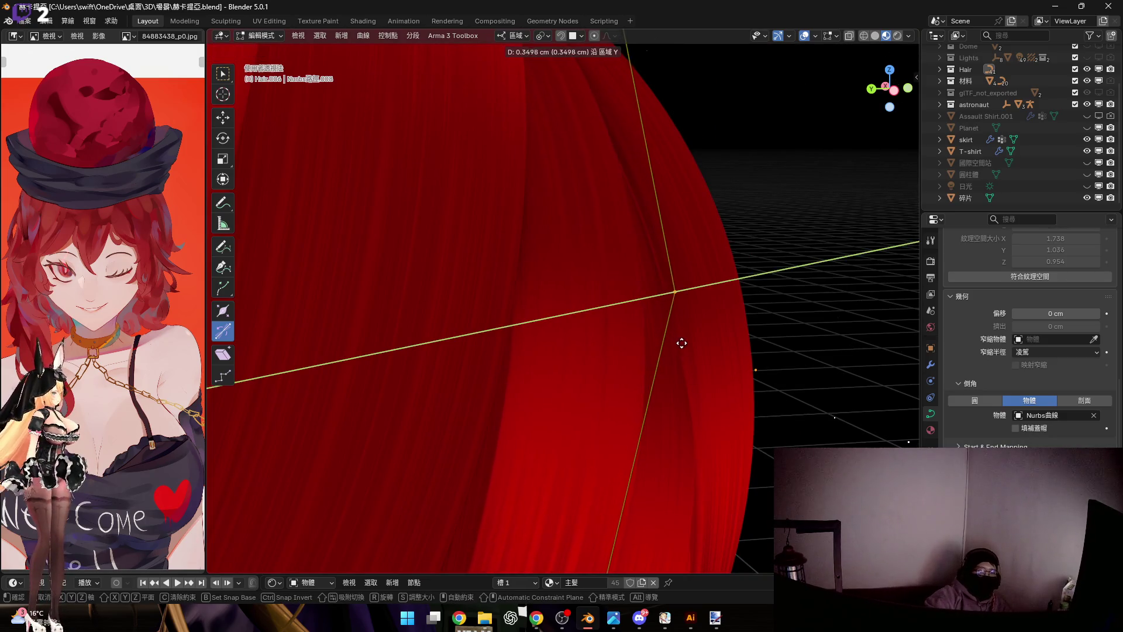
{"action": "key", "text": "Escape"}
{"action": "mouse_move", "coordinate": [644, 326]}
{"action": "middle_mouse_down"}
{"action": "mouse_move", "coordinate": [514, 289]}
{"action": "mouse_move", "coordinate": [585, 371]}
{"action": "middle_mouse_up"}
{"action": "key", "text": "f"}
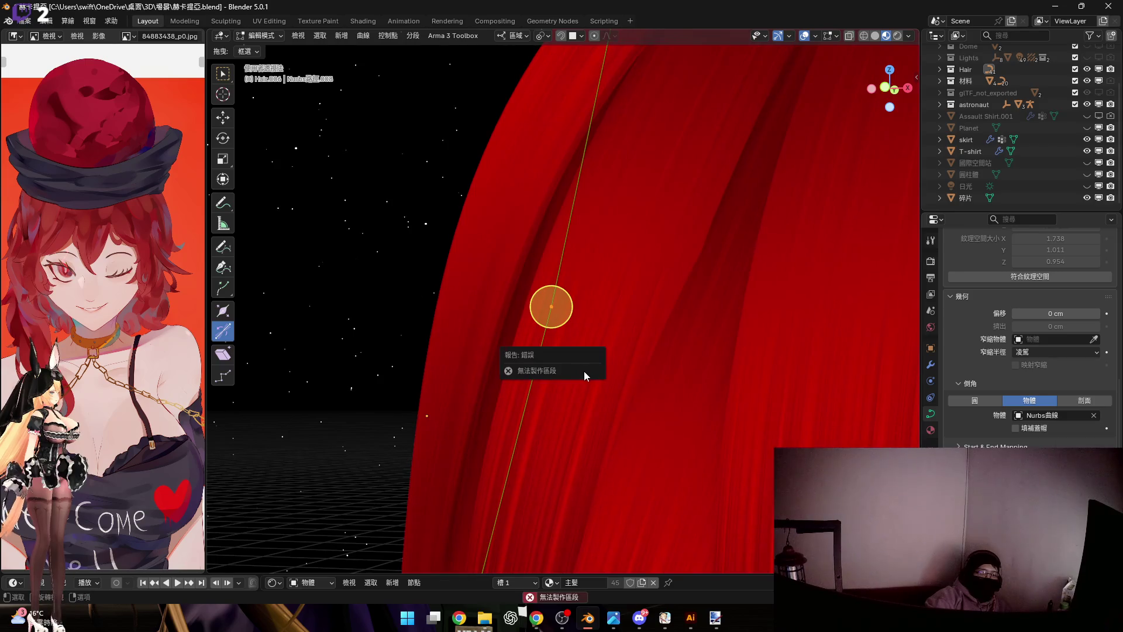
Grab the control point twice to reposition the strand over the bangs above the eye
{"action": "middle_click_drag", "start_coordinate": [656, 333], "coordinate": [655, 330]}
{"action": "key", "text": "g"}
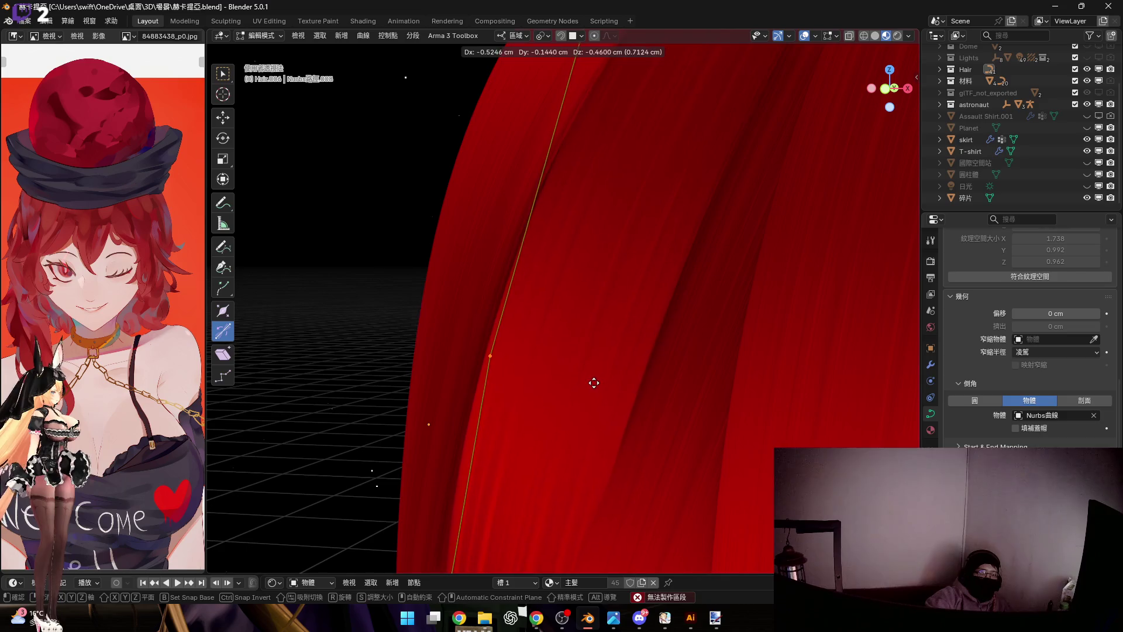
{"action": "left_click", "coordinate": [572, 438]}
{"action": "mouse_move", "coordinate": [577, 409]}
{"action": "middle_mouse_down"}
{"action": "mouse_move", "coordinate": [614, 307]}
{"action": "mouse_move", "coordinate": [558, 416]}
{"action": "mouse_move", "coordinate": [607, 346]}
{"action": "mouse_move", "coordinate": [646, 318]}
{"action": "mouse_move", "coordinate": [702, 311]}
{"action": "mouse_move", "coordinate": [694, 297]}
{"action": "mouse_move", "coordinate": [708, 548]}
{"action": "middle_mouse_up"}
{"action": "key", "text": "g"}
{"action": "left_click", "coordinate": [595, 348]}
{"action": "middle_click_drag", "start_coordinate": [642, 310], "coordinate": [634, 358]}
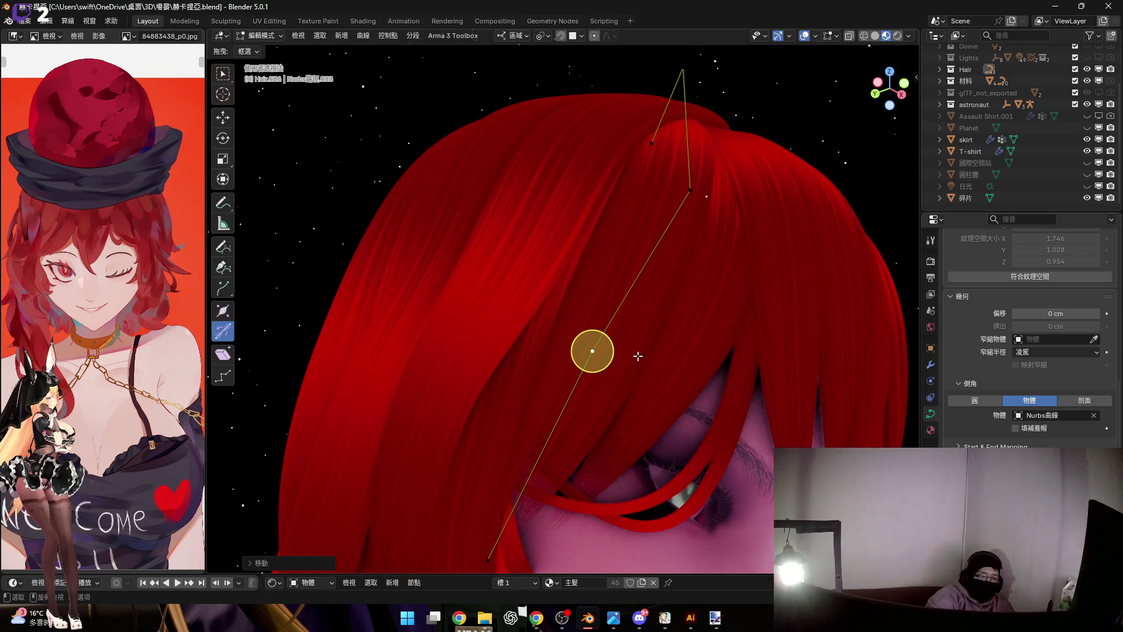
{"action": "scroll", "coordinate": [638, 355], "scroll_direction": "up", "scroll_amount": 5}
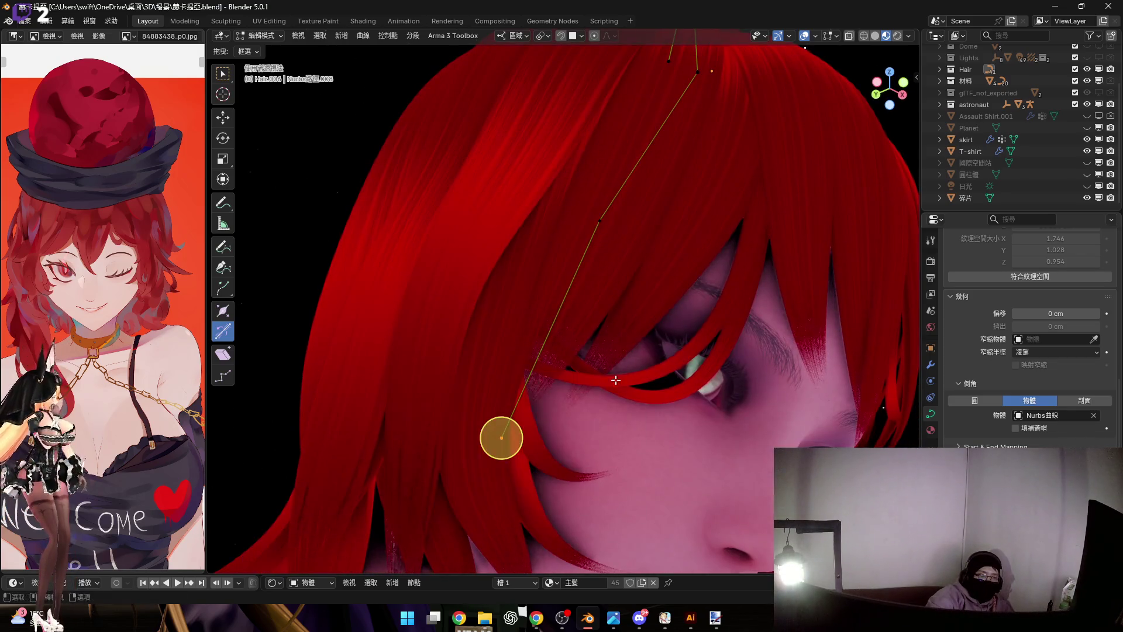
Rotate the fringe control point about its local Z axis to angle the strand over the eye
{"action": "middle_click_drag", "start_coordinate": [609, 227], "coordinate": [649, 316]}
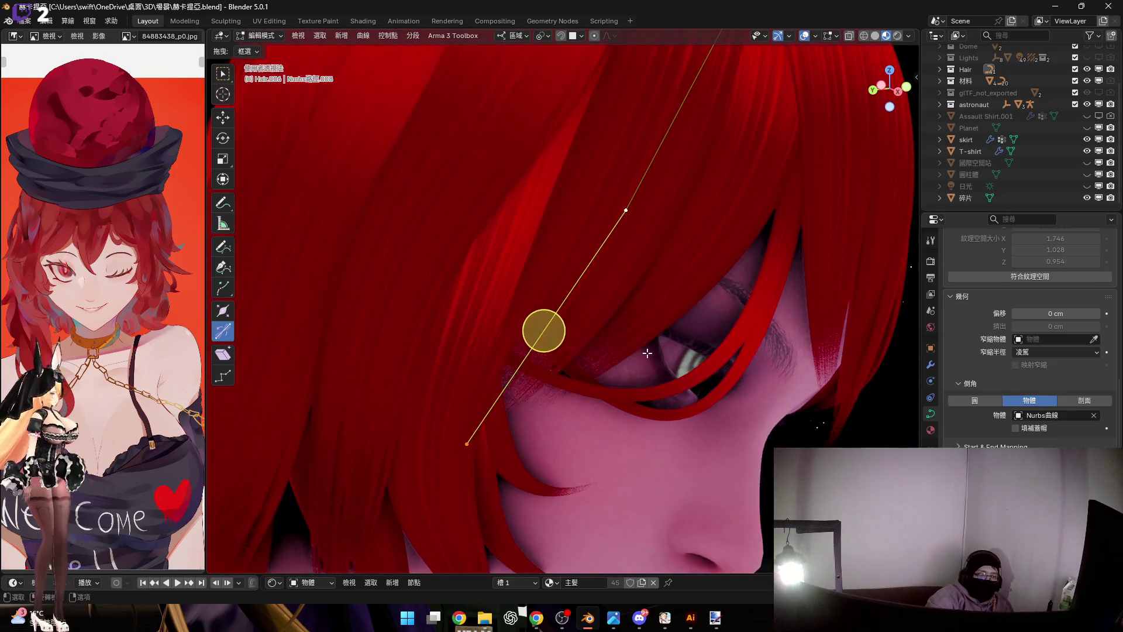
{"action": "key", "text": "r"}
{"action": "key", "text": "z"}
{"action": "key", "text": "z"}
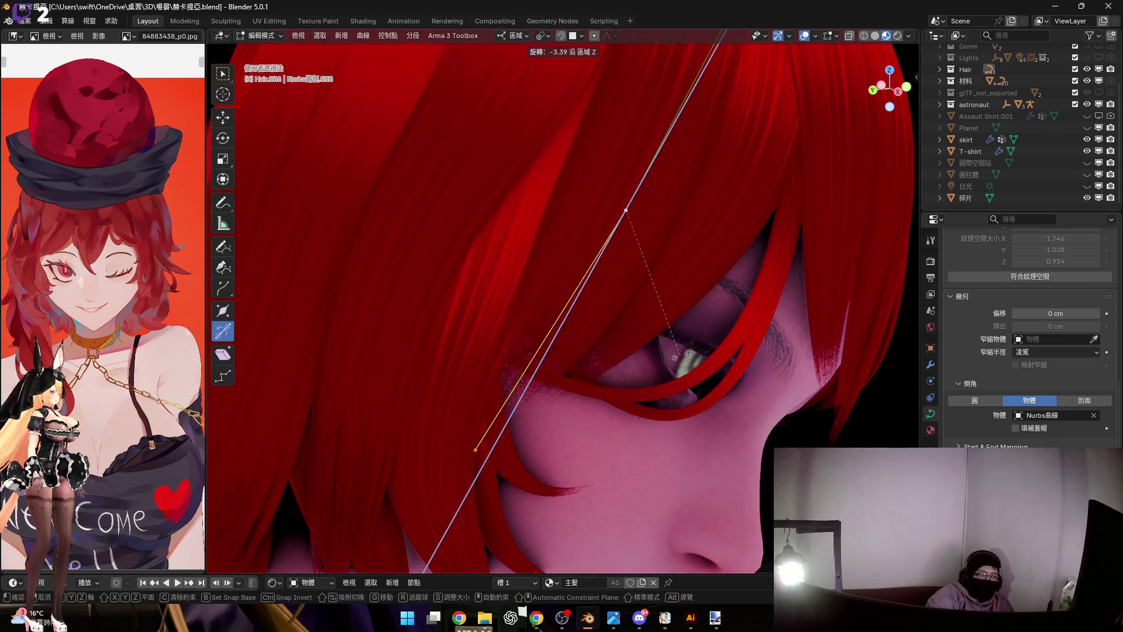
{"action": "middle_click_drag", "start_coordinate": [544, 328], "coordinate": [672, 290]}
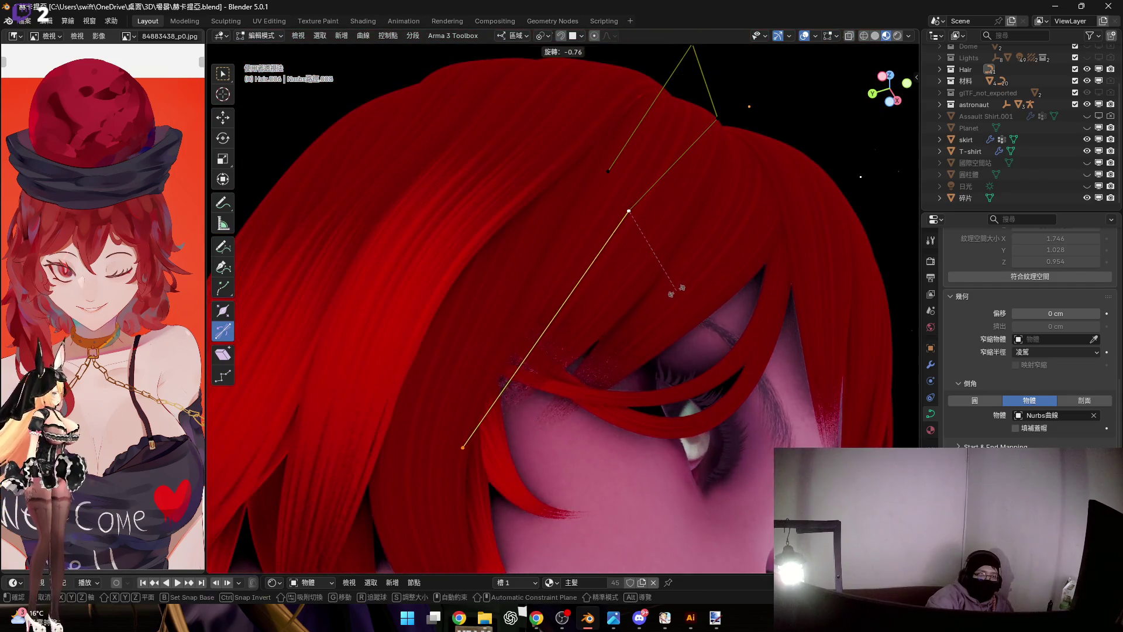
{"action": "left_click", "coordinate": [697, 295]}
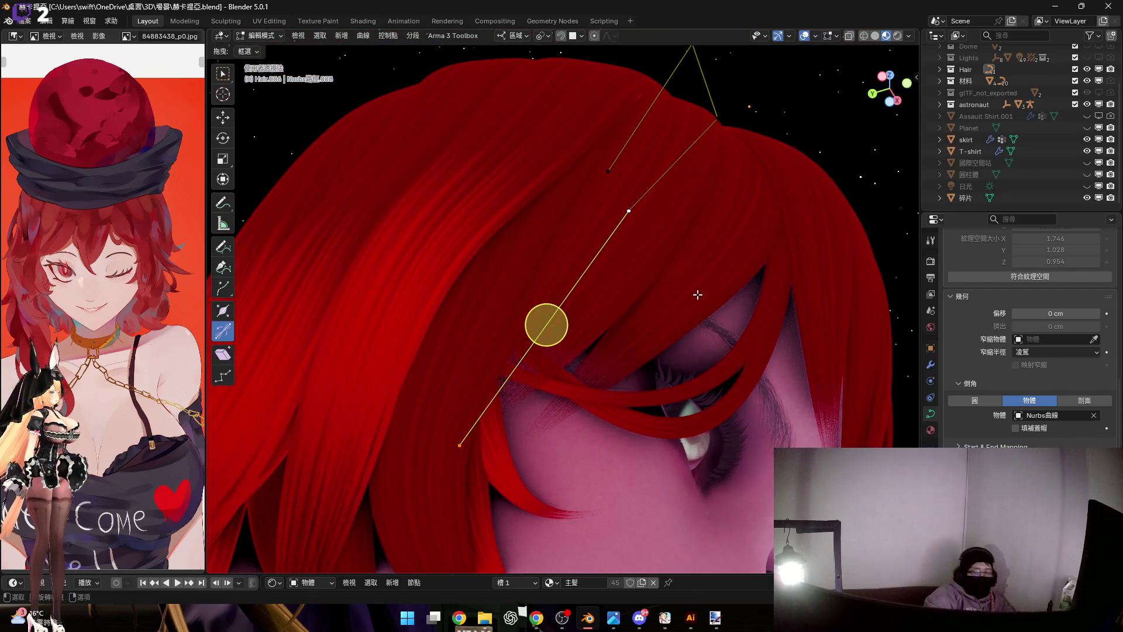
{"action": "mouse_move", "coordinate": [697, 296]}
{"action": "middle_mouse_down"}
{"action": "mouse_move", "coordinate": [601, 334]}
{"action": "mouse_move", "coordinate": [682, 296]}
{"action": "mouse_move", "coordinate": [662, 279]}
{"action": "middle_mouse_up"}
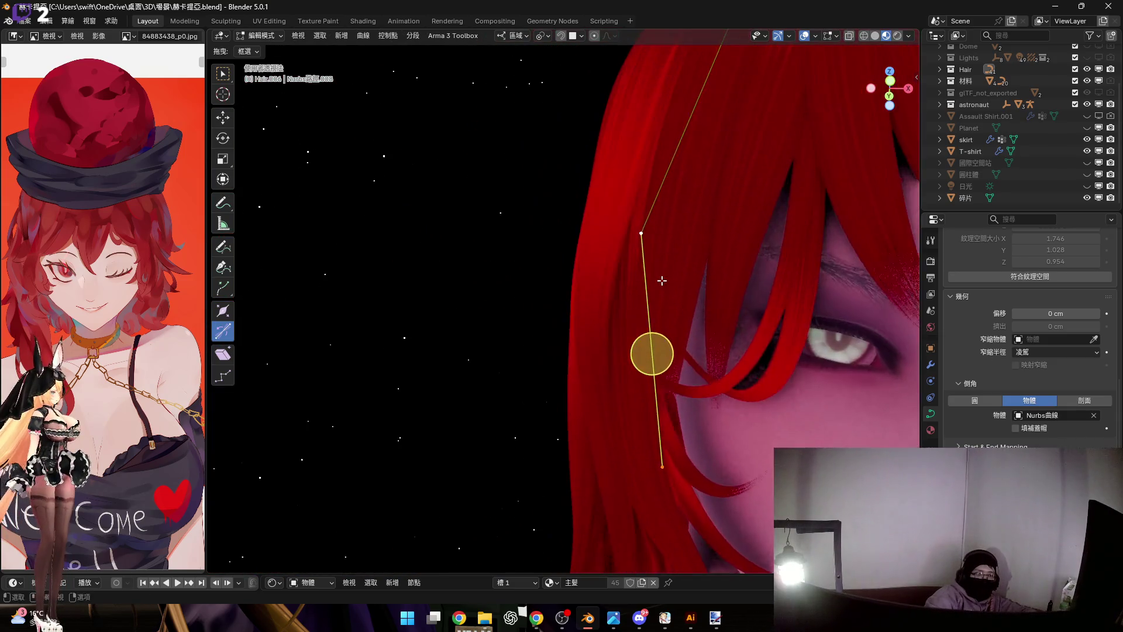
{"action": "scroll", "coordinate": [690, 324], "scroll_direction": "down", "scroll_amount": 3}
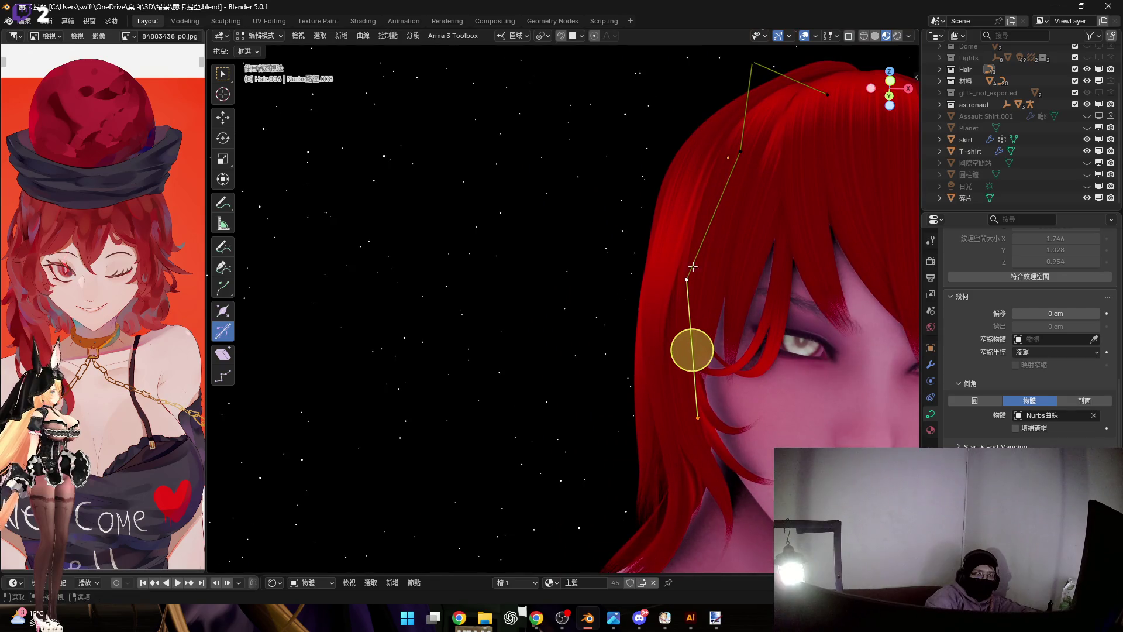
Scale the control point and rotate it again to refine the strand's thickness and angle
{"action": "mouse_move", "coordinate": [744, 149]}
{"action": "middle_mouse_down"}
{"action": "mouse_move", "coordinate": [693, 325]}
{"action": "mouse_move", "coordinate": [657, 118]}
{"action": "middle_mouse_up"}
{"action": "key", "text": "s"}
{"action": "left_click", "coordinate": [686, 355]}
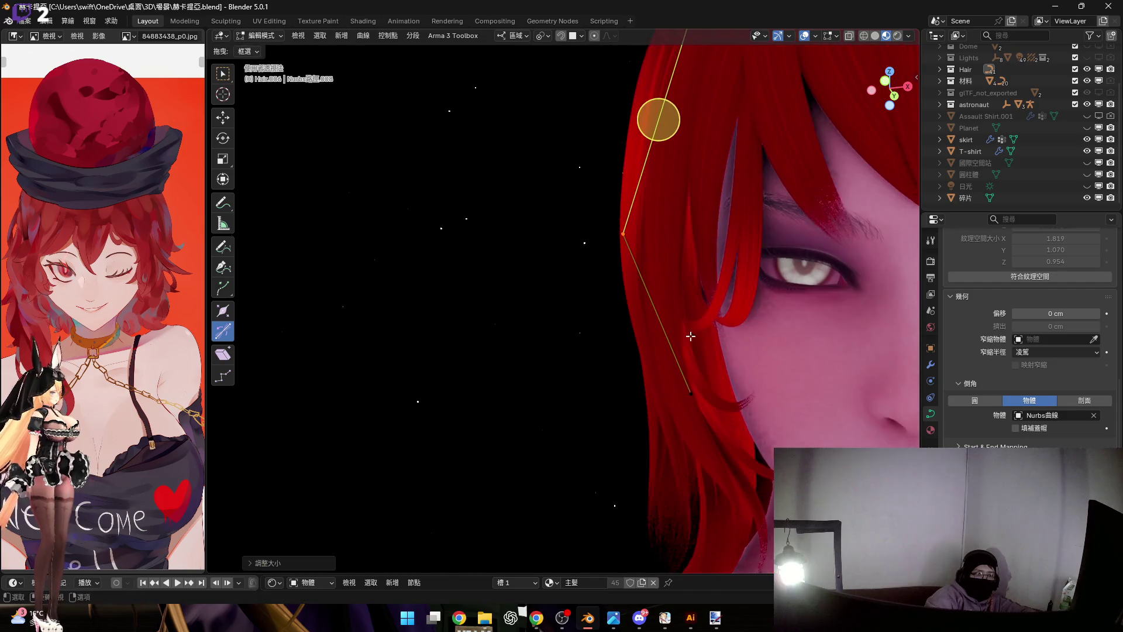
{"action": "scroll", "coordinate": [642, 270], "scroll_direction": "up", "scroll_amount": 2}
{"action": "key", "text": "r"}
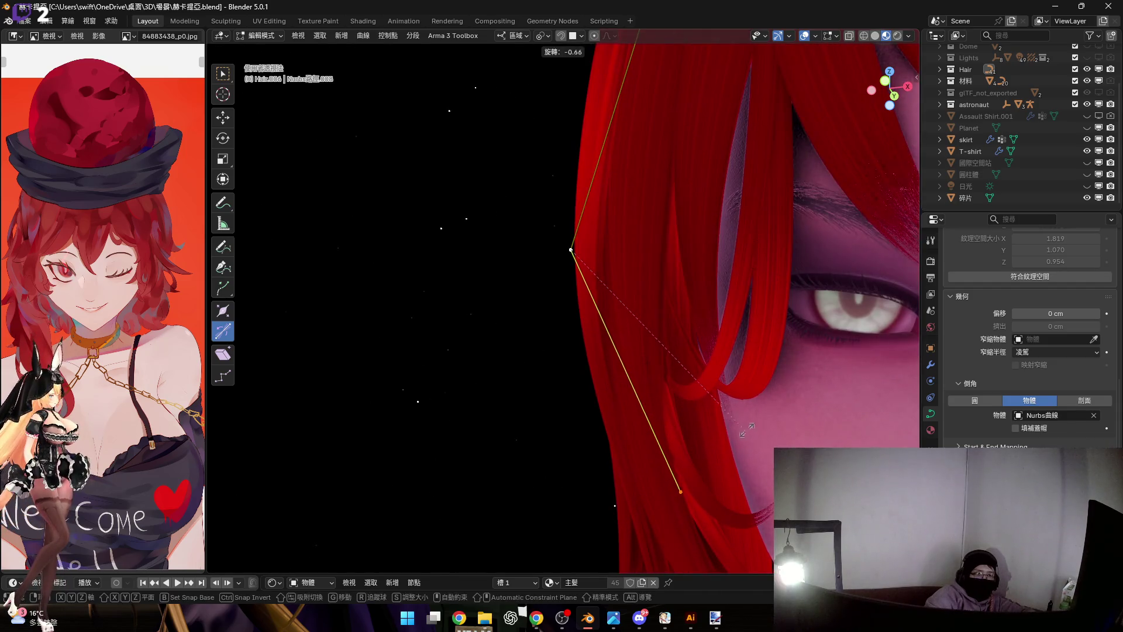
{"action": "left_click", "coordinate": [773, 420]}
{"action": "scroll", "coordinate": [667, 350], "scroll_direction": "up", "scroll_amount": 3}
Select a lower vertex of the hair curve and move it to extend the lock down beside the cheek
{"action": "middle_click_drag", "start_coordinate": [666, 351], "coordinate": [614, 264], "text": "shift"}
{"action": "left_click_drag", "start_coordinate": [555, 199], "coordinate": [641, 292]}
{"action": "scroll", "coordinate": [658, 325], "scroll_direction": "up", "scroll_amount": 2}
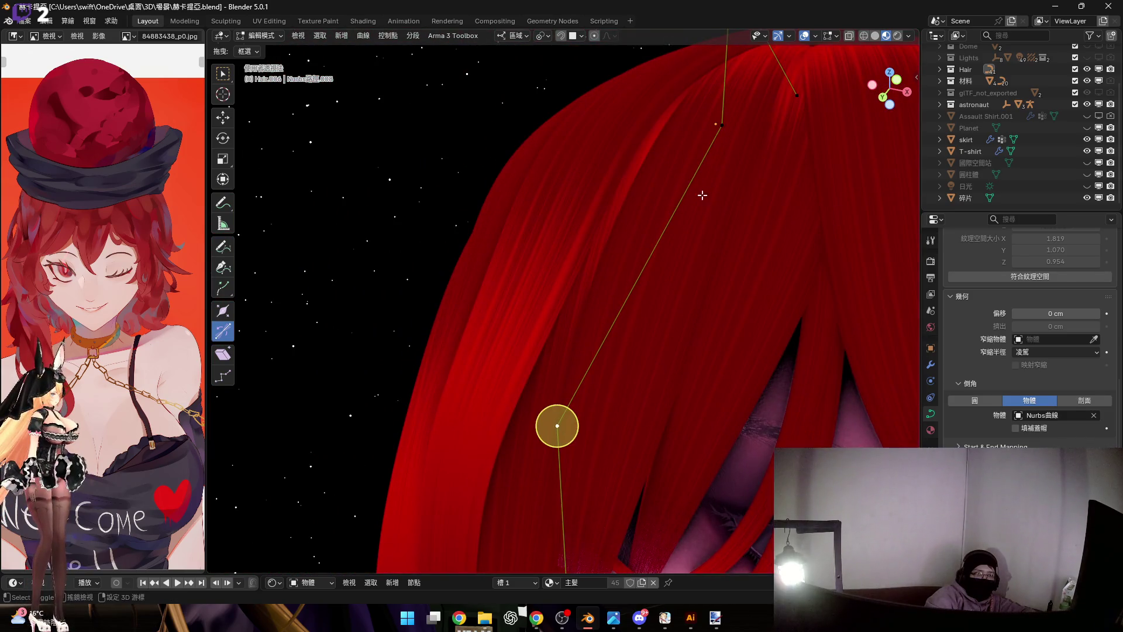
{"action": "mouse_move", "coordinate": [661, 334]}
{"action": "middle_mouse_down"}
{"action": "mouse_move", "coordinate": [551, 455]}
{"action": "mouse_move", "coordinate": [619, 376]}
{"action": "middle_mouse_up"}
{"action": "left_click_drag", "start_coordinate": [539, 312], "coordinate": [626, 394]}
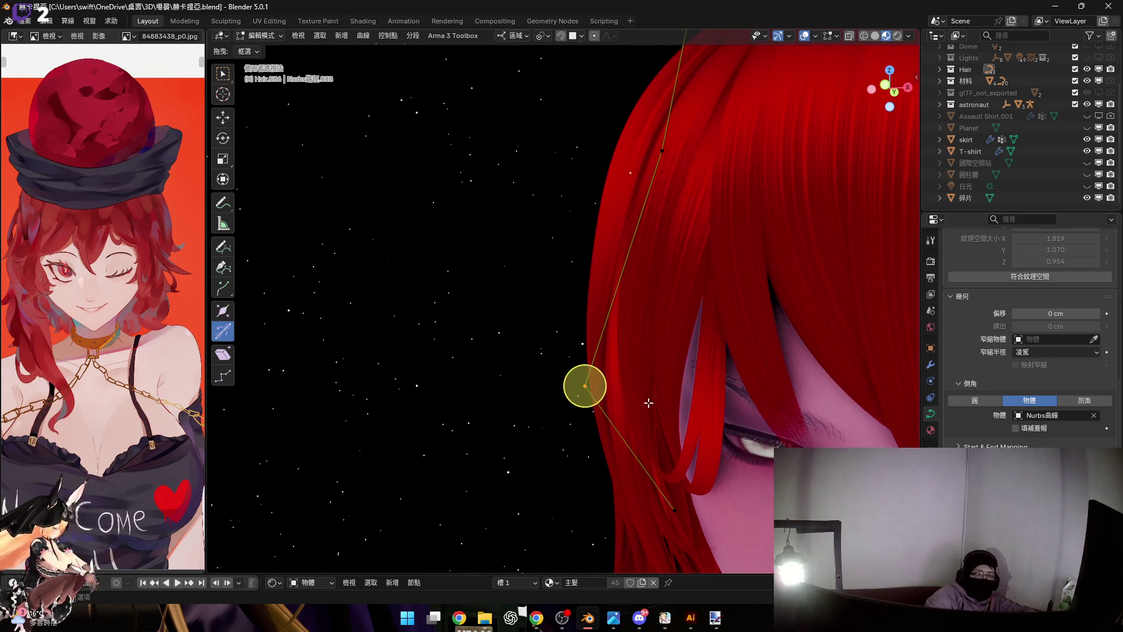
{"action": "middle_click_drag", "start_coordinate": [647, 401], "coordinate": [641, 360]}
{"action": "key", "text": "g"}
{"action": "left_click", "coordinate": [600, 348]}
{"action": "mouse_move", "coordinate": [600, 348]}
{"action": "middle_mouse_down"}
{"action": "mouse_move", "coordinate": [711, 339]}
{"action": "mouse_move", "coordinate": [779, 313]}
{"action": "mouse_move", "coordinate": [747, 306]}
{"action": "mouse_move", "coordinate": [766, 310]}
{"action": "middle_mouse_up"}
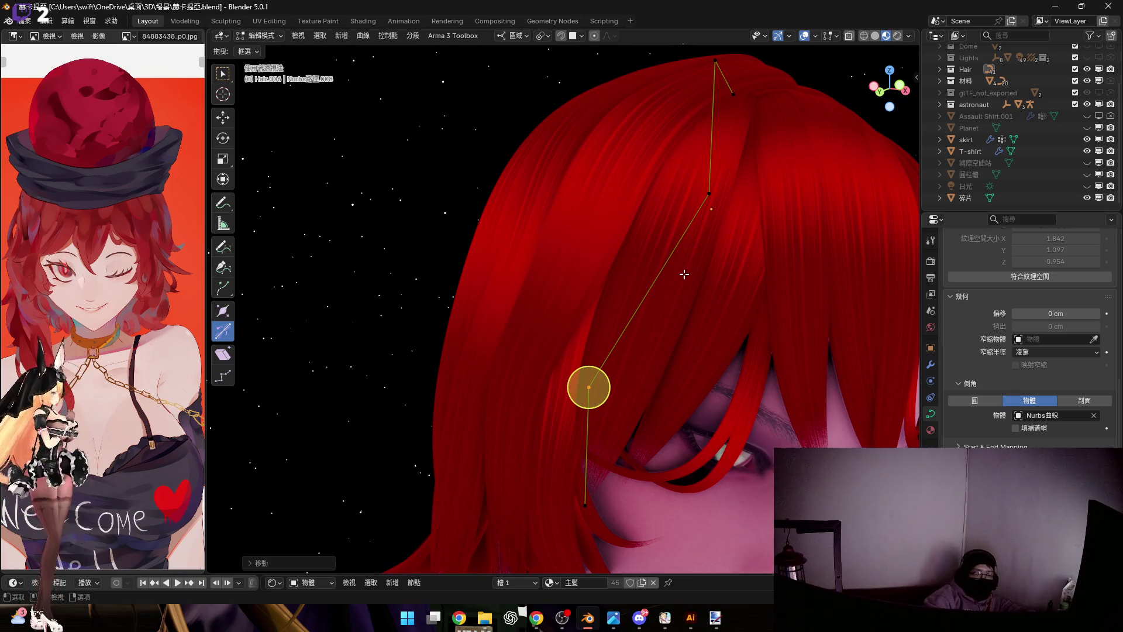
Cancel a move of the strand's end point and show the scene in plain grey Solid shading
{"action": "middle_click_drag", "start_coordinate": [710, 322], "coordinate": [666, 369]}
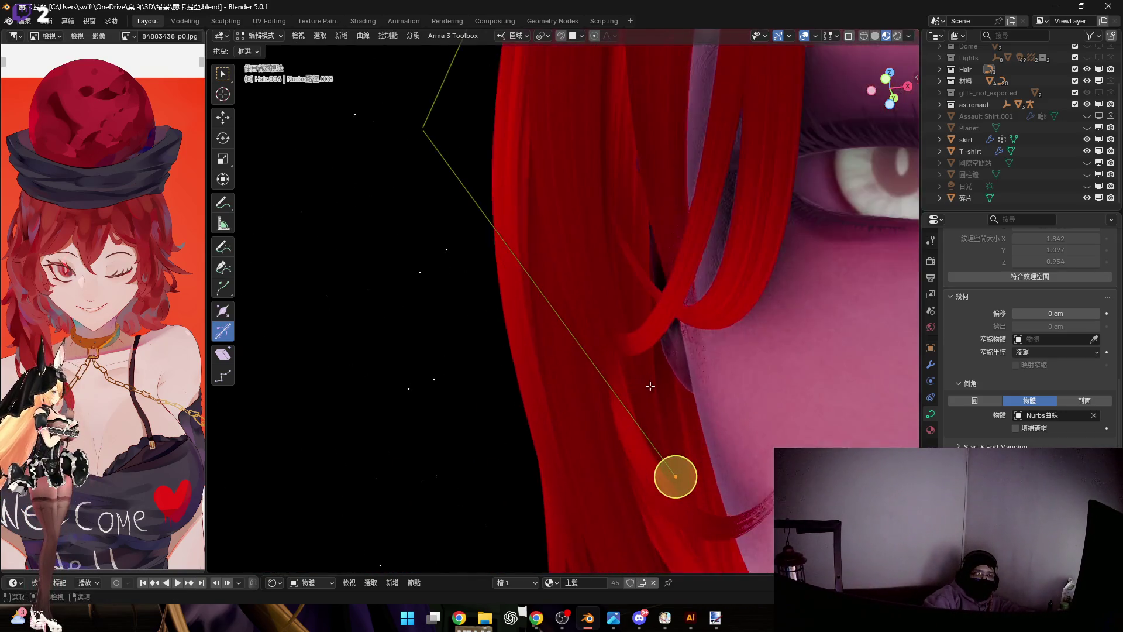
{"action": "scroll", "coordinate": [659, 394], "scroll_direction": "up", "scroll_amount": 3}
{"action": "key", "text": "g"}
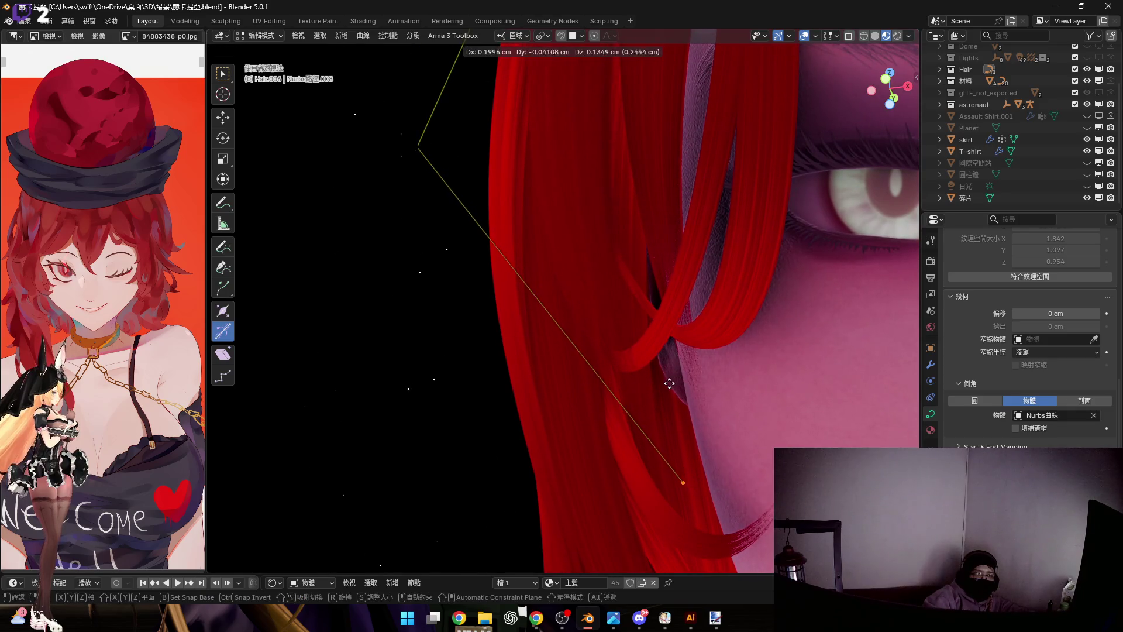
{"action": "key", "text": "Escape"}
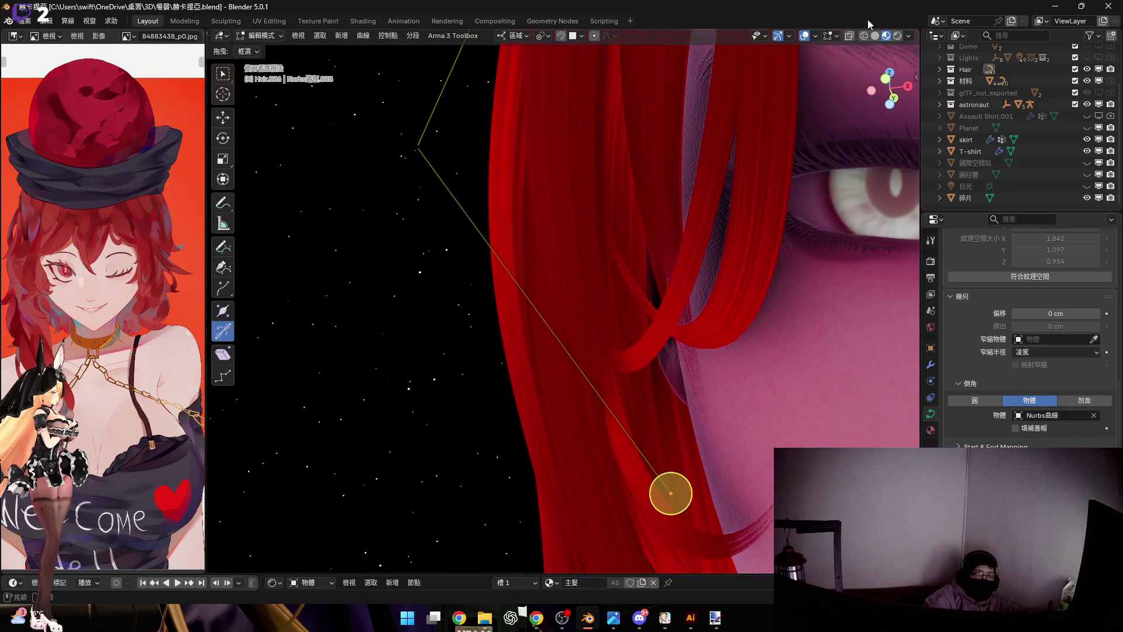
{"action": "left_click", "coordinate": [875, 35]}
{"action": "scroll", "coordinate": [629, 371], "scroll_direction": "up", "scroll_amount": 3}
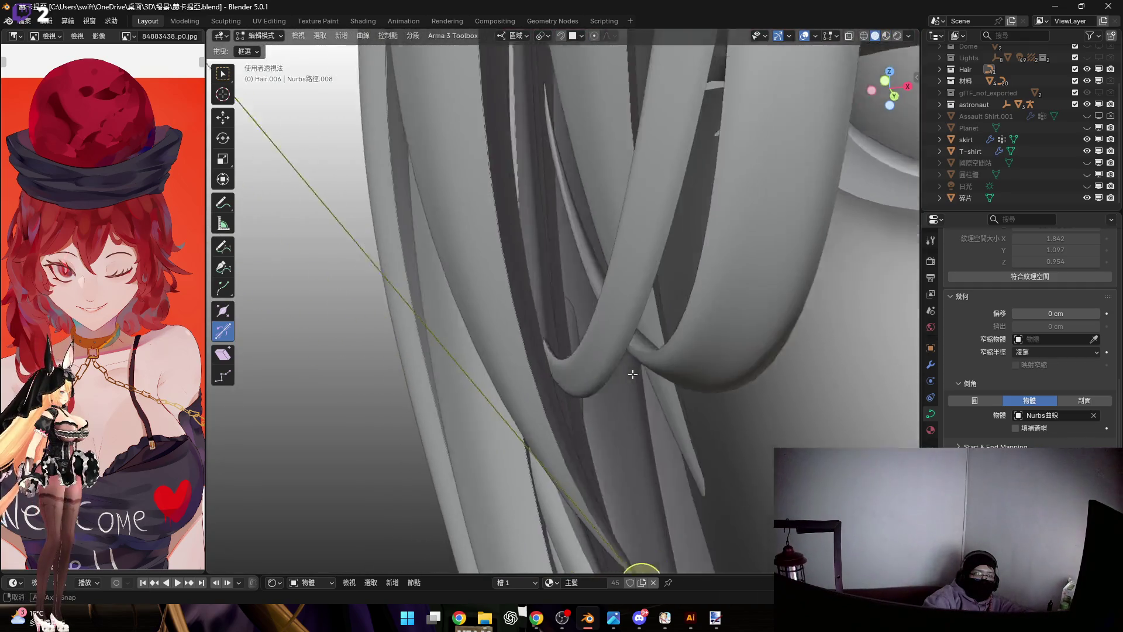
Move and slightly rotate the strand's tip point, then return the viewport to full colour shading
{"action": "middle_click_drag", "start_coordinate": [596, 333], "coordinate": [617, 373]}
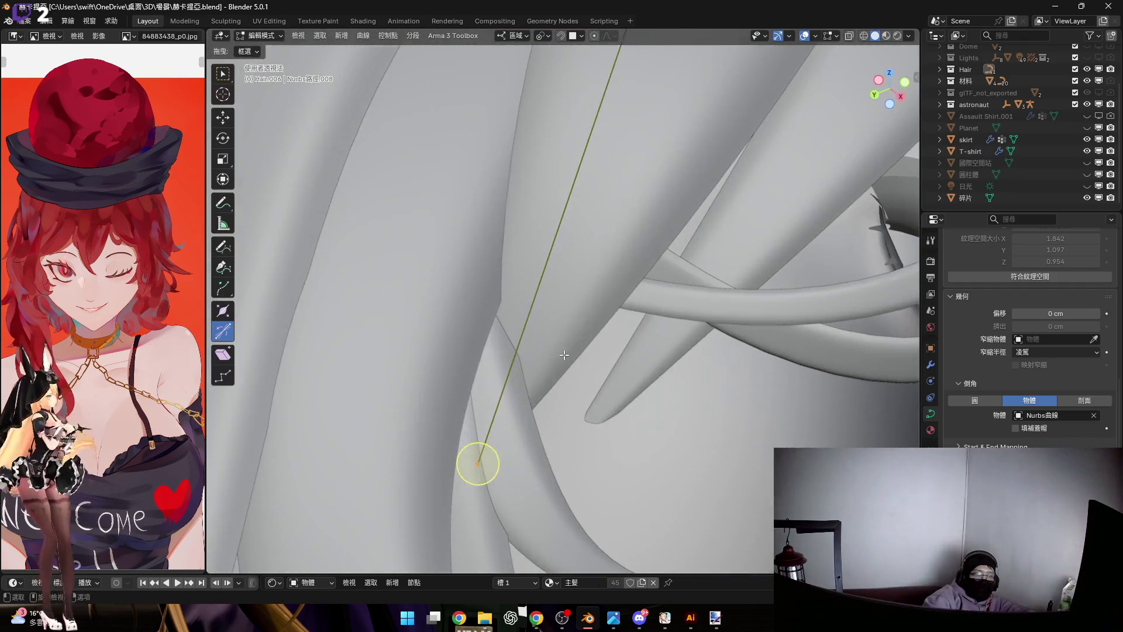
{"action": "key", "text": "g"}
{"action": "mouse_move", "coordinate": [617, 373]}
{"action": "middle_mouse_down"}
{"action": "mouse_move", "coordinate": [611, 337]}
{"action": "mouse_move", "coordinate": [596, 337]}
{"action": "mouse_move", "coordinate": [617, 351]}
{"action": "mouse_move", "coordinate": [601, 372]}
{"action": "mouse_move", "coordinate": [627, 312]}
{"action": "middle_mouse_up"}
{"action": "left_click", "coordinate": [610, 336]}
{"action": "key", "text": "r"}
{"action": "left_click", "coordinate": [631, 307]}
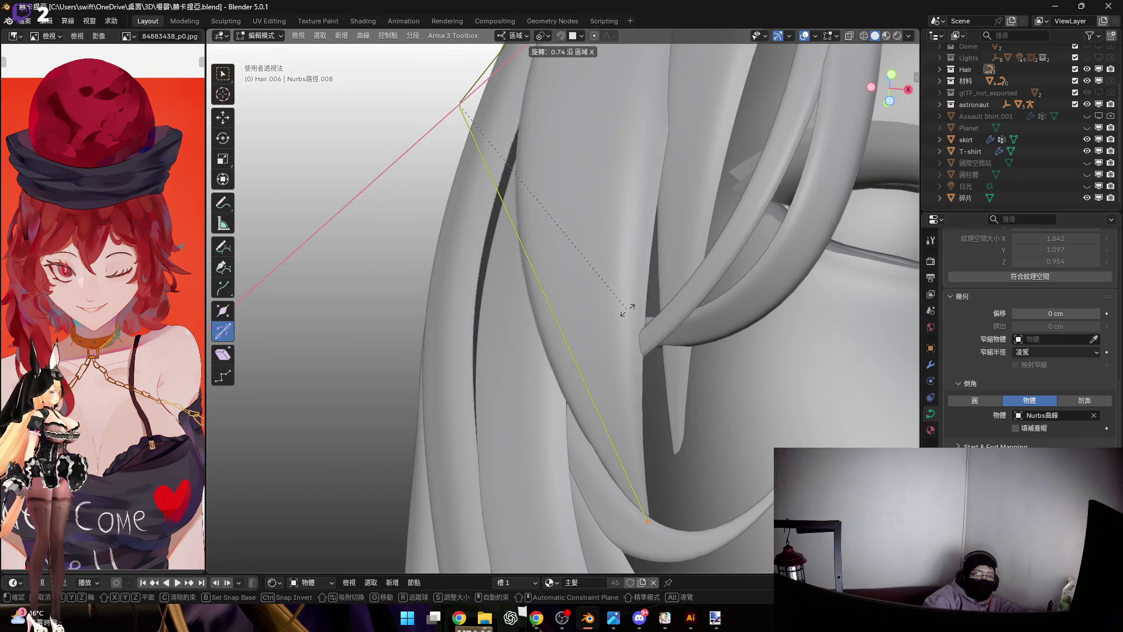
{"action": "middle_click_drag", "start_coordinate": [615, 338], "coordinate": [712, 244]}
{"action": "left_click", "coordinate": [888, 38]}
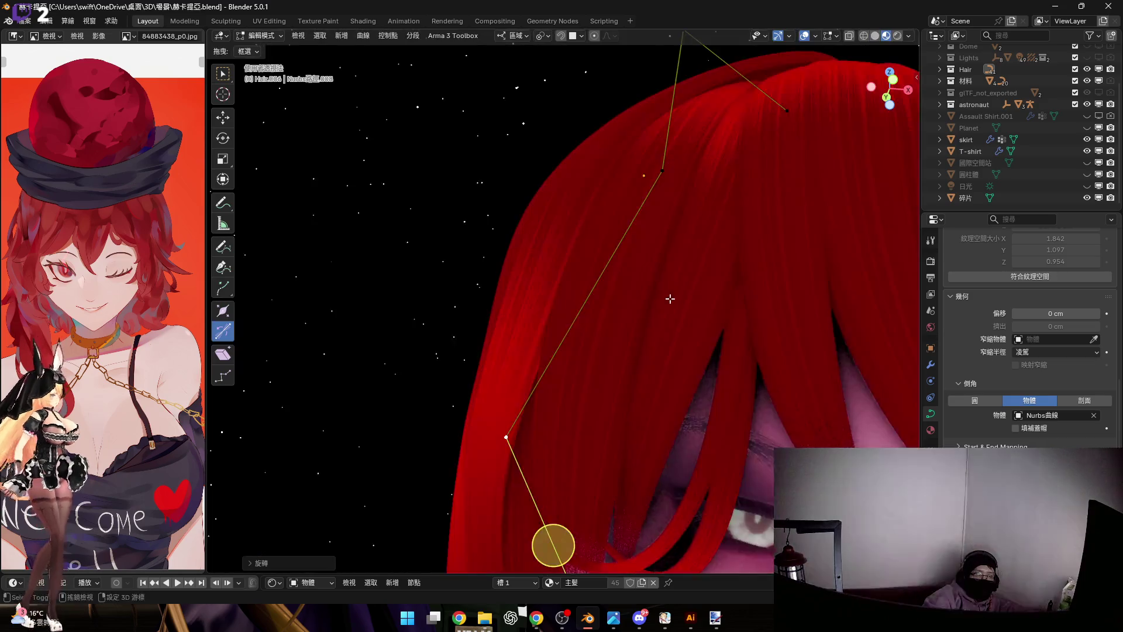
Leave Edit Mode, select the hair guide curve behind the head and enter its Edit Mode
{"action": "middle_click_drag", "start_coordinate": [654, 422], "coordinate": [660, 249]}
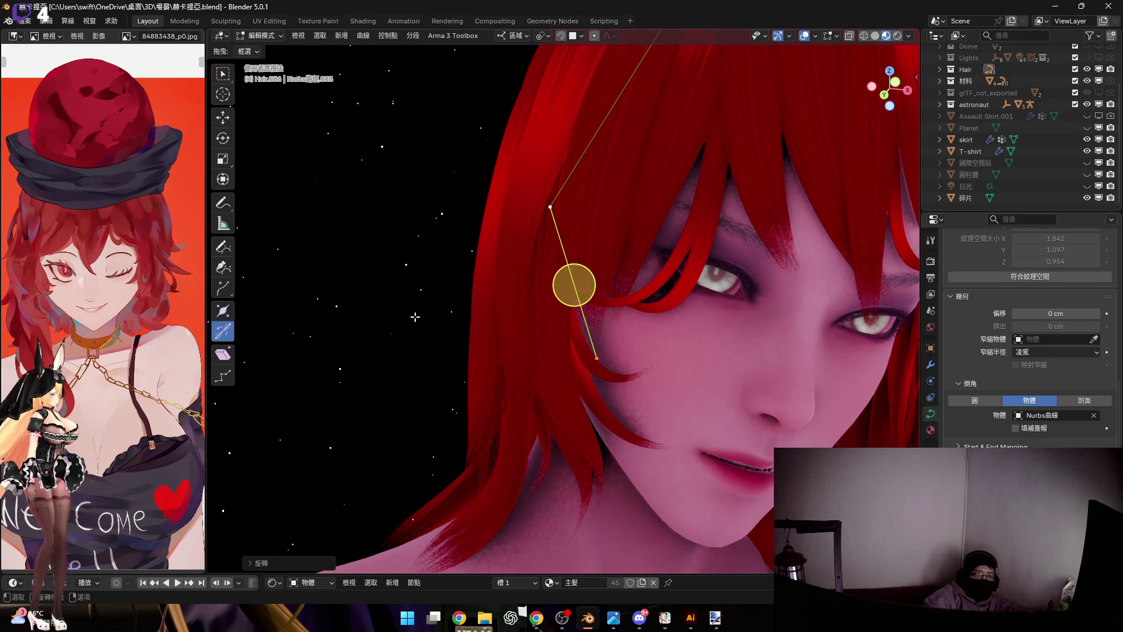
{"action": "key", "text": "Tab"}
{"action": "scroll", "coordinate": [417, 317], "scroll_direction": "down", "scroll_amount": 3}
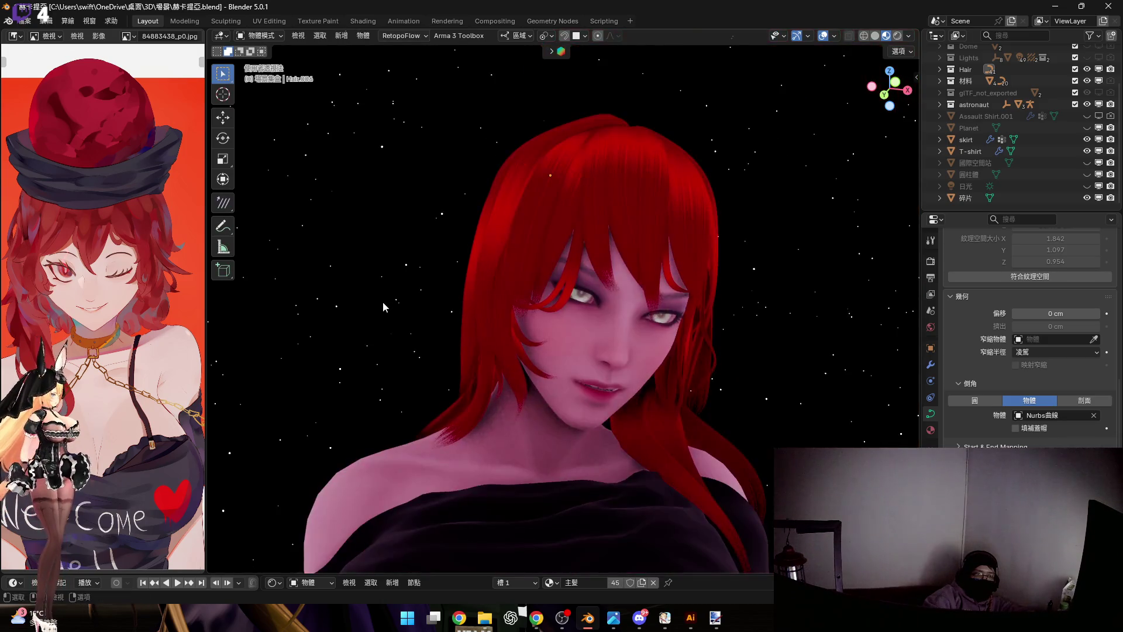
{"action": "mouse_move", "coordinate": [442, 304]}
{"action": "middle_mouse_down"}
{"action": "mouse_move", "coordinate": [504, 330]}
{"action": "mouse_move", "coordinate": [531, 368]}
{"action": "mouse_move", "coordinate": [526, 286]}
{"action": "mouse_move", "coordinate": [638, 299]}
{"action": "mouse_move", "coordinate": [527, 317]}
{"action": "mouse_move", "coordinate": [517, 268]}
{"action": "mouse_move", "coordinate": [443, 339]}
{"action": "mouse_move", "coordinate": [491, 226]}
{"action": "mouse_move", "coordinate": [523, 252]}
{"action": "middle_mouse_up"}
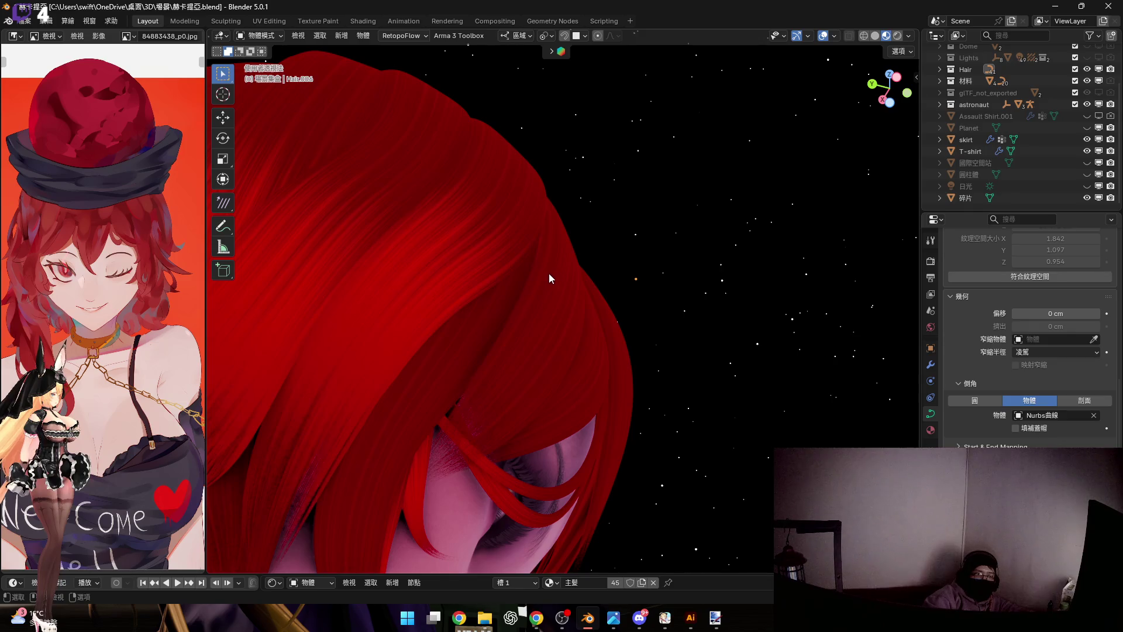
{"action": "left_click", "coordinate": [524, 256]}
{"action": "key", "text": "Tab"}
{"action": "scroll", "coordinate": [557, 284], "scroll_direction": "up", "scroll_amount": 2}
{"action": "scroll", "coordinate": [582, 295], "scroll_direction": "up", "scroll_amount": 2}
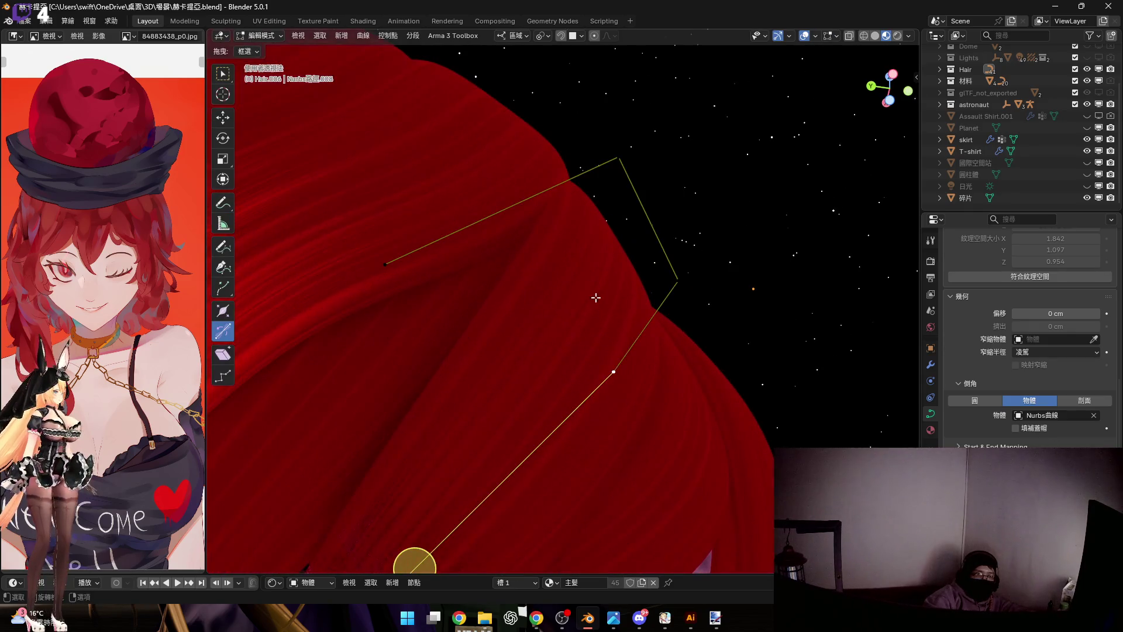
{"action": "scroll", "coordinate": [617, 272], "scroll_direction": "down", "scroll_amount": 2}
Box-select the curve's end point, tilt it with Ctrl+T, and return to Object Mode
{"action": "left_click_drag", "start_coordinate": [582, 259], "coordinate": [737, 387]}
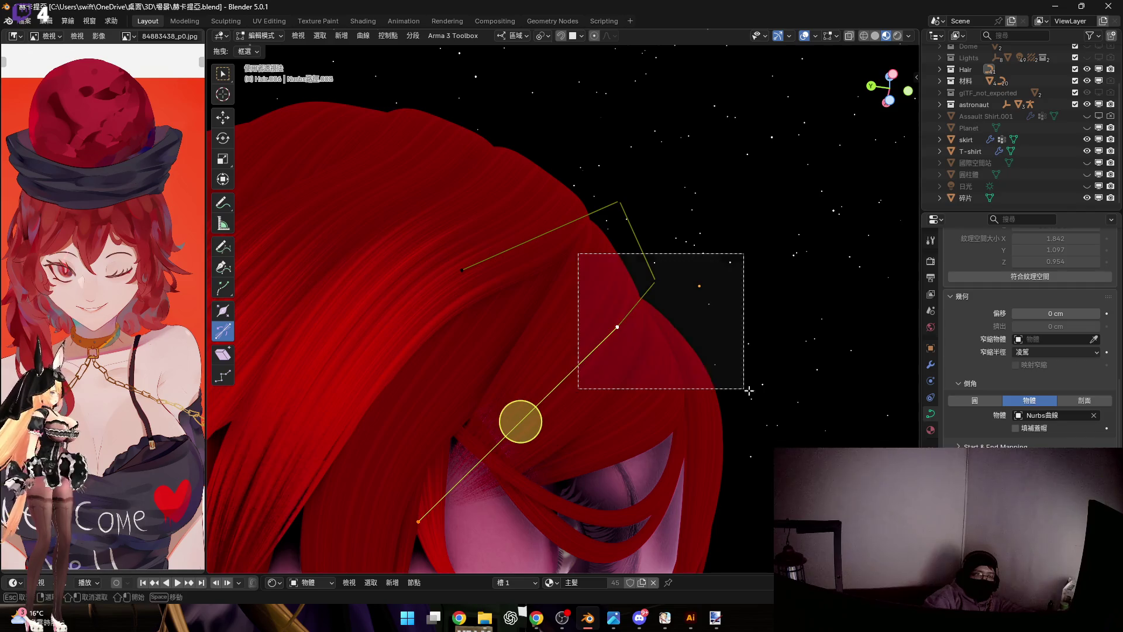
{"action": "scroll", "coordinate": [642, 302], "scroll_direction": "up", "scroll_amount": 2}
{"action": "key", "text": "ctrl+t"}
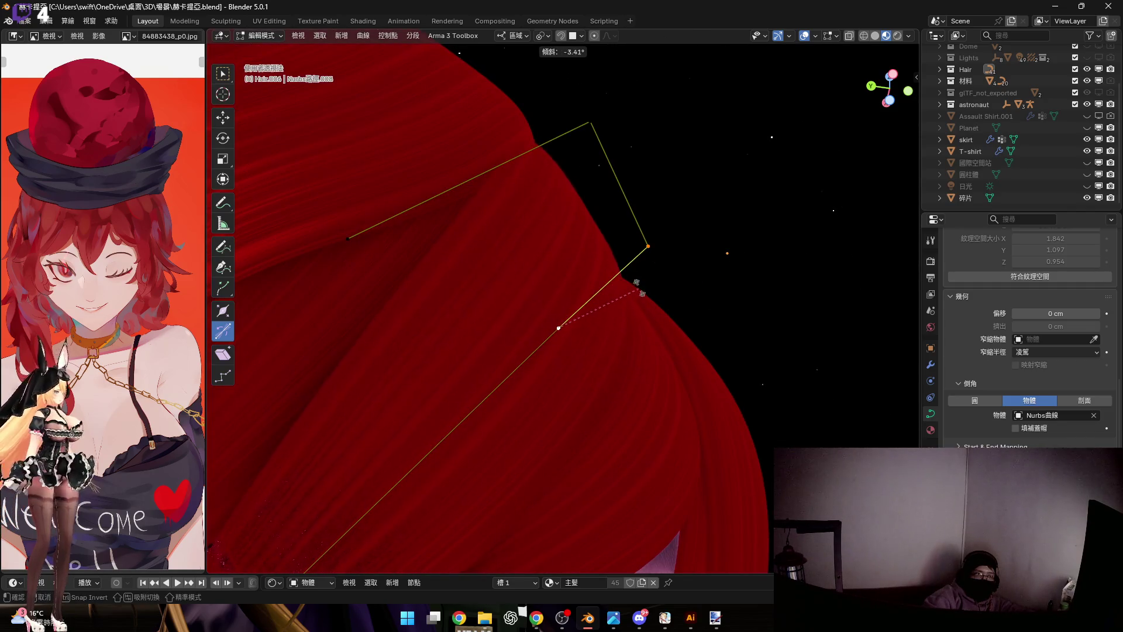
{"action": "left_click", "coordinate": [647, 260]}
{"action": "mouse_move", "coordinate": [641, 263]}
{"action": "middle_mouse_down"}
{"action": "mouse_move", "coordinate": [494, 295]}
{"action": "mouse_move", "coordinate": [477, 318]}
{"action": "mouse_move", "coordinate": [544, 312]}
{"action": "mouse_move", "coordinate": [398, 332]}
{"action": "middle_mouse_up"}
{"action": "scroll", "coordinate": [397, 333], "scroll_direction": "down", "scroll_amount": 2}
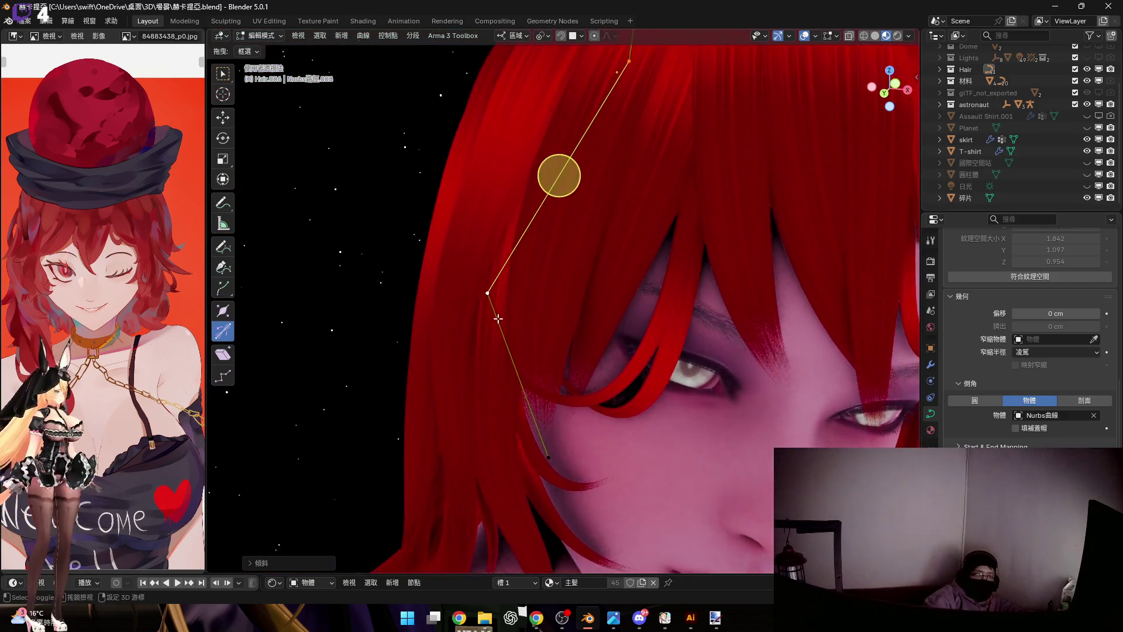
{"action": "scroll", "coordinate": [397, 333], "scroll_direction": "down", "scroll_amount": 3}
{"action": "scroll", "coordinate": [398, 333], "scroll_direction": "down", "scroll_amount": 3}
{"action": "key", "text": "Tab"}
{"action": "mouse_move", "coordinate": [727, 356]}
{"action": "middle_mouse_down"}
{"action": "mouse_move", "coordinate": [593, 282]}
{"action": "mouse_move", "coordinate": [580, 348]}
{"action": "mouse_move", "coordinate": [604, 331]}
{"action": "mouse_move", "coordinate": [583, 302]}
{"action": "middle_mouse_up"}
{"action": "scroll", "coordinate": [593, 282], "scroll_direction": "down", "scroll_amount": 3}
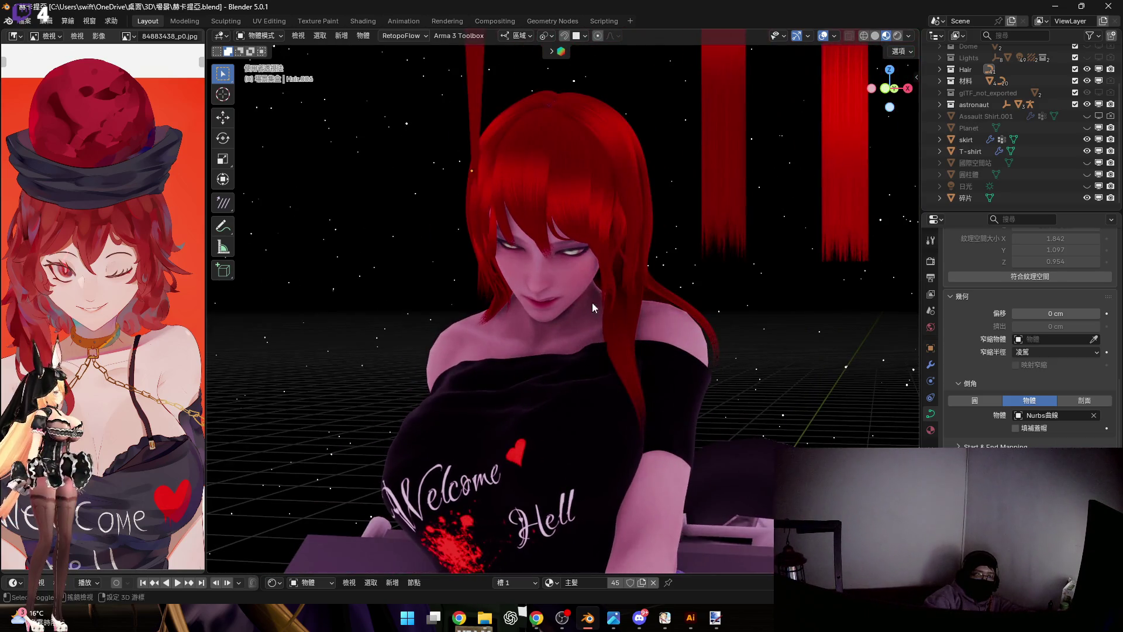
From front orthographic view, unhide the 圓柱體 cylinder in the Outliner so it appears atop the hair
{"action": "key", "text": "KP_1"}
{"action": "scroll", "coordinate": [637, 224], "scroll_direction": "up", "scroll_amount": 2}
{"action": "mouse_move", "coordinate": [636, 224]}
{"action": "middle_mouse_down", "text": "shift"}
{"action": "mouse_move", "coordinate": [576, 243]}
{"action": "mouse_move", "coordinate": [621, 223]}
{"action": "mouse_move", "coordinate": [647, 268]}
{"action": "mouse_move", "coordinate": [601, 250]}
{"action": "mouse_move", "coordinate": [556, 252]}
{"action": "mouse_move", "coordinate": [588, 221]}
{"action": "mouse_move", "coordinate": [579, 220]}
{"action": "mouse_move", "coordinate": [649, 204]}
{"action": "mouse_move", "coordinate": [545, 228]}
{"action": "mouse_move", "coordinate": [627, 230]}
{"action": "mouse_move", "coordinate": [651, 215]}
{"action": "mouse_move", "coordinate": [622, 215]}
{"action": "mouse_move", "coordinate": [584, 241]}
{"action": "mouse_move", "coordinate": [562, 281]}
{"action": "mouse_move", "coordinate": [507, 259]}
{"action": "mouse_move", "coordinate": [616, 252]}
{"action": "mouse_move", "coordinate": [653, 218]}
{"action": "mouse_move", "coordinate": [695, 242]}
{"action": "mouse_move", "coordinate": [636, 249]}
{"action": "middle_mouse_up", "text": "shift"}
{"action": "scroll", "coordinate": [580, 213], "scroll_direction": "down", "scroll_amount": 3}
{"action": "scroll", "coordinate": [637, 249], "scroll_direction": "up", "scroll_amount": 4}
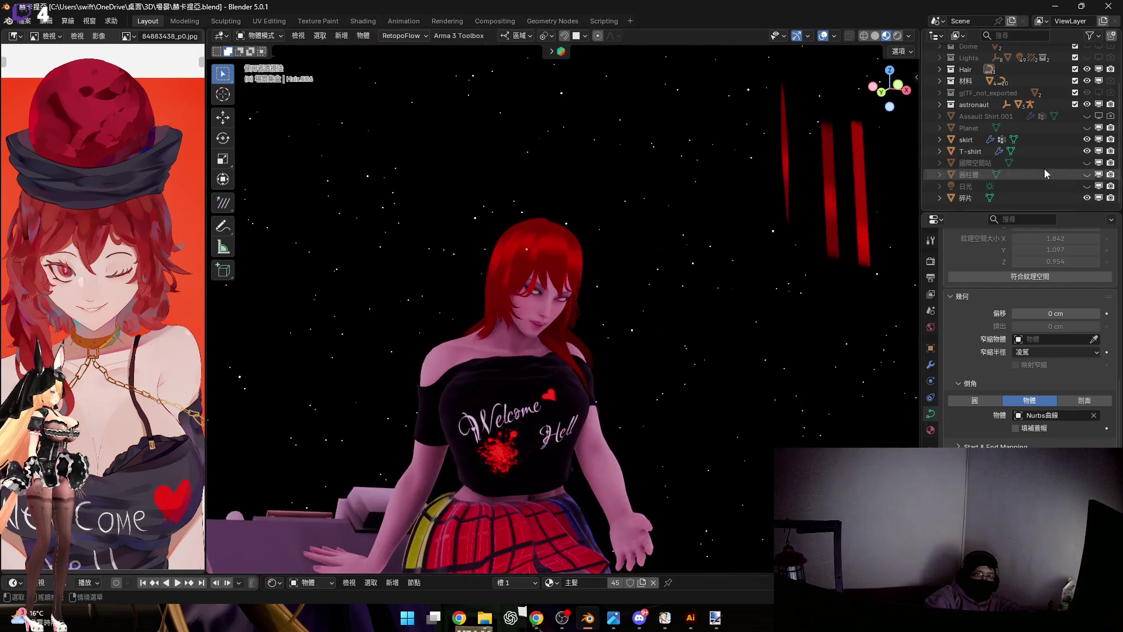
{"action": "left_click", "coordinate": [1086, 174]}
{"action": "middle_click_drag", "start_coordinate": [561, 277], "coordinate": [538, 271], "text": "shift"}
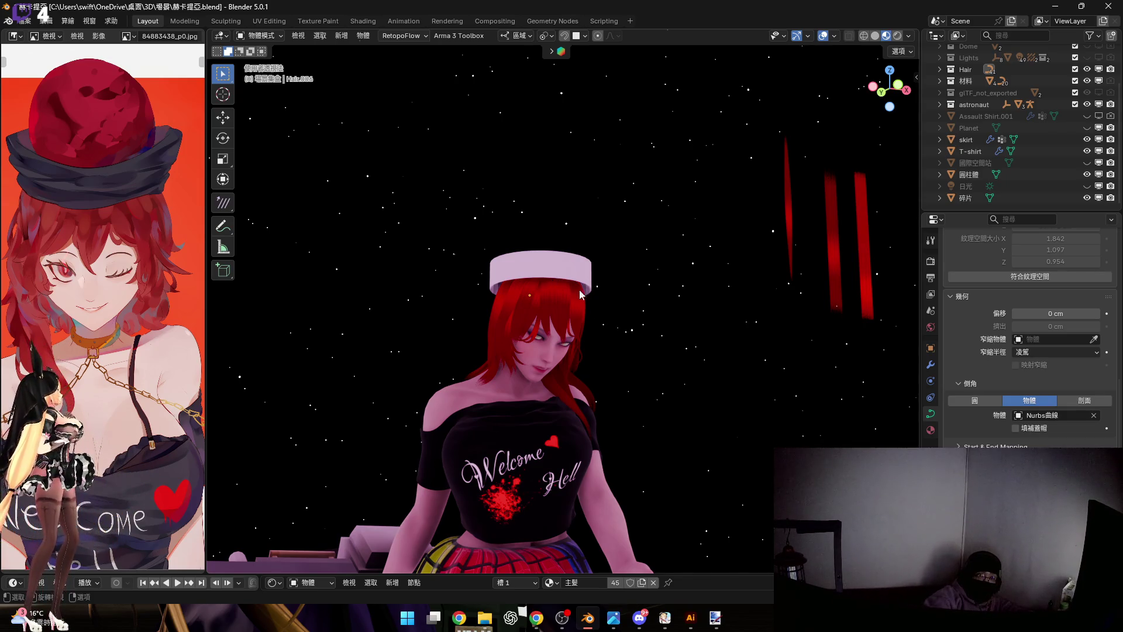
Select the cylinder and rotate it from an orthographic side view to align with the head
{"action": "middle_click_drag", "start_coordinate": [571, 288], "coordinate": [727, 243], "text": "shift"}
{"action": "middle_click_drag", "start_coordinate": [702, 290], "coordinate": [626, 282], "text": "shift"}
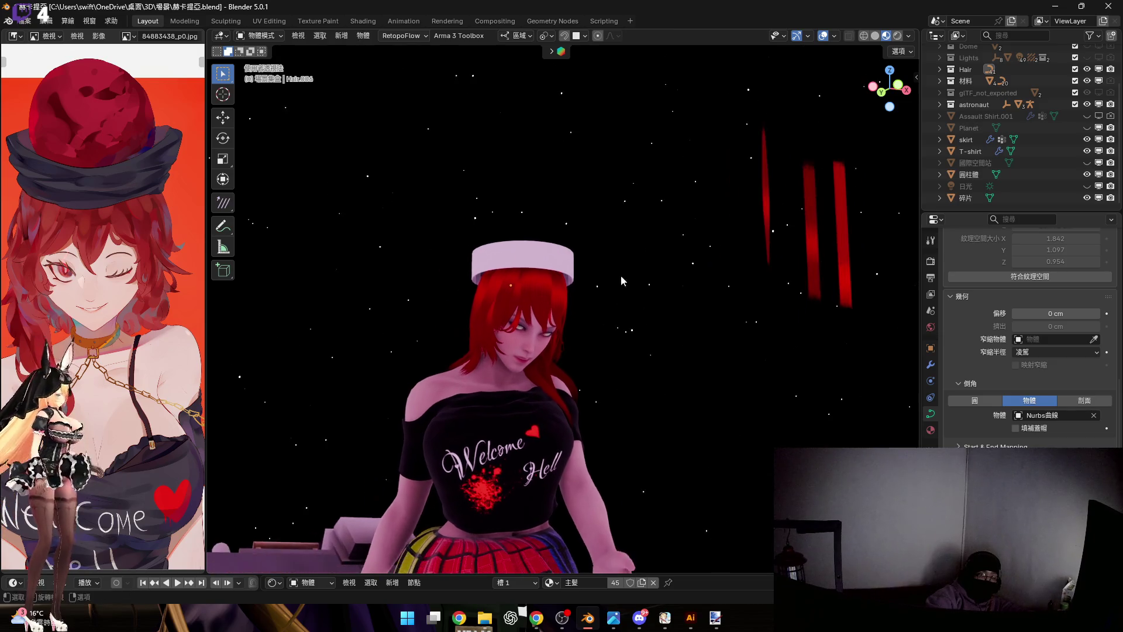
{"action": "scroll", "coordinate": [556, 292], "scroll_direction": "up", "scroll_amount": 3}
{"action": "scroll", "coordinate": [605, 282], "scroll_direction": "up", "scroll_amount": 2}
{"action": "mouse_move", "coordinate": [529, 259]}
{"action": "middle_mouse_down", "text": "shift"}
{"action": "mouse_move", "coordinate": [605, 283]}
{"action": "mouse_move", "coordinate": [666, 263]}
{"action": "middle_mouse_up", "text": "shift"}
{"action": "left_click", "coordinate": [640, 307]}
{"action": "scroll", "coordinate": [612, 276], "scroll_direction": "up", "scroll_amount": 2}
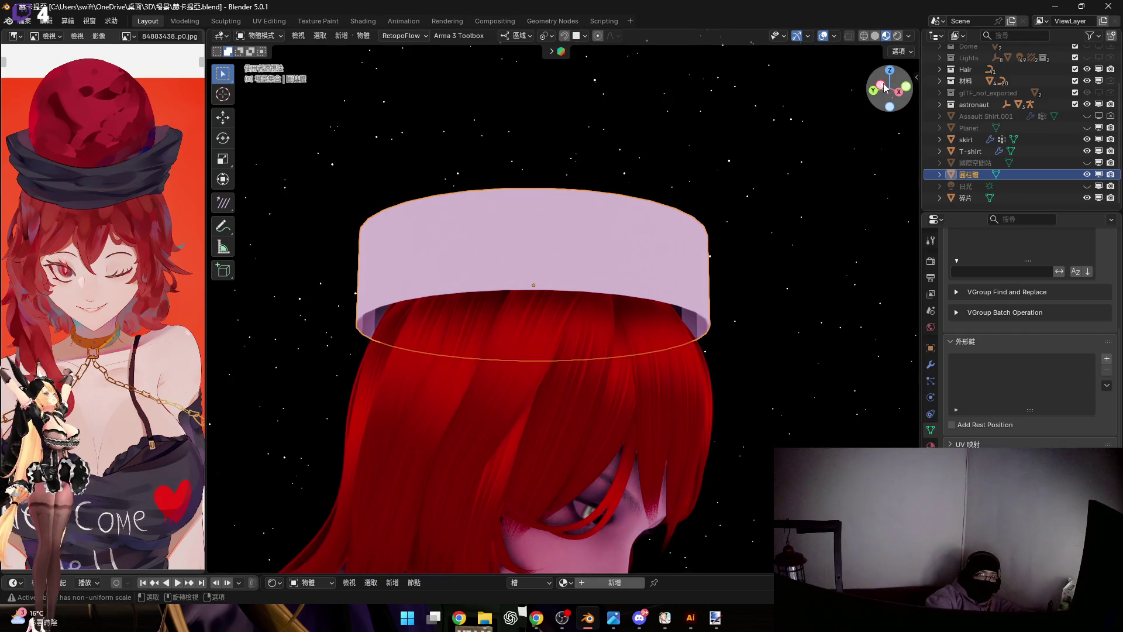
{"action": "left_click", "coordinate": [885, 84]}
{"action": "scroll", "coordinate": [640, 237], "scroll_direction": "up", "scroll_amount": 2}
{"action": "scroll", "coordinate": [698, 254], "scroll_direction": "down", "scroll_amount": 3}
{"action": "key", "text": "r"}
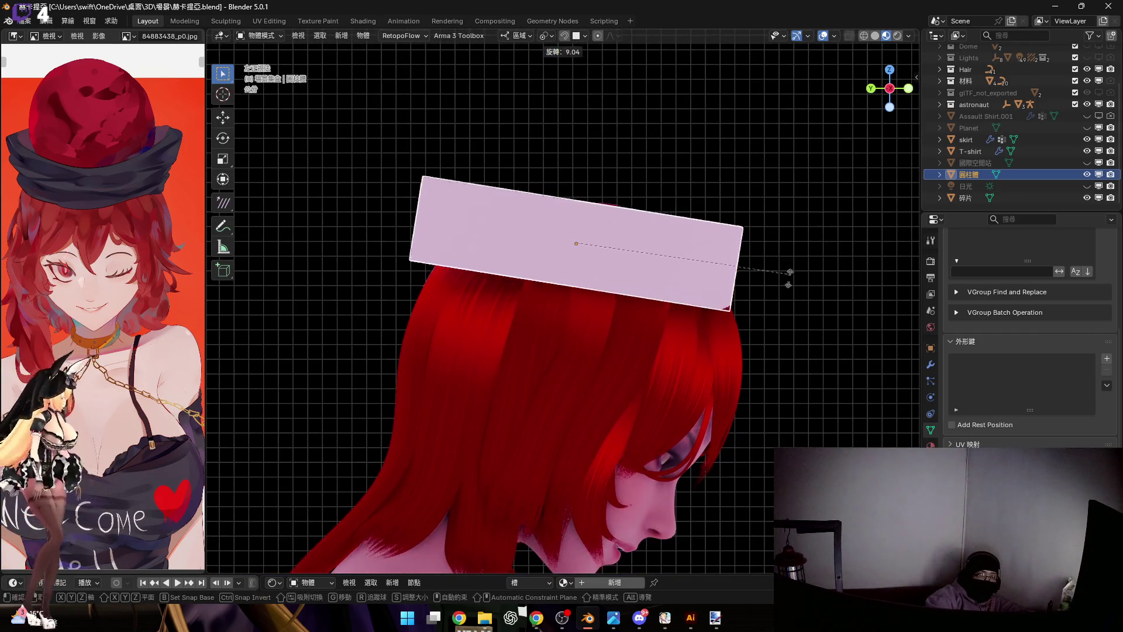
{"action": "left_click", "coordinate": [604, 258]}
{"action": "scroll", "coordinate": [604, 257], "scroll_direction": "up", "scroll_amount": 2}
Move the cylinder along its local Y axis so it rests on the character's hair
{"action": "key", "text": "g"}
{"action": "key", "text": "x"}
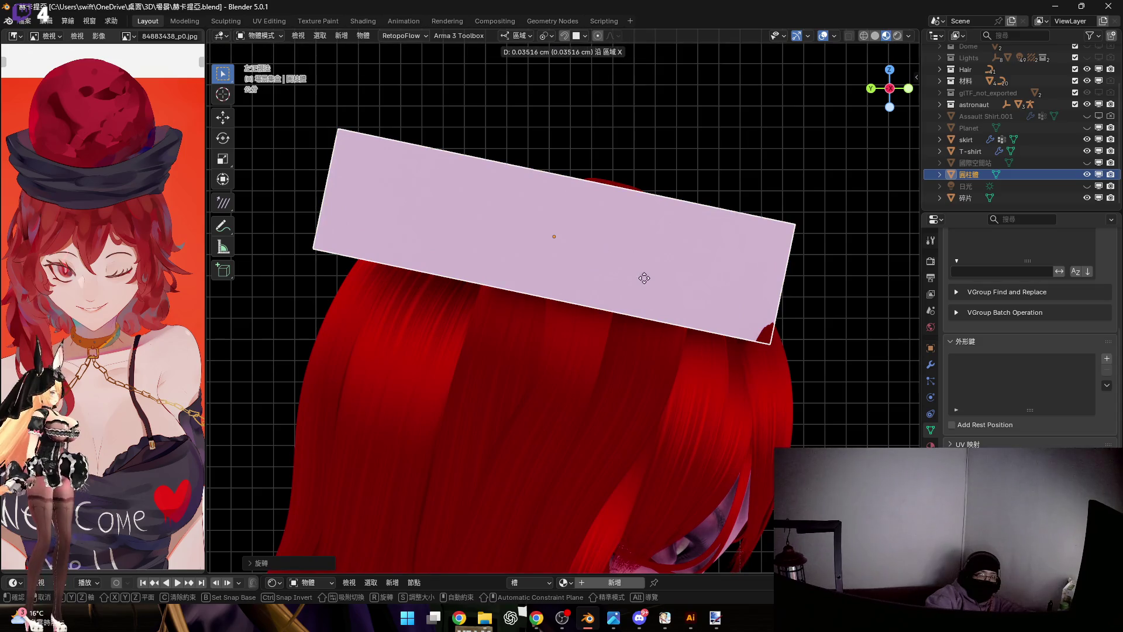
{"action": "key", "text": "z"}
{"action": "key", "text": "y"}
{"action": "key", "text": "y"}
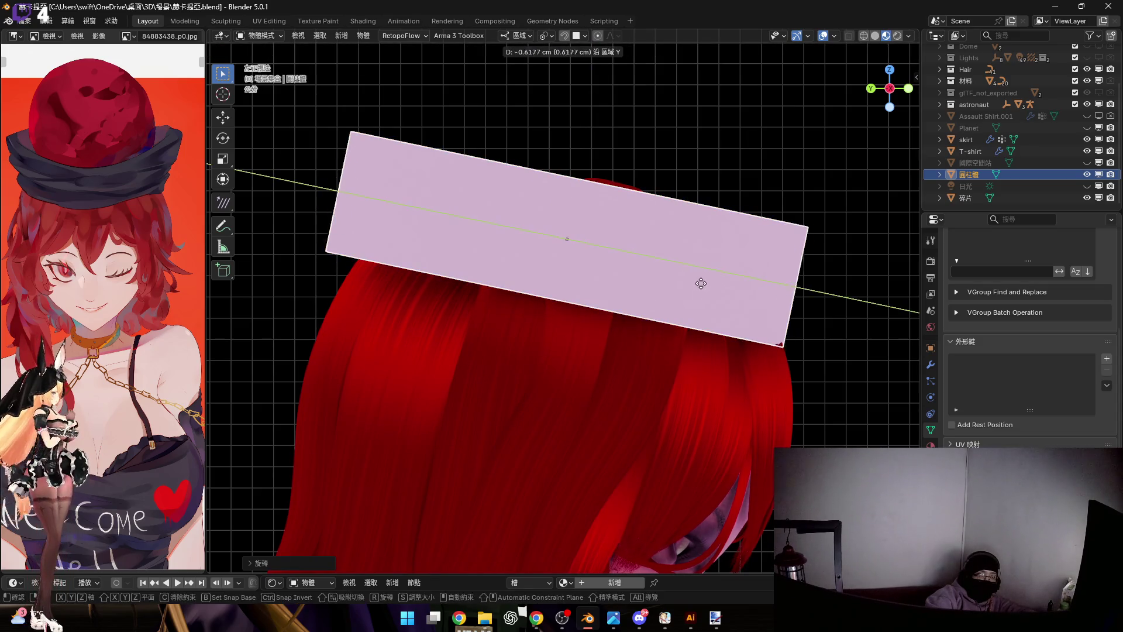
{"action": "left_click", "coordinate": [703, 289]}
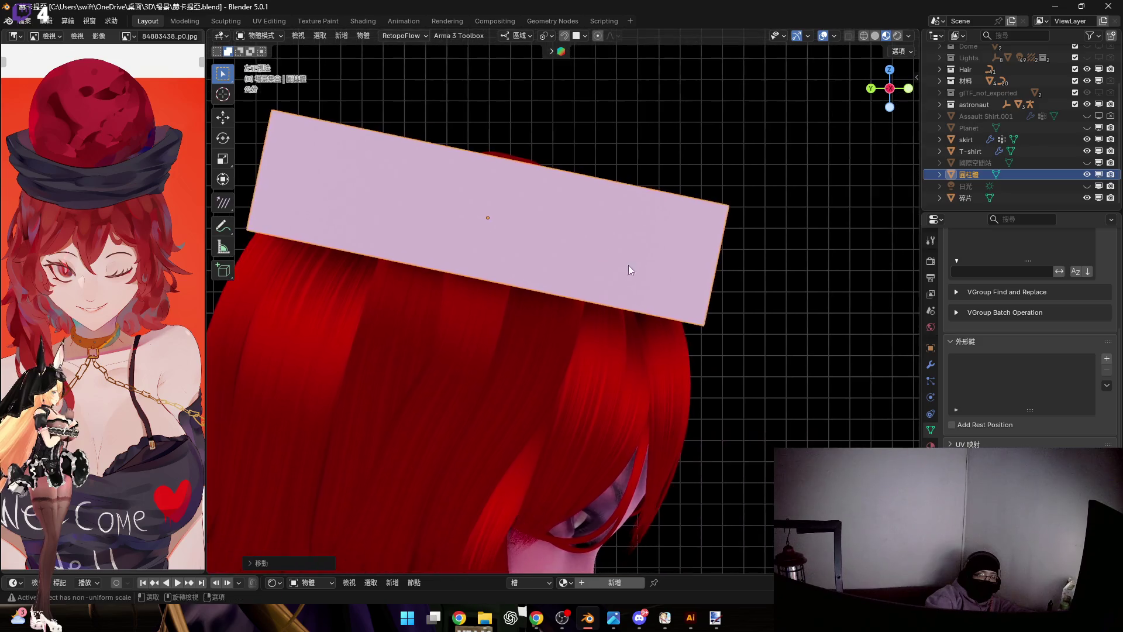
{"action": "mouse_move", "coordinate": [703, 289]}
{"action": "middle_mouse_down"}
{"action": "mouse_move", "coordinate": [571, 252]}
{"action": "mouse_move", "coordinate": [752, 150]}
{"action": "middle_mouse_up"}
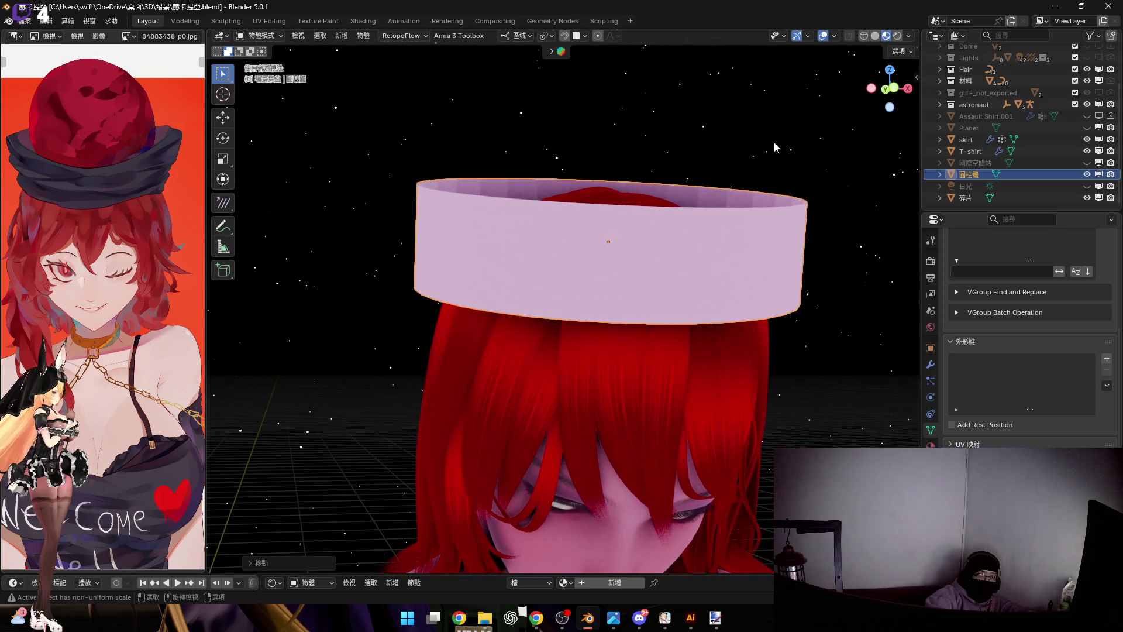
Scale the cylinder's height and overall size into a taller, wider hat crown
{"action": "left_click", "coordinate": [888, 94]}
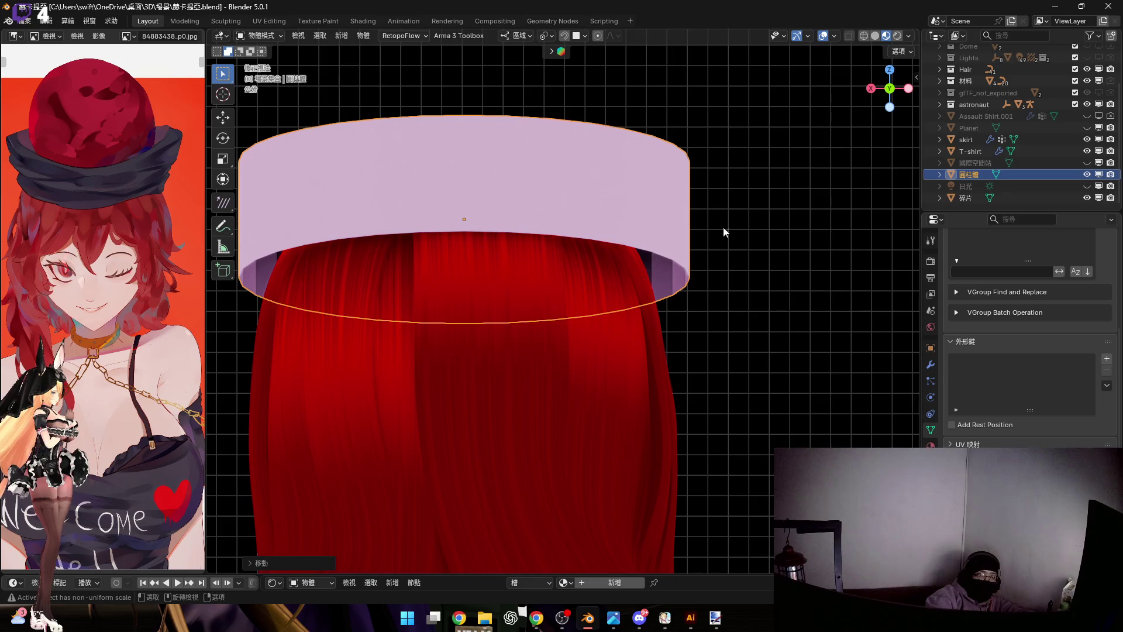
{"action": "left_click", "coordinate": [890, 90]}
{"action": "scroll", "coordinate": [694, 285], "scroll_direction": "down", "scroll_amount": 2}
{"action": "key", "text": "s"}
{"action": "key", "text": "z"}
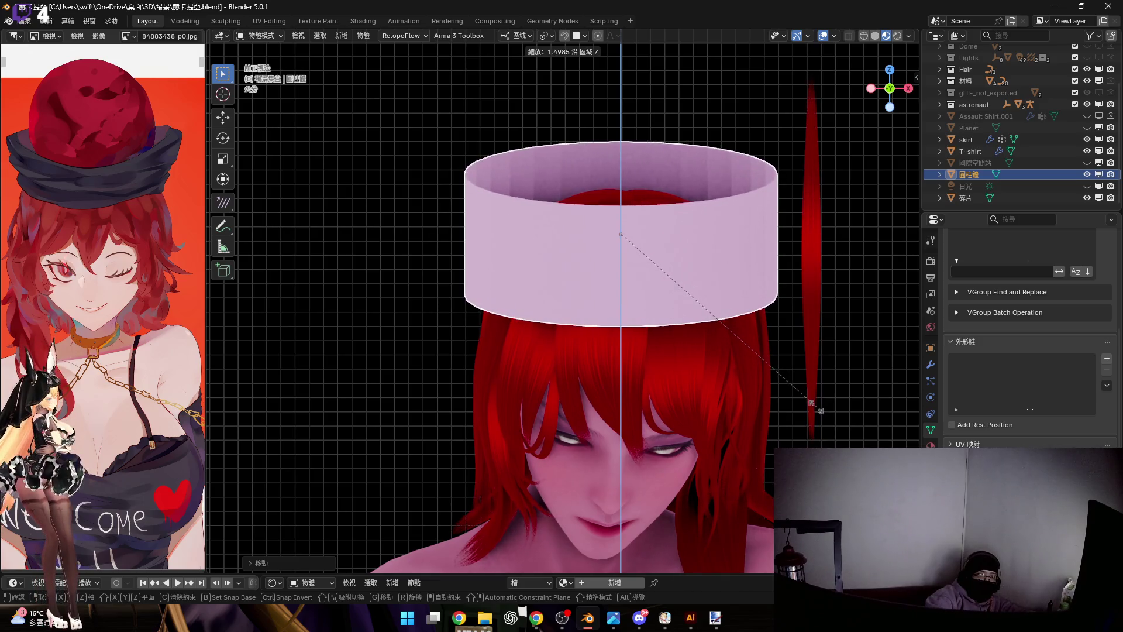
{"action": "left_click", "coordinate": [736, 337]}
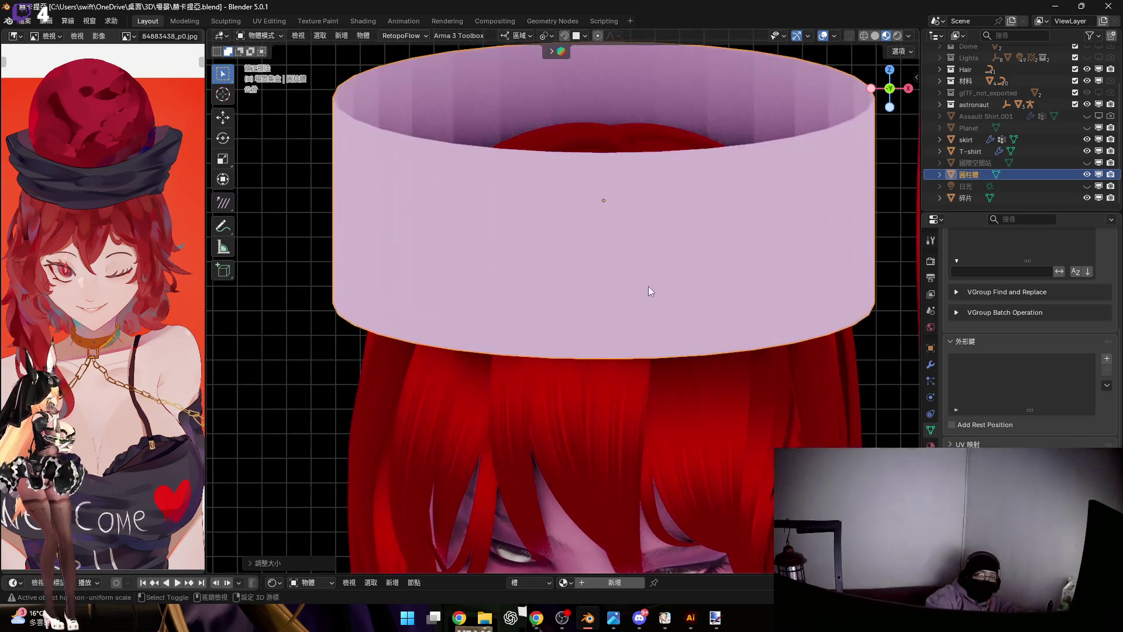
{"action": "middle_click_drag", "start_coordinate": [654, 285], "coordinate": [660, 210]}
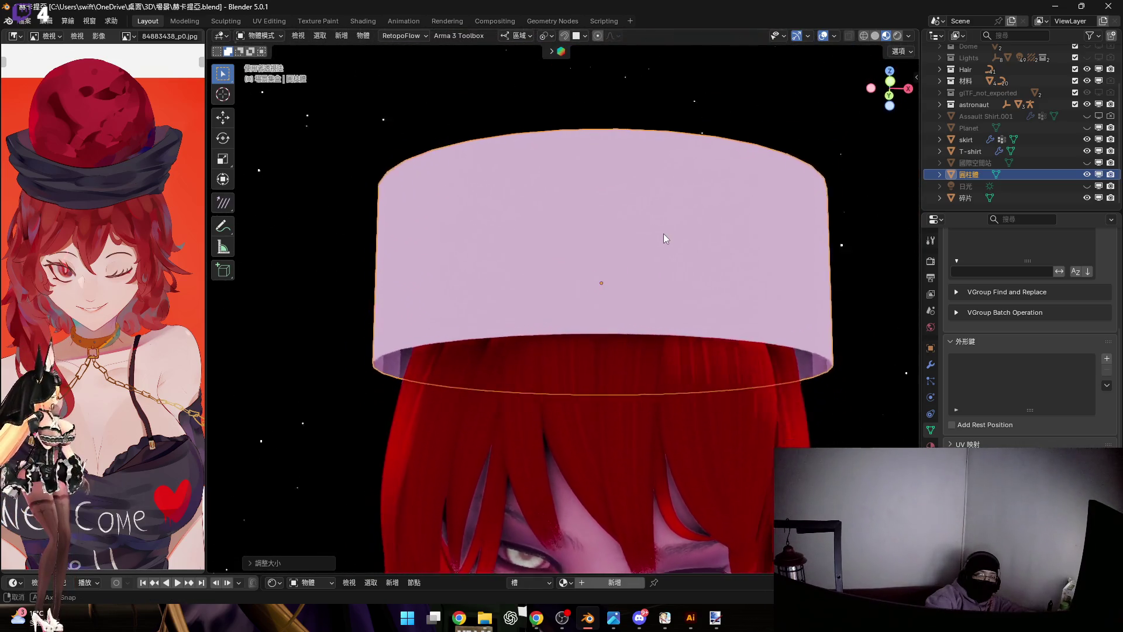
{"action": "key", "text": "s"}
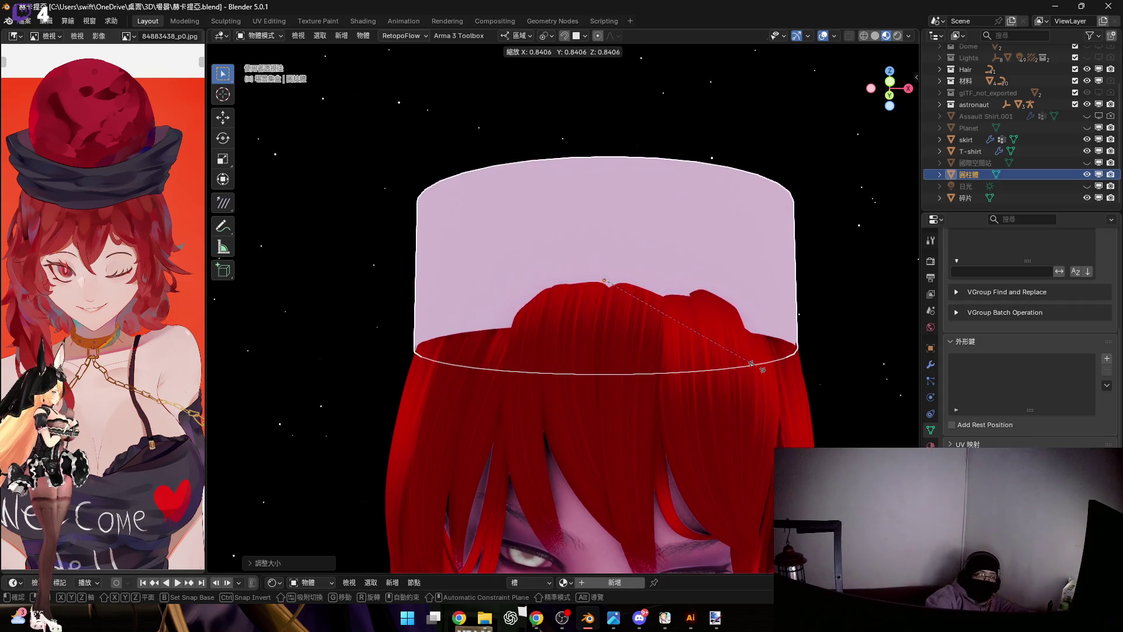
{"action": "left_click", "coordinate": [750, 363]}
{"action": "mouse_move", "coordinate": [750, 363]}
{"action": "middle_mouse_down"}
{"action": "mouse_move", "coordinate": [635, 321]}
{"action": "mouse_move", "coordinate": [683, 324]}
{"action": "mouse_move", "coordinate": [594, 307]}
{"action": "mouse_move", "coordinate": [628, 332]}
{"action": "mouse_move", "coordinate": [582, 307]}
{"action": "mouse_move", "coordinate": [518, 331]}
{"action": "mouse_move", "coordinate": [510, 306]}
{"action": "mouse_move", "coordinate": [691, 344]}
{"action": "middle_mouse_up"}
{"action": "key", "text": "s"}
{"action": "key", "text": "z"}
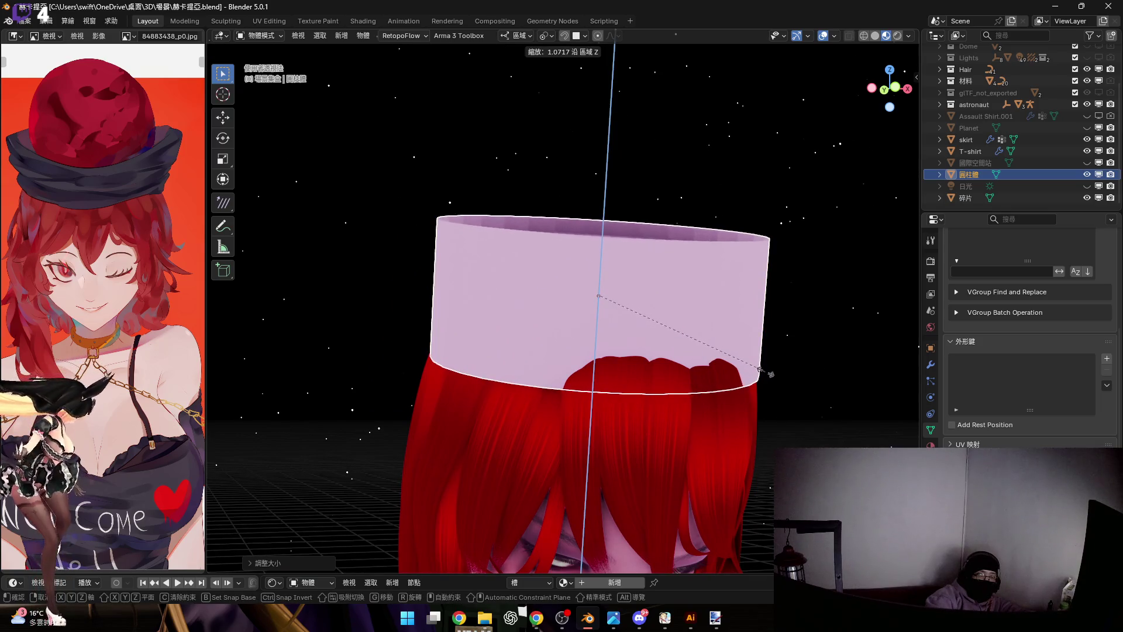
{"action": "left_click", "coordinate": [626, 303]}
{"action": "scroll", "coordinate": [614, 299], "scroll_direction": "down", "scroll_amount": 4}
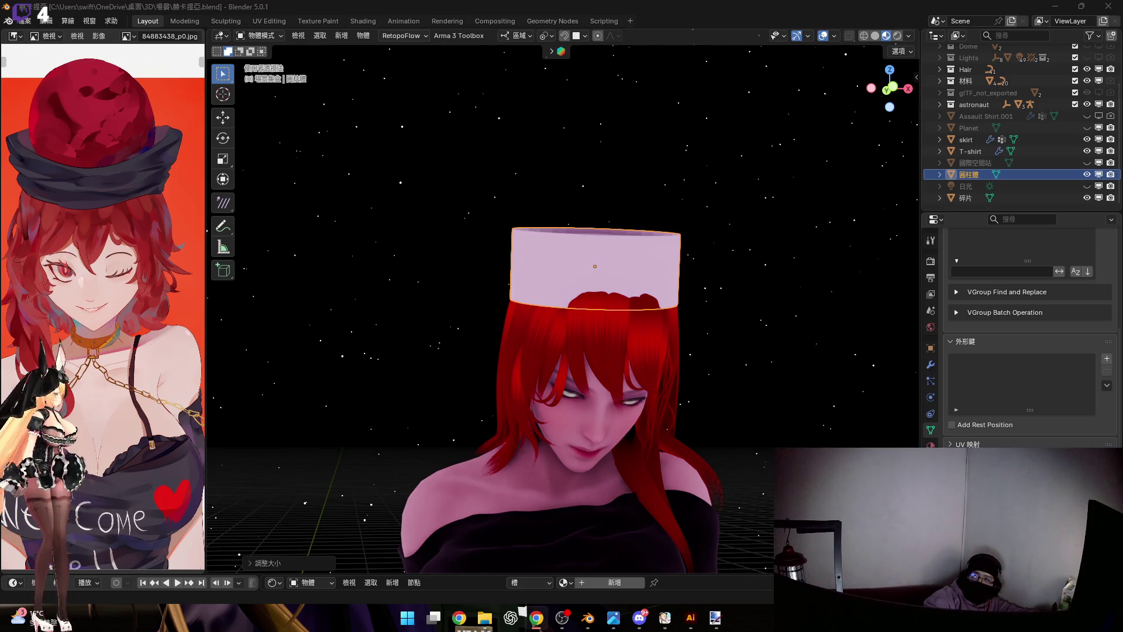
Unhide the 國際空間站 space station and Planet, then enlarge the lower editor for material work
{"action": "mouse_move", "coordinate": [631, 303]}
{"action": "middle_mouse_down"}
{"action": "mouse_move", "coordinate": [690, 300]}
{"action": "mouse_move", "coordinate": [673, 289]}
{"action": "middle_mouse_up"}
{"action": "key", "text": "KP_1"}
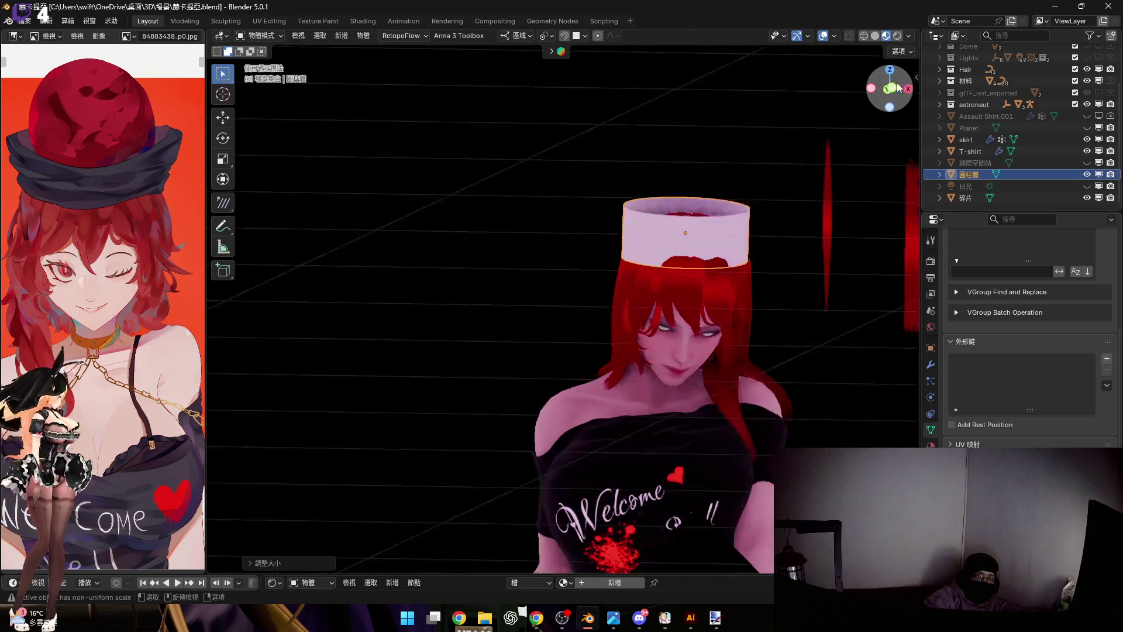
{"action": "left_click", "coordinate": [1087, 162]}
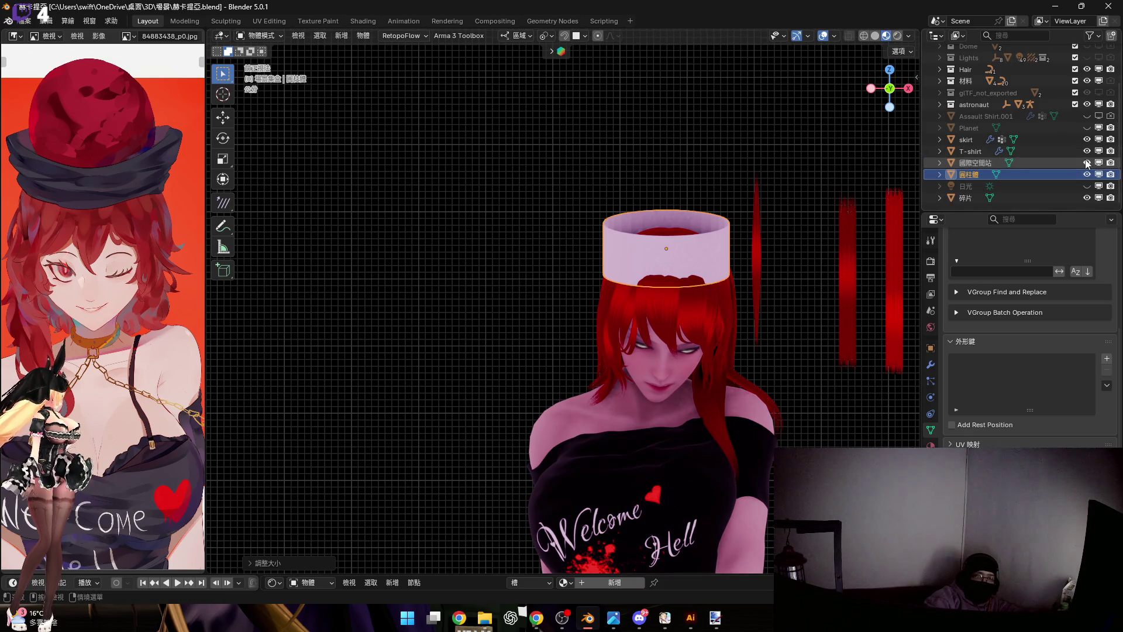
{"action": "left_click", "coordinate": [1086, 127]}
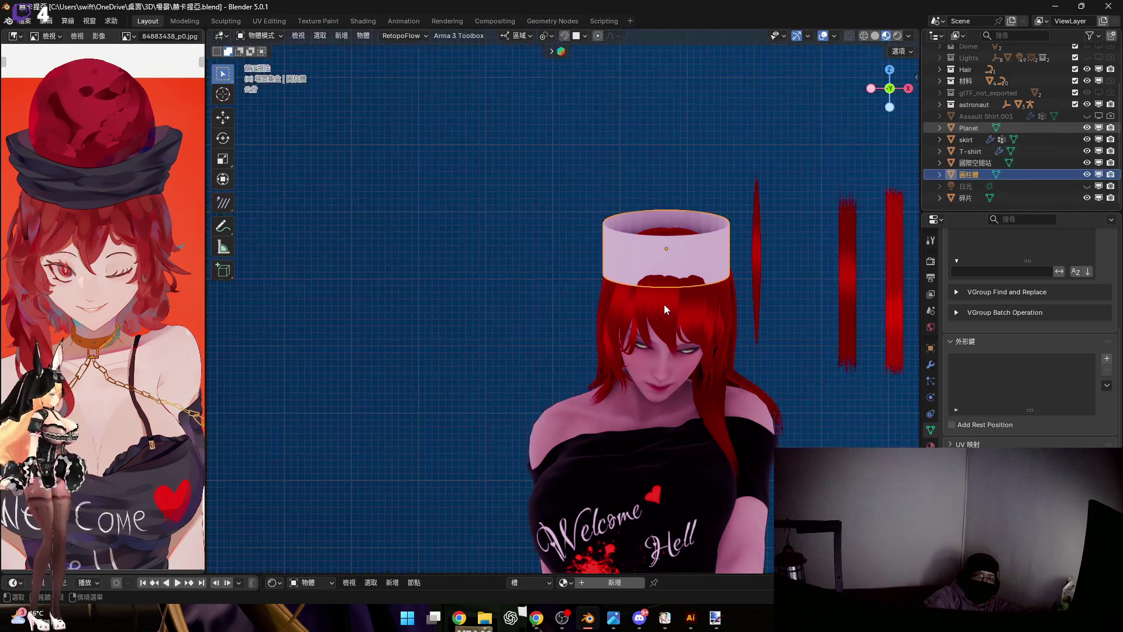
{"action": "mouse_move", "coordinate": [678, 292]}
{"action": "middle_mouse_down"}
{"action": "mouse_move", "coordinate": [665, 267]}
{"action": "mouse_move", "coordinate": [674, 259]}
{"action": "mouse_move", "coordinate": [673, 303]}
{"action": "mouse_move", "coordinate": [734, 286]}
{"action": "middle_mouse_up"}
{"action": "scroll", "coordinate": [671, 290], "scroll_direction": "up", "scroll_amount": 2}
{"action": "scroll", "coordinate": [677, 279], "scroll_direction": "up", "scroll_amount": 2}
{"action": "scroll", "coordinate": [734, 286], "scroll_direction": "down", "scroll_amount": 2}
{"action": "scroll", "coordinate": [640, 303], "scroll_direction": "down", "scroll_amount": 2}
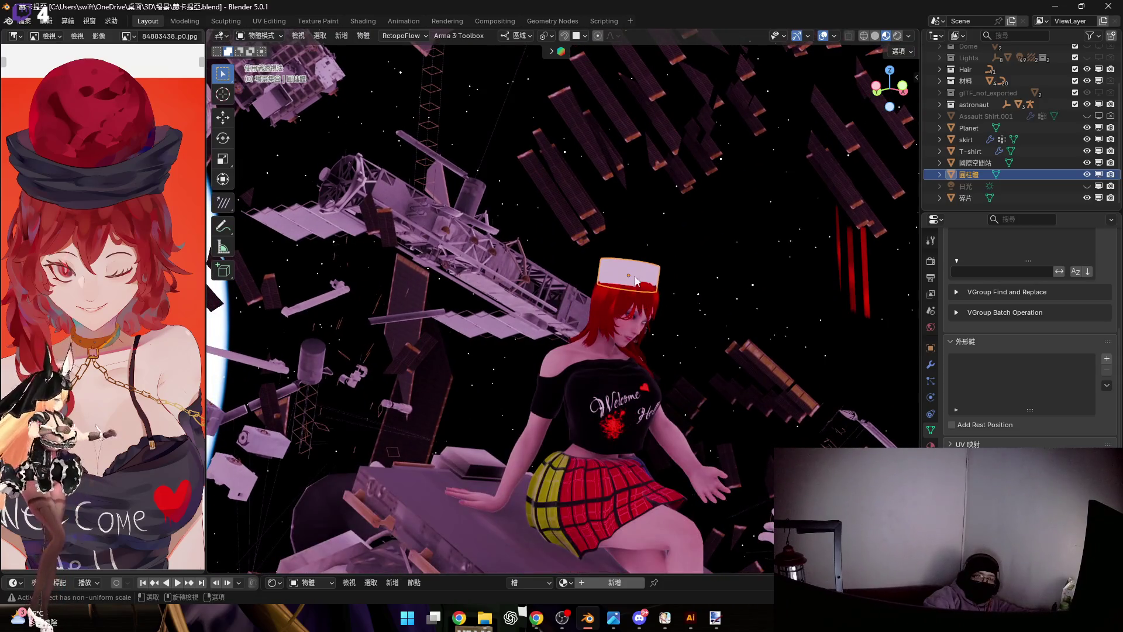
{"action": "scroll", "coordinate": [626, 271], "scroll_direction": "up", "scroll_amount": 5}
{"action": "middle_click_drag", "start_coordinate": [626, 272], "coordinate": [634, 285], "text": "shift"}
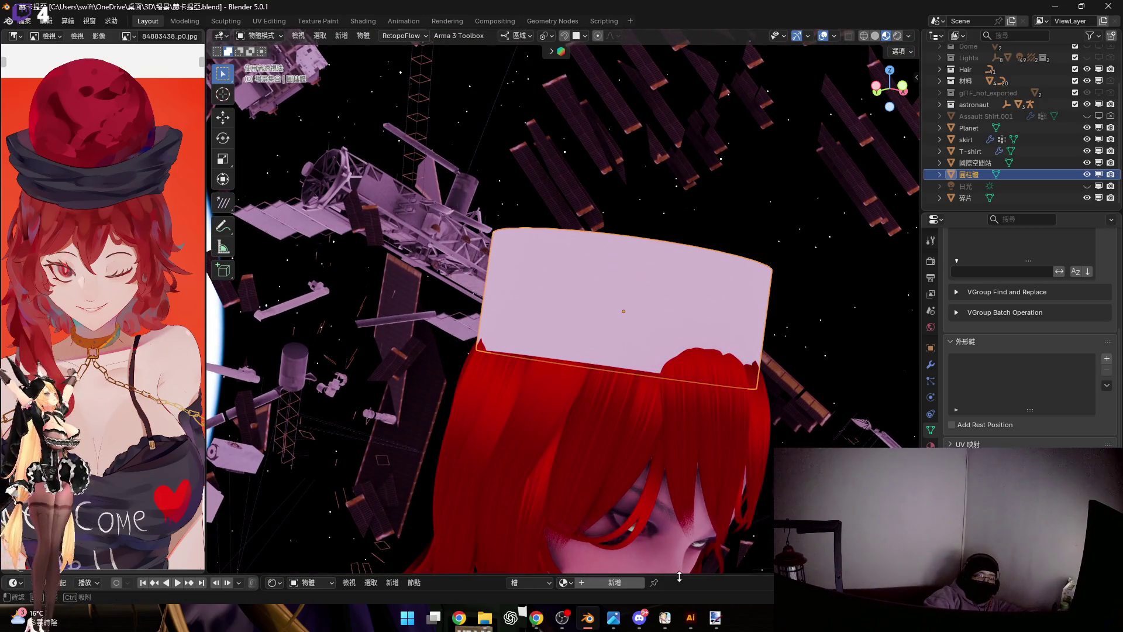
{"action": "left_click_drag", "start_coordinate": [678, 577], "coordinate": [602, 405]}
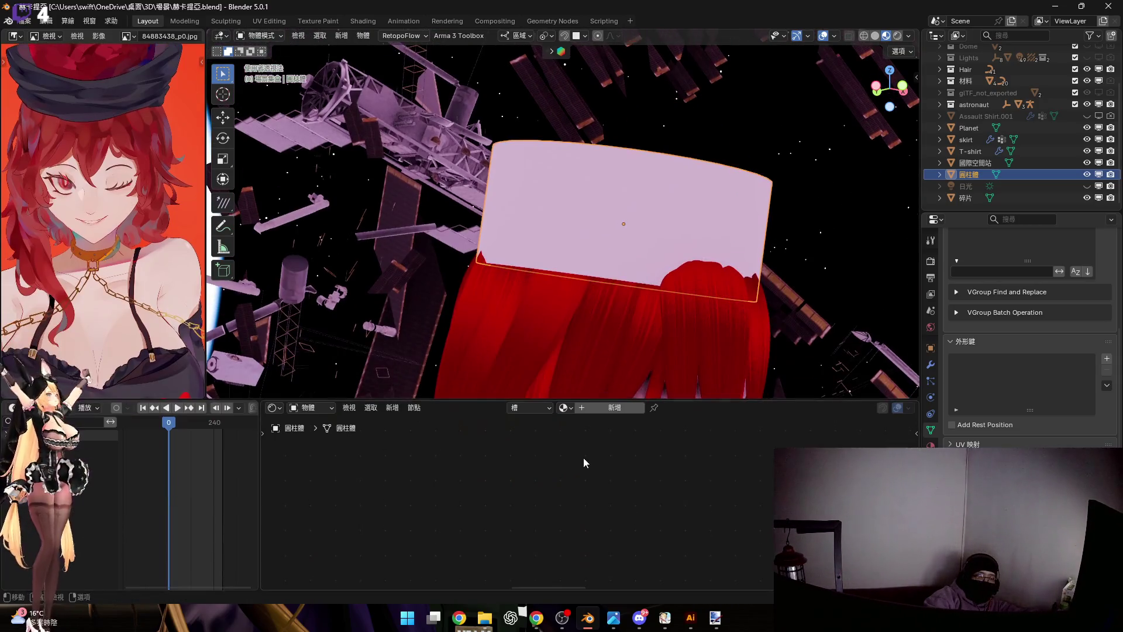
Create a material for the hat with Base Color value near 0.1 and apply Shade Smooth
{"action": "left_click", "coordinate": [585, 407]}
{"action": "scroll", "coordinate": [571, 434], "scroll_direction": "down", "scroll_amount": 2}
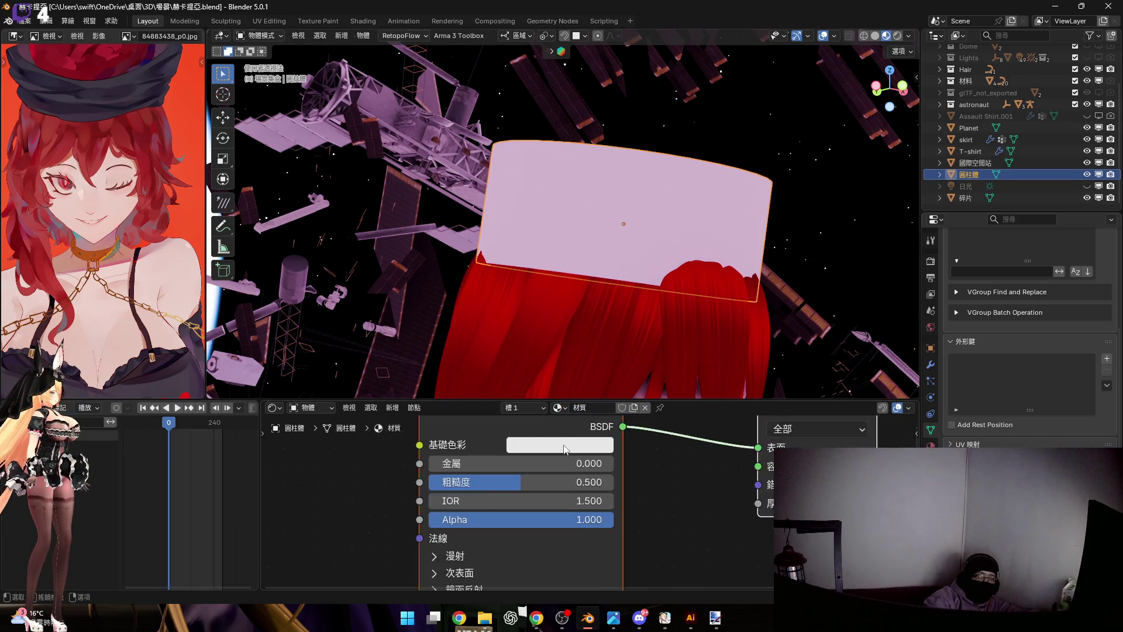
{"action": "scroll", "coordinate": [571, 434], "scroll_direction": "down", "scroll_amount": 1}
{"action": "left_click", "coordinate": [584, 445]}
{"action": "left_click_drag", "start_coordinate": [639, 272], "coordinate": [634, 319]}
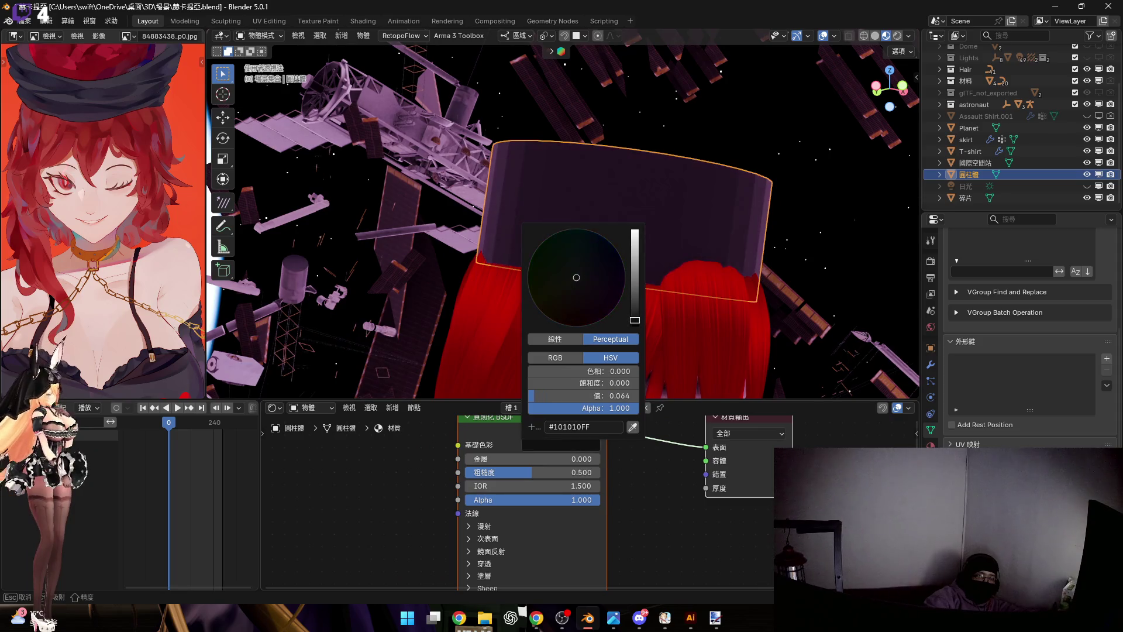
{"action": "right_click", "coordinate": [719, 213]}
{"action": "right_click", "coordinate": [719, 212]}
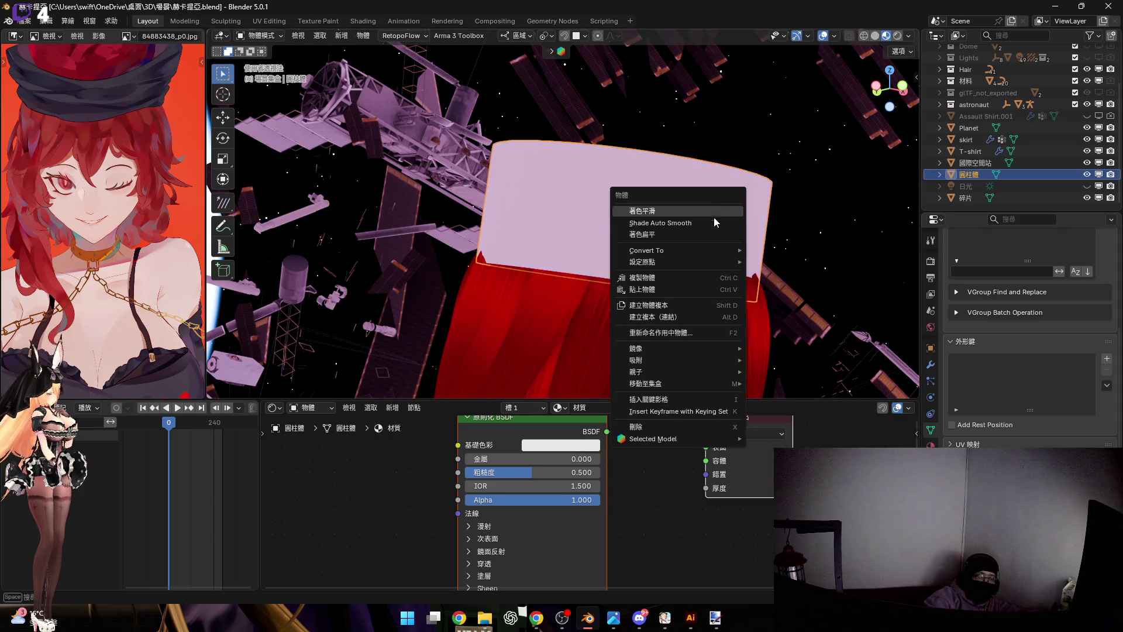
{"action": "left_click", "coordinate": [715, 216]}
{"action": "left_click", "coordinate": [561, 444]}
{"action": "left_click_drag", "start_coordinate": [634, 230], "coordinate": [635, 312]}
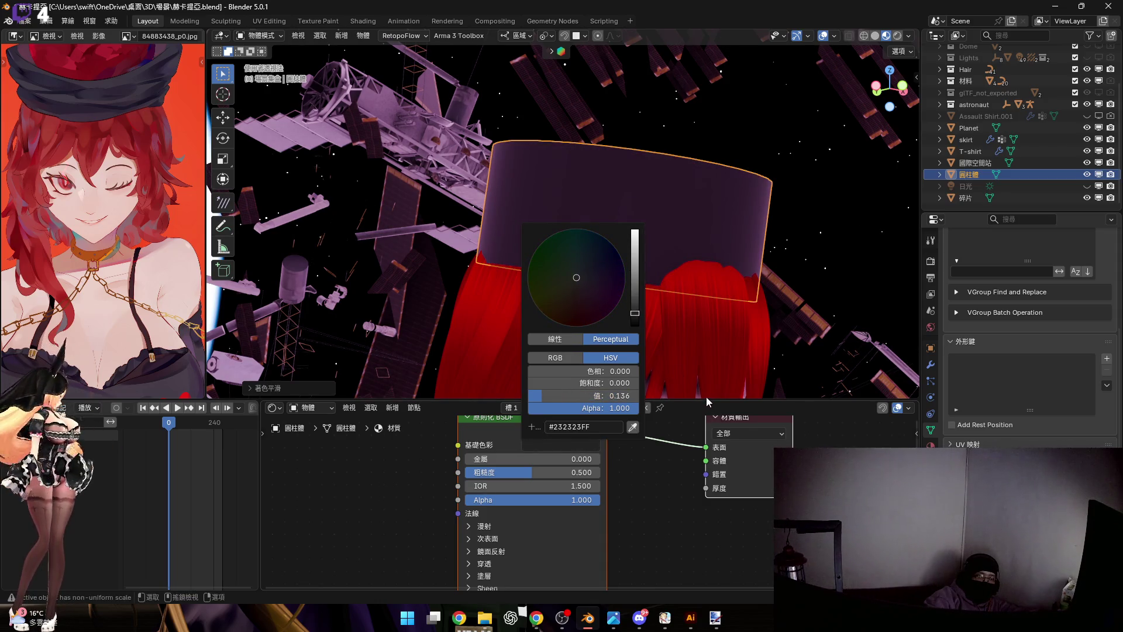
{"action": "middle_click_drag", "start_coordinate": [708, 386], "coordinate": [667, 369]}
{"action": "left_click_drag", "start_coordinate": [707, 400], "coordinate": [708, 574]}
{"action": "scroll", "coordinate": [615, 333], "scroll_direction": "down", "scroll_amount": 3}
{"action": "middle_click_drag", "start_coordinate": [606, 360], "coordinate": [616, 356]}
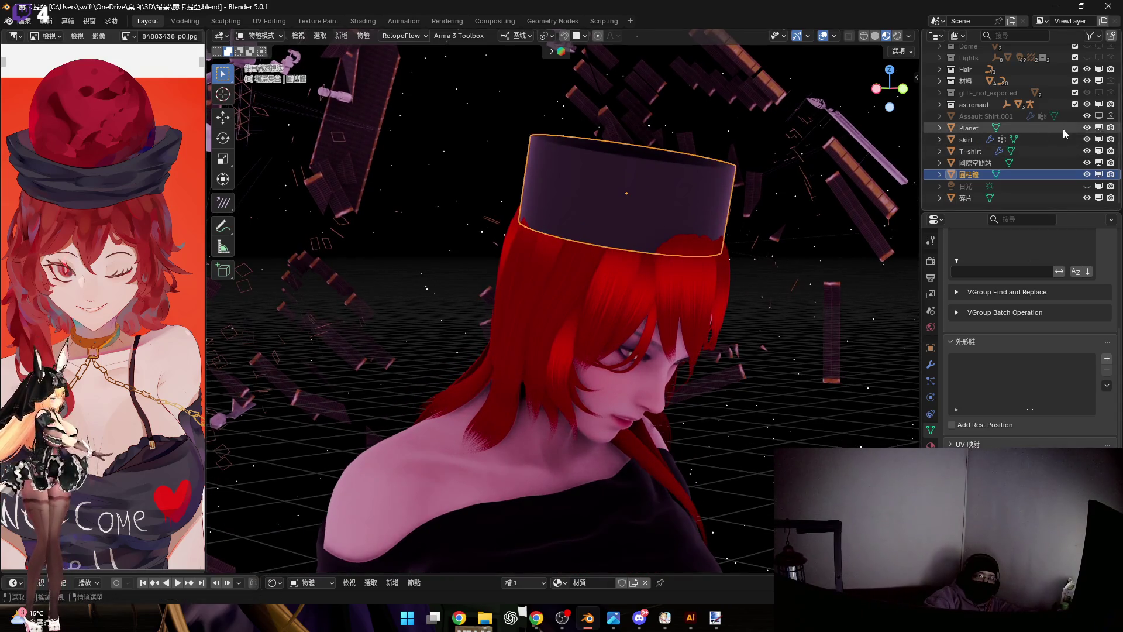
{"action": "left_click", "coordinate": [1086, 117]}
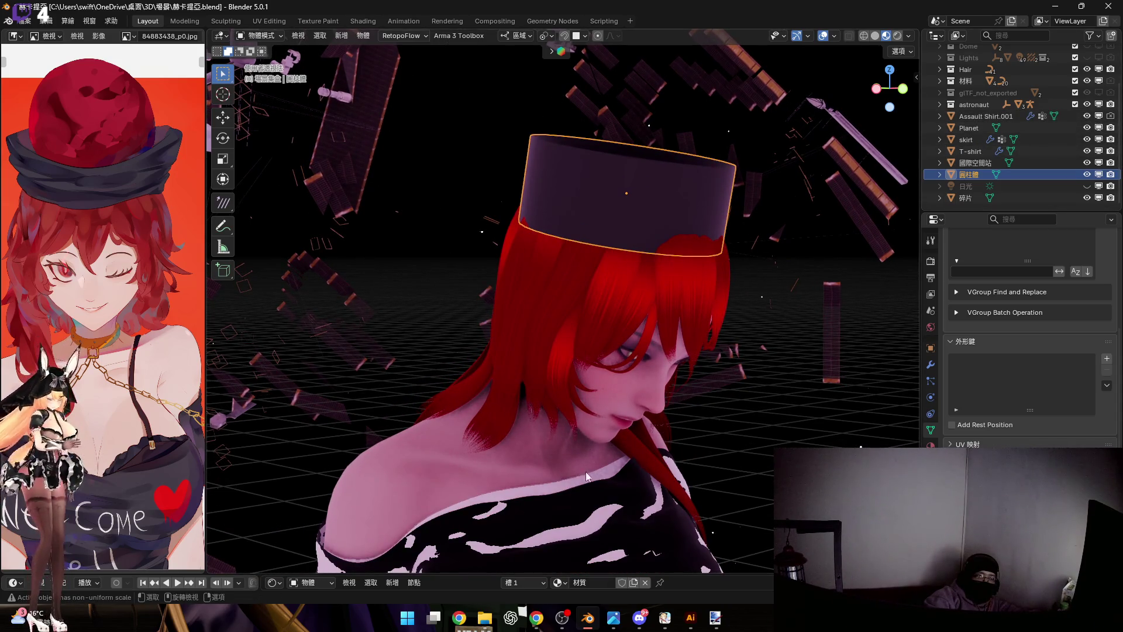
{"action": "left_click", "coordinate": [717, 368], "text": "shift"}
{"action": "key", "text": "F3"}
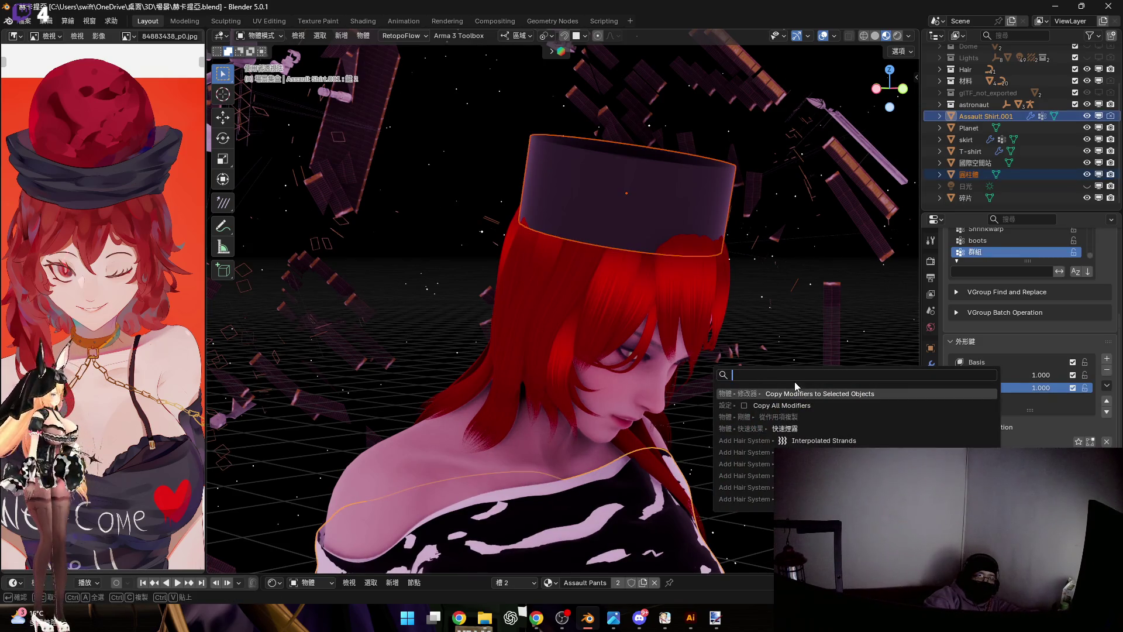
{"action": "key", "text": "Escape"}
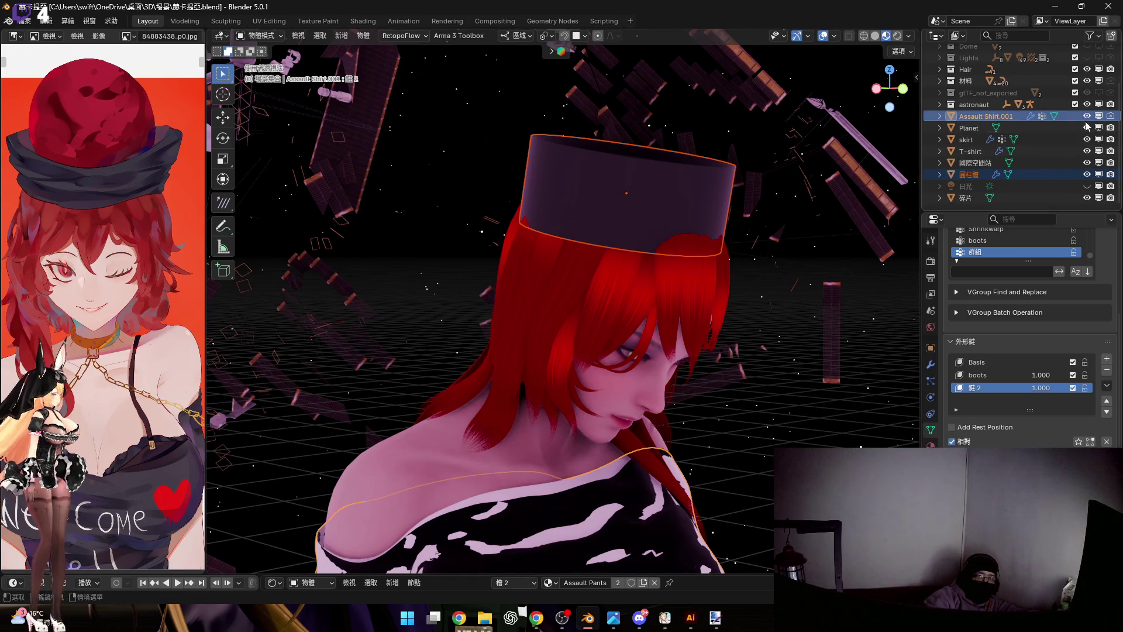
{"action": "left_click", "coordinate": [1087, 116]}
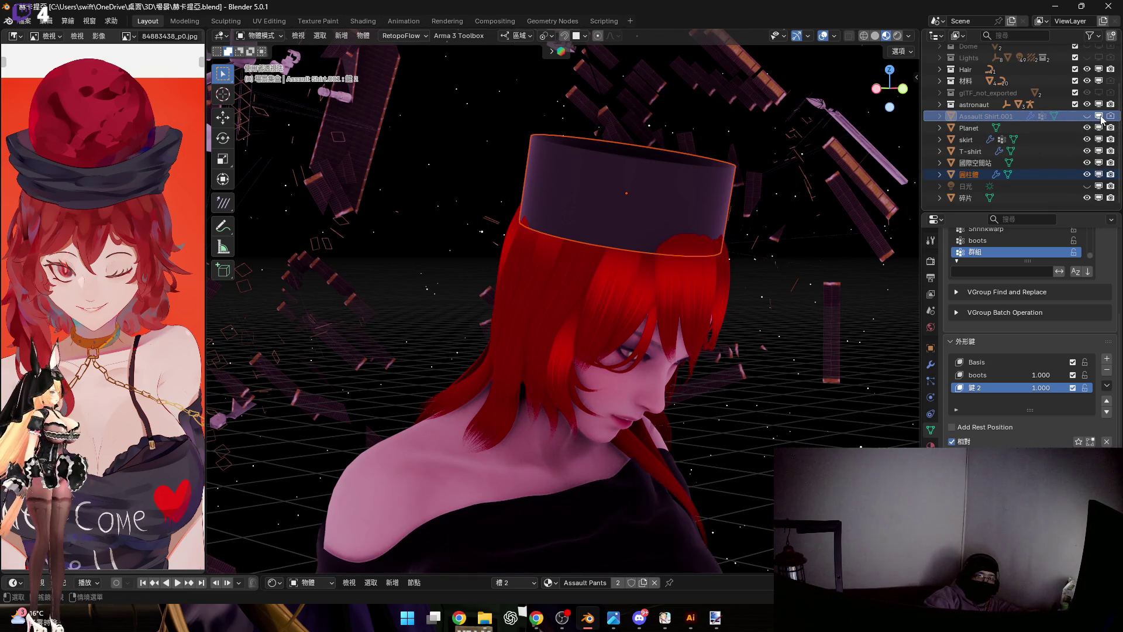
{"action": "left_click", "coordinate": [935, 363]}
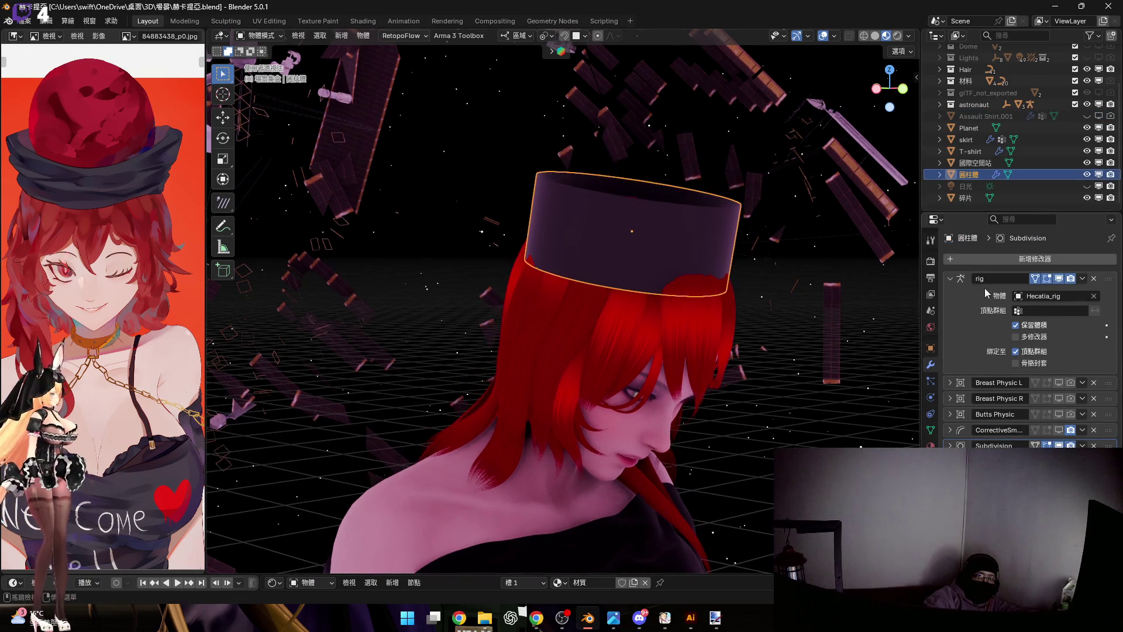
Remove the rig, Breast Physic L, Breast Physic R and Butts Physic modifiers from the hat
{"action": "left_click", "coordinate": [1093, 279]}
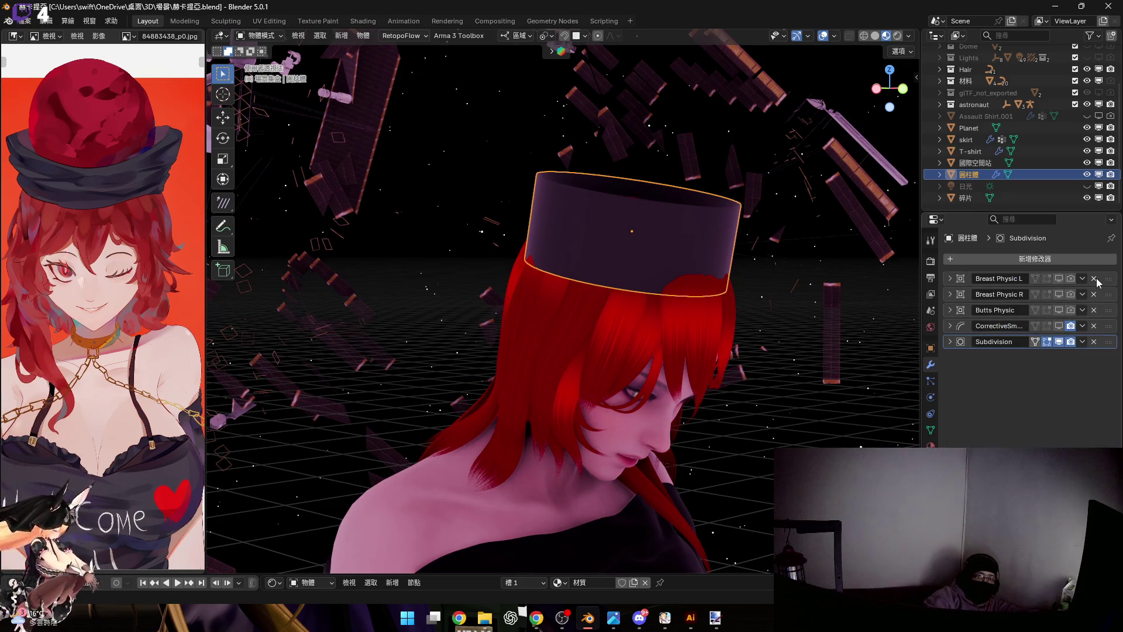
{"action": "left_click", "coordinate": [1094, 278]}
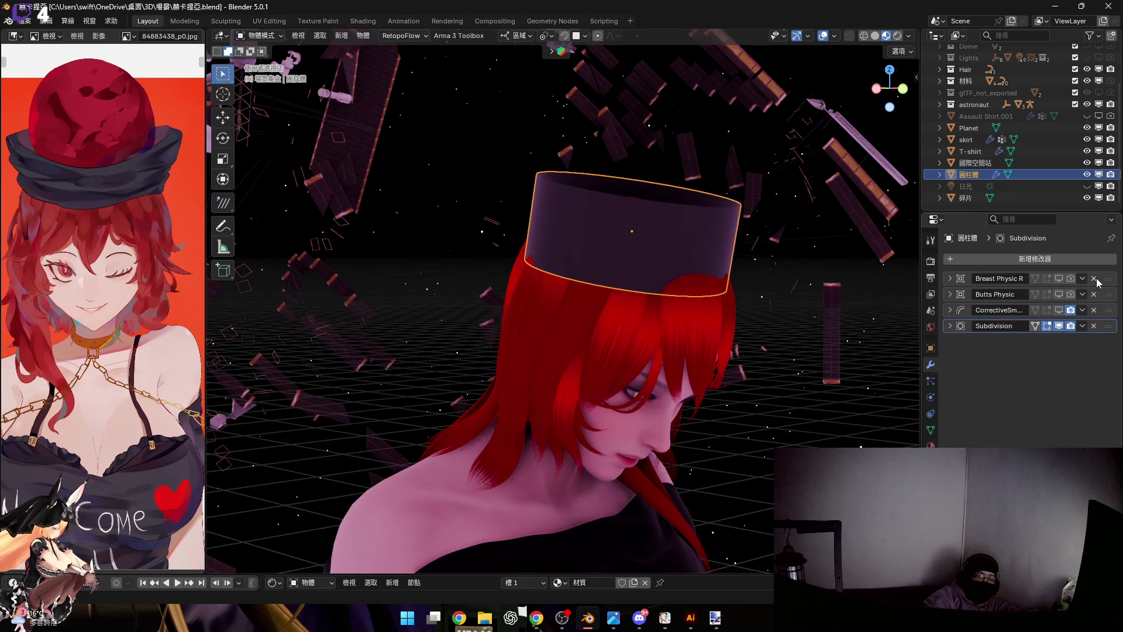
{"action": "left_click", "coordinate": [1094, 279]}
{"action": "left_click", "coordinate": [1094, 278]}
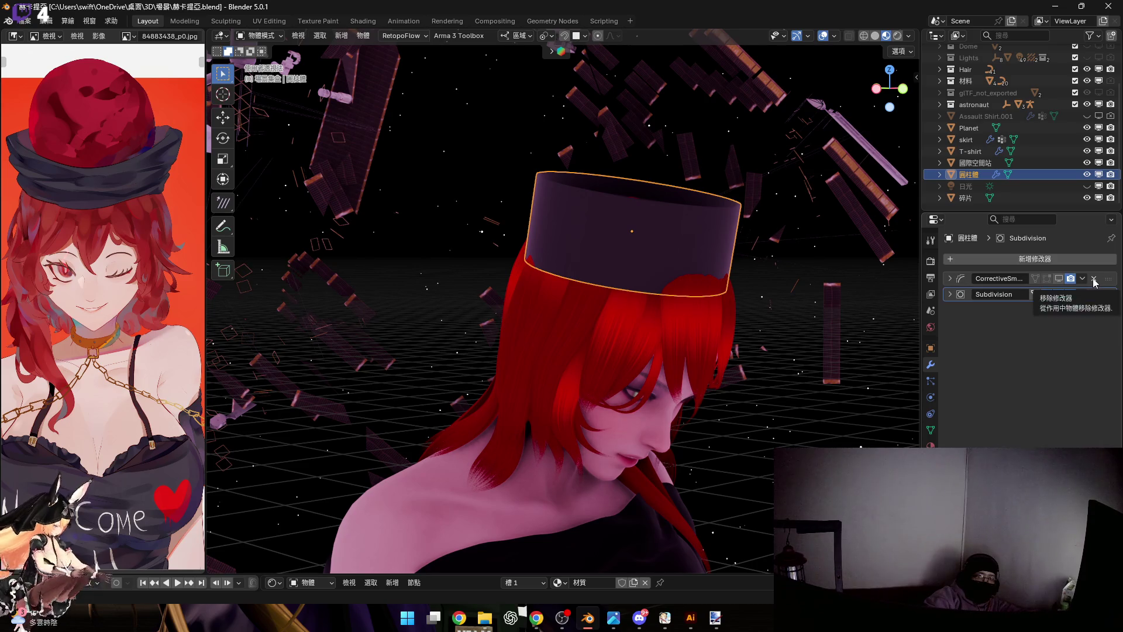
{"action": "left_click", "coordinate": [949, 279]}
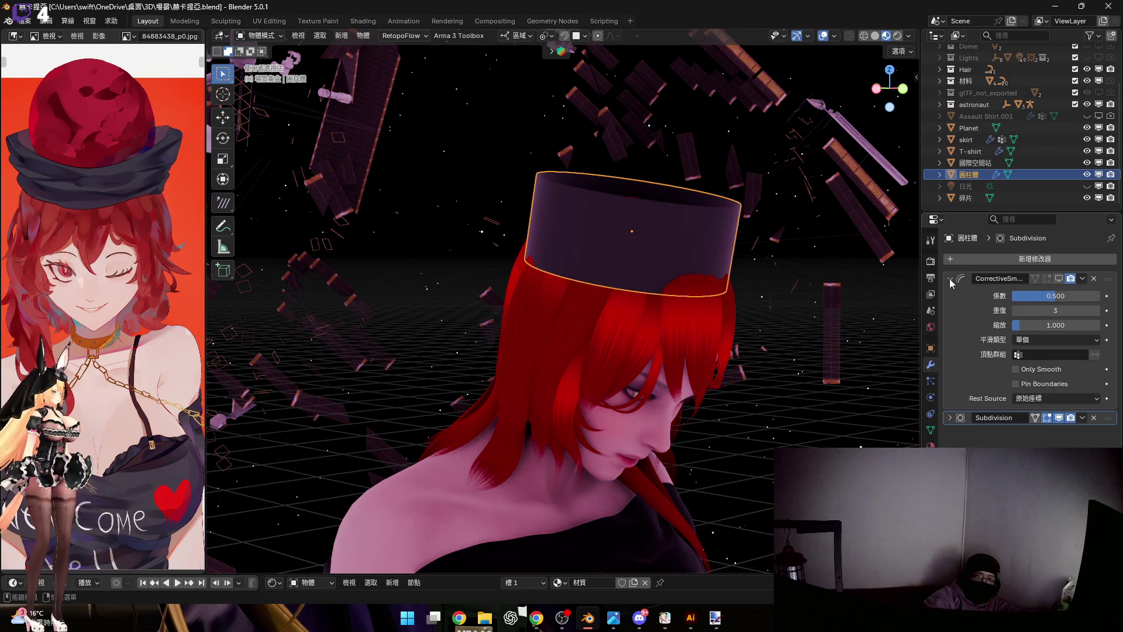
{"action": "left_click", "coordinate": [949, 279]}
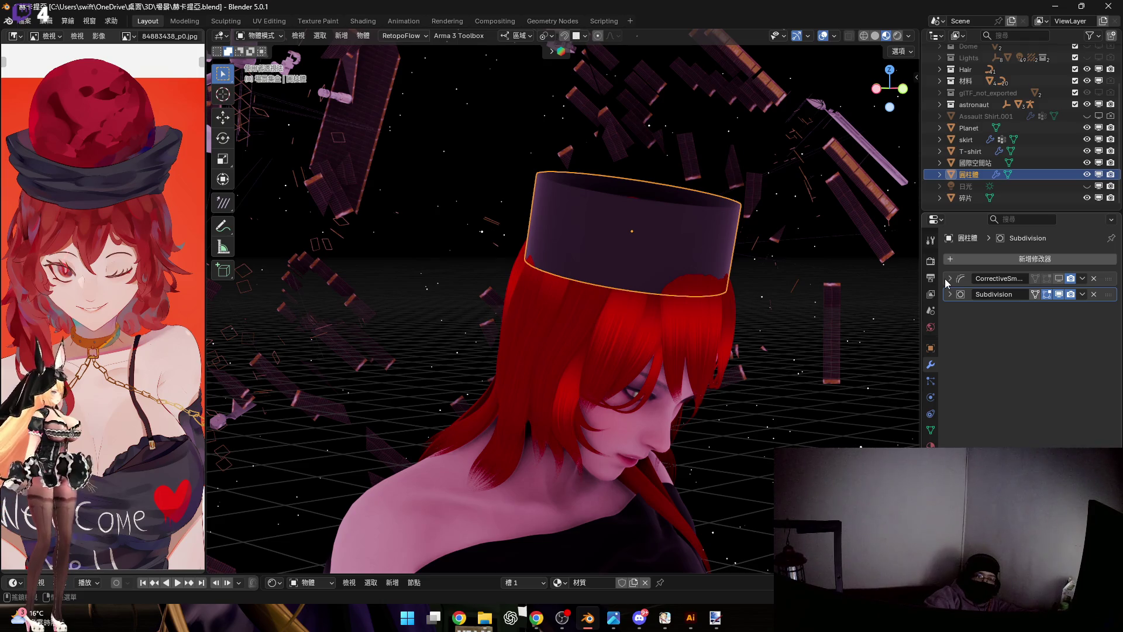
Inspect the hat from orthographic side views before adding another modifier
{"action": "middle_click_drag", "start_coordinate": [685, 259], "coordinate": [675, 303]}
{"action": "key", "text": "KP_5"}
{"action": "key", "text": "KP_5"}
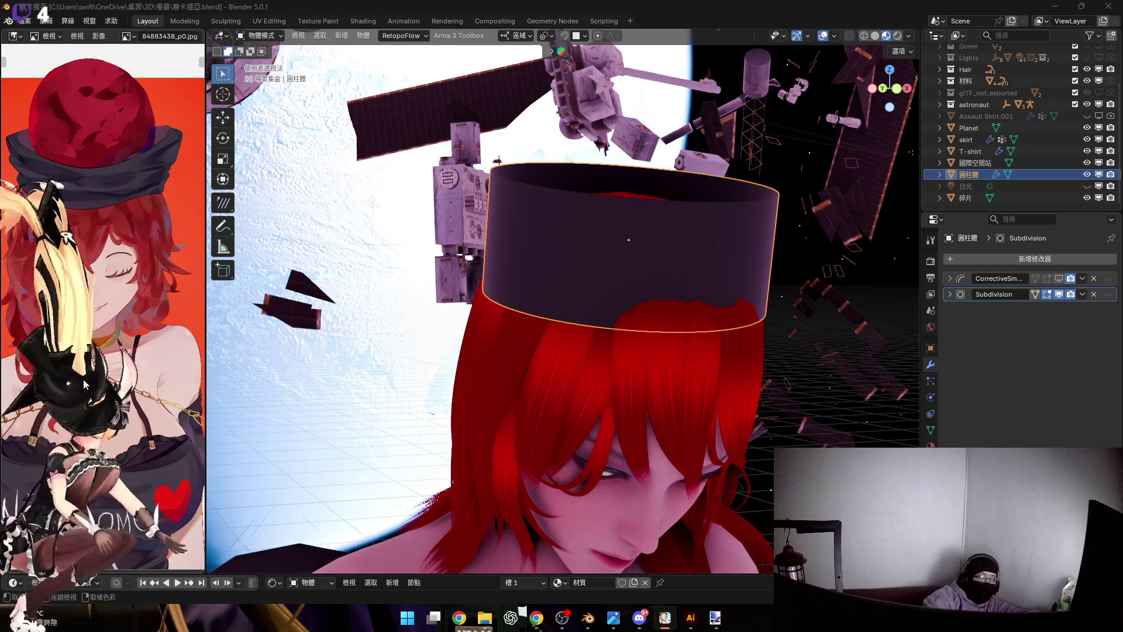
{"action": "mouse_move", "coordinate": [636, 316]}
{"action": "middle_mouse_down"}
{"action": "mouse_move", "coordinate": [630, 327]}
{"action": "mouse_move", "coordinate": [656, 287]}
{"action": "mouse_move", "coordinate": [655, 299]}
{"action": "middle_mouse_up"}
{"action": "key", "text": "KP_4"}
{"action": "key", "text": "KP_4"}
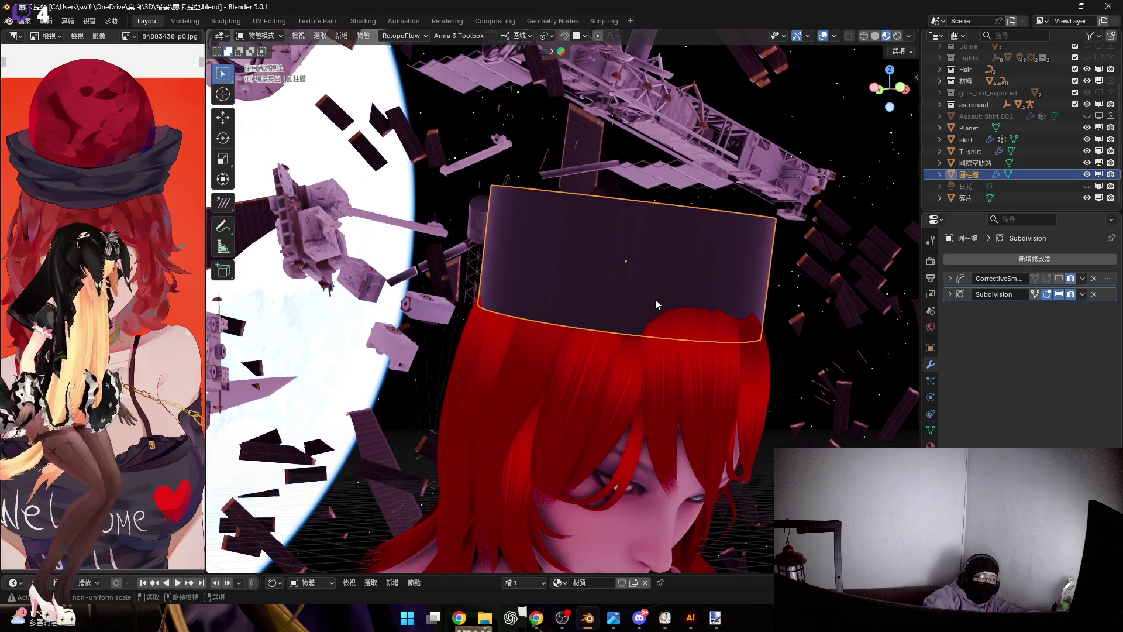
{"action": "mouse_move", "coordinate": [635, 291]}
{"action": "middle_mouse_down"}
{"action": "mouse_move", "coordinate": [658, 298]}
{"action": "mouse_move", "coordinate": [642, 281]}
{"action": "middle_mouse_up"}
{"action": "left_click", "coordinate": [1023, 260]}
{"action": "mouse_move", "coordinate": [964, 261]}
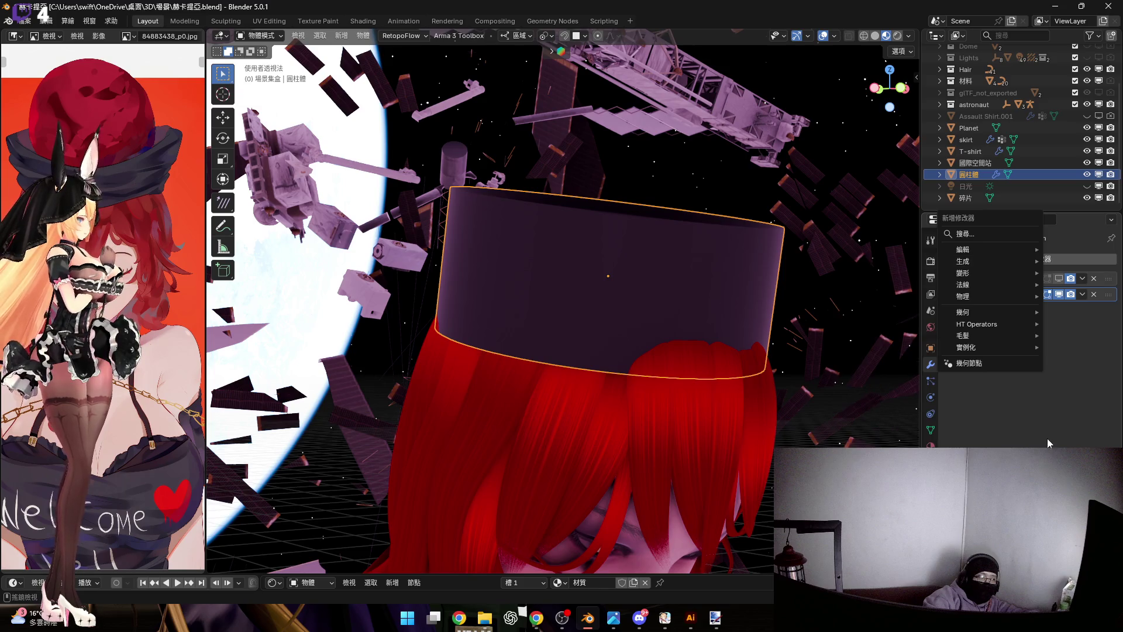
Add a Solidify modifier to the hat and toggle Even Thickness on its shell
{"action": "left_click", "coordinate": [887, 436]}
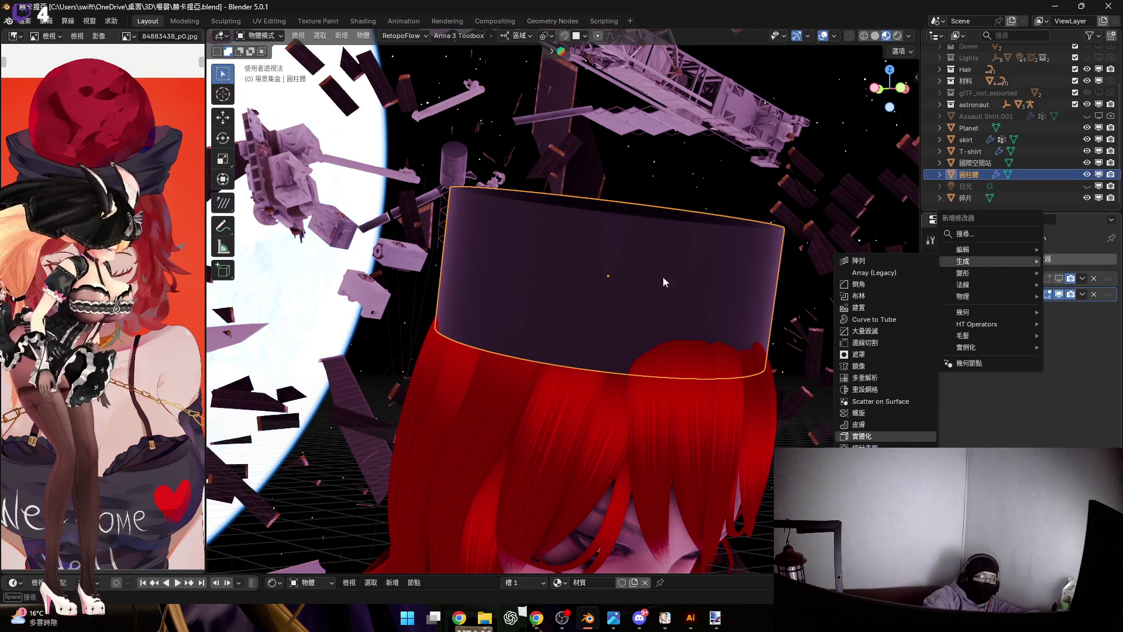
{"action": "middle_click_drag", "start_coordinate": [686, 286], "coordinate": [664, 351], "text": "ctrl"}
{"action": "left_click", "coordinate": [1053, 342]}
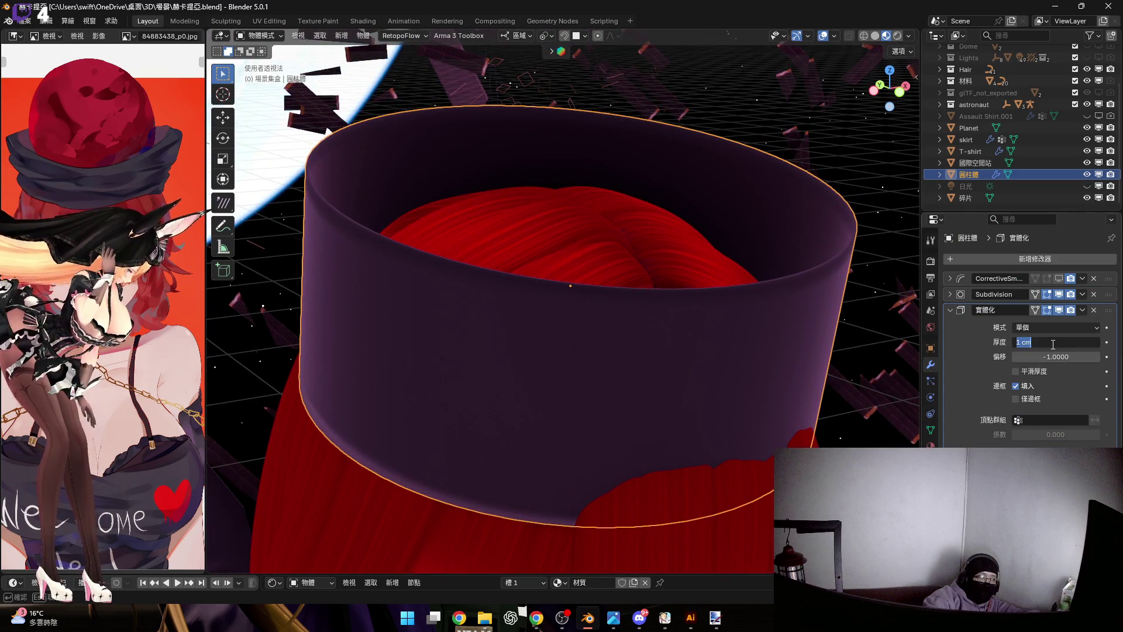
{"action": "key", "text": "Return"}
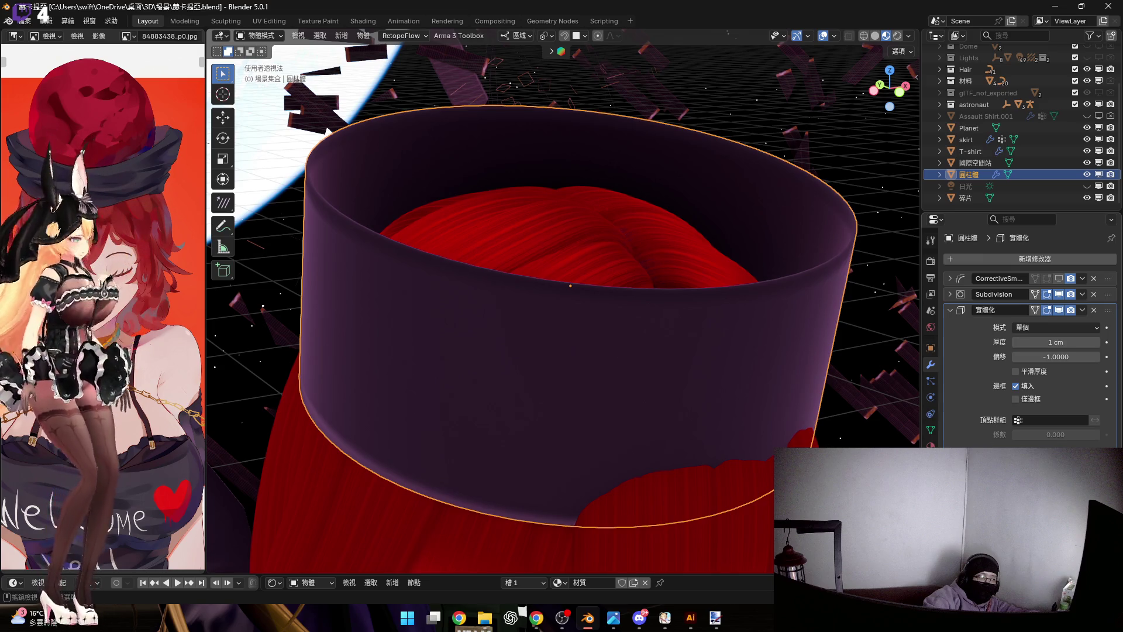
{"action": "left_click", "coordinate": [1045, 371]}
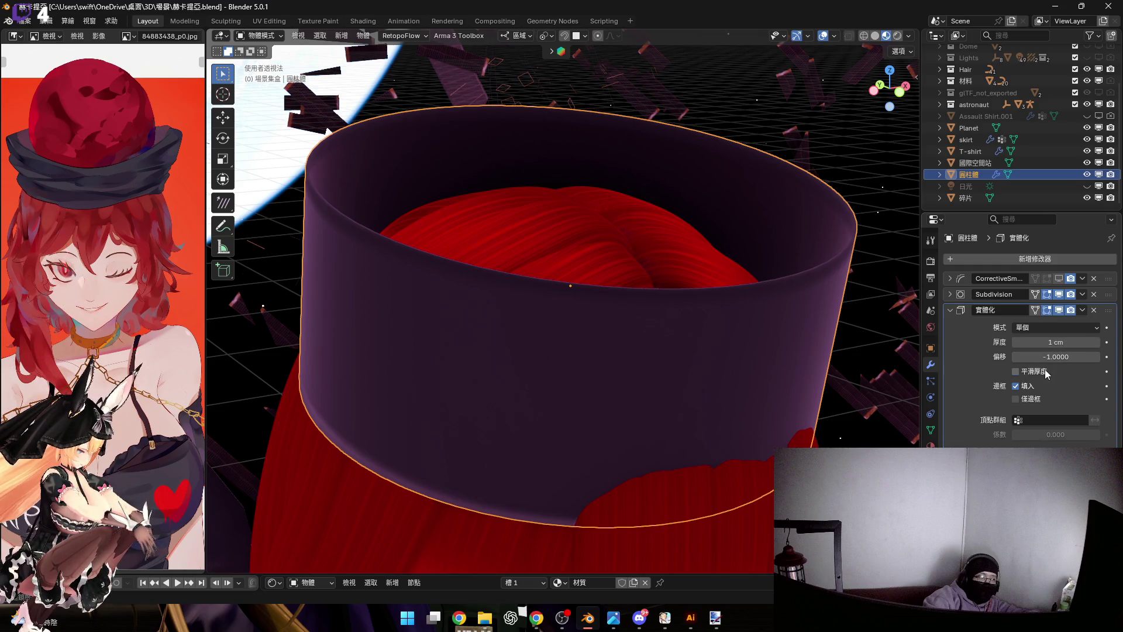
Set the Solidify thickness to 2 cm, leaving the hat in object mode
{"action": "left_click", "coordinate": [1059, 342]}
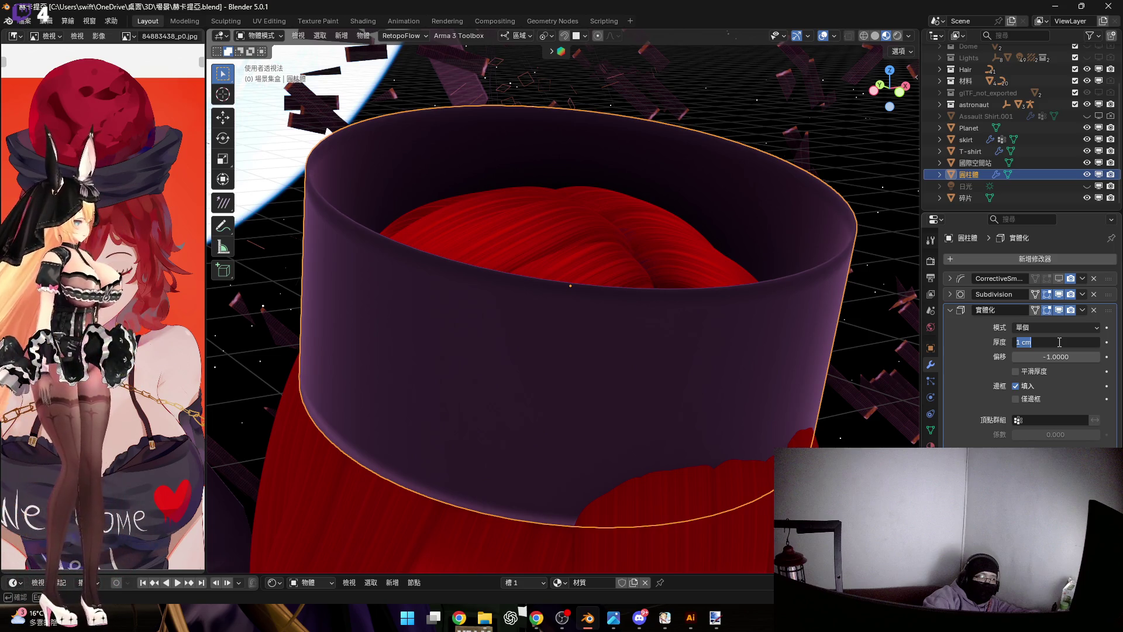
{"action": "type", "text": "2"}
{"action": "key", "text": "Return"}
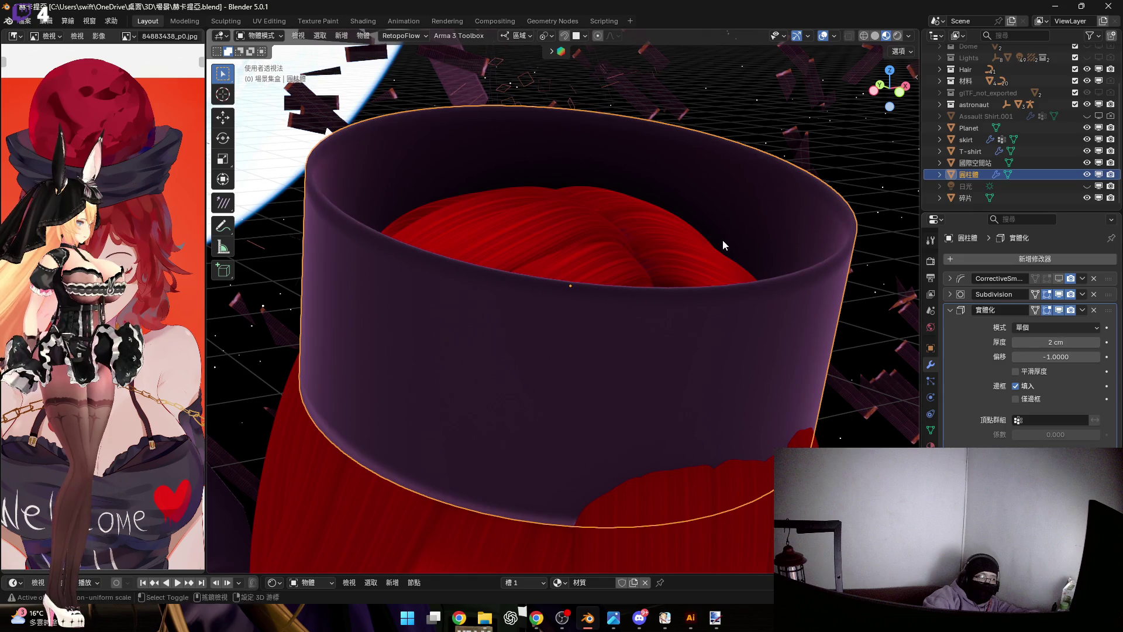
{"action": "mouse_move", "coordinate": [723, 240]}
{"action": "middle_mouse_down"}
{"action": "mouse_move", "coordinate": [835, 374]}
{"action": "mouse_move", "coordinate": [746, 324]}
{"action": "mouse_move", "coordinate": [799, 278]}
{"action": "mouse_move", "coordinate": [739, 275]}
{"action": "mouse_move", "coordinate": [731, 281]}
{"action": "mouse_move", "coordinate": [749, 301]}
{"action": "mouse_move", "coordinate": [733, 313]}
{"action": "mouse_move", "coordinate": [725, 294]}
{"action": "middle_mouse_up"}
{"action": "key", "text": "grave"}
{"action": "key", "text": "Escape"}
Apply all transforms to the hat and set its origin to the geometry centre
{"action": "right_click", "coordinate": [725, 295]}
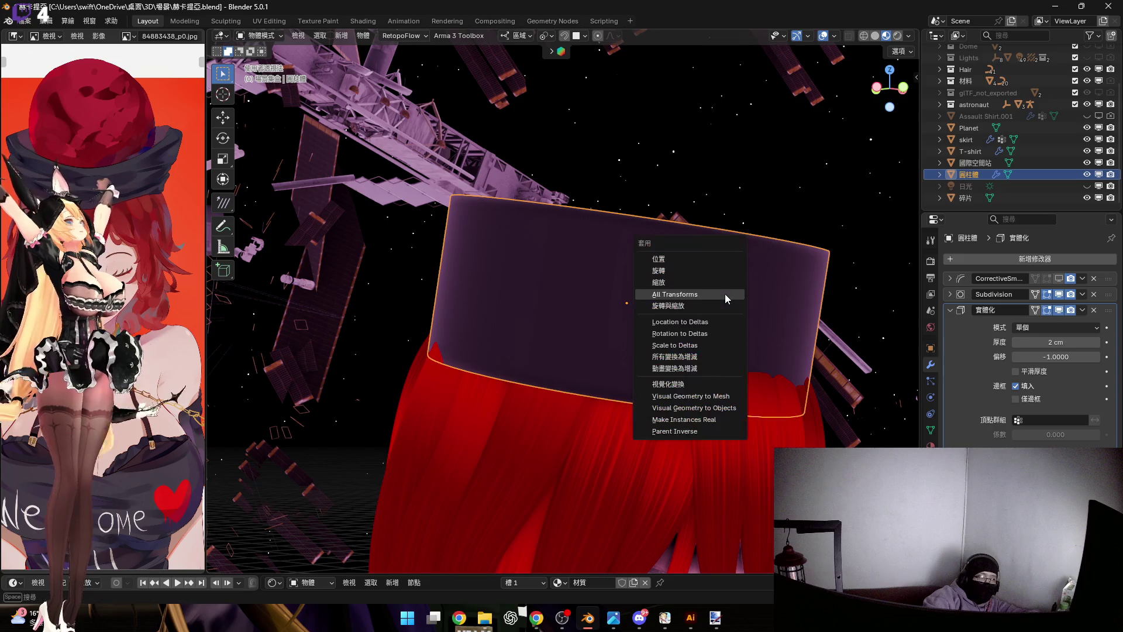
{"action": "left_click", "coordinate": [678, 312]}
{"action": "right_click", "coordinate": [654, 281]}
{"action": "mouse_move", "coordinate": [611, 332]}
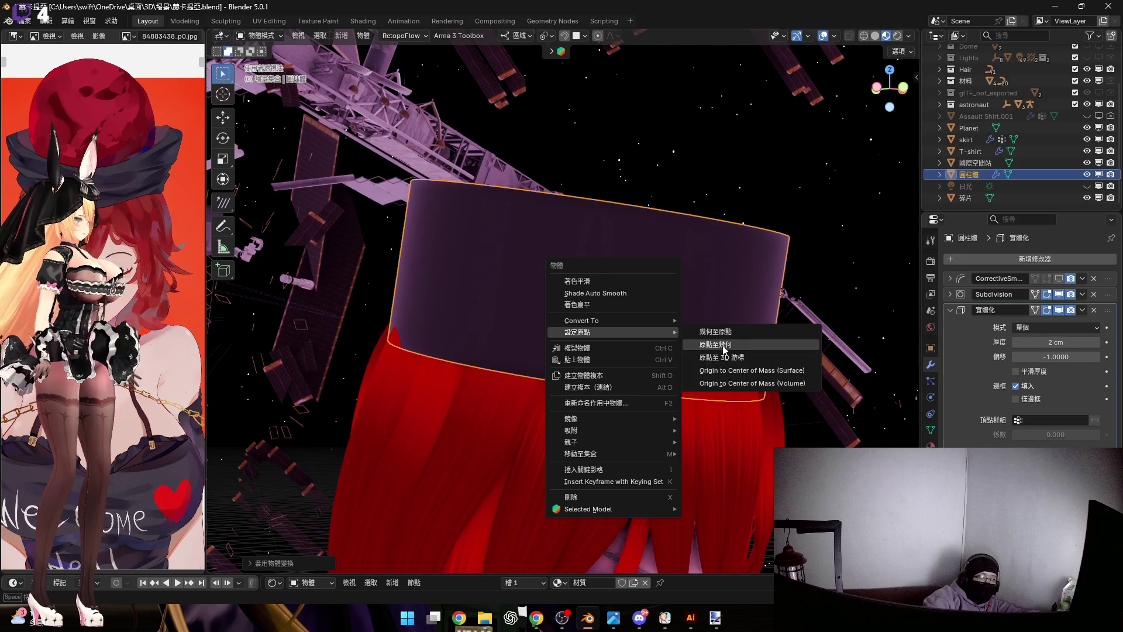
{"action": "left_click", "coordinate": [720, 345]}
Orbit around the hat to inspect it from several angles
{"action": "middle_click_drag", "start_coordinate": [621, 285], "coordinate": [601, 308]}
{"action": "scroll", "coordinate": [601, 312], "scroll_direction": "down", "scroll_amount": 3}
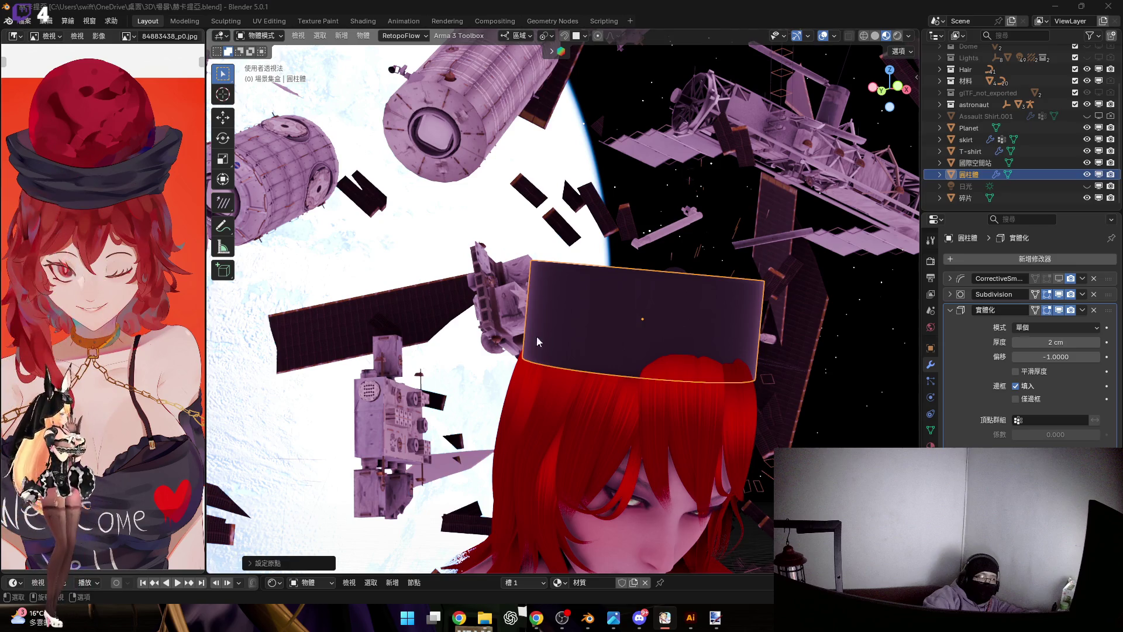
{"action": "middle_click_drag", "start_coordinate": [640, 359], "coordinate": [574, 340]}
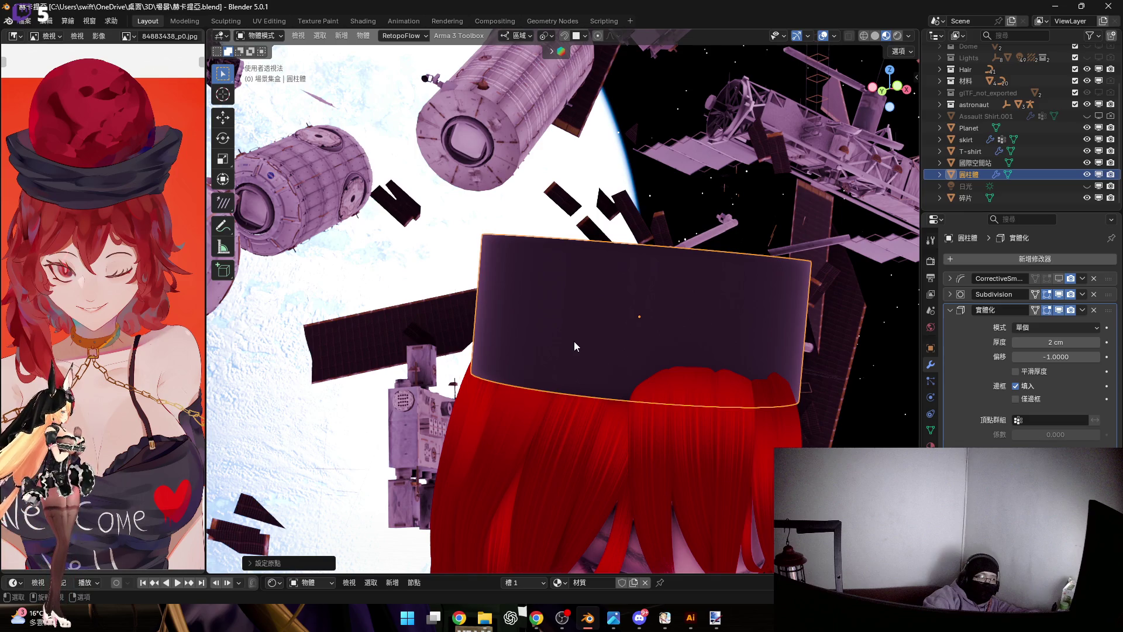
{"action": "mouse_move", "coordinate": [574, 342]}
{"action": "middle_mouse_down"}
{"action": "mouse_move", "coordinate": [597, 307]}
{"action": "mouse_move", "coordinate": [626, 296]}
{"action": "middle_mouse_up"}
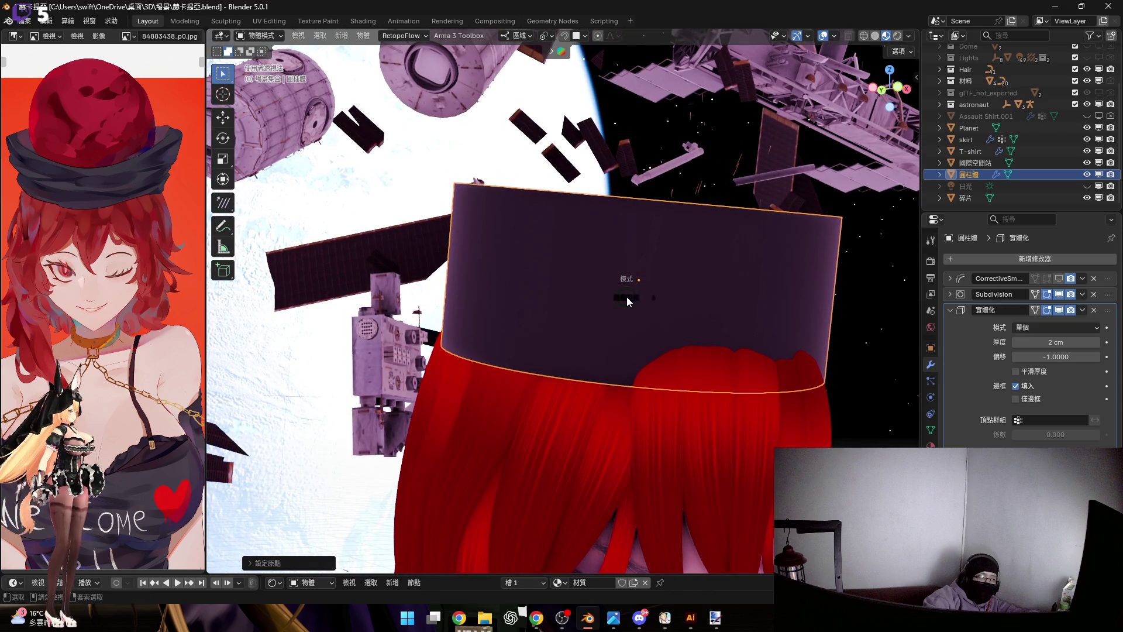
{"action": "key", "text": "ctrl+Tab"}
Enter Sculpt Mode on the hat with a smaller Bend Boundary brush
{"action": "left_click", "coordinate": [564, 316]}
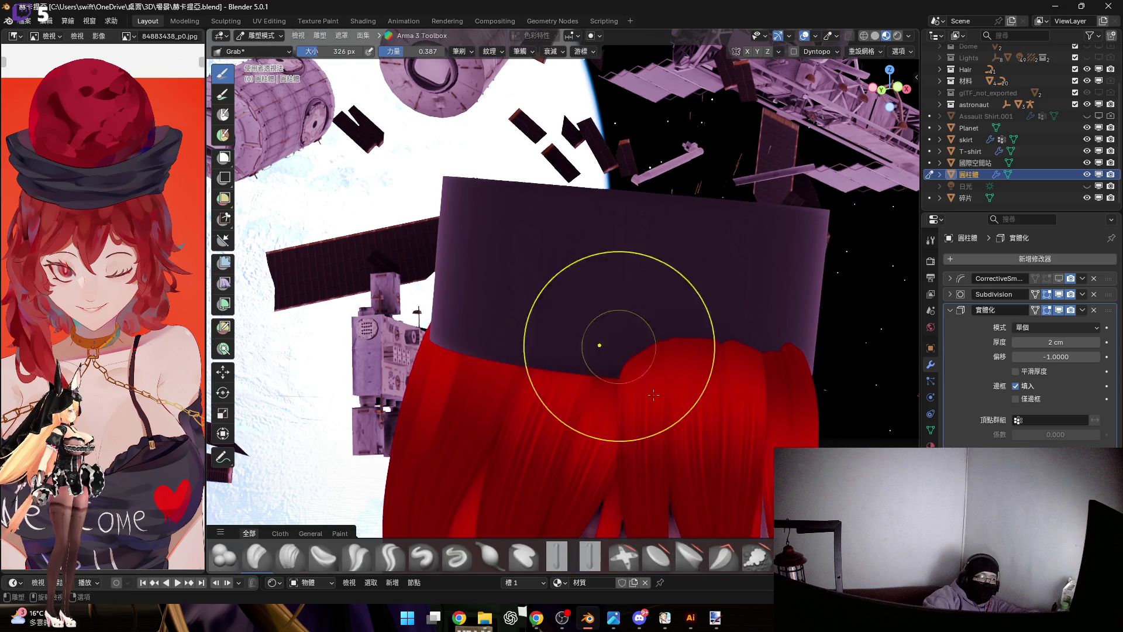
{"action": "scroll", "coordinate": [602, 339], "scroll_direction": "up", "scroll_amount": 3}
{"action": "scroll", "coordinate": [264, 556], "scroll_direction": "down", "scroll_amount": 2}
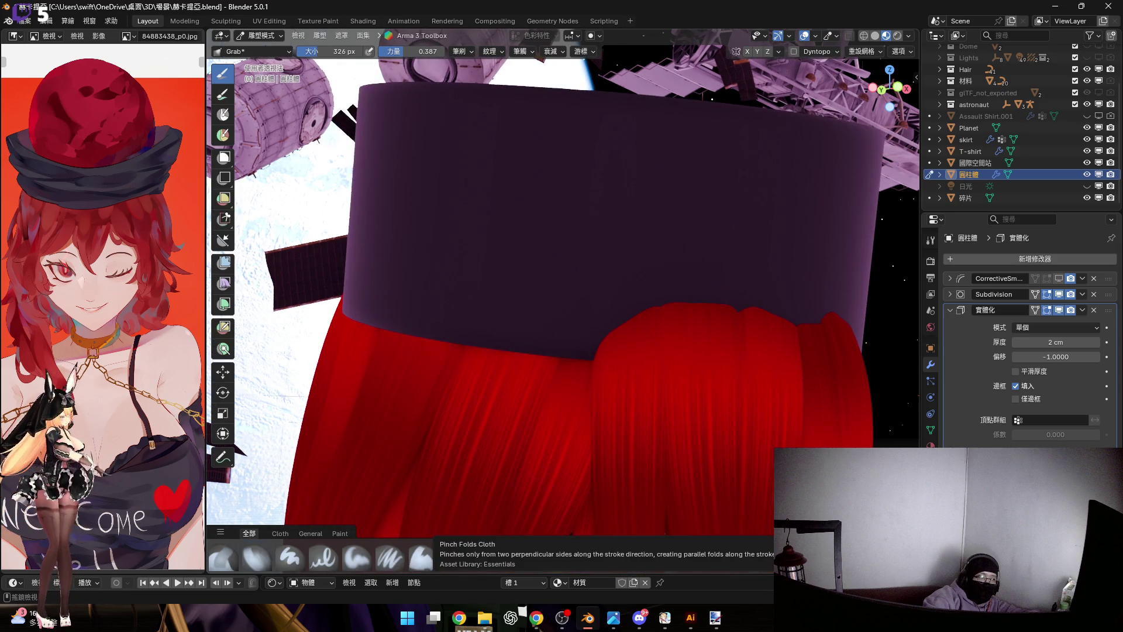
{"action": "middle_click_drag", "start_coordinate": [637, 230], "coordinate": [596, 210]}
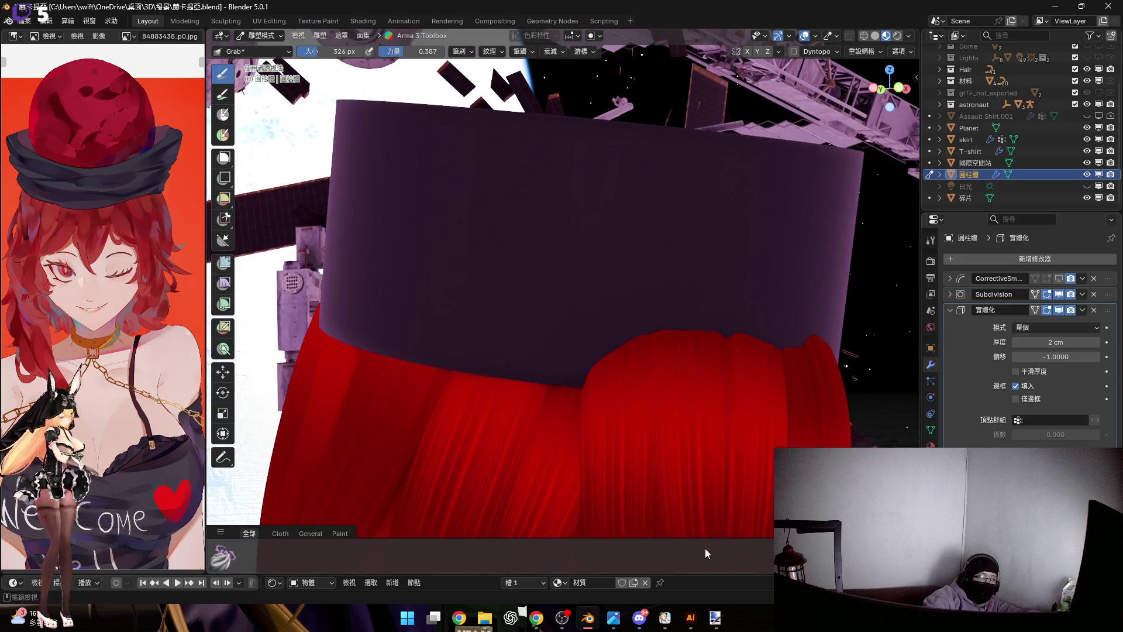
{"action": "scroll", "coordinate": [674, 558], "scroll_direction": "down", "scroll_amount": 1}
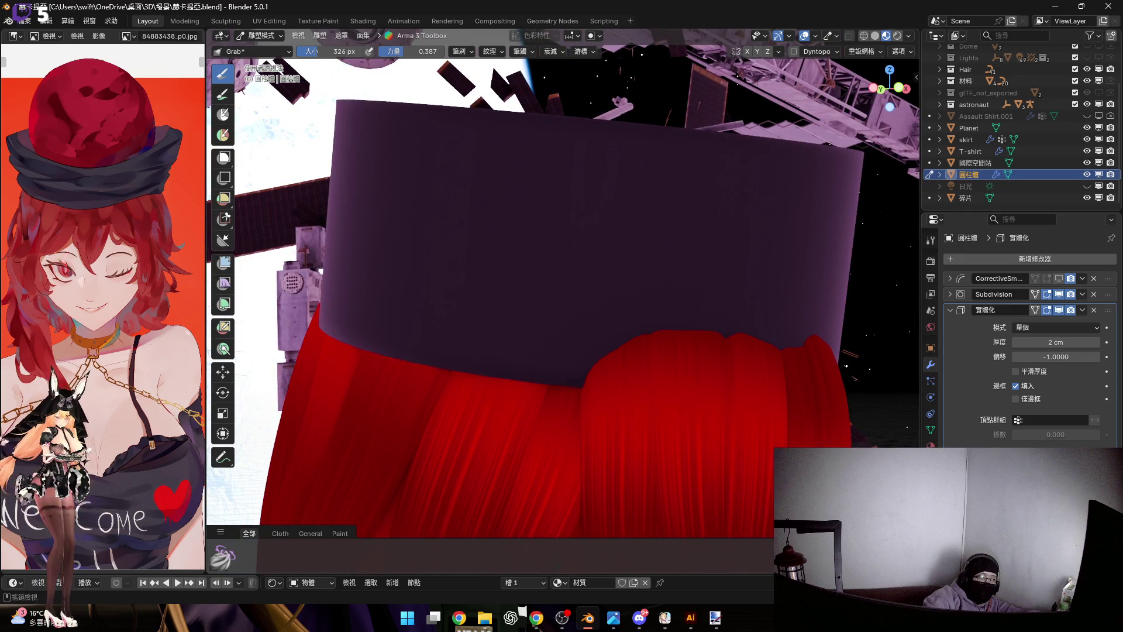
{"action": "scroll", "coordinate": [312, 570], "scroll_direction": "up", "scroll_amount": 1}
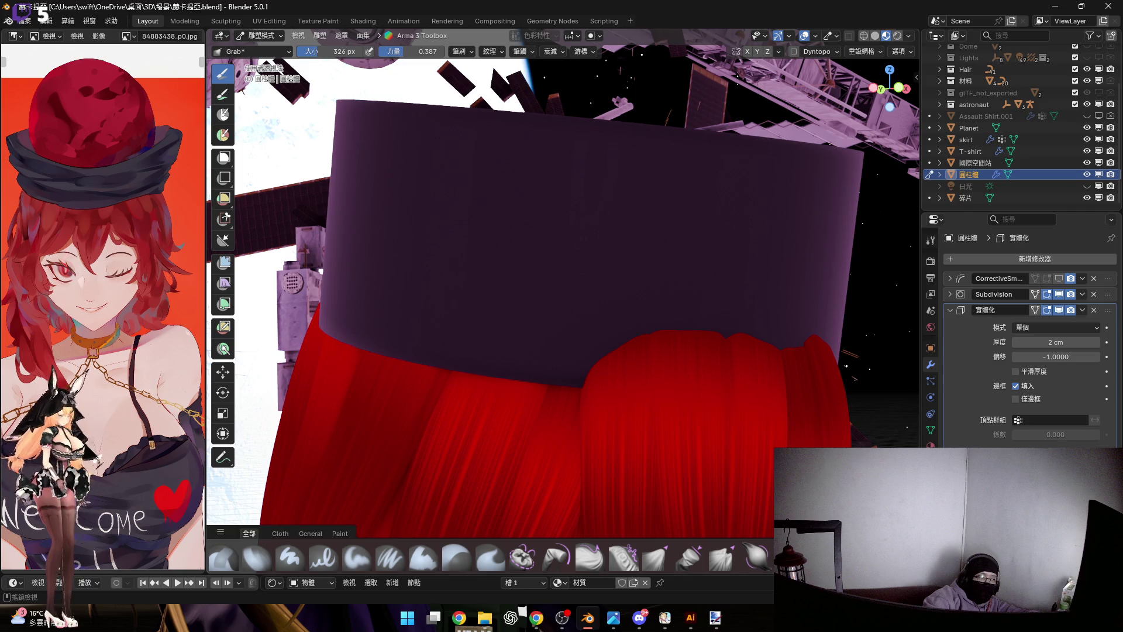
{"action": "left_click", "coordinate": [522, 557]}
{"action": "scroll", "coordinate": [561, 290], "scroll_direction": "down", "scroll_amount": 3}
{"action": "key", "text": "f"}
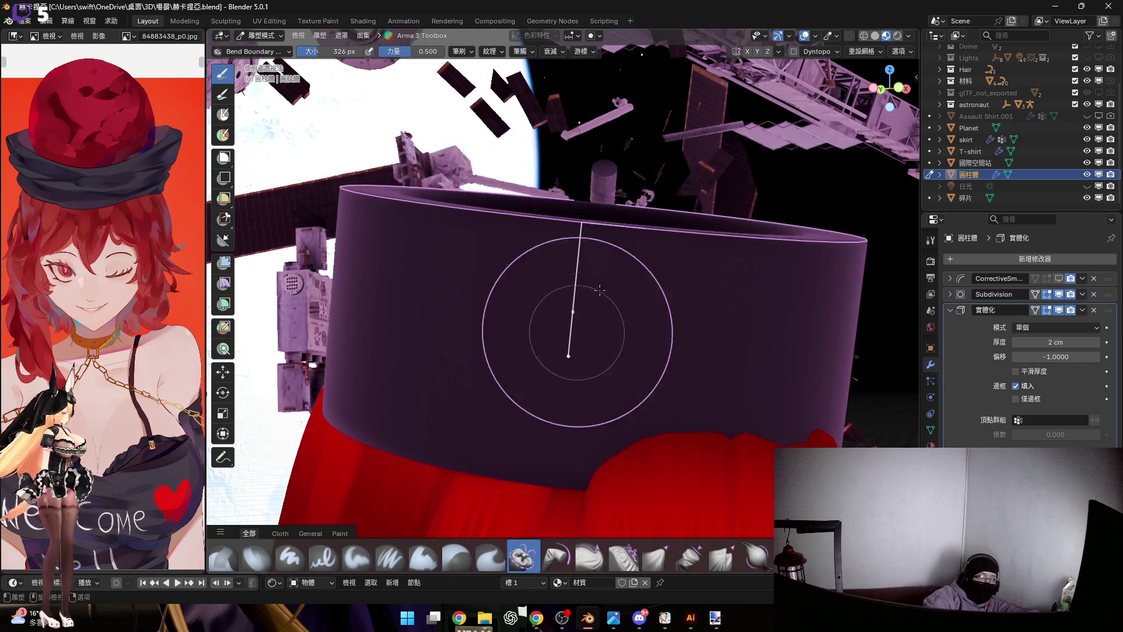
{"action": "left_click", "coordinate": [597, 259]}
{"action": "middle_click_drag", "start_coordinate": [602, 263], "coordinate": [627, 295]}
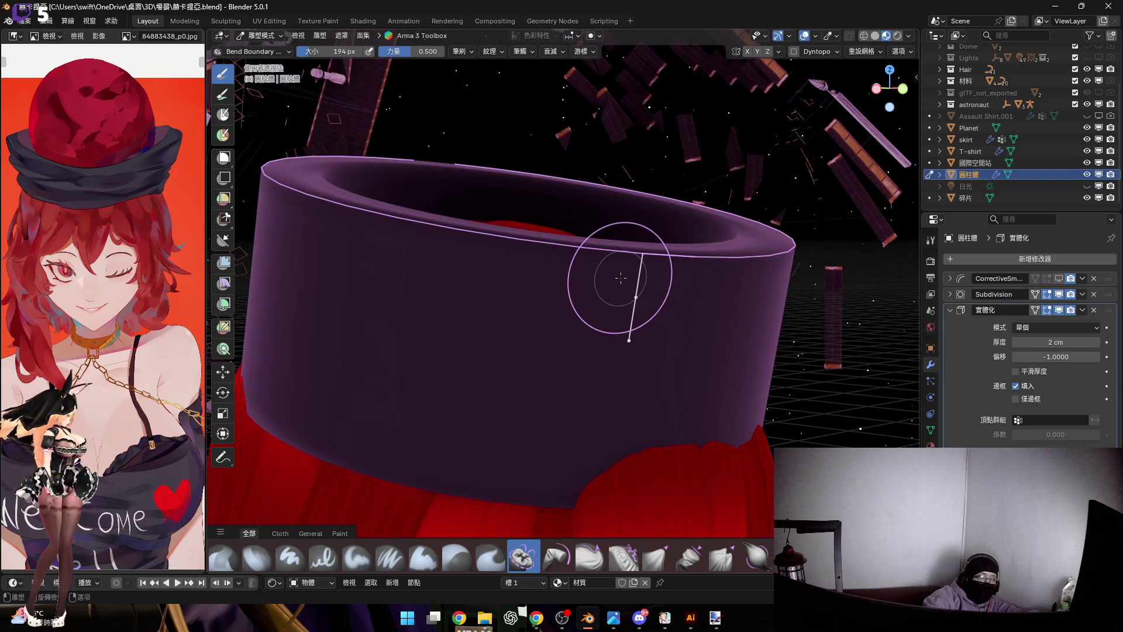
Test thinner Solidify walls of 1 cm and then 0.5 cm on the hat
{"action": "key", "text": "ctrl+z"}
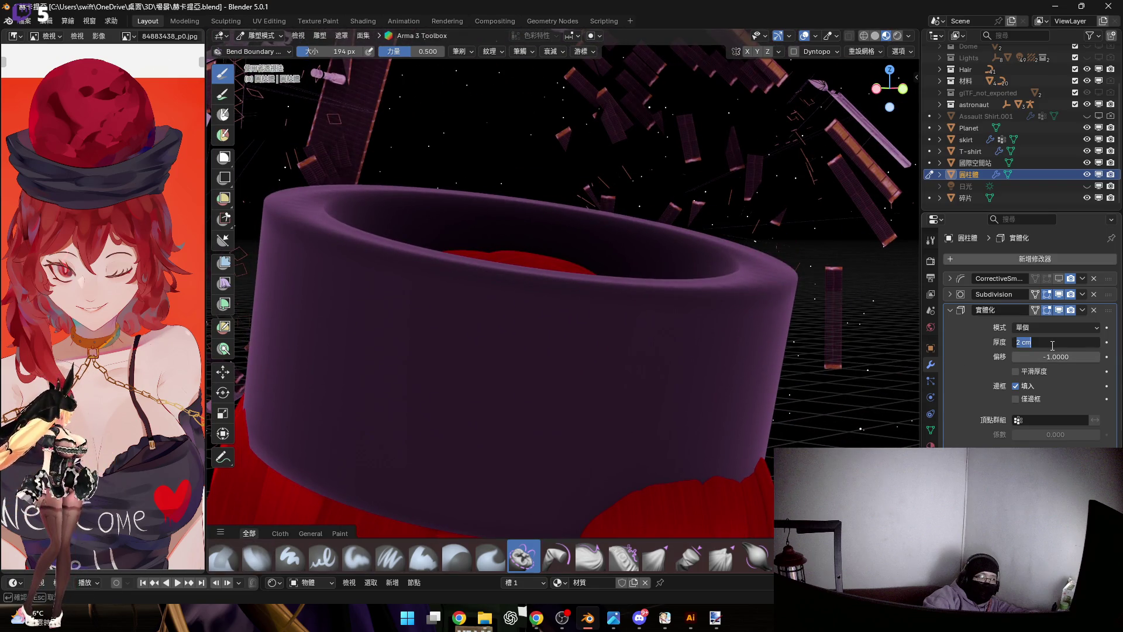
{"action": "type", "text": "1"}
{"action": "key", "text": "Return"}
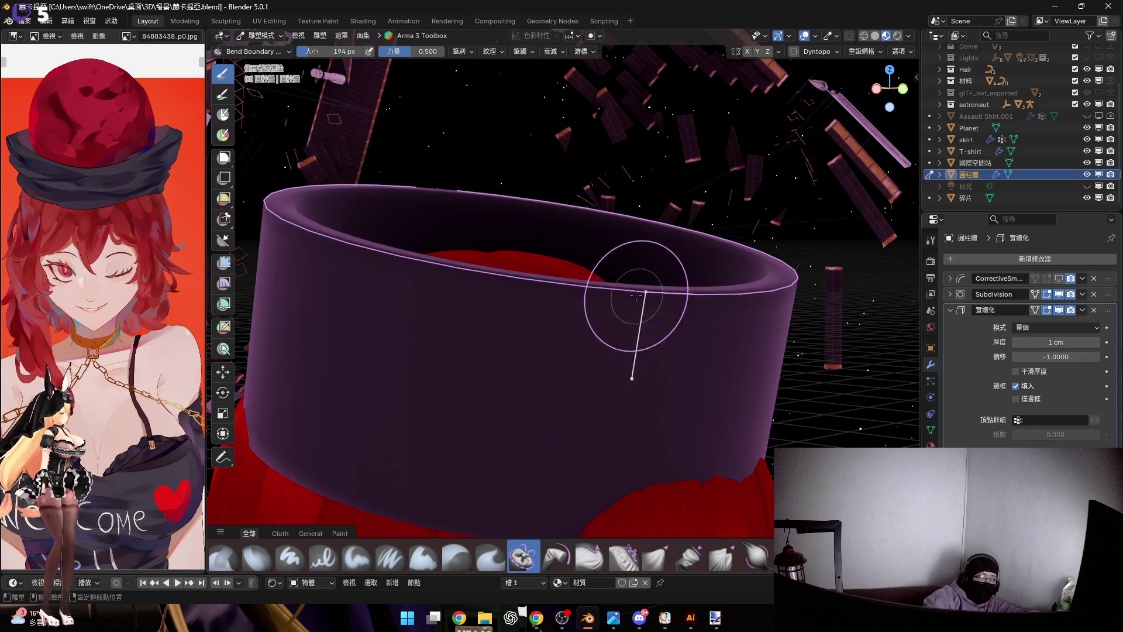
{"action": "middle_click_drag", "start_coordinate": [647, 314], "coordinate": [652, 325]}
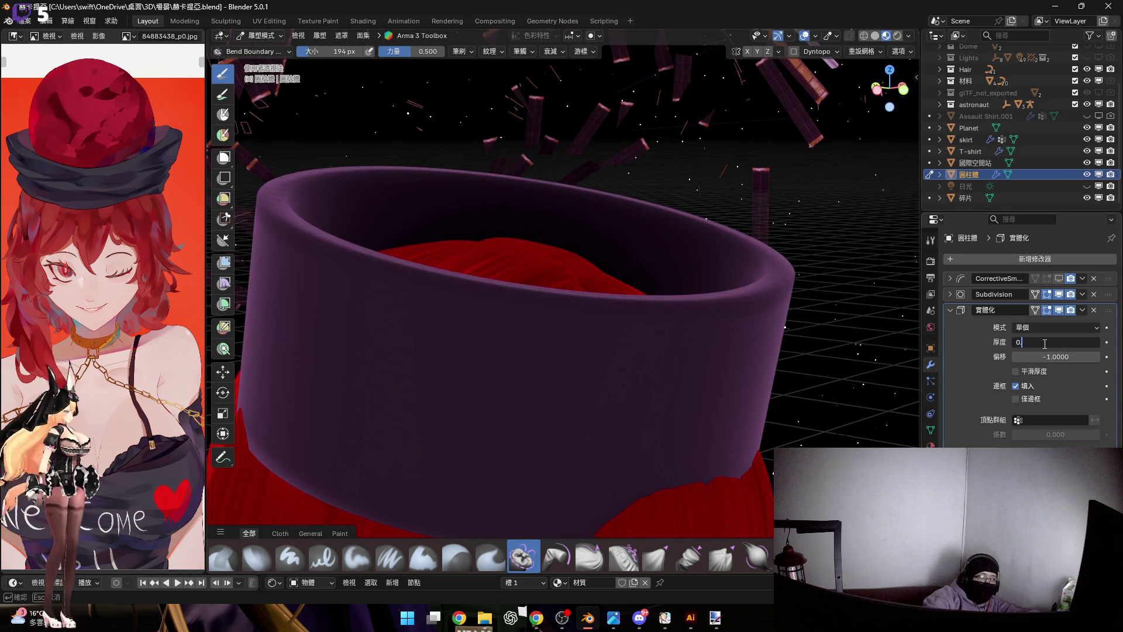
{"action": "type", "text": ".5"}
{"action": "key", "text": "Return"}
{"action": "mouse_move", "coordinate": [710, 263]}
{"action": "middle_mouse_down"}
{"action": "mouse_move", "coordinate": [652, 289]}
{"action": "mouse_move", "coordinate": [716, 350]}
{"action": "middle_mouse_up"}
Bend the hat's lower rim into wavy and lifted shapes with boundary strokes
{"action": "left_click_drag", "start_coordinate": [716, 350], "coordinate": [665, 387]}
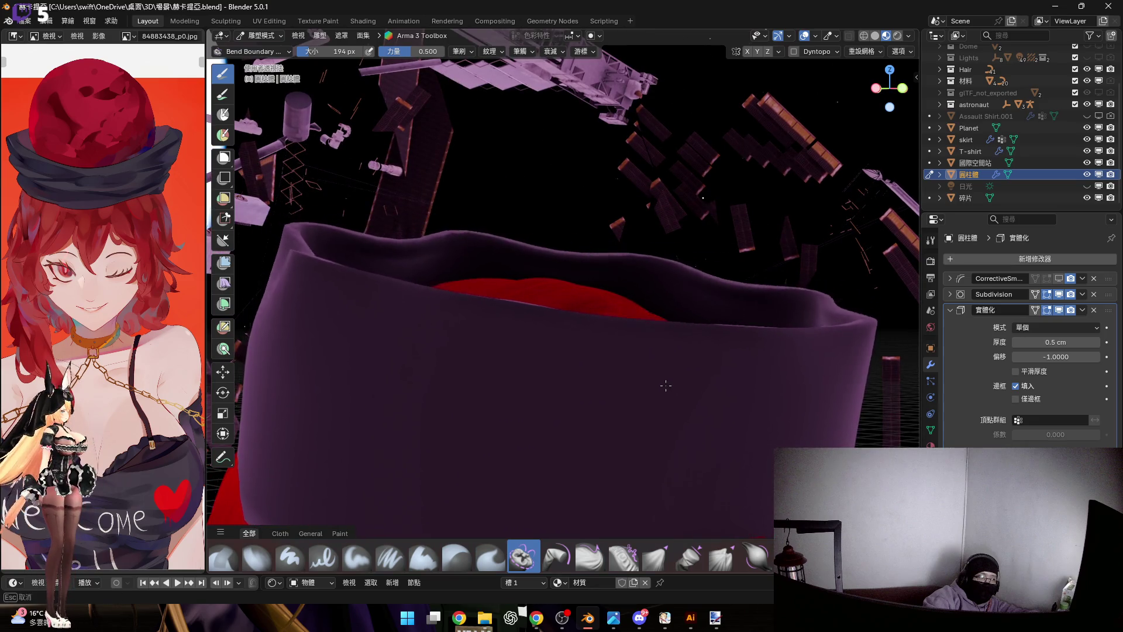
{"action": "middle_click_drag", "start_coordinate": [635, 369], "coordinate": [623, 330]}
{"action": "key", "text": "ctrl+z"}
{"action": "left_click_drag", "start_coordinate": [571, 371], "coordinate": [594, 343]}
{"action": "scroll", "coordinate": [594, 343], "scroll_direction": "up", "scroll_amount": 2}
{"action": "mouse_move", "coordinate": [590, 336]}
{"action": "left_mouse_down"}
{"action": "mouse_move", "coordinate": [603, 372]}
{"action": "mouse_move", "coordinate": [590, 363]}
{"action": "mouse_move", "coordinate": [572, 488]}
{"action": "mouse_move", "coordinate": [568, 465]}
{"action": "left_mouse_up"}
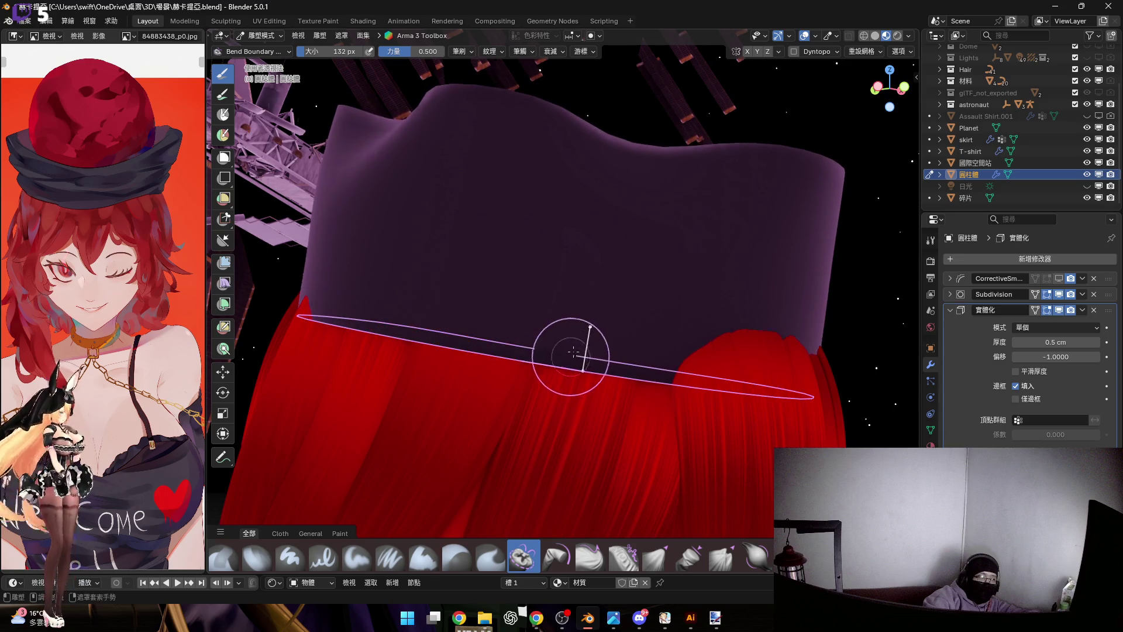
{"action": "scroll", "coordinate": [572, 334], "scroll_direction": "up", "scroll_amount": 1}
{"action": "scroll", "coordinate": [590, 354], "scroll_direction": "up", "scroll_amount": 2}
{"action": "mouse_move", "coordinate": [591, 354]}
{"action": "left_mouse_down"}
{"action": "mouse_move", "coordinate": [619, 325]}
{"action": "mouse_move", "coordinate": [615, 341]}
{"action": "left_mouse_up"}
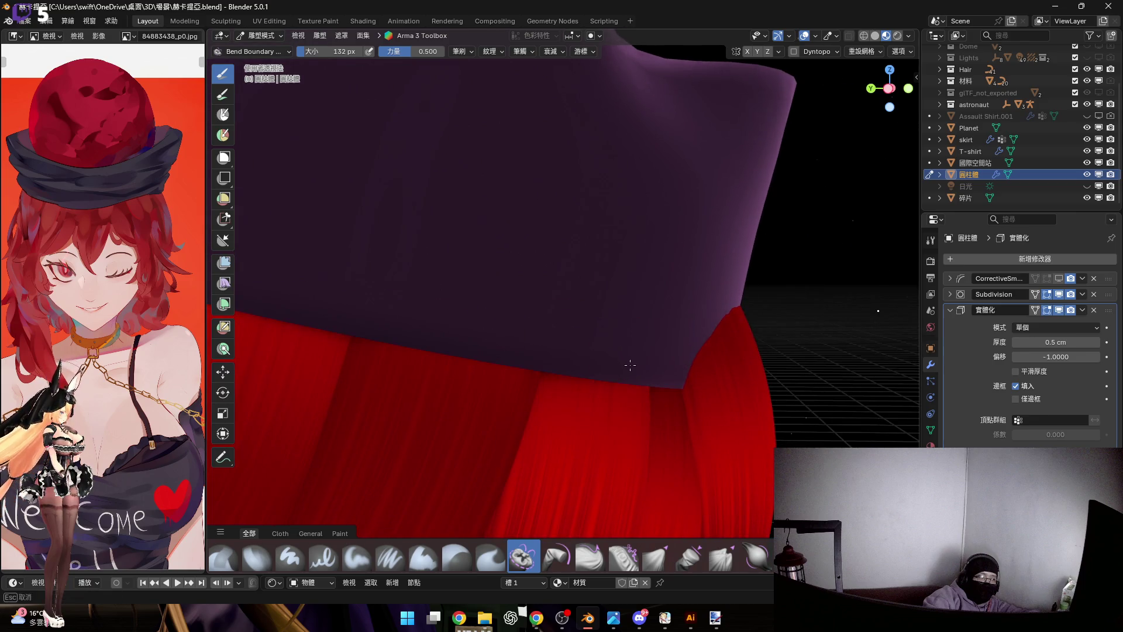
Undo the rim sculpting back to the thick unsculpted hat in object mode
{"action": "key", "text": "Tab"}
{"action": "key", "text": "Tab"}
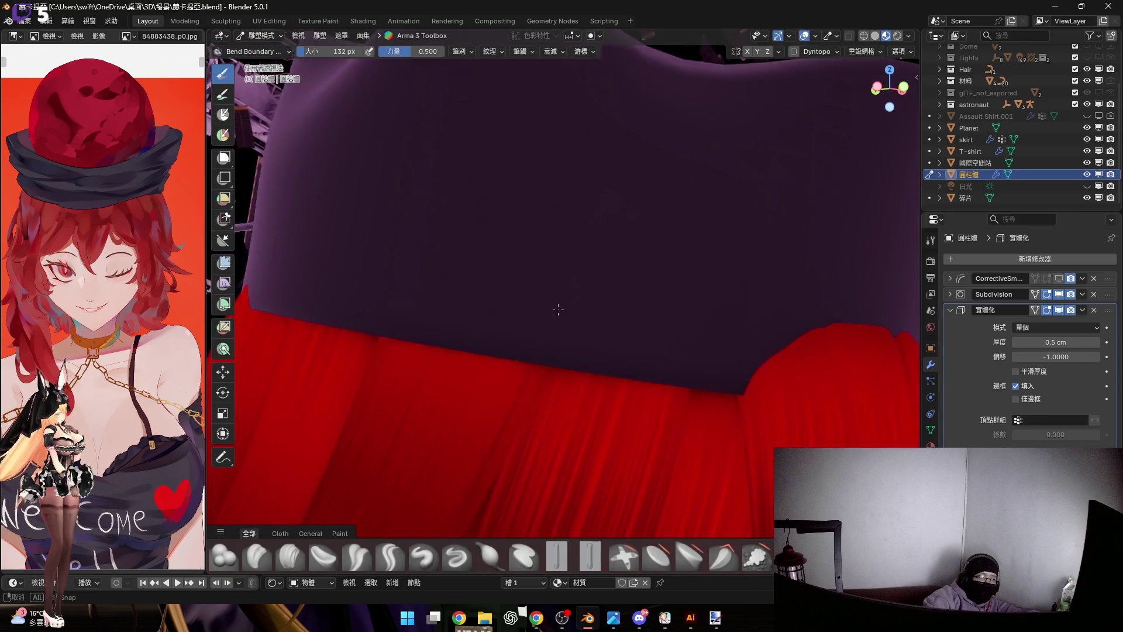
{"action": "scroll", "coordinate": [544, 342], "scroll_direction": "down", "scroll_amount": 3}
{"action": "mouse_move", "coordinate": [525, 337]}
{"action": "middle_mouse_down"}
{"action": "mouse_move", "coordinate": [573, 306]}
{"action": "mouse_move", "coordinate": [629, 342]}
{"action": "mouse_move", "coordinate": [619, 325]}
{"action": "middle_mouse_up"}
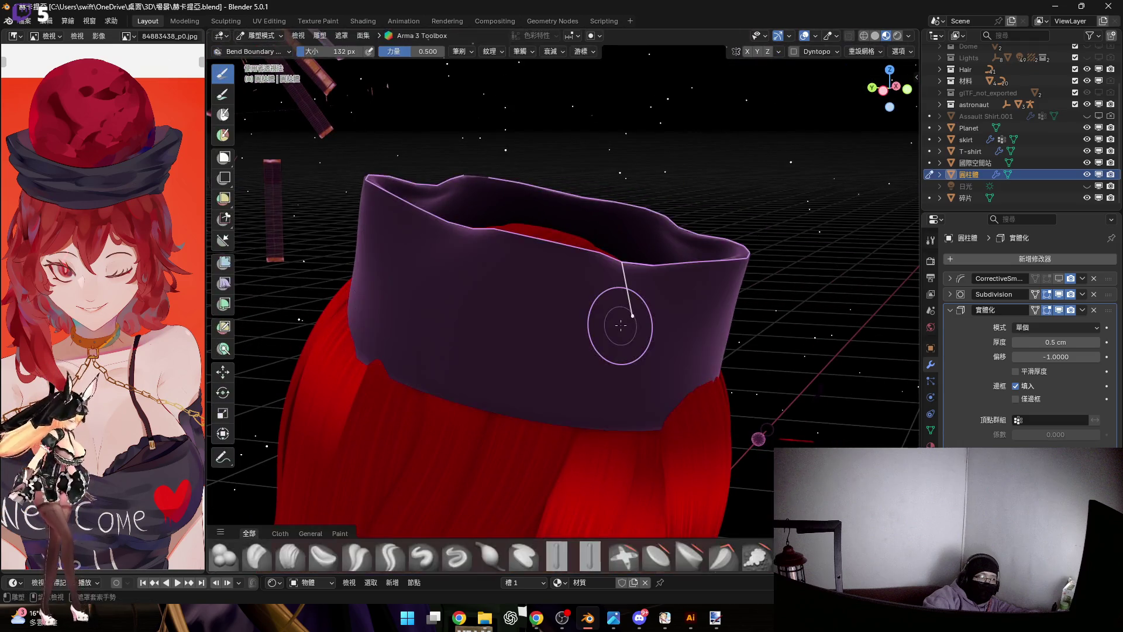
{"action": "key", "text": "ctrl+z"}
{"action": "key", "text": "ctrl+z"}
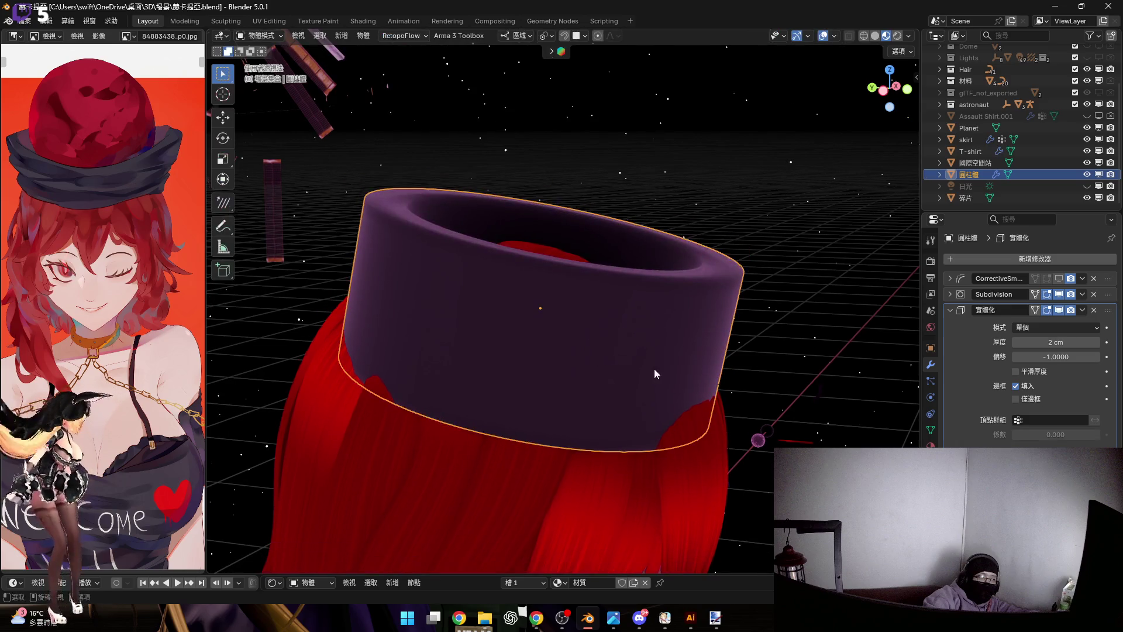
{"action": "key", "text": "ctrl+z"}
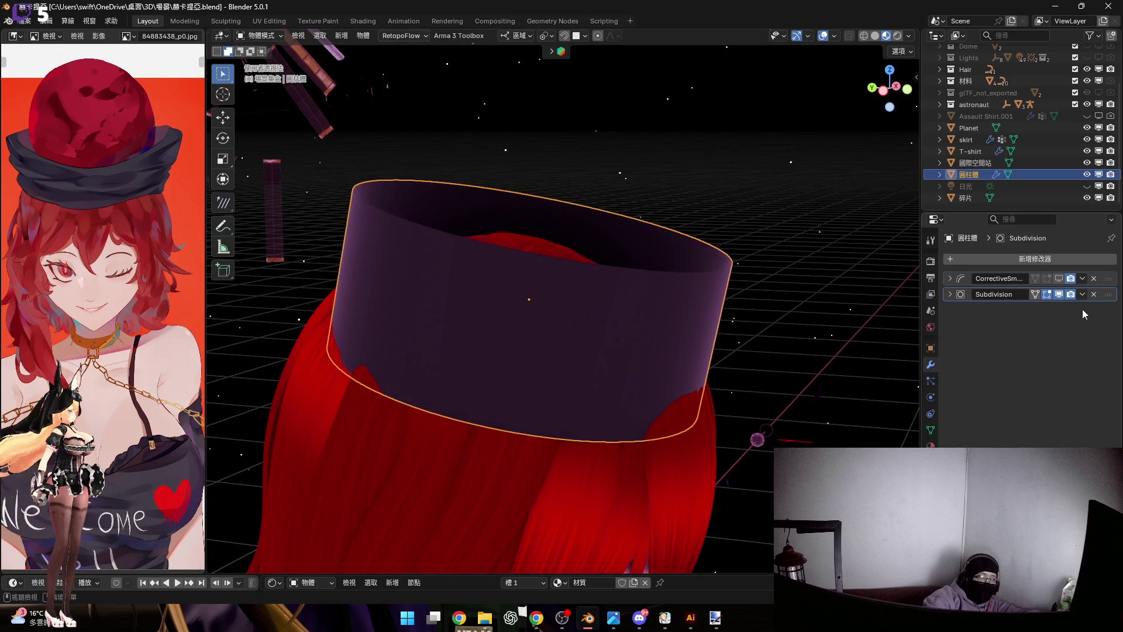
Raise the Subdivision viewport level to 2 and apply it to the hat mesh
{"action": "middle_click_drag", "start_coordinate": [814, 289], "coordinate": [668, 283]}
{"action": "scroll", "coordinate": [667, 284], "scroll_direction": "up", "scroll_amount": 2}
{"action": "left_click", "coordinate": [950, 294]}
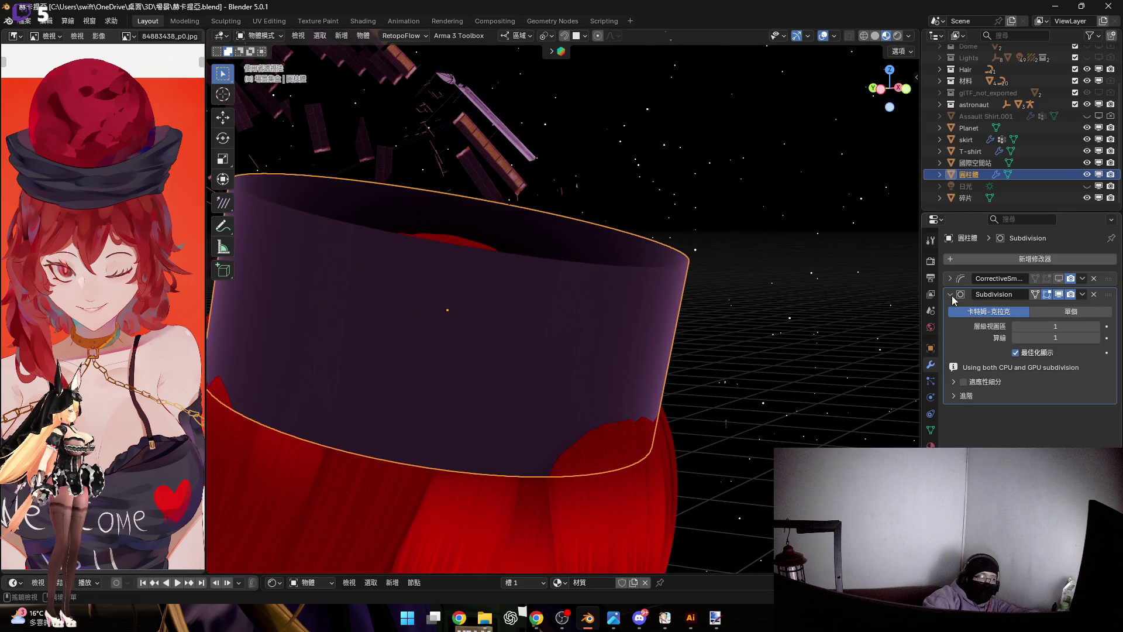
{"action": "left_click", "coordinate": [1097, 330]}
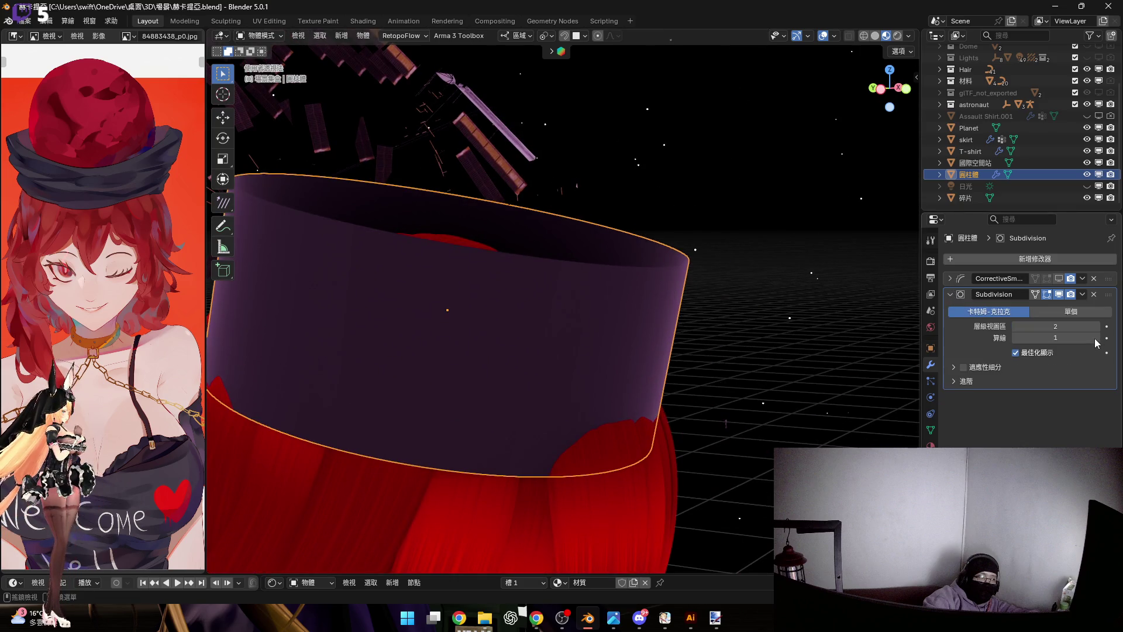
{"action": "left_click", "coordinate": [1083, 295]}
{"action": "key", "text": "Return"}
Inspect the dense subdivided mesh, then add a Solidify modifier from Generate
{"action": "middle_click_drag", "start_coordinate": [494, 305], "coordinate": [637, 302]}
{"action": "key", "text": "Tab"}
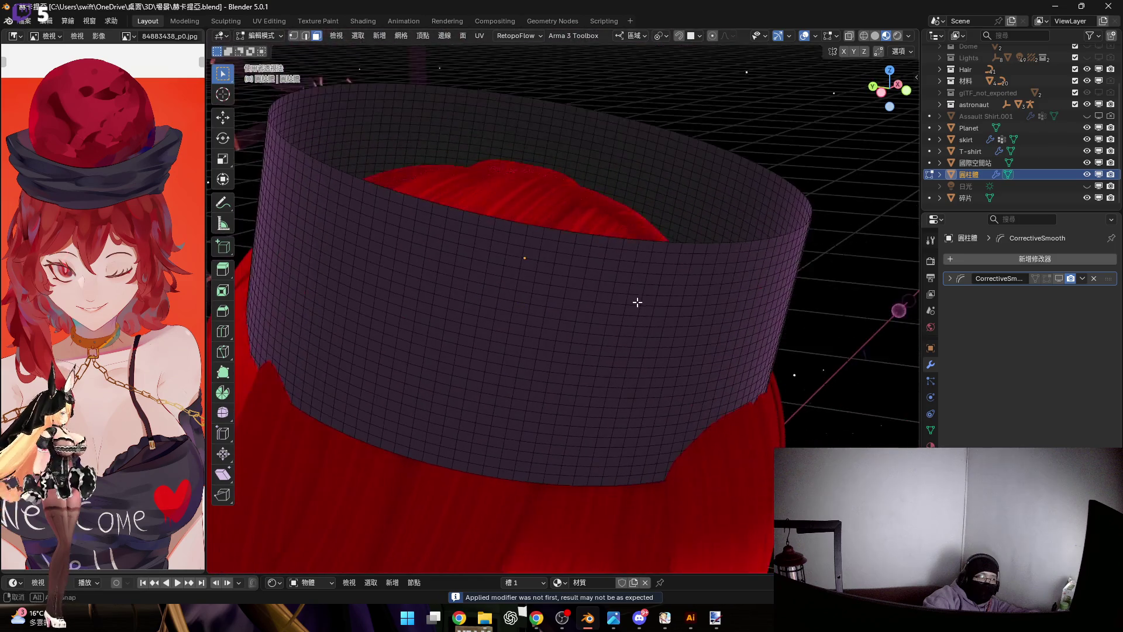
{"action": "key", "text": "Tab"}
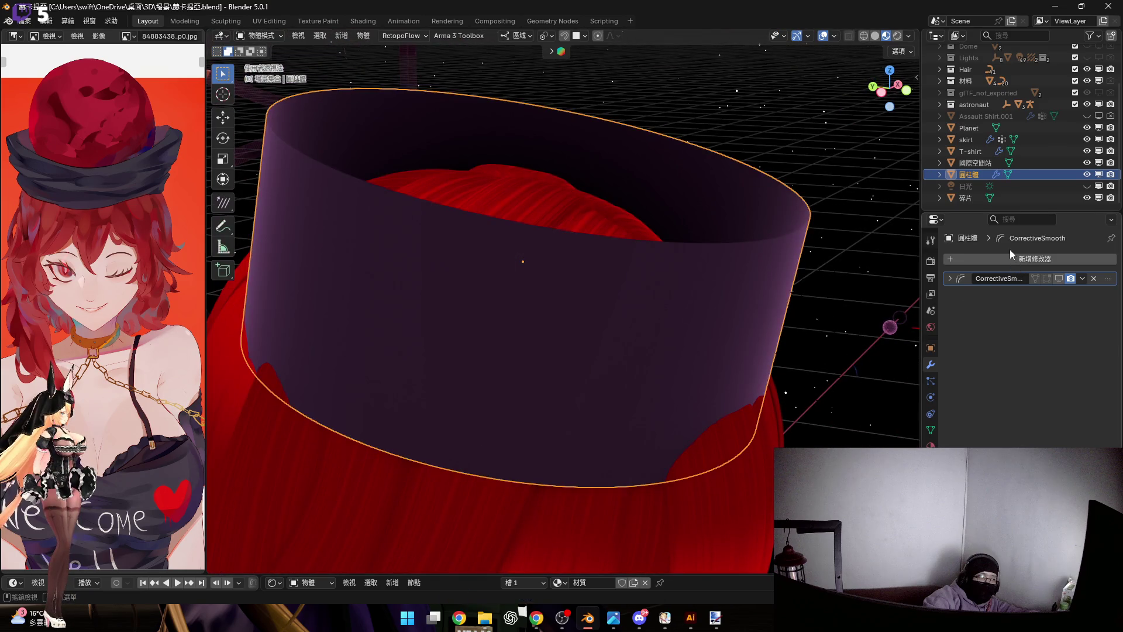
{"action": "left_click", "coordinate": [1019, 259]}
{"action": "mouse_move", "coordinate": [983, 259]}
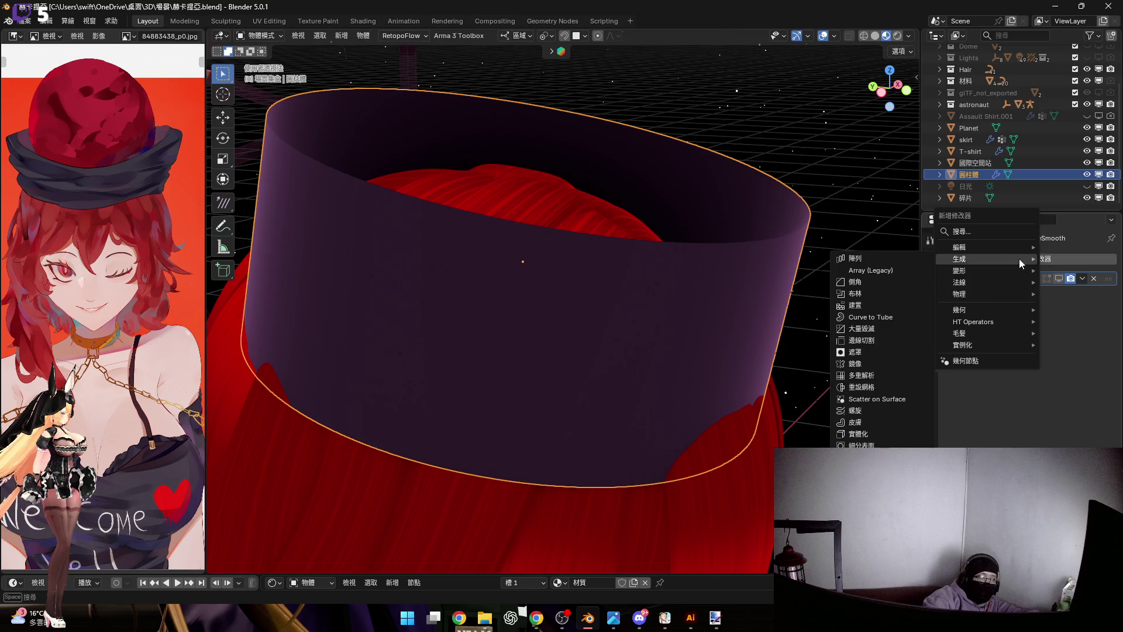
{"action": "left_click", "coordinate": [890, 432]}
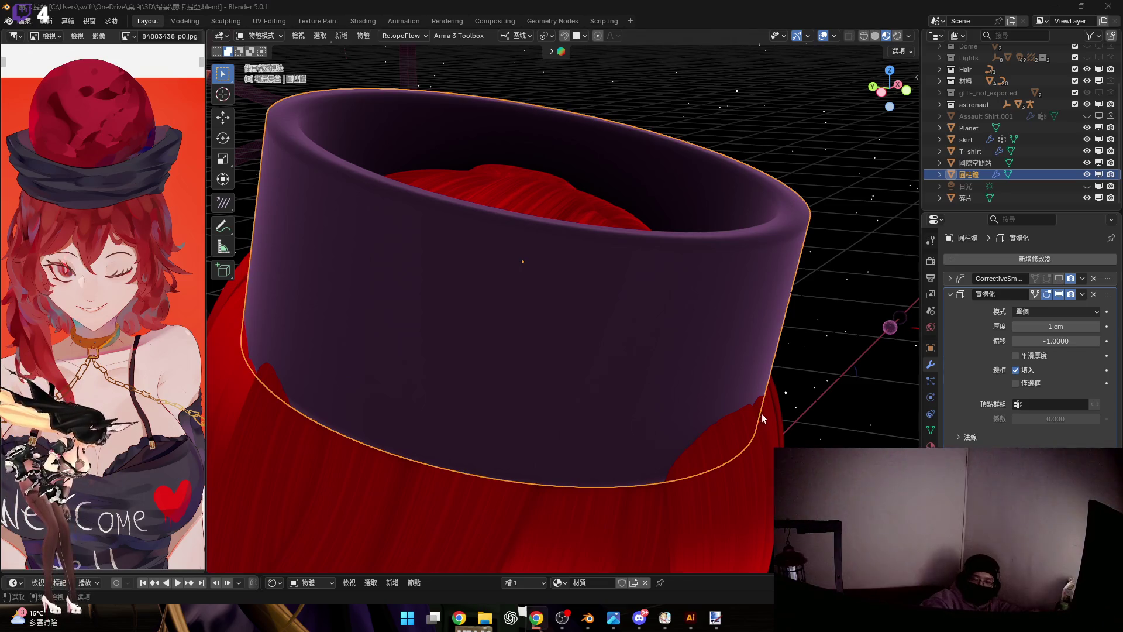
{"action": "scroll", "coordinate": [651, 411], "scroll_direction": "down", "scroll_amount": 3}
View the hat from a low side angle and switch it into Sculpt Mode
{"action": "mouse_move", "coordinate": [694, 411]}
{"action": "middle_mouse_down"}
{"action": "mouse_move", "coordinate": [709, 426]}
{"action": "mouse_move", "coordinate": [617, 382]}
{"action": "middle_mouse_up"}
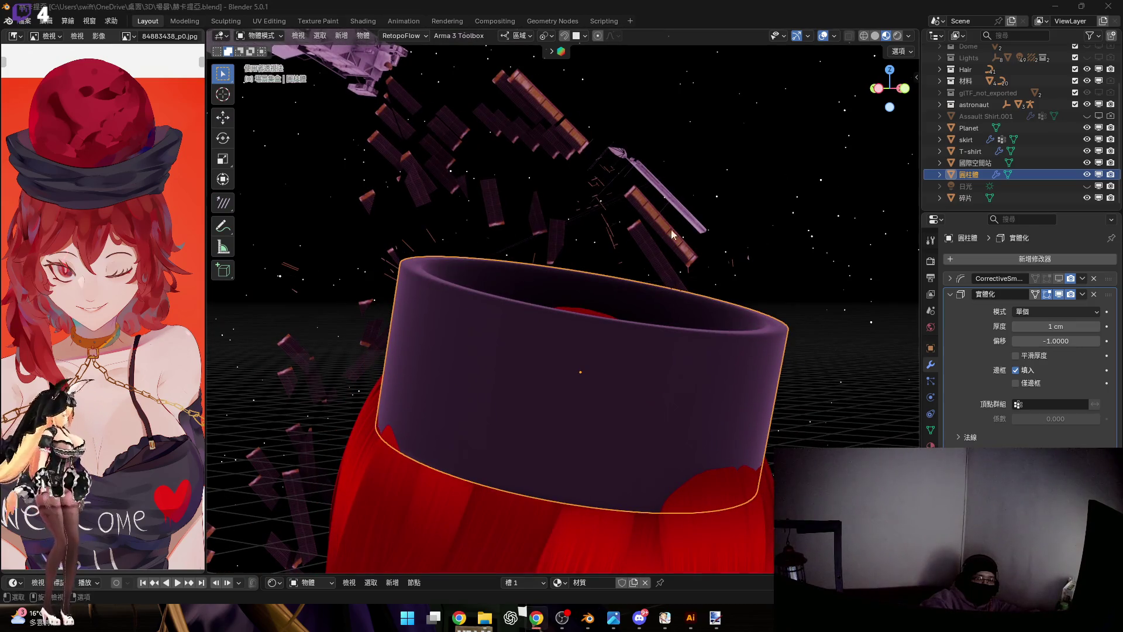
{"action": "middle_click_drag", "start_coordinate": [717, 230], "coordinate": [664, 266]}
{"action": "middle_click_drag", "start_coordinate": [650, 307], "coordinate": [597, 302]}
{"action": "key", "text": "ctrl+Tab"}
{"action": "left_click", "coordinate": [614, 379]}
{"action": "middle_click_drag", "start_coordinate": [616, 378], "coordinate": [752, 443]}
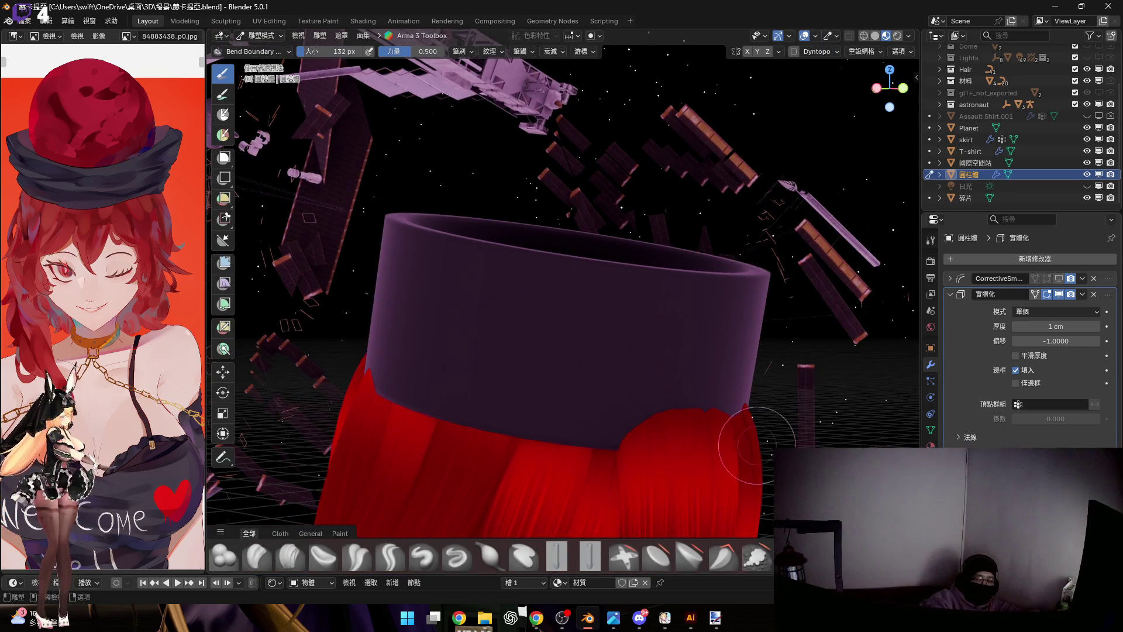
{"action": "scroll", "coordinate": [711, 561], "scroll_direction": "down", "scroll_amount": 3}
Try Bend Boundary strokes on the hat's lower edge and walls
{"action": "mouse_move", "coordinate": [664, 431]}
{"action": "left_mouse_down"}
{"action": "mouse_move", "coordinate": [672, 289]}
{"action": "mouse_move", "coordinate": [626, 271]}
{"action": "mouse_move", "coordinate": [614, 322]}
{"action": "left_mouse_up"}
{"action": "mouse_move", "coordinate": [615, 322]}
{"action": "middle_mouse_down"}
{"action": "mouse_move", "coordinate": [608, 311]}
{"action": "mouse_move", "coordinate": [628, 284]}
{"action": "middle_mouse_up"}
{"action": "key", "text": "ctrl+z"}
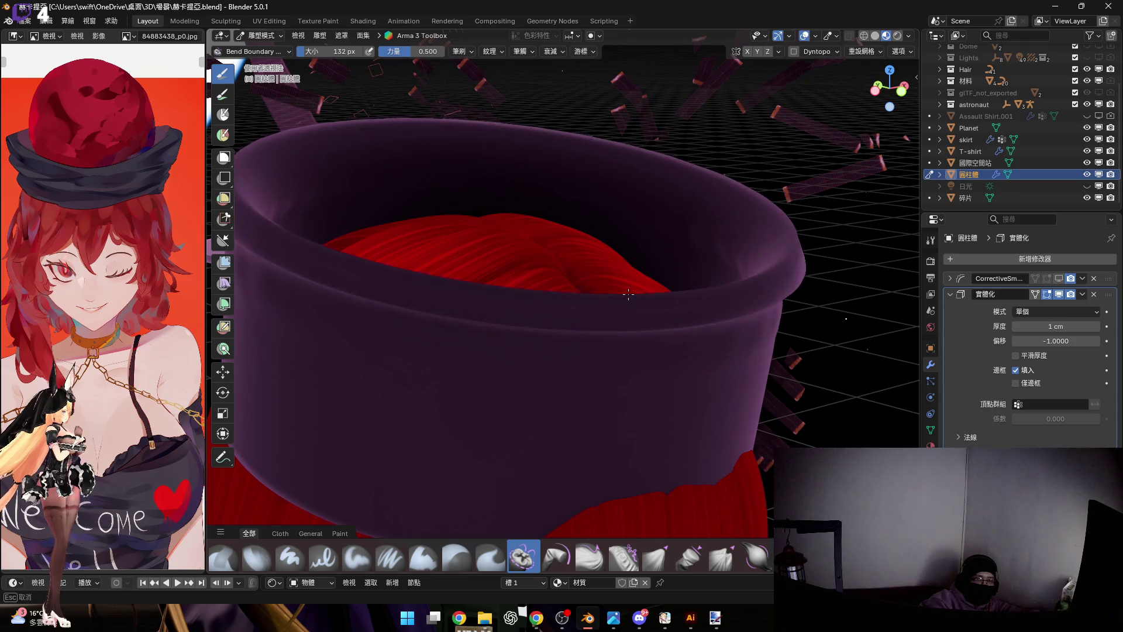
{"action": "left_click_drag", "start_coordinate": [629, 283], "coordinate": [677, 284]}
{"action": "mouse_move", "coordinate": [676, 285]}
{"action": "middle_mouse_down"}
{"action": "mouse_move", "coordinate": [581, 360]}
{"action": "mouse_move", "coordinate": [617, 325]}
{"action": "middle_mouse_up"}
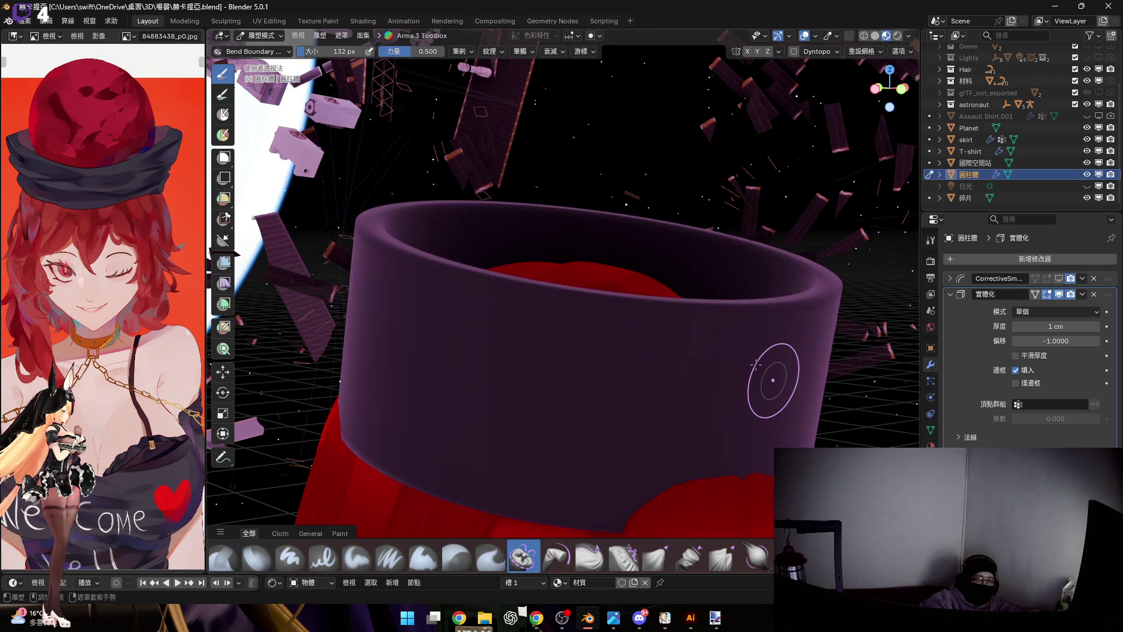
Undo back to the thin band with an unapplied level-2 Subdivision and no Solidify
{"action": "key", "text": "ctrl+z"}
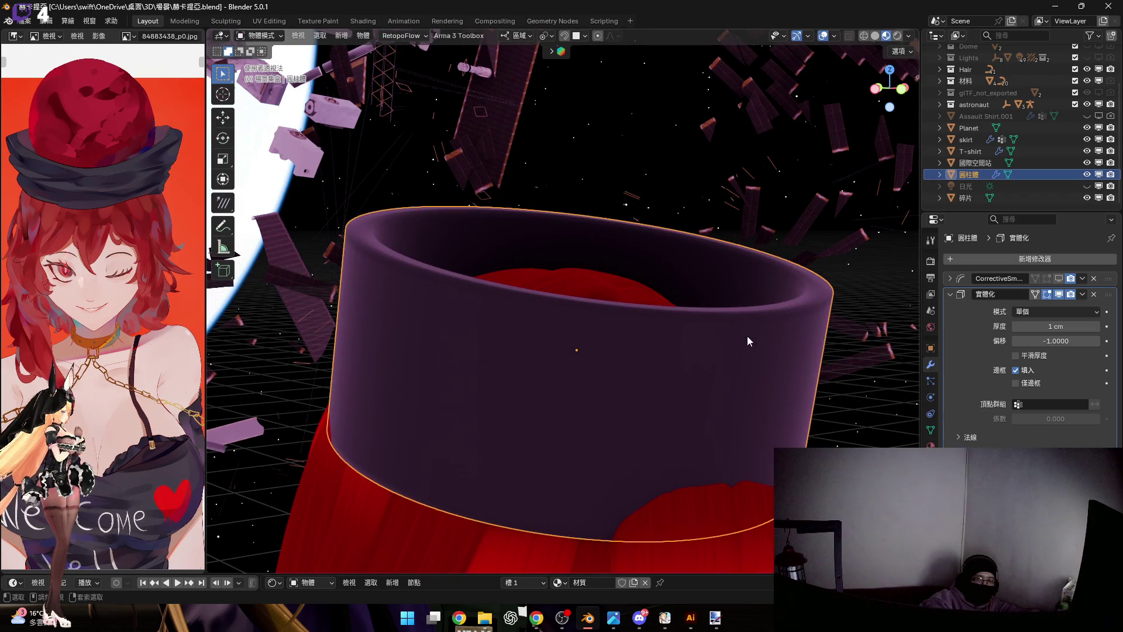
{"action": "key", "text": "ctrl+z"}
{"action": "mouse_move", "coordinate": [746, 349]}
{"action": "middle_mouse_down"}
{"action": "mouse_move", "coordinate": [727, 341]}
{"action": "mouse_move", "coordinate": [705, 365]}
{"action": "mouse_move", "coordinate": [695, 359]}
{"action": "middle_mouse_up"}
{"action": "key", "text": "Tab"}
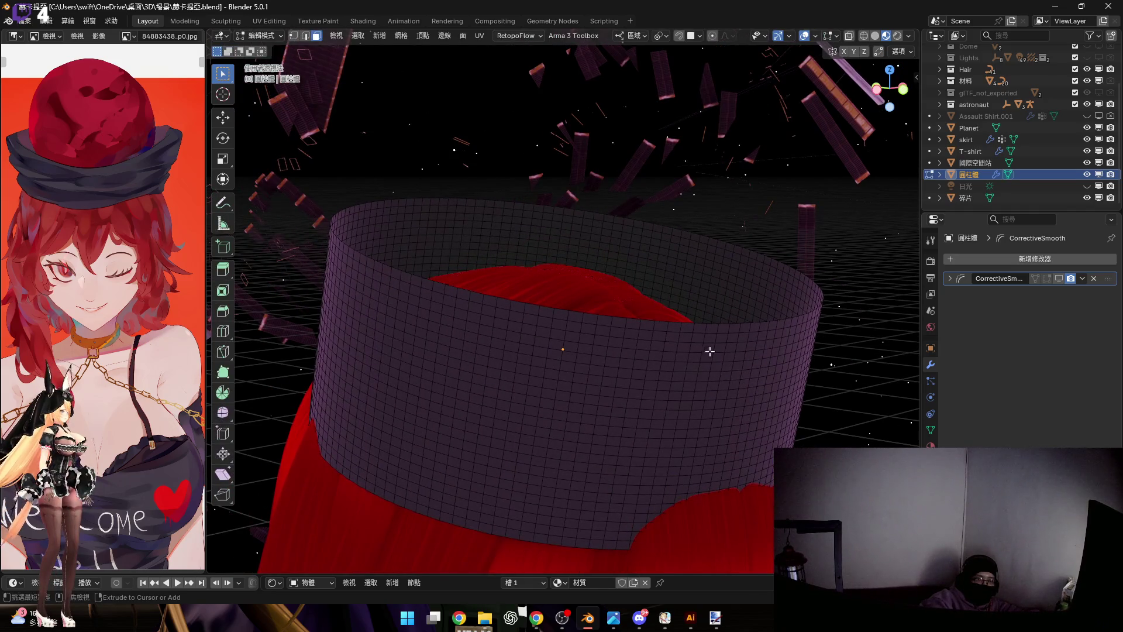
{"action": "key", "text": "Tab"}
{"action": "key", "text": "ctrl+2"}
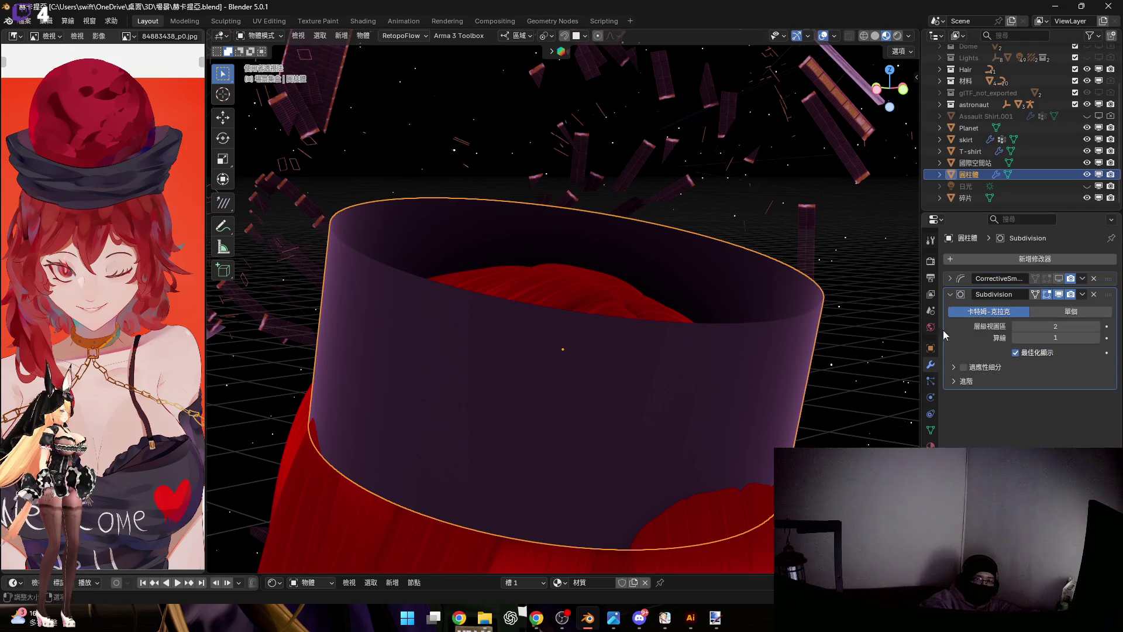
{"action": "type", "text": "1"}
Set Subdivision viewport level to 1 and enter Sculpt Mode on the hat
{"action": "key", "text": "Return"}
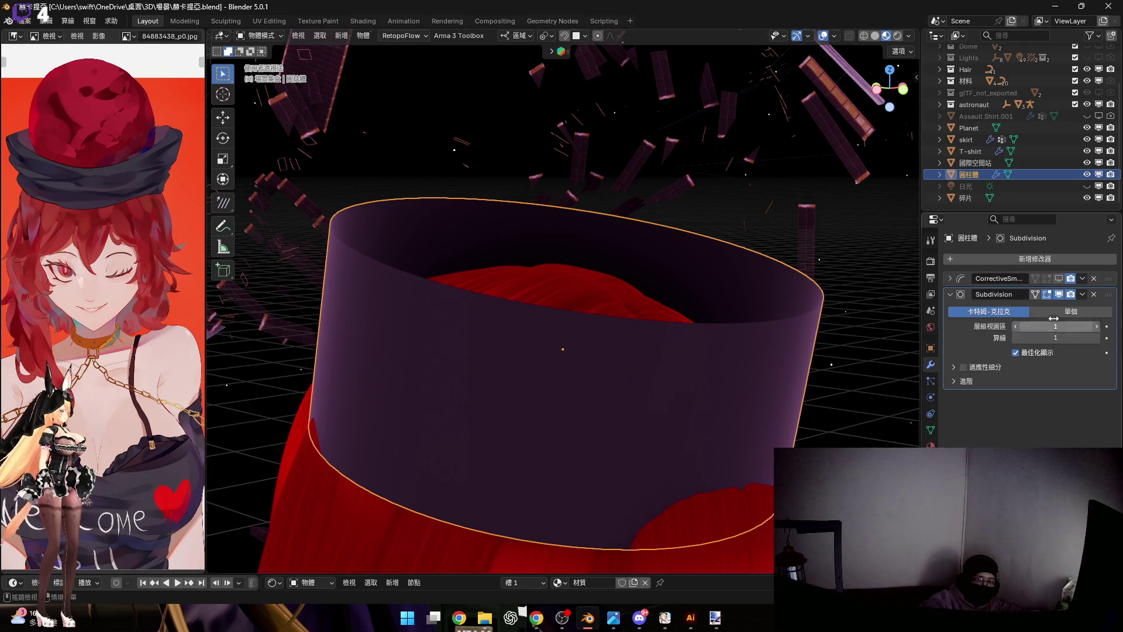
{"action": "middle_click_drag", "start_coordinate": [585, 330], "coordinate": [593, 336], "text": "shift"}
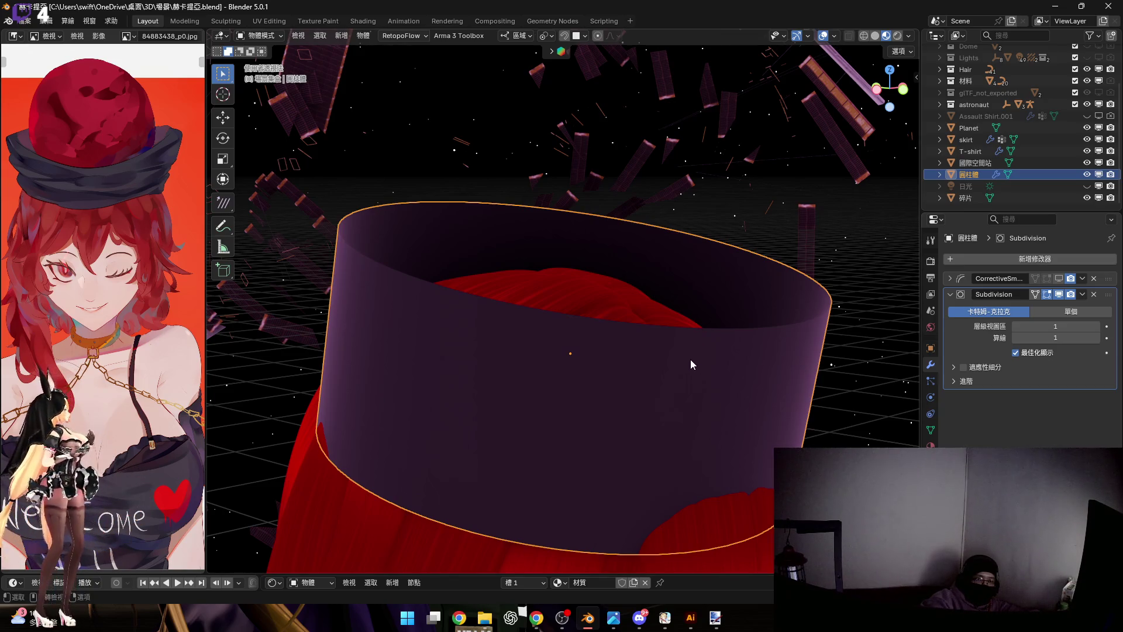
{"action": "key", "text": "ctrl+Tab"}
{"action": "scroll", "coordinate": [675, 337], "scroll_direction": "up", "scroll_amount": 3}
{"action": "scroll", "coordinate": [667, 343], "scroll_direction": "up", "scroll_amount": 2}
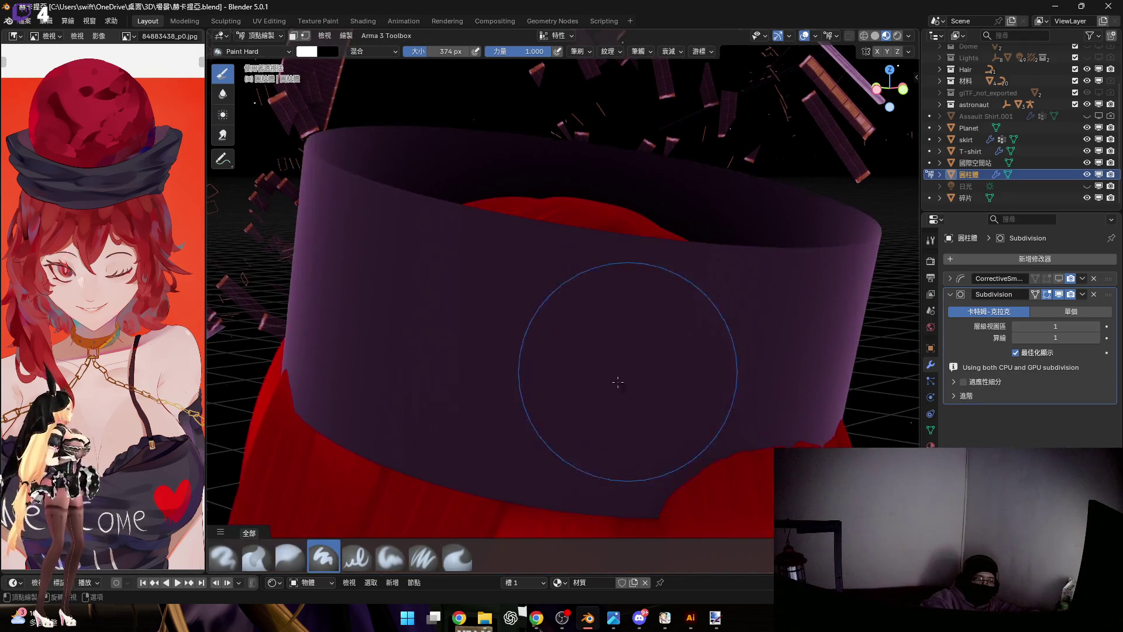
{"action": "key", "text": "ctrl+Tab"}
{"action": "left_click", "coordinate": [654, 419]}
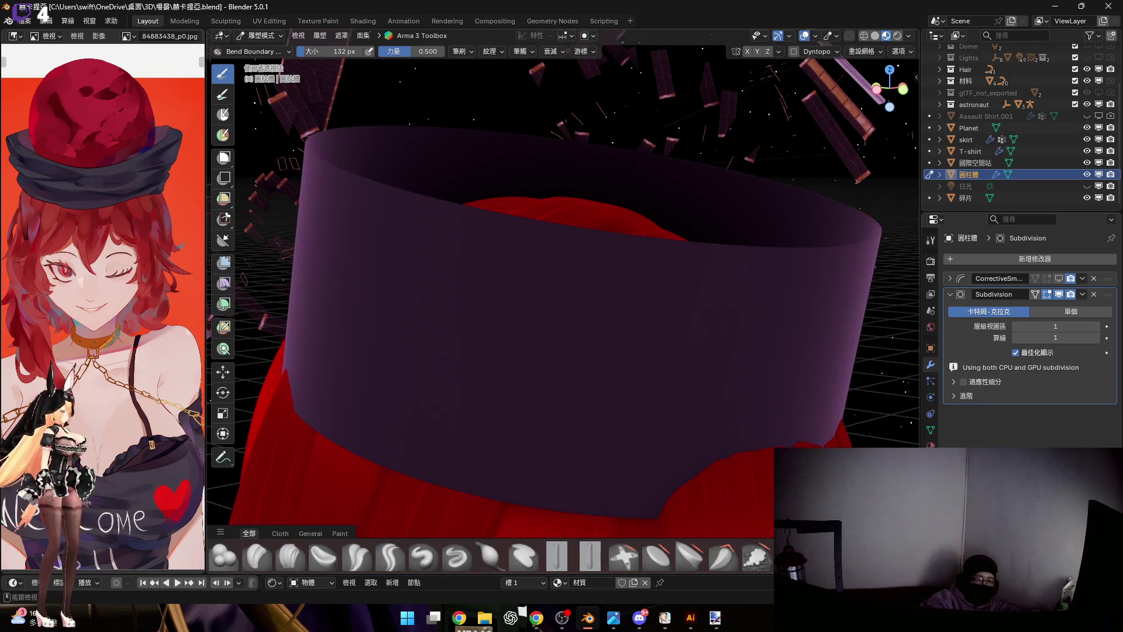